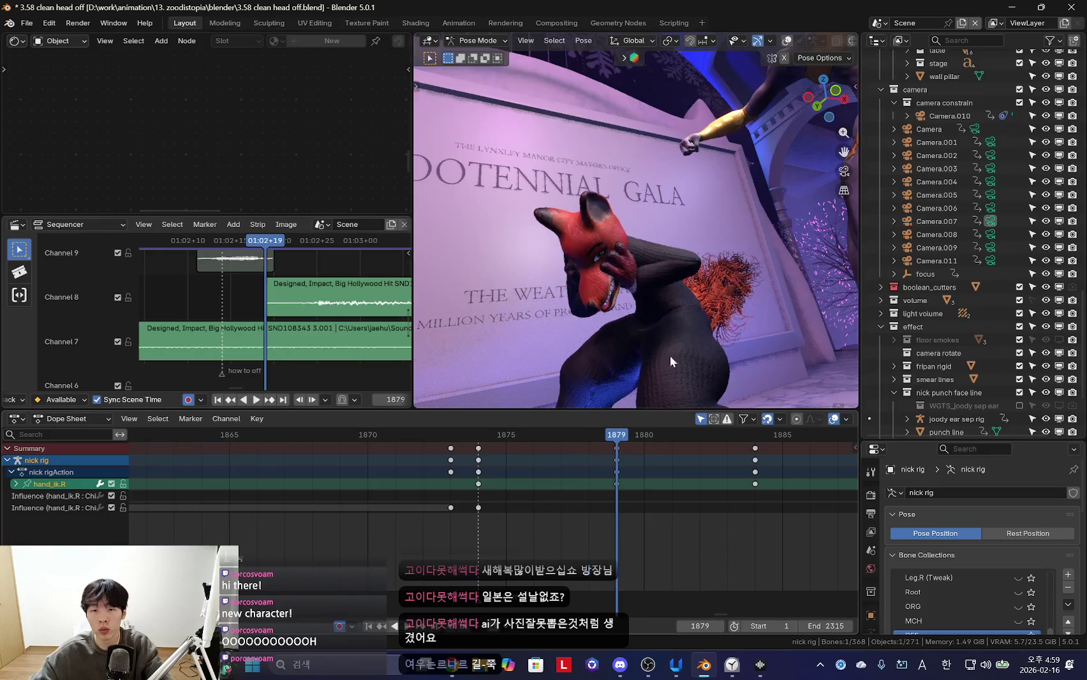
# At frame 1881, move and rotate the fox's right hand IK bone into a new position
pyautogui.press('space')
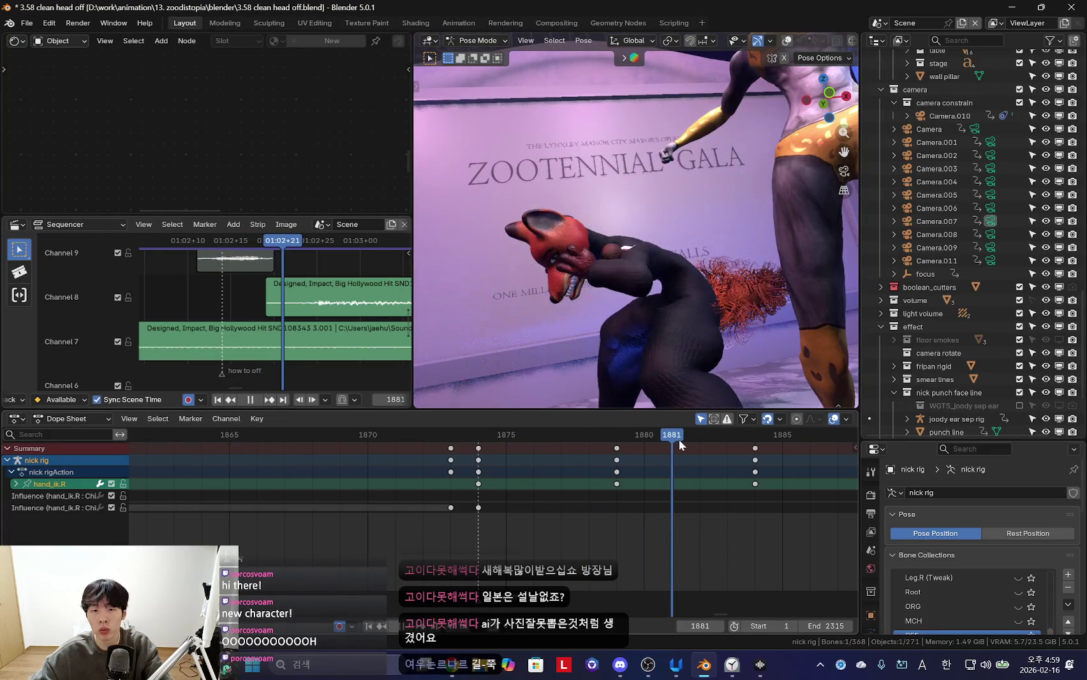
pyautogui.press('g')
pyautogui.click(555, 324)
pyautogui.moveTo(556, 324); pyautogui.dragTo(561, 326, button='middle')
pyautogui.press('r')
pyautogui.press('r')
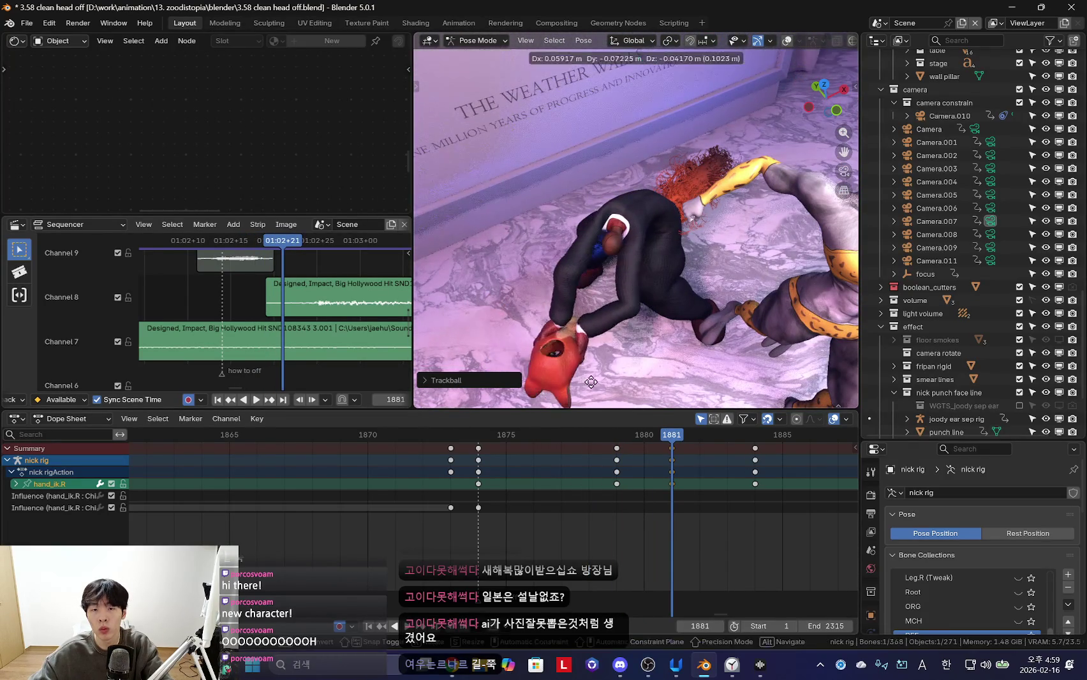
pyautogui.click(587, 287)
pyautogui.moveTo(587, 287)
pyautogui.mouseDown(button='middle')
pyautogui.moveTo(587, 247)
pyautogui.moveTo(575, 319)
pyautogui.mouseUp(button='middle')
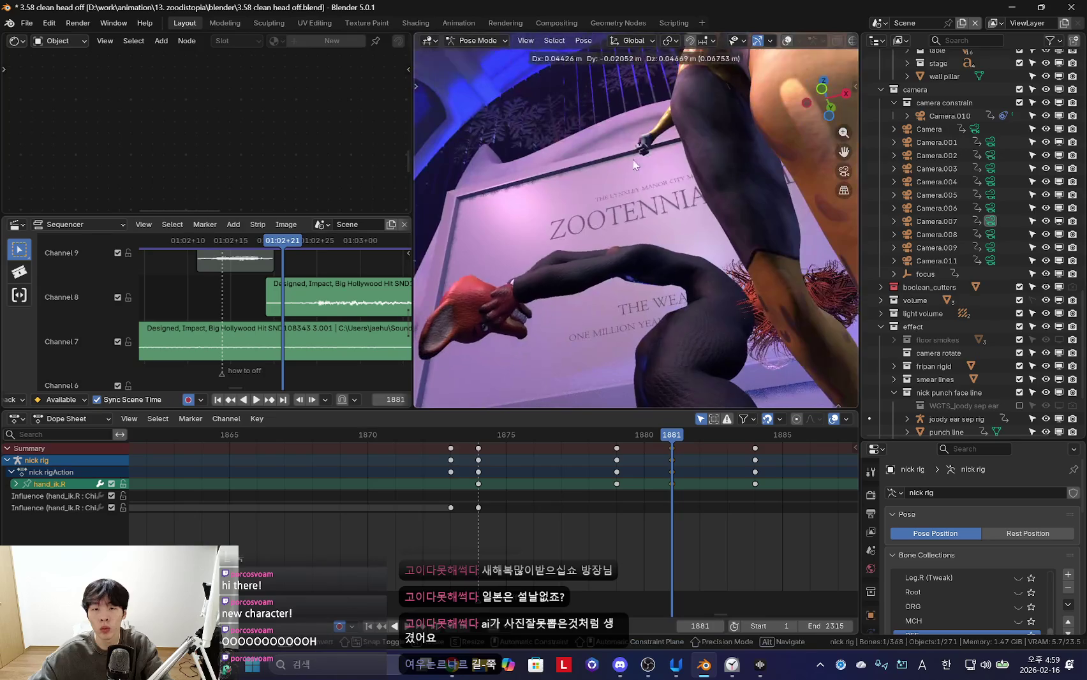
# Play back the hand motion, then stop at 1881 and abandon a further hand rotation
pyautogui.press('space')
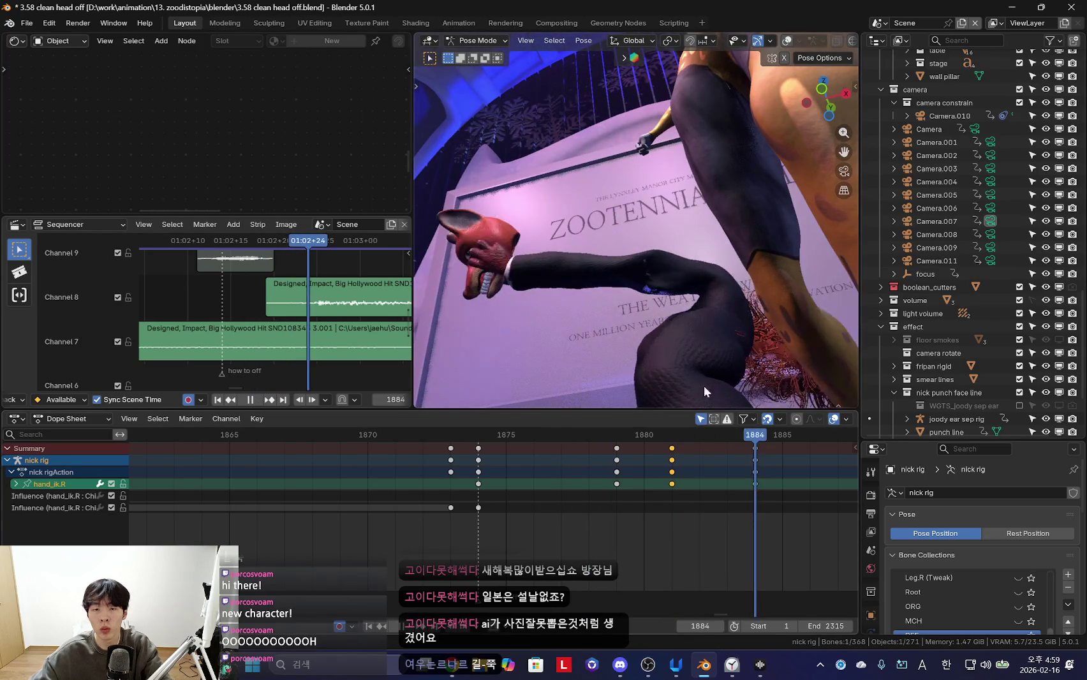
pyautogui.moveTo(631, 383); pyautogui.dragTo(695, 282, button='middle')
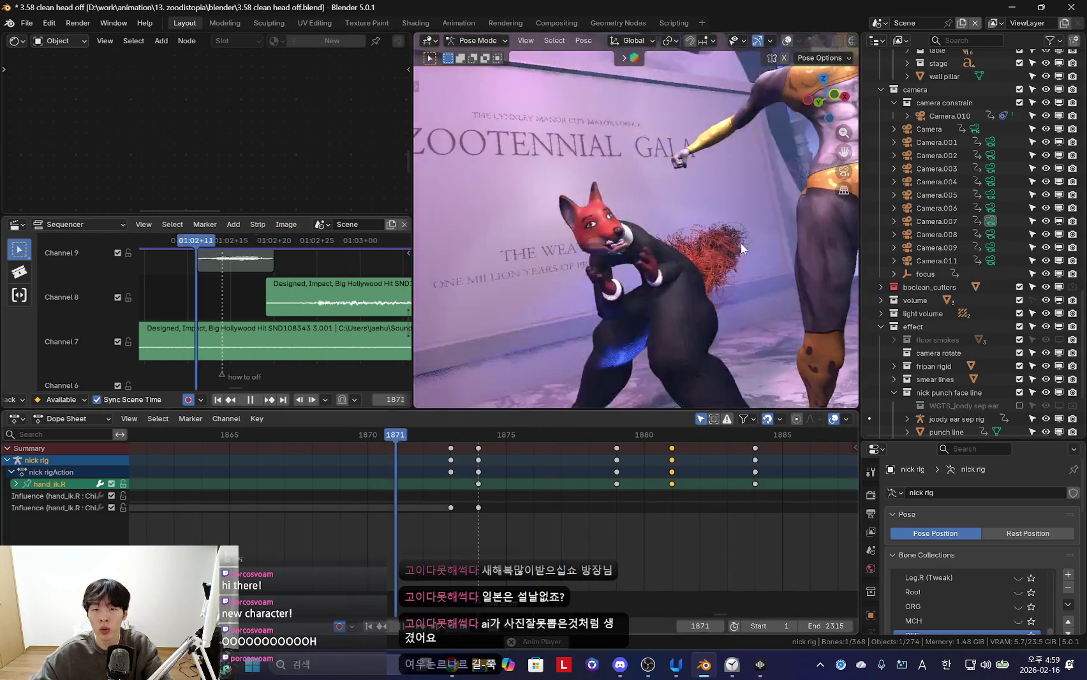
pyautogui.press('space')
pyautogui.moveTo(638, 287); pyautogui.dragTo(581, 236, button='middle')
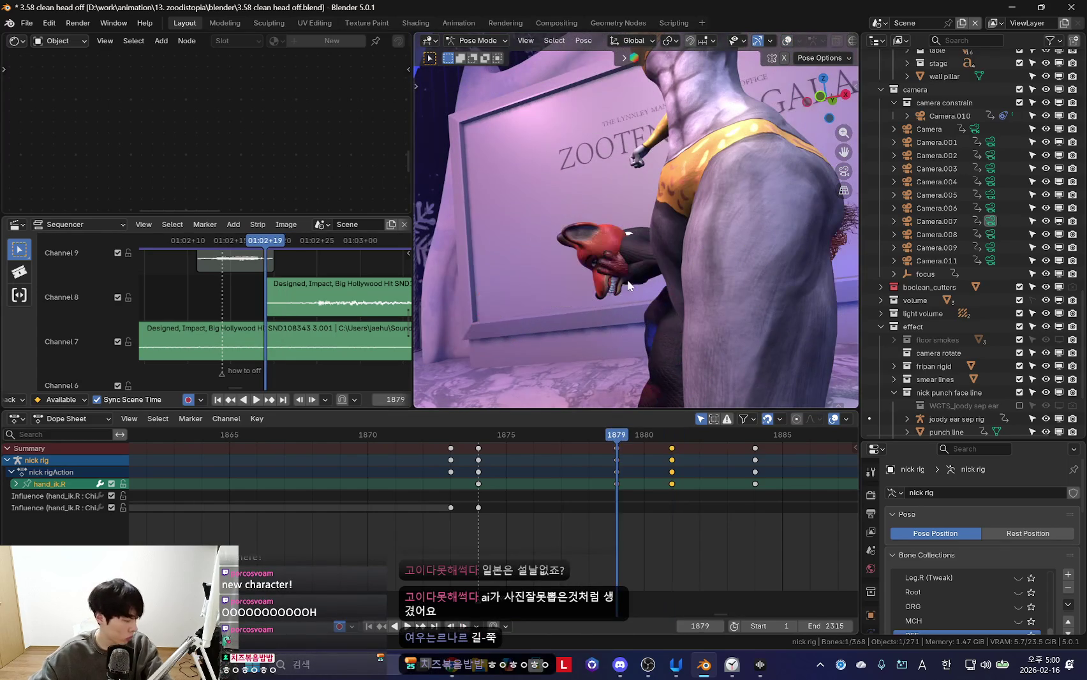
pyautogui.moveTo(629, 273); pyautogui.dragTo(755, 236, button='middle')
pyautogui.press('r')
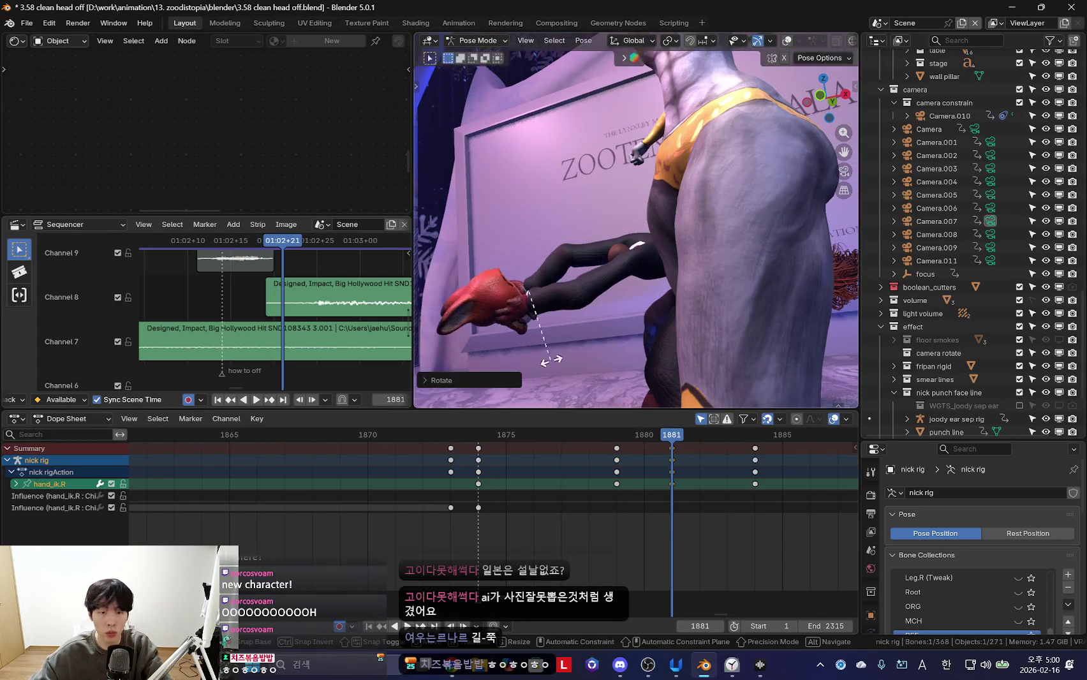
pyautogui.press('Escape')
# Rotate the fox's right upper arm IK control, then return to the camera view
pyautogui.hotkey('shift', 'alt', 'z')
pyautogui.click(606, 273)
pyautogui.hotkey('shift', 'alt', 'z')
pyautogui.moveTo(606, 273); pyautogui.dragTo(670, 323, button='middle')
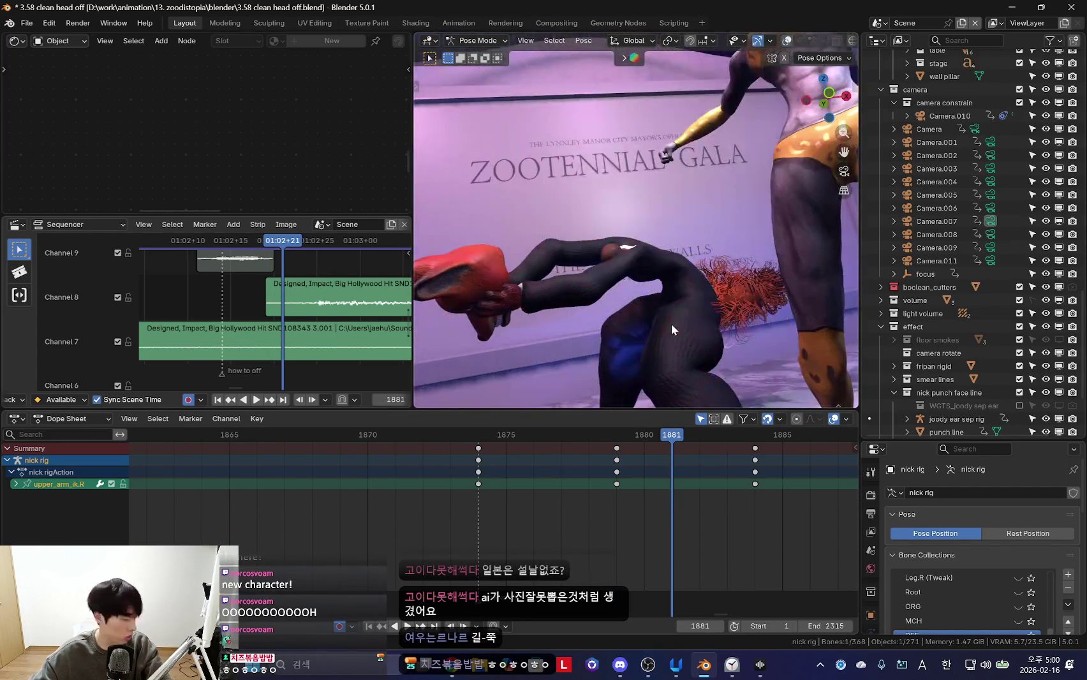
pyautogui.press('r')
pyautogui.press('r')
pyautogui.click(648, 234)
pyautogui.hotkey('shift', 'alt', 'z')
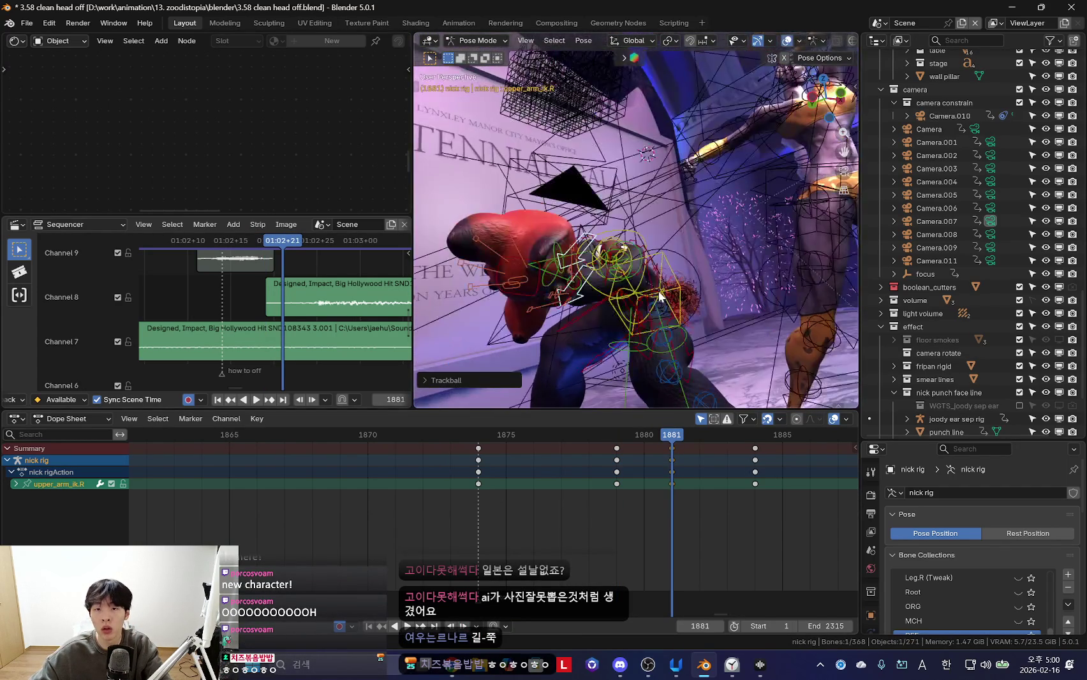
pyautogui.moveTo(648, 234); pyautogui.dragTo(615, 354, button='middle')
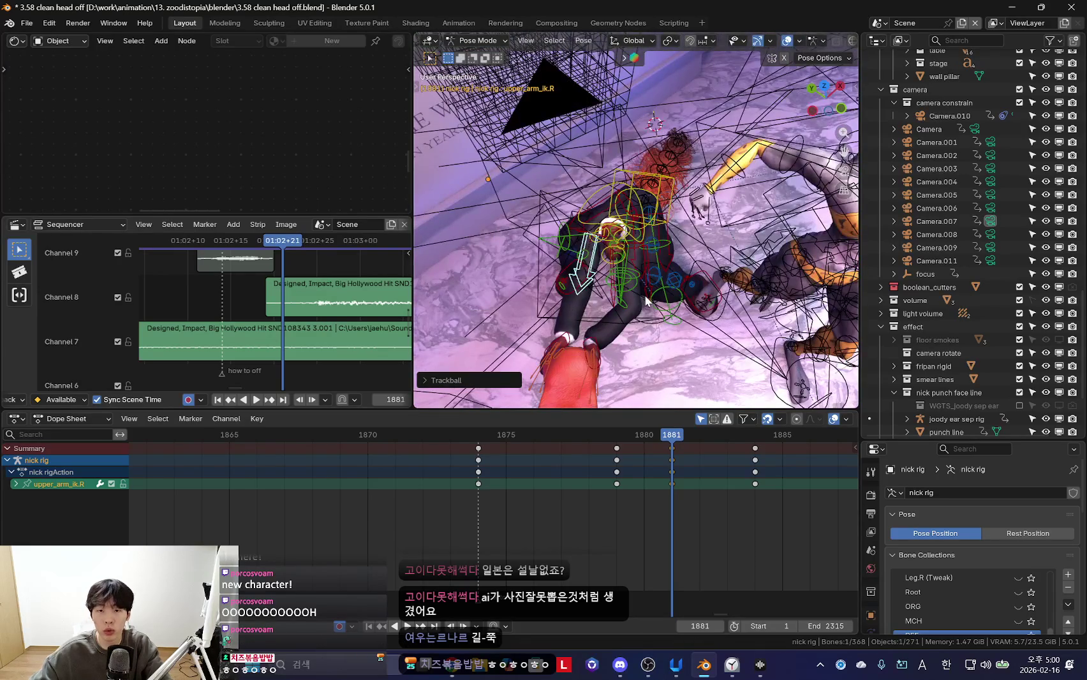
pyautogui.hotkey('shift', 'alt', 'z')
pyautogui.press('KP_0')
# Adjust the left upper arm pose and key it at frames 1879 and 1881
pyautogui.hotkey('ctrl', 'z')
pyautogui.hotkey('ctrl', 'z')
pyautogui.hotkey('ctrl', 'z')
pyautogui.press('Left')
pyautogui.press('Right')
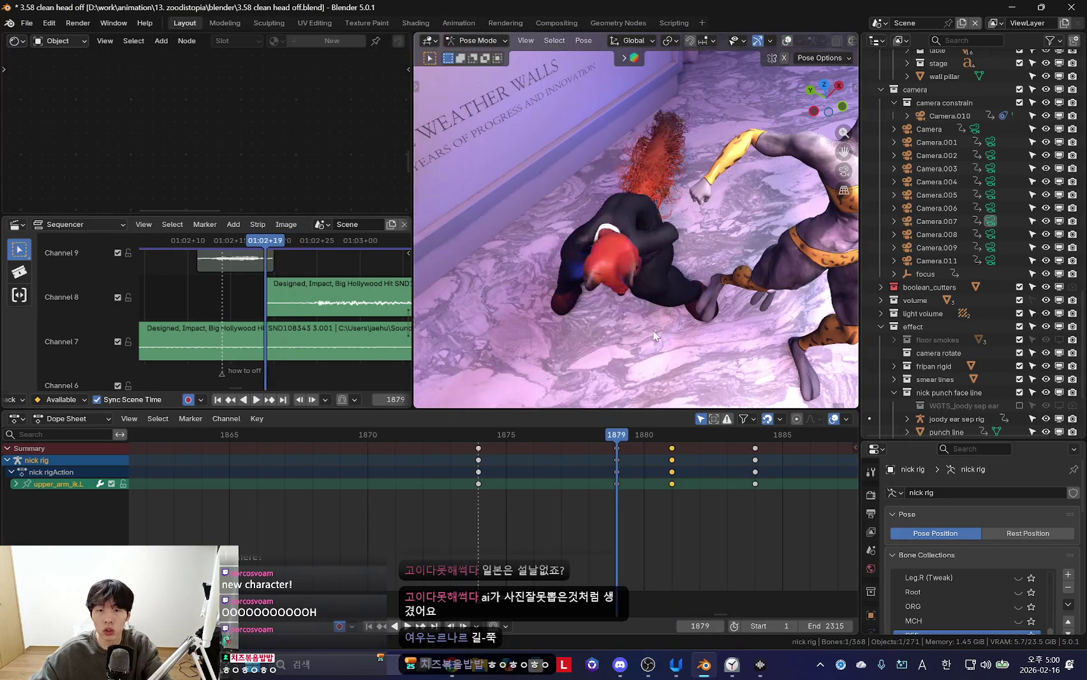
pyautogui.press('Left')
pyautogui.press('Right')
pyautogui.press('i')
pyautogui.press('Left')
pyautogui.press('Left')
pyautogui.press('i')
# Play back the arm animation from frame 1874 to review the head pull
pyautogui.press('Left')
pyautogui.press('Left')
pyautogui.press('Left')
pyautogui.press('Left')
pyautogui.press('Left')
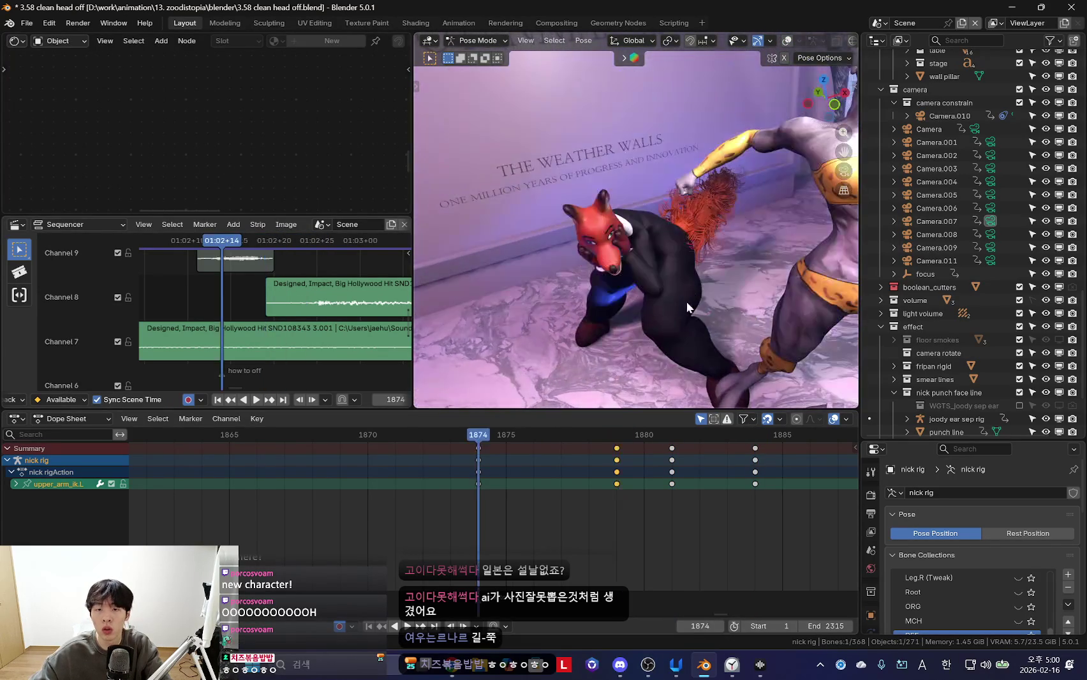
pyautogui.press('space')
pyautogui.click(475, 495)
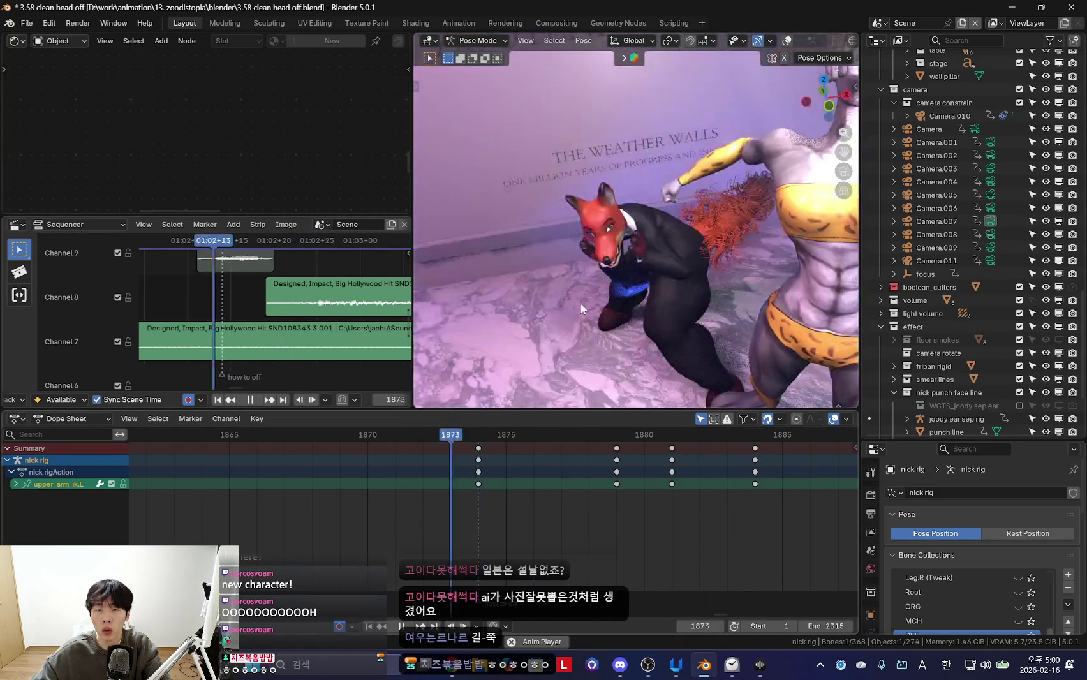
pyautogui.press('space')
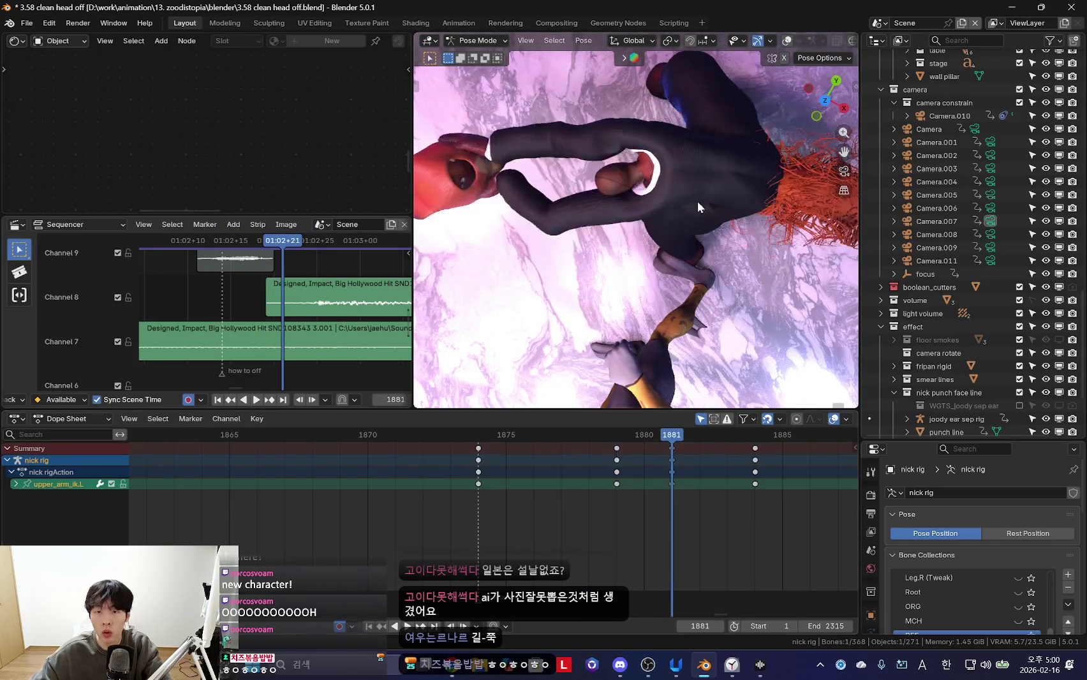
# Rotate the fox's left shoulder bone at frame 1884
pyautogui.hotkey('shift', 'alt', 'z')
pyautogui.click(654, 196)
pyautogui.click(649, 190)
pyautogui.hotkey('shift', 'alt', 'z')
pyautogui.press('space')
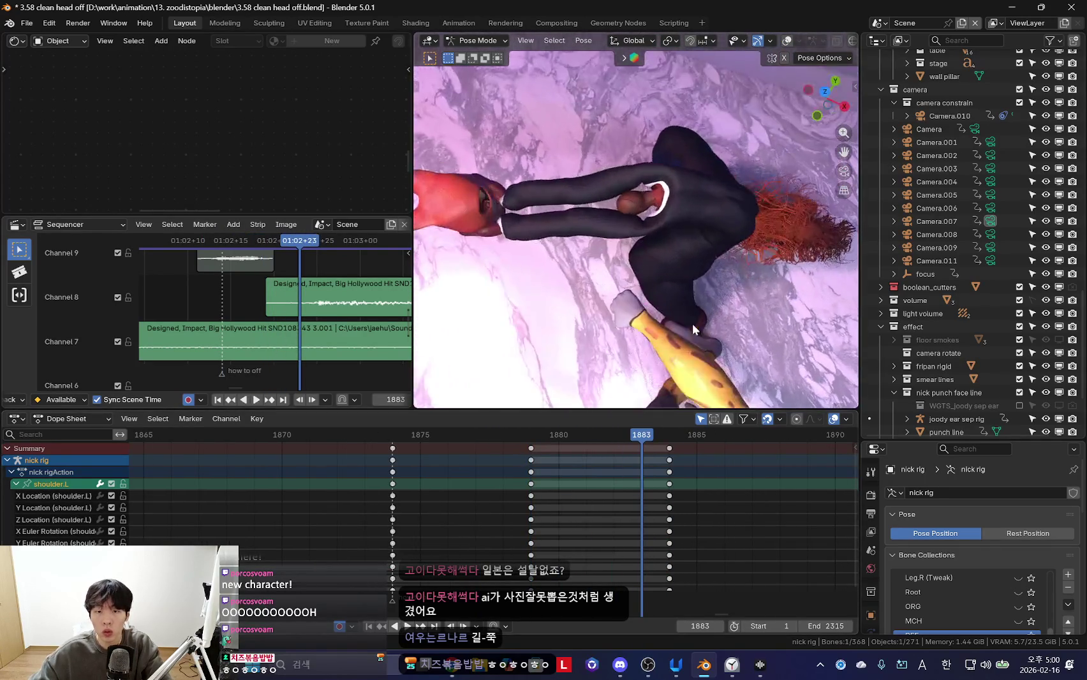
pyautogui.press('space')
pyautogui.press('r')
pyautogui.click(734, 347)
# Rotate the fox's neck bone to lift the detached head
pyautogui.moveTo(734, 347)
pyautogui.mouseDown(button='middle')
pyautogui.moveTo(693, 233)
pyautogui.moveTo(788, 300)
pyautogui.moveTo(718, 306)
pyautogui.mouseUp(button='middle')
pyautogui.hotkey('shift', 'alt', 'z')
pyautogui.click(692, 234)
pyautogui.click(694, 242)
pyautogui.hotkey('shift', 'alt', 'z')
pyautogui.press('r')
pyautogui.click(788, 300)
# Rotate the fox's right shoulder bone to match the raised arms
pyautogui.hotkey('shift', 'alt', 'z')
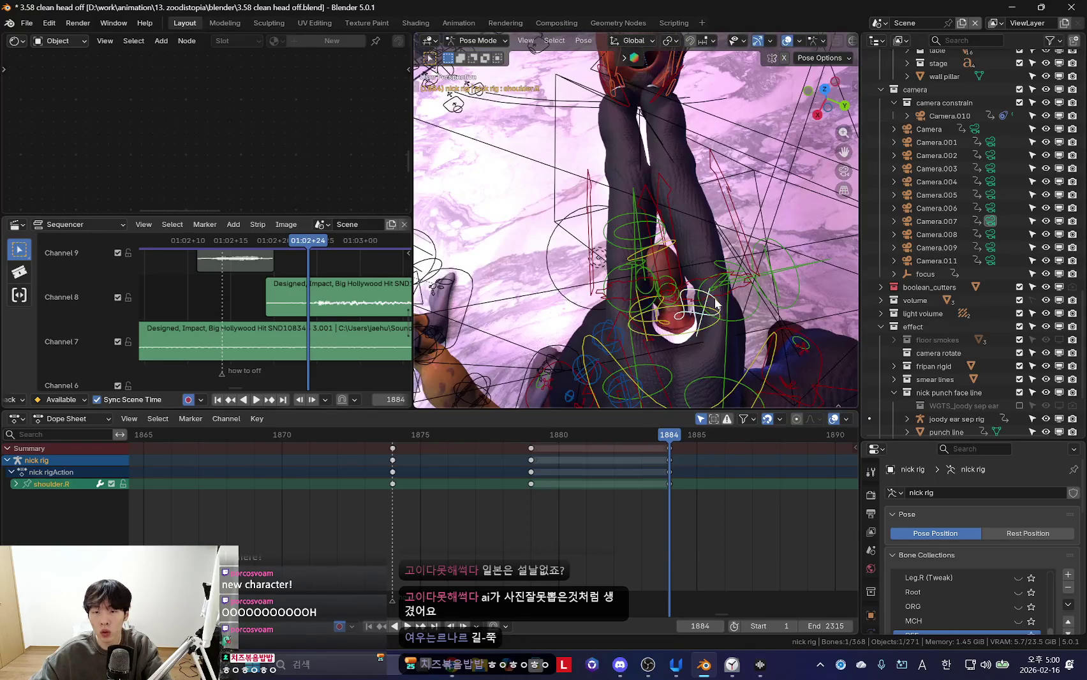
pyautogui.click(718, 306)
pyautogui.hotkey('shift', 'alt', 'z')
pyautogui.press('r')
pyautogui.click(772, 321)
# Play back the revised neck and shoulder motion, pausing at frame 1879
pyautogui.hotkey('shift', 'alt', 'z')
pyautogui.press('space')
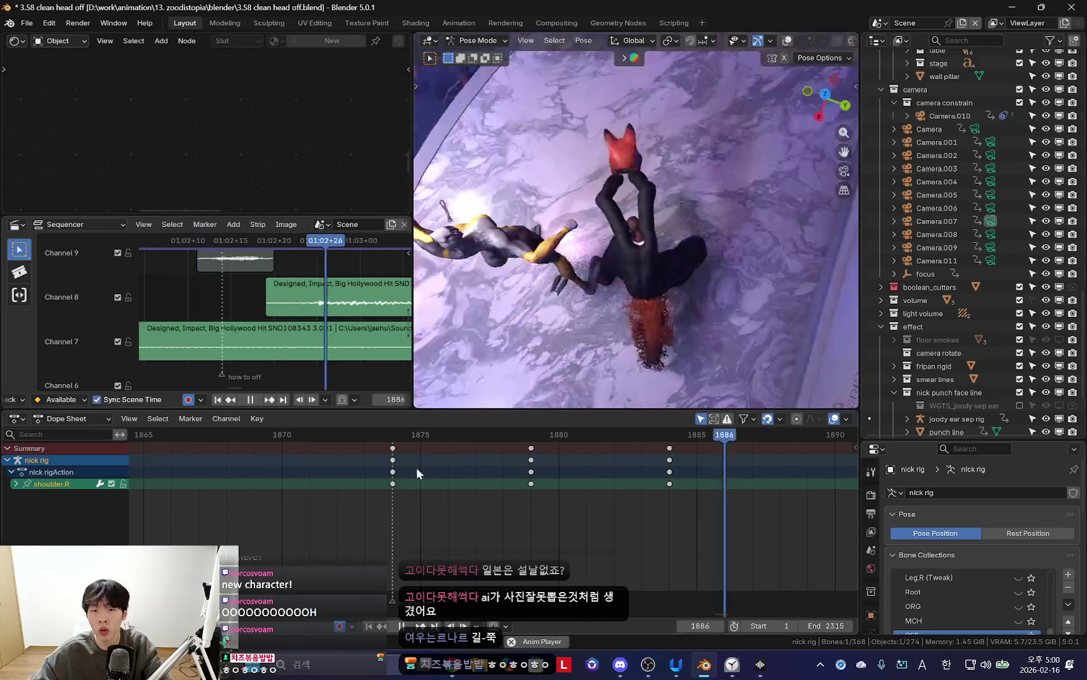
pyautogui.hotkey('shift', 'alt', 'z')
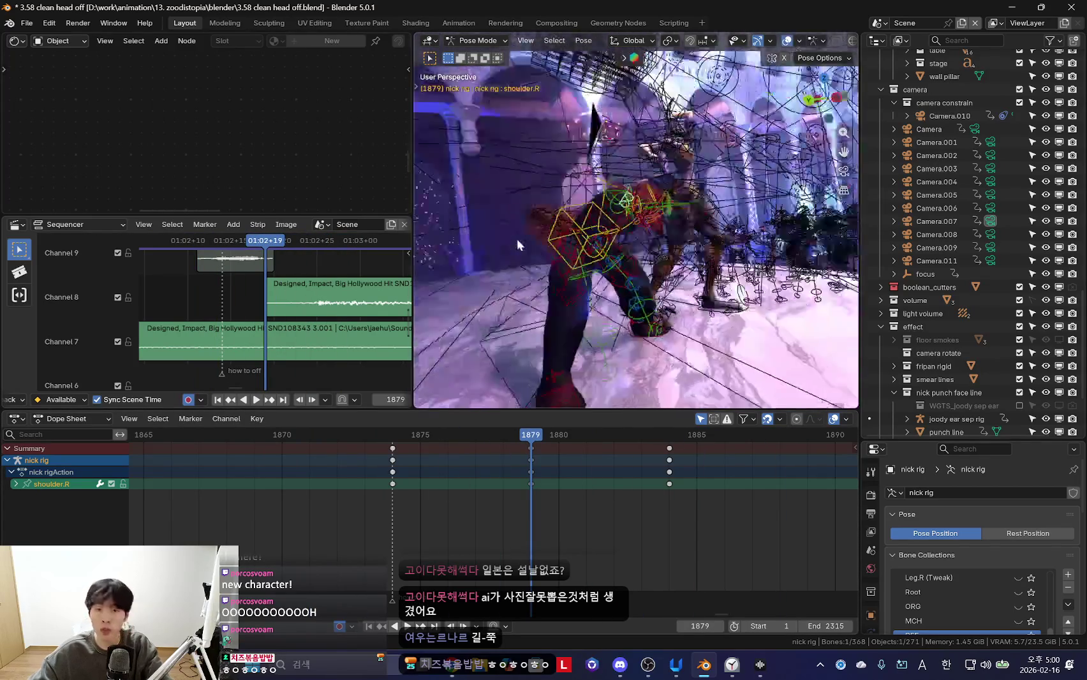
pyautogui.press('space')
pyautogui.hotkey('shift', 'alt', 'z')
pyautogui.press('space')
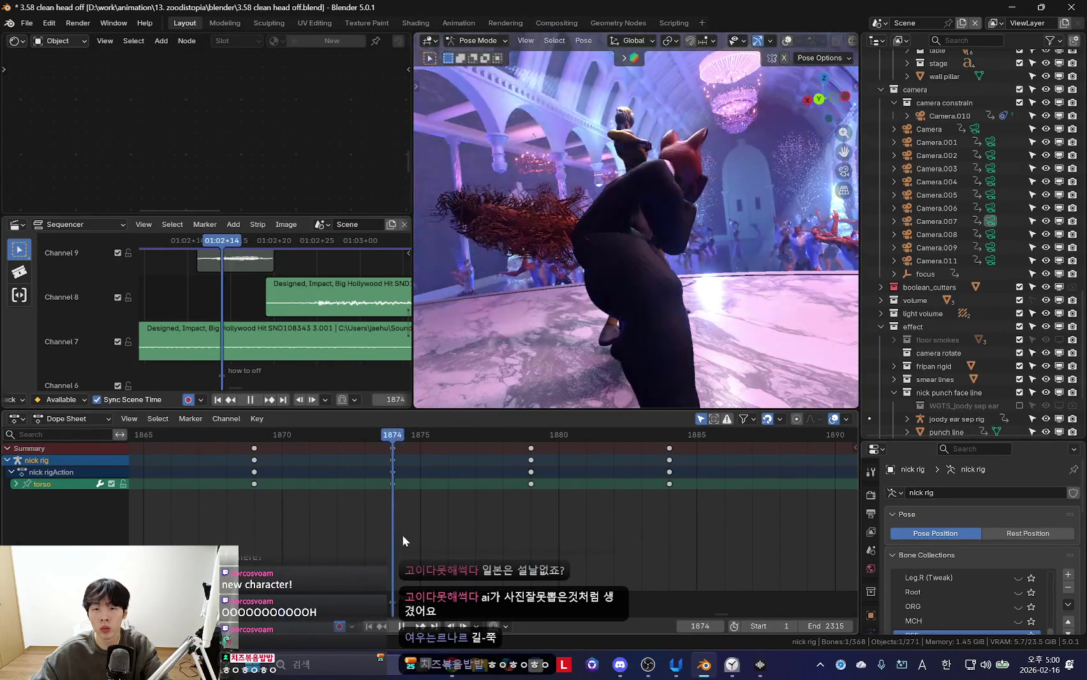
# At frame 1877, shift the fox's torso and key its new pose
pyautogui.moveTo(526, 462)
pyautogui.mouseDown()
pyautogui.moveTo(425, 490)
pyautogui.moveTo(459, 505)
pyautogui.moveTo(476, 492)
pyautogui.mouseUp()
pyautogui.press('r')
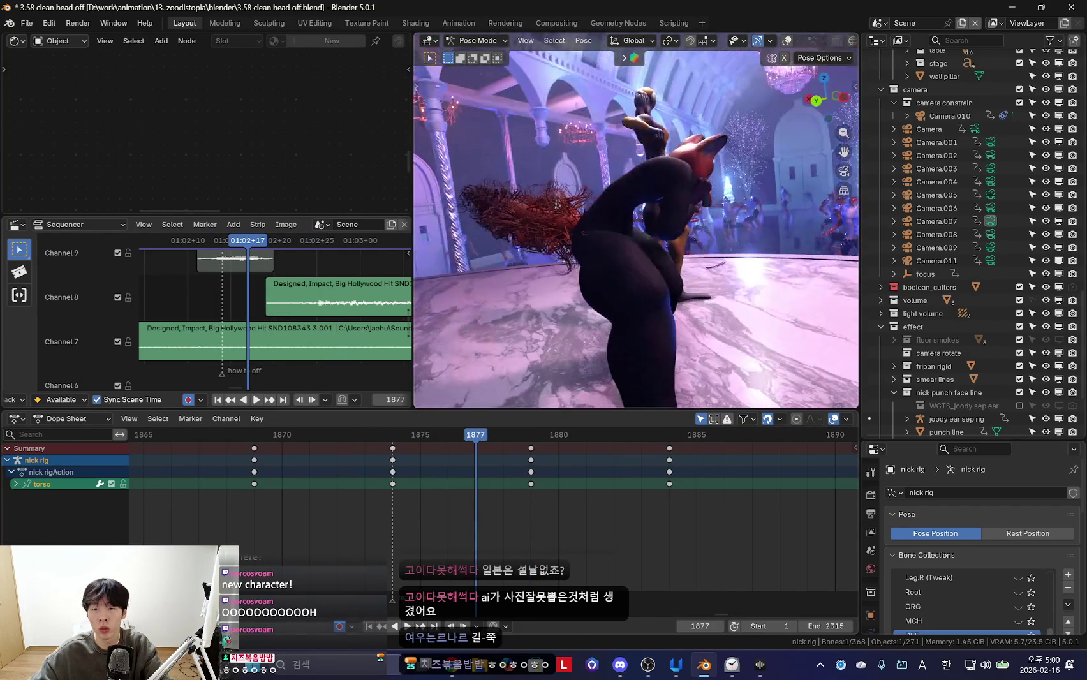
pyautogui.click(720, 324)
pyautogui.press('g')
pyautogui.click(720, 324)
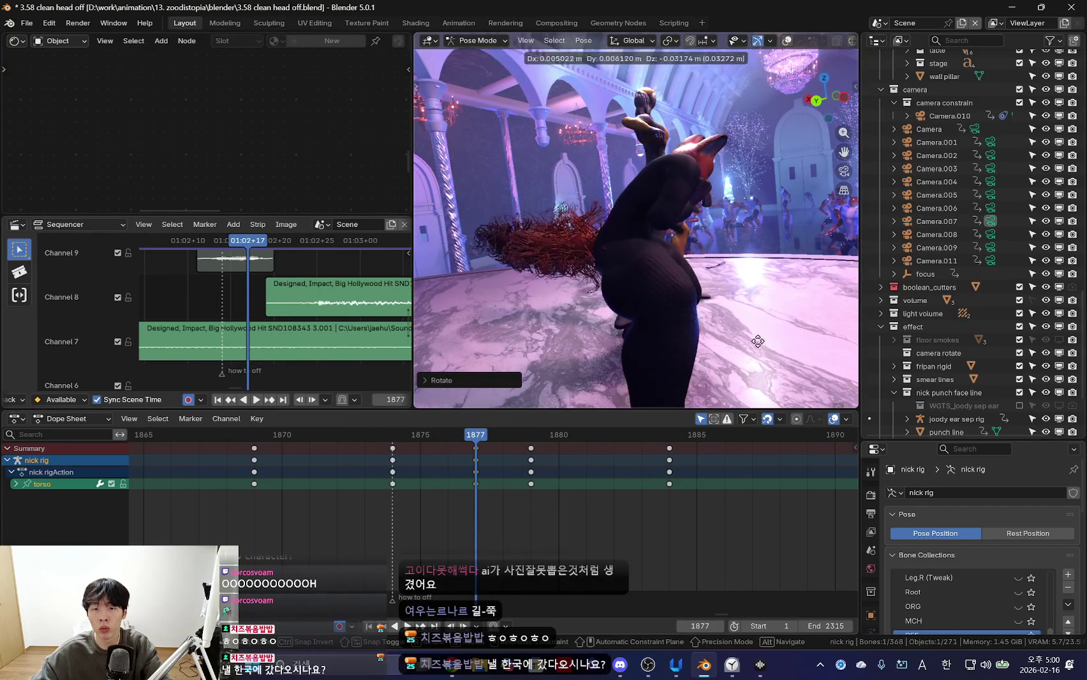
pyautogui.moveTo(398, 510); pyautogui.dragTo(481, 513)
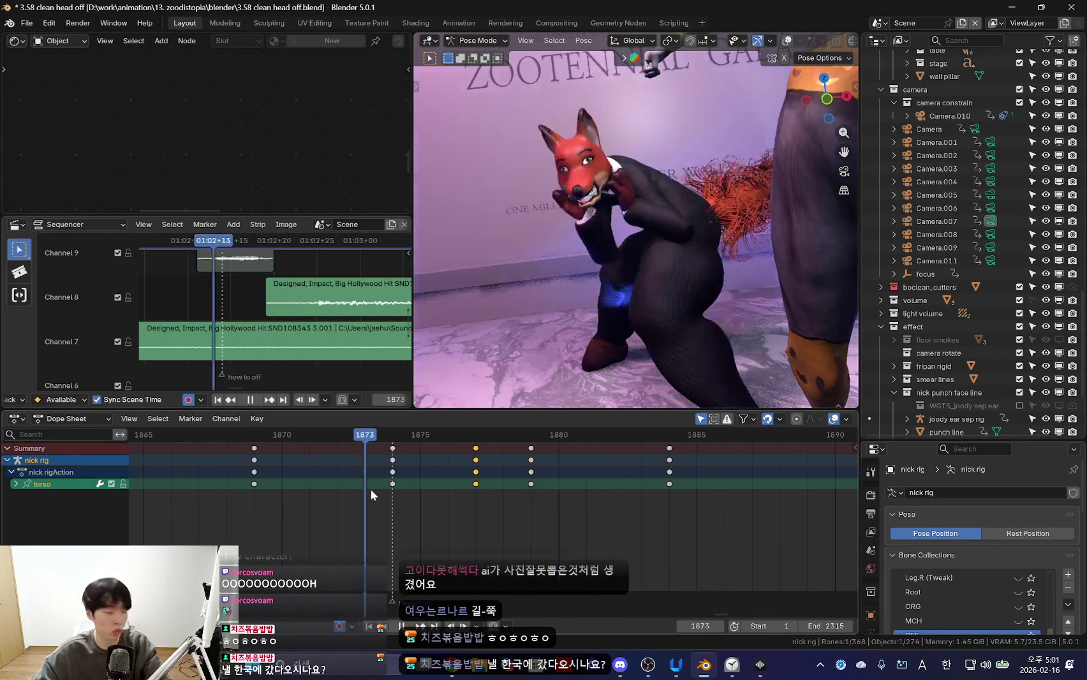
pyautogui.press('space')
# Select the right hand IK control and review the pose from the camera and close angles
pyautogui.moveTo(556, 340)
pyautogui.mouseDown(button='middle')
pyautogui.moveTo(680, 266)
pyautogui.moveTo(594, 226)
pyautogui.mouseUp(button='middle')
pyautogui.hotkey('shift', 'alt', 'z')
pyautogui.click(594, 226)
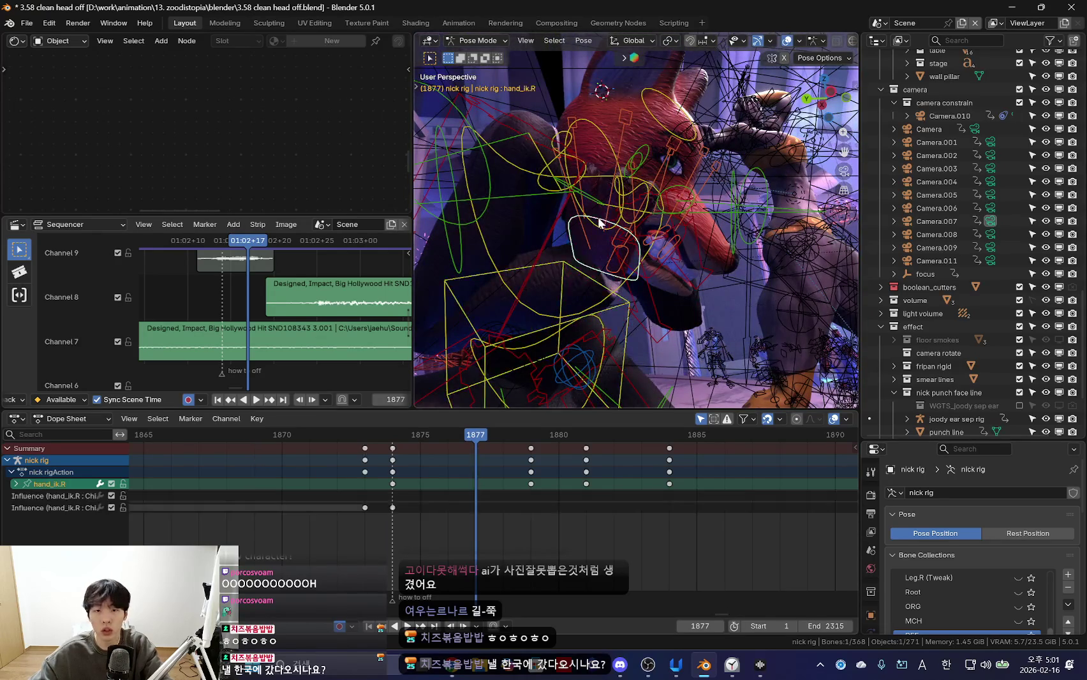
pyautogui.press('KP_0')
pyautogui.hotkey('shift', 'alt', 'z')
pyautogui.press('space')
pyautogui.press('space')
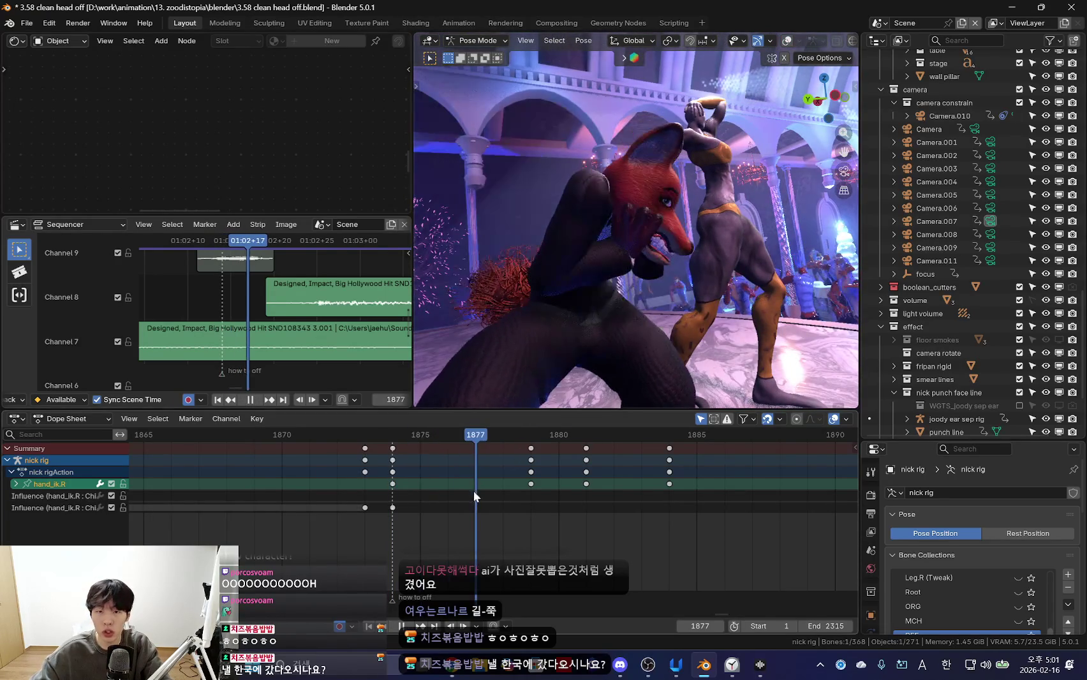
pyautogui.moveTo(625, 287); pyautogui.dragTo(709, 262, button='middle')
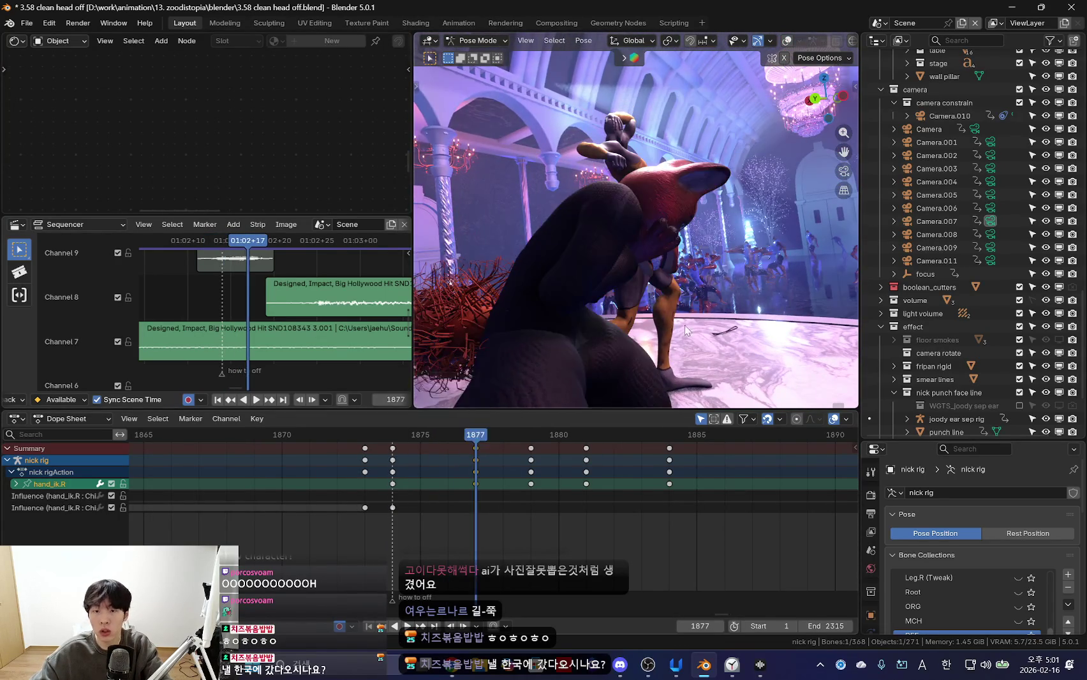
pyautogui.moveTo(684, 325)
pyautogui.mouseDown(button='middle')
pyautogui.moveTo(617, 330)
pyautogui.moveTo(507, 307)
pyautogui.moveTo(557, 324)
pyautogui.mouseUp(button='middle')
pyautogui.press('KP_0')
# Step between the keyframes at 1874 and 1877 to compare the poses
pyautogui.press('Down')
pyautogui.press('Up')
pyautogui.press('Down')
pyautogui.press('Up')
pyautogui.press('KP_0')
# Select the left upper arm IK control and replay the motion from frame 1874
pyautogui.click(712, 213)
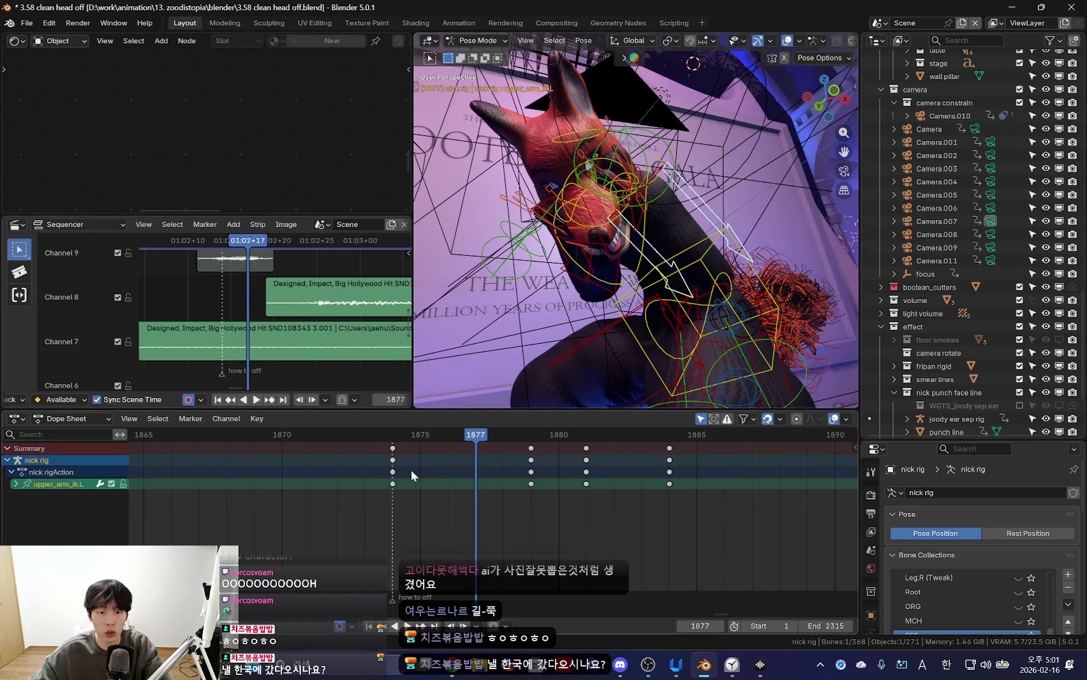
pyautogui.press('Down')
pyautogui.press('KP_0')
pyautogui.hotkey('shift', 'alt', 'z')
pyautogui.press('space')
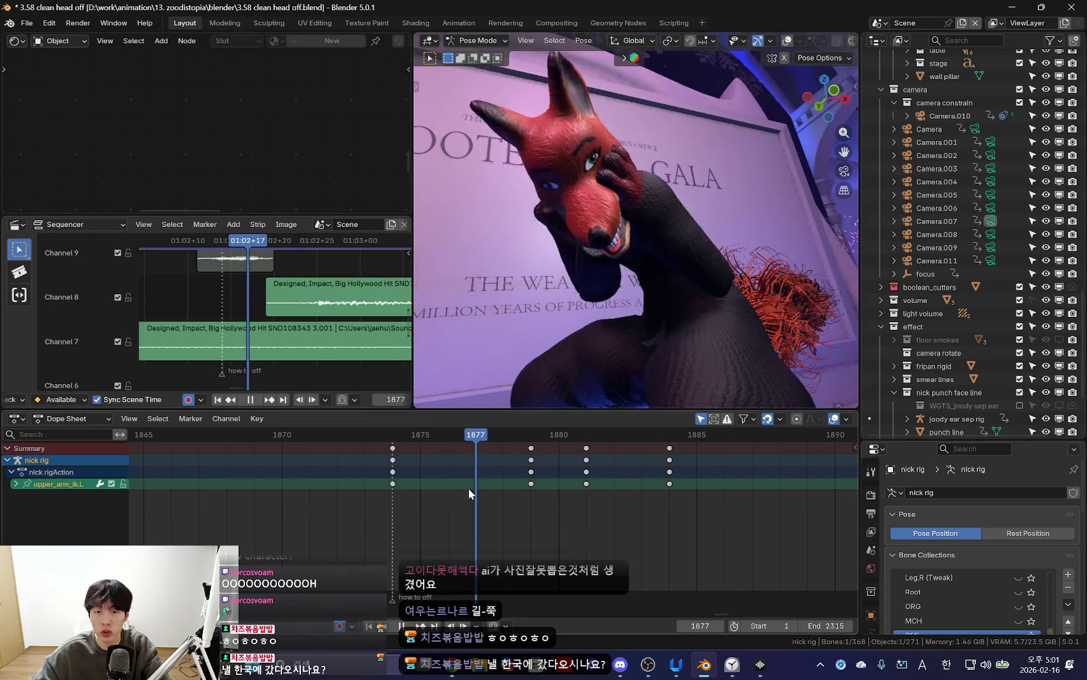
pyautogui.press('KP_0')
pyautogui.hotkey('shift', 'alt', 'z')
# From the camera view, rotate the left arm into a new pose at frame 1877
pyautogui.press('n')
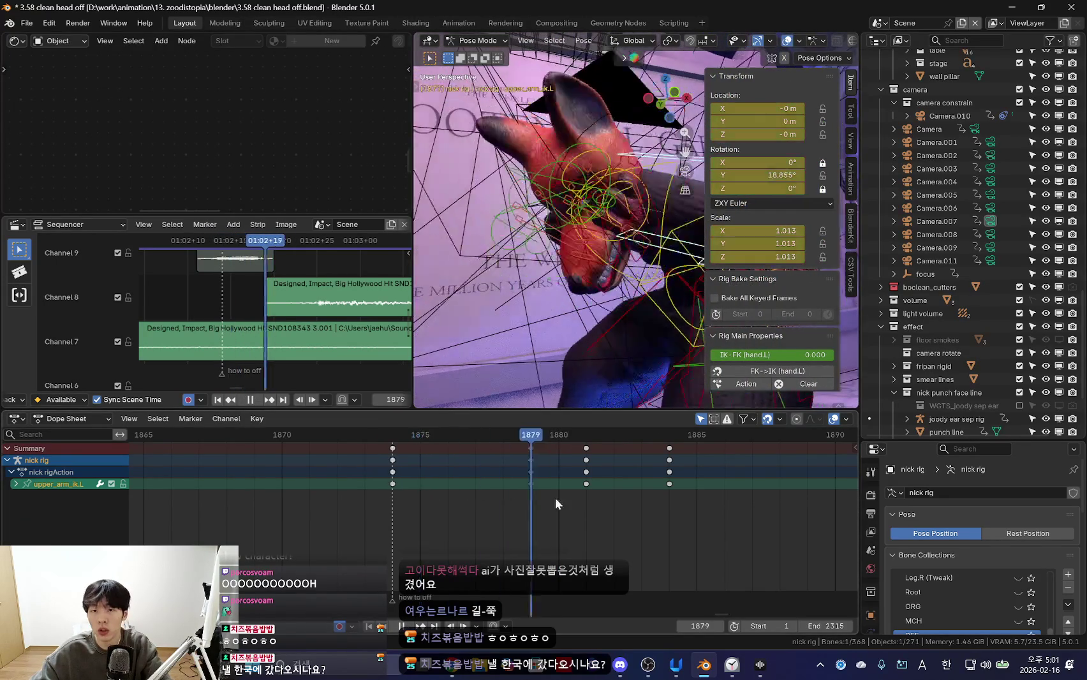
pyautogui.press('KP_0')
pyautogui.hotkey('shift', 'alt', 'z')
pyautogui.press('space')
pyautogui.press('space')
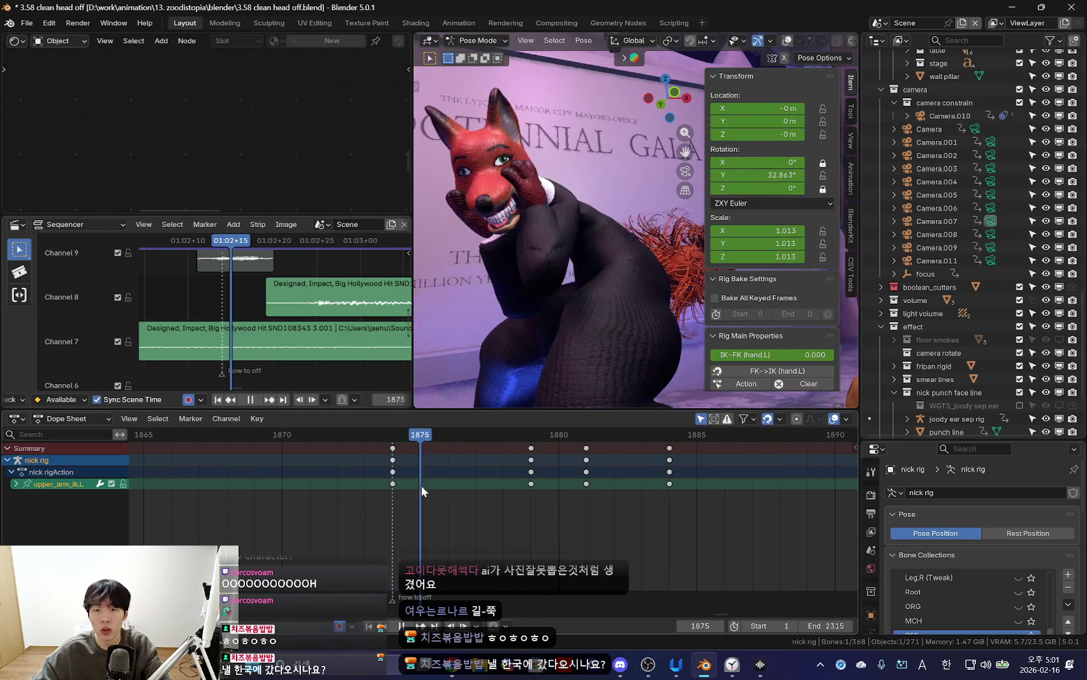
pyautogui.press('space')
pyautogui.press('r')
pyautogui.press('r')
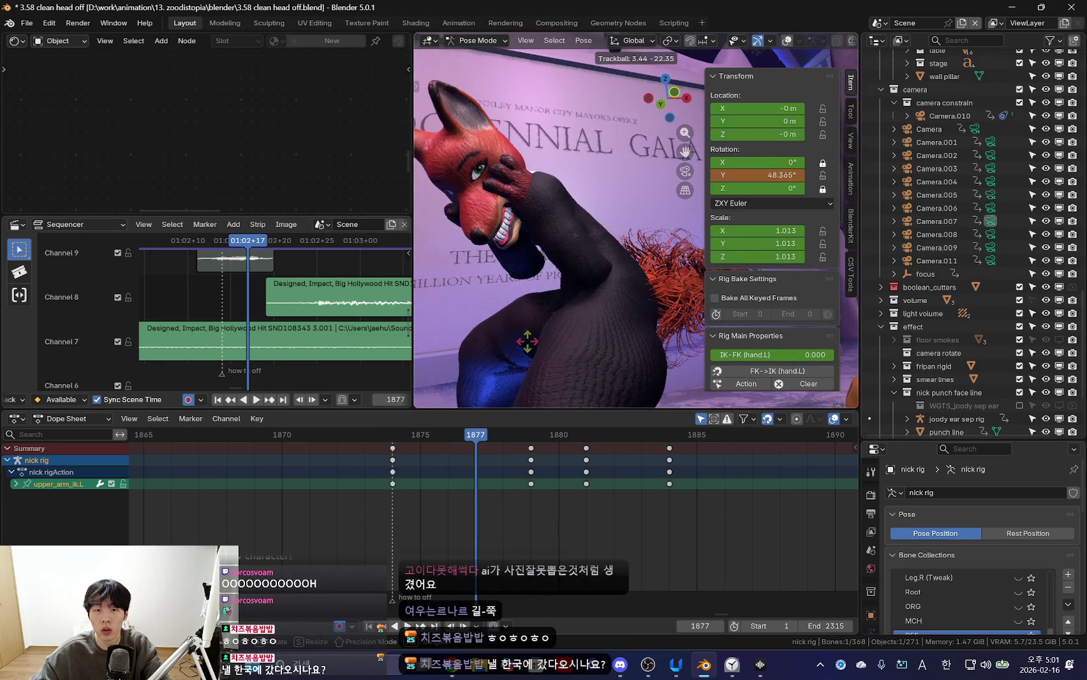
pyautogui.click(501, 347)
# Review the motion and delete the upper_arm_ik.L keyframes at frame 1877
pyautogui.hotkey('shift', 'Left')
pyautogui.press('Up')
pyautogui.scroll(3, 502, 530)
pyautogui.press('space')
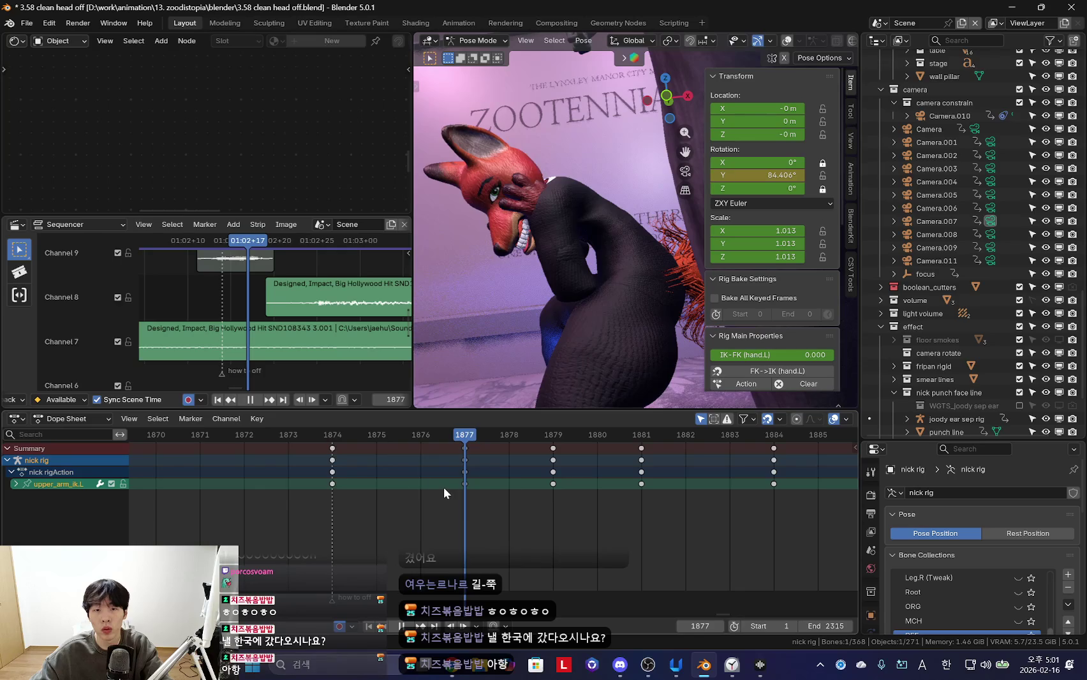
pyautogui.click(510, 491)
# Select shoulder.L and key a new rotation for it at frame 1876
pyautogui.press('space')
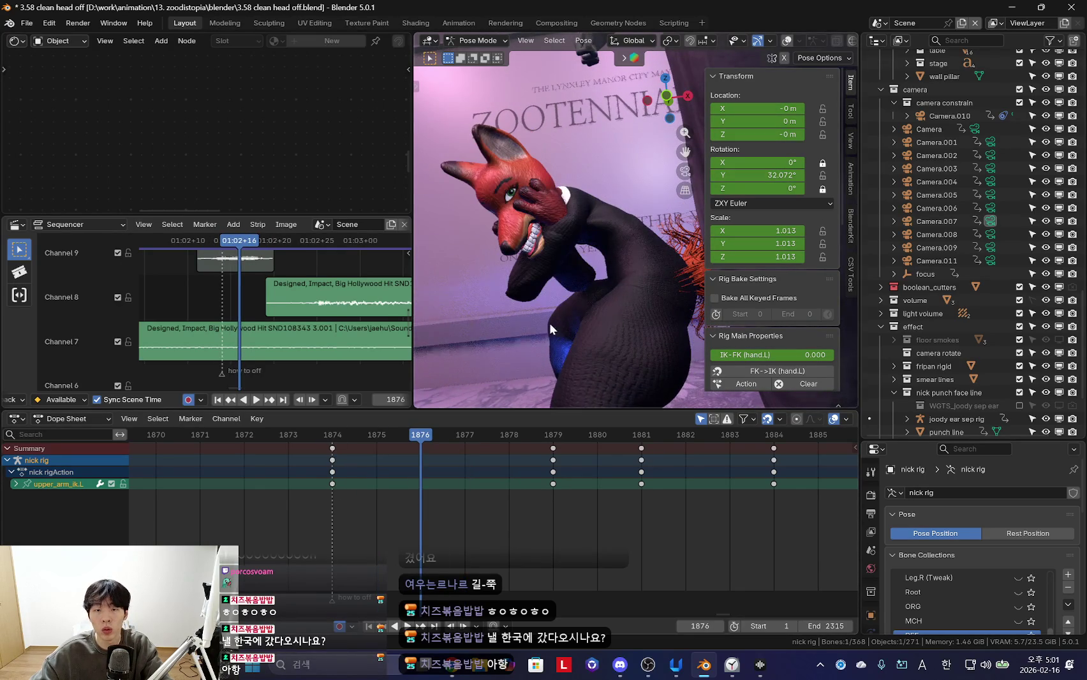
pyautogui.hotkey('shift', 'alt', 'z')
pyautogui.click(549, 224)
pyautogui.press('Left')
pyautogui.press('Left')
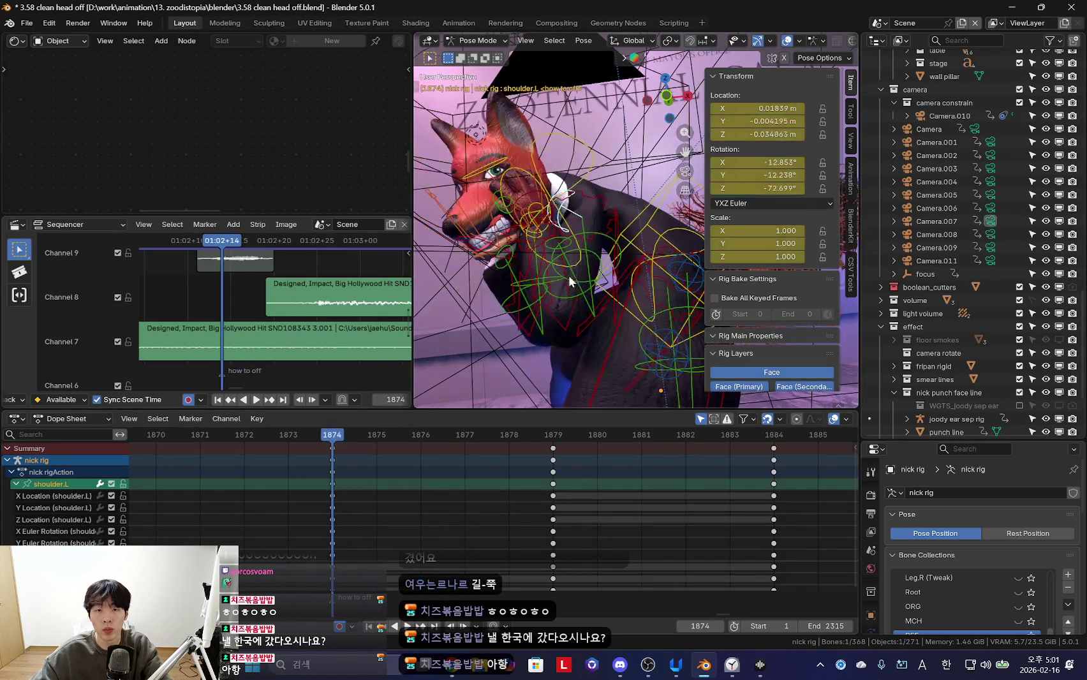
pyautogui.press('n')
pyautogui.press('n')
pyautogui.scroll(1, 330, 505)
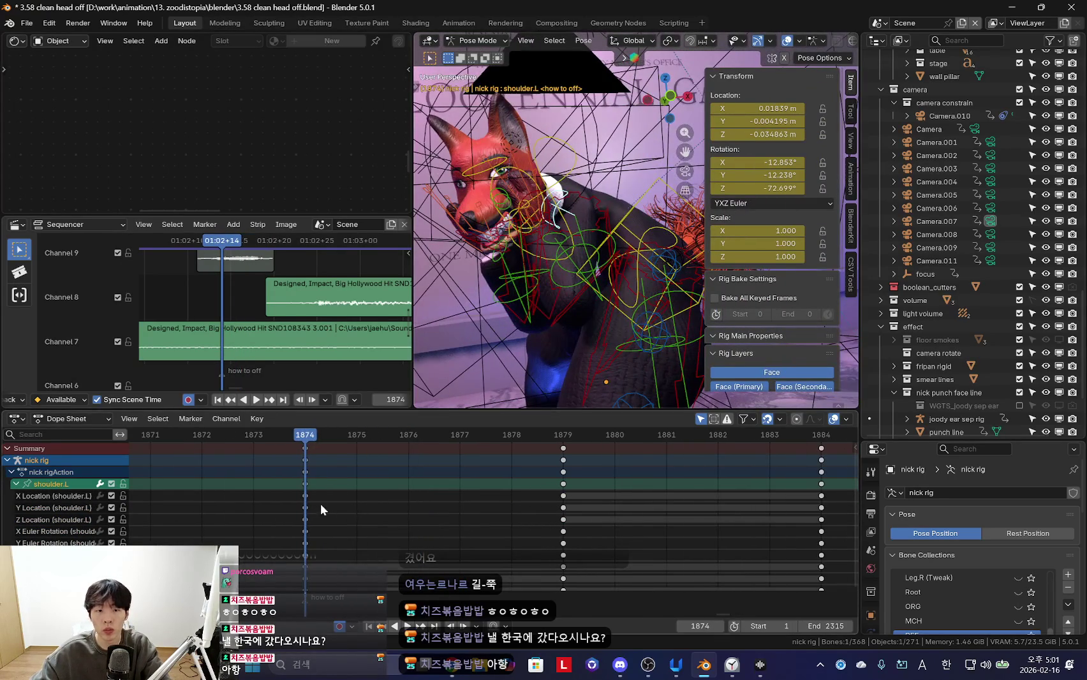
pyautogui.press('space')
pyautogui.press('space')
pyautogui.hotkey('shift', 'alt', 'z')
pyautogui.press('r')
pyautogui.press('r')
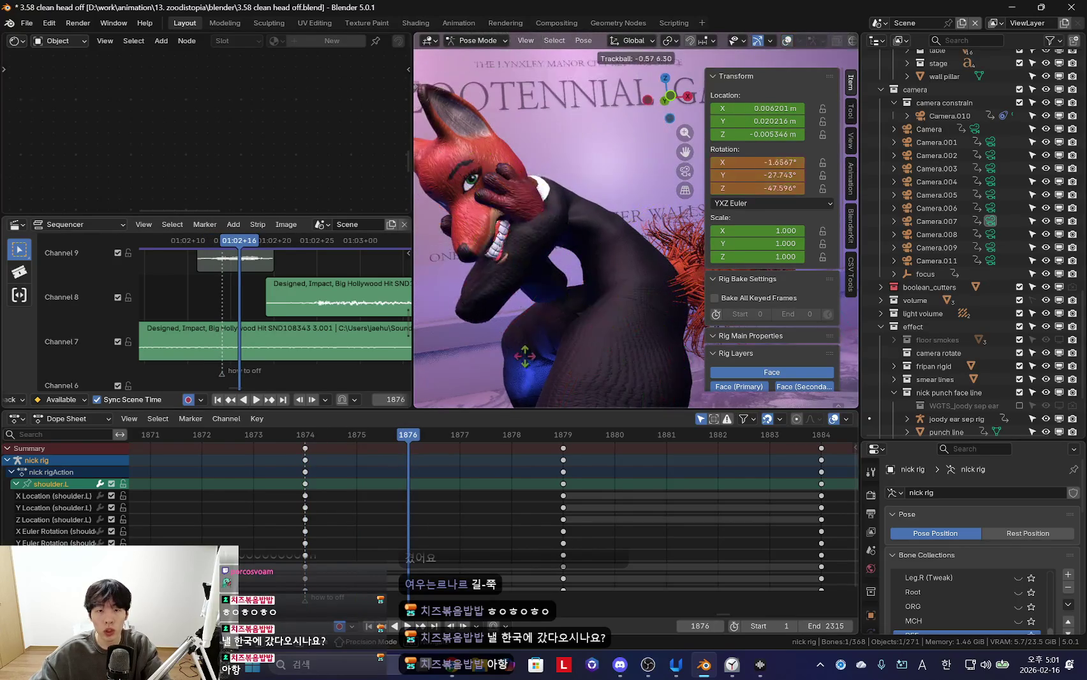
pyautogui.click(550, 346)
# Step through frames 1873–1880 and play back to review the shoulder pose
pyautogui.press('Left')
pyautogui.press('Left')
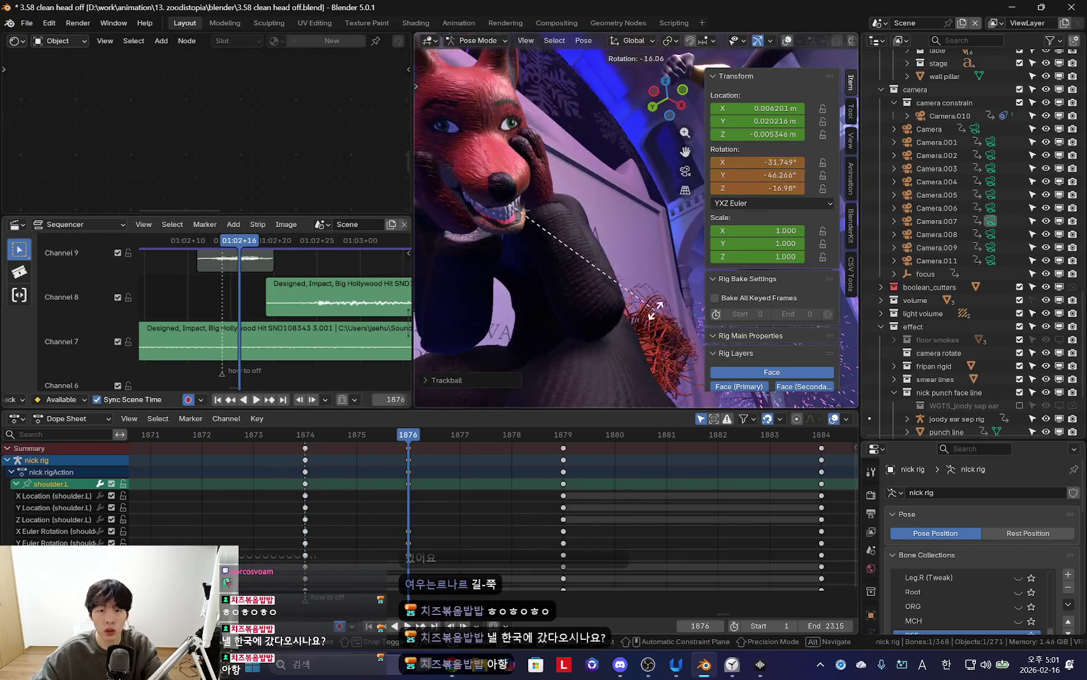
pyautogui.press('Right')
pyautogui.press('Right')
pyautogui.press('Left')
pyautogui.press('Right')
pyautogui.press('Right')
pyautogui.press('Right')
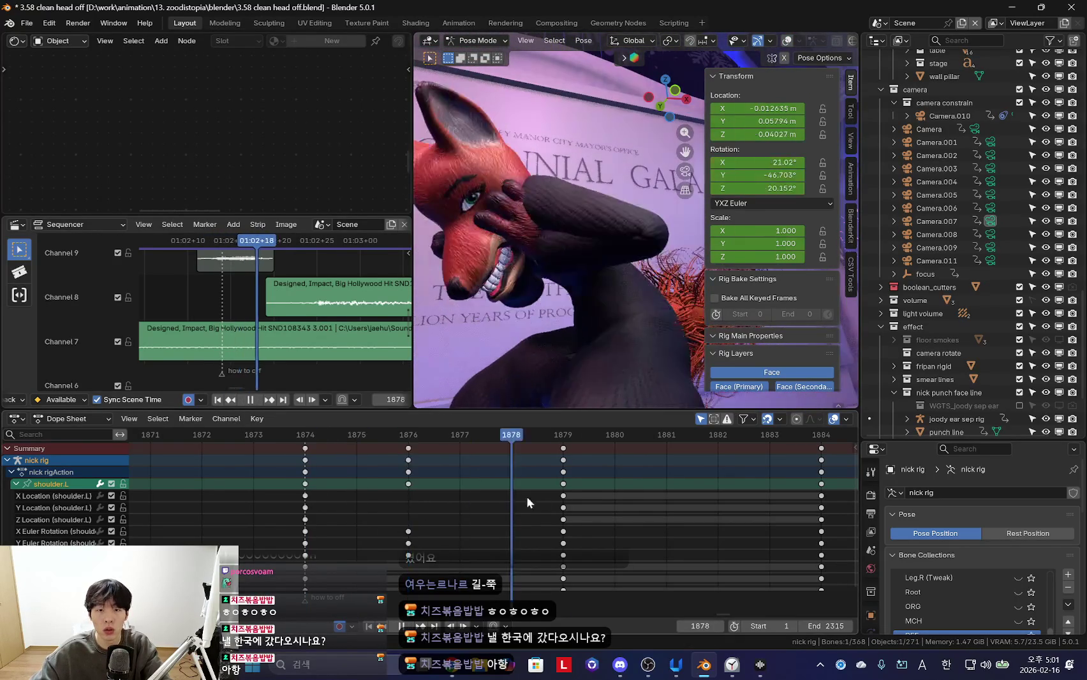
pyautogui.press('Right')
pyautogui.press('Right')
pyautogui.press('Left')
pyautogui.press('Left')
pyautogui.press('Left')
pyautogui.press('Left')
pyautogui.press('Left')
pyautogui.press('space')
pyautogui.press('space')
pyautogui.hotkey('shift', 'alt', 'z')
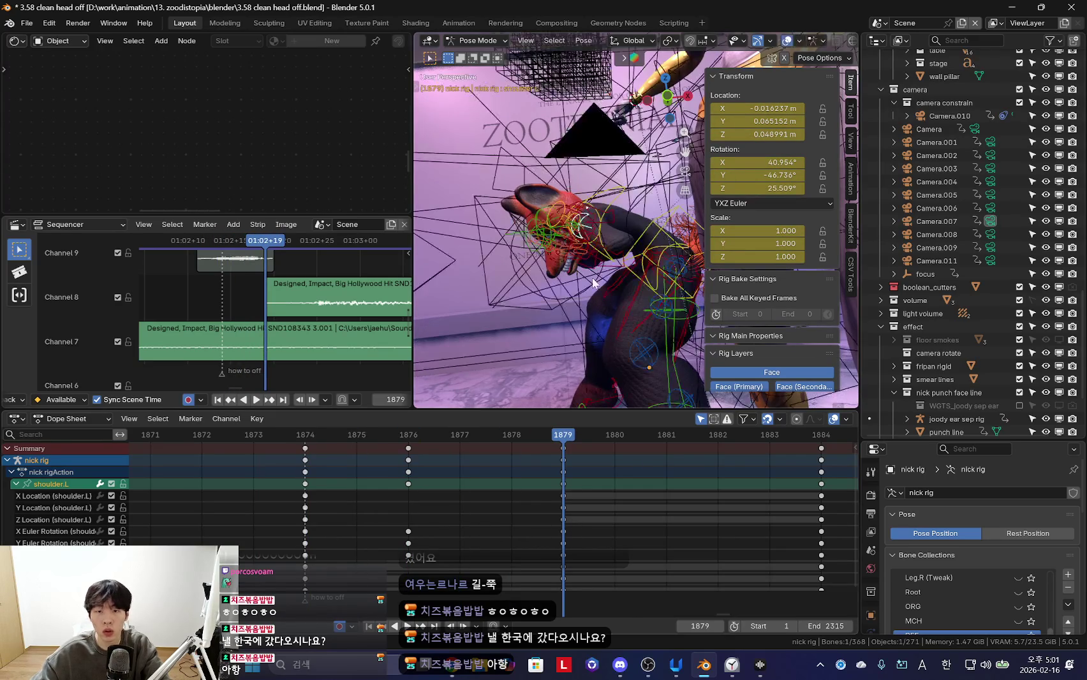
# Select upper_arm_ik.L and step through its keyframes at 1877, 1879 and 1881
pyautogui.click(604, 223)
pyautogui.hotkey('shift', 'alt', 'z')
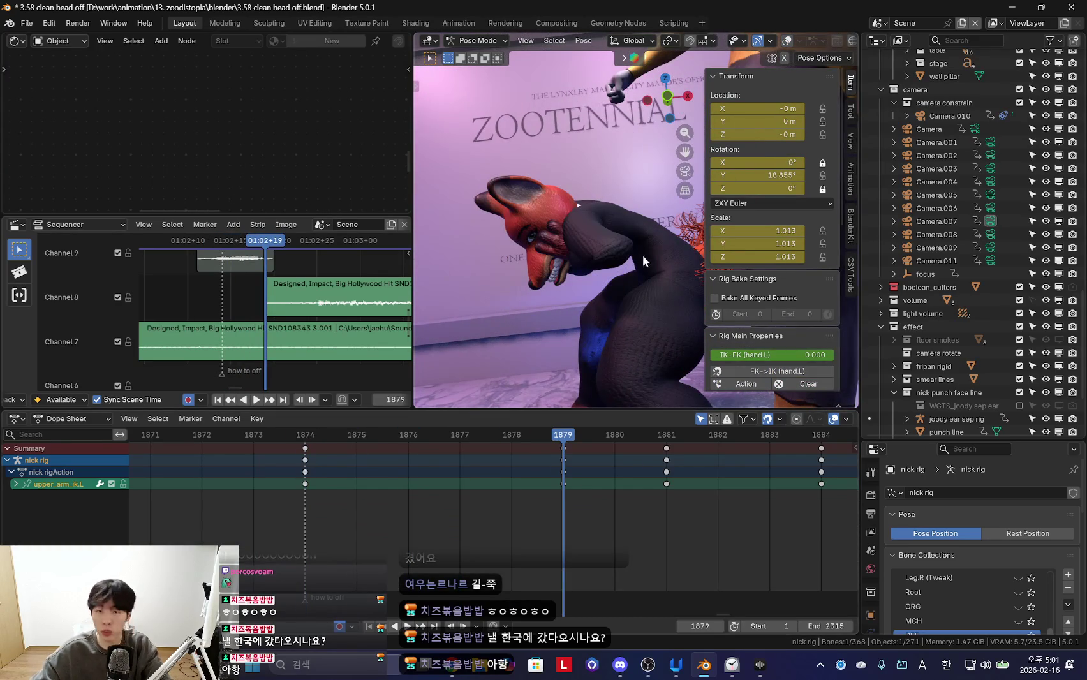
pyautogui.press('n')
pyautogui.press('Left')
pyautogui.press('Left')
pyautogui.press('Left')
pyautogui.press('space')
pyautogui.press('n')
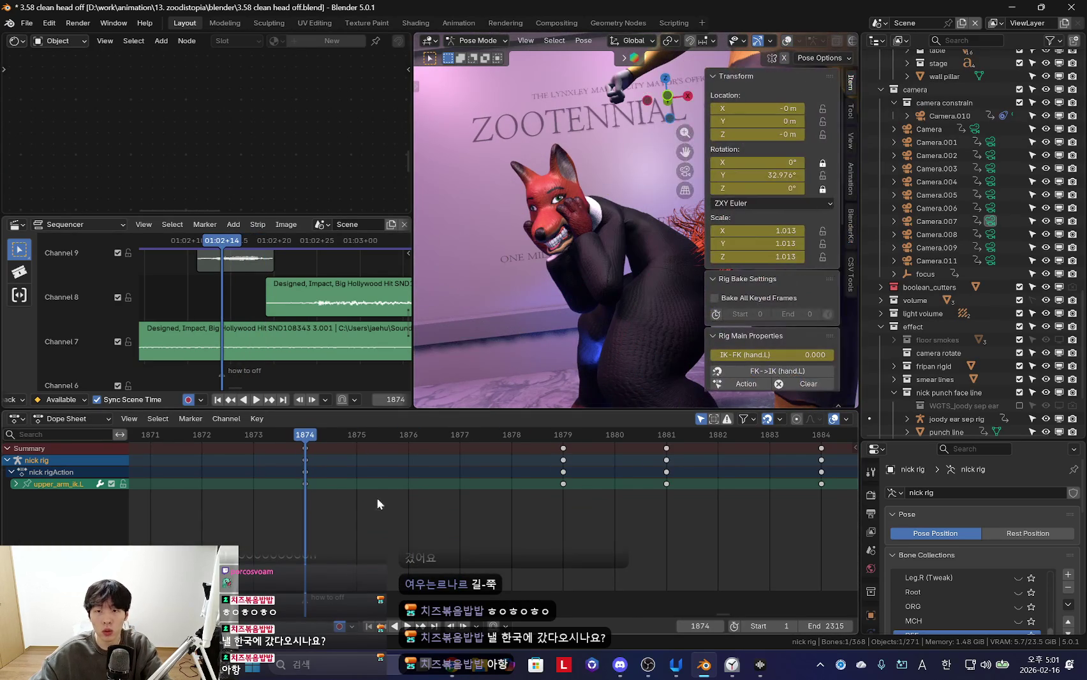
pyautogui.press('Up')
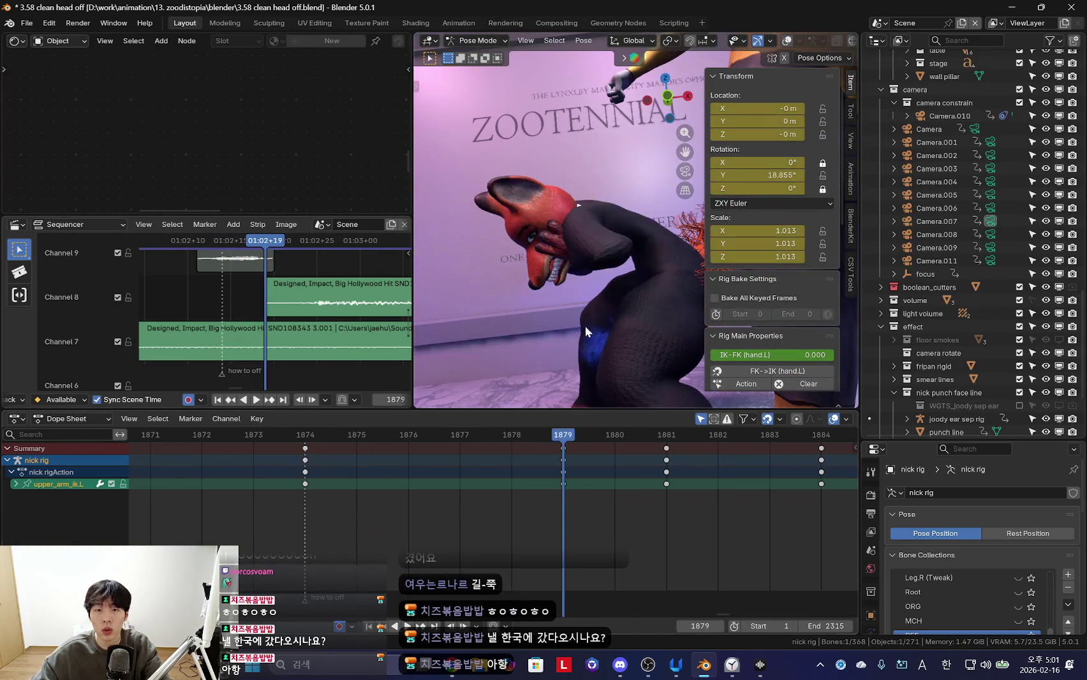
pyautogui.press('Down')
pyautogui.press('Up')
pyautogui.press('Up')
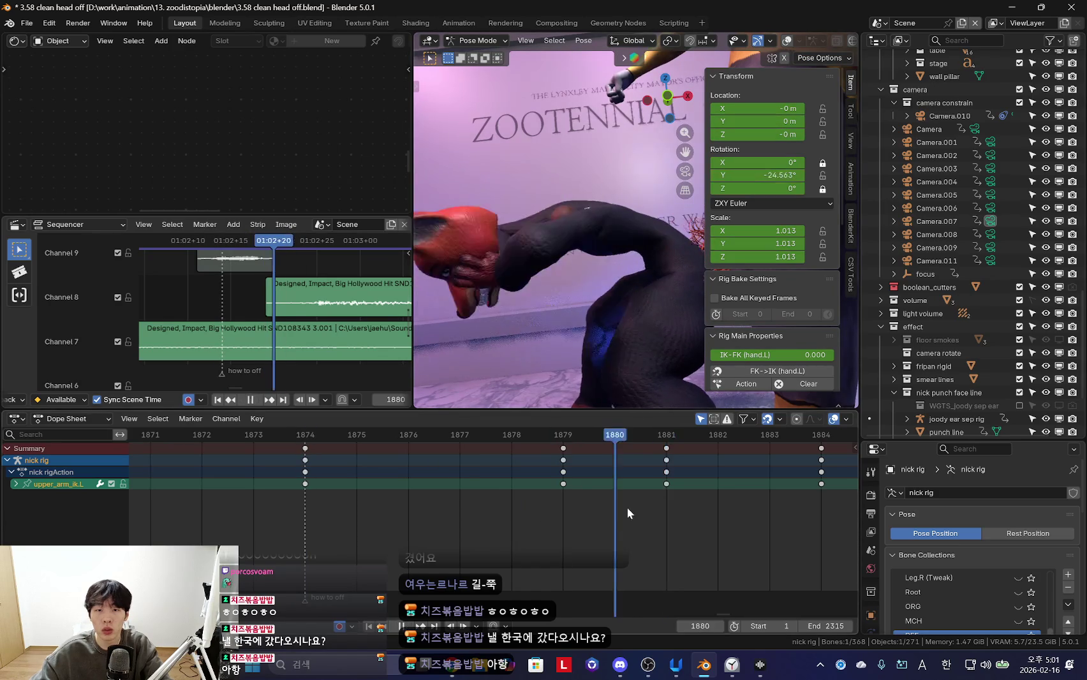
# Select the upper_arm_ik.L keys at frame 1881 and play back to check timing
pyautogui.moveTo(578, 347)
pyautogui.mouseDown(button='middle')
pyautogui.moveTo(562, 295)
pyautogui.moveTo(602, 273)
pyautogui.mouseUp(button='middle')
pyautogui.hotkey('shift', 'alt', 'z')
pyautogui.hotkey('shift', 'alt', 'z')
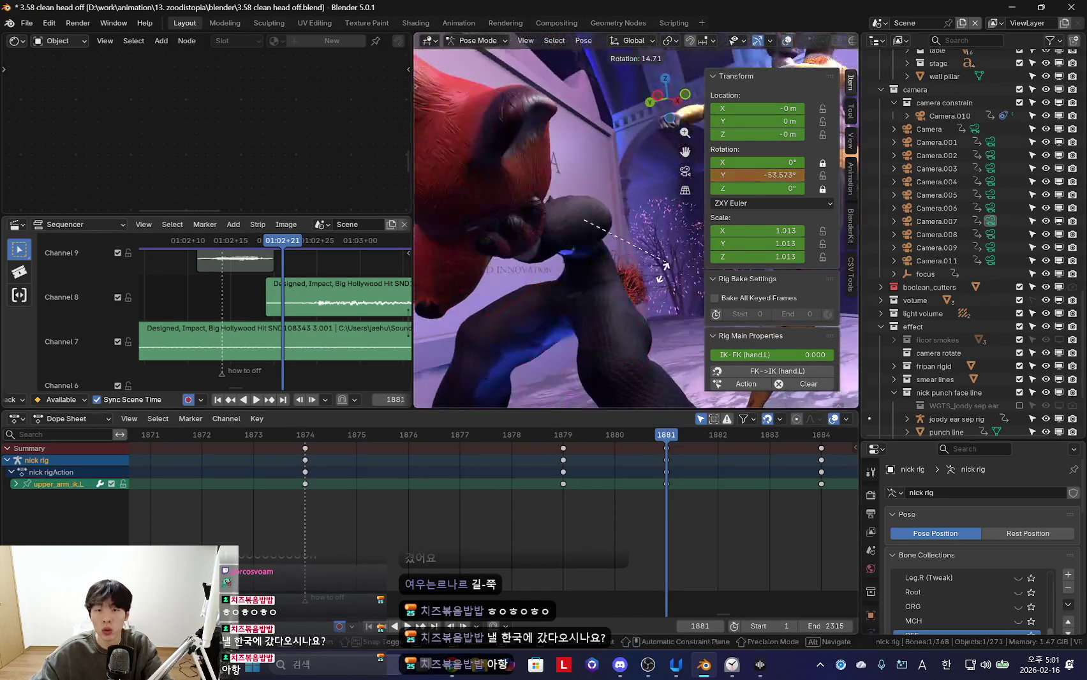
pyautogui.press('KP_0')
pyautogui.press('n')
pyautogui.scroll(-2, 682, 514)
pyautogui.moveTo(682, 514)
pyautogui.mouseDown()
pyautogui.moveTo(579, 511)
pyautogui.moveTo(712, 493)
pyautogui.mouseUp()
pyautogui.press('space')
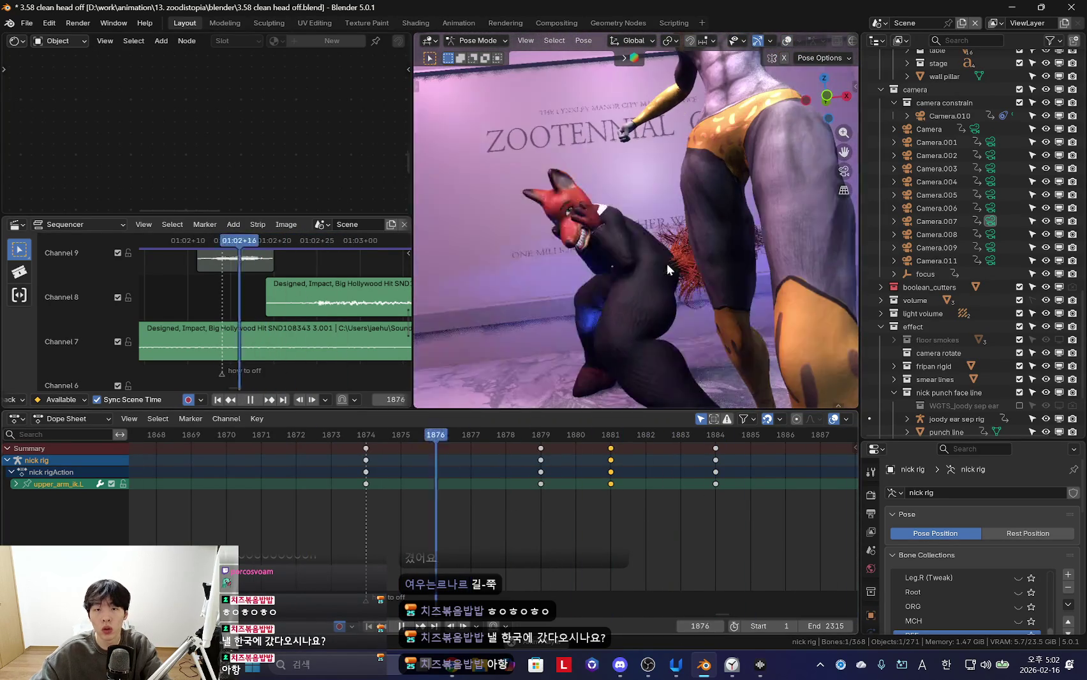
pyautogui.press('space')
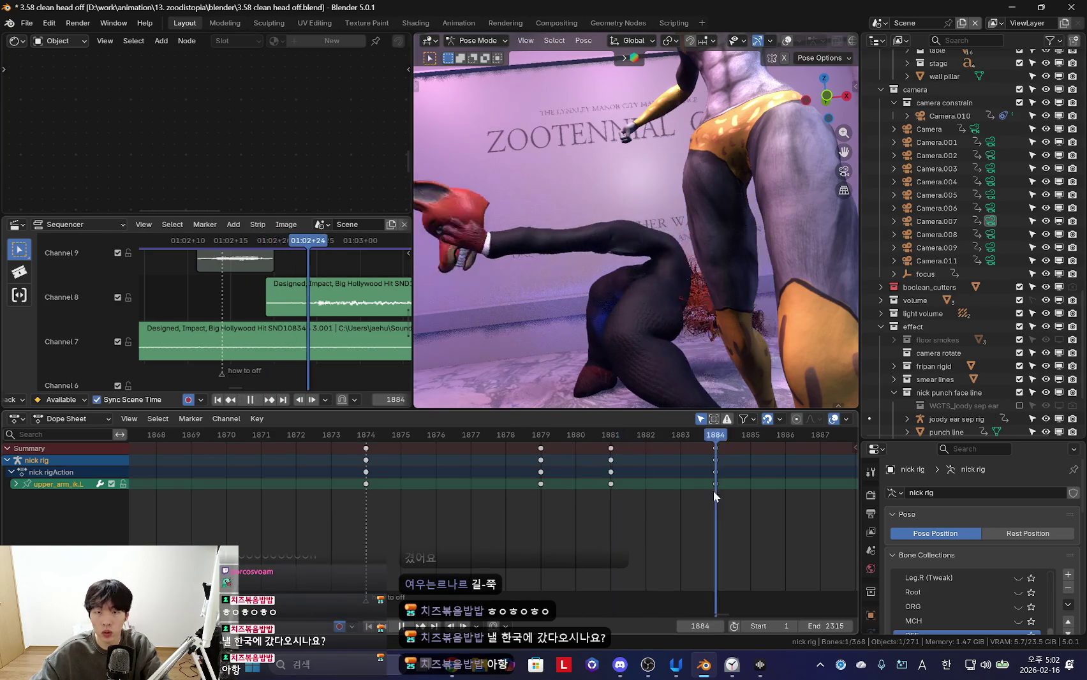
# Select the head bone at frame 1884 and play back to review the head
pyautogui.moveTo(596, 287)
pyautogui.mouseDown(button='middle')
pyautogui.moveTo(665, 277)
pyautogui.moveTo(601, 233)
pyautogui.moveTo(568, 231)
pyautogui.moveTo(713, 310)
pyautogui.mouseUp(button='middle')
pyautogui.hotkey('shift', 'alt', 'z')
pyautogui.click(568, 231)
pyautogui.press('Down')
pyautogui.hotkey('shift', 'alt', 'z')
pyautogui.press('space')
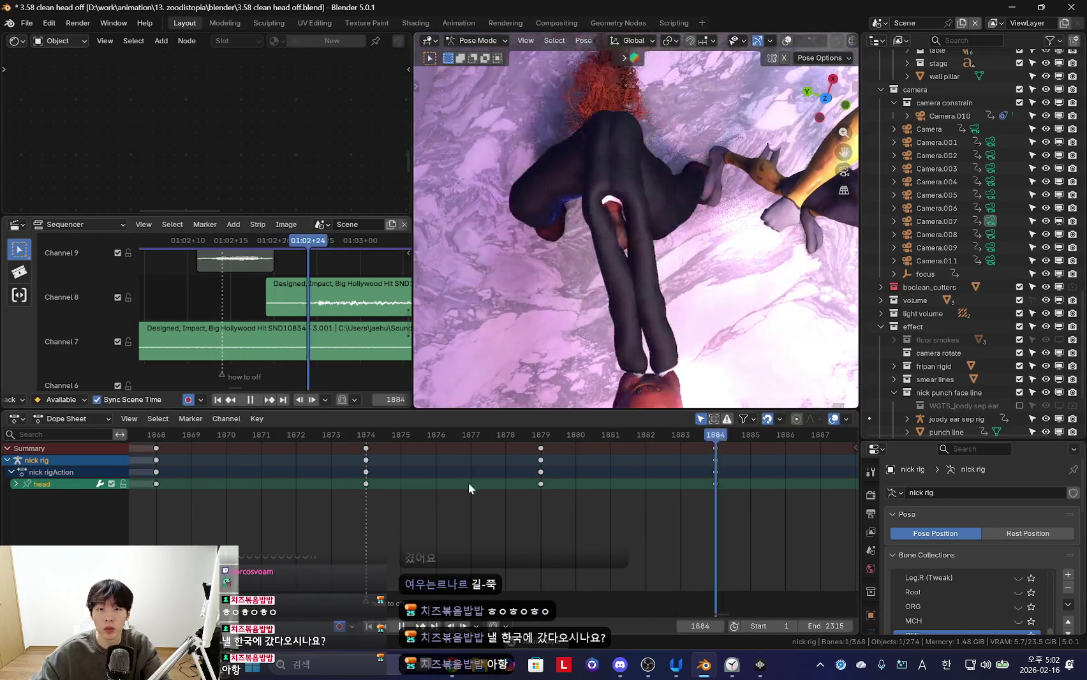
# Replay the animation and stop at frame 1874 facing the fox
pyautogui.press('Escape')
pyautogui.moveTo(593, 373); pyautogui.dragTo(660, 216, button='middle')
pyautogui.hotkey('shift', 'alt', 'z')
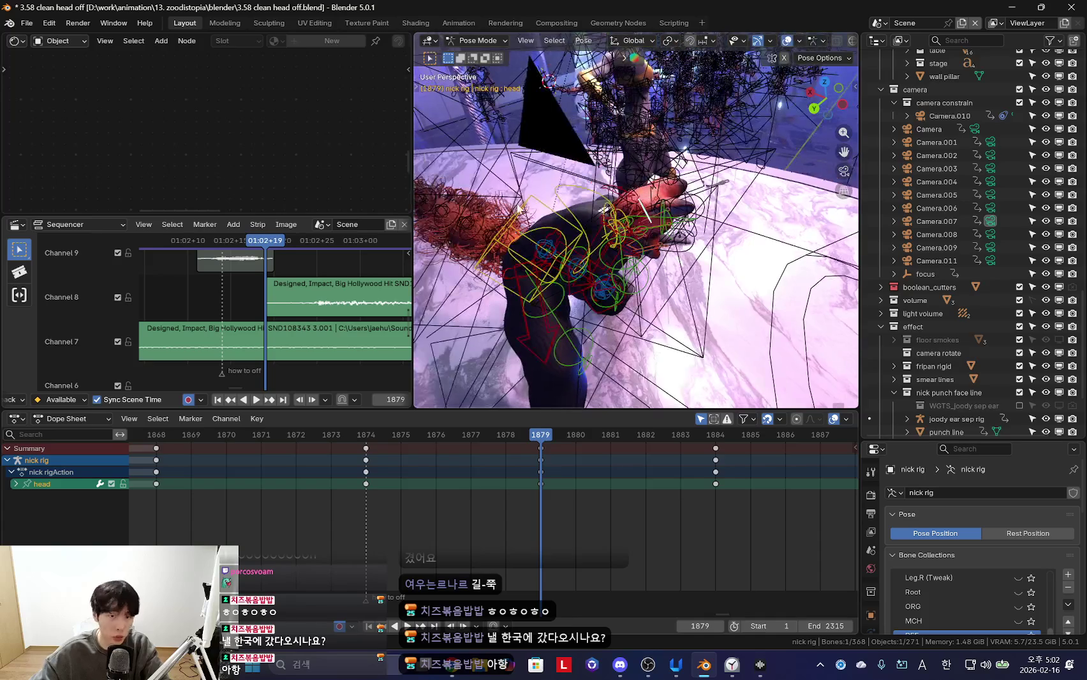
pyautogui.press('space')
pyautogui.hotkey('shift', 'alt', 'z')
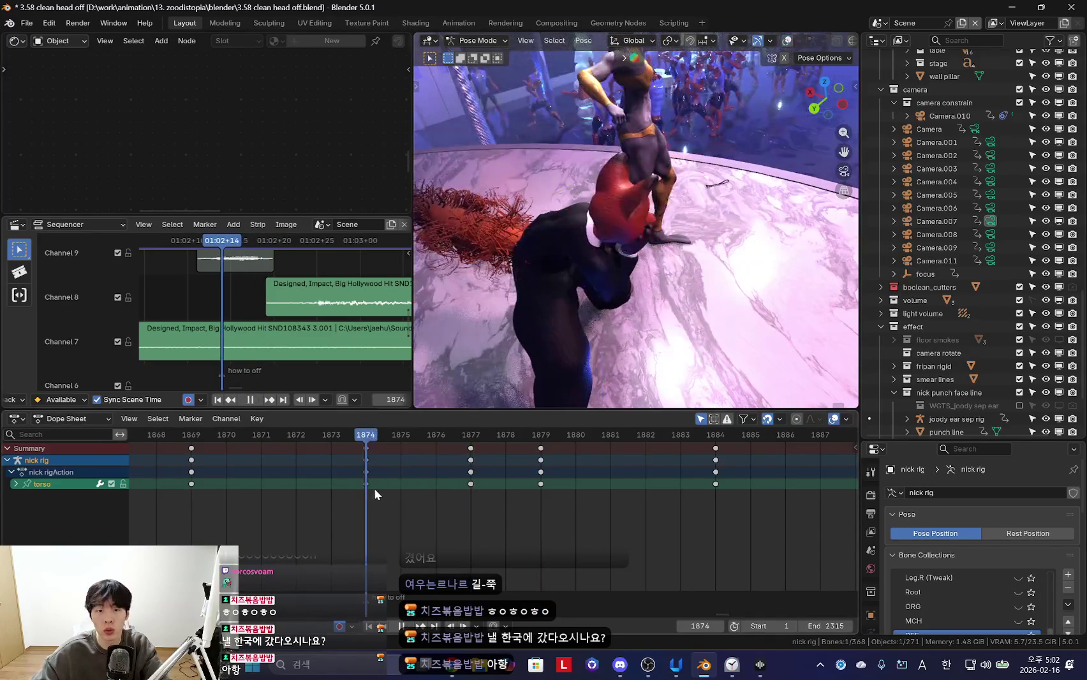
pyautogui.press('space')
# Rotate the torso bone into a new pose keyed at frame 1874
pyautogui.moveTo(529, 345); pyautogui.dragTo(599, 325, button='middle')
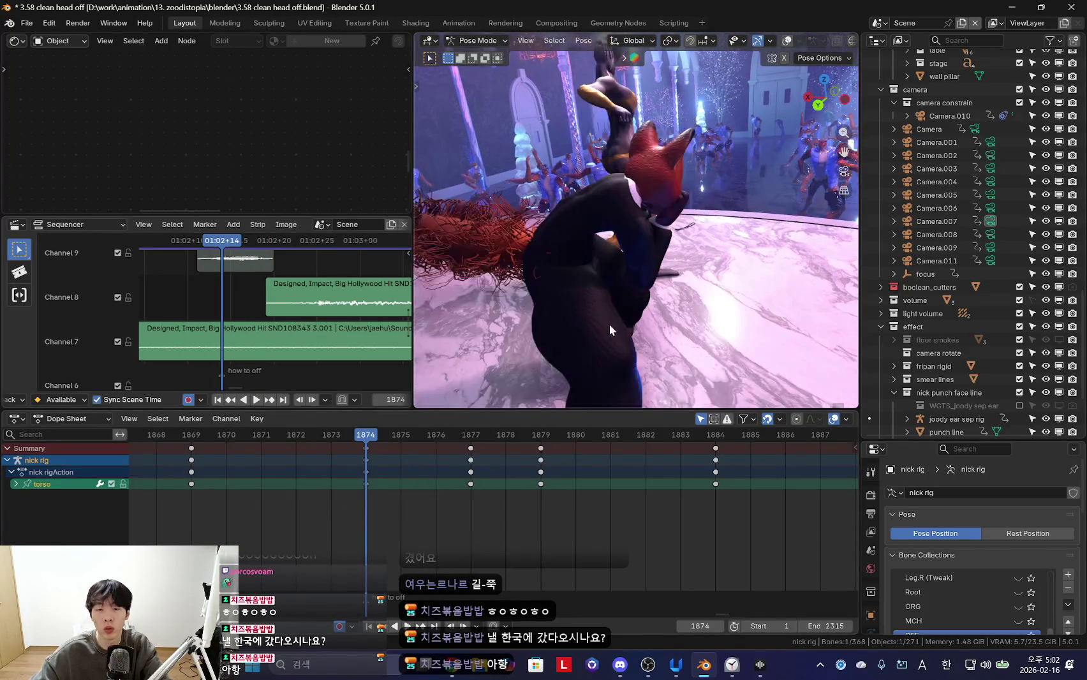
pyautogui.press('g')
pyautogui.press('r')
pyautogui.click(616, 311)
pyautogui.press('space')
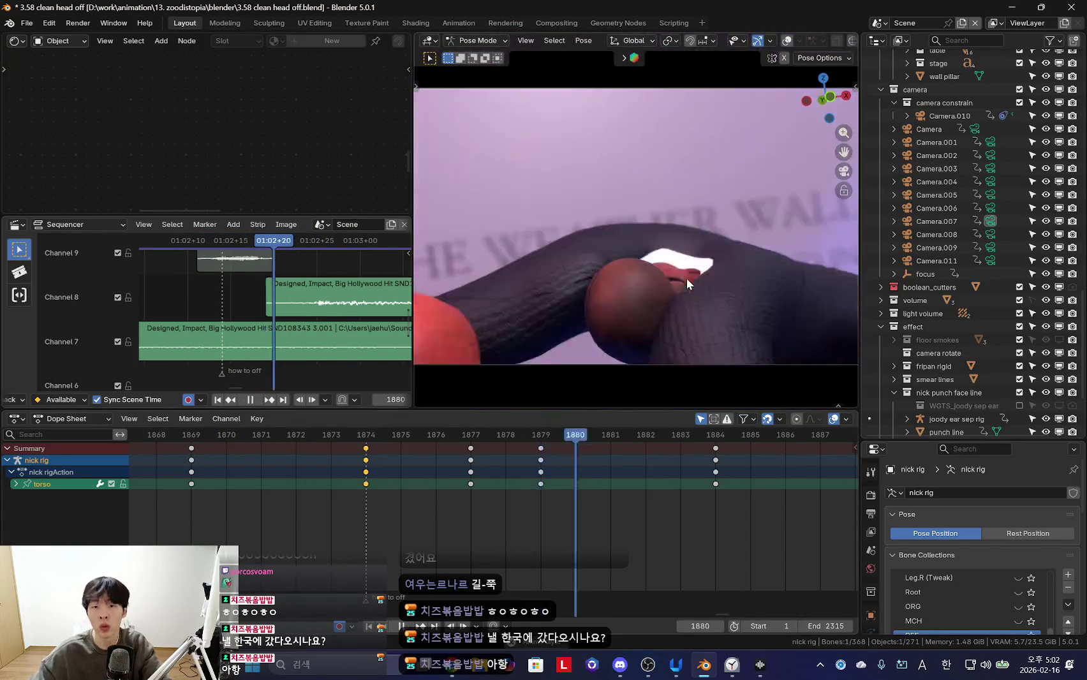
# Play backwards and scrub frames 1878 to 1872 to review the torso motion
pyautogui.scroll(-1, 375, 455)
pyautogui.hotkey('shift', 'ctrl', 'space')
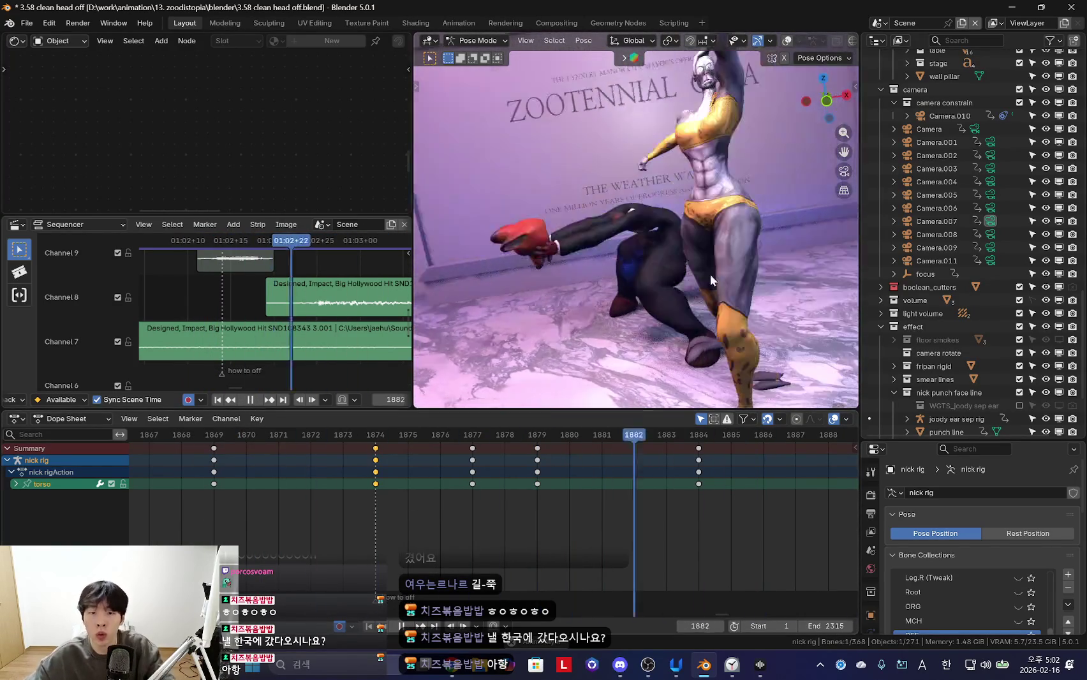
pyautogui.moveTo(280, 512)
pyautogui.mouseDown()
pyautogui.moveTo(266, 515)
pyautogui.moveTo(563, 538)
pyautogui.mouseUp()
pyautogui.press('Escape')
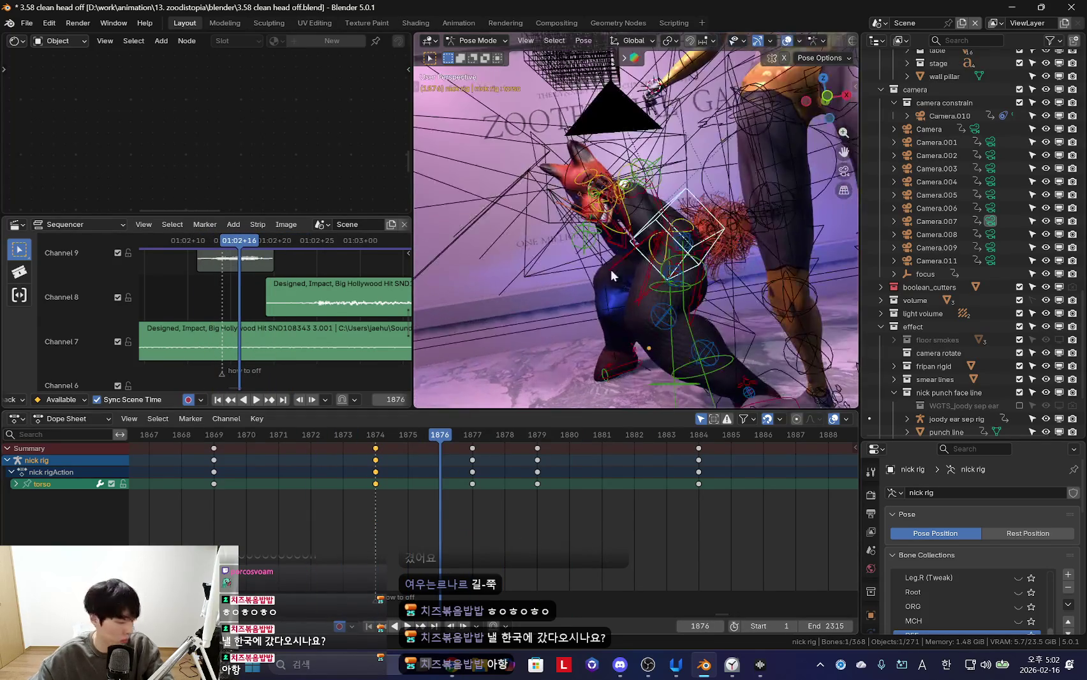
# Switch to Object Mode and select the nick head.001 object
pyautogui.hotkey('shift', 'alt', 'z')
pyautogui.hotkey('ctrl', 'Tab')
pyautogui.click(539, 103)
pyautogui.press('Left')
pyautogui.press('Left')
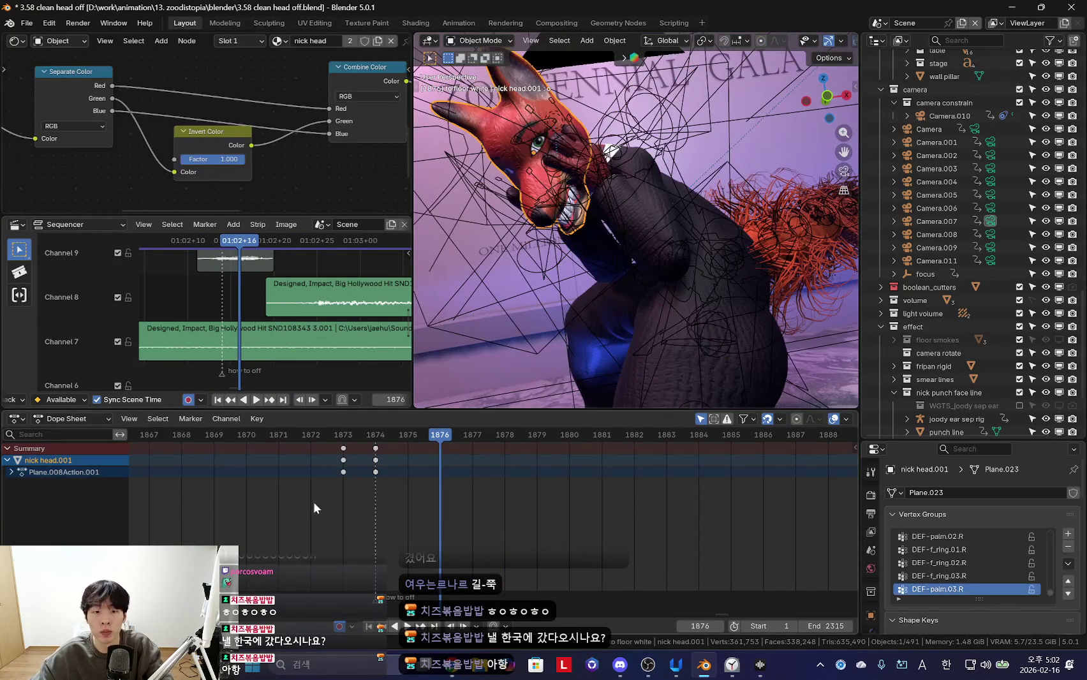
# Go to frame 1879 and orbit to a low front view of the fox's face
pyautogui.hotkey('shift', 'alt', 'z')
pyautogui.moveTo(384, 509); pyautogui.dragTo(557, 521)
pyautogui.press('Left')
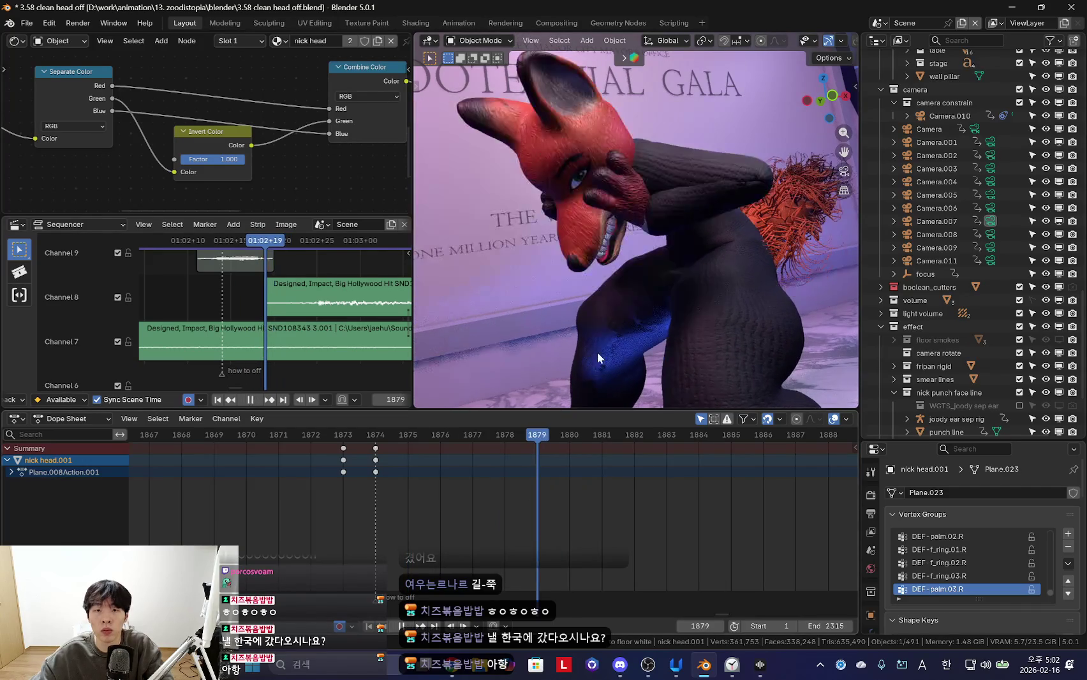
pyautogui.moveTo(612, 383); pyautogui.dragTo(938, 552, button='middle')
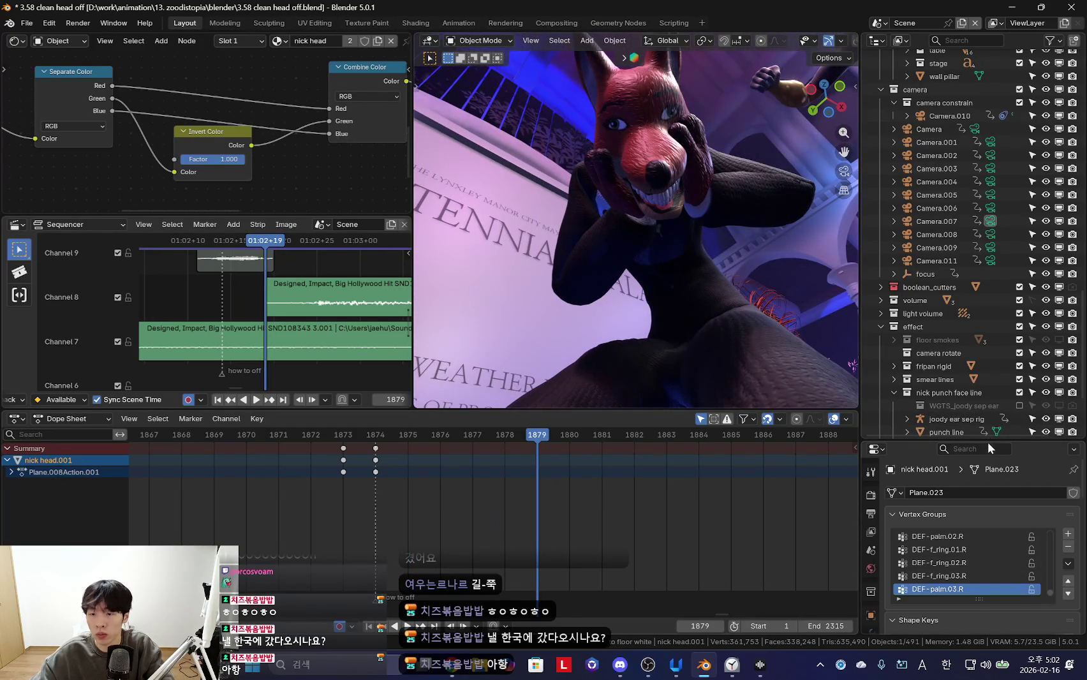
# Add a head shape key named 'push up' at value 1.000 and zoom onto the head
pyautogui.moveTo(990, 438); pyautogui.dragTo(990, 263)
pyautogui.moveTo(801, 411); pyautogui.dragTo(802, 431)
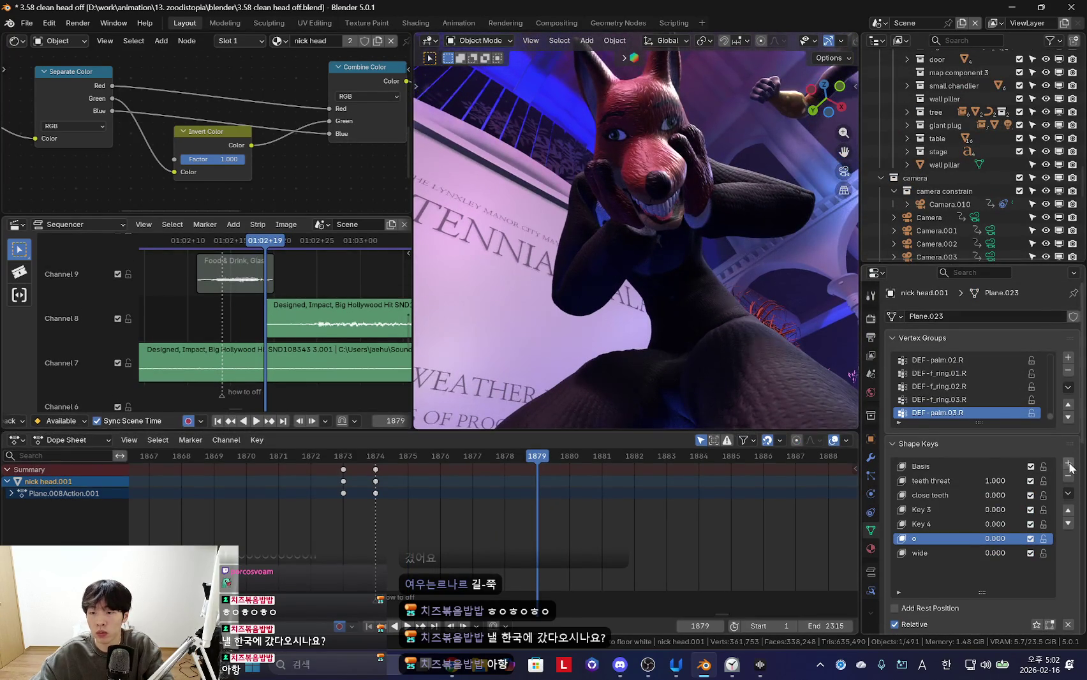
pyautogui.click(1068, 463)
pyautogui.scroll(-3, 1022, 551)
pyautogui.write('push up')
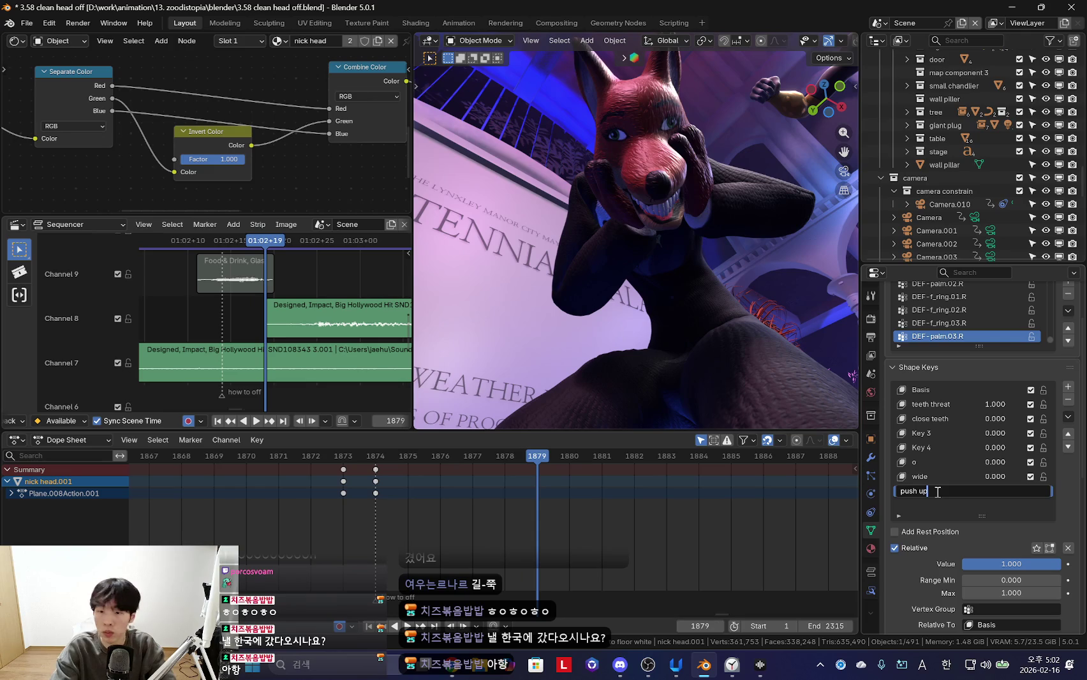
pyautogui.press('Return')
pyautogui.moveTo(782, 335); pyautogui.dragTo(759, 312, button='middle')
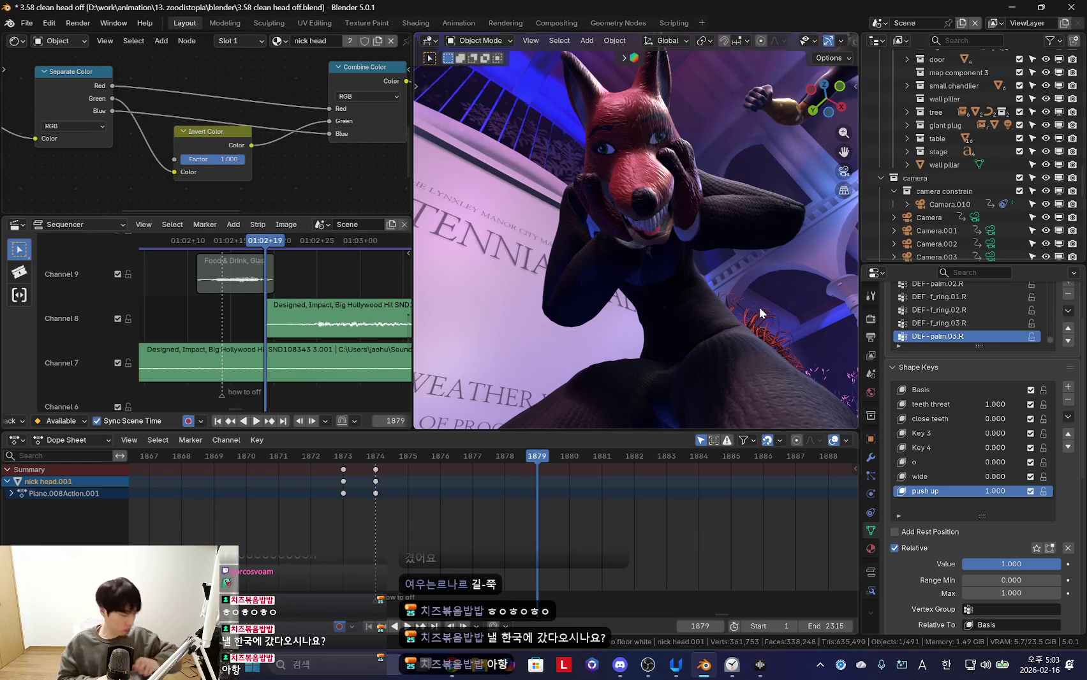
pyautogui.moveTo(634, 231); pyautogui.dragTo(633, 252, button='middle')
# Enter Sculpt Mode on the head mesh and set the Grab brush to 828 px
pyautogui.hotkey('ctrl', 'Tab')
pyautogui.moveTo(669, 324)
pyautogui.mouseDown(button='middle')
pyautogui.moveTo(660, 268)
pyautogui.moveTo(619, 272)
pyautogui.moveTo(612, 255)
pyautogui.moveTo(660, 240)
pyautogui.mouseUp(button='middle')
pyautogui.rightClick(651, 266)
pyautogui.press('f')
pyautogui.click(645, 258)
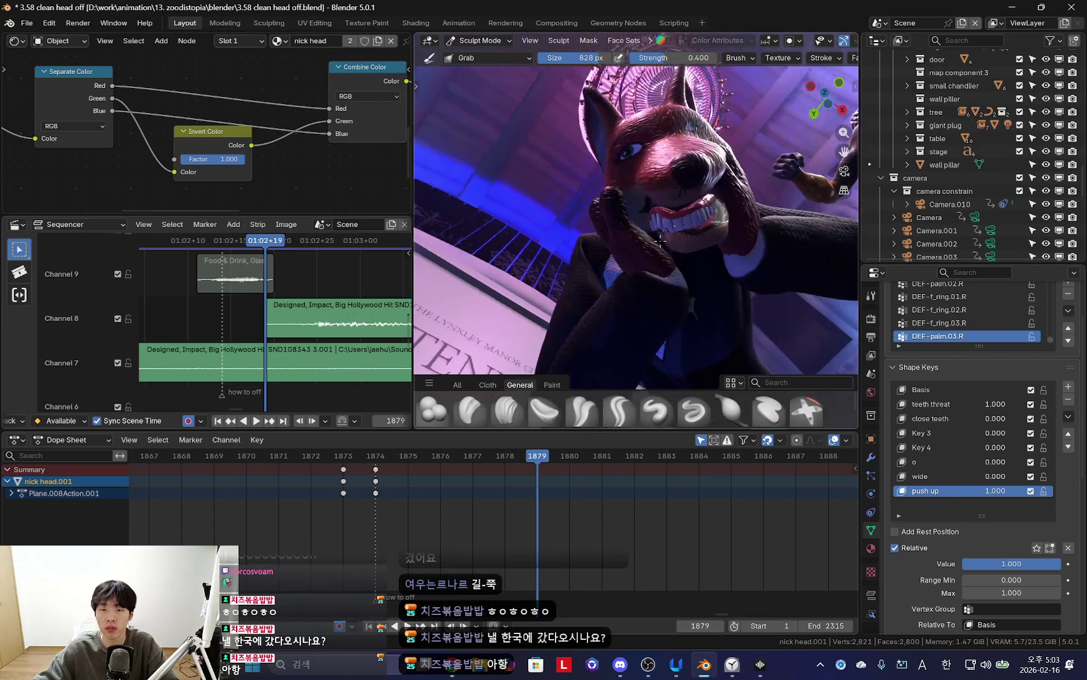
pyautogui.moveTo(616, 181); pyautogui.dragTo(785, 169, button='middle')
# Orbit around the fox's face and head while adjusting the brush size
pyautogui.press('f')
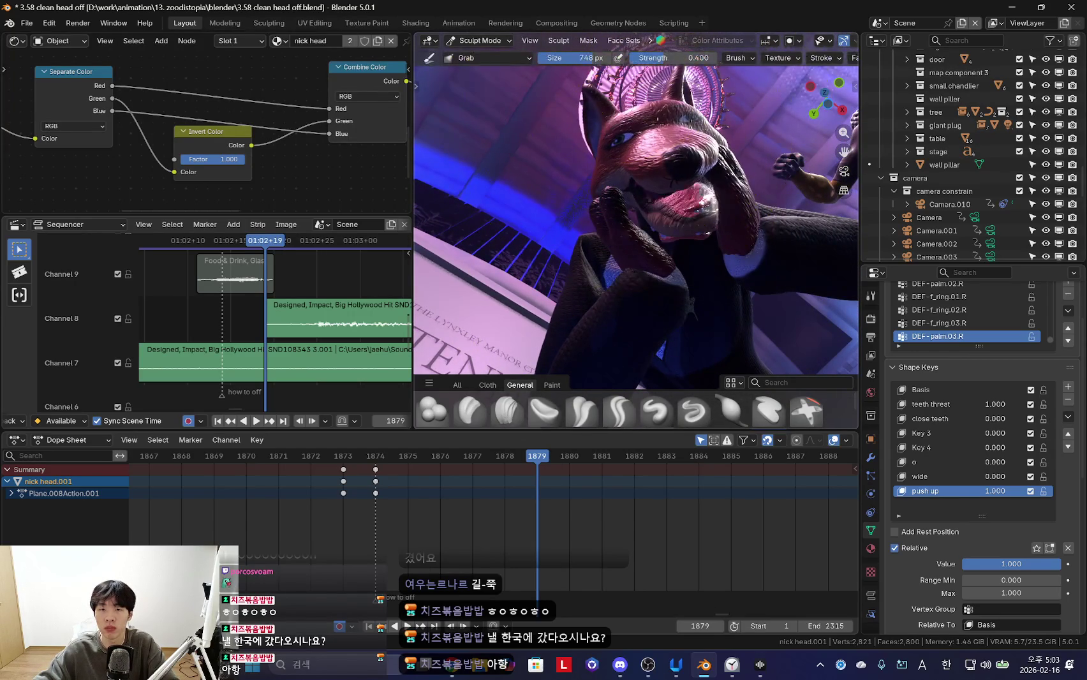
pyautogui.press('f')
pyautogui.moveTo(661, 127)
pyautogui.mouseDown(button='middle')
pyautogui.moveTo(586, 182)
pyautogui.moveTo(655, 271)
pyautogui.mouseUp(button='middle')
pyautogui.moveTo(589, 216); pyautogui.dragTo(798, 211, button='middle')
pyautogui.press('f')
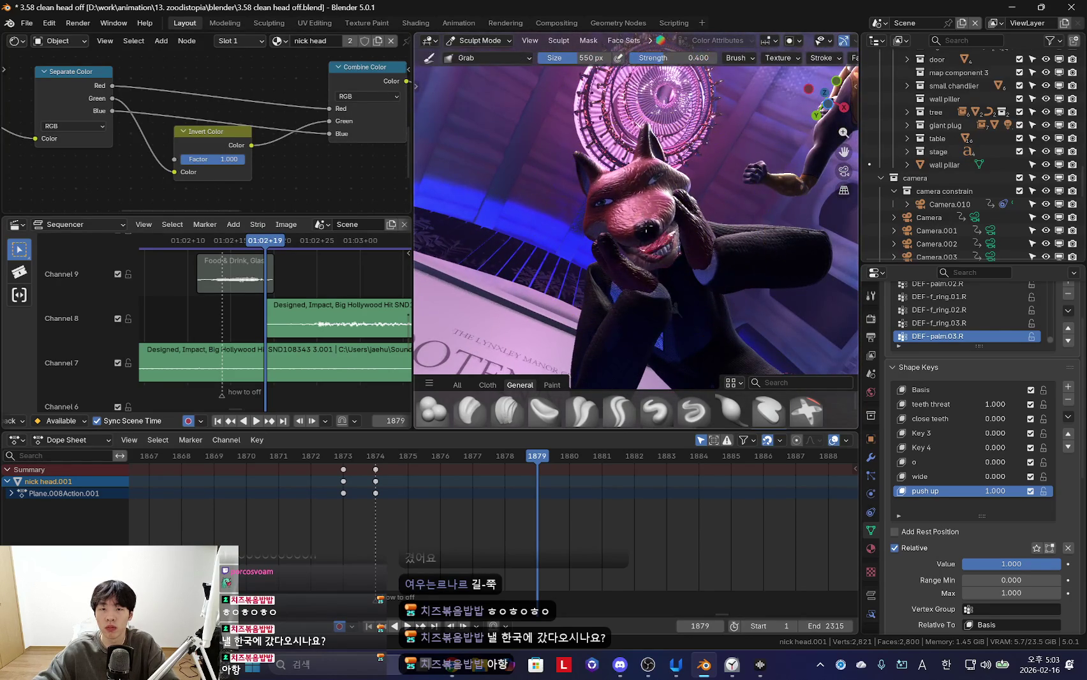
pyautogui.moveTo(654, 250); pyautogui.dragTo(705, 296, button='middle')
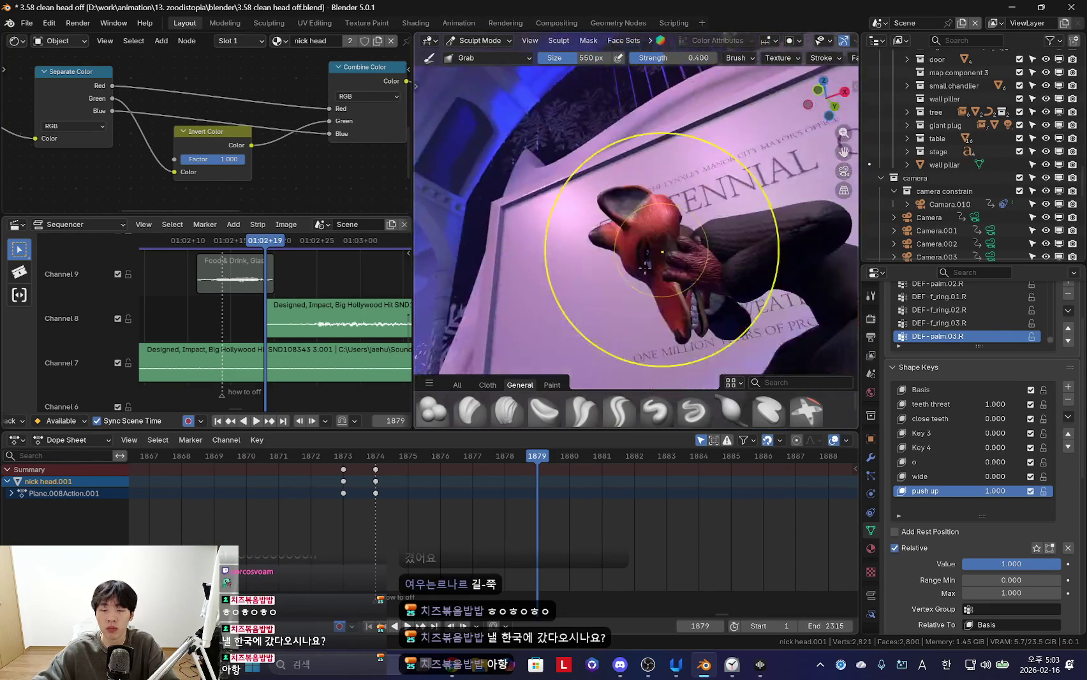
pyautogui.press('f')
# Shrink the Grab brush to 330 px, viewing the neck from below and above
pyautogui.moveTo(659, 185)
pyautogui.mouseDown(button='middle')
pyautogui.moveTo(687, 175)
pyautogui.moveTo(678, 168)
pyautogui.mouseUp(button='middle')
pyautogui.press('f')
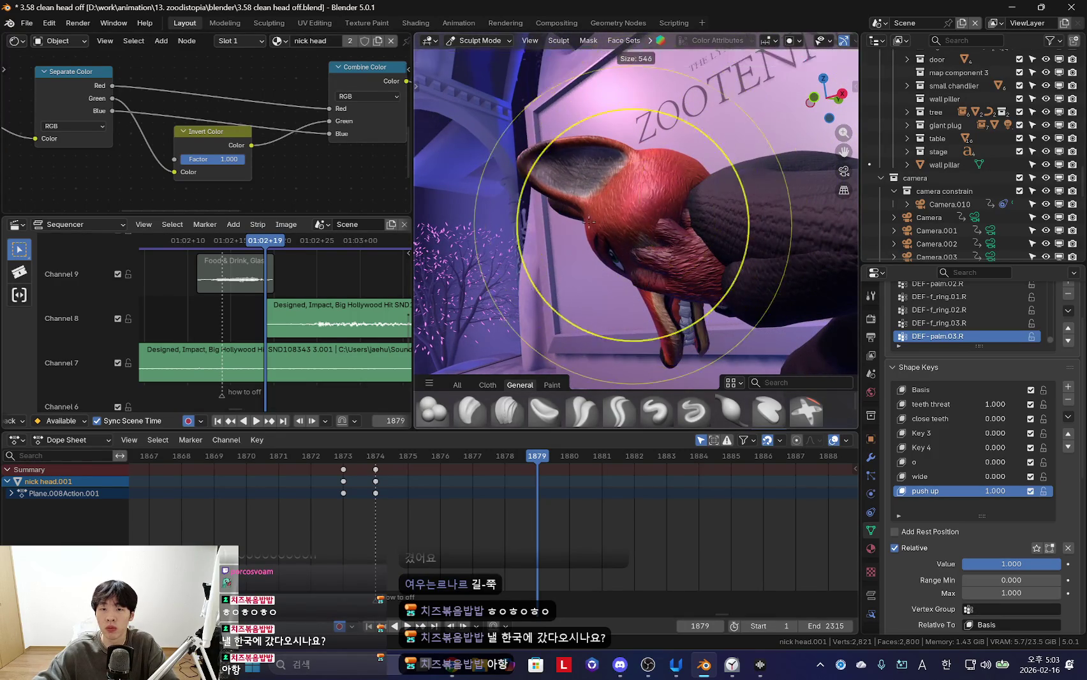
pyautogui.moveTo(652, 230)
pyautogui.mouseDown(button='middle')
pyautogui.moveTo(607, 276)
pyautogui.moveTo(570, 263)
pyautogui.mouseUp(button='middle')
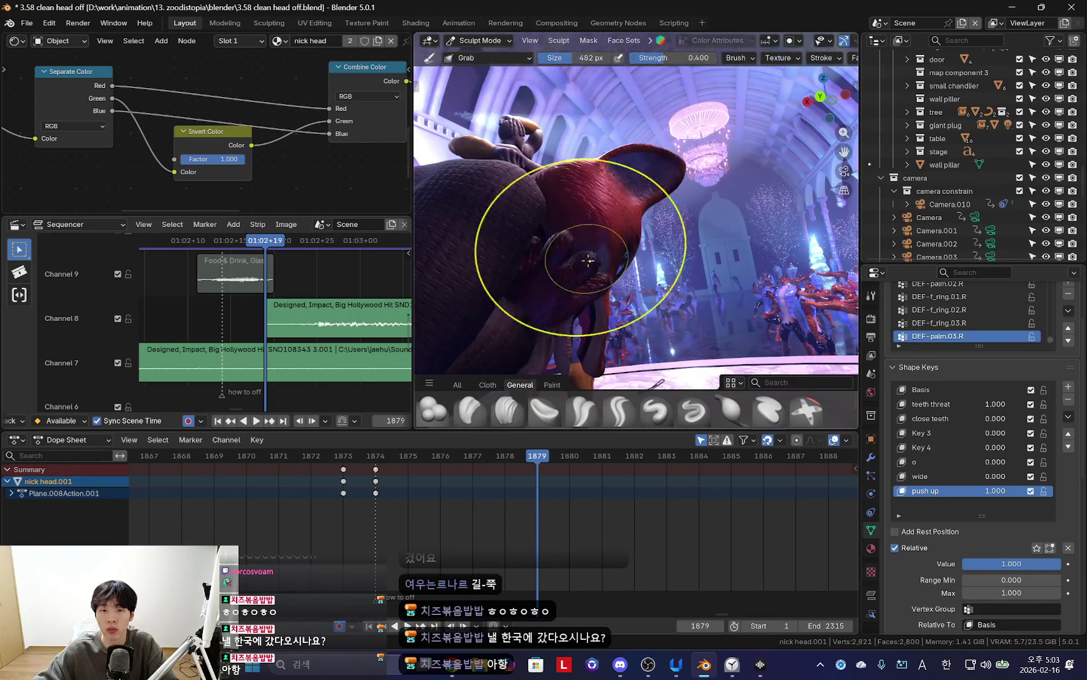
pyautogui.click(559, 256)
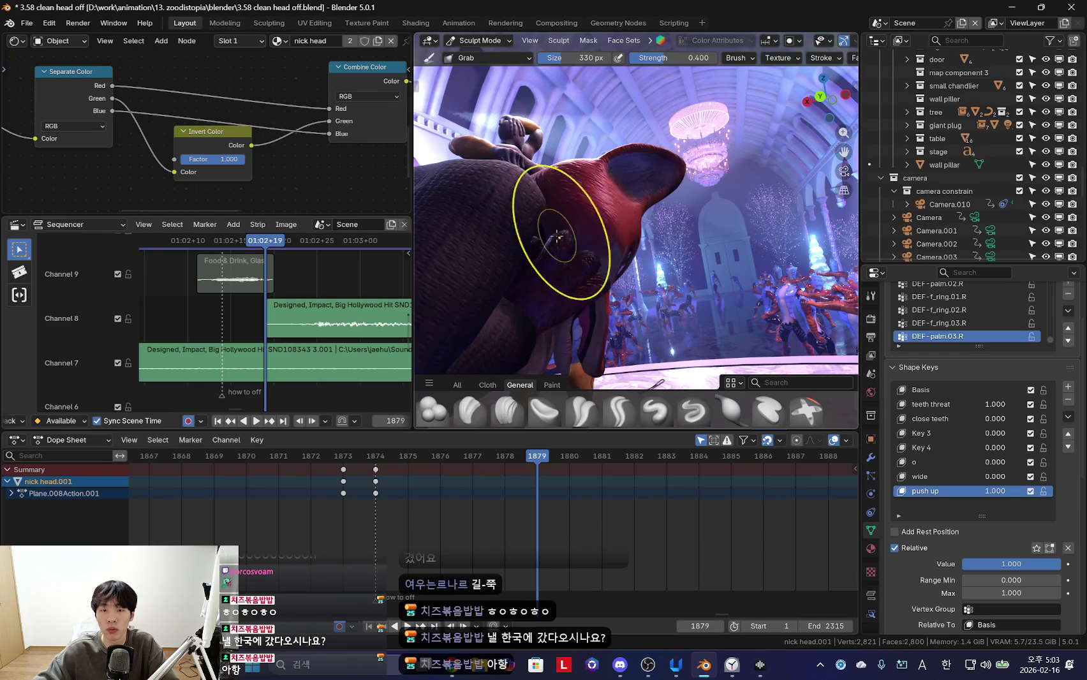
pyautogui.moveTo(544, 239); pyautogui.dragTo(583, 338, button='middle')
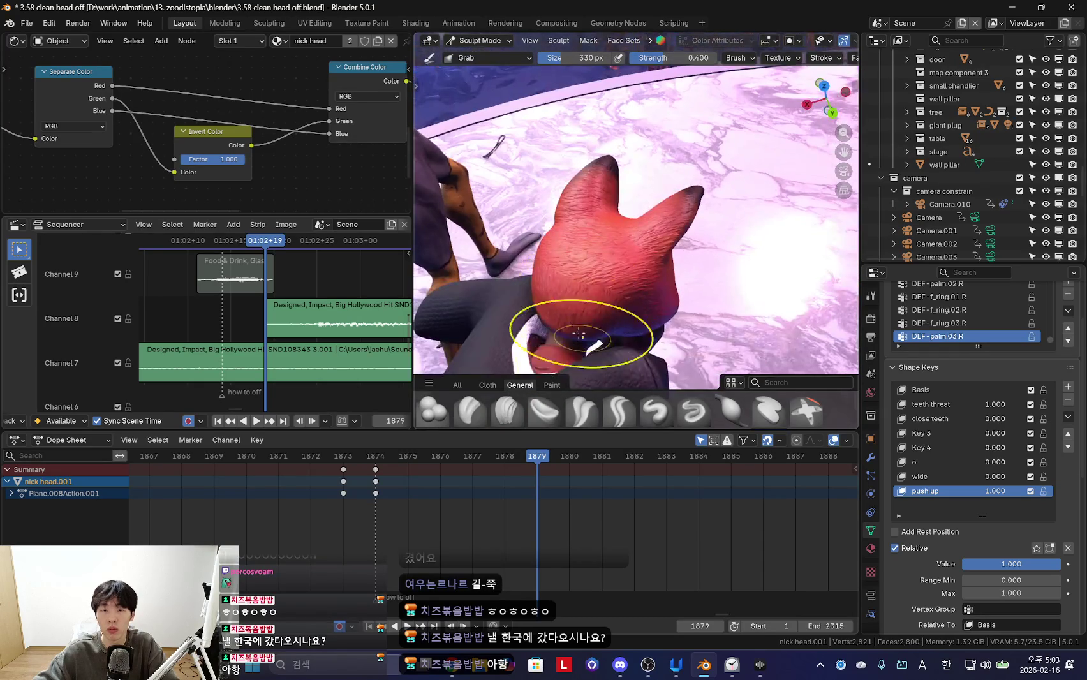
pyautogui.moveTo(615, 339)
pyautogui.mouseDown(button='middle')
pyautogui.moveTo(603, 344)
pyautogui.moveTo(666, 340)
pyautogui.moveTo(618, 281)
pyautogui.mouseUp(button='middle')
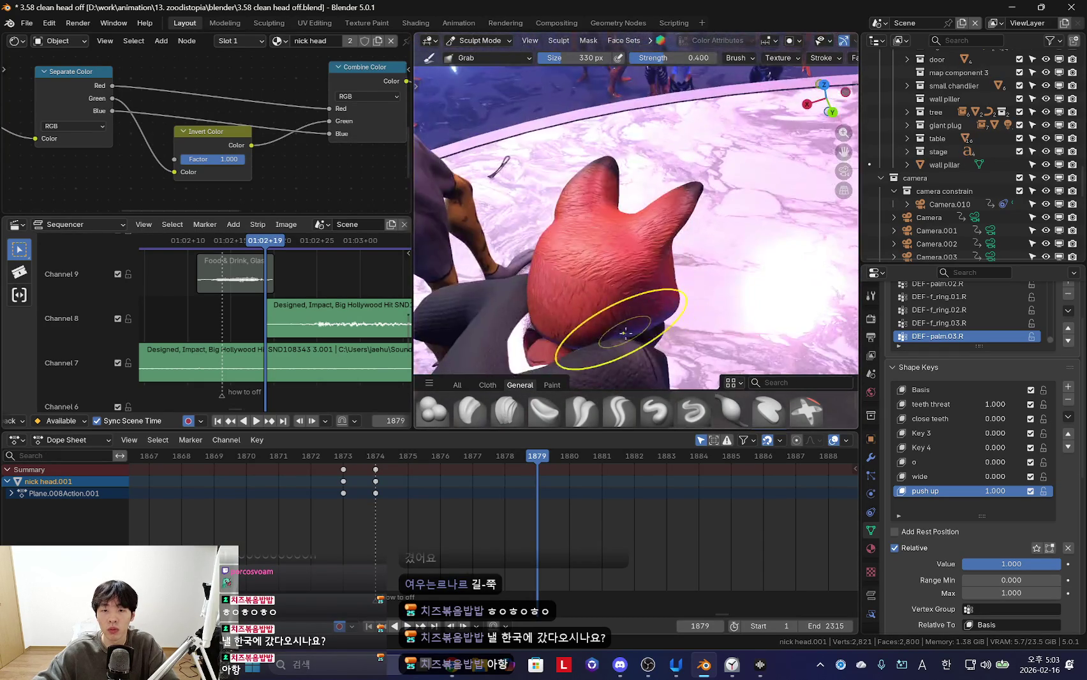
pyautogui.hotkey('ctrl', 'Tab')
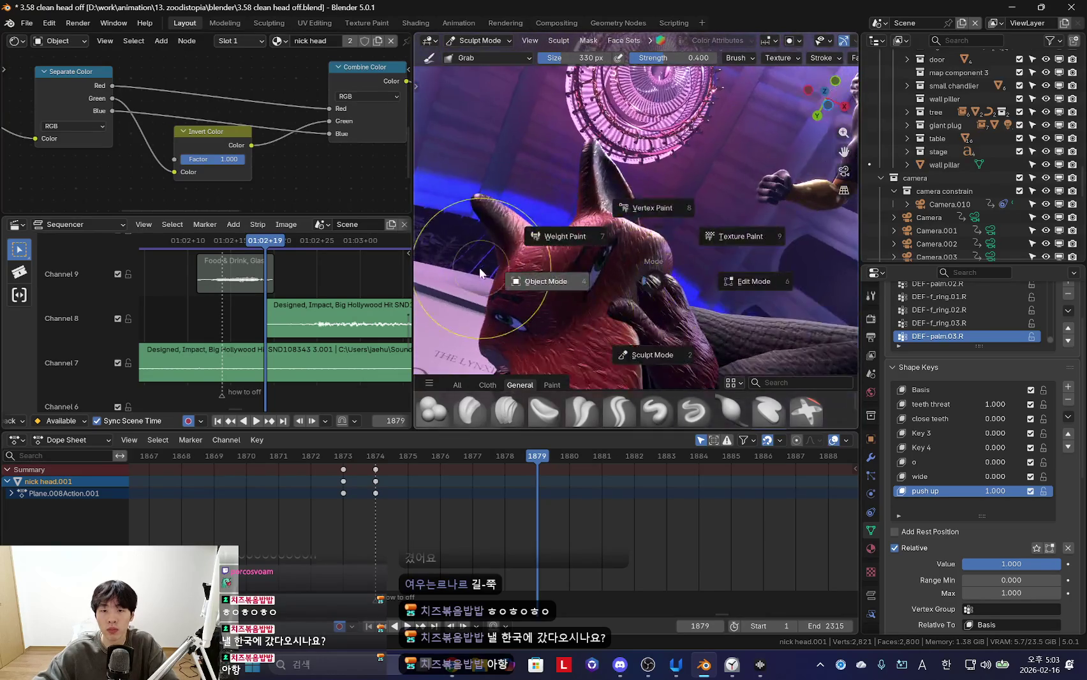
# Keyframe push up at 1 on frame 1879 and at 0 on frame 1874
pyautogui.click(510, 281)
pyautogui.moveTo(511, 281); pyautogui.dragTo(670, 211, button='middle')
pyautogui.press('i')
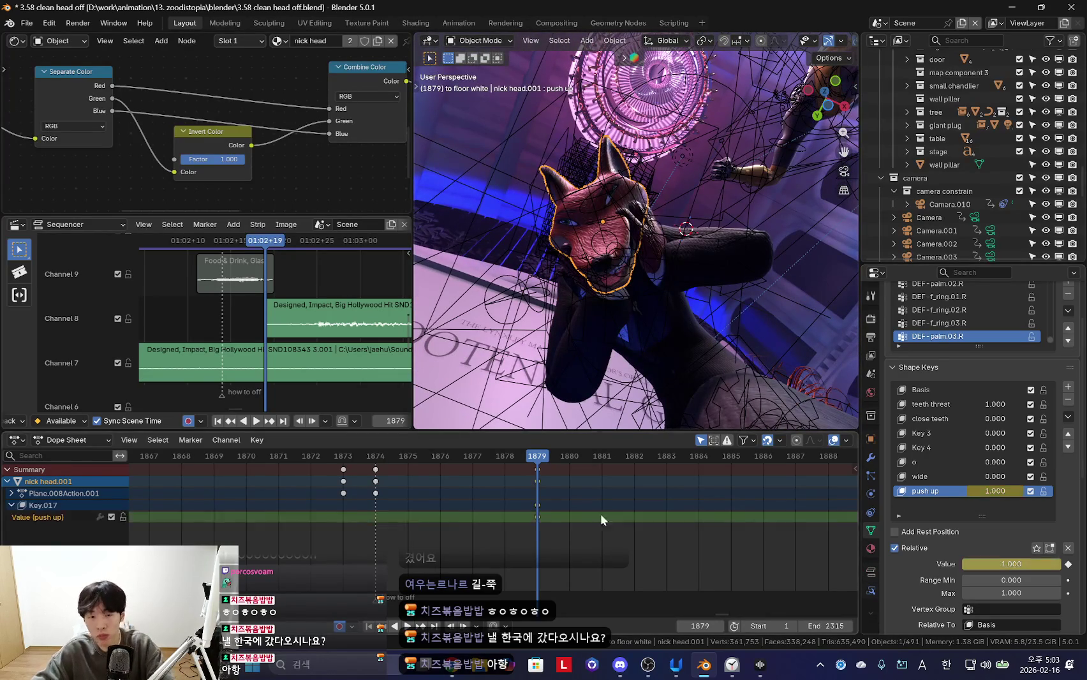
pyautogui.moveTo(549, 503); pyautogui.dragTo(345, 514)
pyautogui.press('i')
# Play back through the scene camera, then select the fox rig in Pose Mode
pyautogui.press('KP_0')
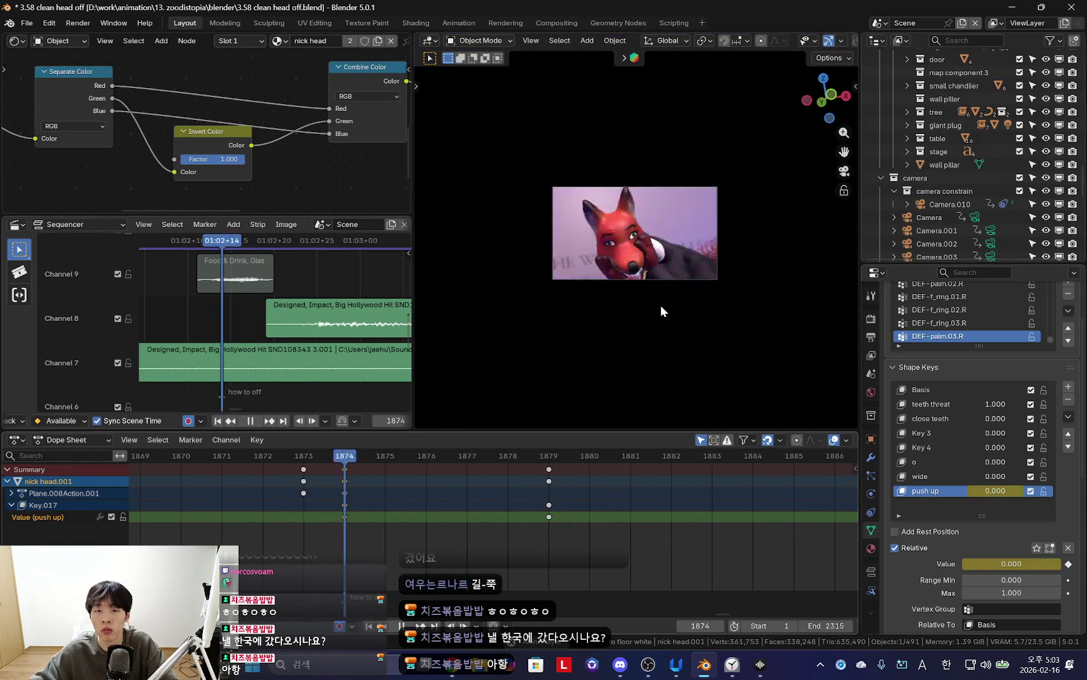
pyautogui.press('Home')
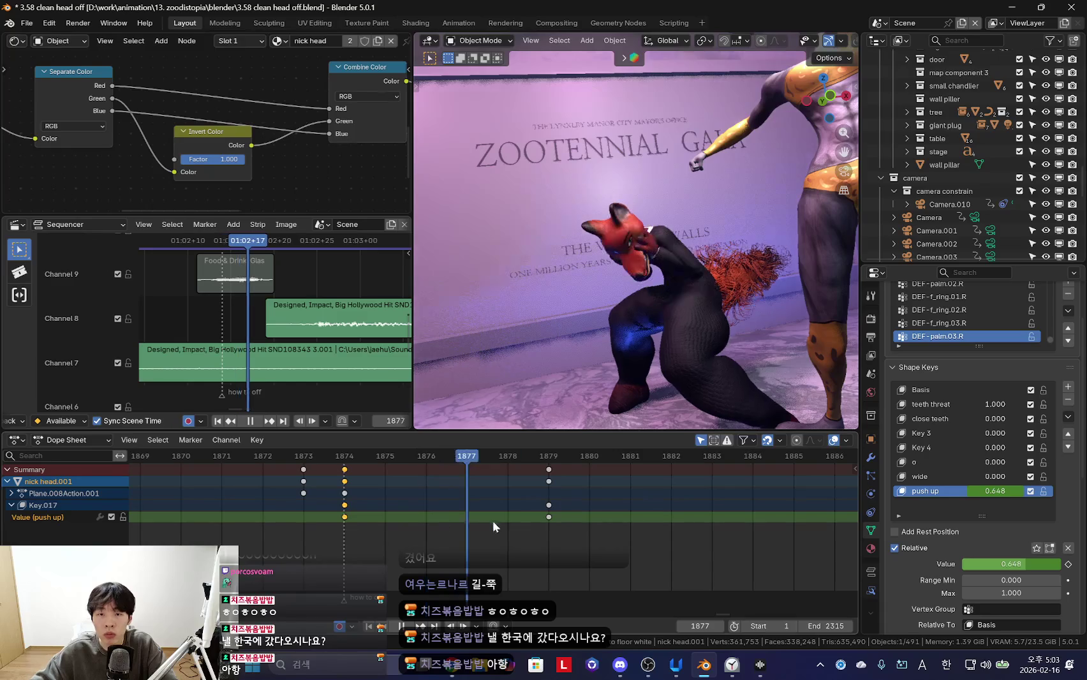
pyautogui.press('space')
pyautogui.moveTo(575, 319)
pyautogui.mouseDown(button='middle')
pyautogui.moveTo(647, 277)
pyautogui.moveTo(675, 281)
pyautogui.mouseUp(button='middle')
pyautogui.click(675, 282)
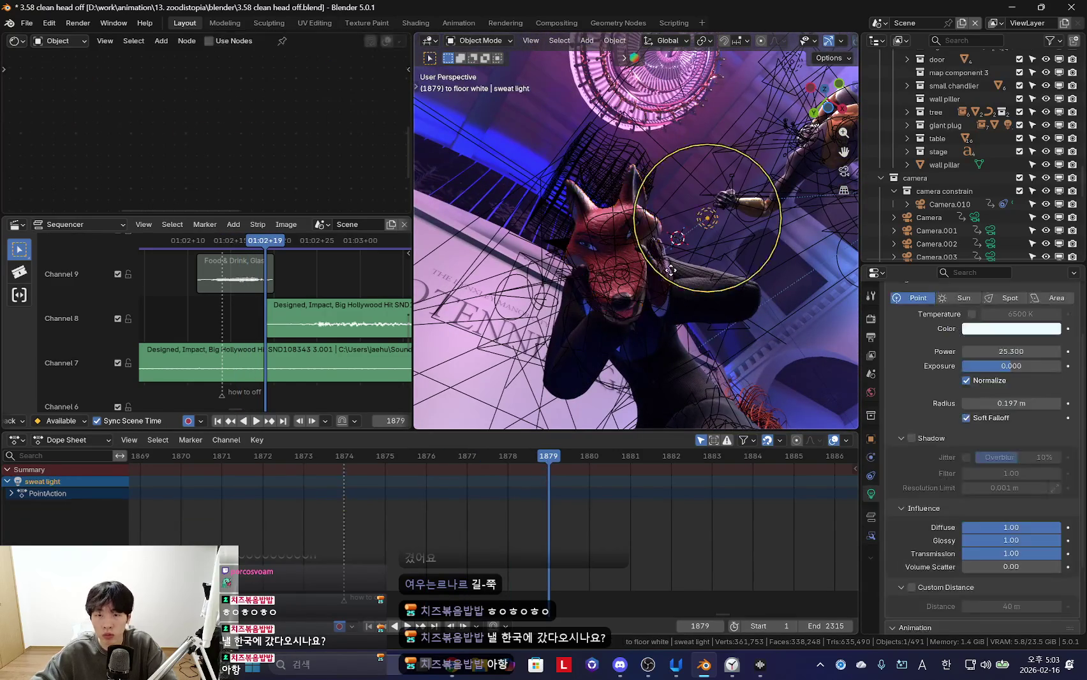
pyautogui.hotkey('ctrl', 'Tab')
# Rotate and key the rig's hand pose at frame 1879, then scrub to check
pyautogui.press('Down')
pyautogui.hotkey('shift', 'alt', 'z')
pyautogui.press('Up')
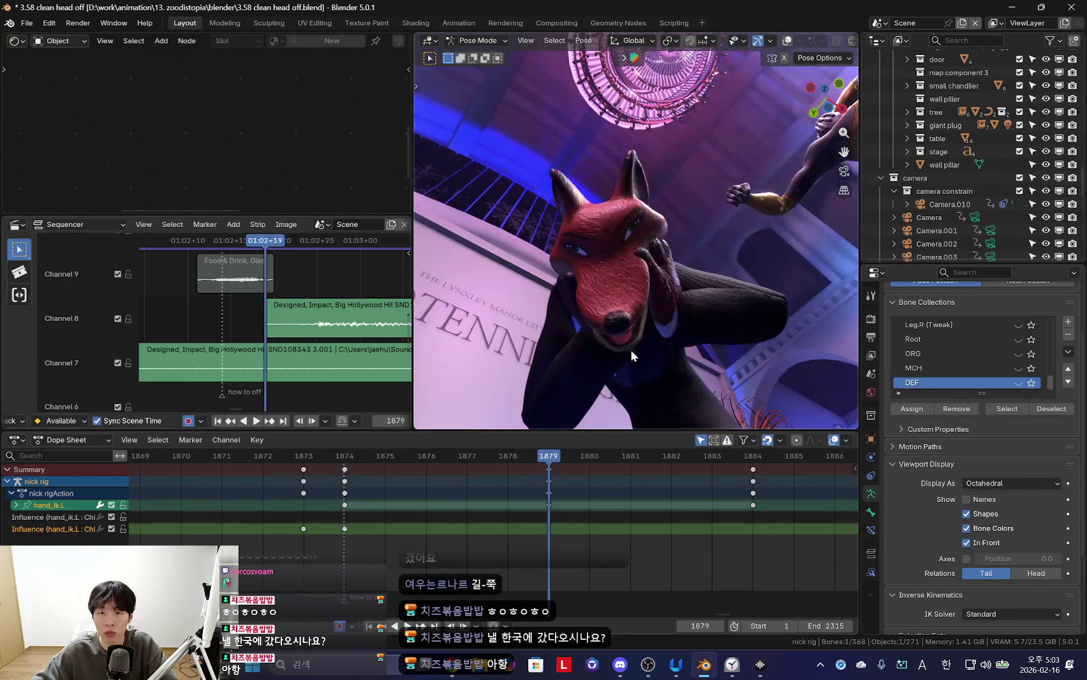
pyautogui.click(753, 364)
pyautogui.moveTo(632, 338)
pyautogui.mouseDown(button='middle')
pyautogui.moveTo(691, 347)
pyautogui.moveTo(634, 367)
pyautogui.mouseUp(button='middle')
pyautogui.press('Down')
pyautogui.press('Up')
pyautogui.moveTo(478, 457); pyautogui.dragTo(755, 513)
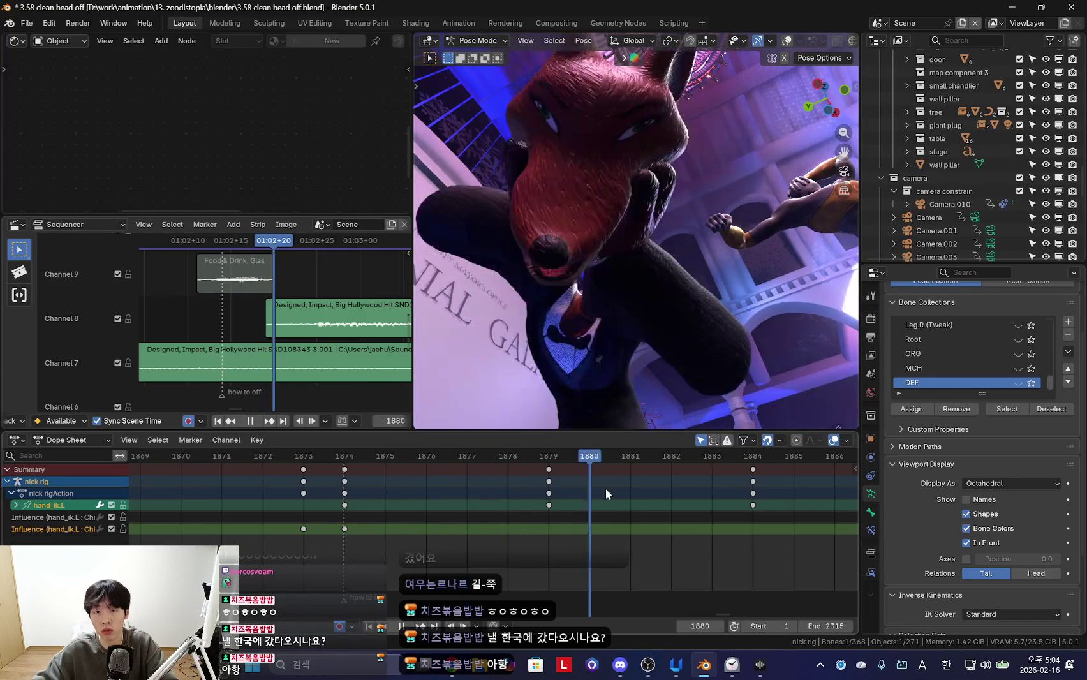
# Select the head mesh and set push up back to 0 for frame 1884
pyautogui.moveTo(646, 287); pyautogui.dragTo(614, 342, button='middle')
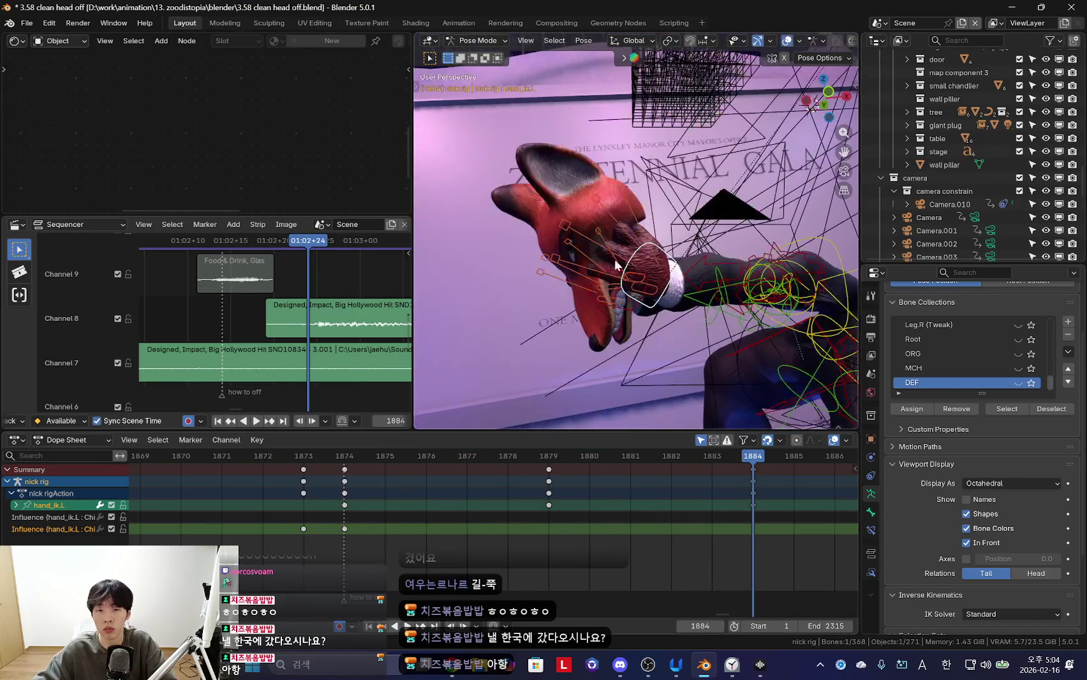
pyautogui.click(599, 182)
pyautogui.press('BackSpace')
# Key the push up shape key and slide the frame 1884 keys to 1882
pyautogui.press('i')
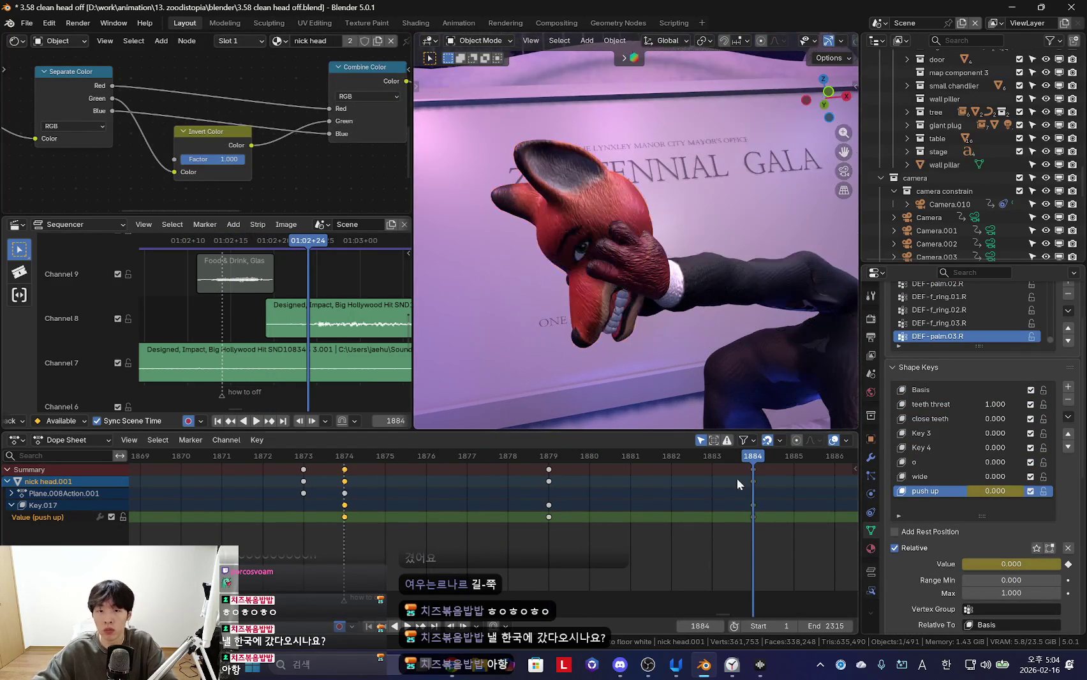
pyautogui.moveTo(667, 507)
pyautogui.mouseDown()
pyautogui.moveTo(552, 508)
pyautogui.moveTo(677, 520)
pyautogui.mouseUp()
pyautogui.moveTo(753, 505); pyautogui.dragTo(671, 505)
pyautogui.press('space')
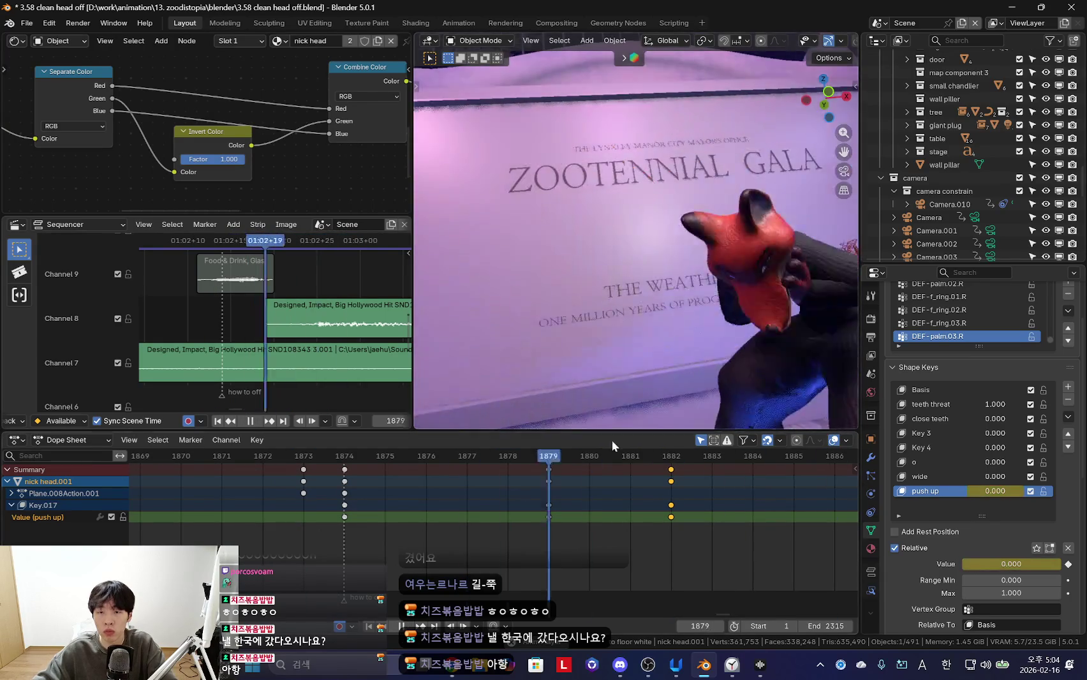
pyautogui.press('space')
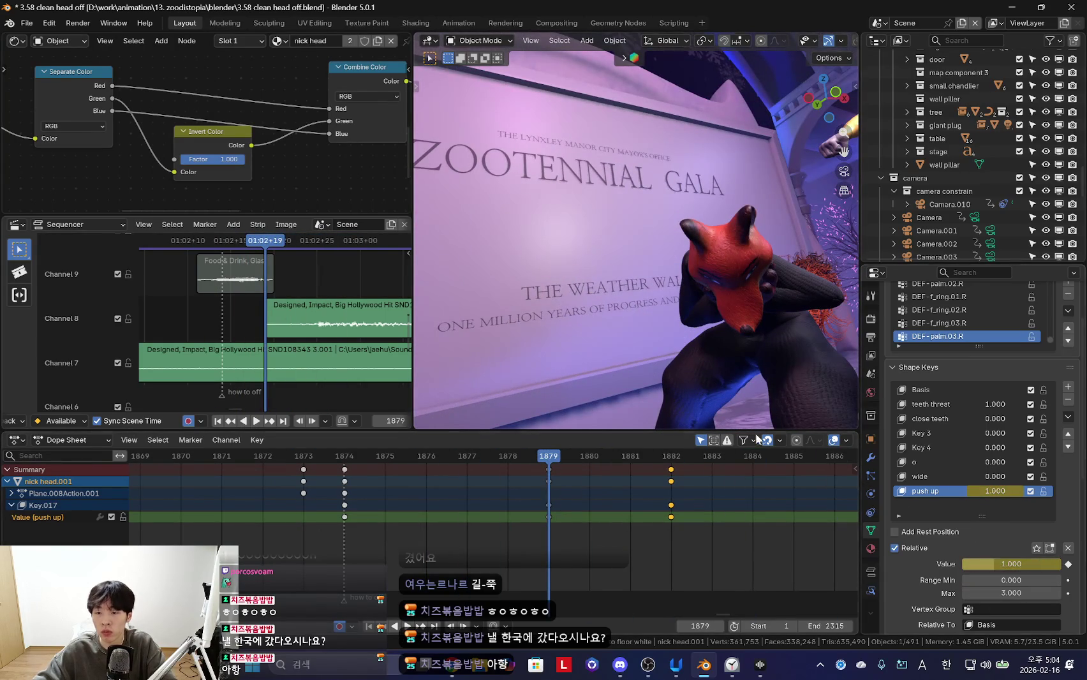
# Move the push up in-between keys from frame 1878 to 1877
pyautogui.moveTo(830, 383); pyautogui.dragTo(716, 345, button='middle')
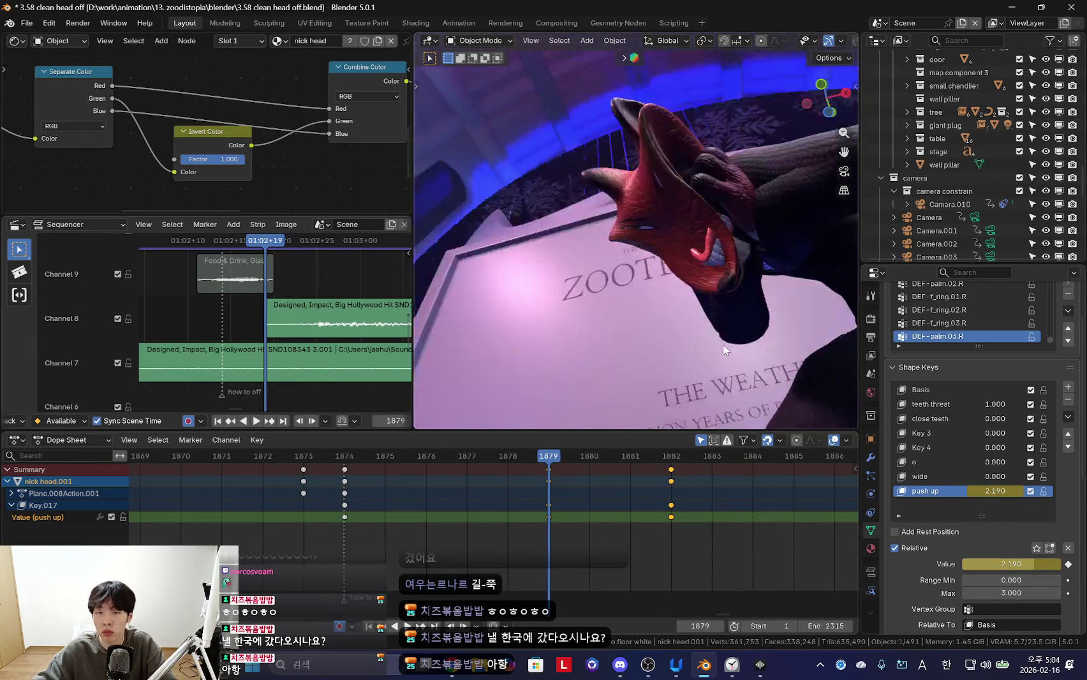
pyautogui.click(544, 500)
pyautogui.moveTo(545, 499); pyautogui.dragTo(508, 537)
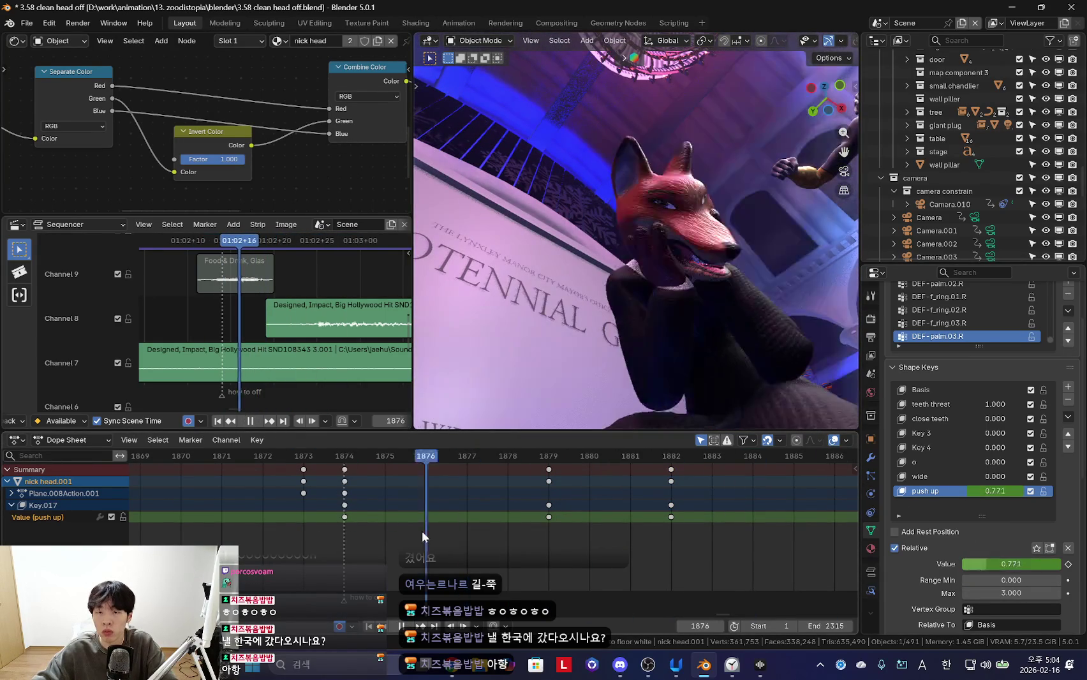
pyautogui.moveTo(600, 399); pyautogui.dragTo(677, 440, button='middle')
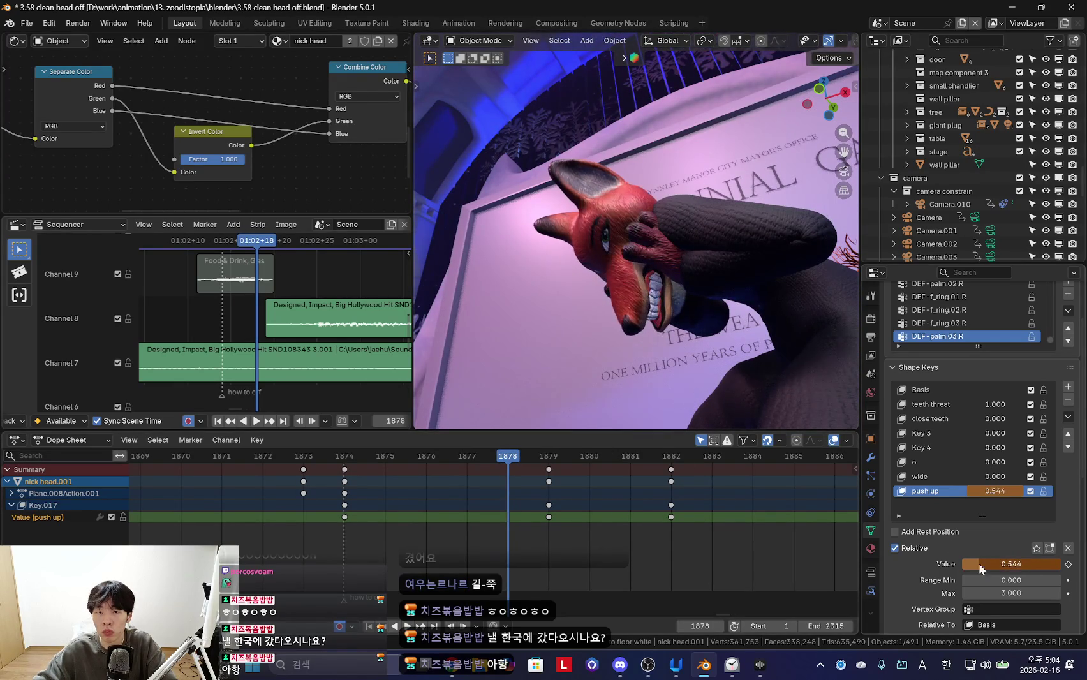
pyautogui.press('space')
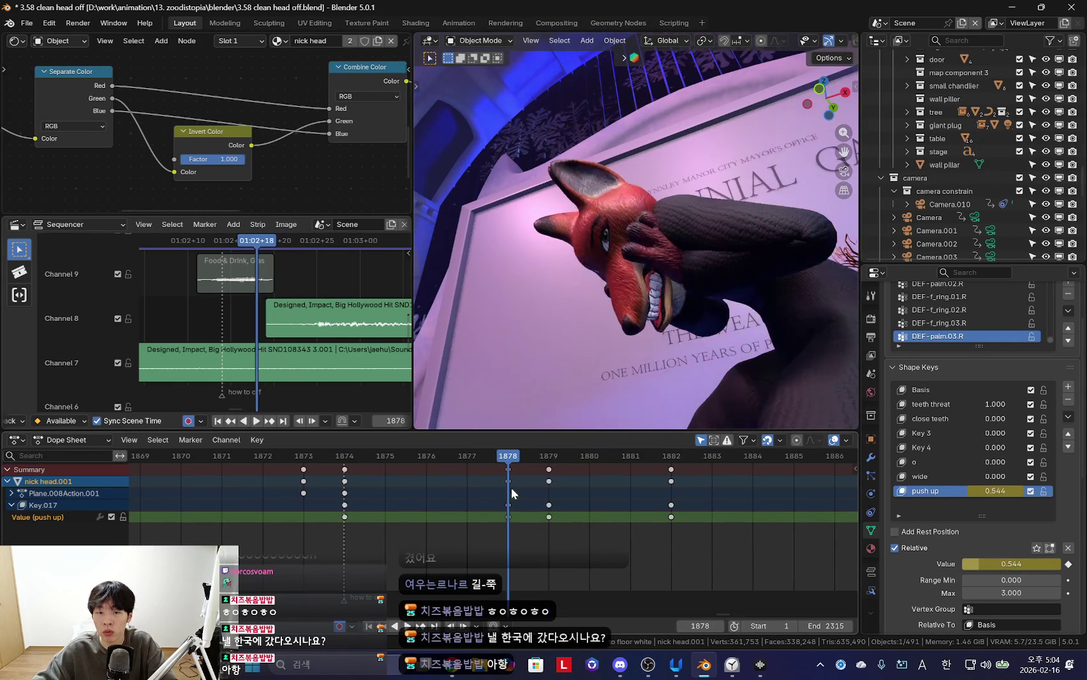
pyautogui.moveTo(509, 482); pyautogui.dragTo(469, 485)
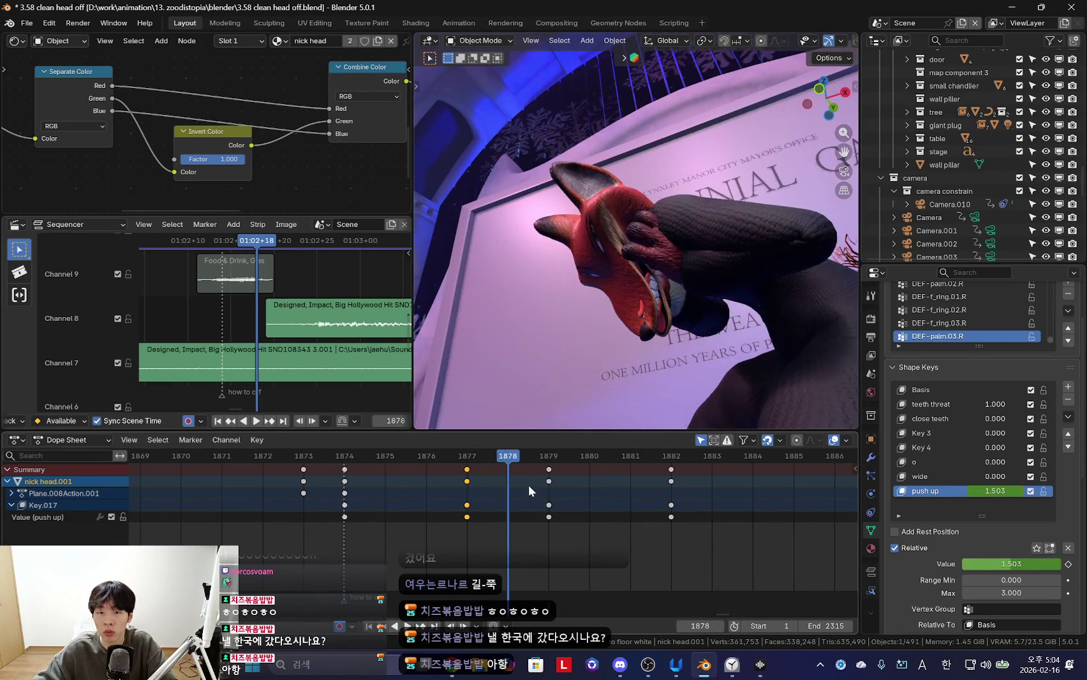
pyautogui.press('Right')
# Select the upper teeth object and play back, stopping on frame 1879
pyautogui.moveTo(638, 268)
pyautogui.mouseDown(button='middle')
pyautogui.moveTo(664, 305)
pyautogui.moveTo(660, 343)
pyautogui.moveTo(689, 408)
pyautogui.mouseUp(button='middle')
pyautogui.click(660, 300)
pyautogui.click(657, 341)
pyautogui.press('space')
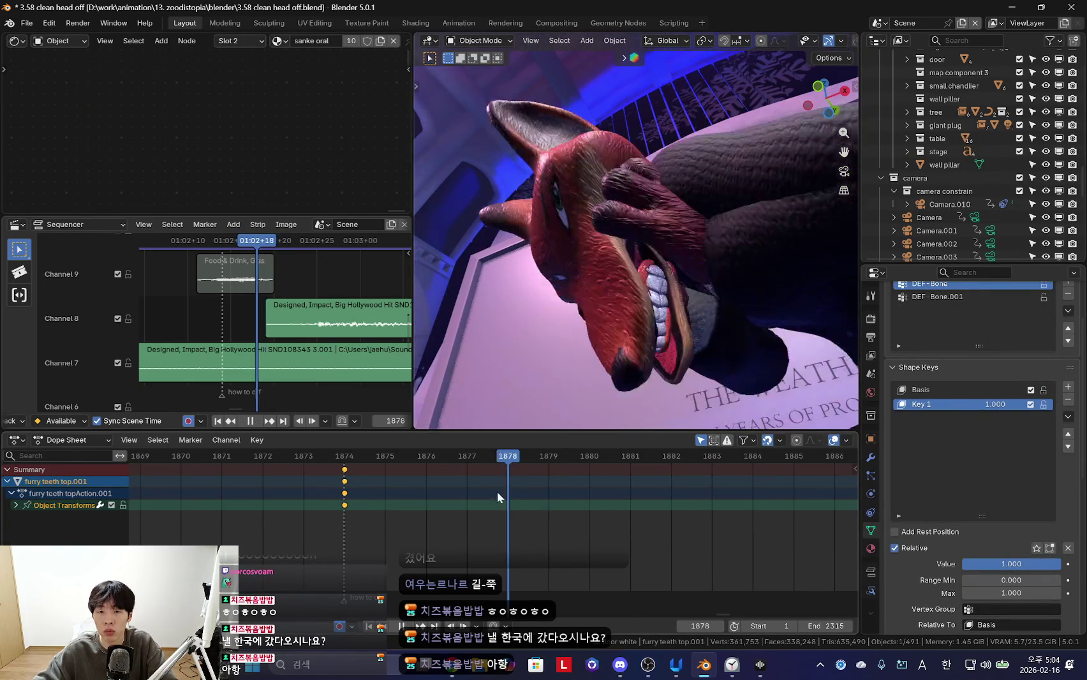
pyautogui.press('space')
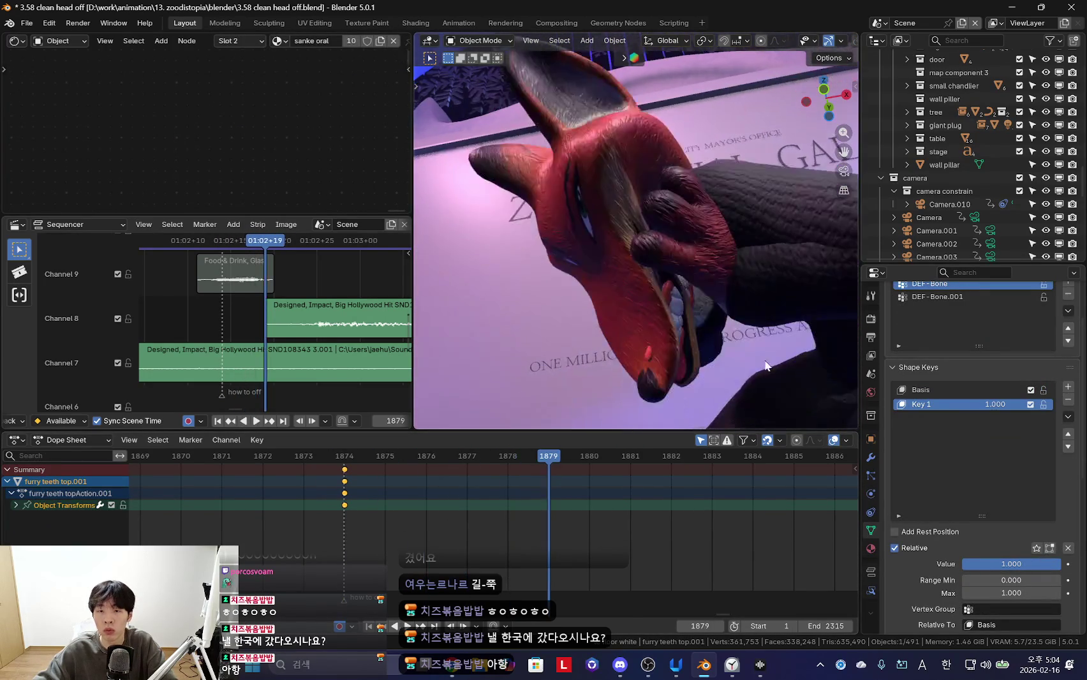
# Try rotating the upper teeth at frame 1877, then undo the rotation
pyautogui.press('space')
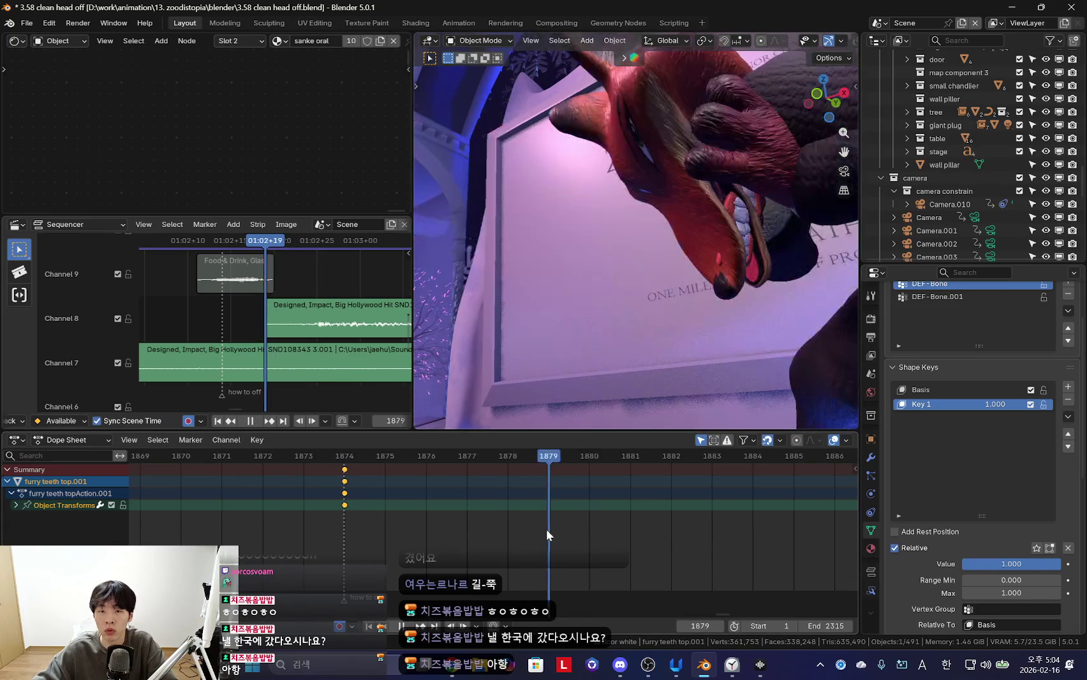
pyautogui.press('space')
pyautogui.moveTo(689, 331); pyautogui.dragTo(692, 265, button='middle')
pyautogui.press('KP_0')
pyautogui.press('r')
pyautogui.click(729, 340)
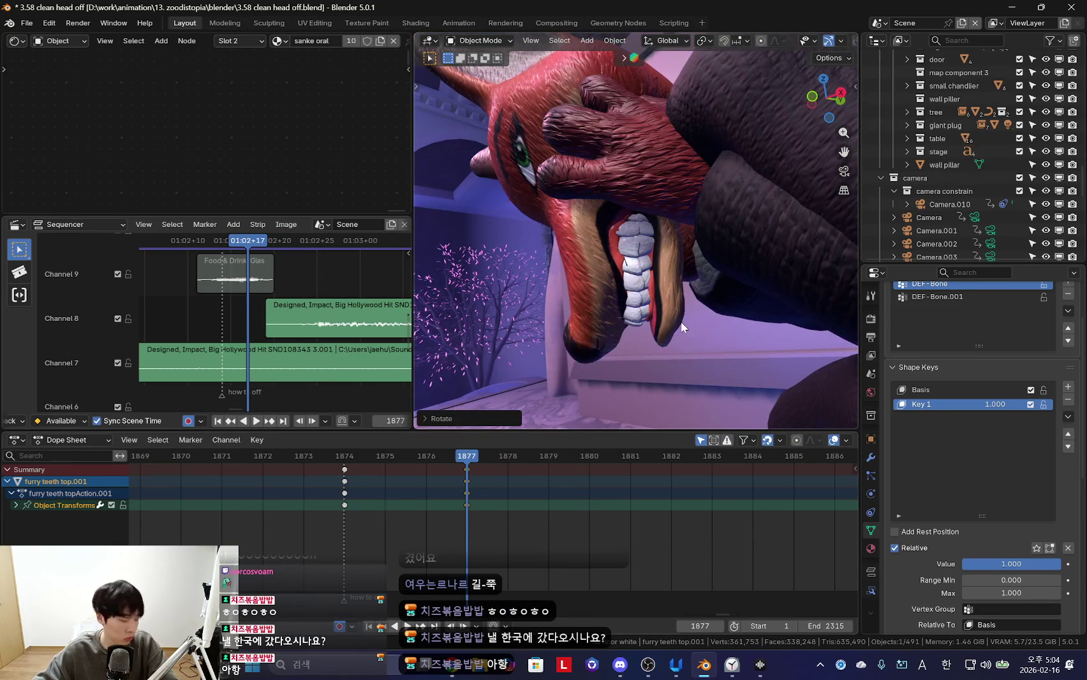
pyautogui.hotkey('ctrl', 'z')
# In the camera view, select the teeth mesh and rotate it
pyautogui.click(652, 231)
pyautogui.click(645, 316)
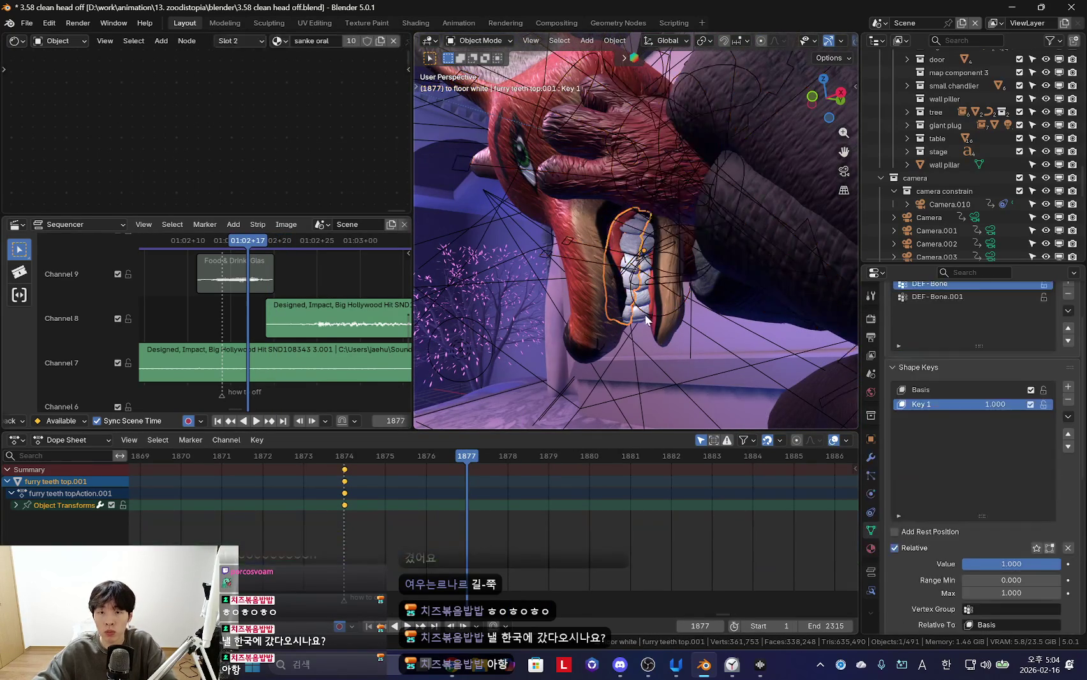
pyautogui.click(666, 367)
pyautogui.press('KP_0')
pyautogui.click(659, 355)
pyautogui.press('r')
pyautogui.click(762, 320)
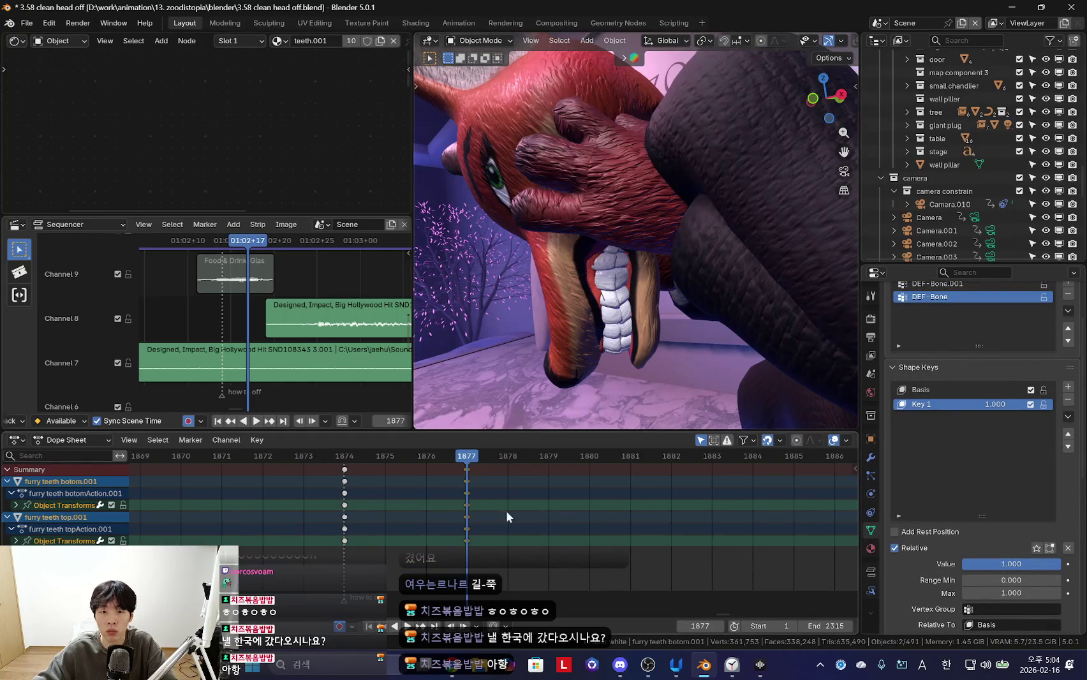
# Key the teeth transform at frame 1880 and review it forwards and backwards
pyautogui.press('Right')
pyautogui.press('Right')
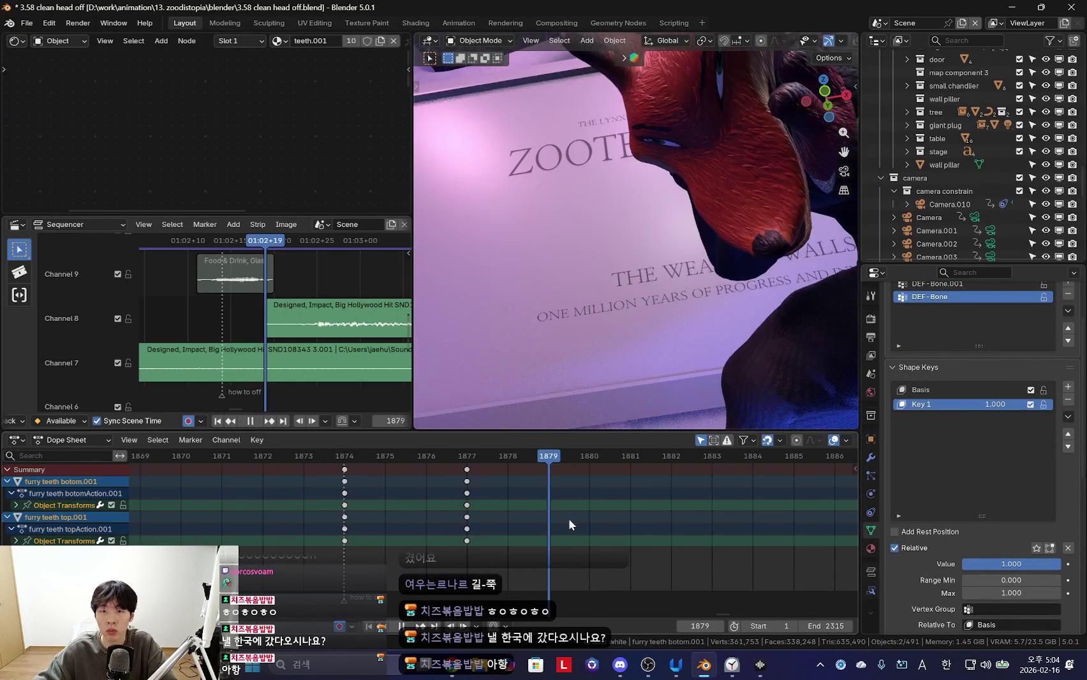
pyautogui.press('Right')
pyautogui.press('i')
pyautogui.press('Down')
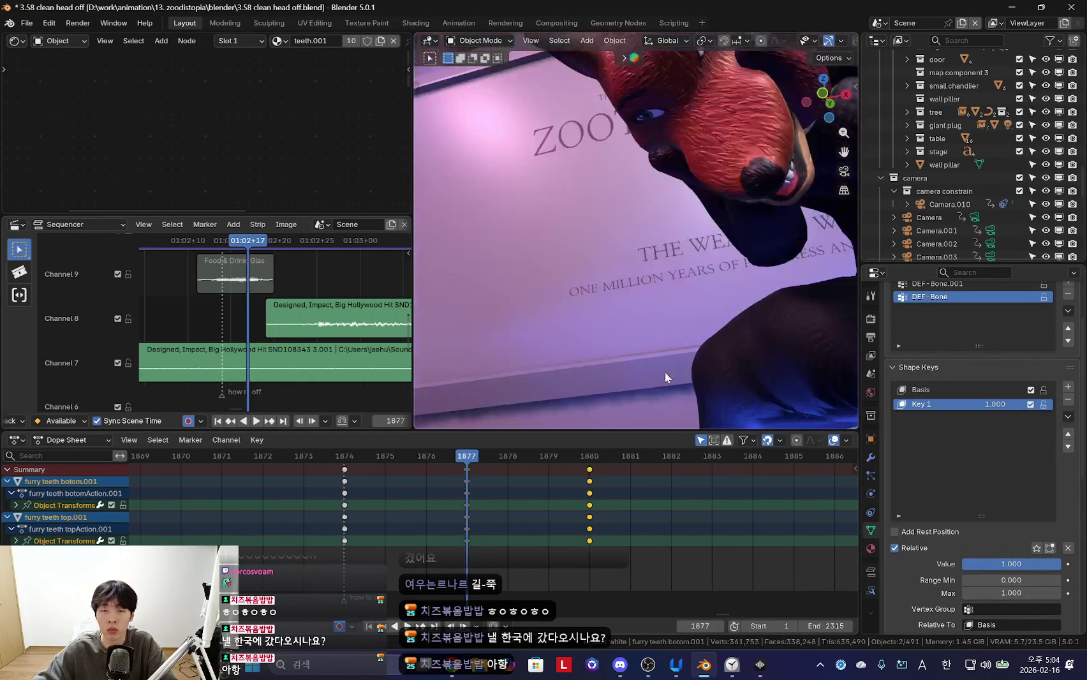
pyautogui.press('space')
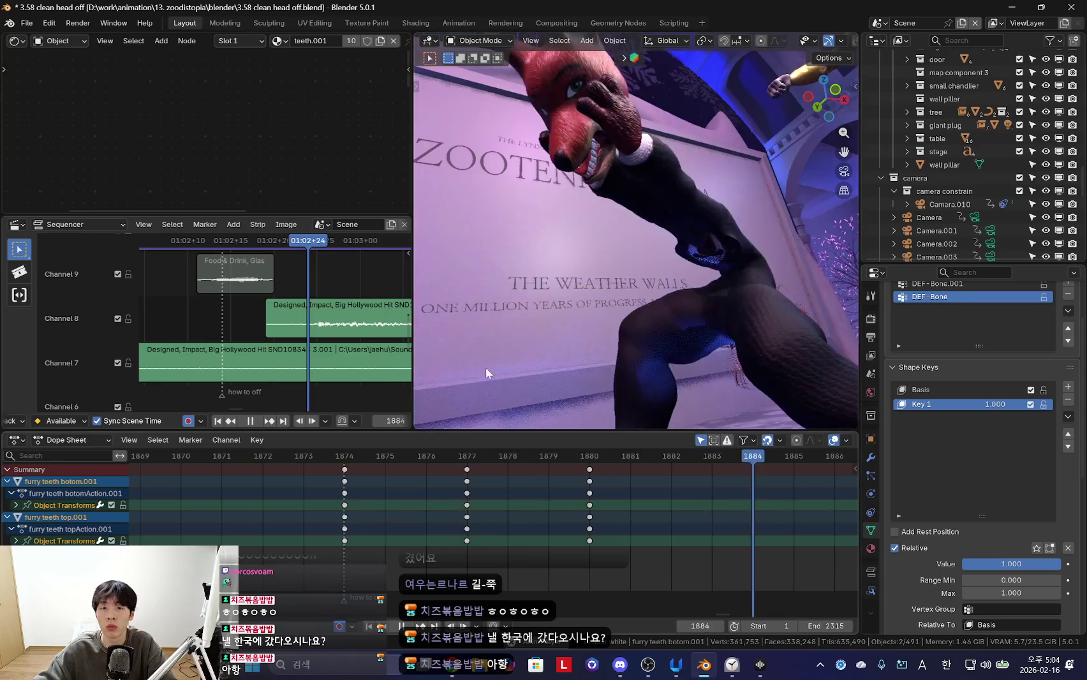
pyautogui.hotkey('shift', 'ctrl', 'space')
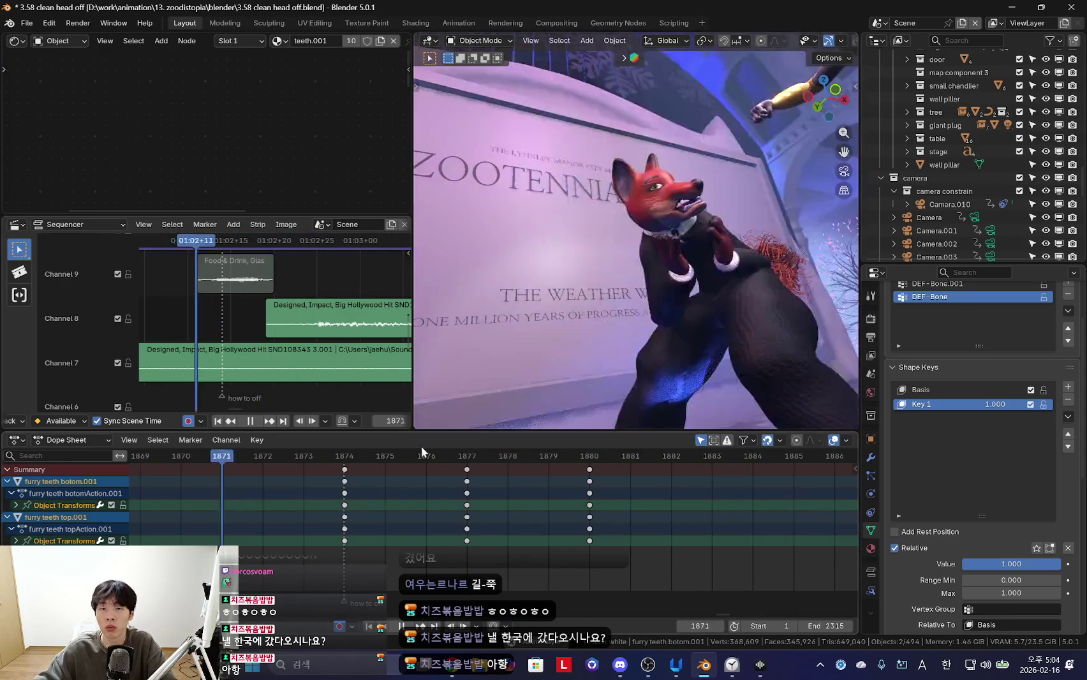
pyautogui.scroll(-2, 227, 494)
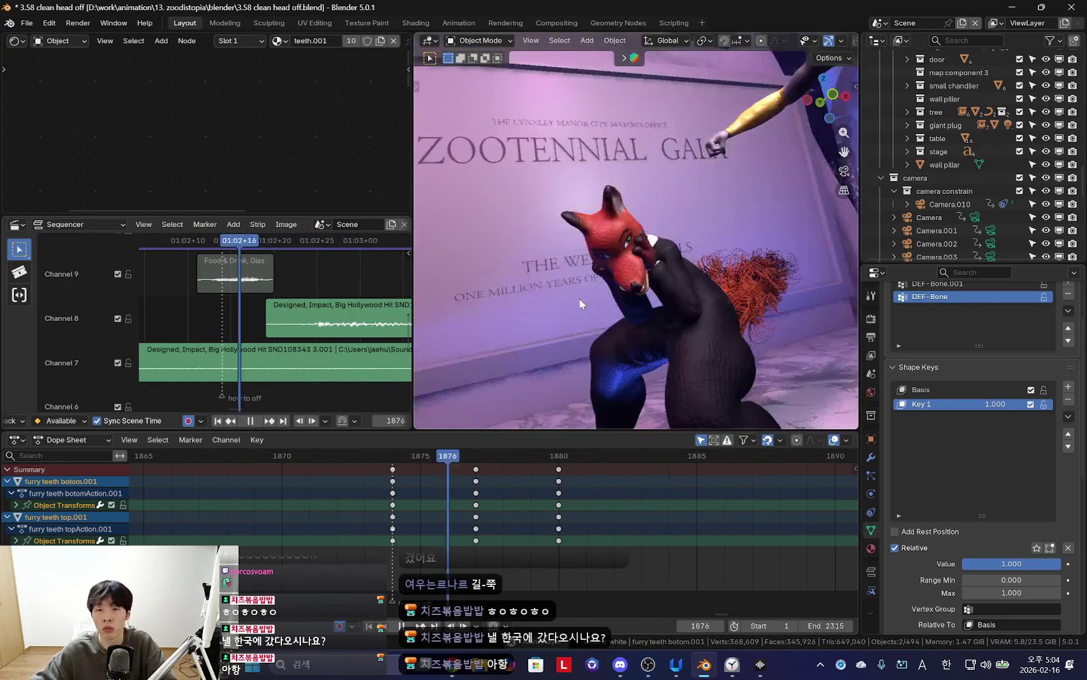
# Show the overlays, select the nick rig and put it in Pose Mode
pyautogui.hotkey('alt', 'Tab')
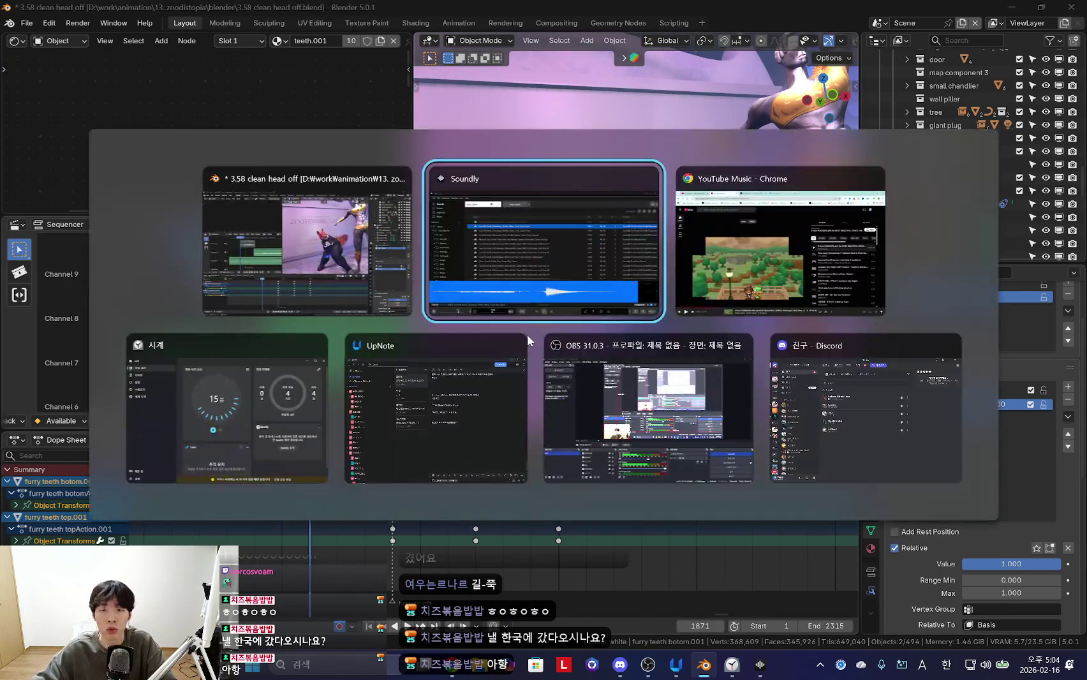
pyautogui.hotkey('alt', 'Tab')
pyautogui.hotkey('alt', 'Tab')
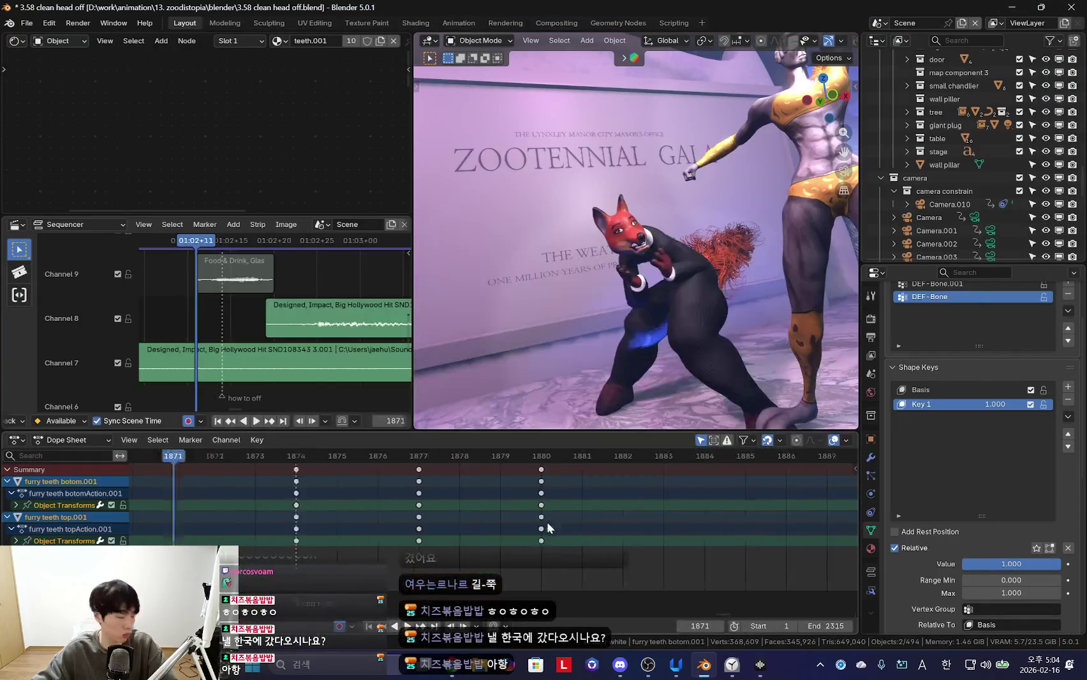
pyautogui.hotkey('shift', 'alt', 'z')
pyautogui.click(651, 253)
pyautogui.hotkey('ctrl', 'Tab')
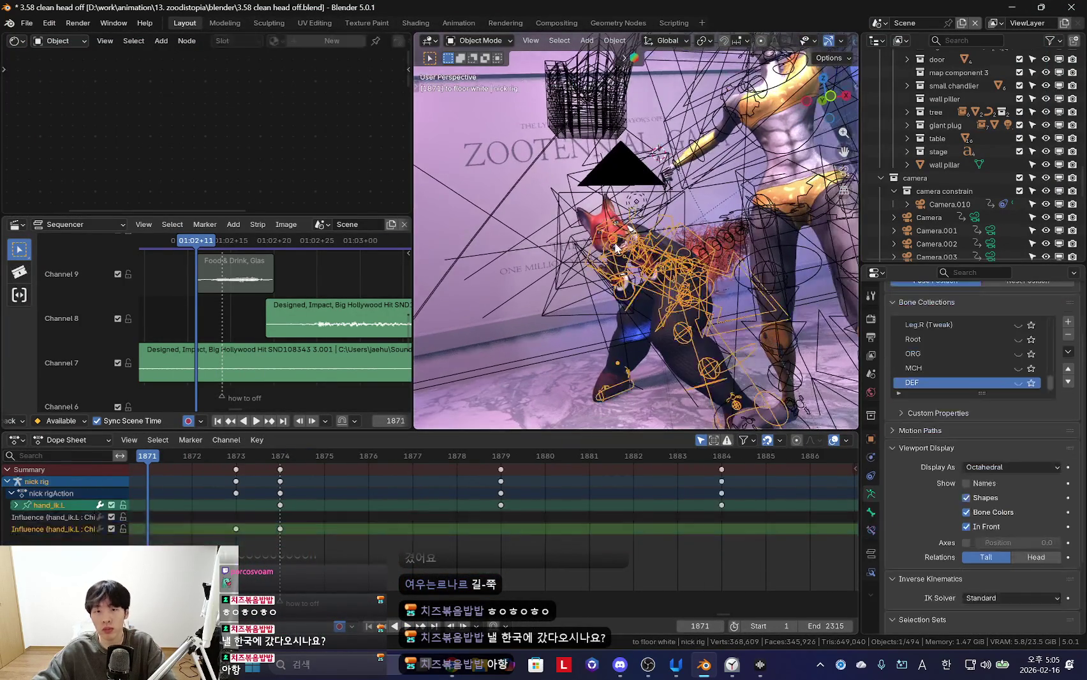
# Preview the animation with rig overlays hidden, then step forward to inspect the pose
pyautogui.hotkey('shift', 'alt', 'z')
pyautogui.press('space')
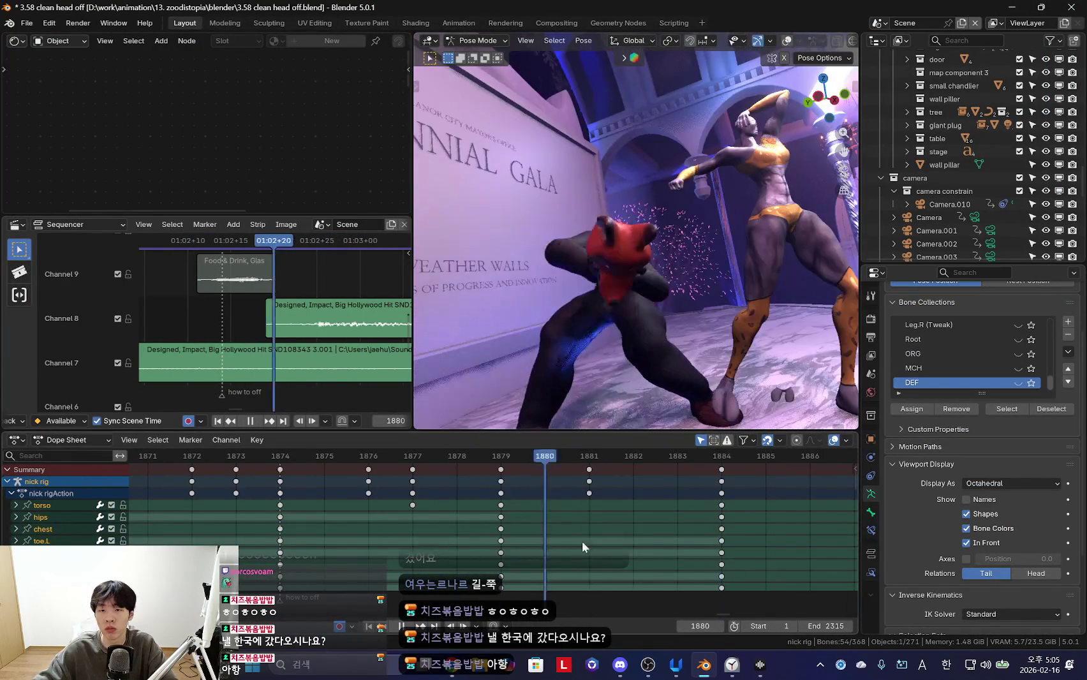
pyautogui.press('space')
pyautogui.hotkey('shift', 'alt', 'z')
pyautogui.scroll(-2, 584, 536)
pyautogui.press('Right')
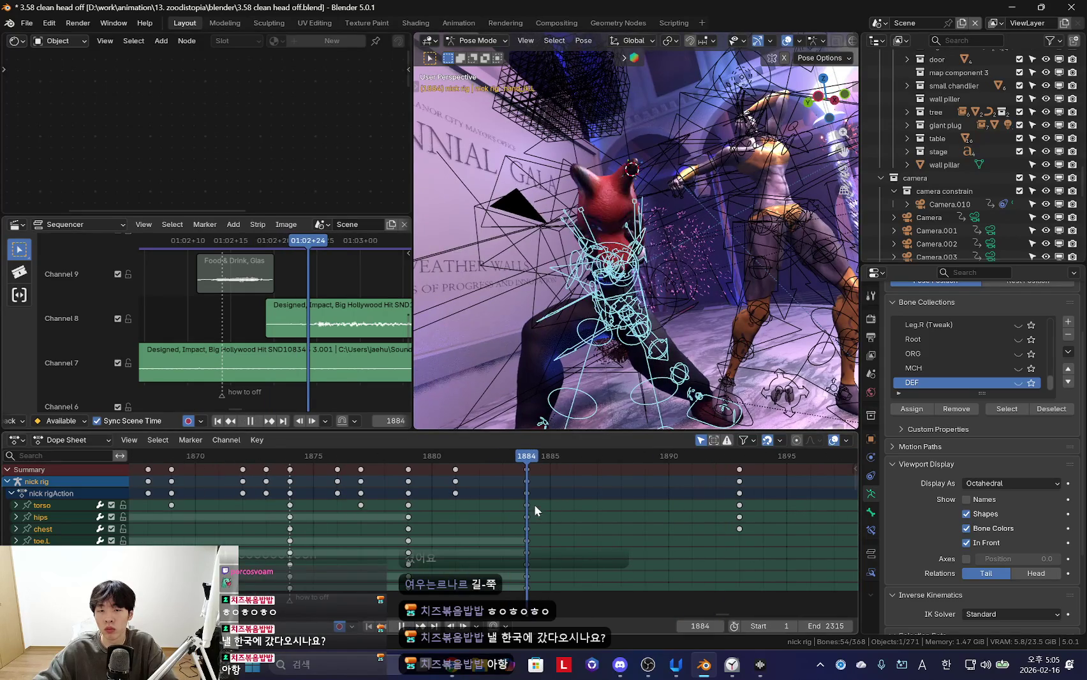
pyautogui.press('space')
# Select the torso control and review the crouch in playback
pyautogui.click(688, 237)
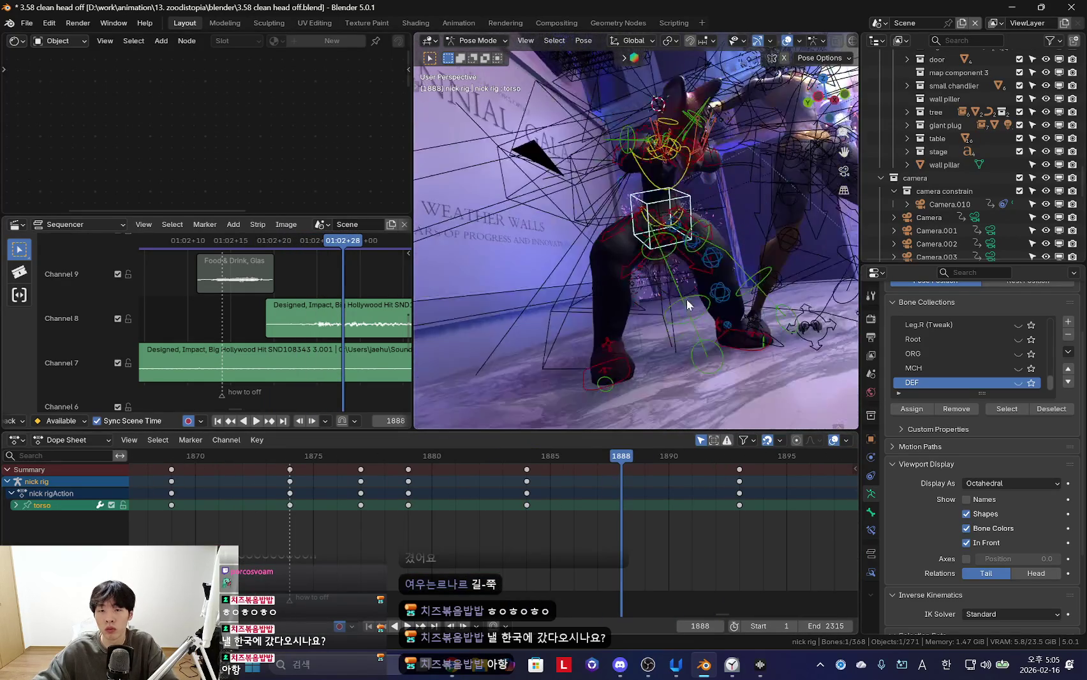
pyautogui.hotkey('shift', 'alt', 'z')
pyautogui.press('space')
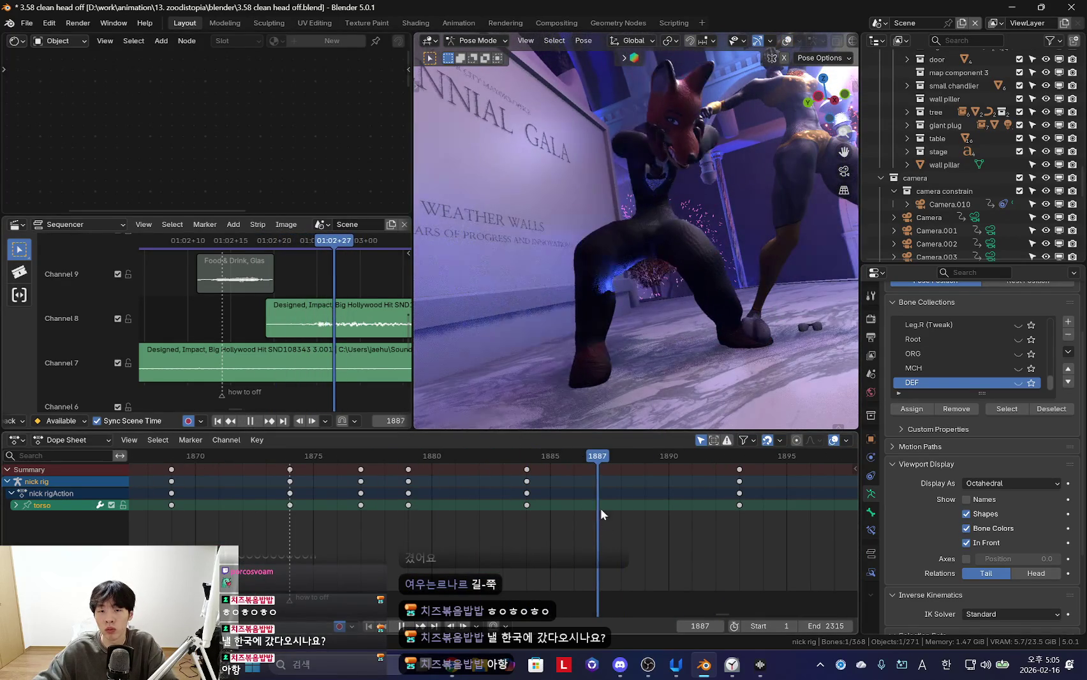
pyautogui.hotkey('shift', 'alt', 'z')
pyautogui.click(574, 376)
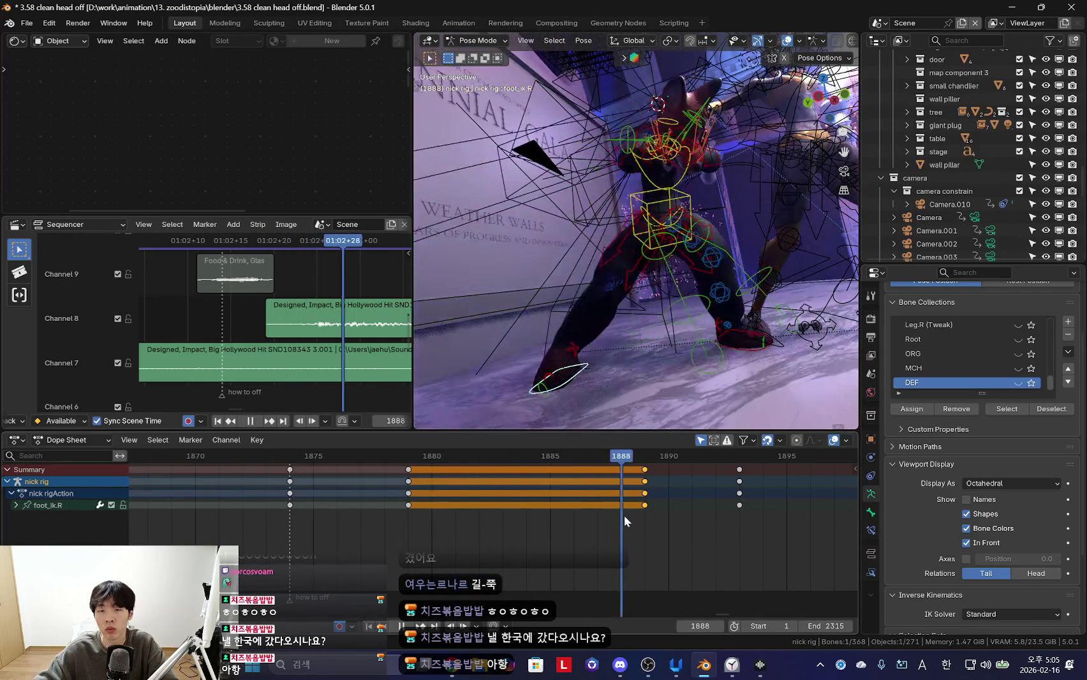
pyautogui.press('space')
# Reselect the torso control and replay the animation, stopping on frame 1888
pyautogui.hotkey('shift', 'alt', 'z')
pyautogui.hotkey('shift', 'alt', 'z')
pyautogui.click(658, 243)
pyautogui.press('space')
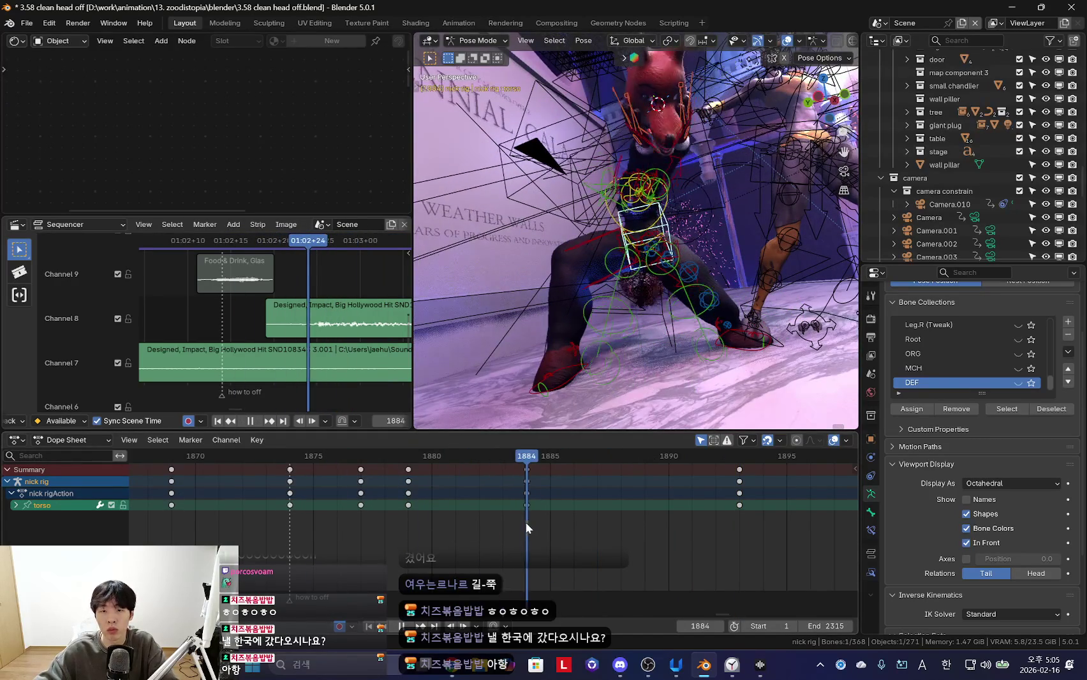
pyautogui.press('space')
pyautogui.hotkey('shift', 'alt', 'z')
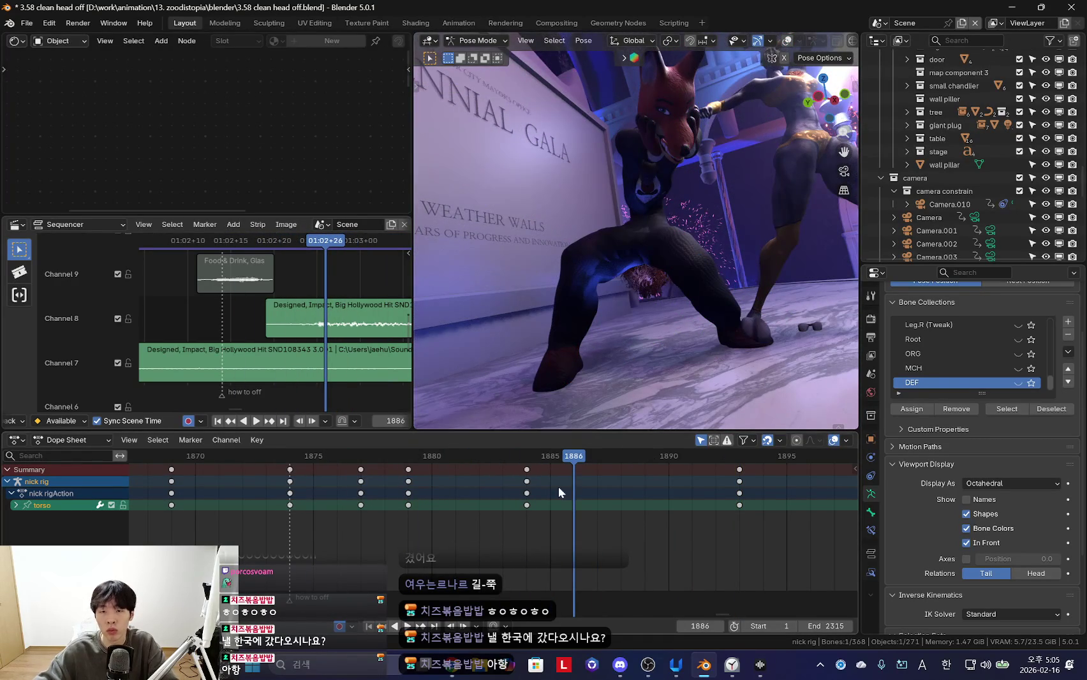
pyautogui.hotkey('shift', 'ctrl', 'space')
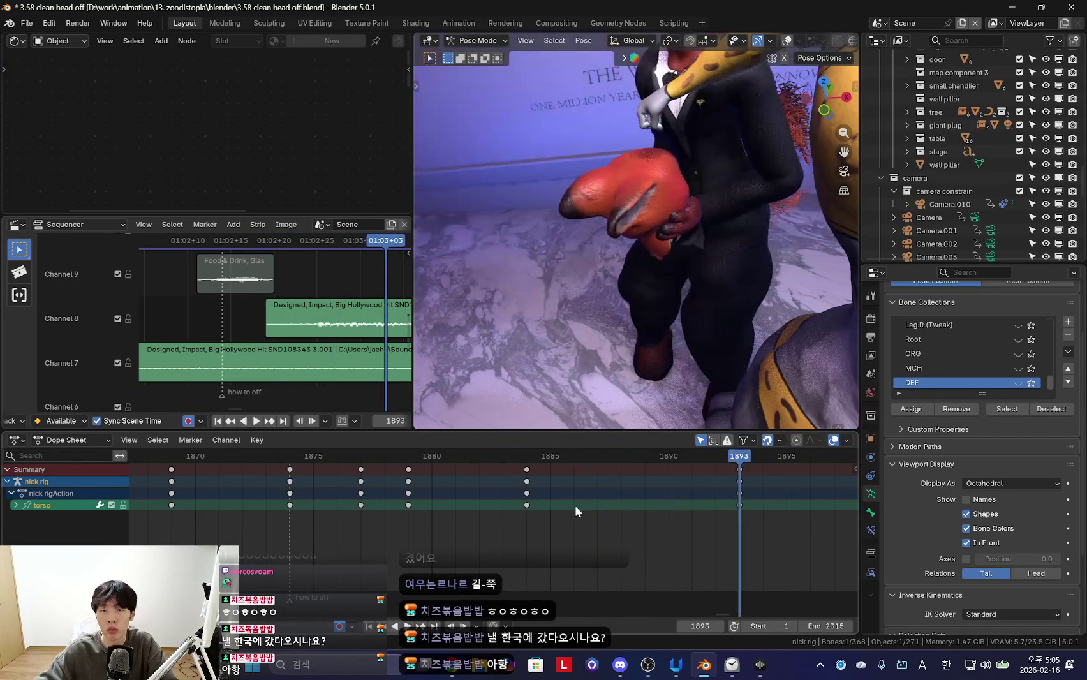
pyautogui.press('space')
# Rotate the torso at frame 1888 to key the new pose, then check it
pyautogui.press('r')
pyautogui.press('r')
pyautogui.click(834, 114)
pyautogui.moveTo(834, 115); pyautogui.dragTo(743, 280, button='middle')
pyautogui.press('g')
pyautogui.press('Escape')
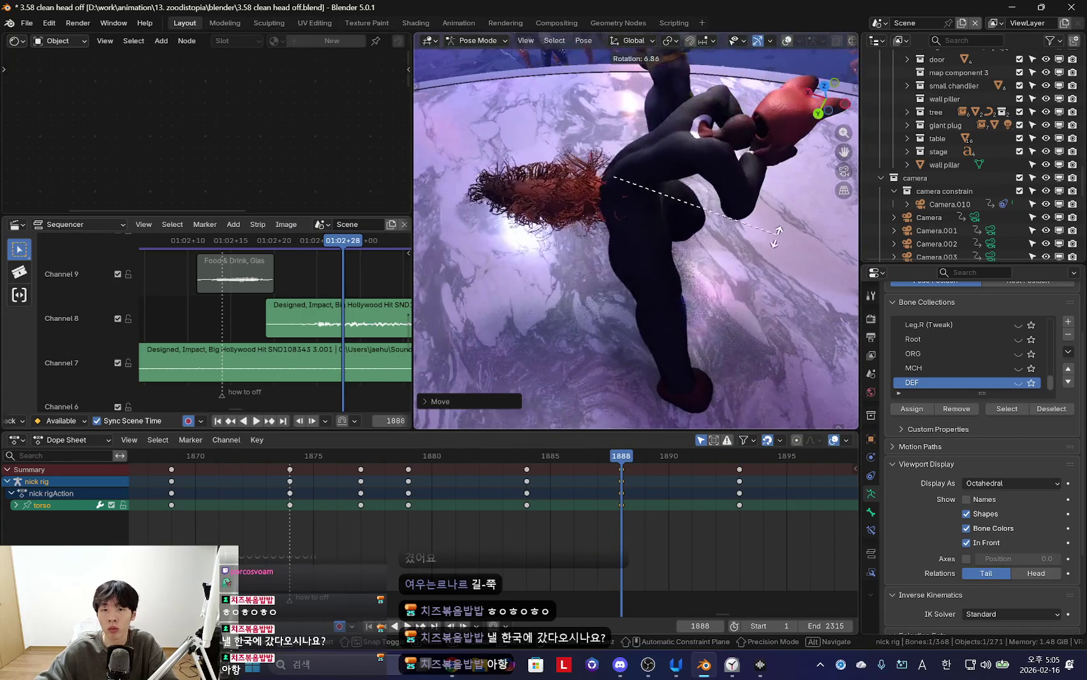
pyautogui.press('space')
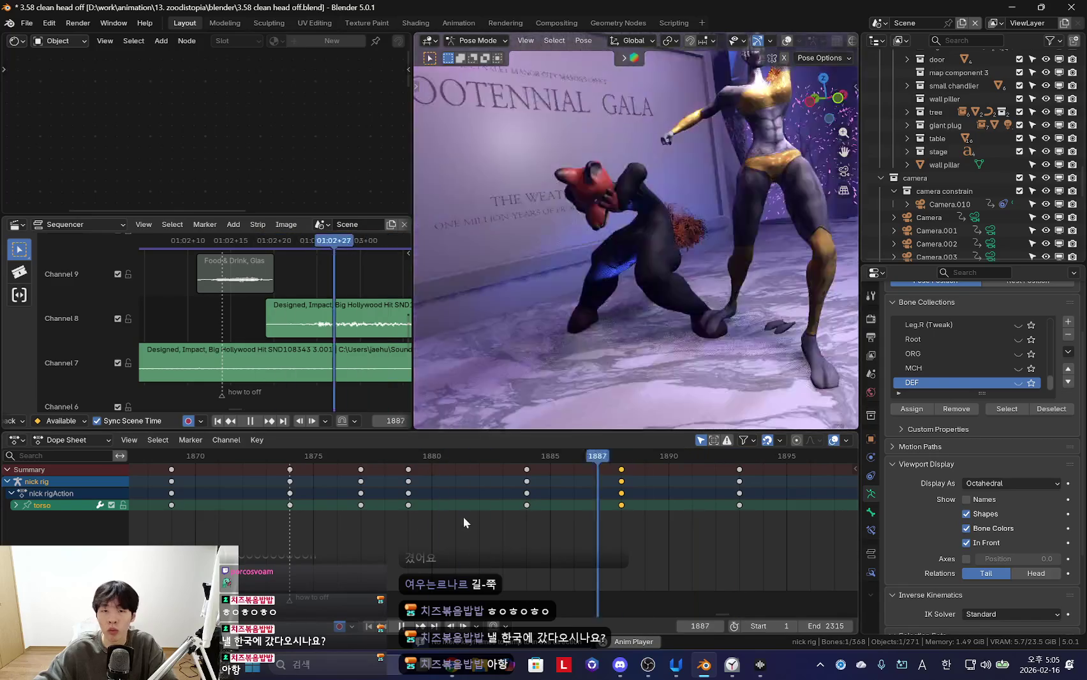
pyautogui.press('Escape')
pyautogui.hotkey('shift', 'alt', 'z')
# Select the right foot IK control and shift its keys from 1889 to 1888
pyautogui.click(621, 379)
pyautogui.moveTo(649, 486); pyautogui.dragTo(614, 491)
pyautogui.press('Right')
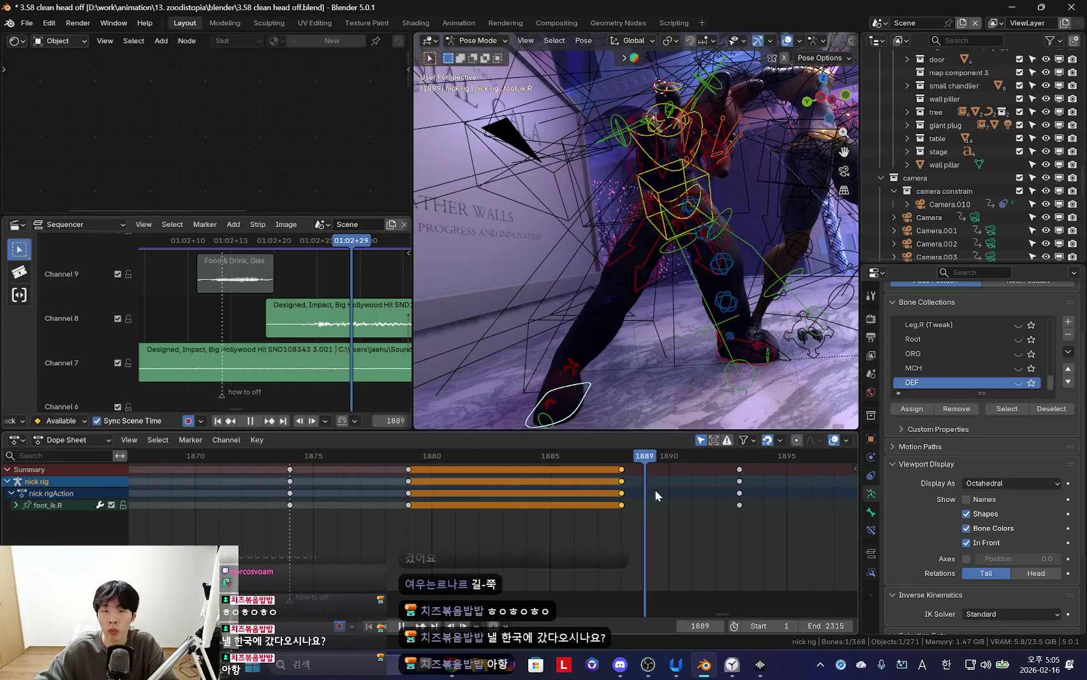
pyautogui.press('Right')
pyautogui.hotkey('shift', 'alt', 'z')
# Rotate and reposition the right foot around frame 1890
pyautogui.press('r')
pyautogui.click(694, 390)
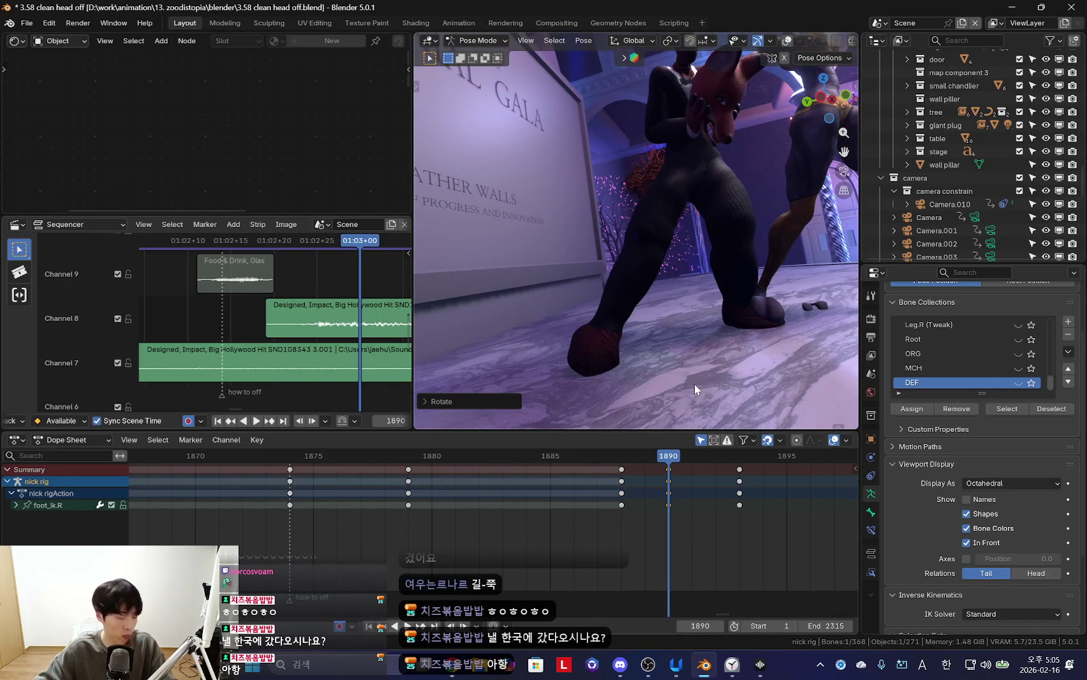
pyautogui.press('g')
pyautogui.click(621, 372)
pyautogui.press('r')
pyautogui.press('r')
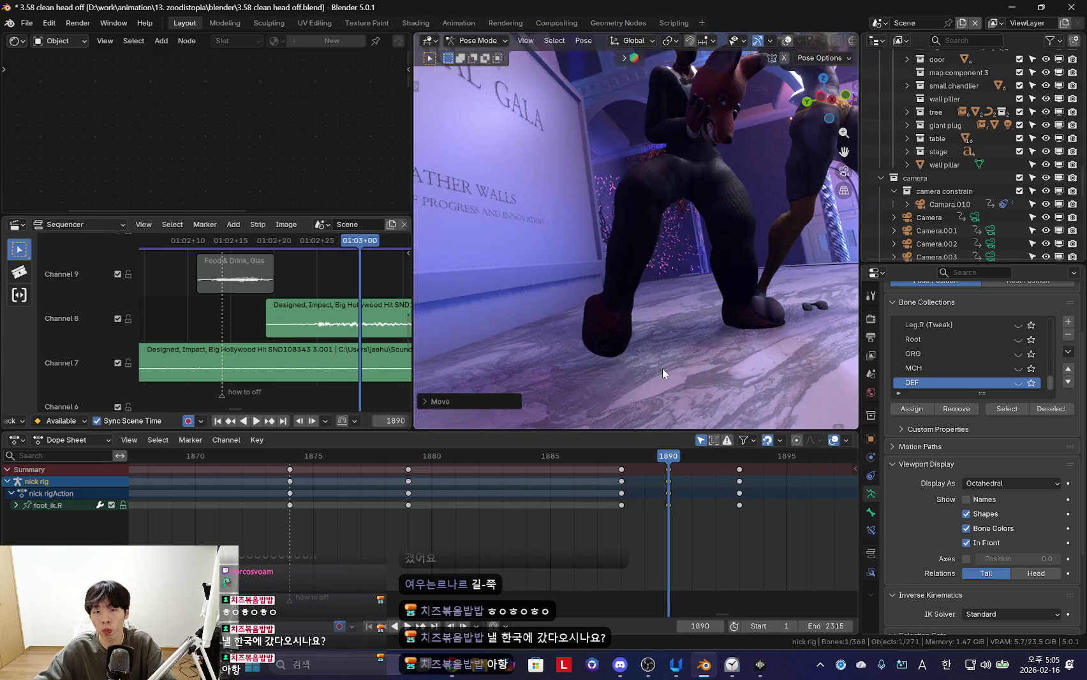
# Rotate the right thigh IK control and play back to frame 1897
pyautogui.hotkey('shift', 'alt', 'z')
pyautogui.click(634, 228)
pyautogui.hotkey('shift', 'alt', 'z')
pyautogui.press('r')
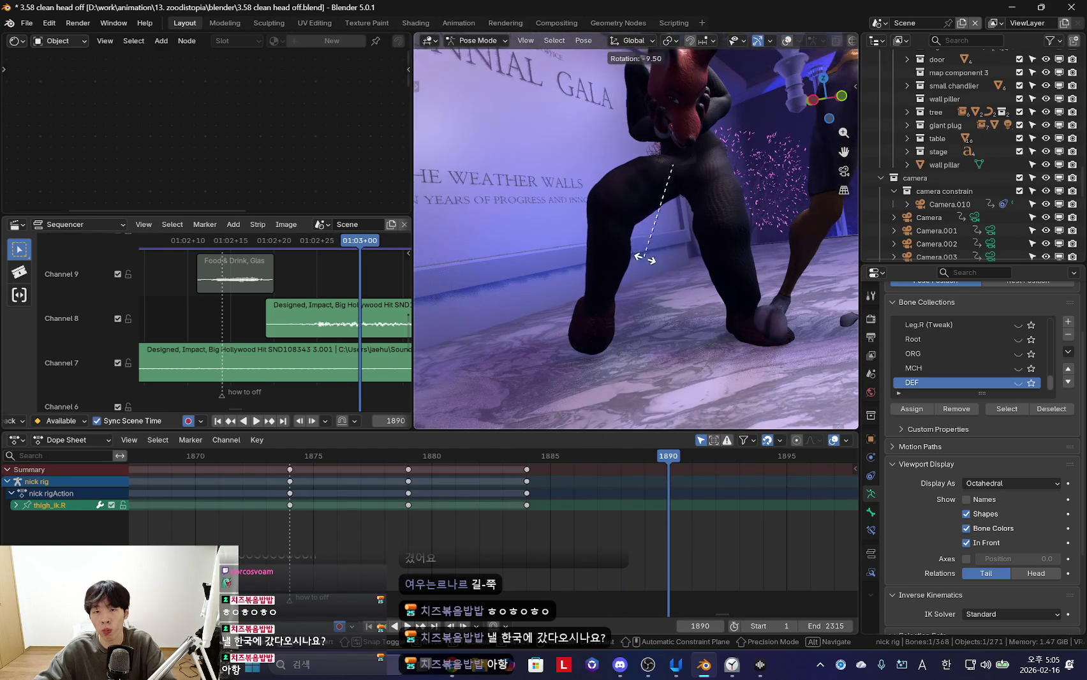
pyautogui.press('space')
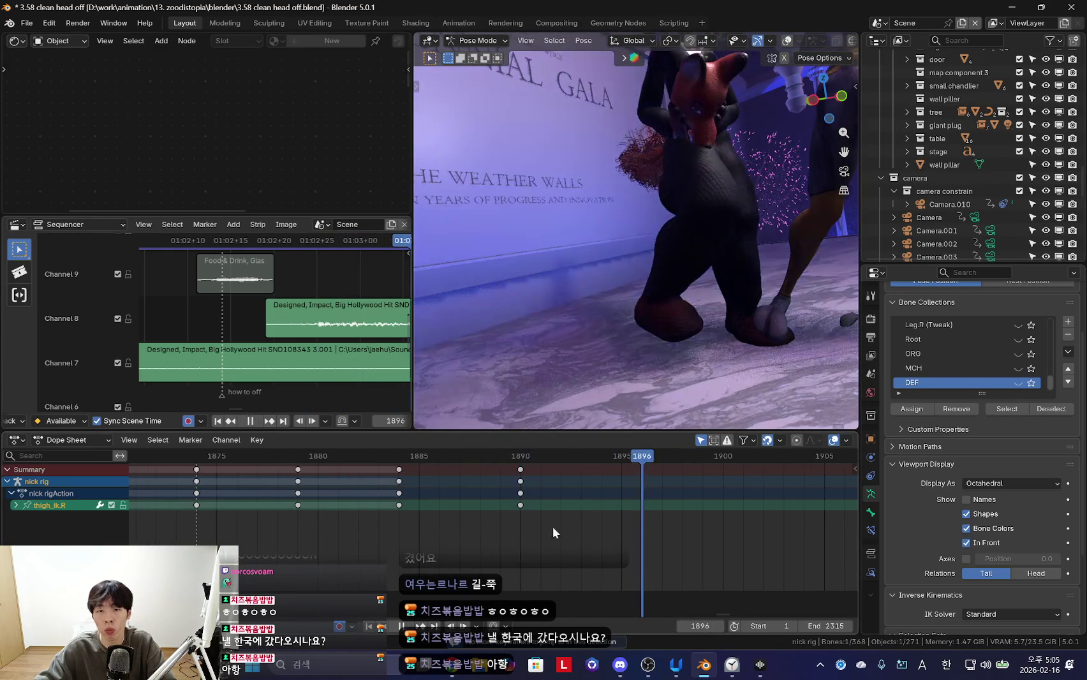
pyautogui.press('space')
# Reposition the right foot IK control at frame 1897
pyautogui.hotkey('shift', 'alt', 'z')
pyautogui.click(655, 339)
pyautogui.moveTo(654, 339); pyautogui.dragTo(786, 350, button='middle')
pyautogui.press('g')
pyautogui.keyDown('alt'); pyautogui.scroll(5, 775, 360); pyautogui.keyUp('alt')
pyautogui.click(719, 368)
# Move and rotate the right foot to refine its pose at frame 1893
pyautogui.press('space')
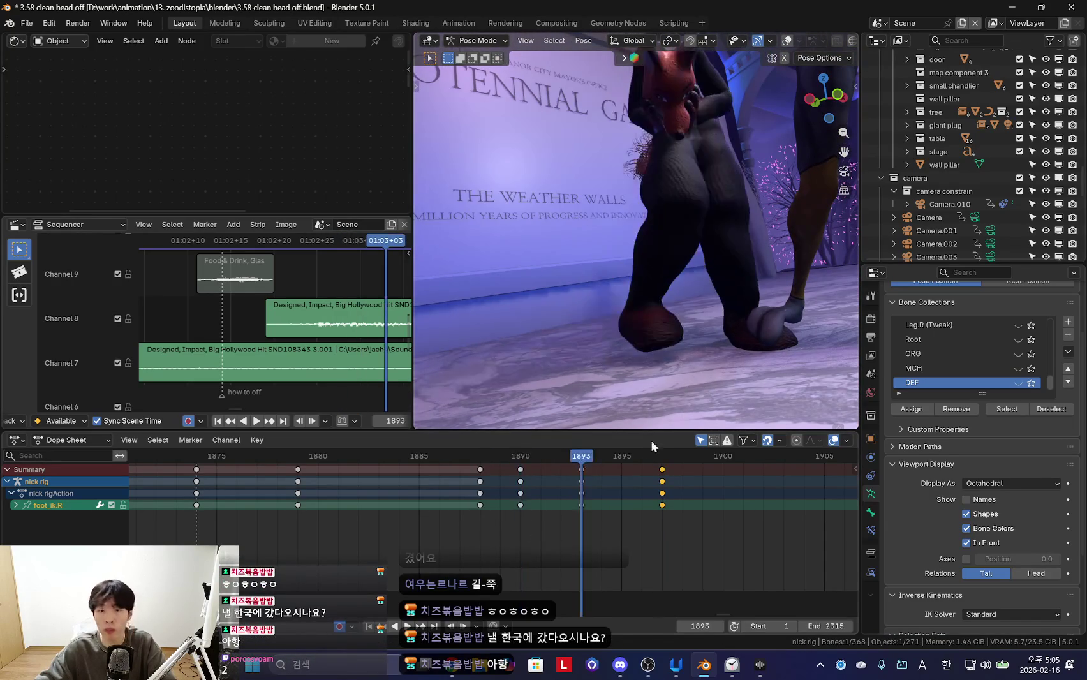
pyautogui.press('space')
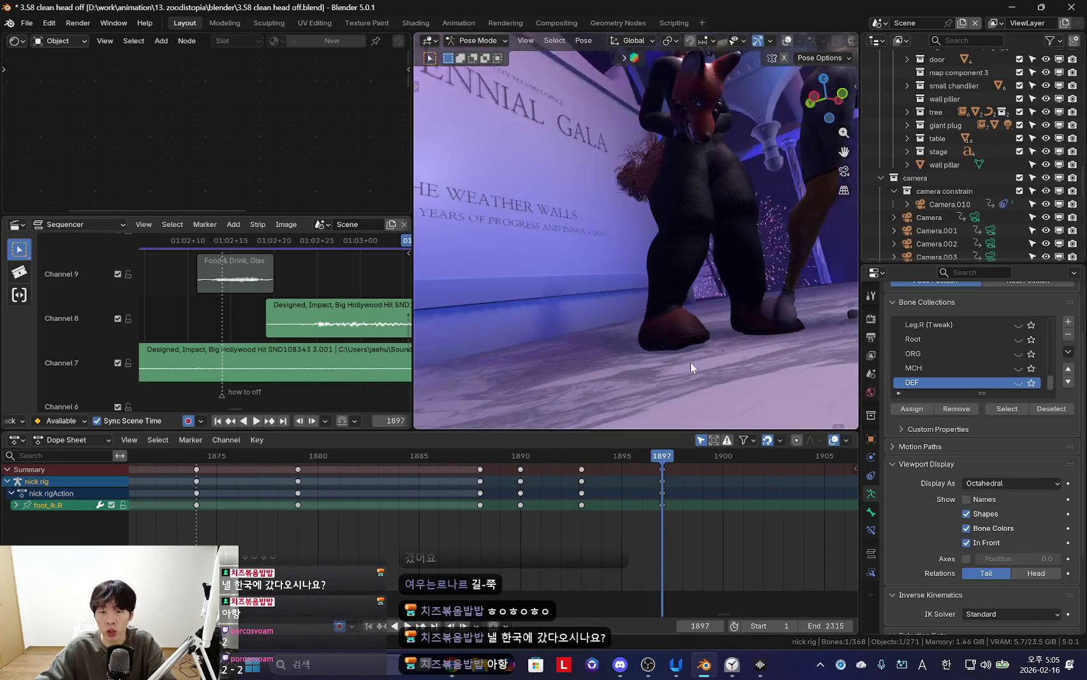
pyautogui.scroll(2, 607, 496)
pyautogui.press('space')
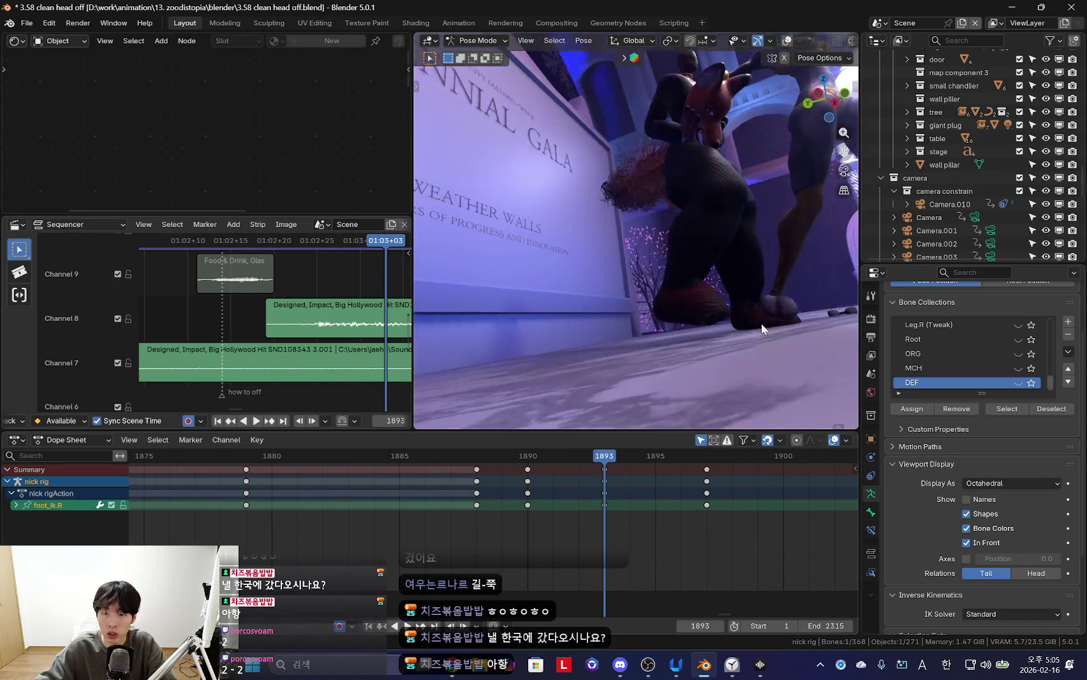
pyautogui.press('g')
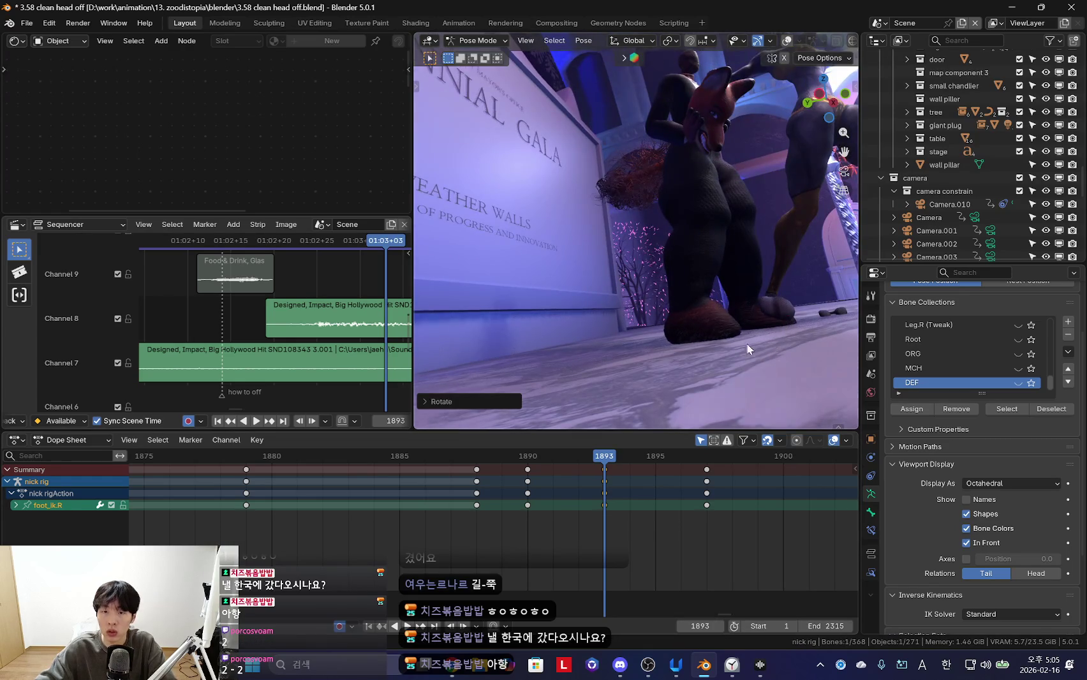
pyautogui.press('r')
pyautogui.press('r')
pyautogui.press('Down')
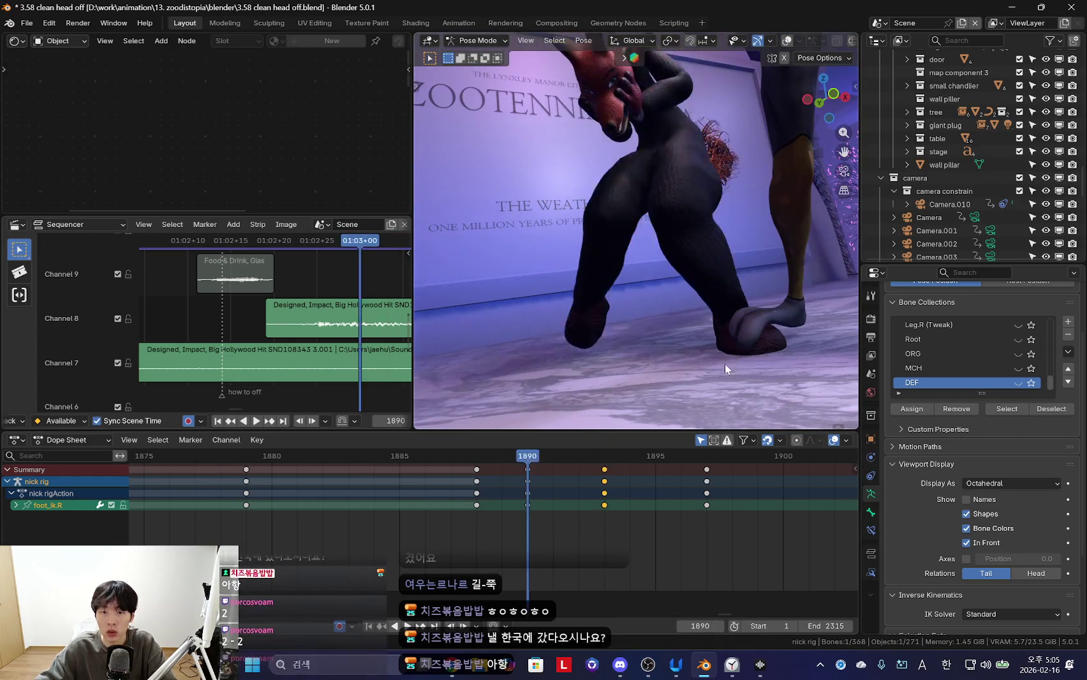
# Delete the foot keyframes at frame 1897 and review the crouch playback
pyautogui.press('Up')
pyautogui.press('Up')
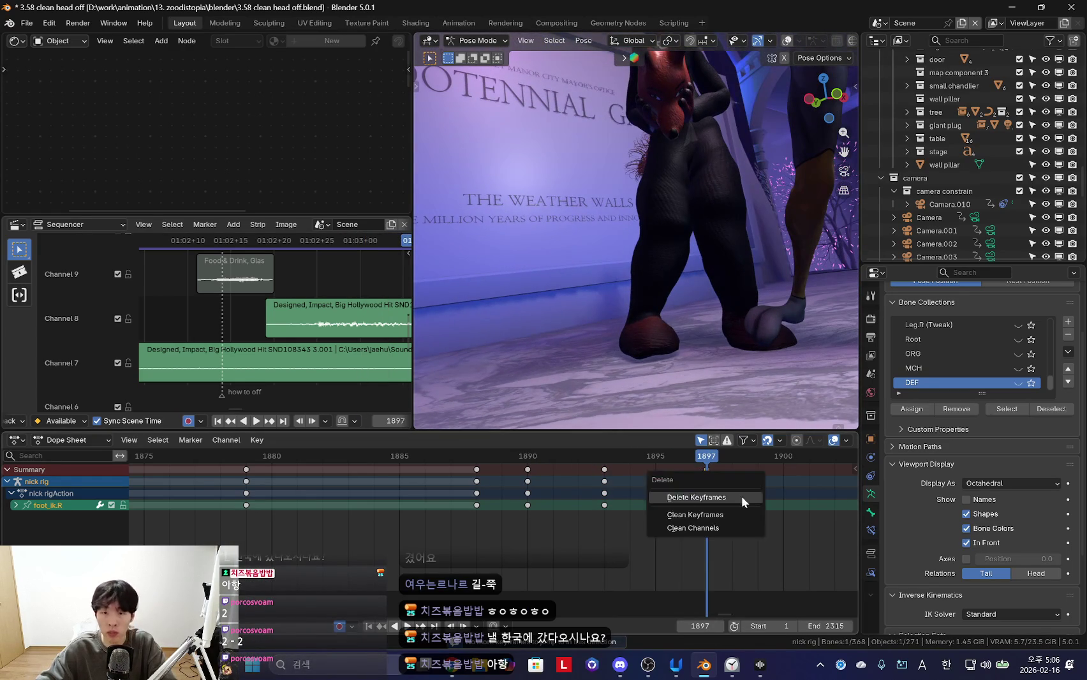
pyautogui.click(742, 497)
pyautogui.hotkey('shift', 'ctrl', 'space')
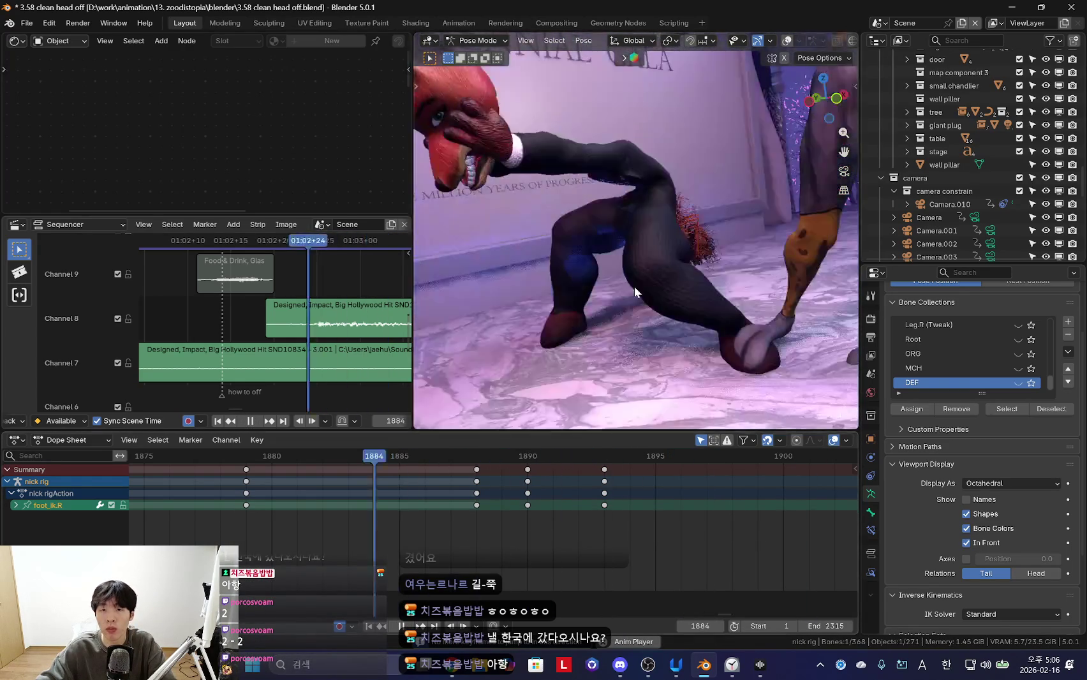
pyautogui.scroll(-3, 467, 522)
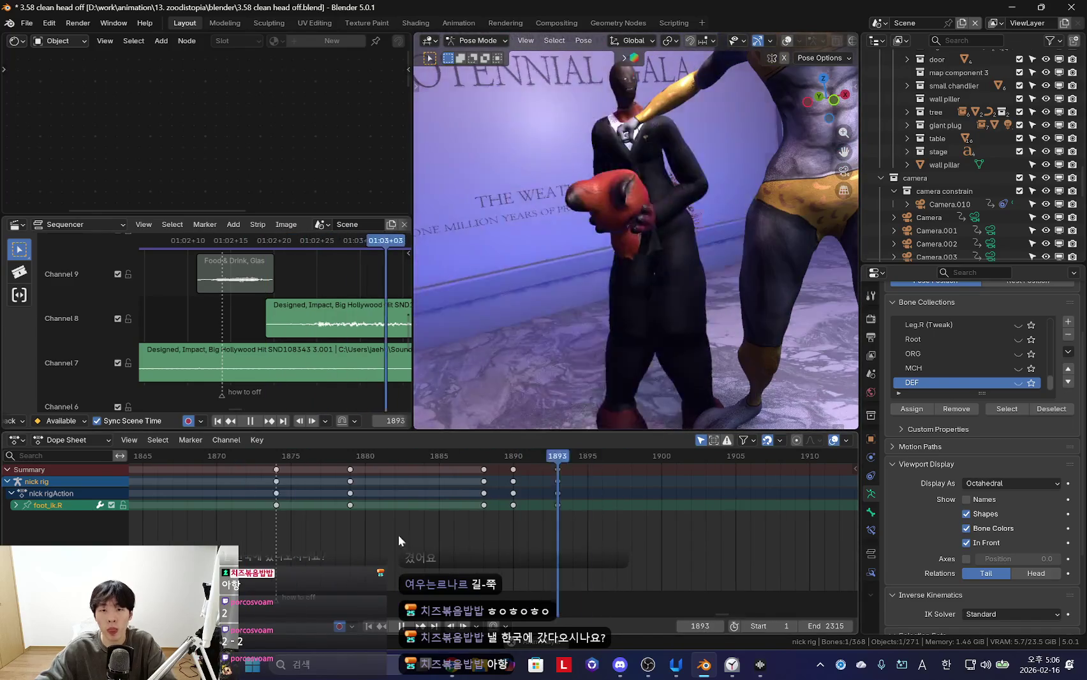
pyautogui.press('Escape')
pyautogui.moveTo(562, 287)
pyautogui.mouseDown(button='middle')
pyautogui.moveTo(590, 243)
pyautogui.moveTo(613, 287)
pyautogui.mouseUp(button='middle')
# Rotate the left upper arm IK control, then select the right upper arm control
pyautogui.click(590, 243)
pyautogui.scroll(3, 579, 245)
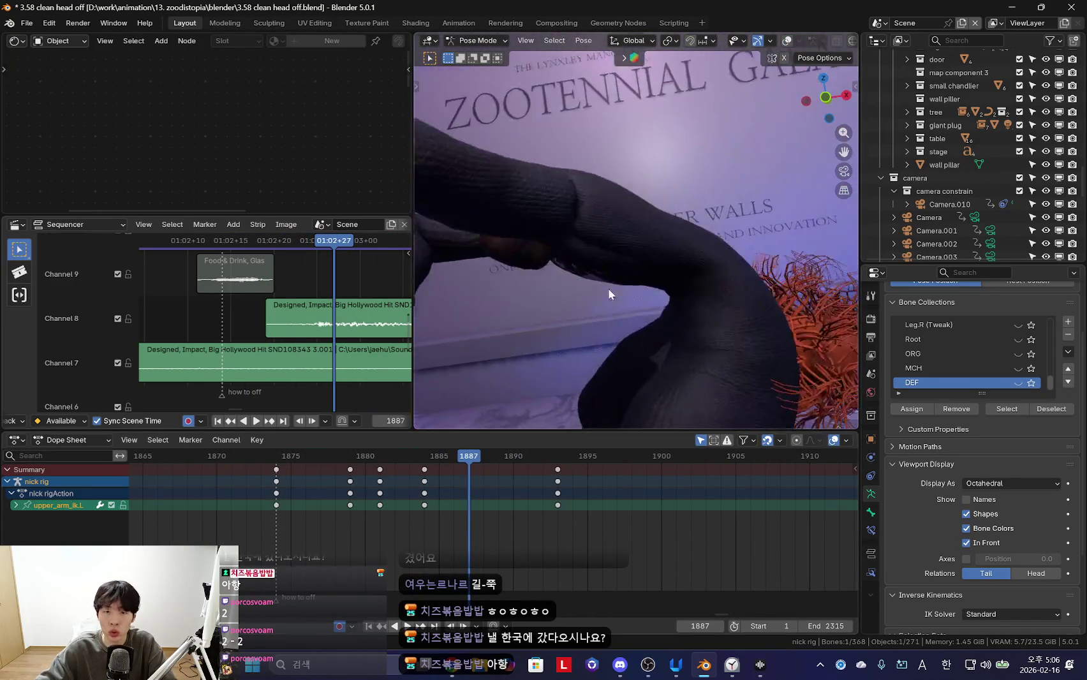
pyautogui.scroll(-4, 613, 287)
pyautogui.press('r')
pyautogui.press('r')
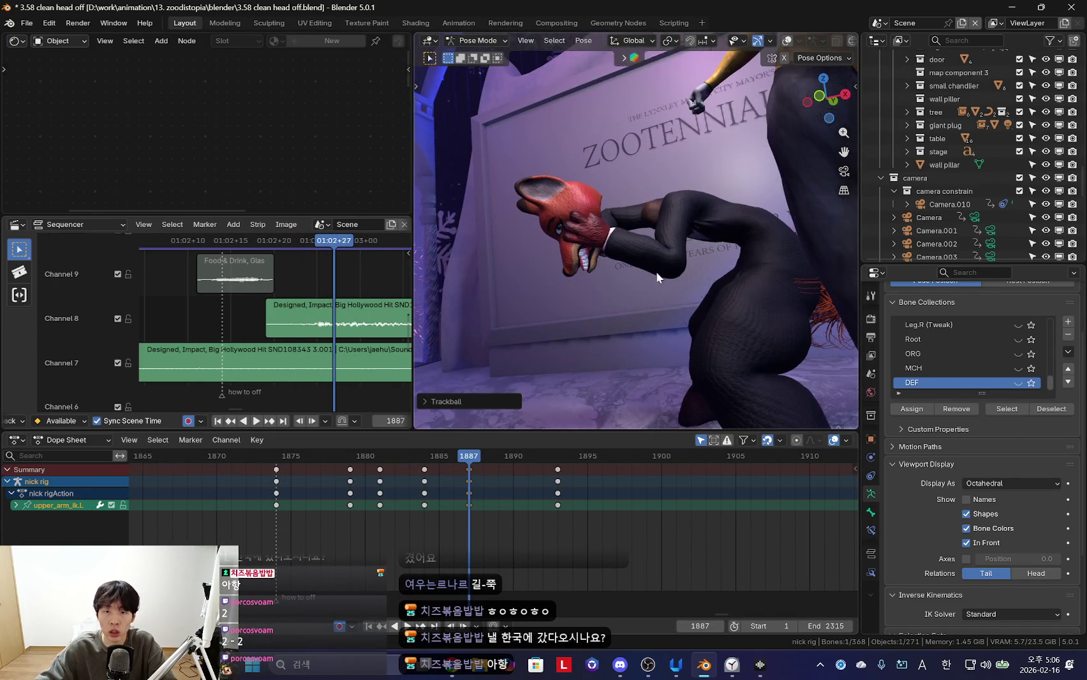
pyautogui.click(639, 251)
pyautogui.press('space')
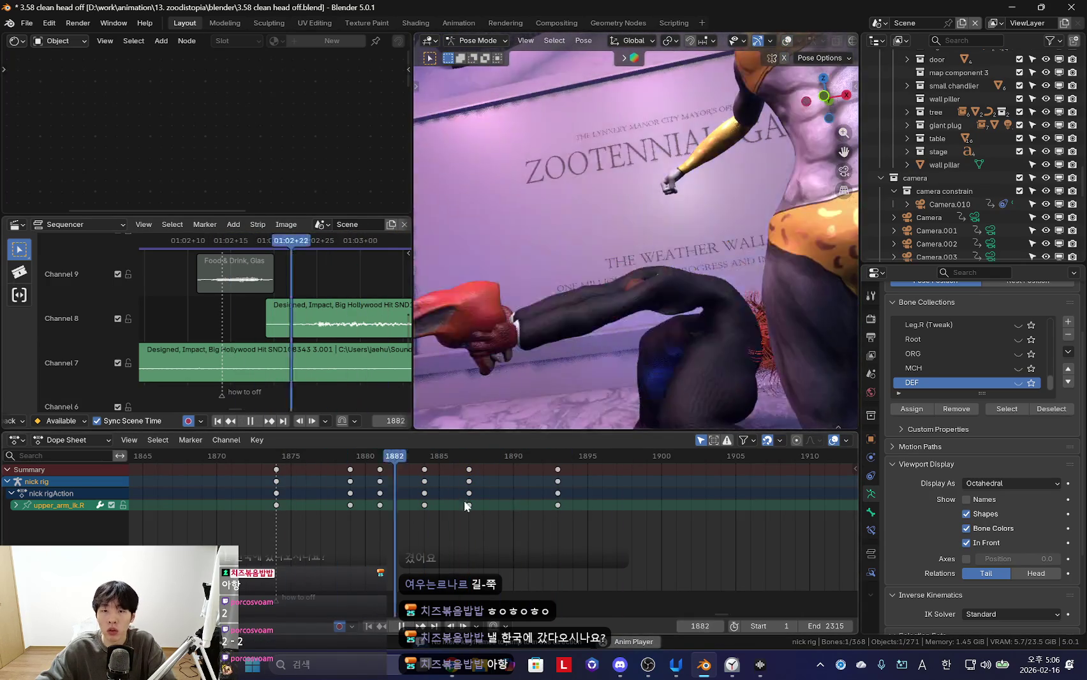
pyautogui.press('space')
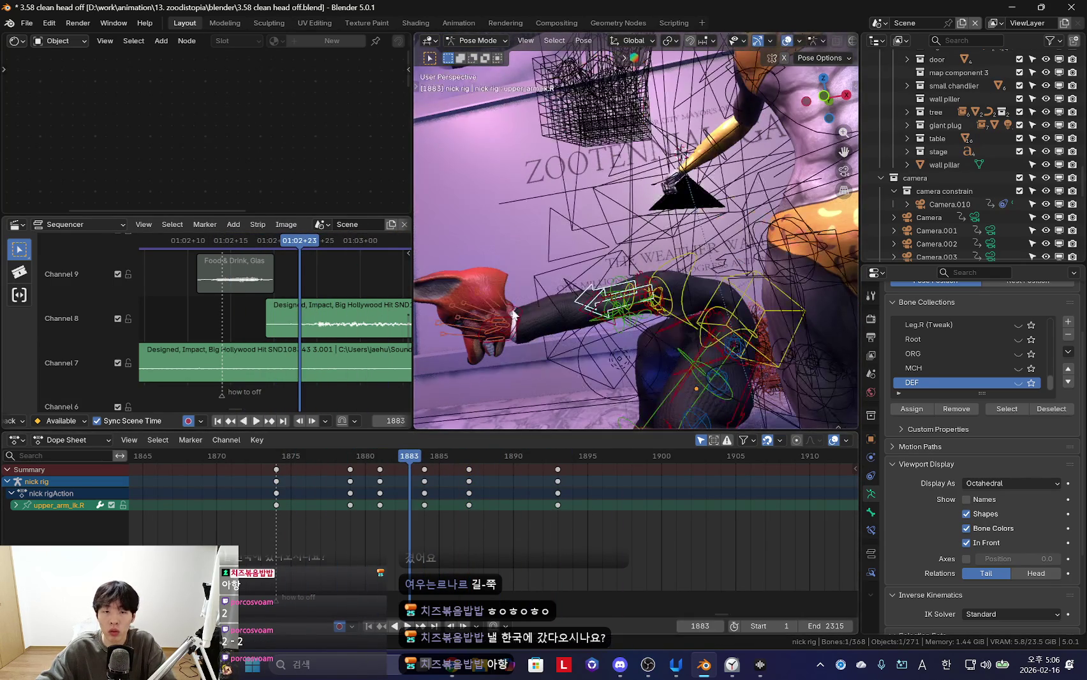
# Select the right hand IK control and move it to a new position
pyautogui.click(513, 315)
pyautogui.press('space')
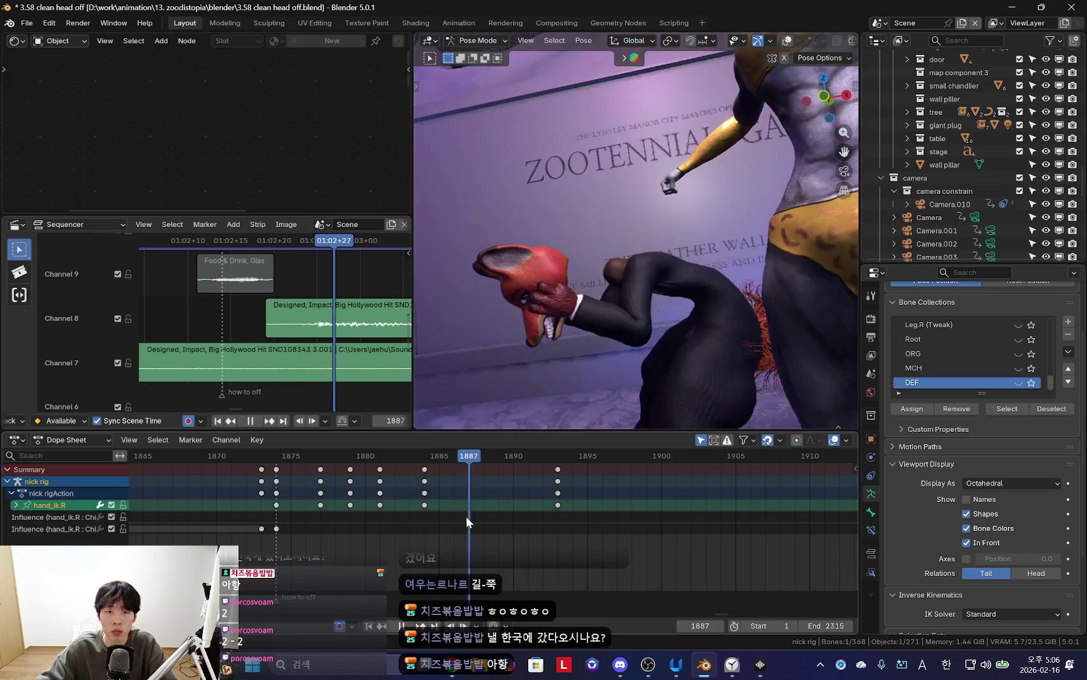
pyautogui.press('Escape')
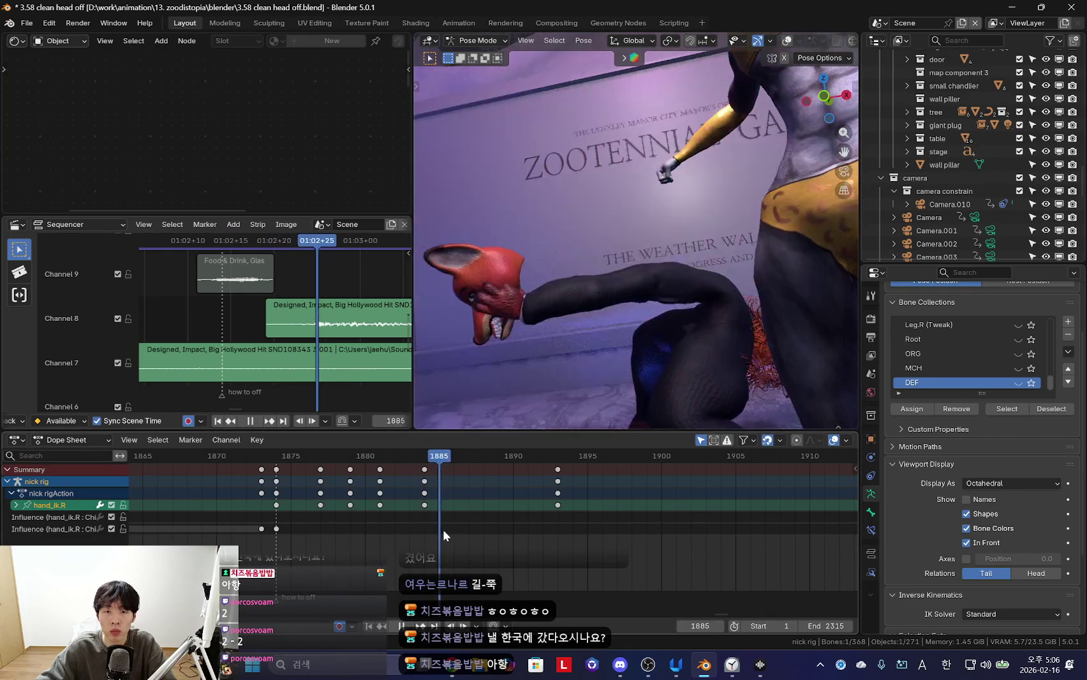
pyautogui.press('space')
pyautogui.press('g')
pyautogui.click(347, 505)
pyautogui.press('space')
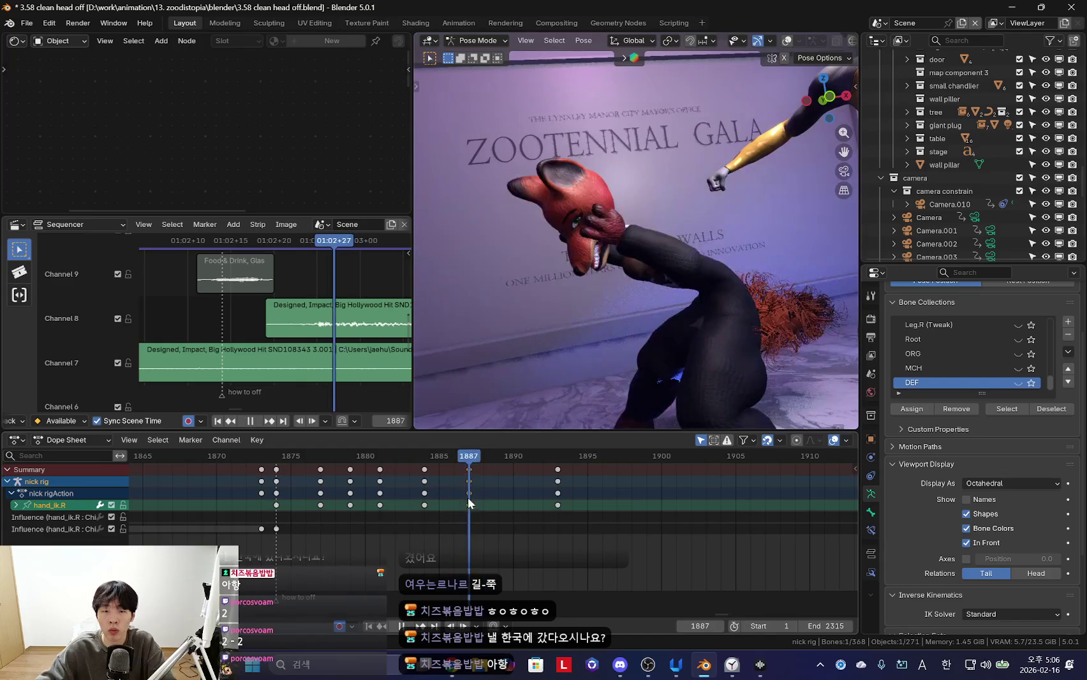
# Move the right hand again at frame 1888 to key it, then review playback
pyautogui.press('i')
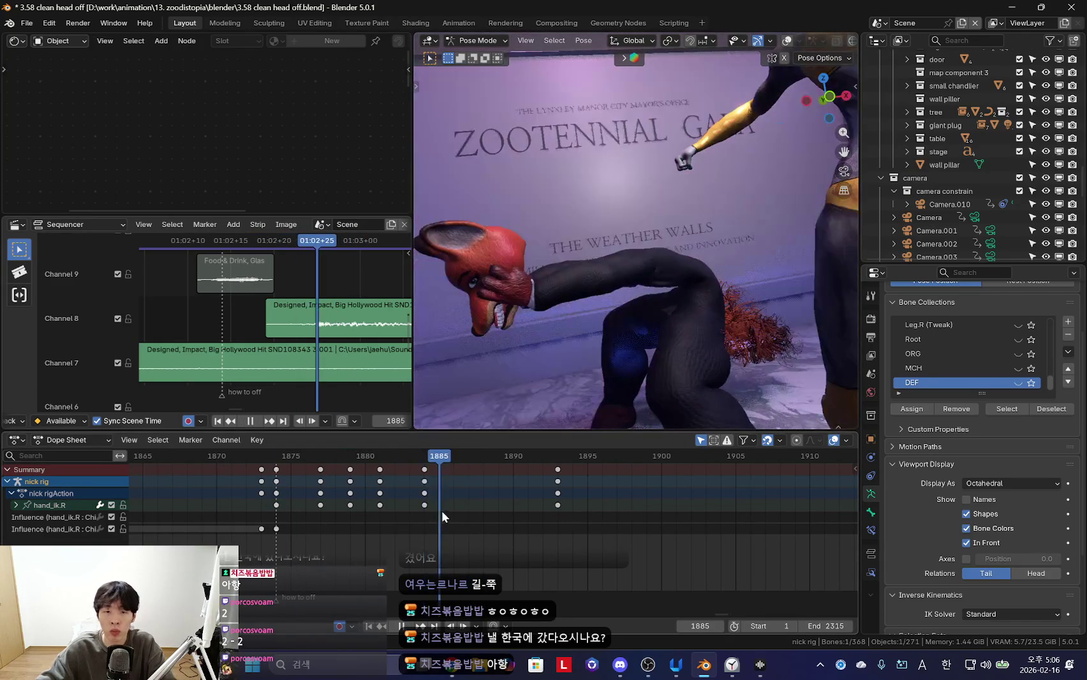
pyautogui.press('space')
pyautogui.press('g')
pyautogui.click(652, 395)
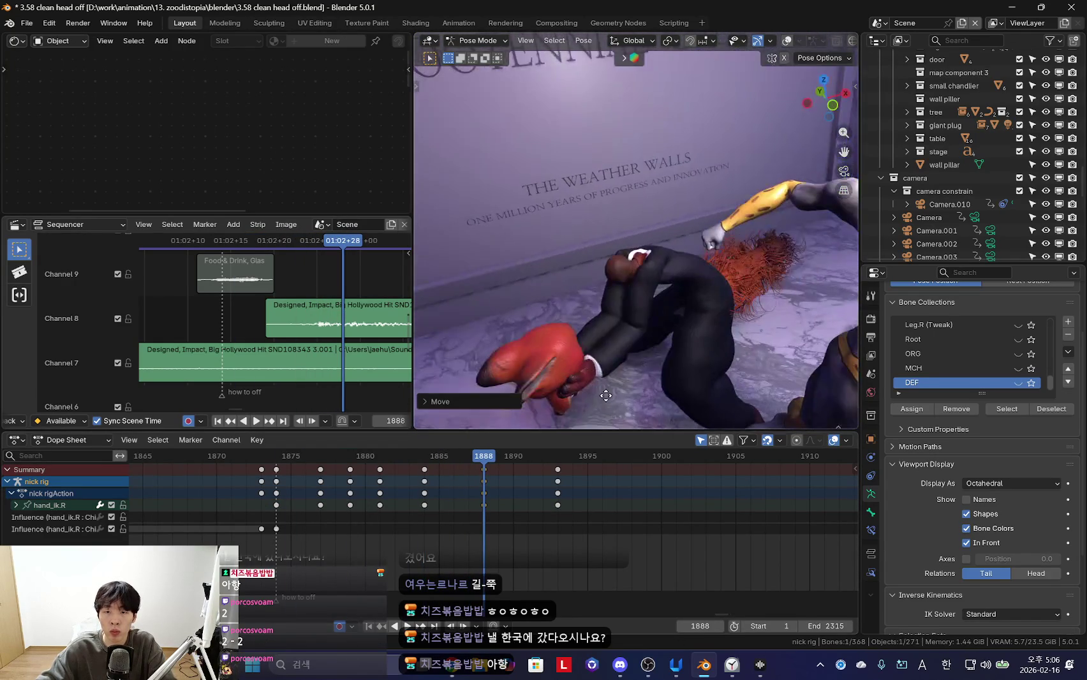
pyautogui.moveTo(461, 551); pyautogui.dragTo(573, 546)
pyautogui.hotkey('shift', 'ctrl', 'space')
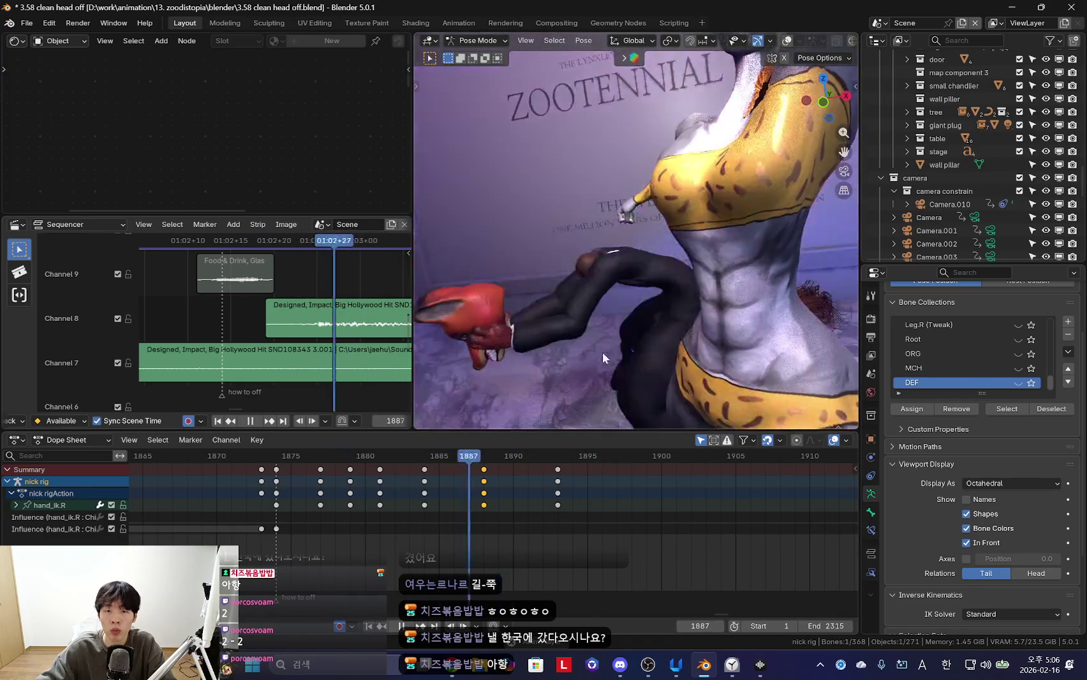
pyautogui.press('space')
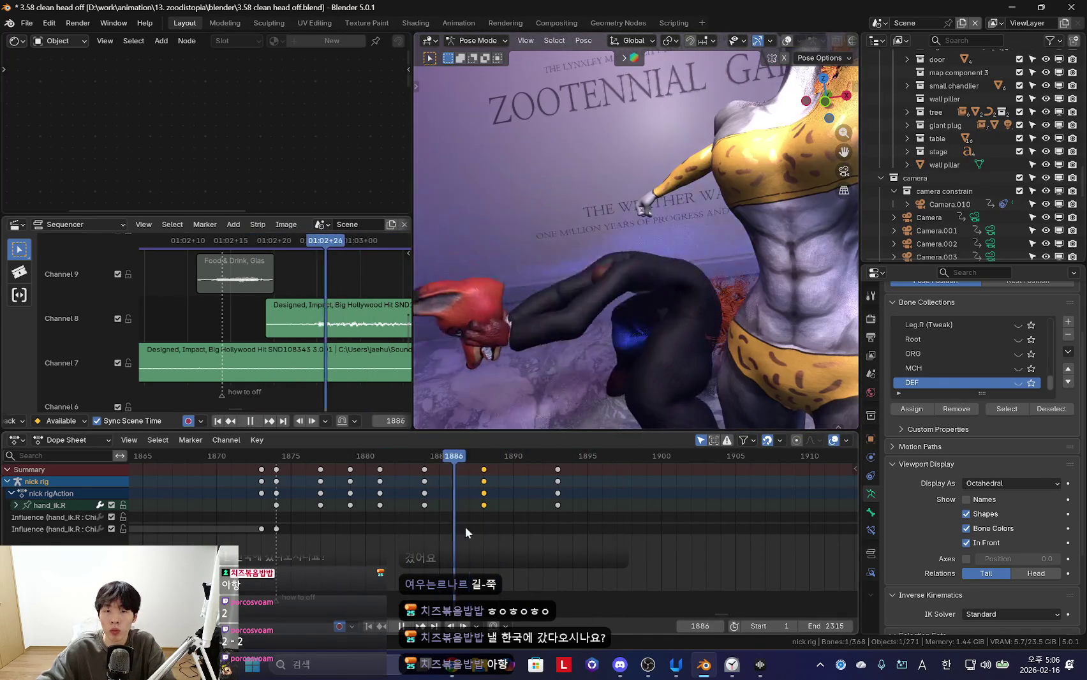
# Show the rig bones, select the chest control, and play from frame 1887
pyautogui.click(511, 476)
pyautogui.hotkey('shift', 'alt', 'z')
pyautogui.click(677, 204)
pyautogui.moveTo(394, 505); pyautogui.dragTo(469, 510)
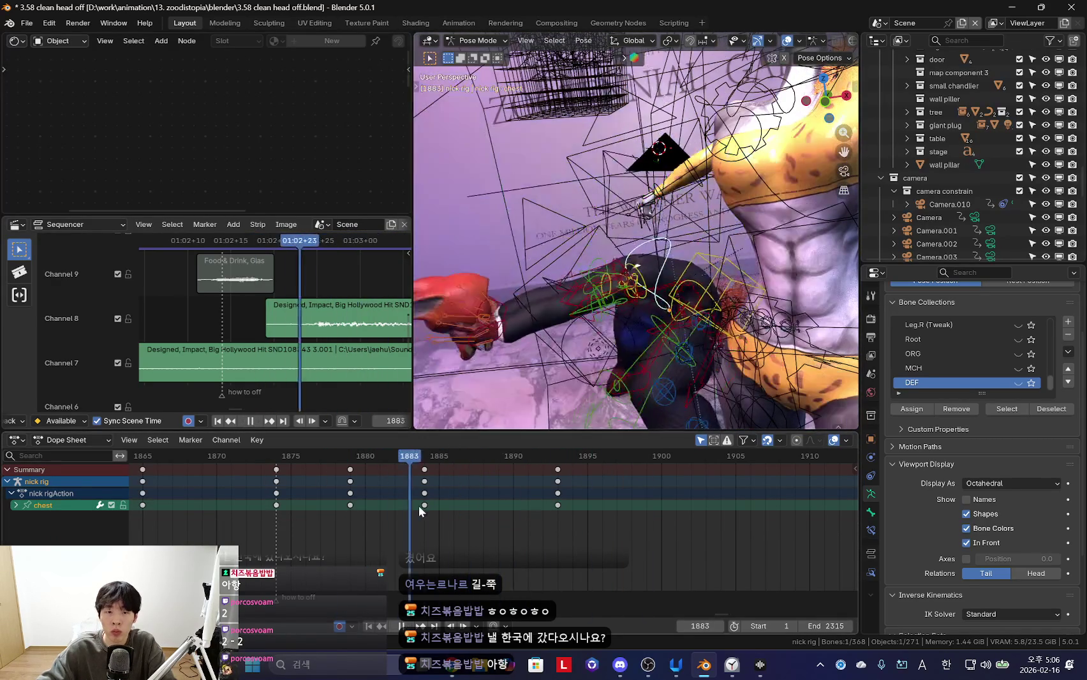
pyautogui.hotkey('shift', 'alt', 'z')
pyautogui.press('space')
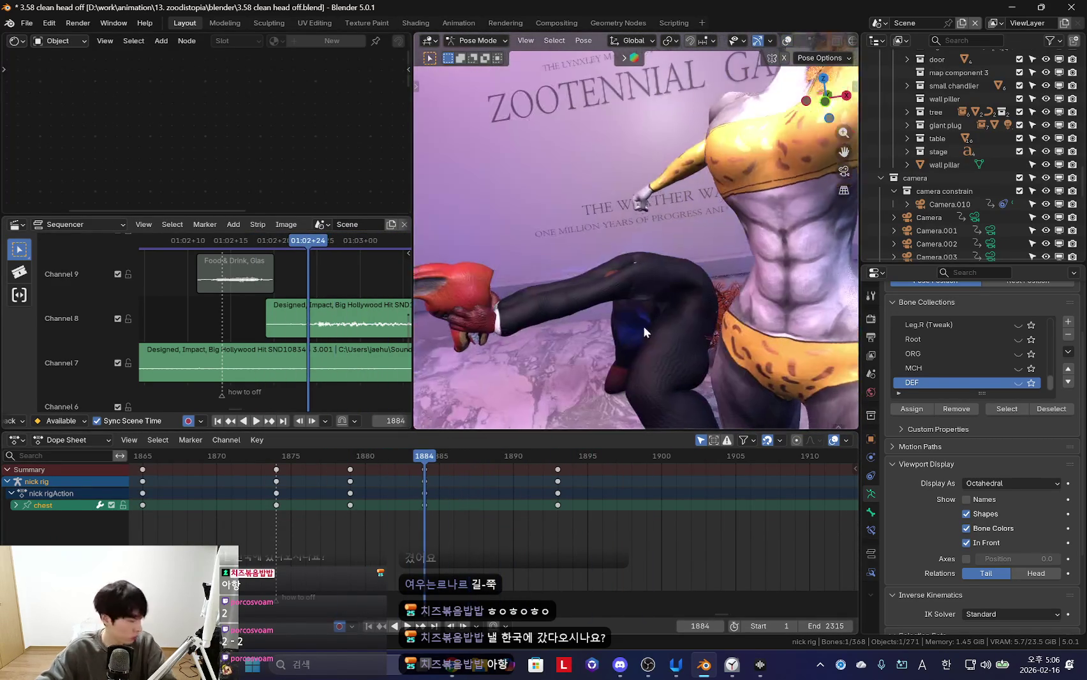
pyautogui.hotkey('alt', 'Tab')
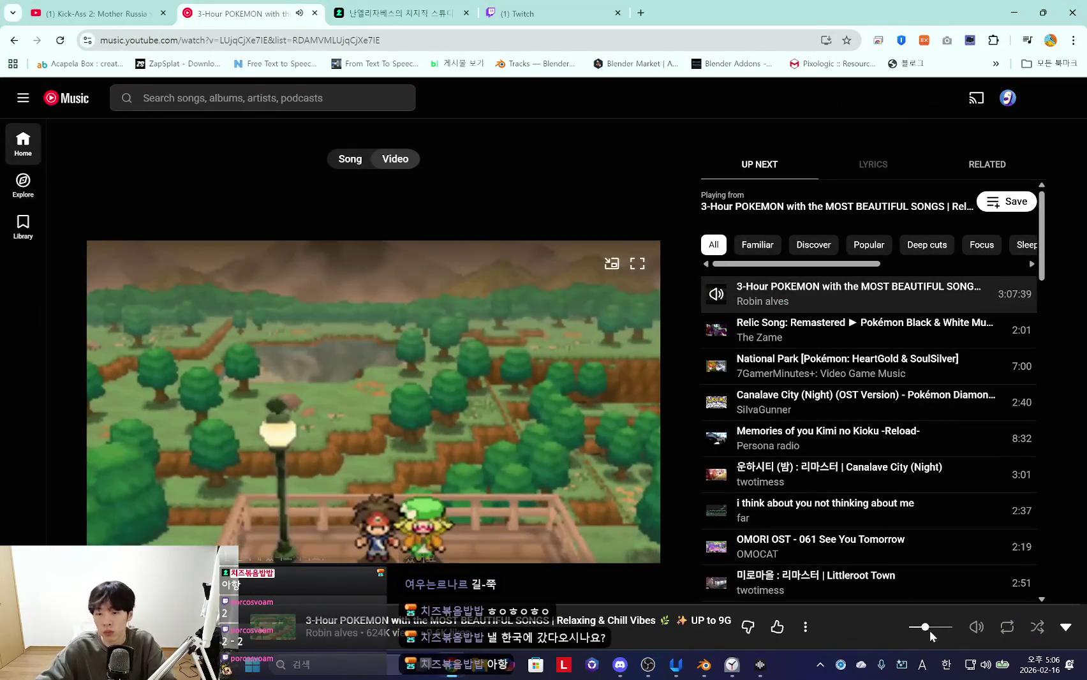
pyautogui.hotkey('alt', 'Tab')
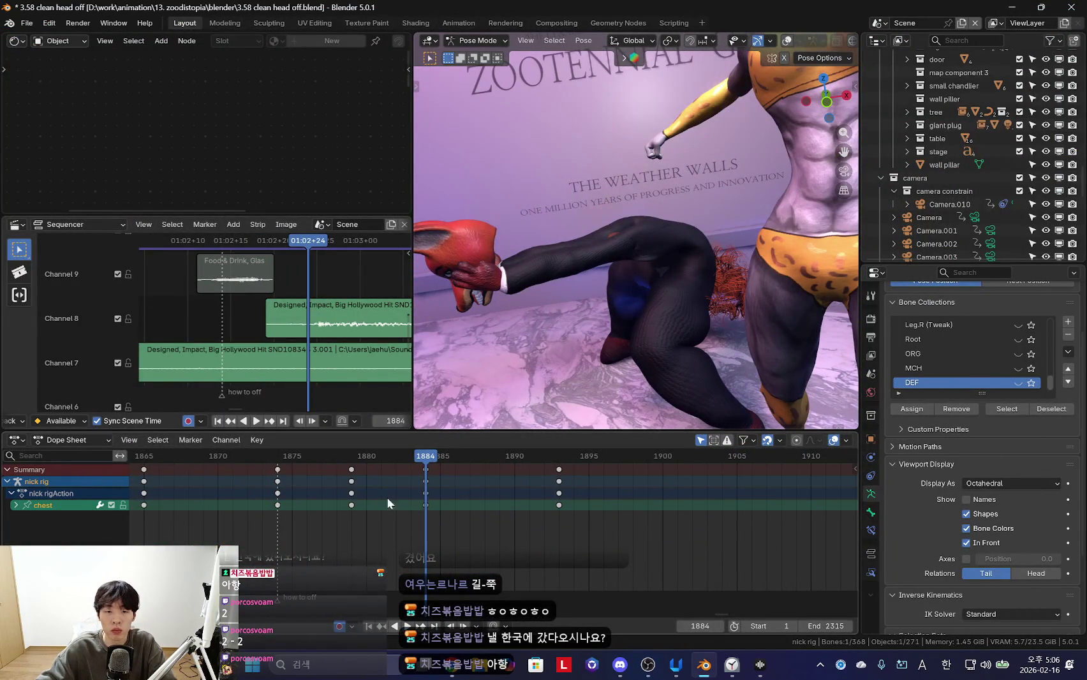
# Trackball-rotate the chest bone into a new pose keyed at frame 1888
pyautogui.press('Left')
pyautogui.press('space')
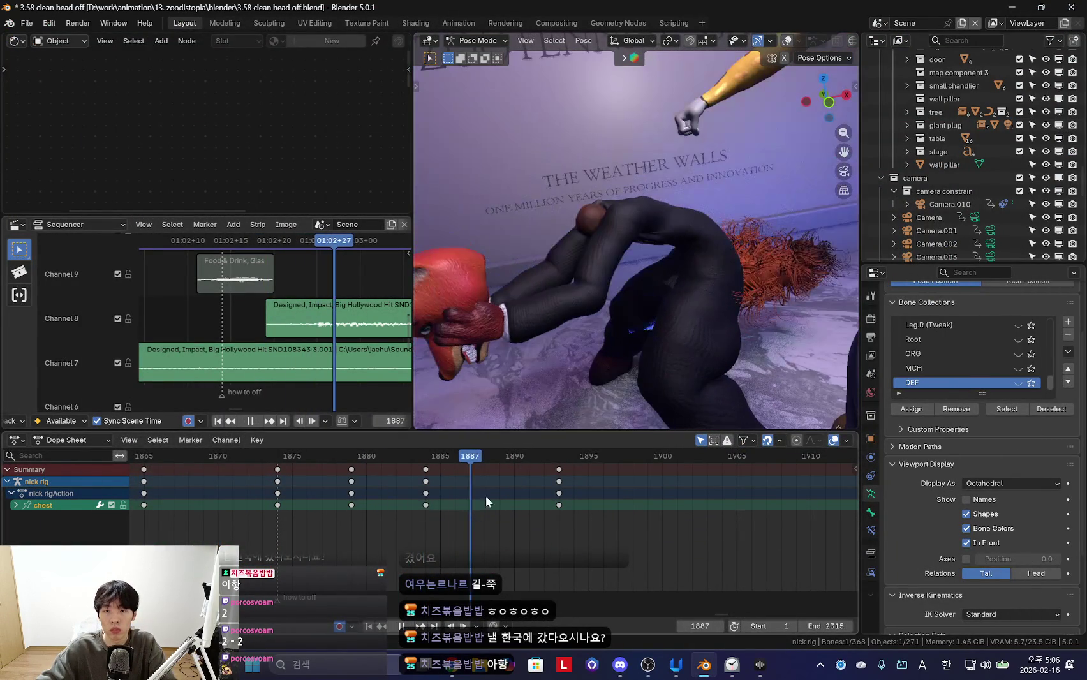
pyautogui.press('space')
pyautogui.press('r')
pyautogui.press('r')
pyautogui.click(632, 342)
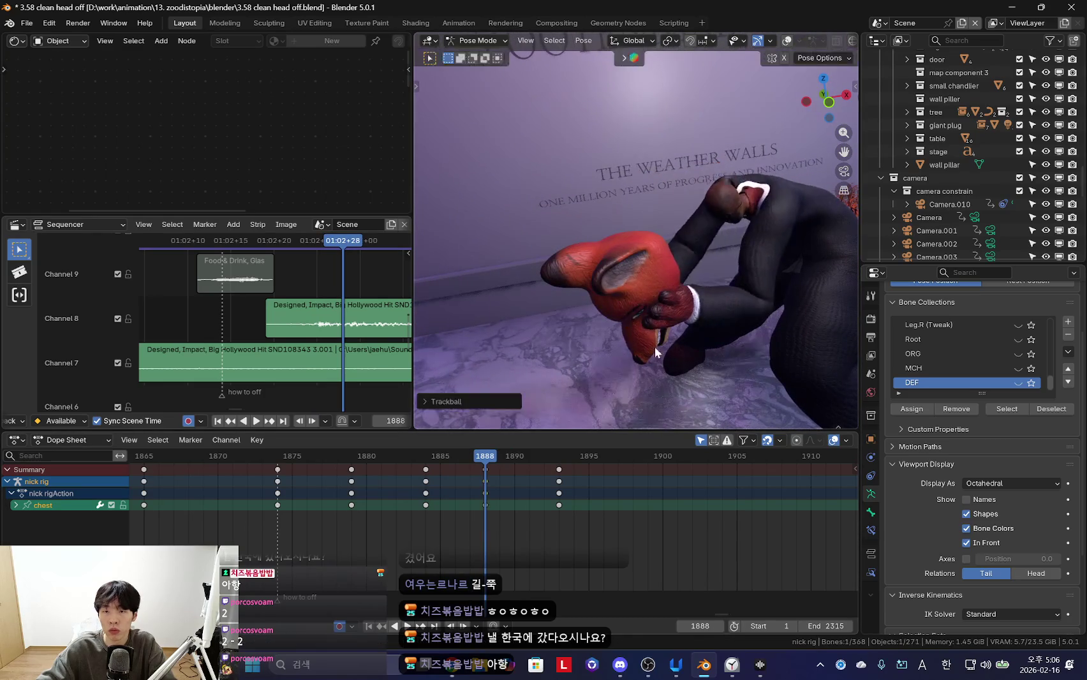
pyautogui.press('space')
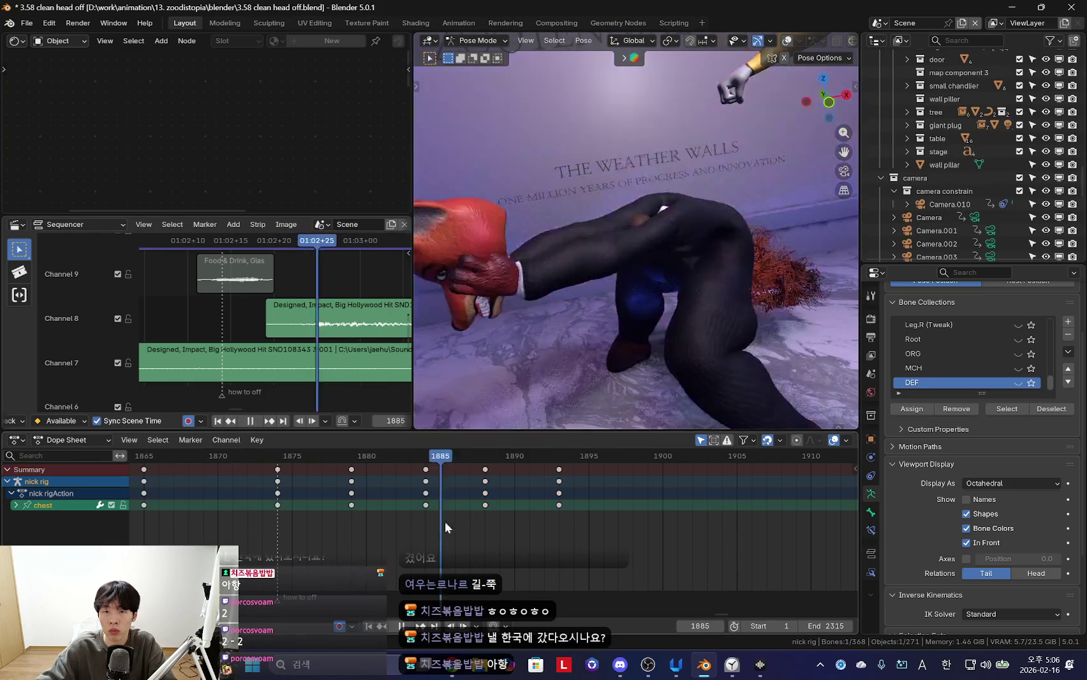
# Move the final chest key column from 1893 to 1895 and add a chest key at 1902
pyautogui.moveTo(559, 505); pyautogui.dragTo(589, 505)
pyautogui.press('space')
pyautogui.press('space')
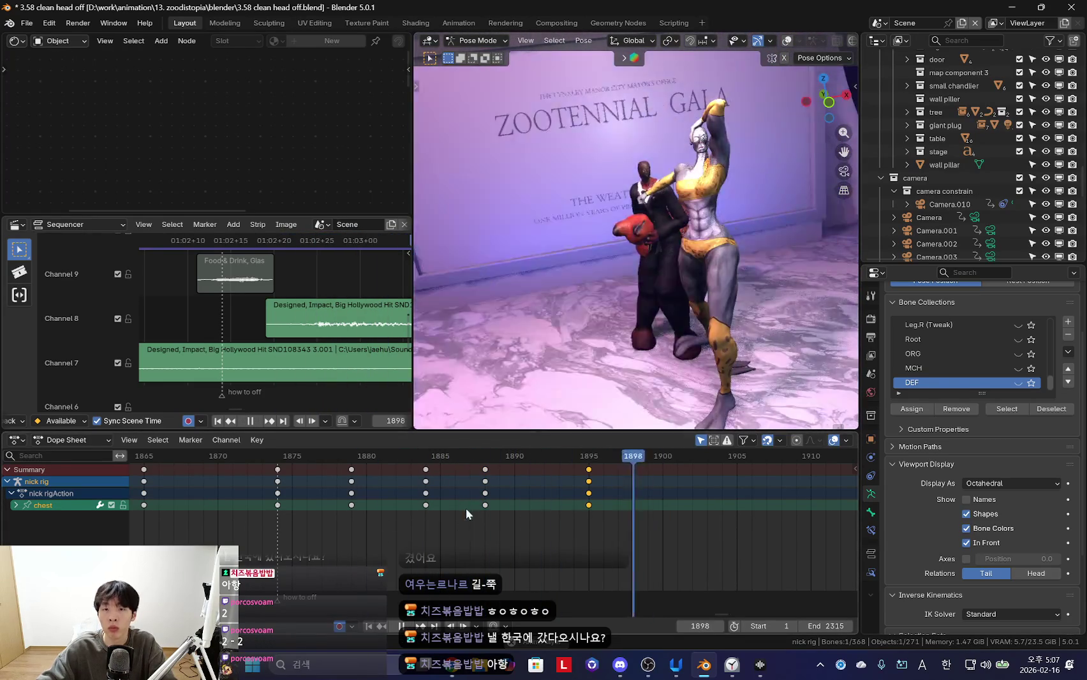
pyautogui.press('space')
pyautogui.press('i')
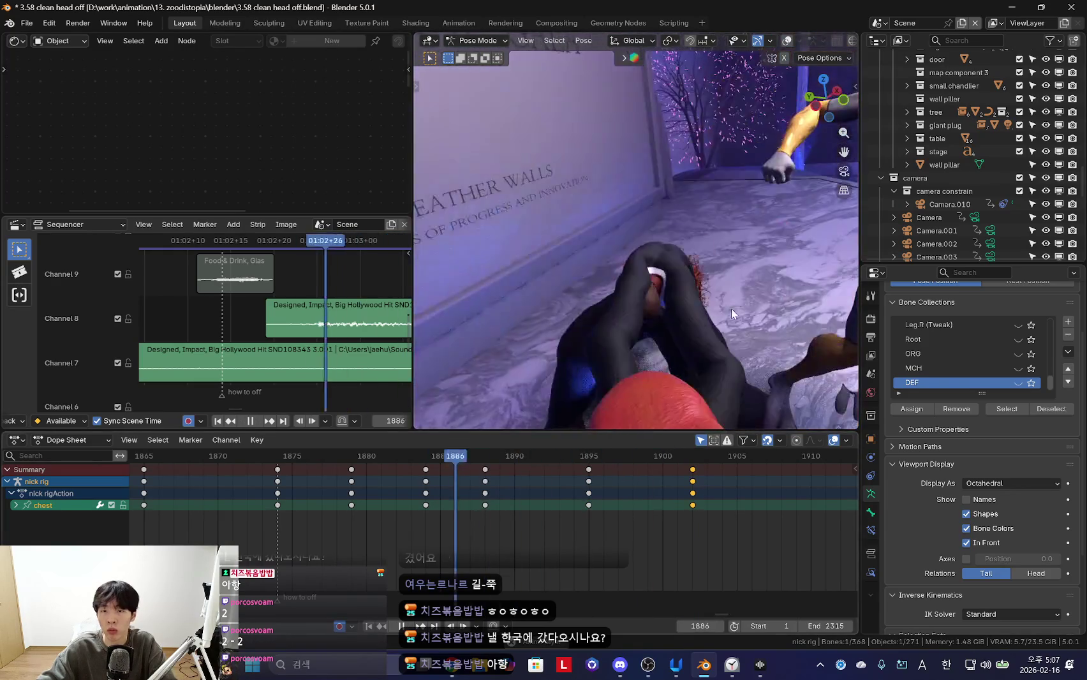
pyautogui.hotkey('shift', 'alt', 'z')
pyautogui.click(651, 262)
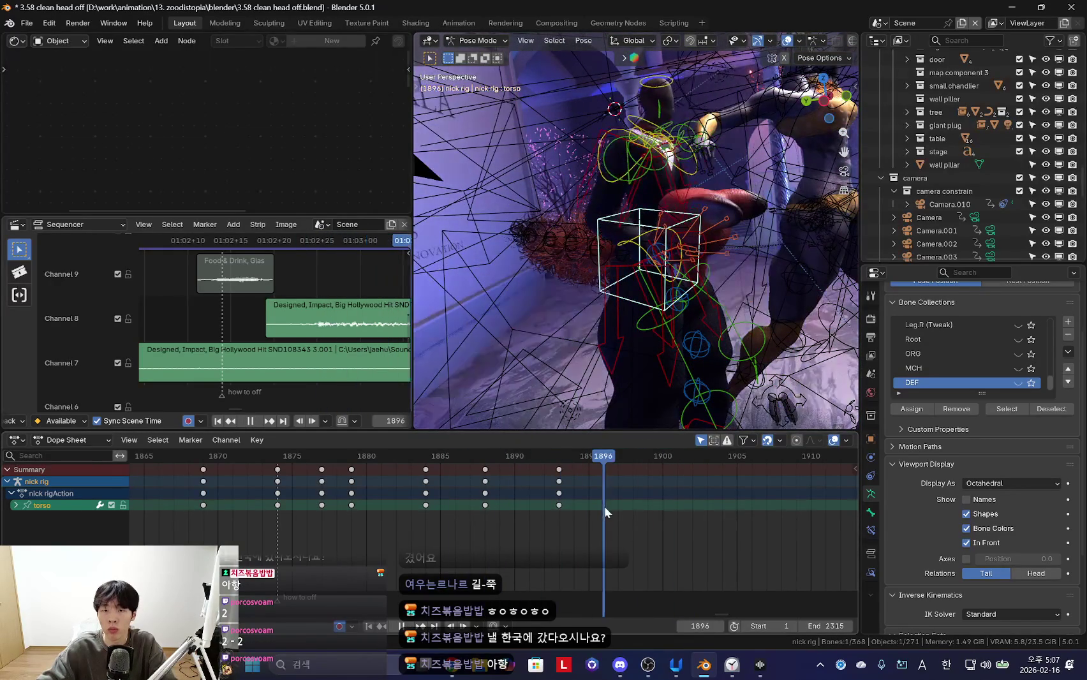
# Rotate and move the torso bone into a new auto-keyed pose at frame 1903
pyautogui.press('space')
pyautogui.hotkey('shift', 'alt', 'z')
pyautogui.press('KP_0')
pyautogui.moveTo(537, 538)
pyautogui.mouseDown()
pyautogui.moveTo(641, 515)
pyautogui.moveTo(700, 467)
pyautogui.mouseUp()
pyautogui.press('r')
pyautogui.press('r')
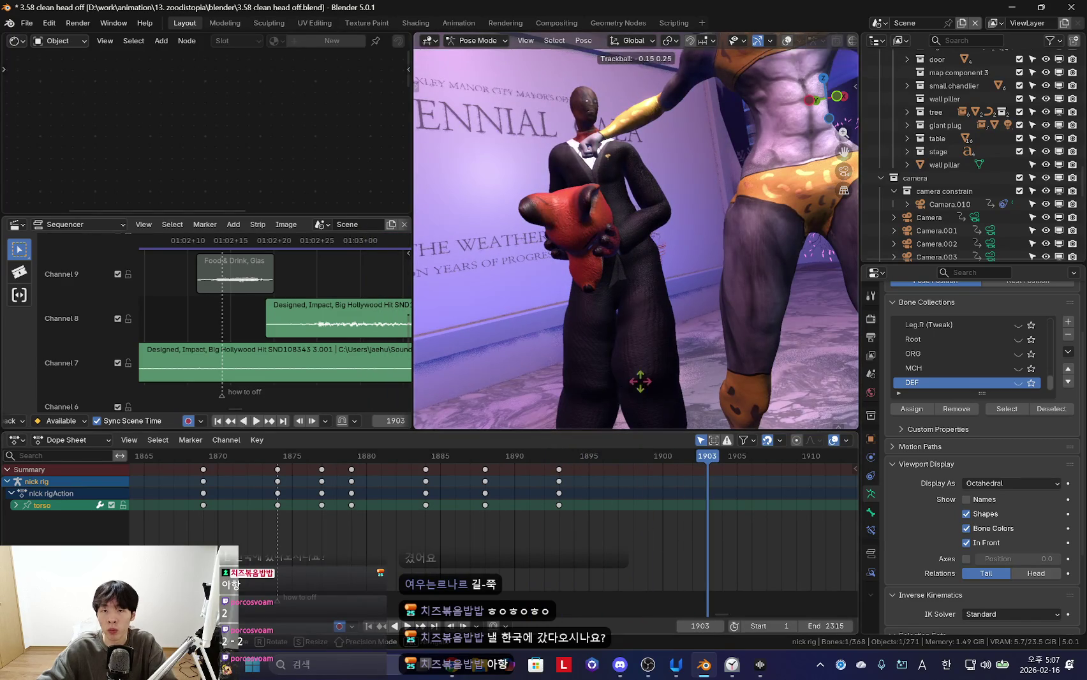
pyautogui.click(677, 367)
pyautogui.press('g')
pyautogui.click(666, 346)
pyautogui.press('space')
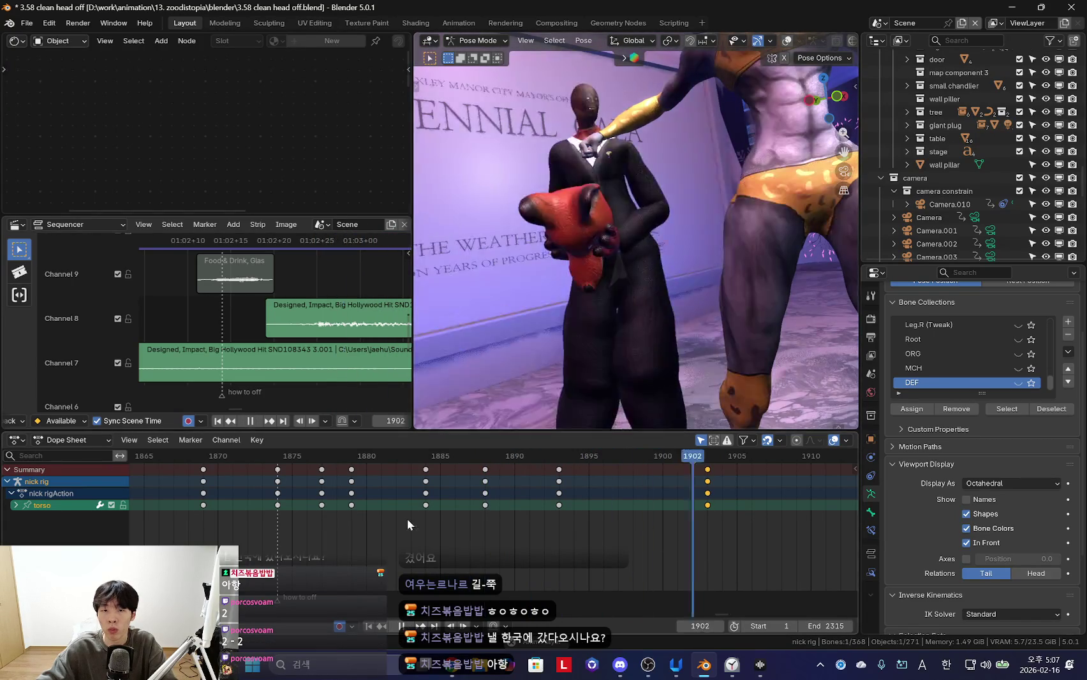
# Slide the Channel 8 sound effect strip slightly later and review the shot from about frame 1875
pyautogui.click(379, 523)
pyautogui.scroll(-1, 184, 362)
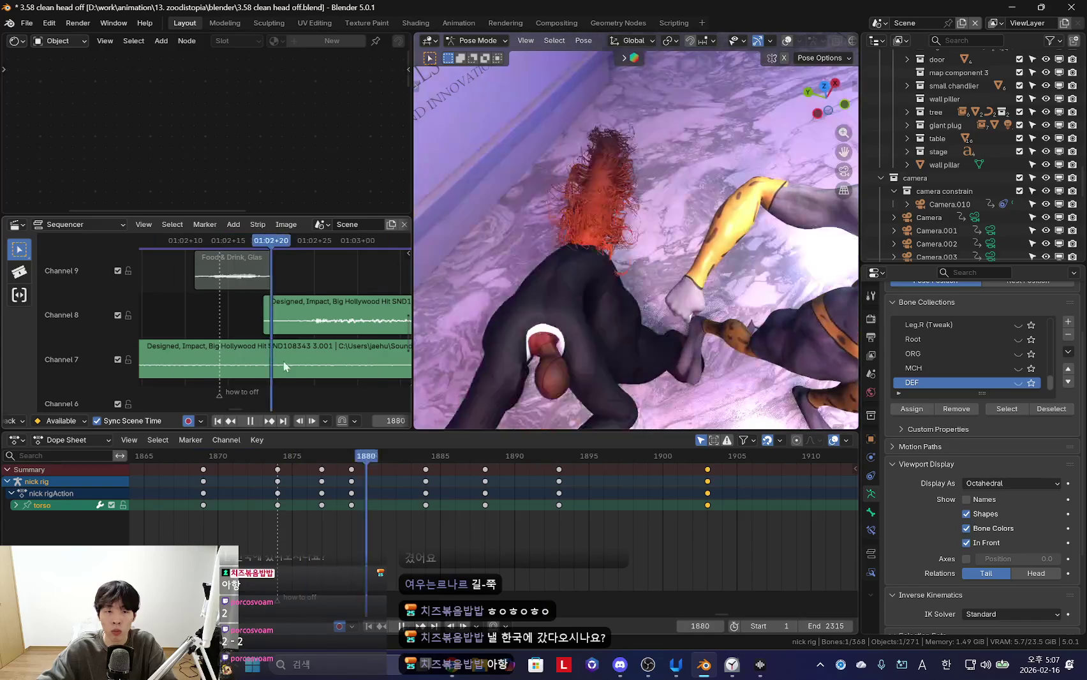
pyautogui.moveTo(319, 338); pyautogui.dragTo(356, 340)
pyautogui.click(293, 524)
pyautogui.click(293, 524)
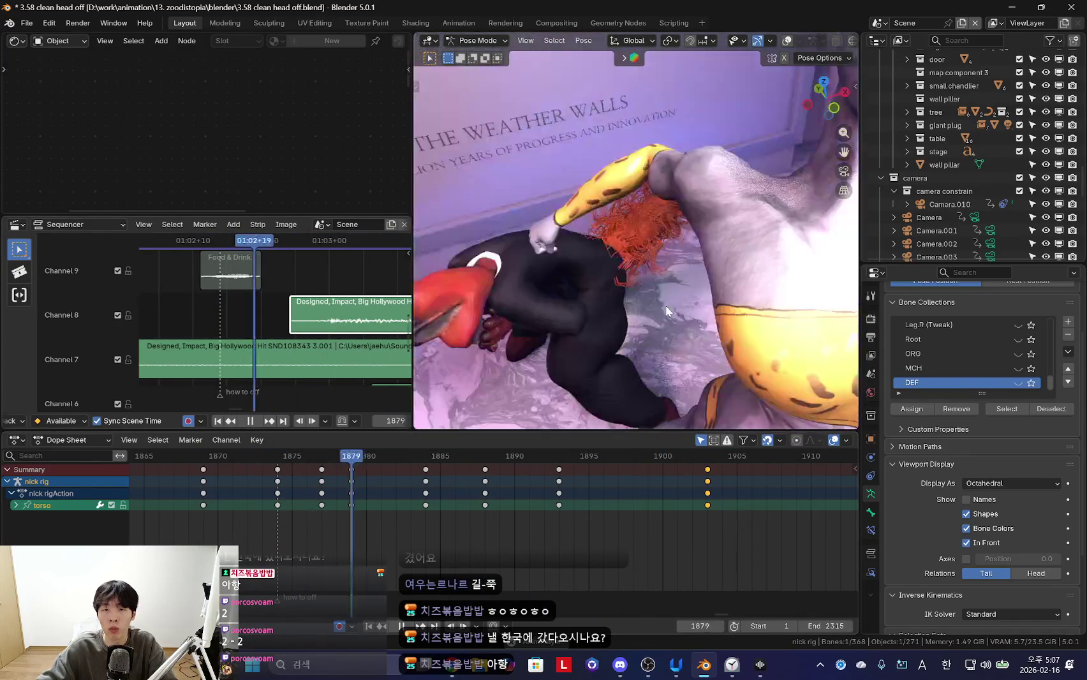
pyautogui.press('space')
pyautogui.press('KP_0')
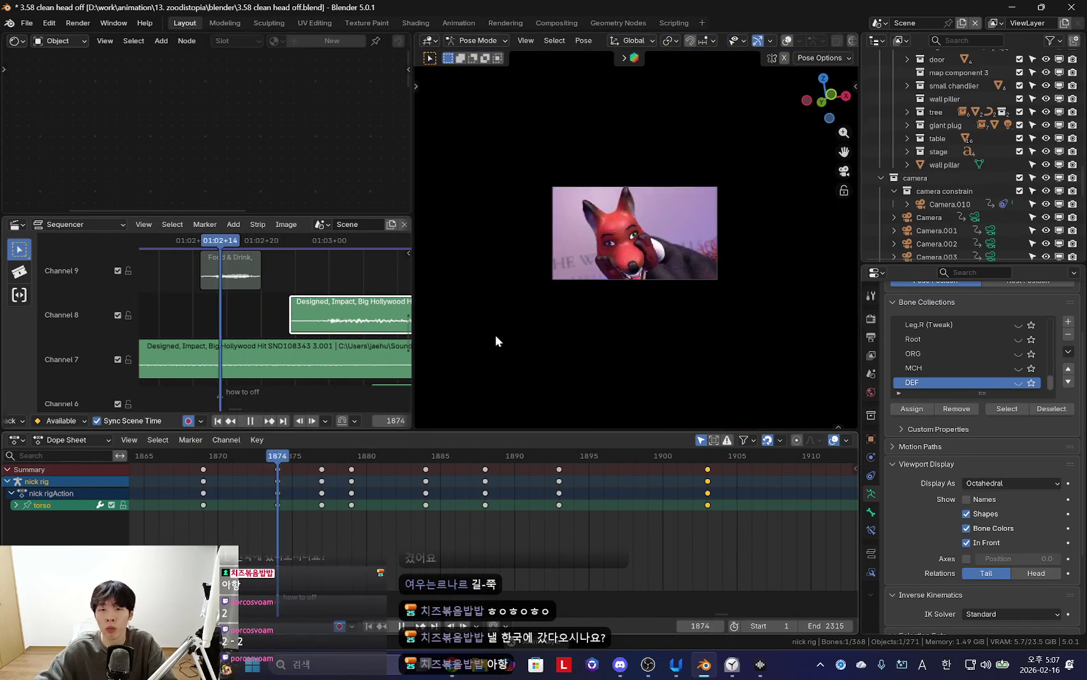
# Select Camera.007 in Object Mode and review its shot from frame 1878
pyautogui.hotkey('shift', 'alt', 'z')
pyautogui.hotkey('ctrl', 'Tab')
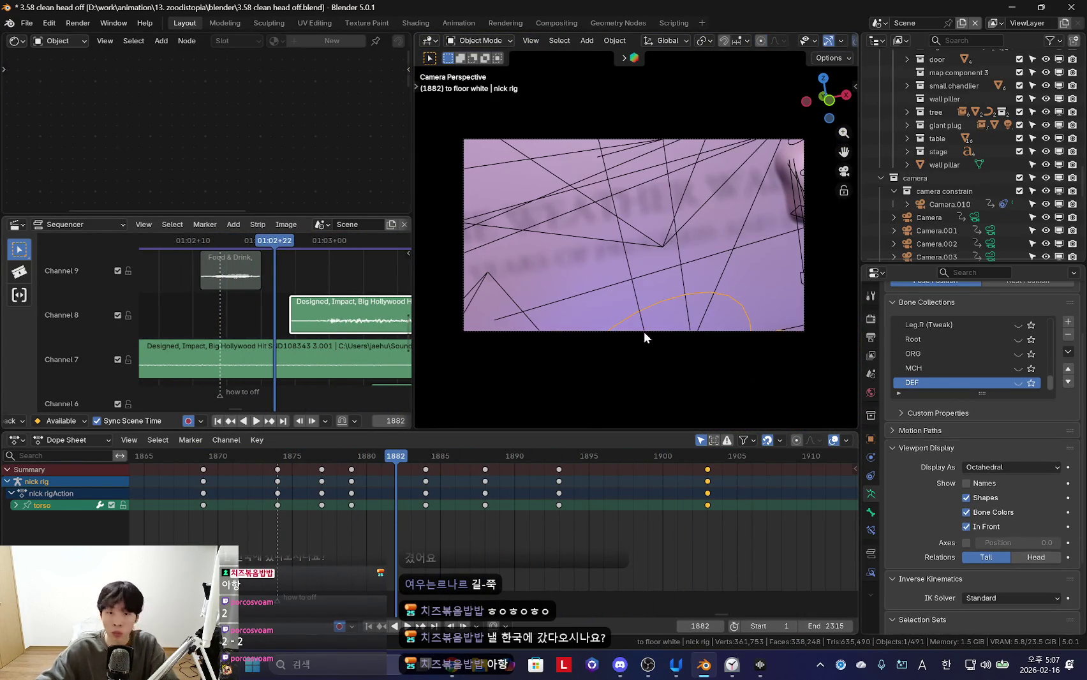
pyautogui.click(641, 331)
pyautogui.moveTo(470, 510); pyautogui.dragTo(388, 494)
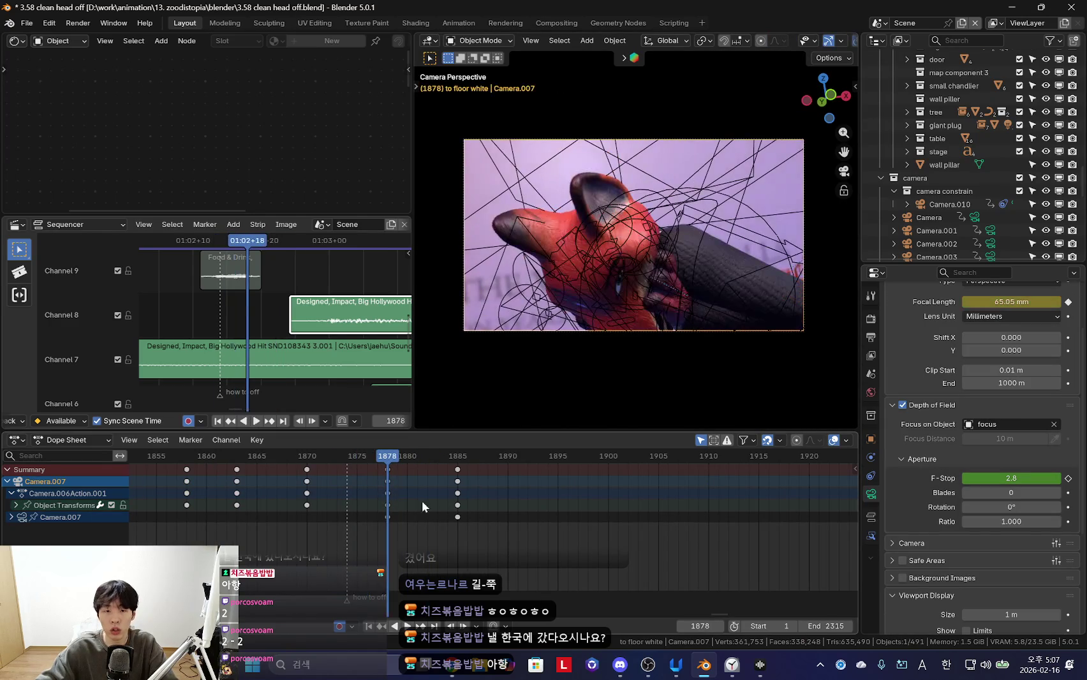
pyautogui.hotkey('shift', 'alt', 'z')
pyautogui.hotkey('shift', 'ctrl', 'space')
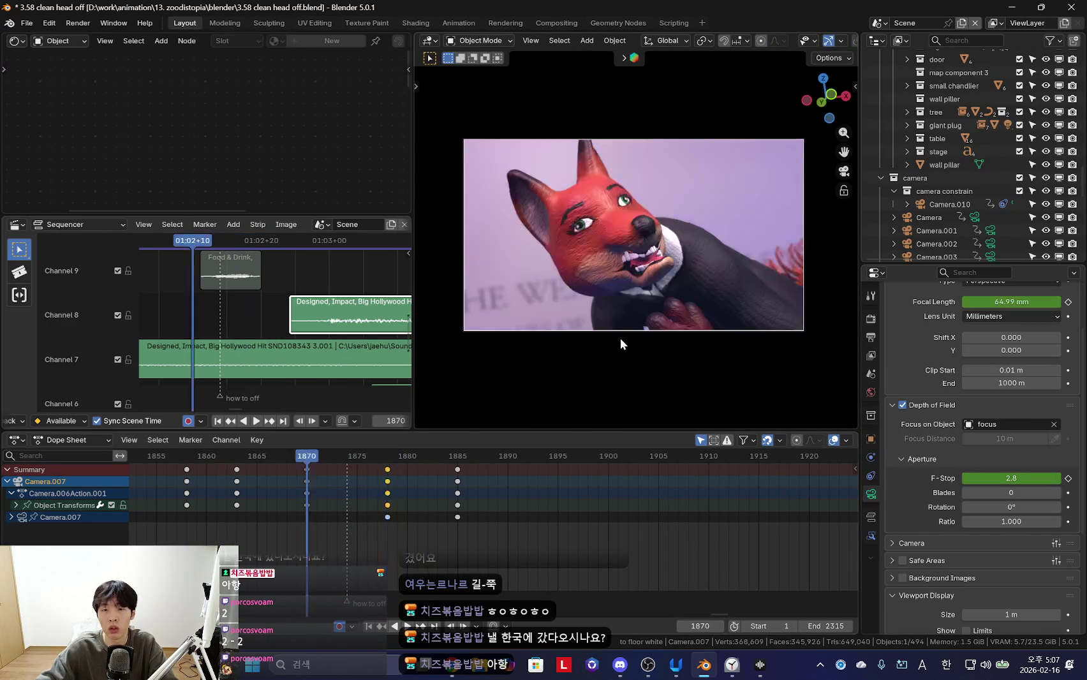
pyautogui.press('Escape')
pyautogui.press('space')
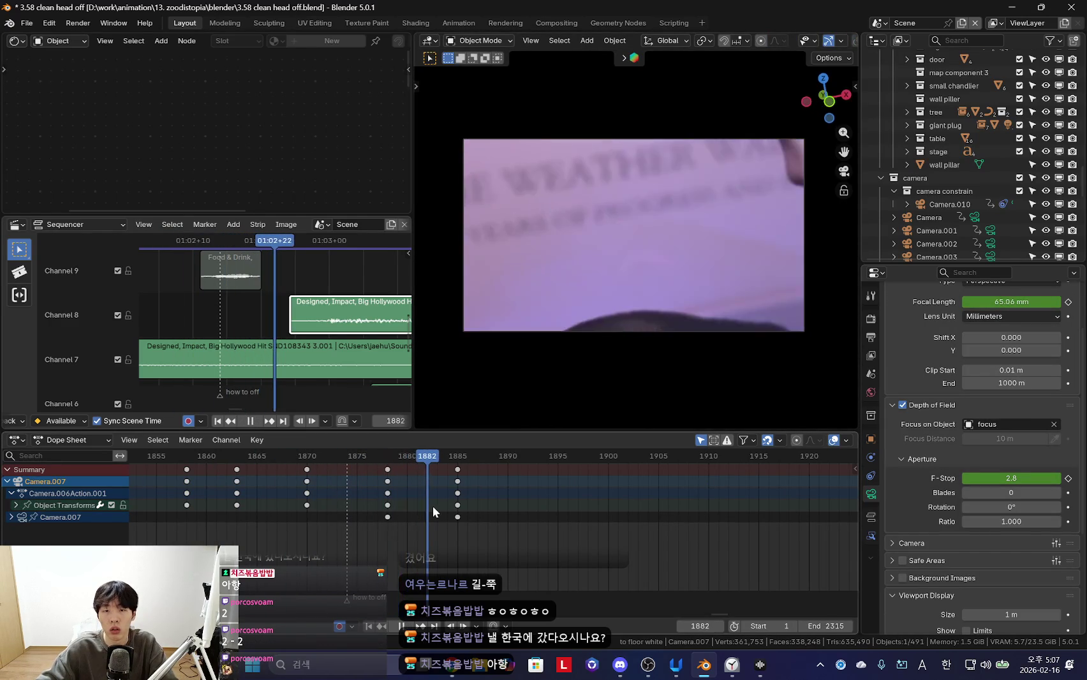
# Delete Camera.007's frame-1885 keys so its camera move ends at frame 1878
pyautogui.hotkey('ctrl', 'z')
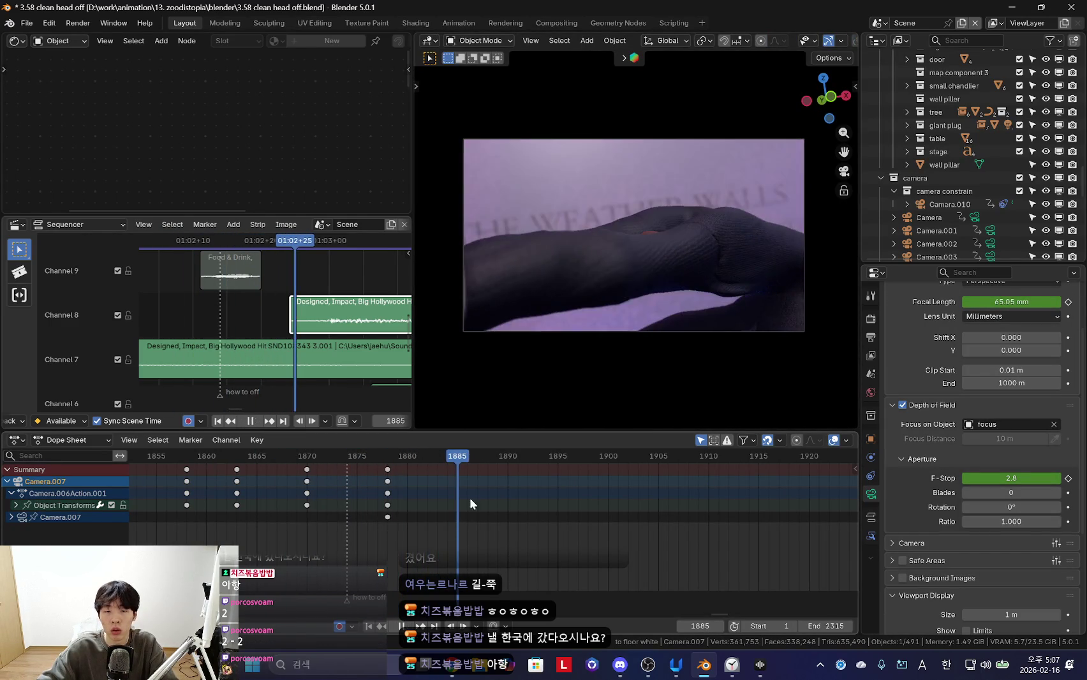
pyautogui.press('Escape')
pyautogui.scroll(2, 514, 534)
pyautogui.scroll(2, 699, 266)
pyautogui.hotkey('shift', 'ctrl', 'space')
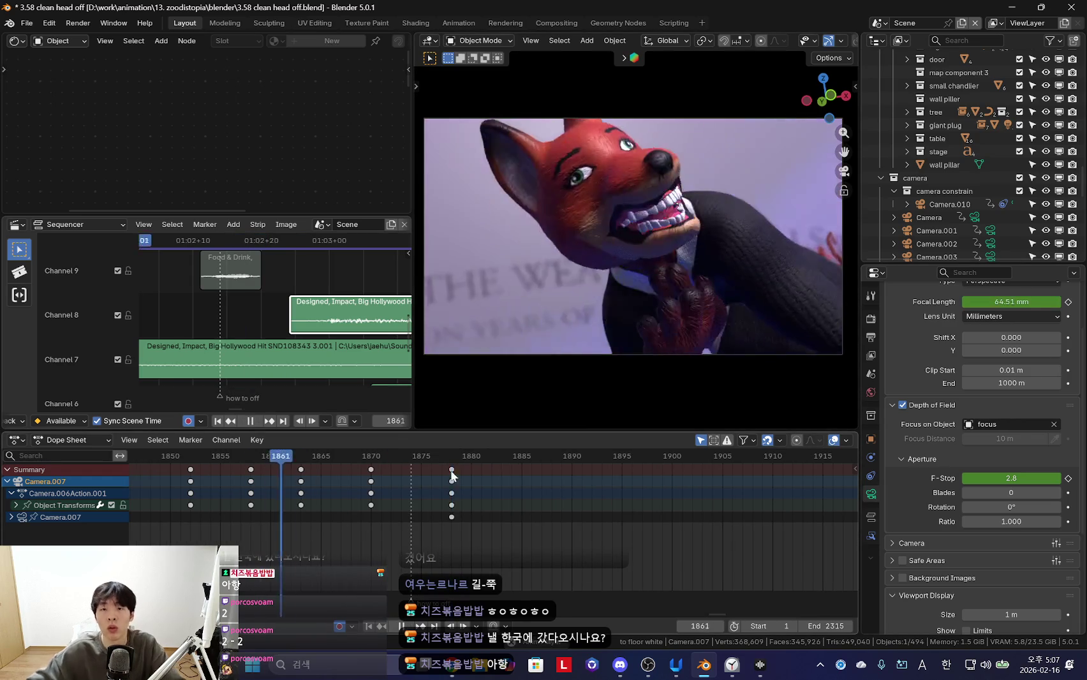
pyautogui.scroll(2, 396, 520)
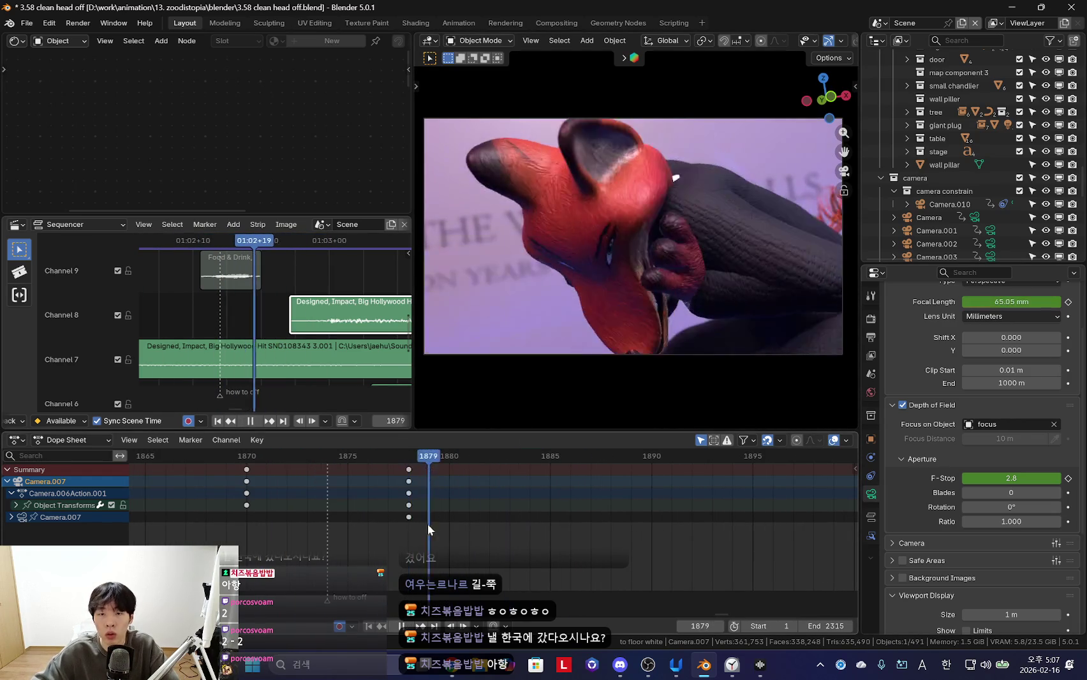
pyautogui.scroll(-5, 973, 192)
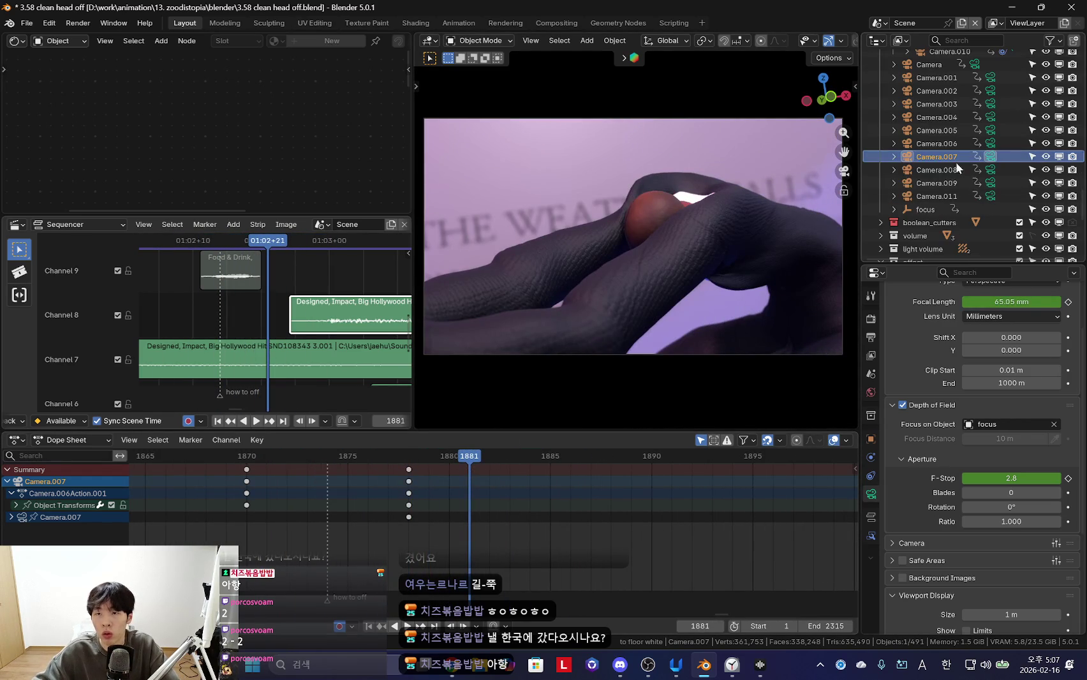
# Key Camera.008's 67.5 mm focal length at frame 1740 and make those keys Moving Holds
pyautogui.click(937, 170)
pyautogui.hotkey('ctrl', 'b')
pyautogui.moveTo(604, 564); pyautogui.dragTo(543, 559)
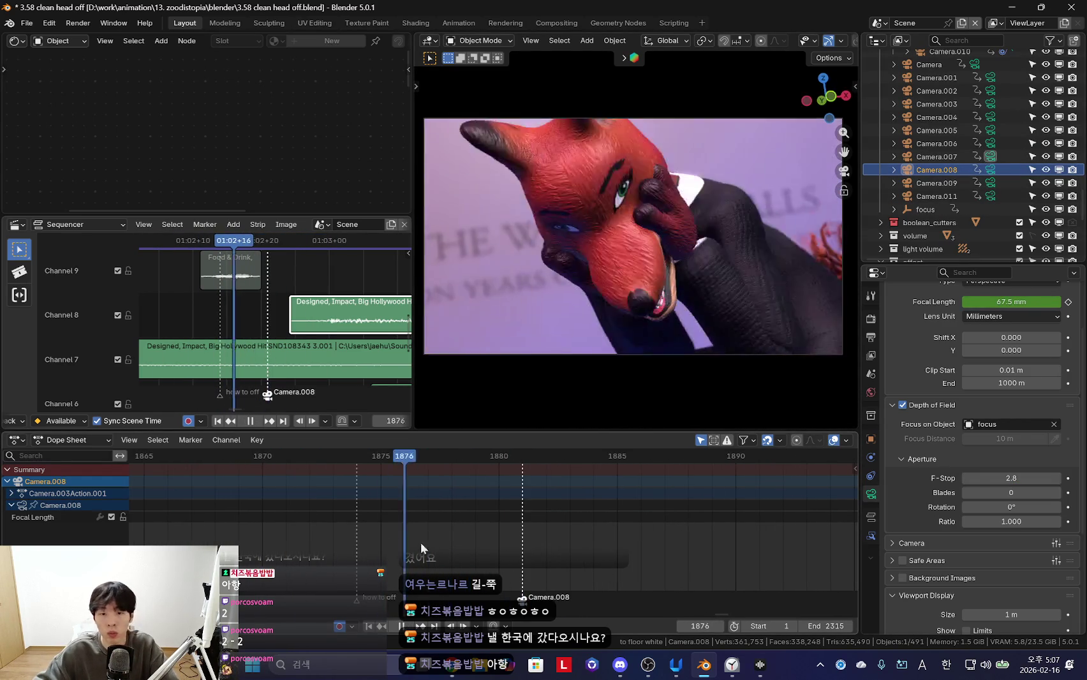
pyautogui.scroll(-10, 515, 564)
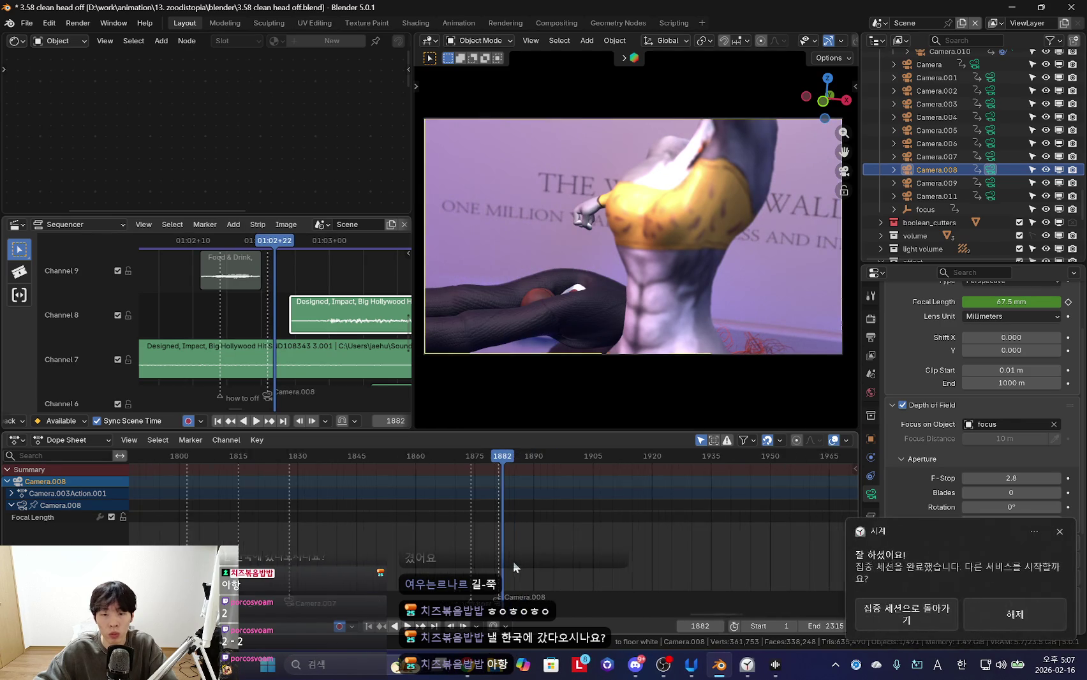
pyautogui.press('Escape')
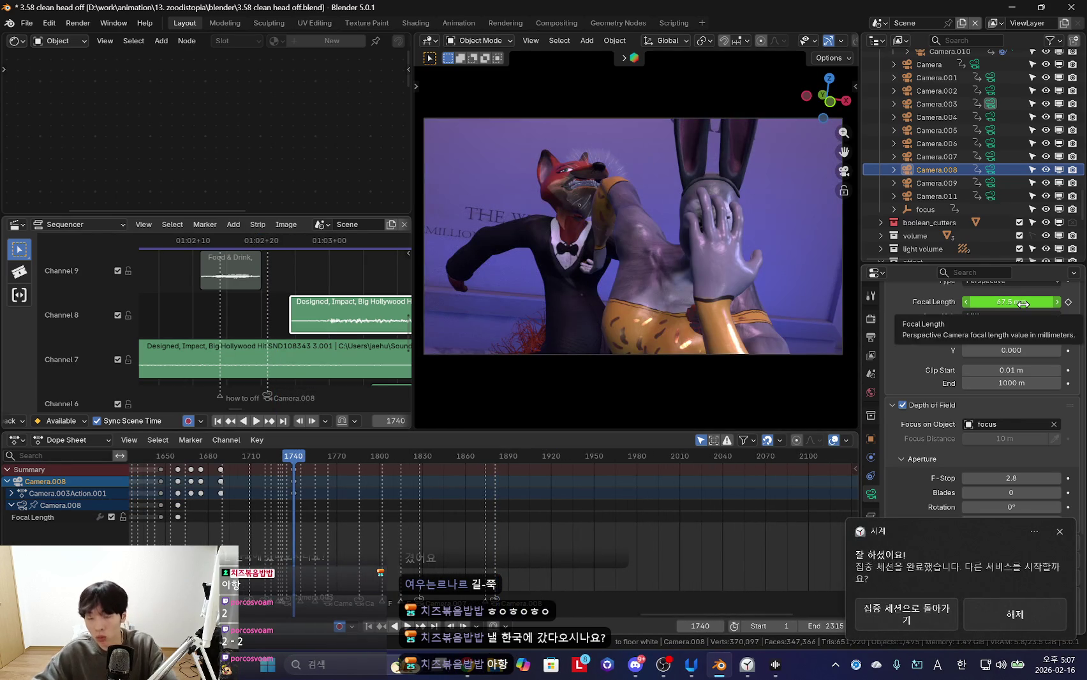
pyautogui.press('i')
pyautogui.press('k')
pyautogui.scroll(2, 501, 531)
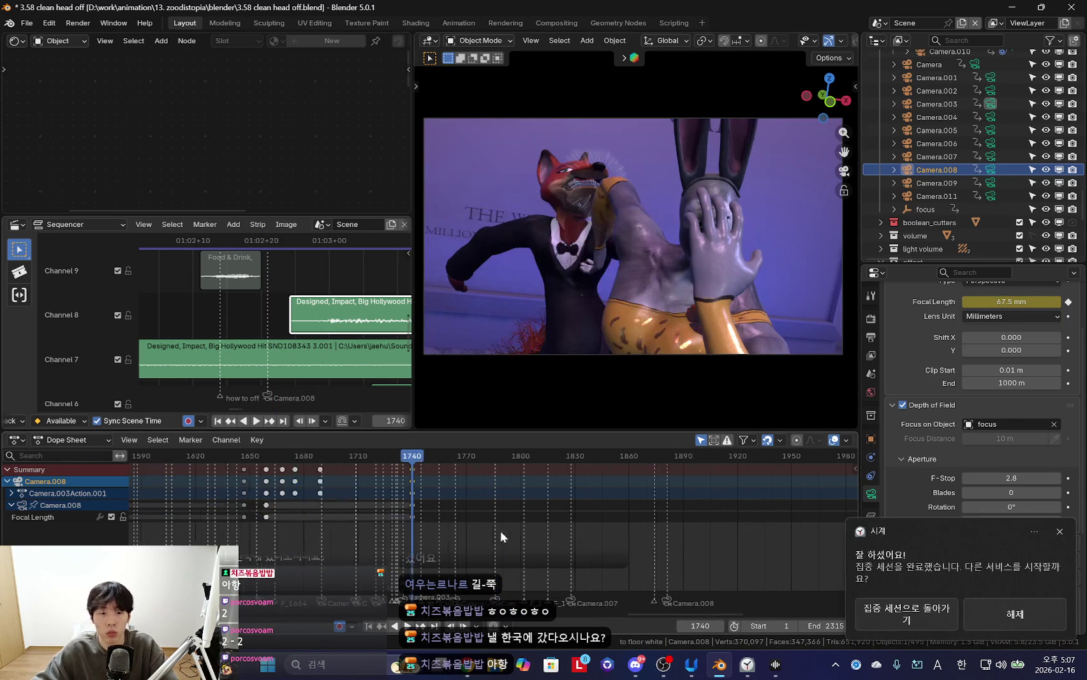
pyautogui.press('r')
pyautogui.click(554, 529)
pyautogui.press('space')
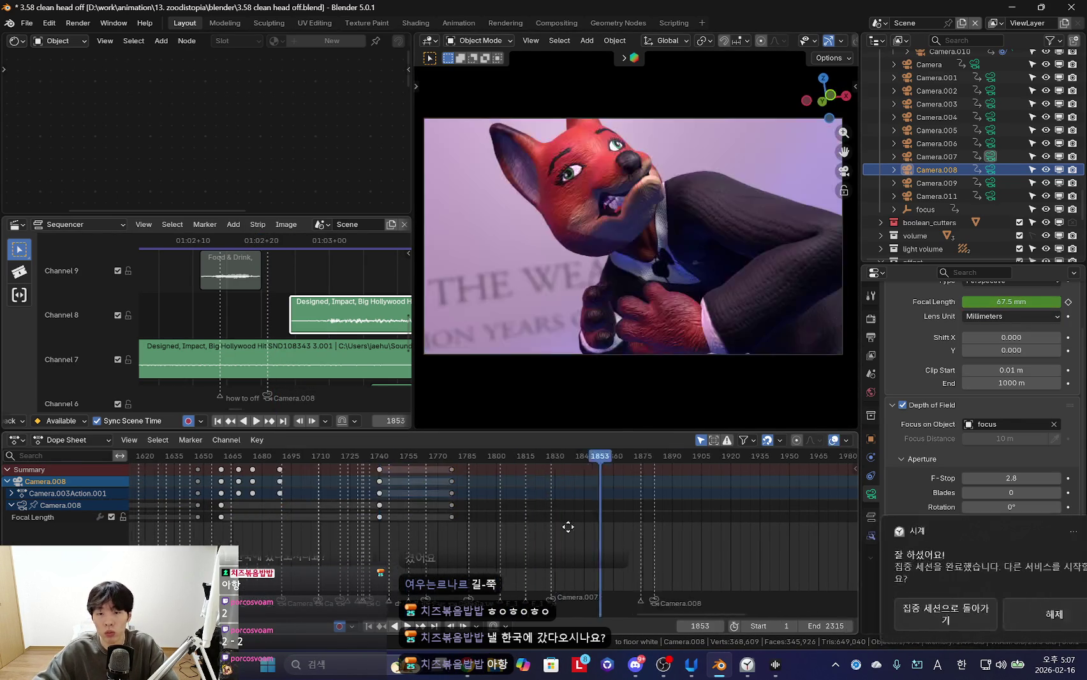
# Widen Camera.008 to 22.7 mm, re-aim it with Walk navigation and key it at frame 1881
pyautogui.moveTo(1012, 302); pyautogui.dragTo(985, 302)
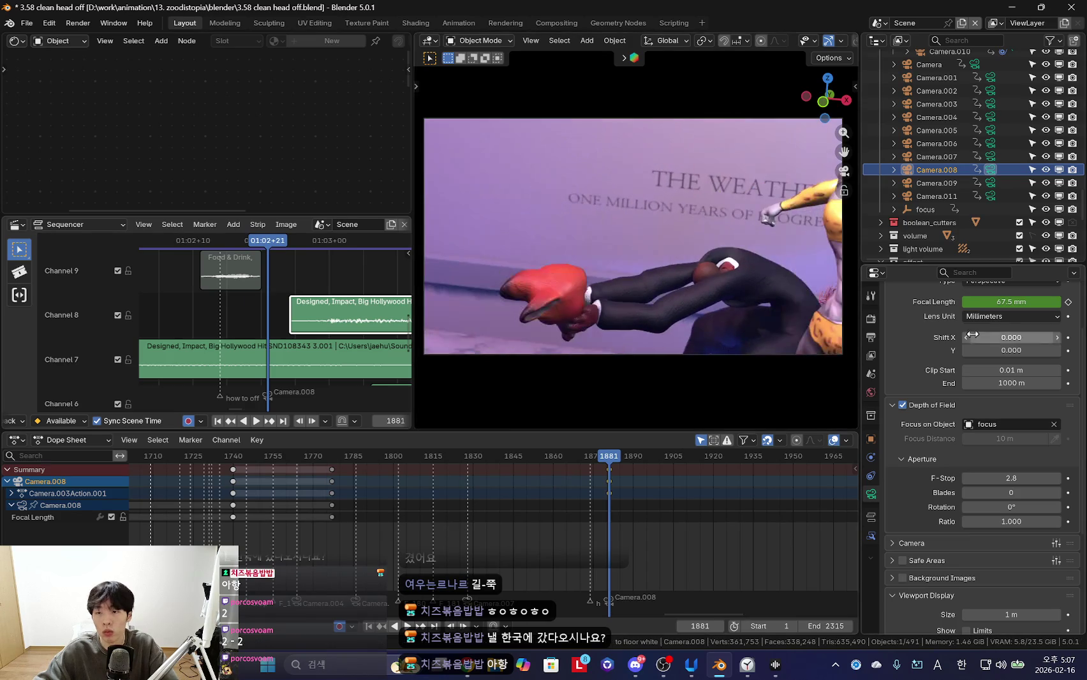
pyautogui.hotkey('shift', '`')
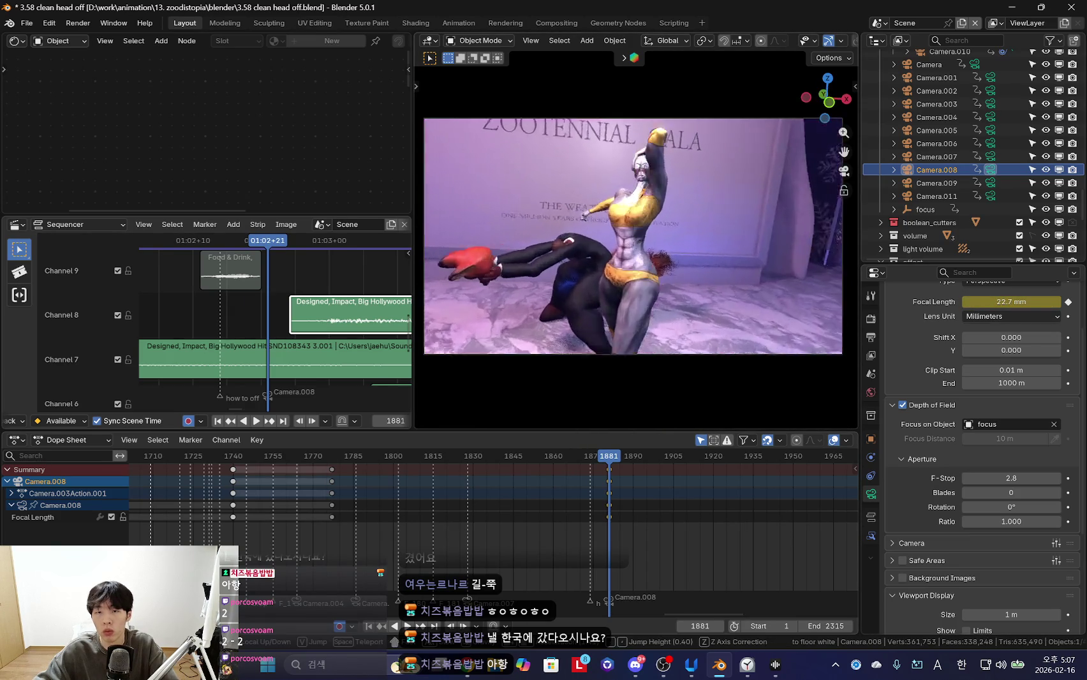
pyautogui.click(698, 281)
pyautogui.press('space')
pyautogui.scroll(3, 618, 516)
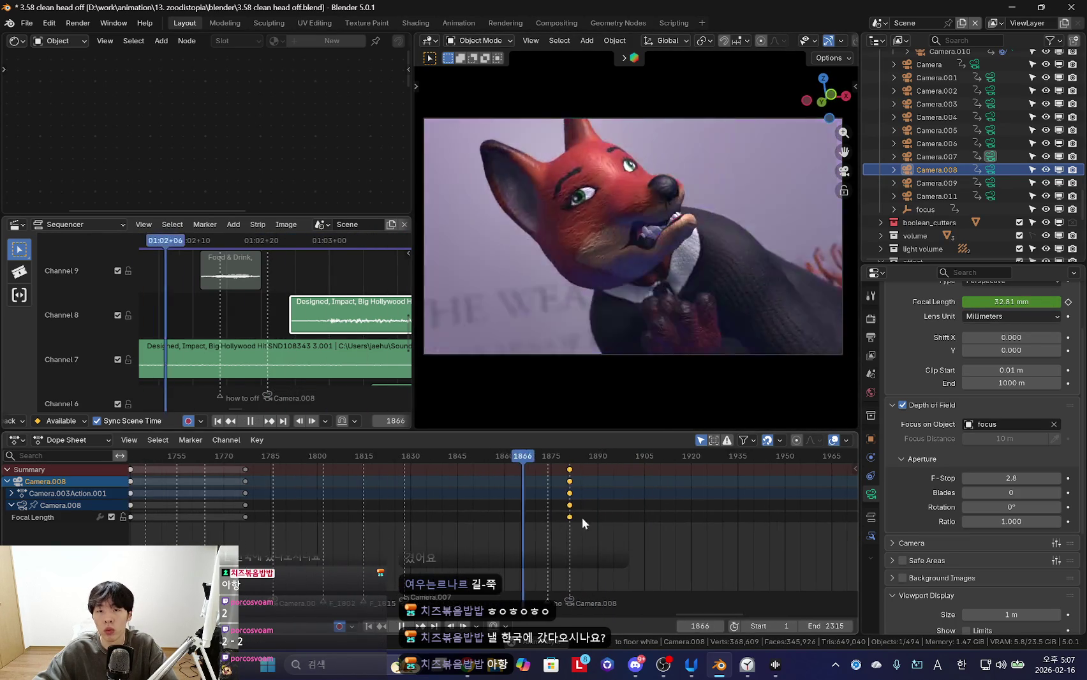
pyautogui.click(636, 514)
pyautogui.click(605, 514)
pyautogui.scroll(1, 688, 500)
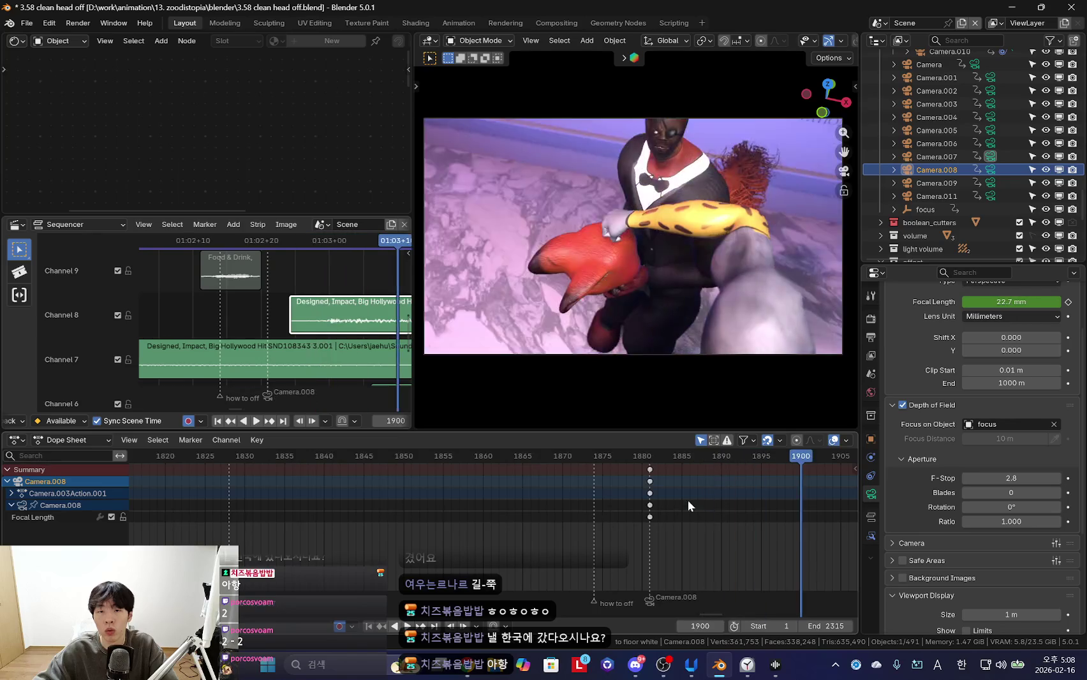
pyautogui.hotkey('shift', '`')
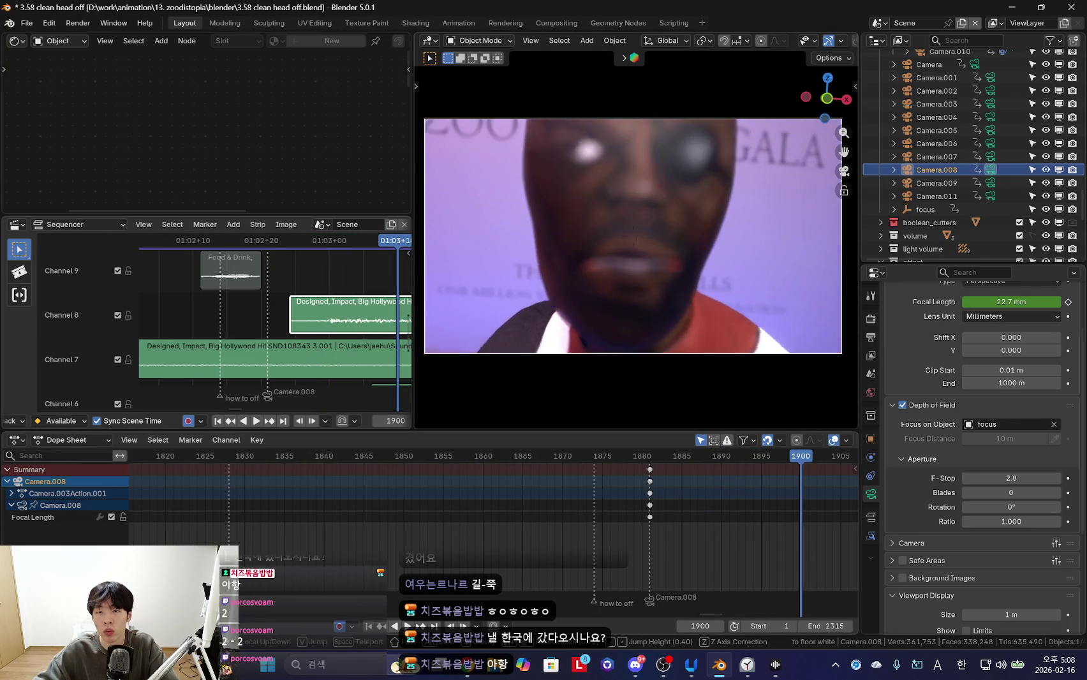
pyautogui.click(636, 239)
# Snap the focus target empty to the 3D cursor and review the push-in shot
pyautogui.click(926, 210)
pyautogui.hotkey('shift', 's')
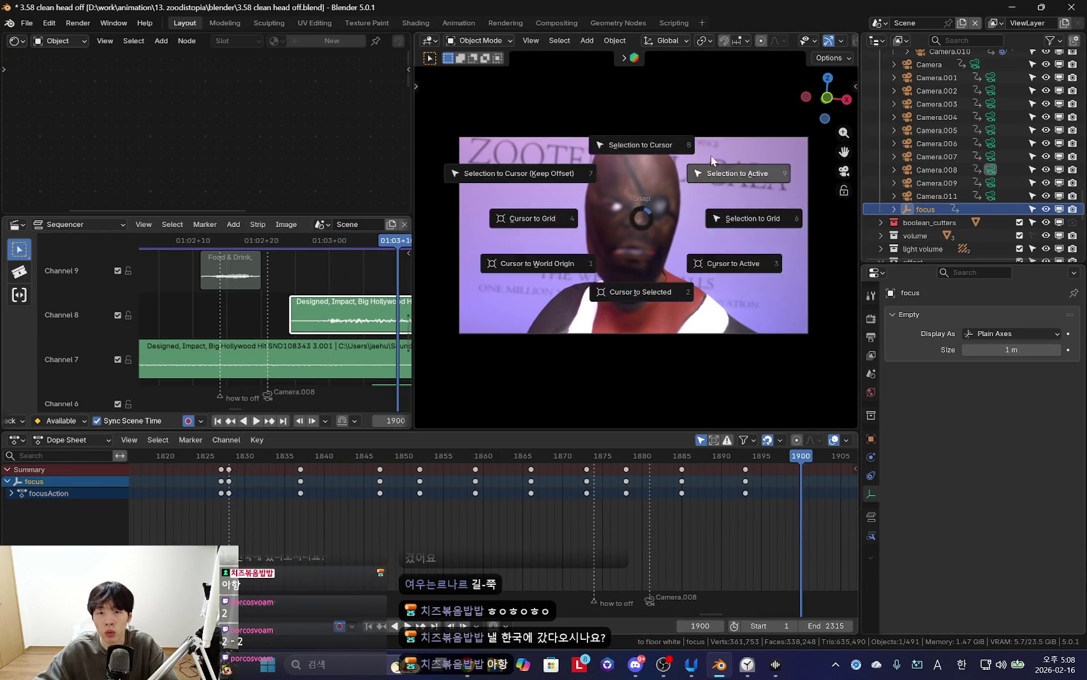
pyautogui.click(686, 106)
pyautogui.hotkey('shift', 'alt', 'z')
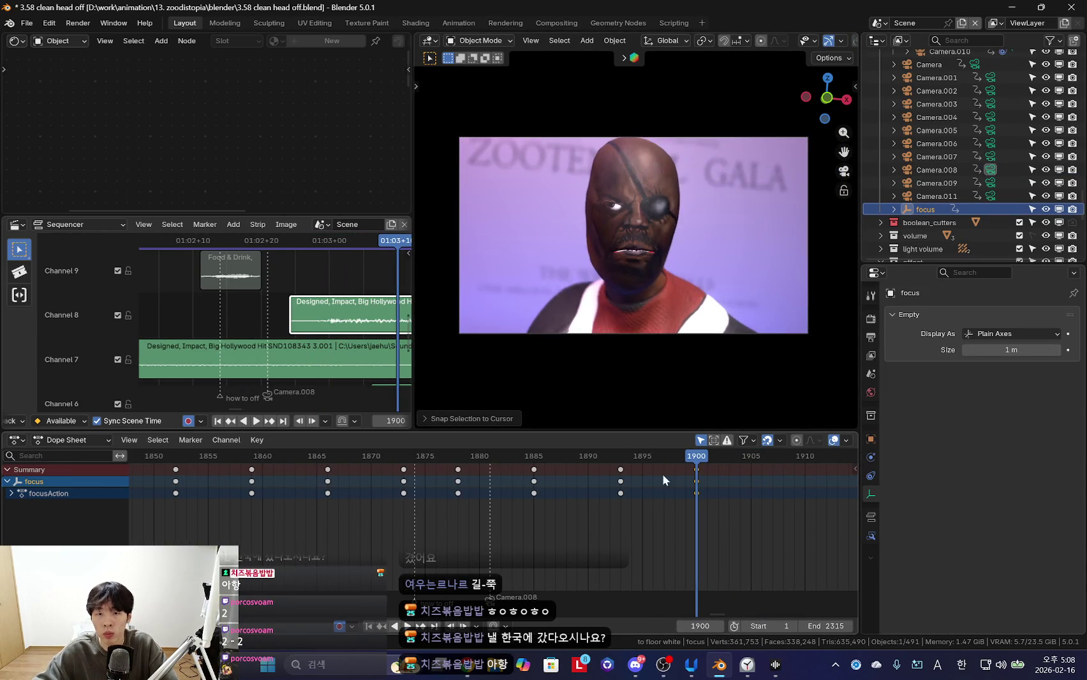
pyautogui.hotkey('shift', 'alt', 'z')
pyautogui.hotkey('shift', 's')
pyautogui.press('Escape')
pyautogui.press('Down')
pyautogui.press('Down')
pyautogui.hotkey('shift', 'alt', 'z')
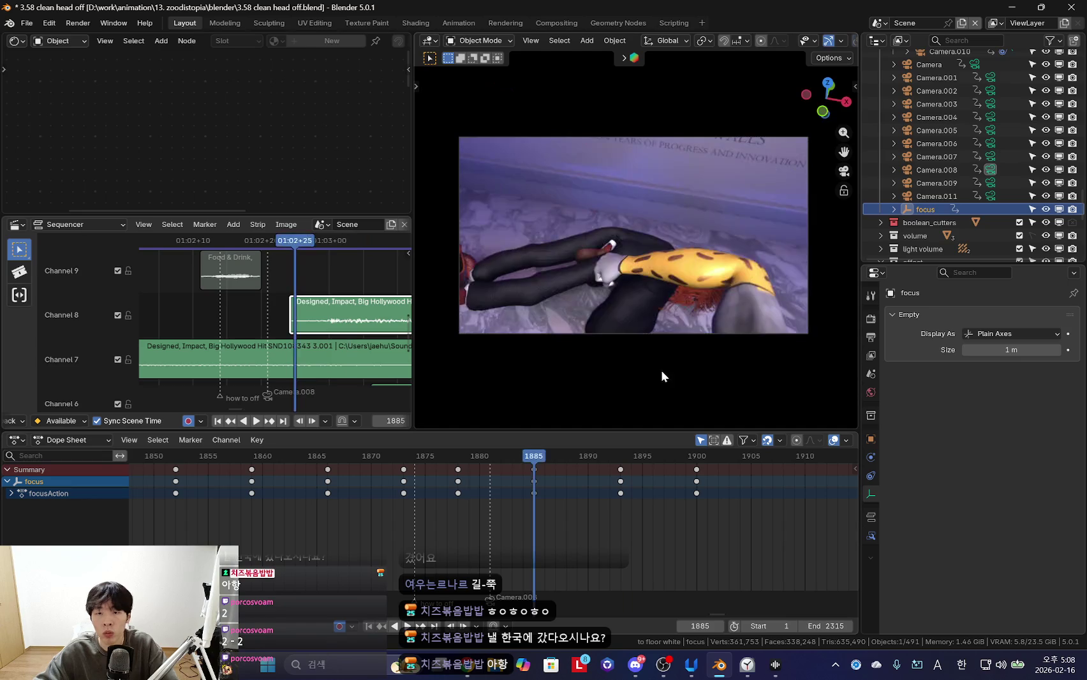
pyautogui.press('space')
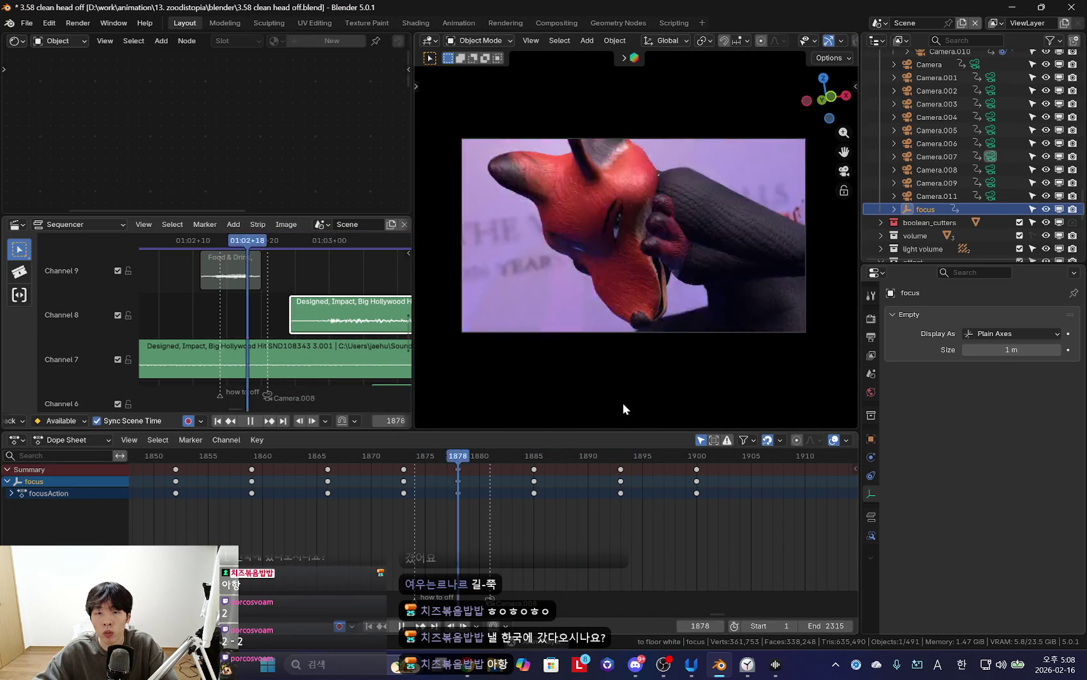
pyautogui.press('space')
pyautogui.hotkey('shift', 'alt', 'z')
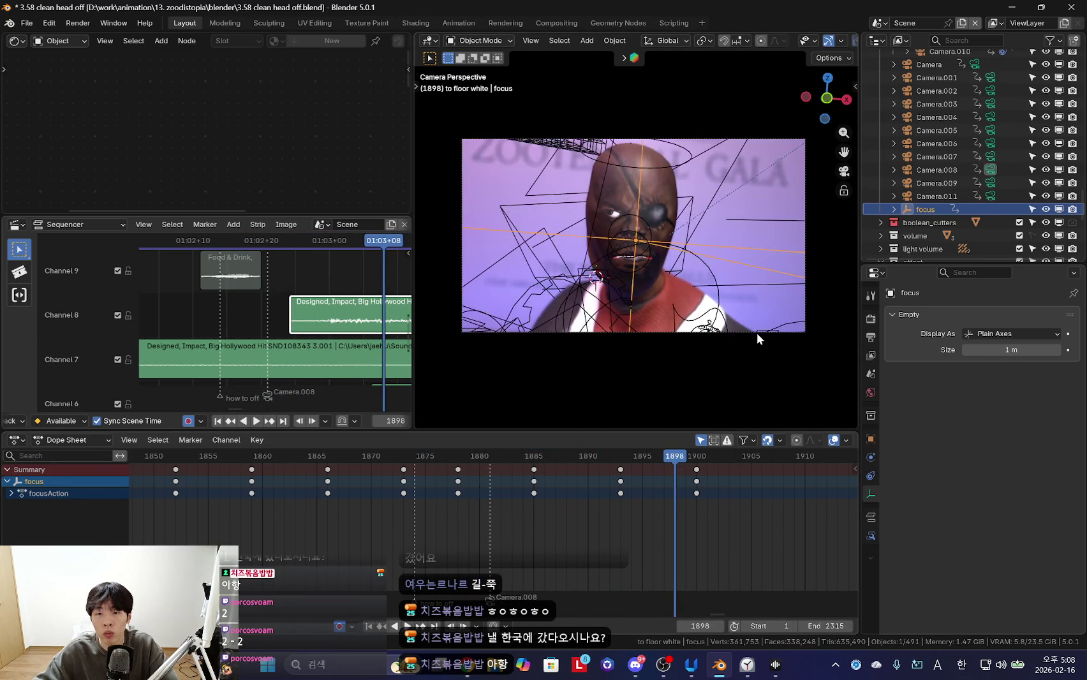
# Trackball-tilt Camera.008 at frame 1890, key the new angle and check it in playback
pyautogui.click(756, 333)
pyautogui.hotkey('shift', 'alt', 'z')
pyautogui.press('space')
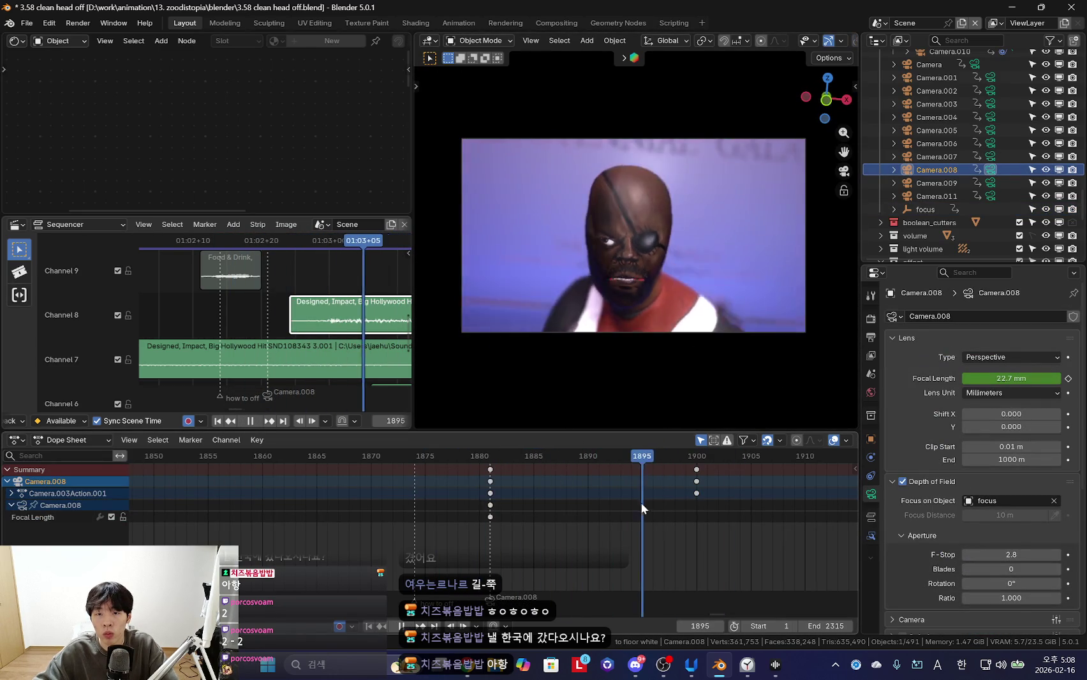
pyautogui.press('Escape')
pyautogui.press('r')
pyautogui.press('r')
pyautogui.click(436, 415)
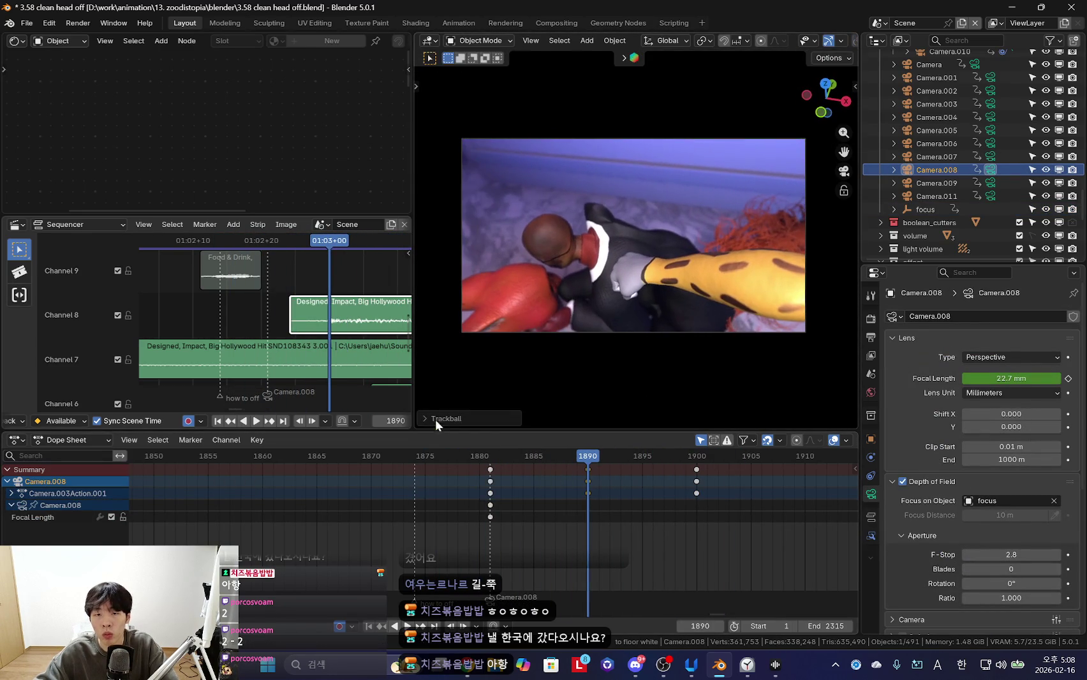
pyautogui.press('space')
pyautogui.scroll(-3, 529, 513)
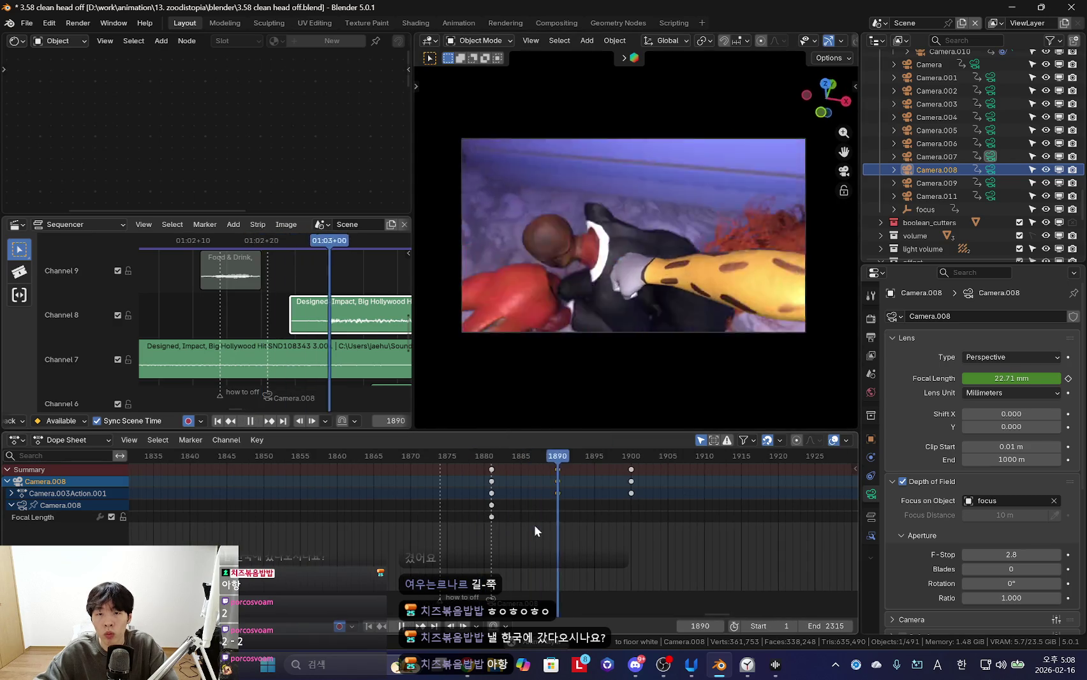
pyautogui.scroll(3, 493, 525)
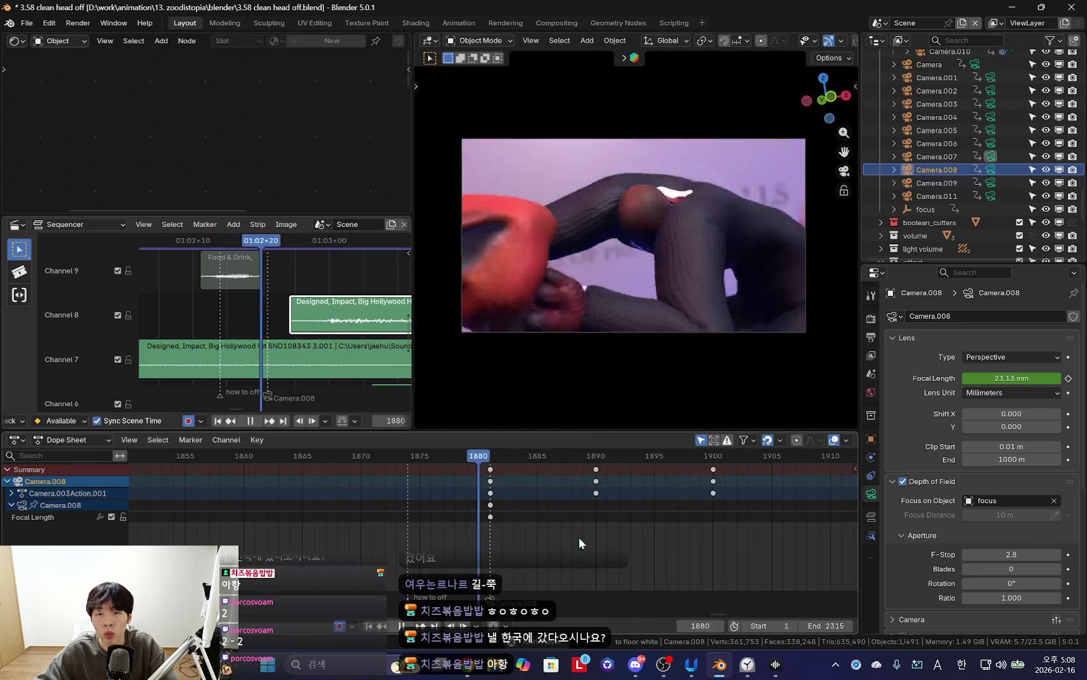
pyautogui.press('space')
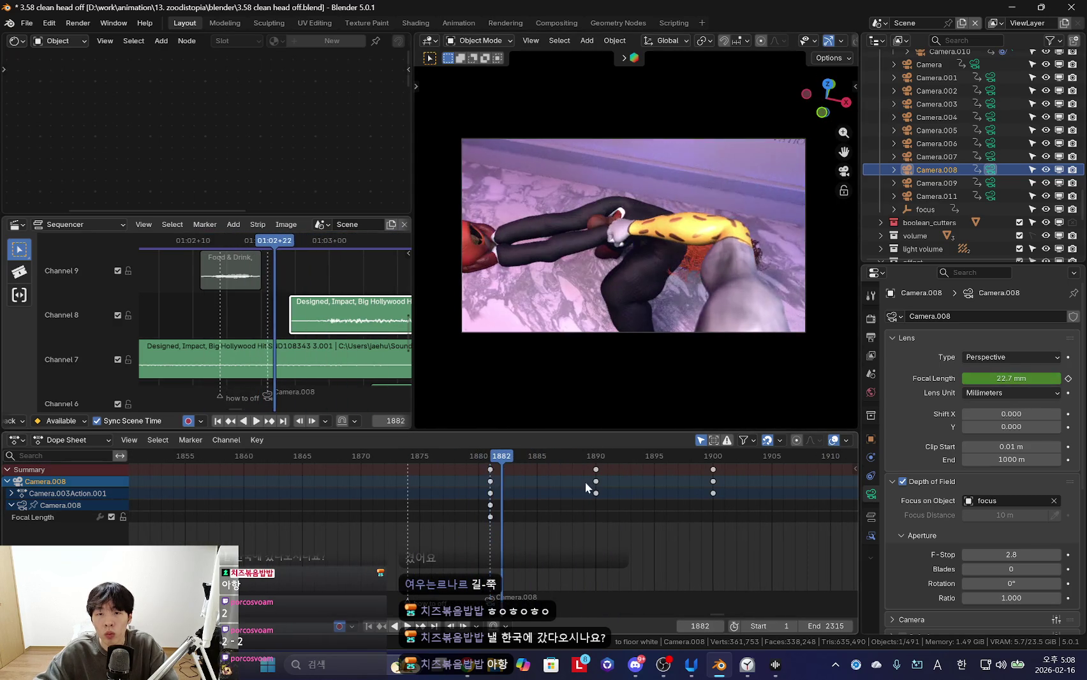
pyautogui.click(755, 248)
# In Pose Mode, rotate the zoodi rig's upper_arm_fk.R bone into a new pose at frame 1808
pyautogui.click(743, 274)
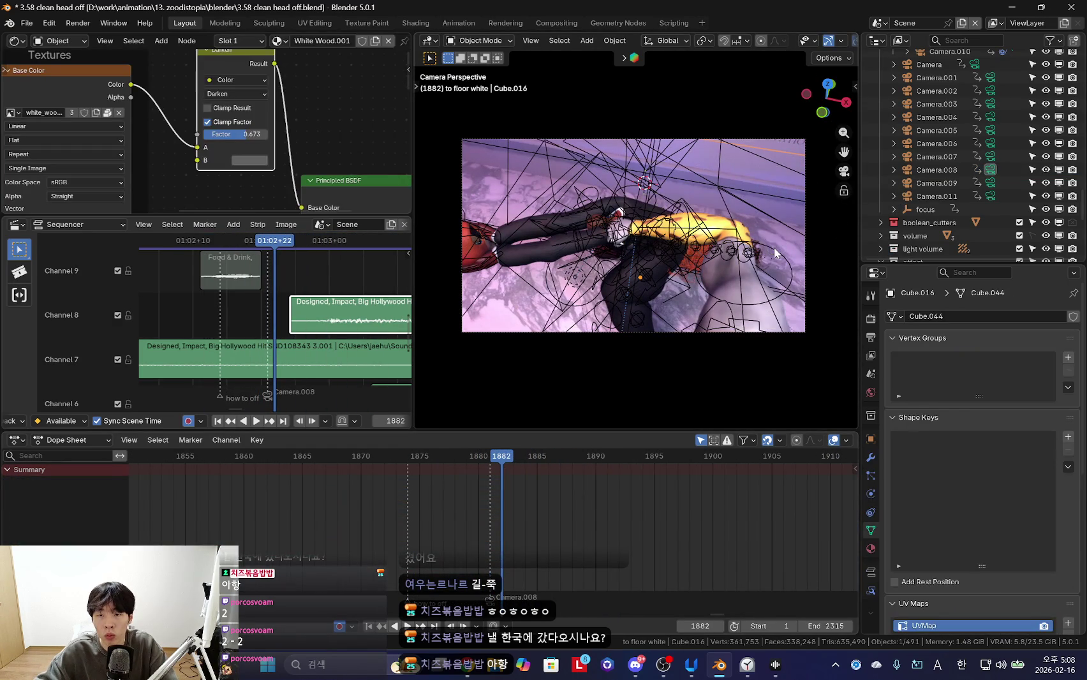
pyautogui.hotkey('ctrl', 'Tab')
pyautogui.press('Down')
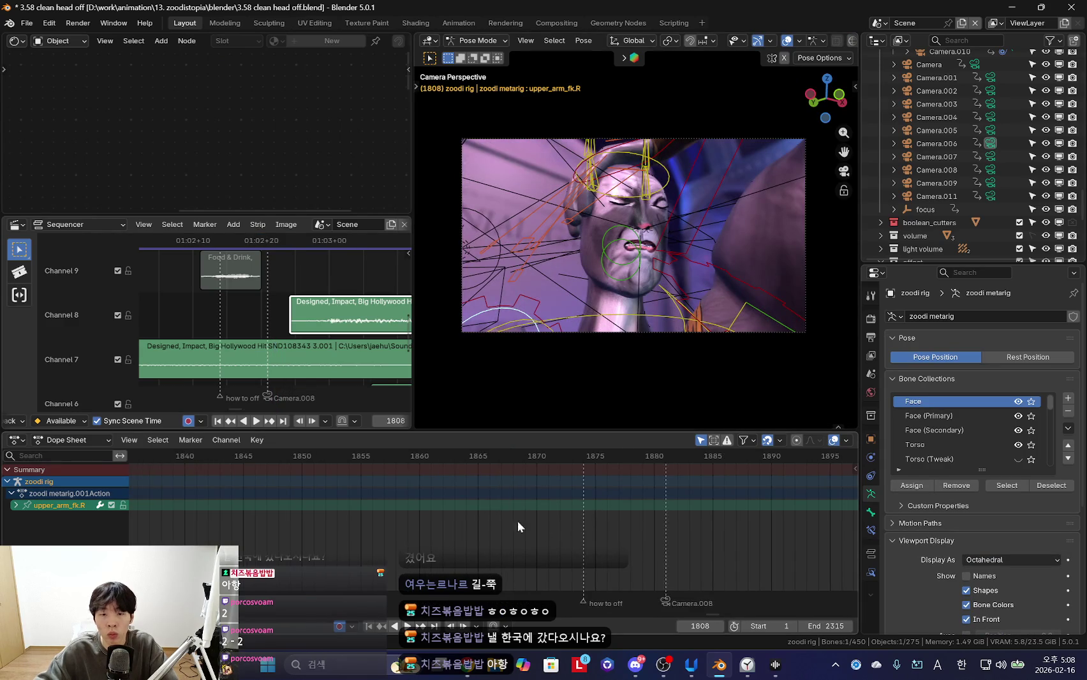
pyautogui.scroll(-5, 526, 529)
pyautogui.moveTo(611, 369); pyautogui.dragTo(702, 243, button='middle')
pyautogui.press('r')
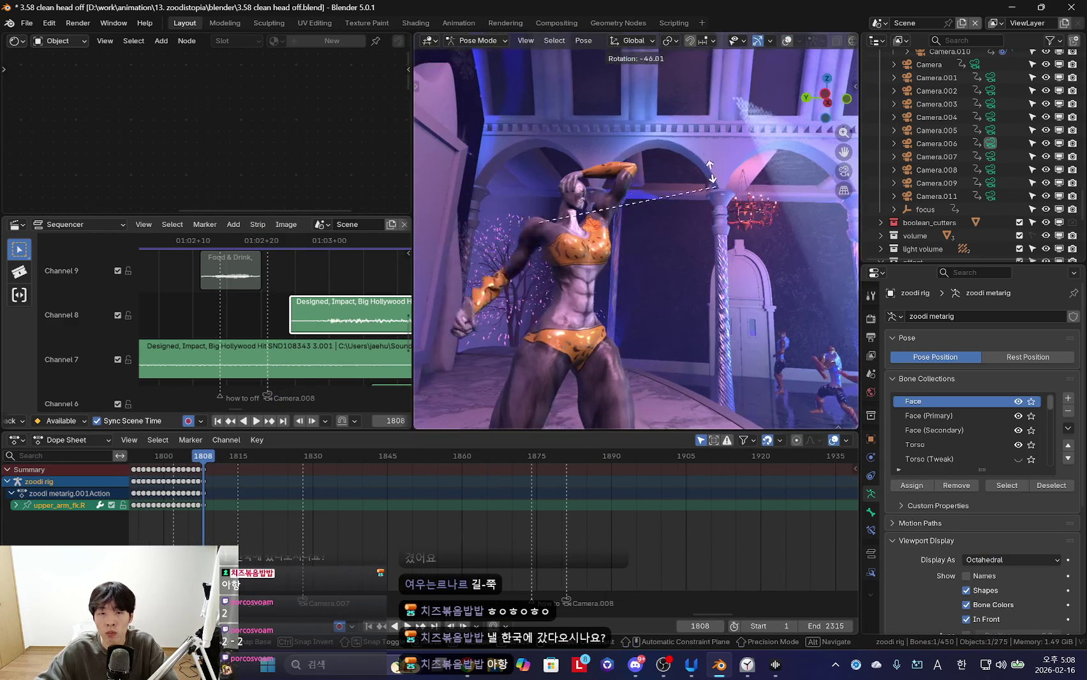
pyautogui.click(726, 217)
# Play the shot back through the camera to check the arm pose, stopping at frame 1903
pyautogui.press('space')
pyautogui.press('KP_0')
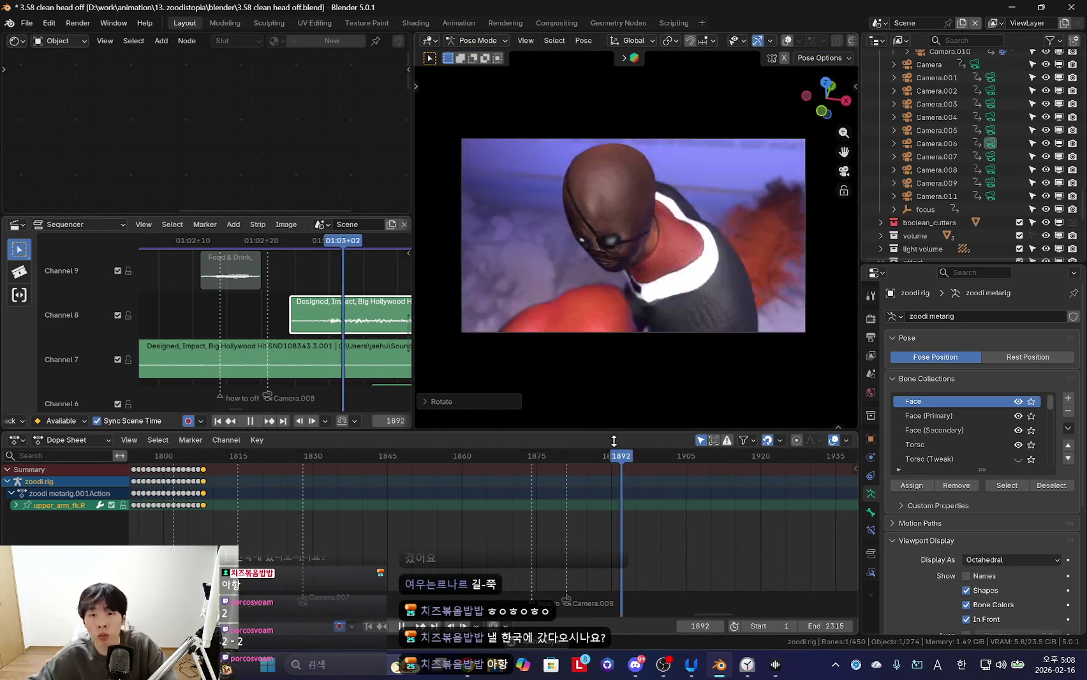
pyautogui.scroll(3, 550, 519)
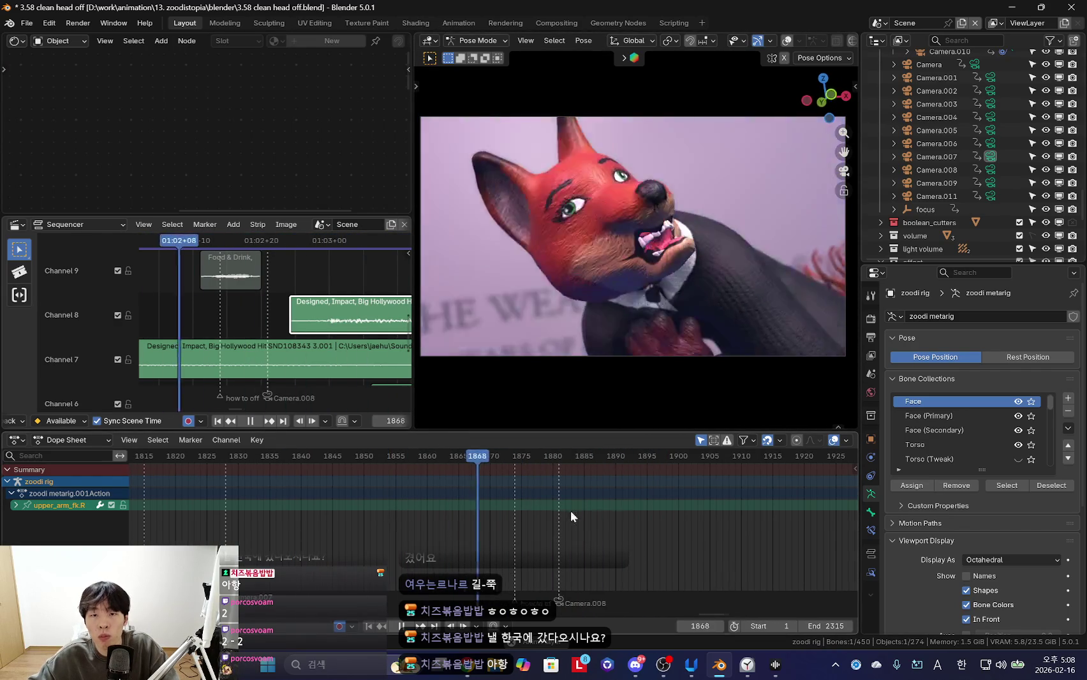
pyautogui.scroll(3, 629, 524)
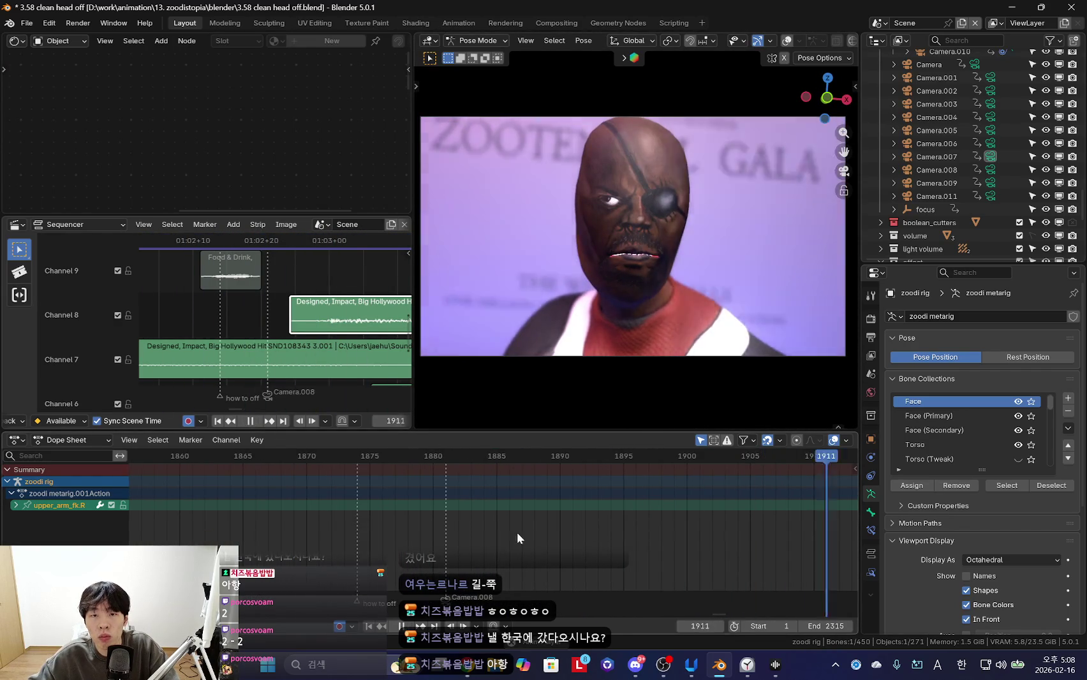
pyautogui.scroll(-2, 629, 524)
pyautogui.press('space')
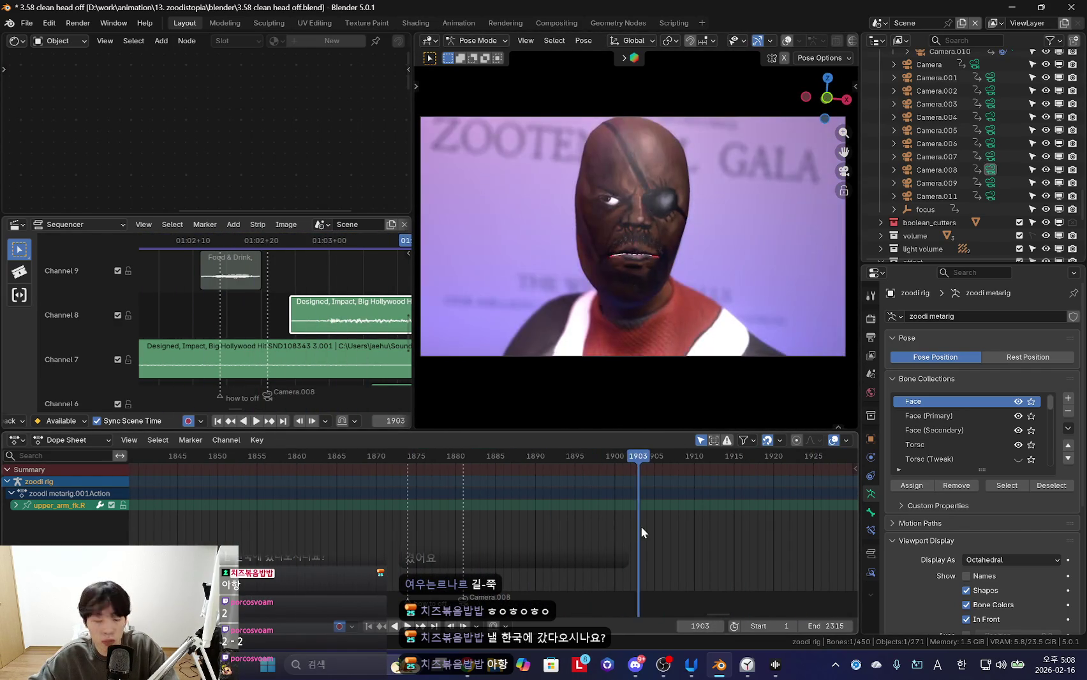
pyautogui.click(747, 664)
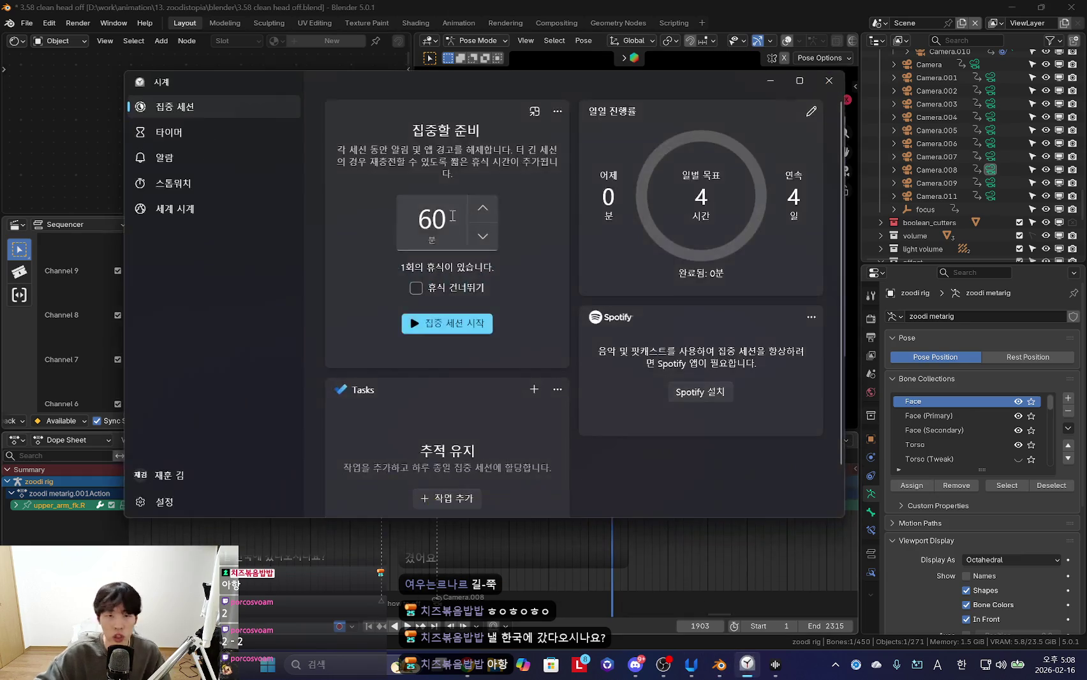
# Start the 5분 (5-minute) timer and shrink the Clock window leftward to uncover Blender's camera view
pyautogui.click(168, 132)
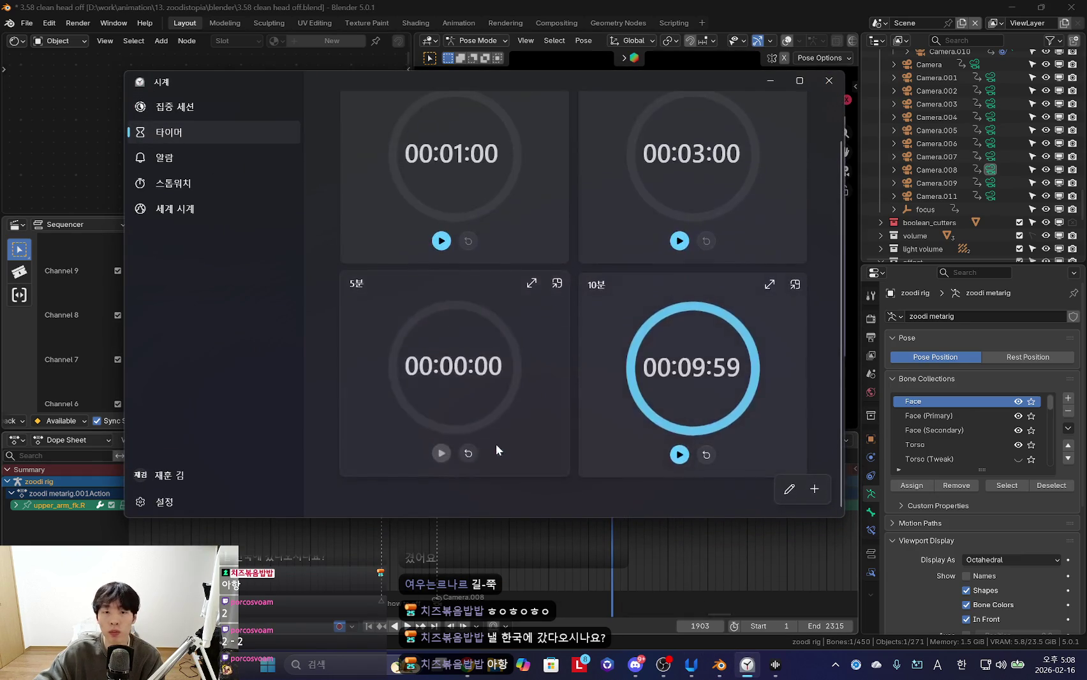
pyautogui.click(441, 454)
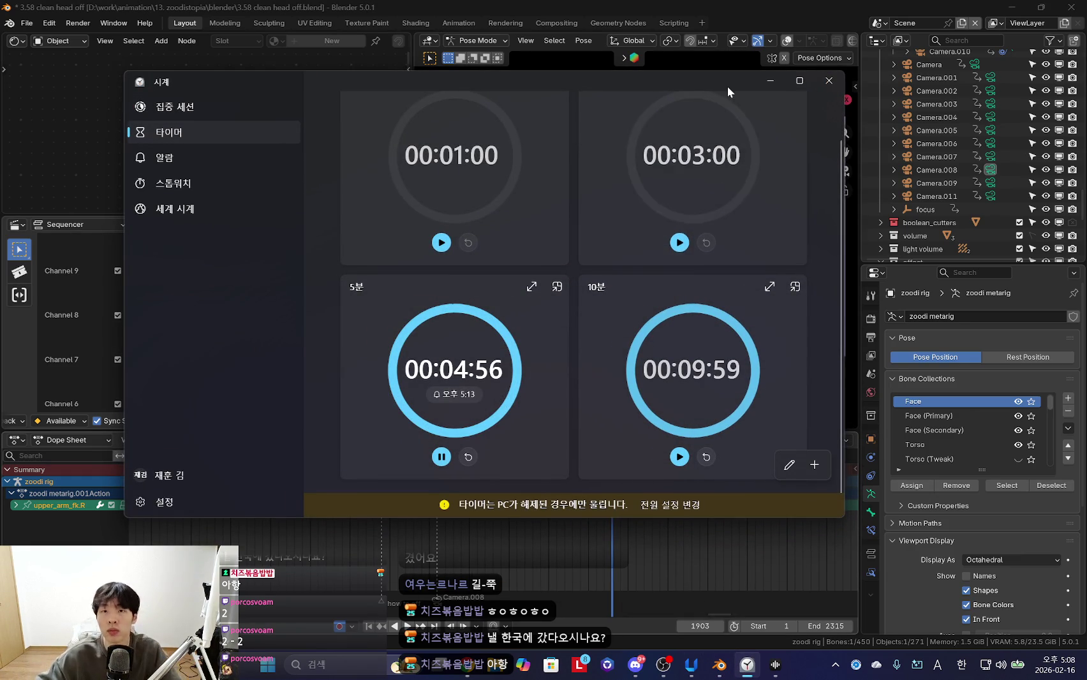
pyautogui.moveTo(727, 85); pyautogui.dragTo(573, 79)
pyautogui.moveTo(691, 122); pyautogui.dragTo(376, 119)
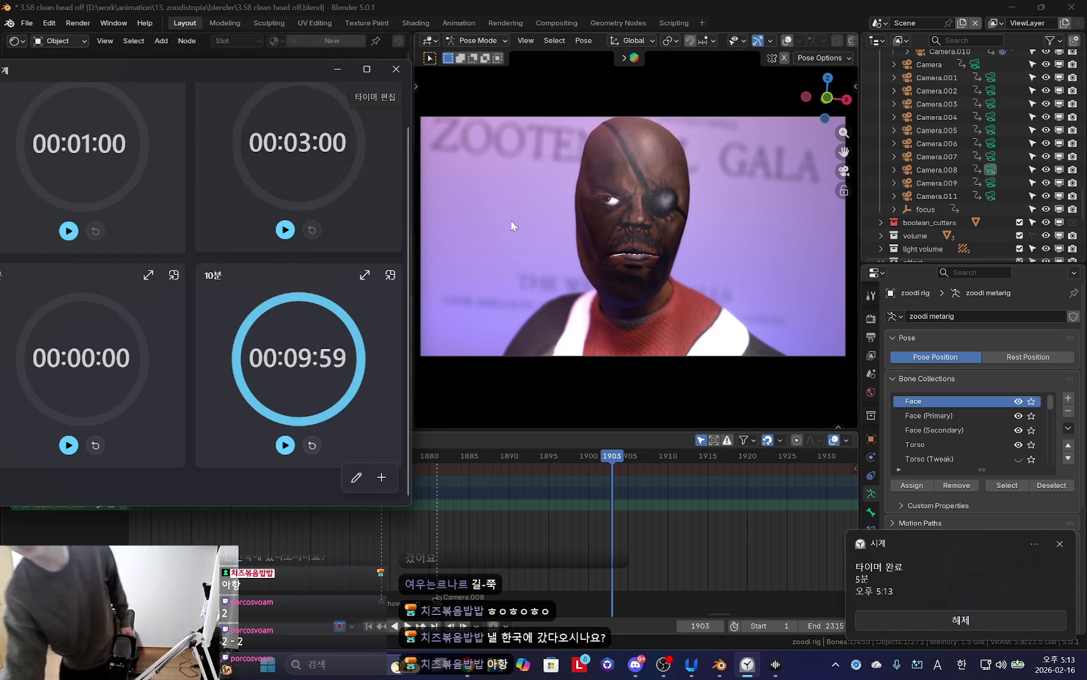
# Dismiss the 'Timer complete' notification so the 5-minute timer resets to 00:05:00
pyautogui.click(966, 619)
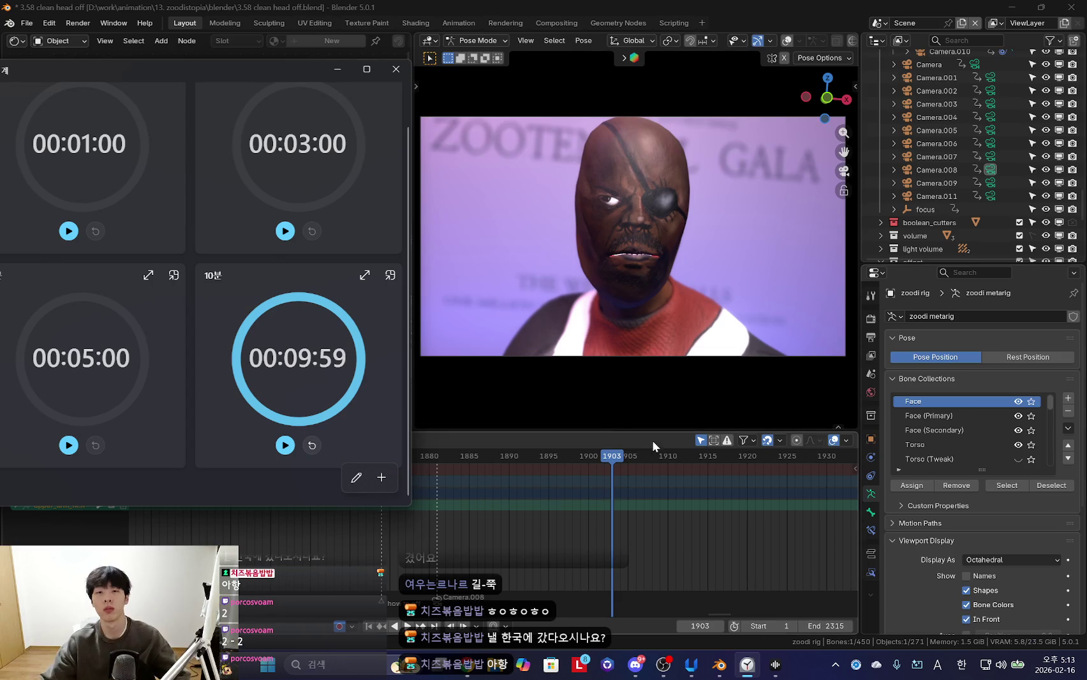
# Begin a focus session in the Clock app and minimize it to return to Blender
pyautogui.moveTo(105, 86); pyautogui.dragTo(210, 91)
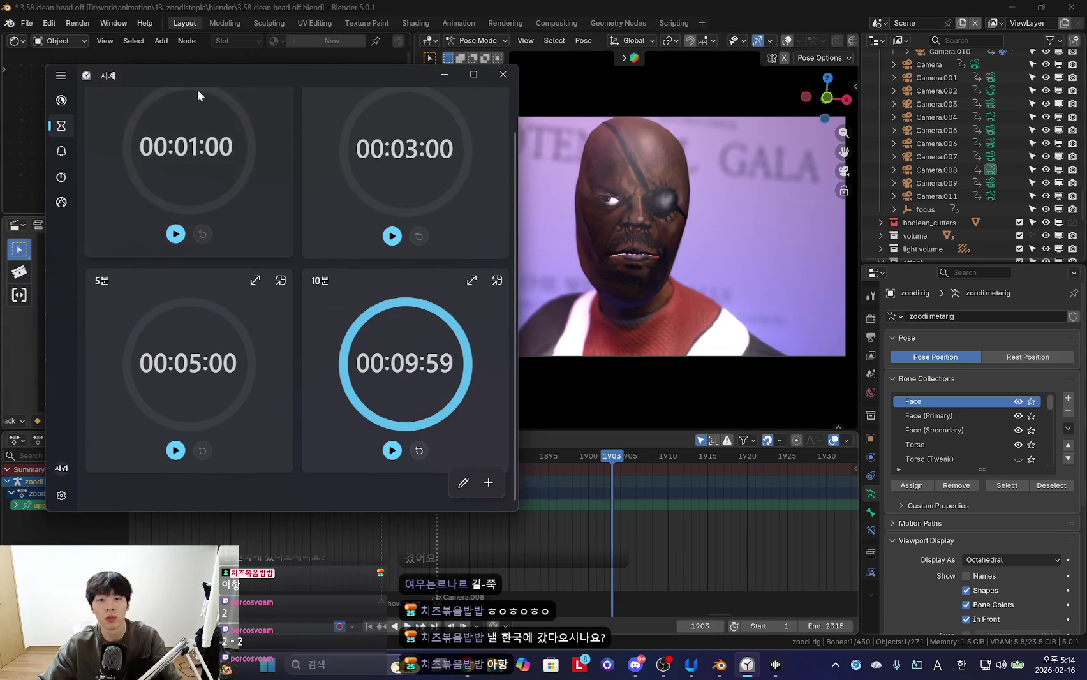
pyautogui.click(62, 100)
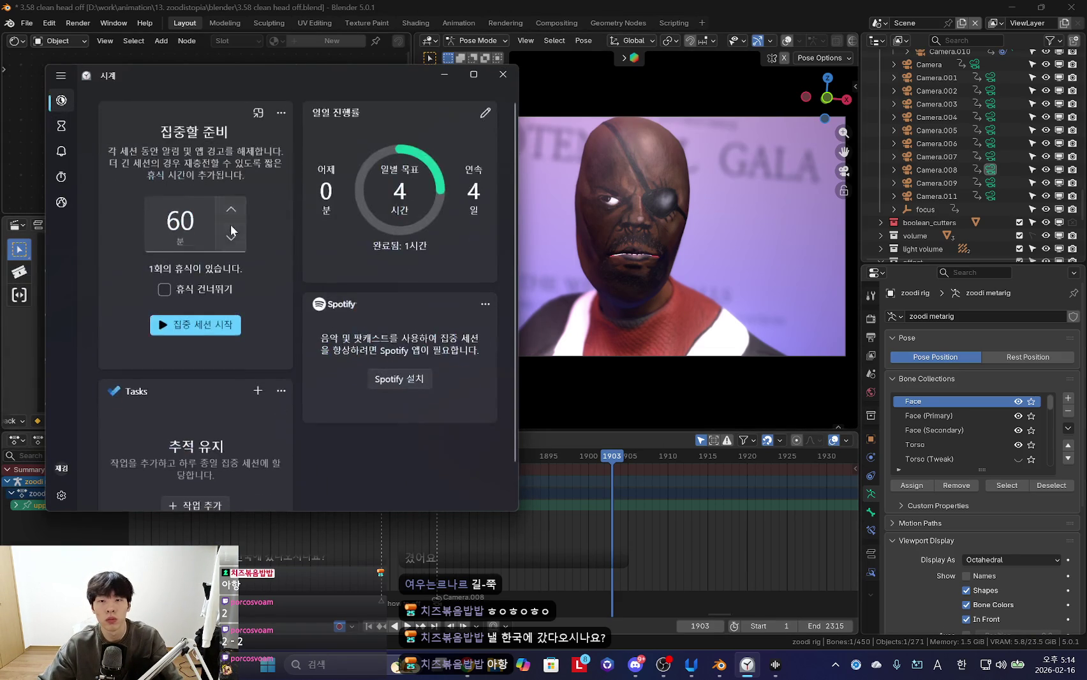
pyautogui.click(195, 320)
pyautogui.click(447, 74)
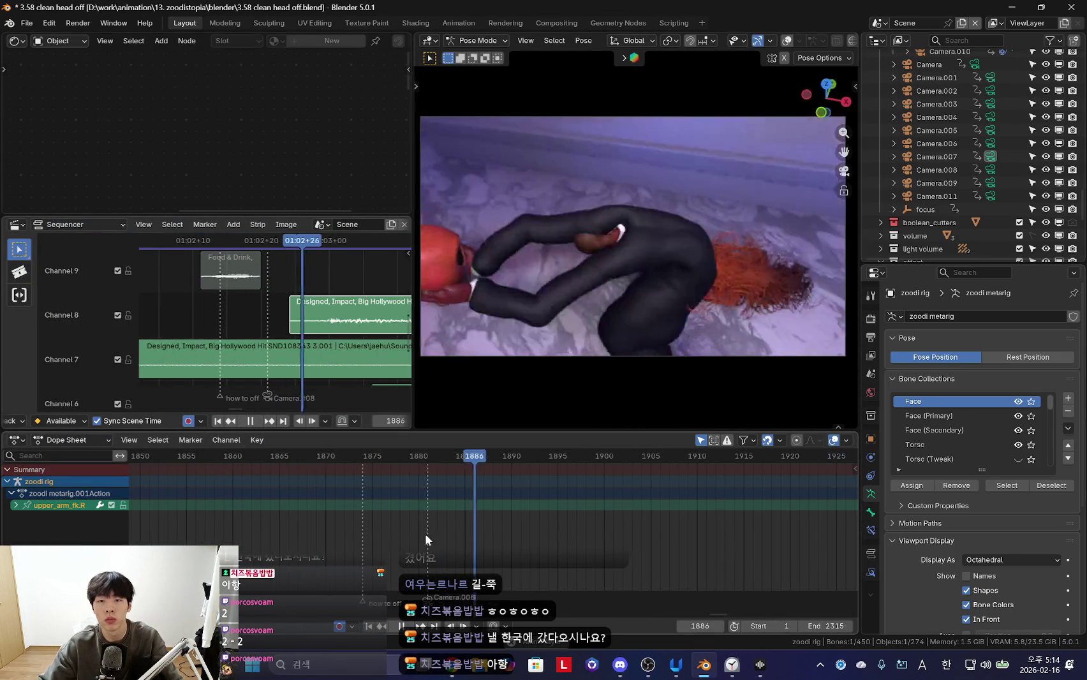
# Scrub frames 1869–1879, play the head-pull, then orbit around the fox and return to Object Mode
pyautogui.scroll(-1, 297, 537)
pyautogui.click(529, 556)
pyautogui.click(487, 557)
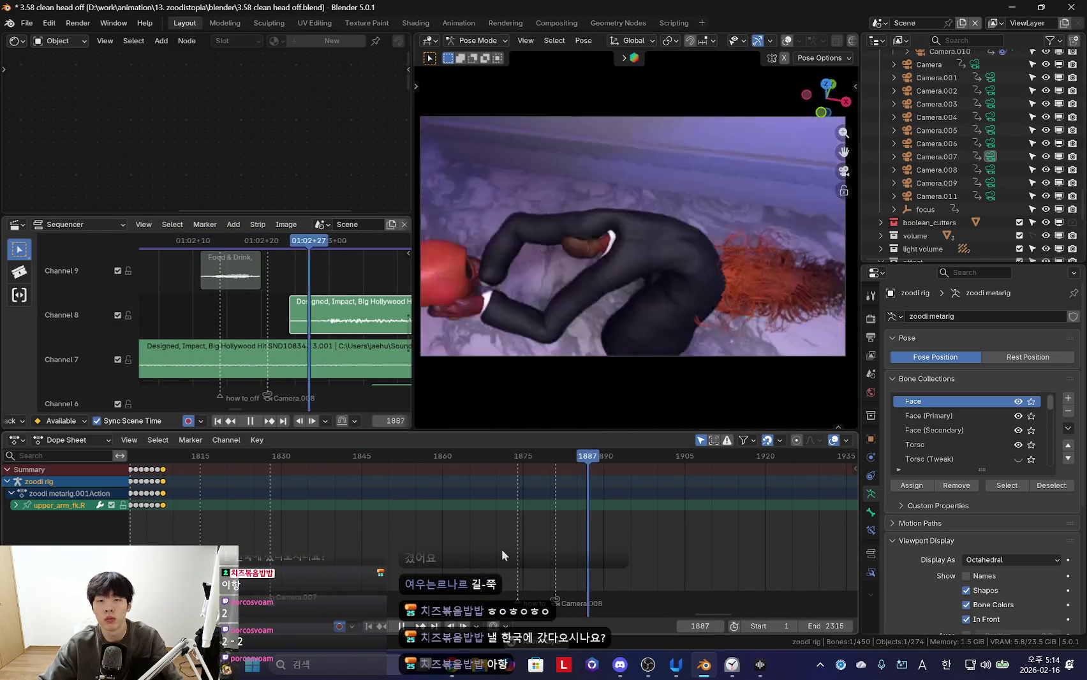
pyautogui.click(529, 531)
pyautogui.click(534, 532)
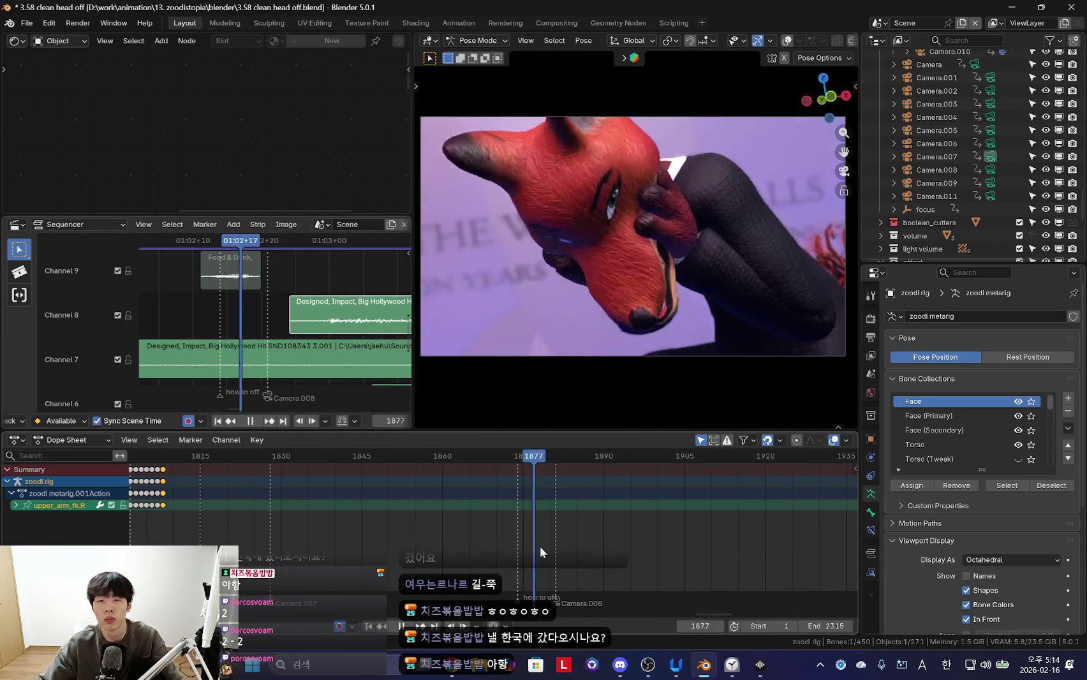
pyautogui.click(519, 551)
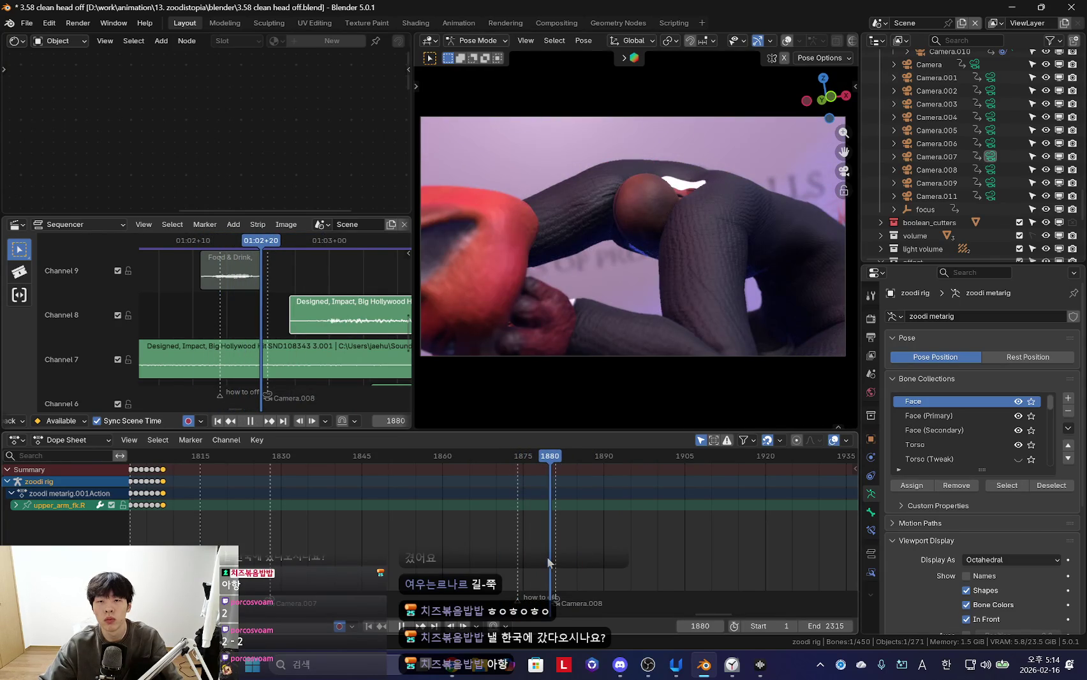
pyautogui.click(545, 561)
pyautogui.press('space')
pyautogui.moveTo(501, 339)
pyautogui.mouseDown(button='middle')
pyautogui.moveTo(449, 316)
pyautogui.moveTo(574, 270)
pyautogui.moveTo(544, 255)
pyautogui.mouseUp(button='middle')
pyautogui.hotkey('ctrl', 'Tab')
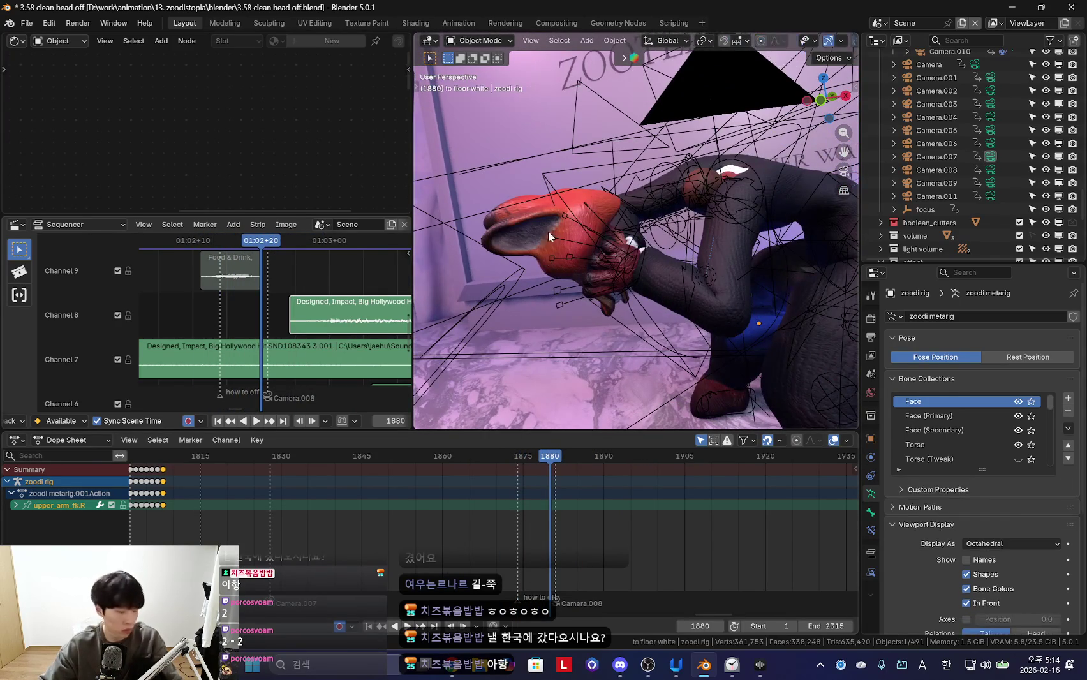
# Select the detached red head and go to frame 1880 in camera view
pyautogui.click(546, 243)
pyautogui.press('KP_0')
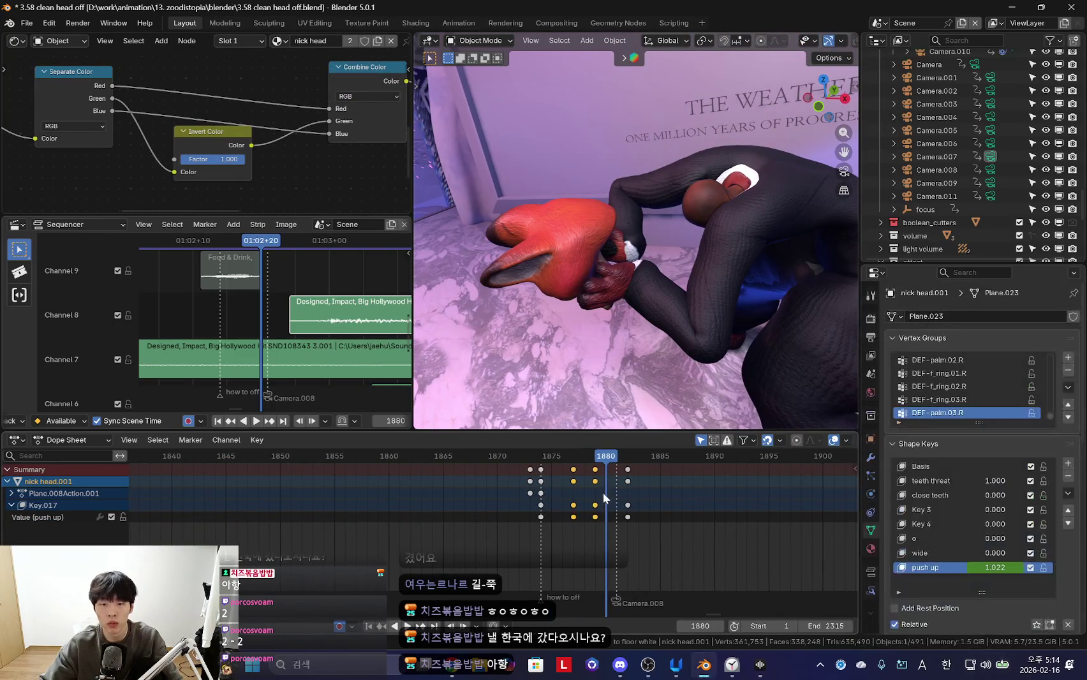
pyautogui.click(602, 487)
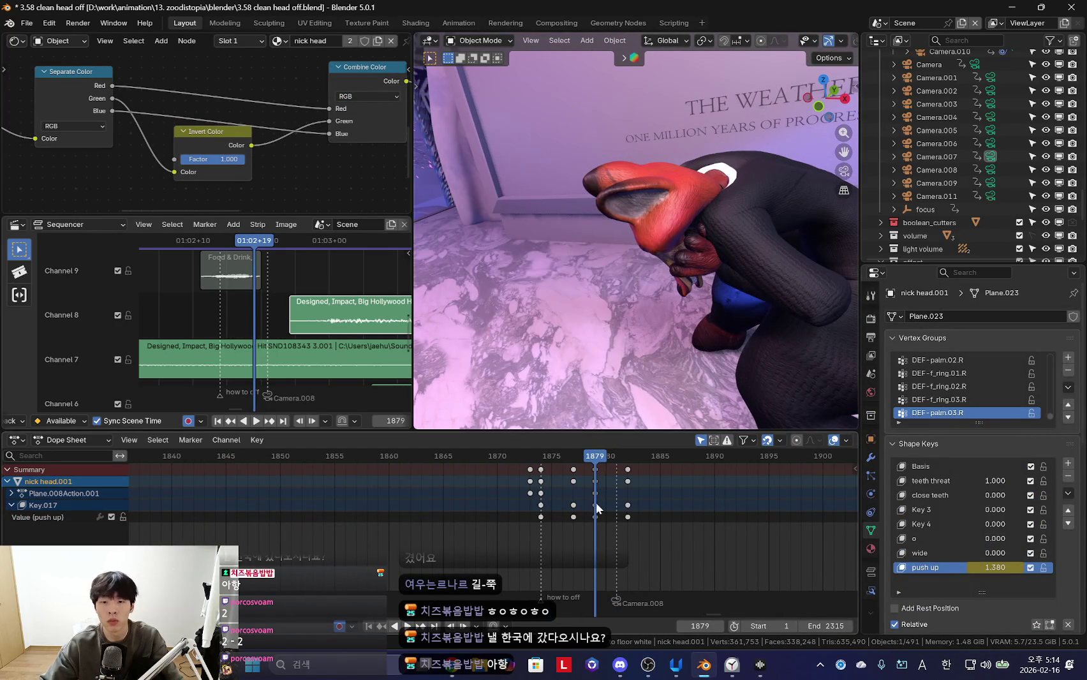
pyautogui.press('Right')
pyautogui.moveTo(612, 268); pyautogui.dragTo(635, 261, button='middle')
# Stretch the detached head lengthwise along its local X axis
pyautogui.press('s')
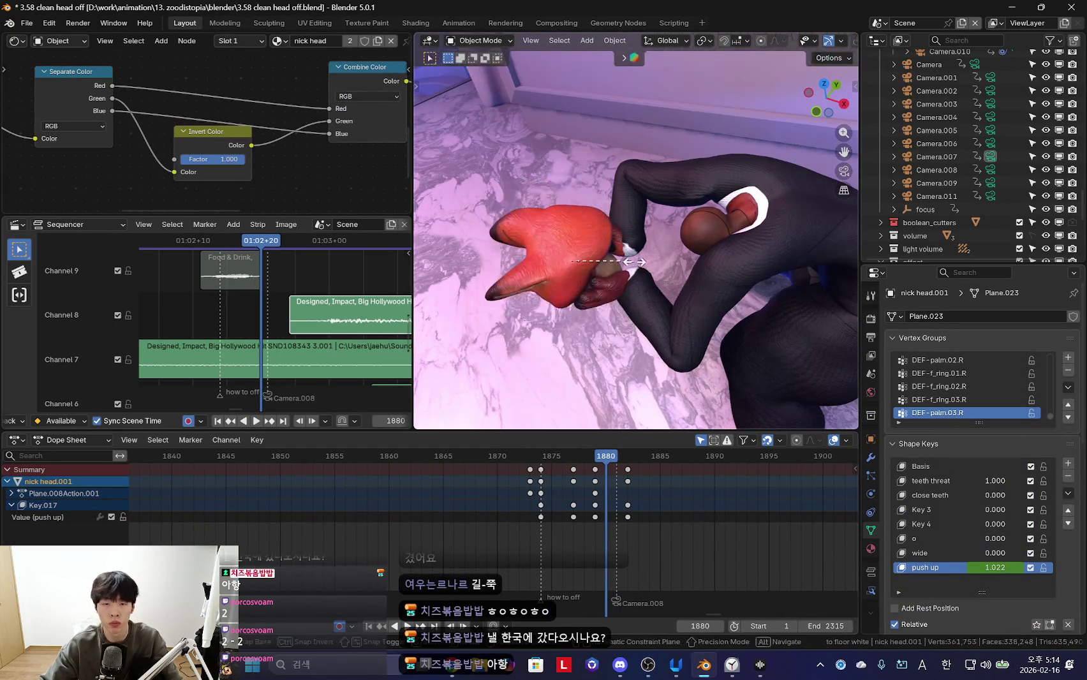
pyautogui.press('x')
pyautogui.press('x')
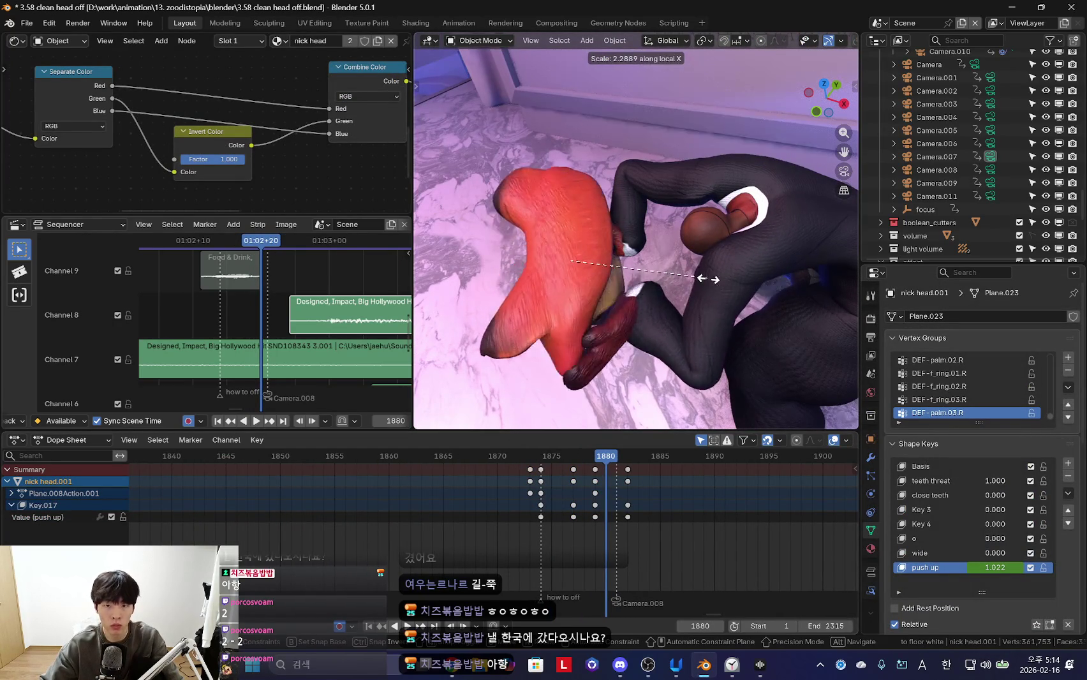
pyautogui.click(685, 283)
pyautogui.moveTo(685, 283); pyautogui.dragTo(670, 312, button='middle')
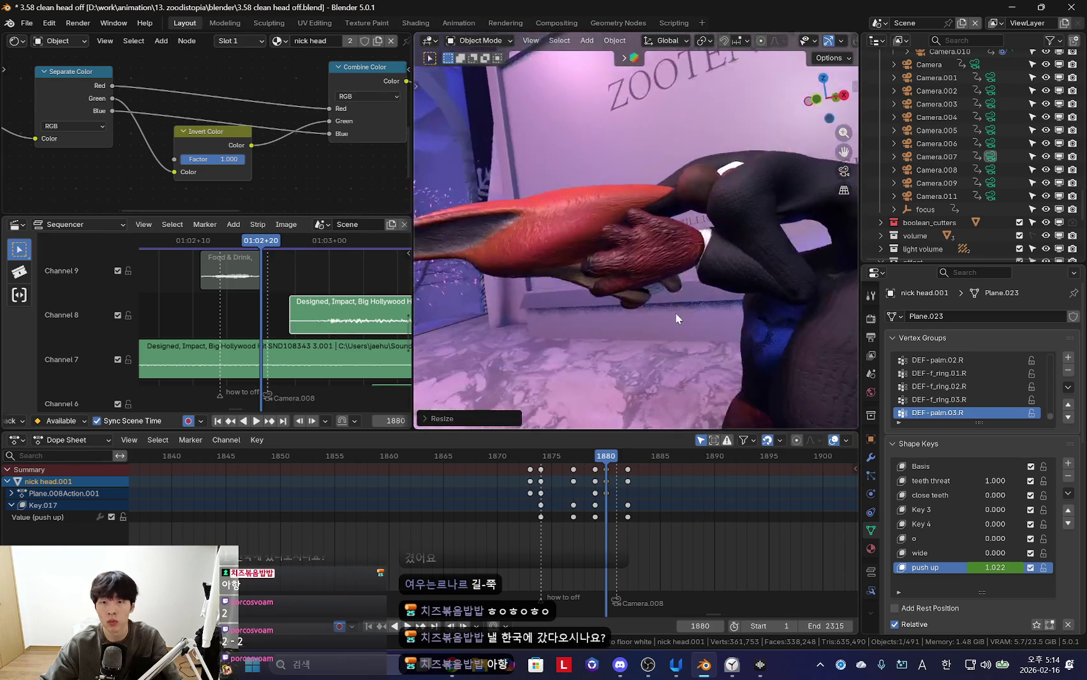
pyautogui.press('KP_0')
# Reposition the head in the hand and keyframe its adjusted pose near frame 1881
pyautogui.press('g')
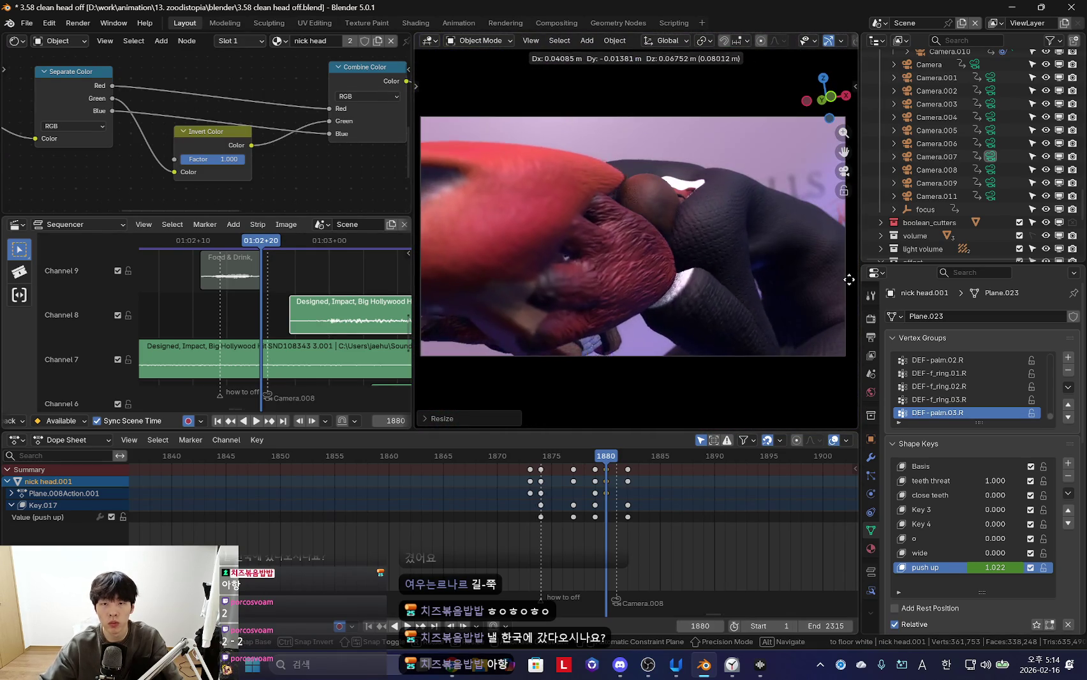
pyautogui.click(855, 309)
pyautogui.press('Right')
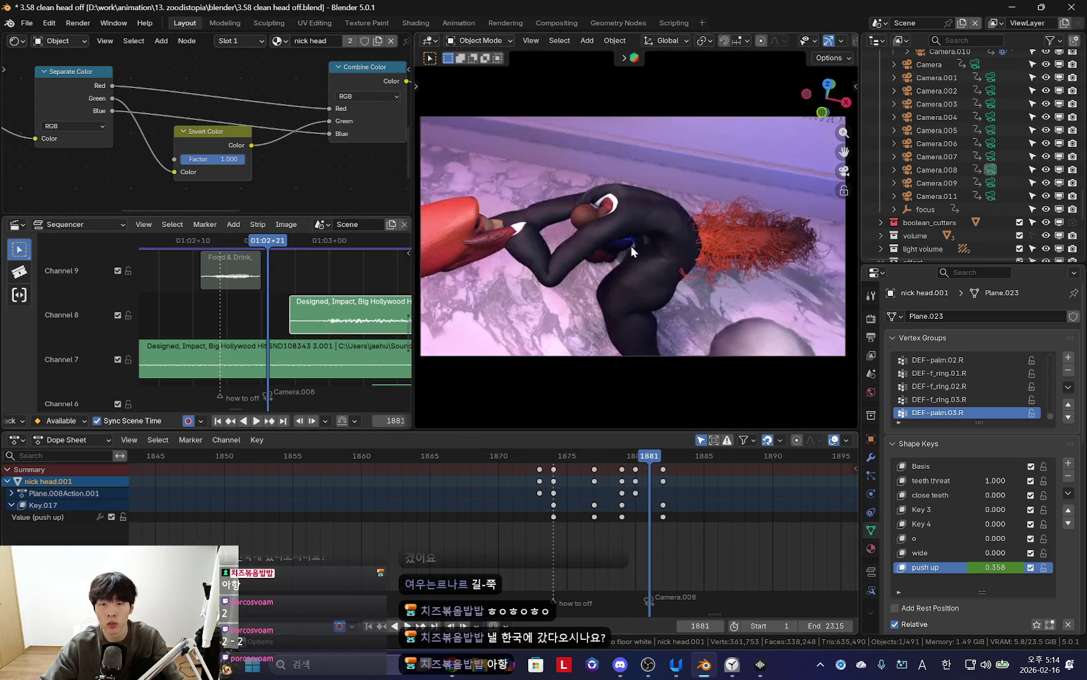
pyautogui.moveTo(683, 341); pyautogui.dragTo(678, 380, button='middle')
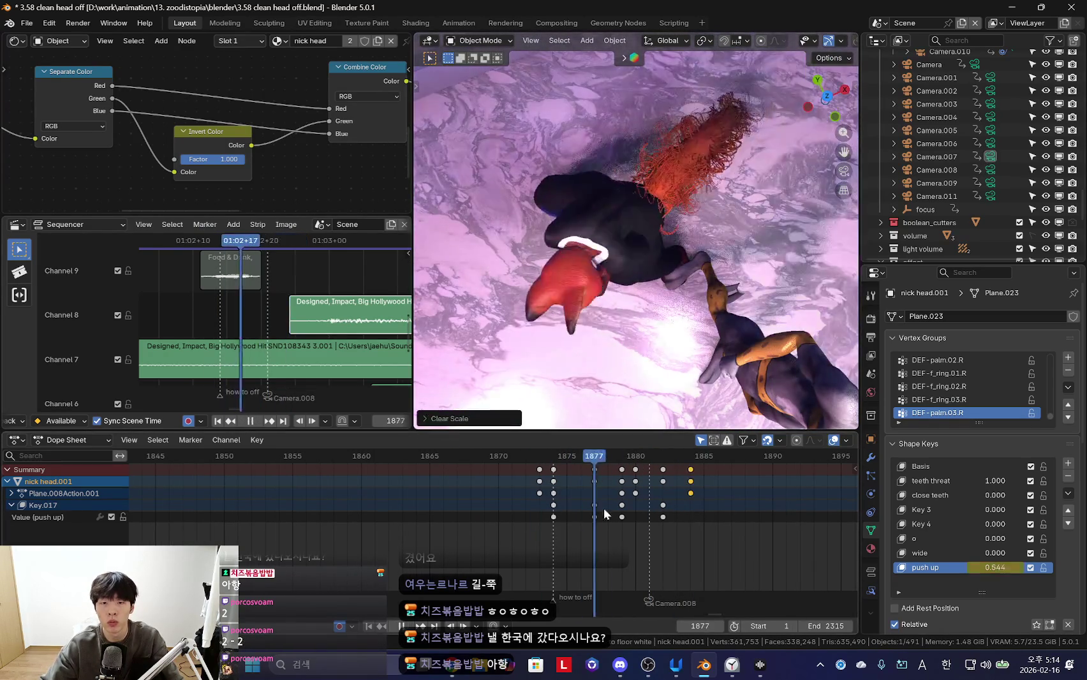
pyautogui.press('i')
pyautogui.press('Escape')
pyautogui.press('KP_0')
# Play the shot from frame 1873 to check the head change
pyautogui.press('space')
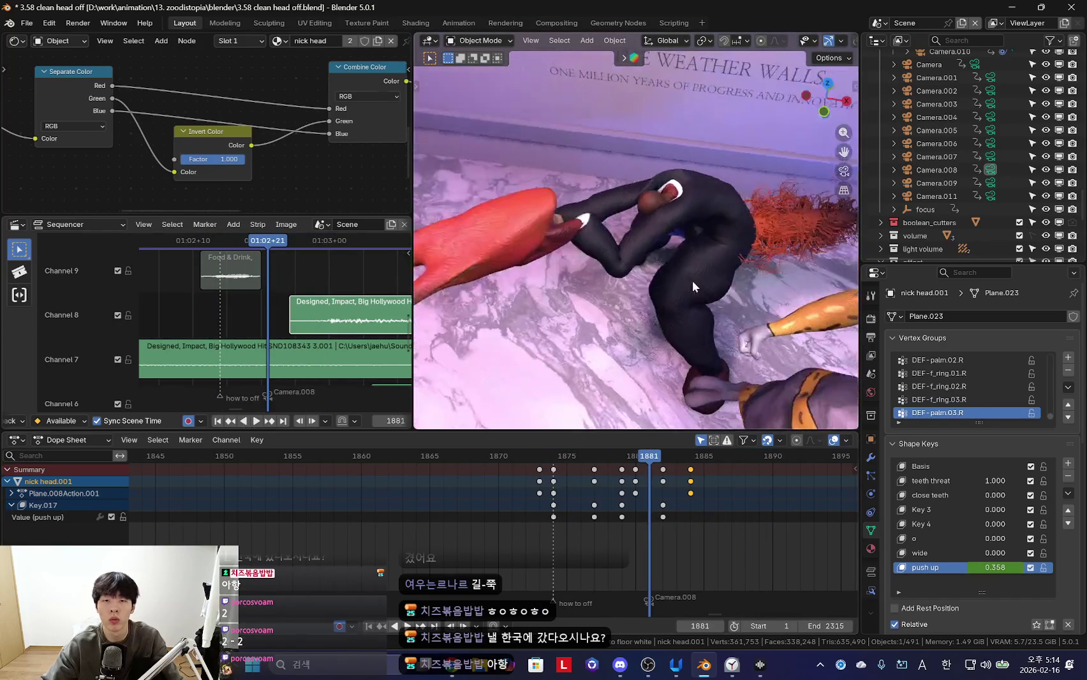
pyautogui.press('space')
pyautogui.press('KP_0')
pyautogui.press('space')
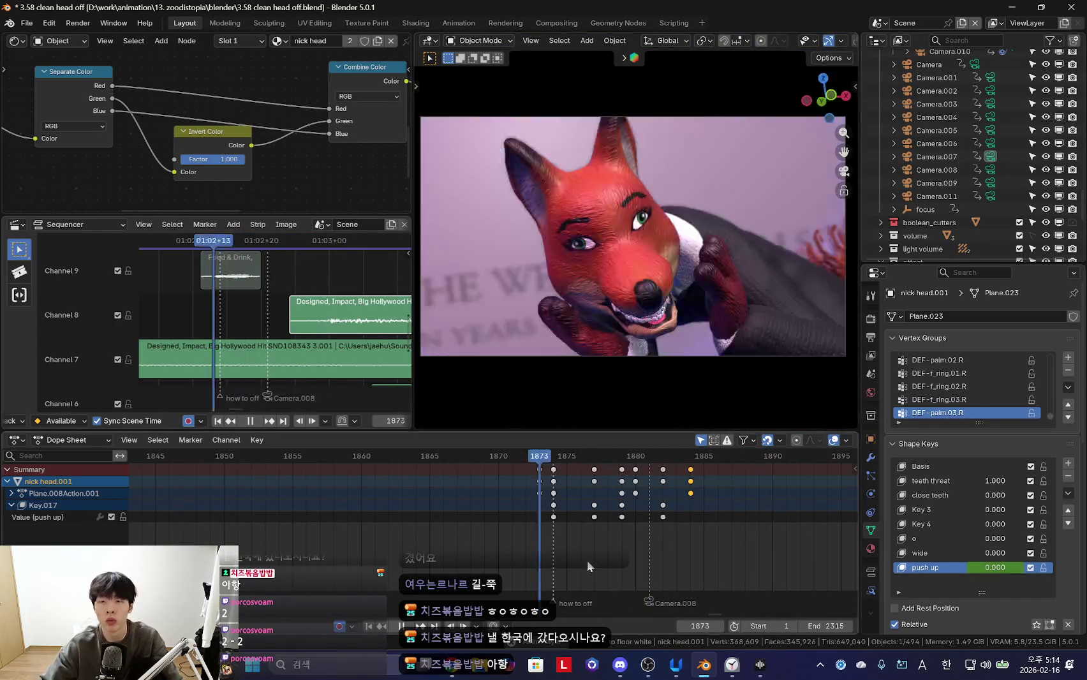
# Replay the head-pull, then orbit close to the fox's hand and enter Pose Mode
pyautogui.scroll(-3, 551, 571)
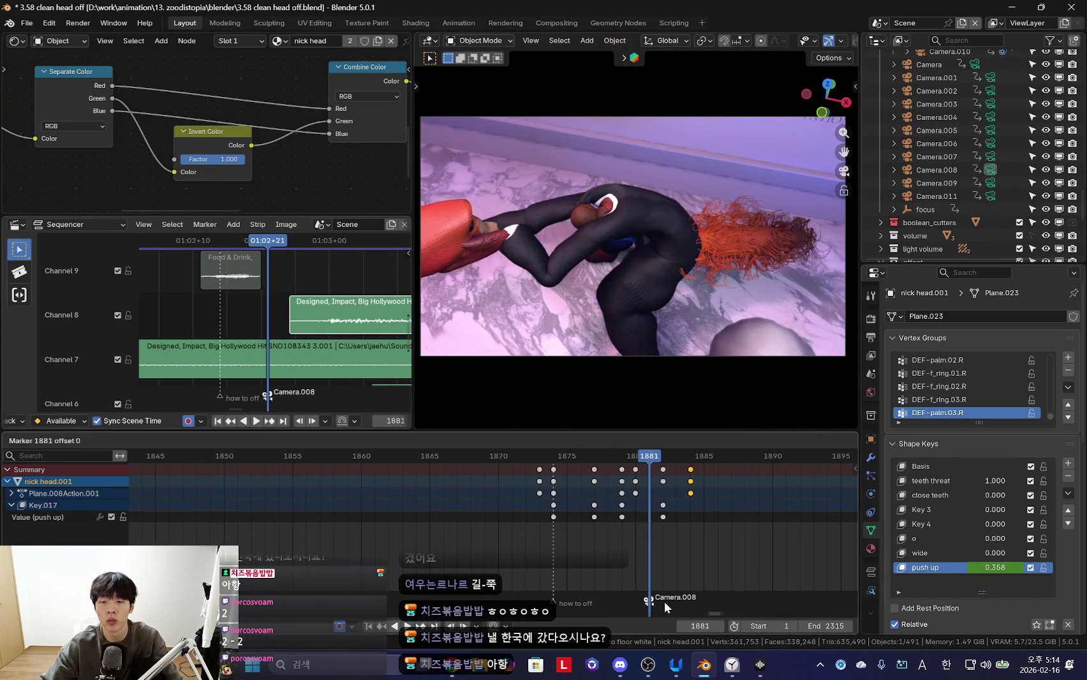
pyautogui.press('space')
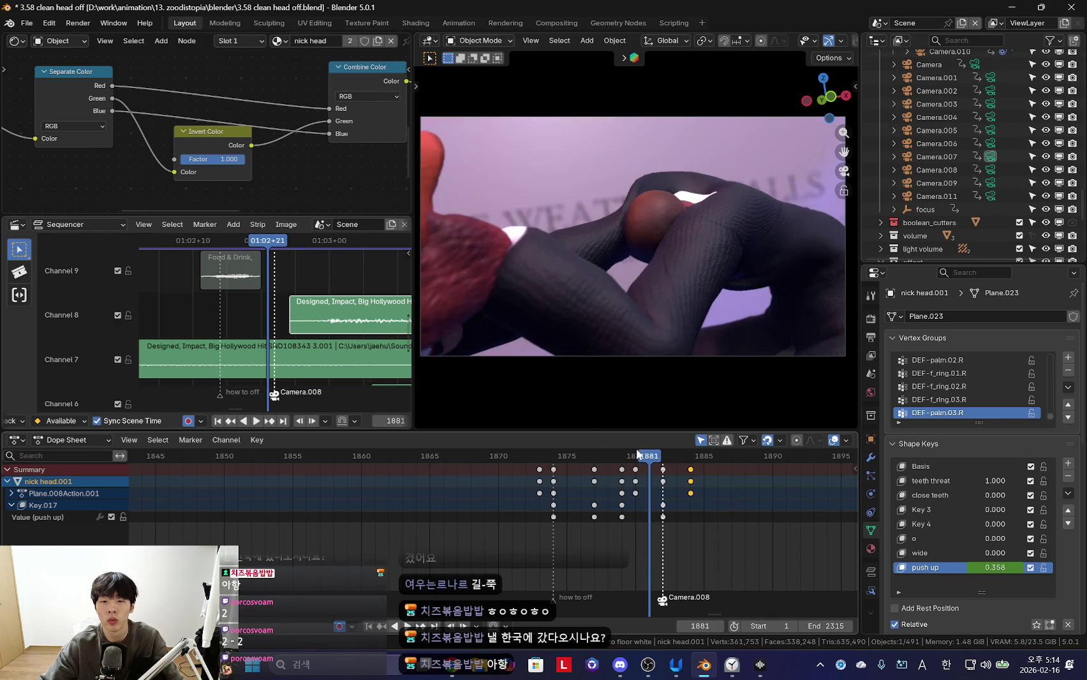
pyautogui.press('KP_0')
pyautogui.moveTo(658, 219); pyautogui.dragTo(600, 200, button='middle')
pyautogui.click(600, 200)
pyautogui.hotkey('ctrl', 'Tab')
# Select the hand_ik.R bone, then move and rotate it to adjust the grip
pyautogui.click(600, 200)
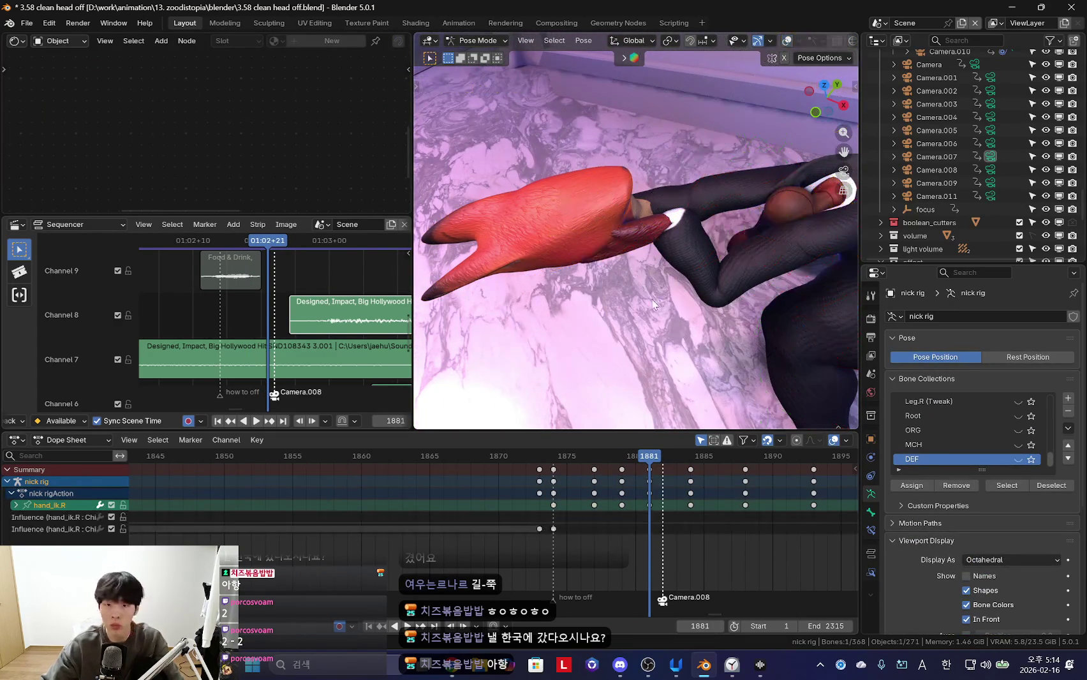
pyautogui.click(731, 665)
pyautogui.click(731, 664)
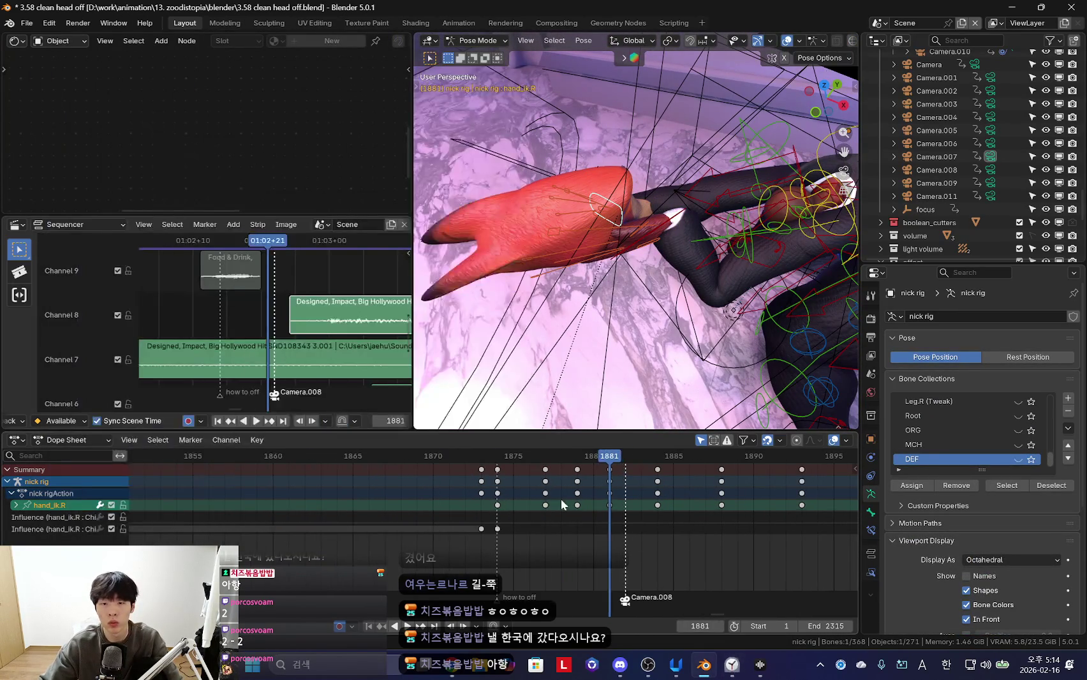
pyautogui.press('g')
pyautogui.press('r')
pyautogui.click(781, 298)
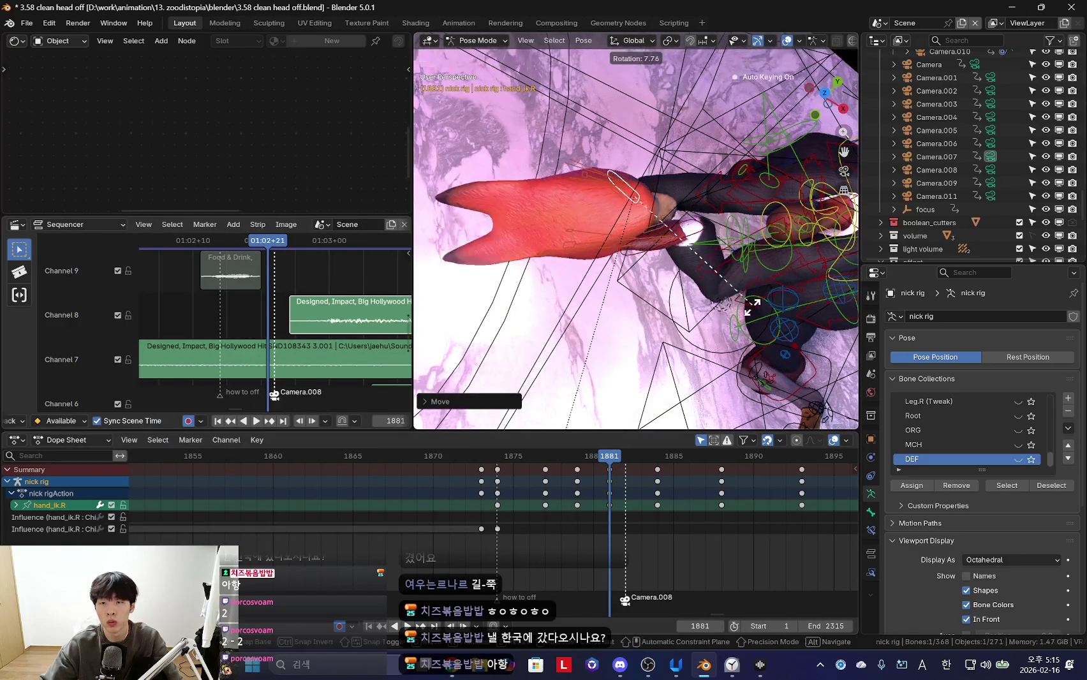
pyautogui.moveTo(781, 298); pyautogui.dragTo(802, 303, button='middle')
# Hide overlays, key the adjusted hand pose, and replay up to frame 1890
pyautogui.hotkey('shift', 'alt', 'z')
pyautogui.press('KP_0')
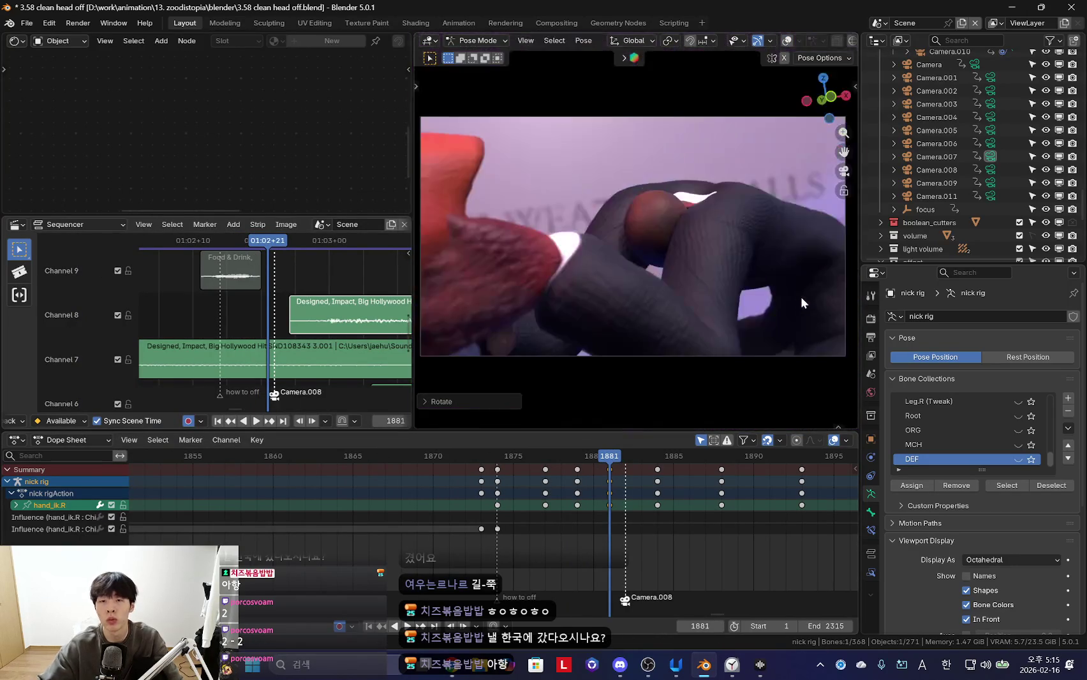
pyautogui.press('space')
pyautogui.press('Escape')
pyautogui.press('space')
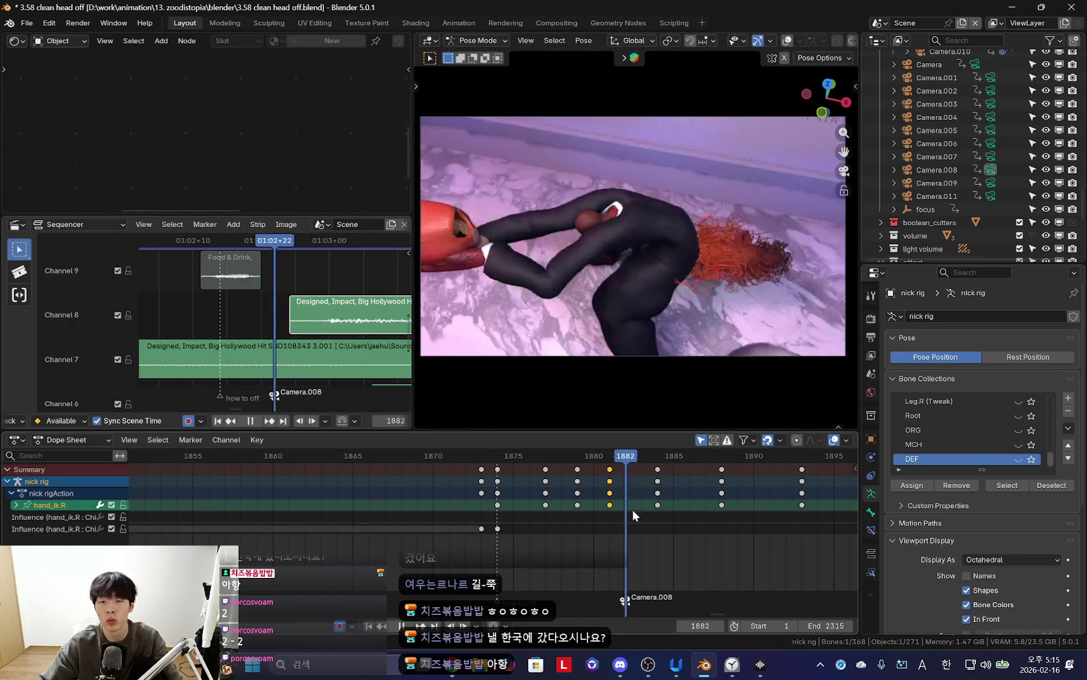
pyautogui.press('Escape')
pyautogui.press('space')
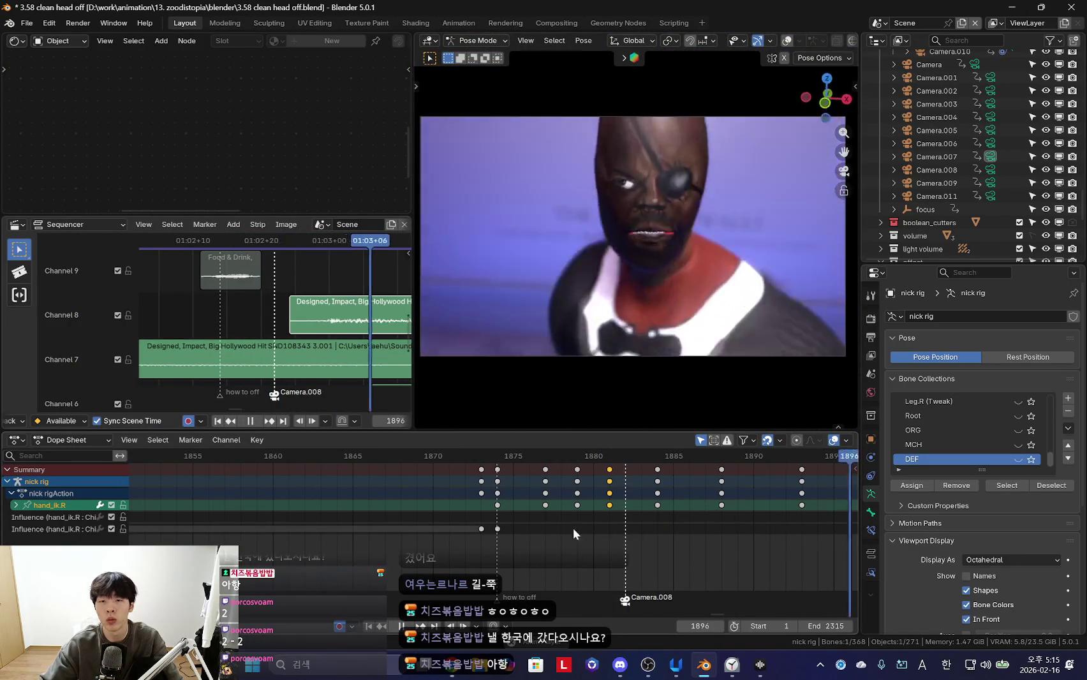
pyautogui.scroll(-2, 526, 529)
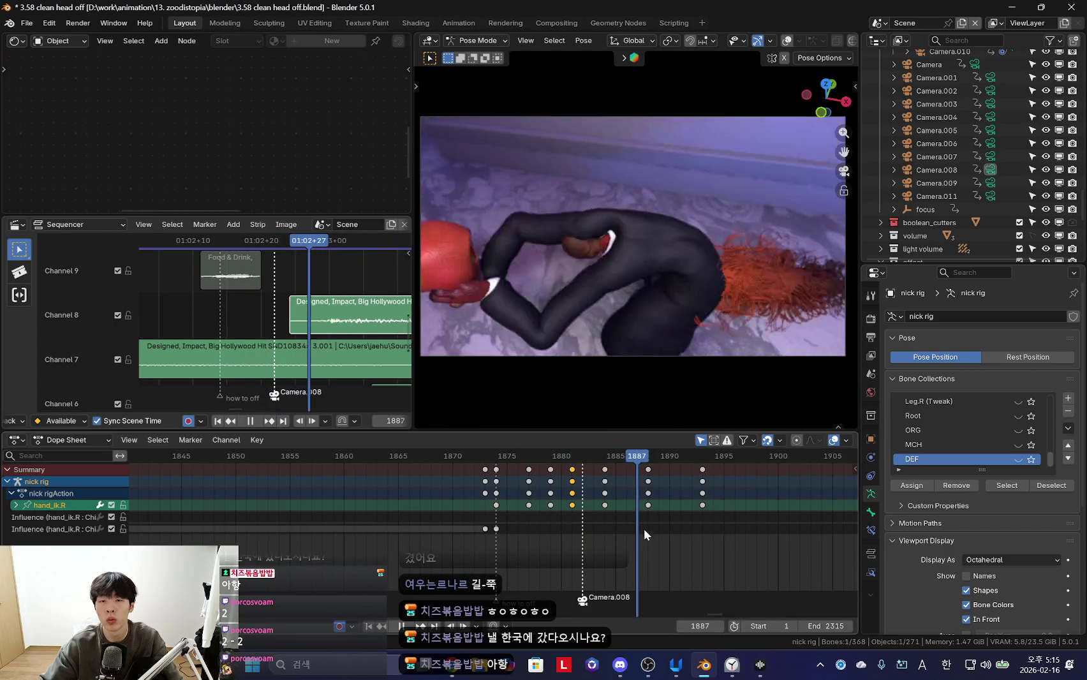
pyautogui.press('space')
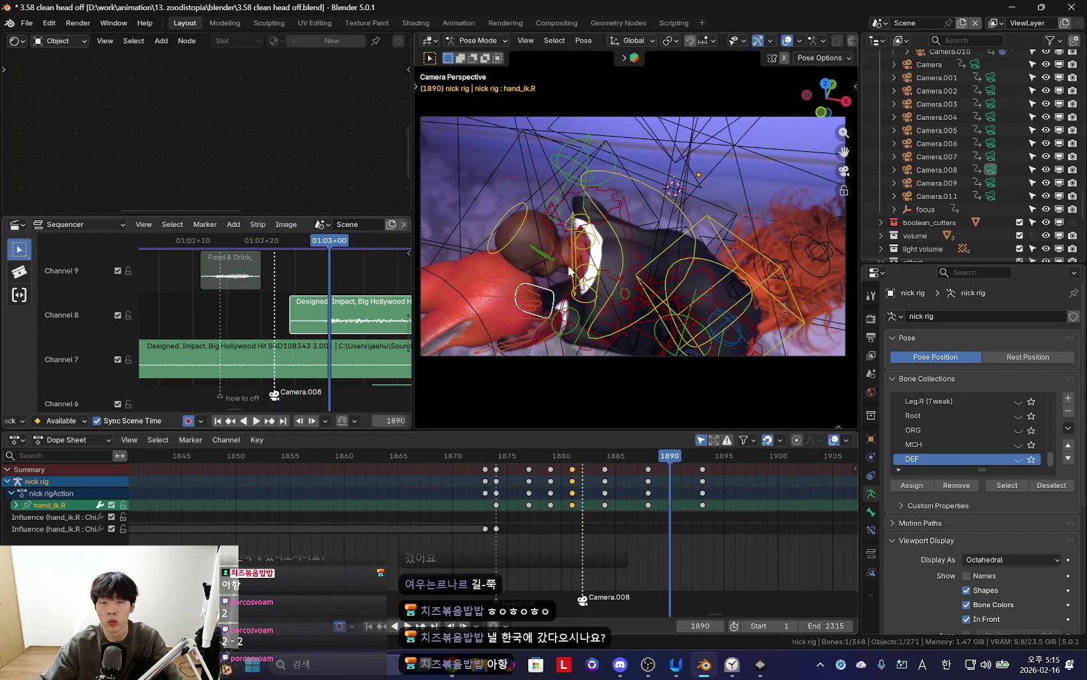
# Show the neck bone's keys, review playback, and scrub to frame 1887
pyautogui.click(570, 279)
pyautogui.press('space')
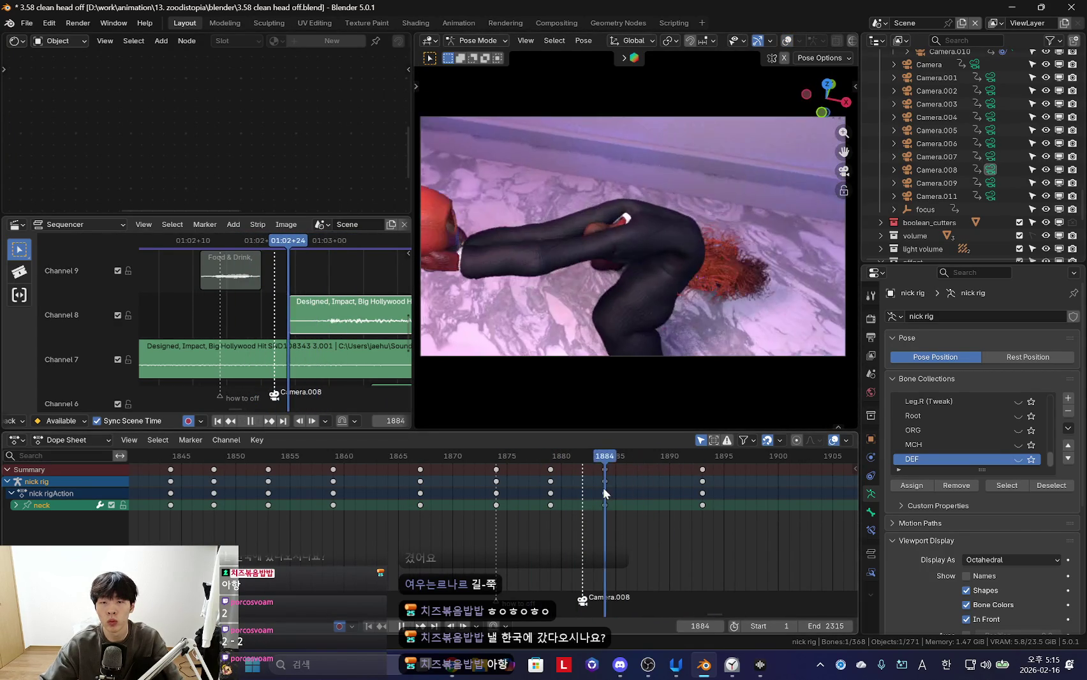
pyautogui.press('space')
pyautogui.scroll(4, 621, 260)
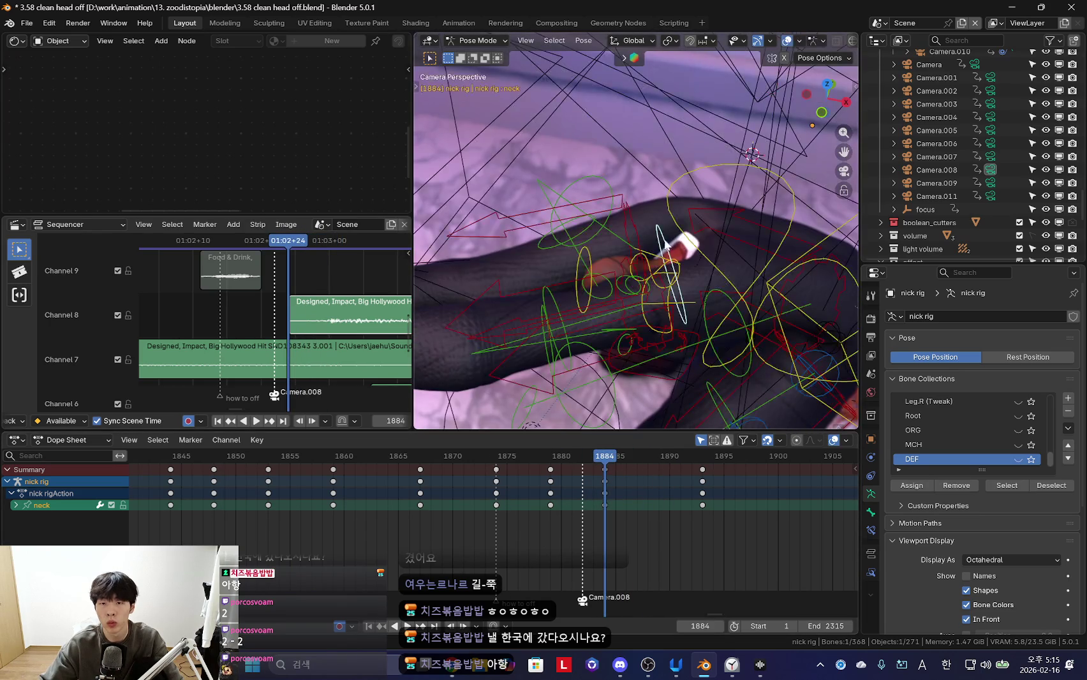
pyautogui.moveTo(598, 502); pyautogui.dragTo(636, 504)
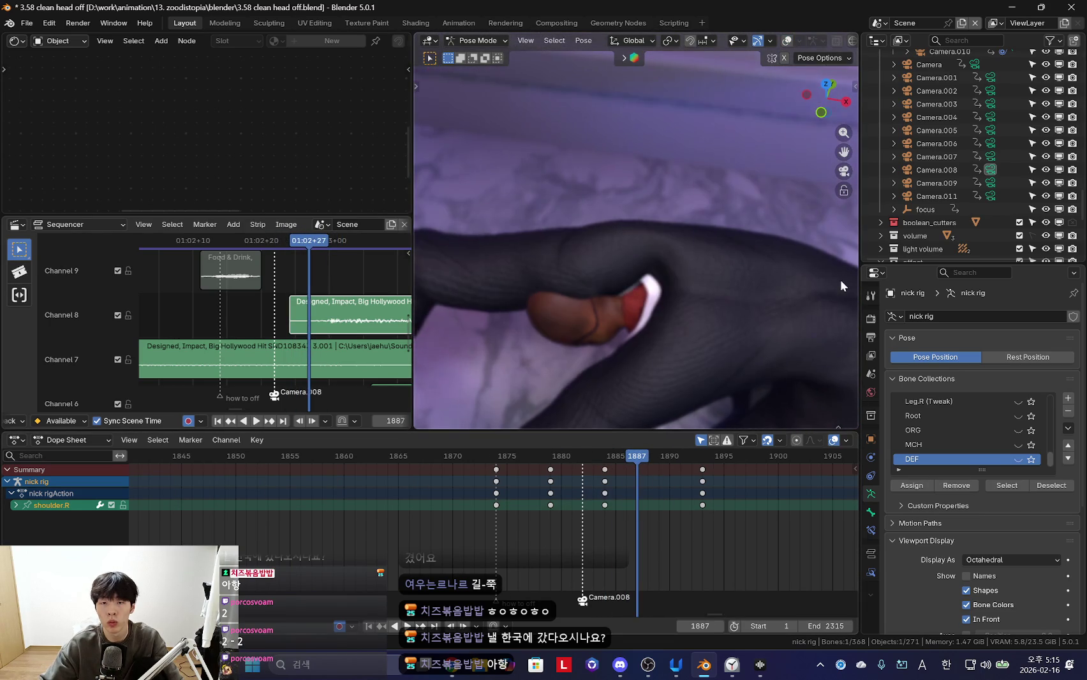
# Rotate the right shoulder bone and key its new pose at frame 1887
pyautogui.press('r')
pyautogui.press('r')
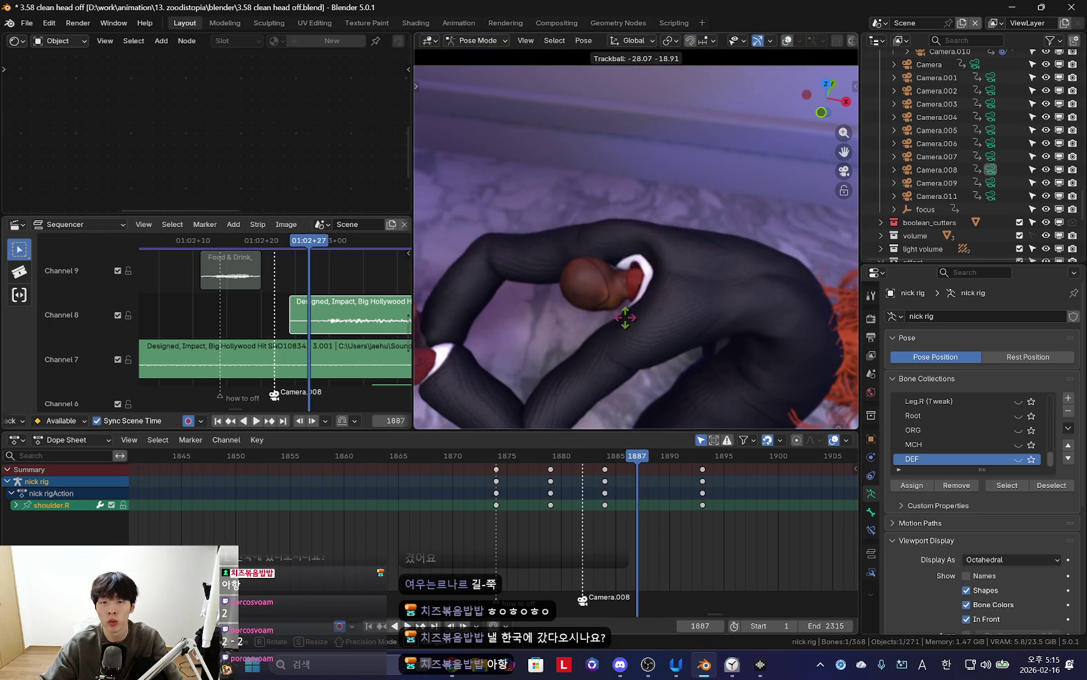
pyautogui.click(617, 308)
pyautogui.scroll(-4, 648, 350)
pyautogui.press('space')
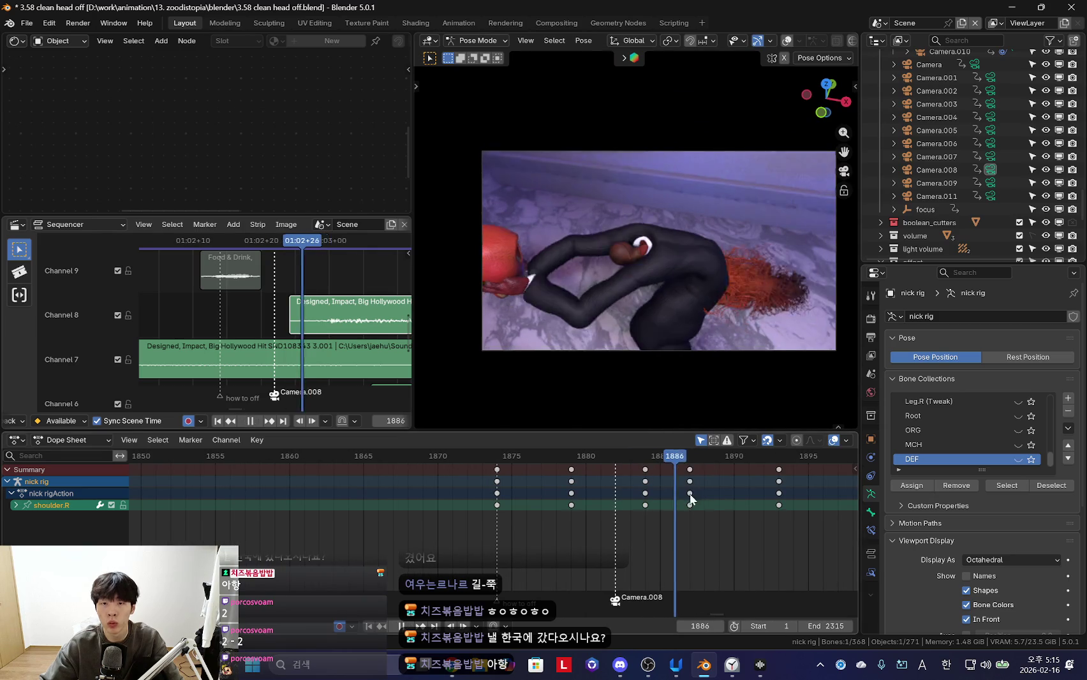
pyautogui.press('Escape')
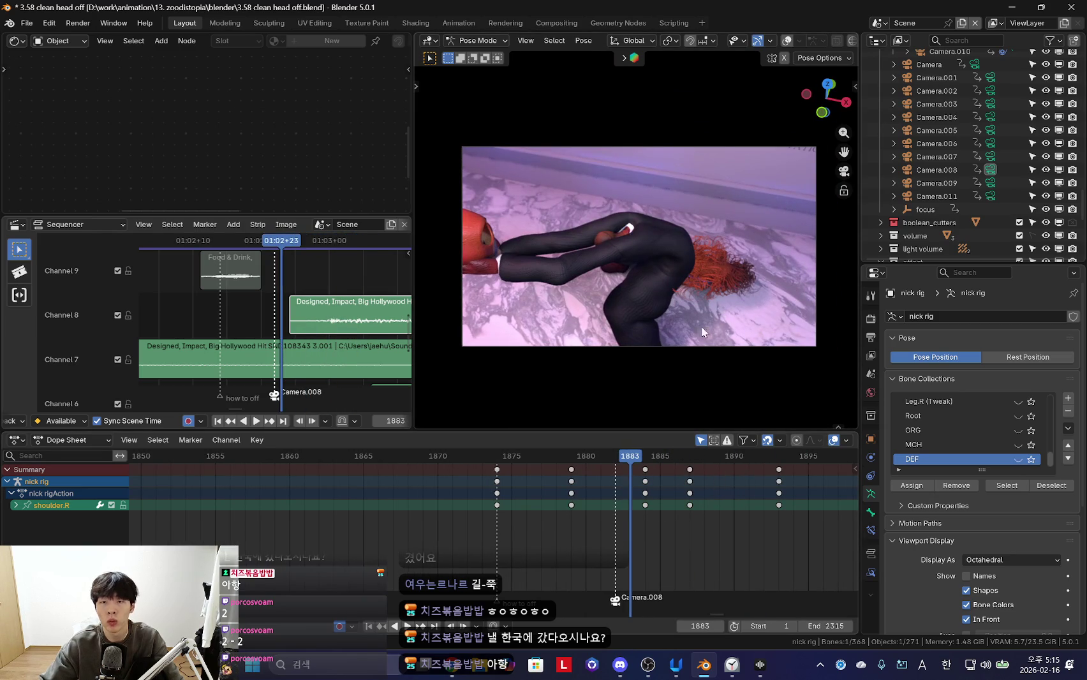
# Show the rig bones again, replay the animation, and select the head bone
pyautogui.hotkey('shift', 'alt', 'z')
pyautogui.press('space')
pyautogui.click(561, 253)
pyautogui.moveTo(748, 542); pyautogui.dragTo(691, 543, button='middle')
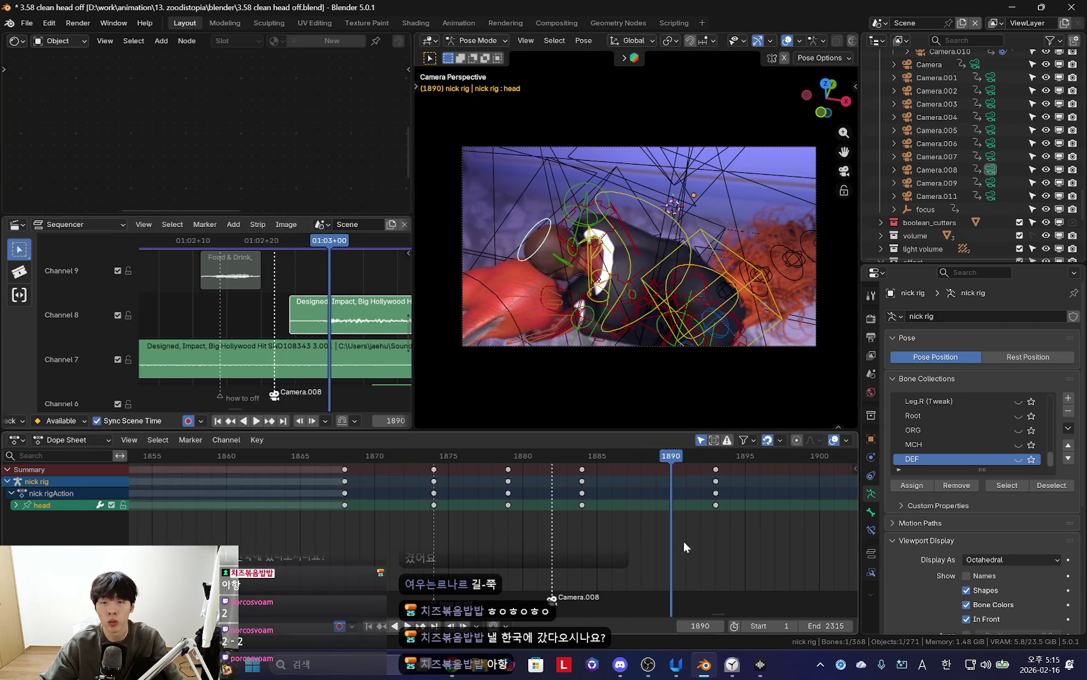
# Key a new trackball rotation of the head at frame 1891
pyautogui.hotkey('shift', 'alt', 'z')
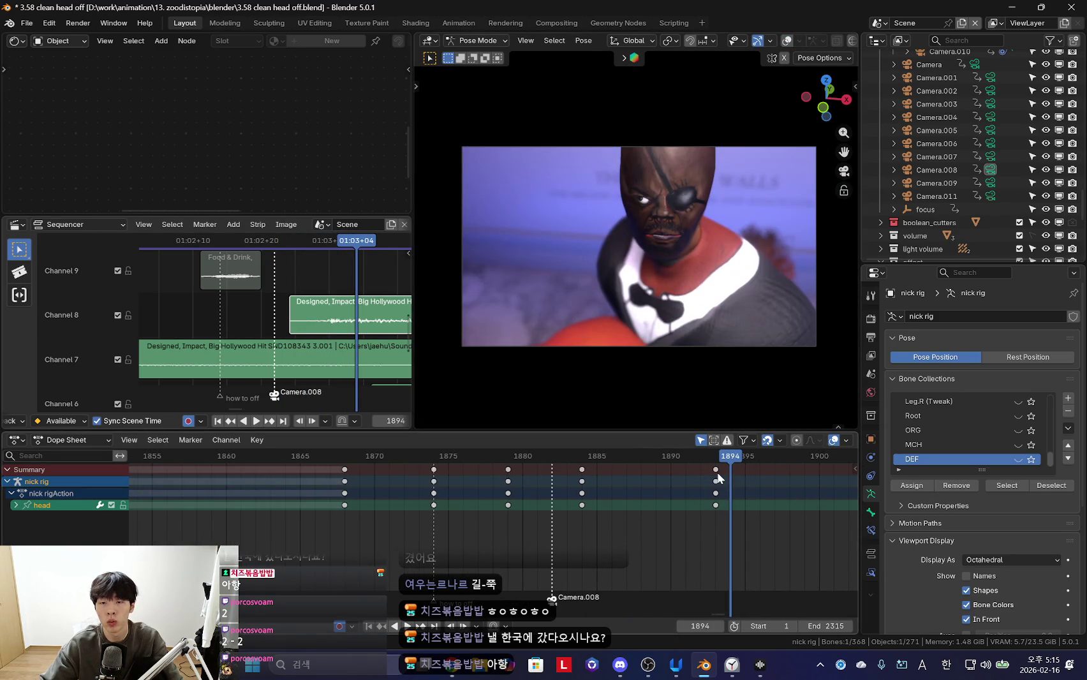
pyautogui.press('Escape')
pyautogui.press('space')
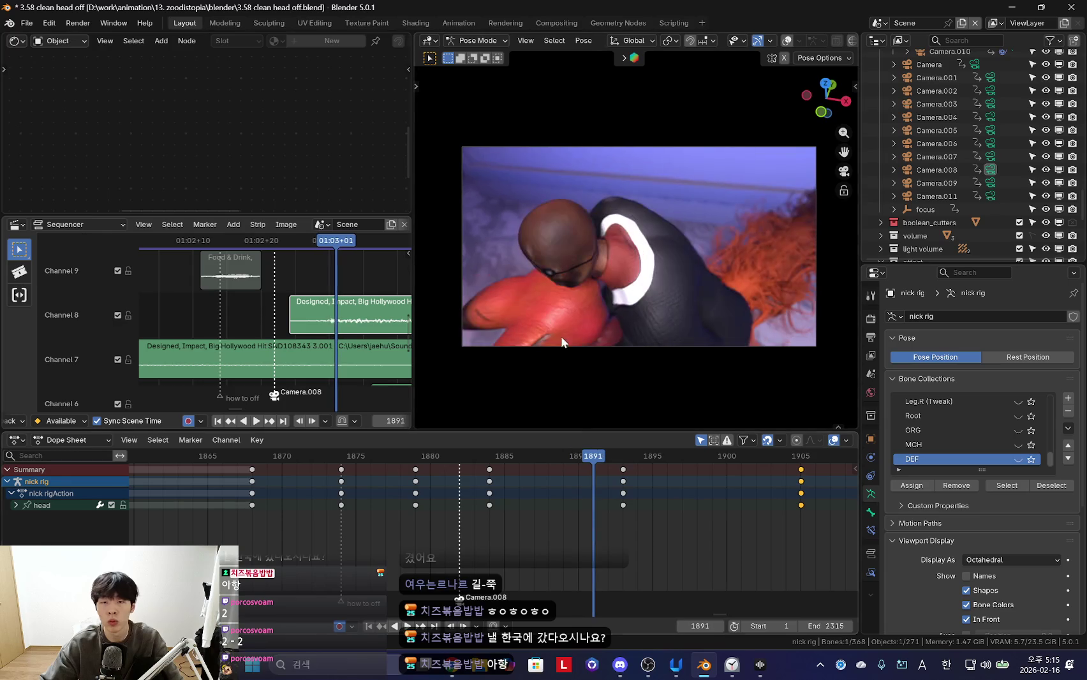
pyautogui.click(515, 368)
pyautogui.press('space')
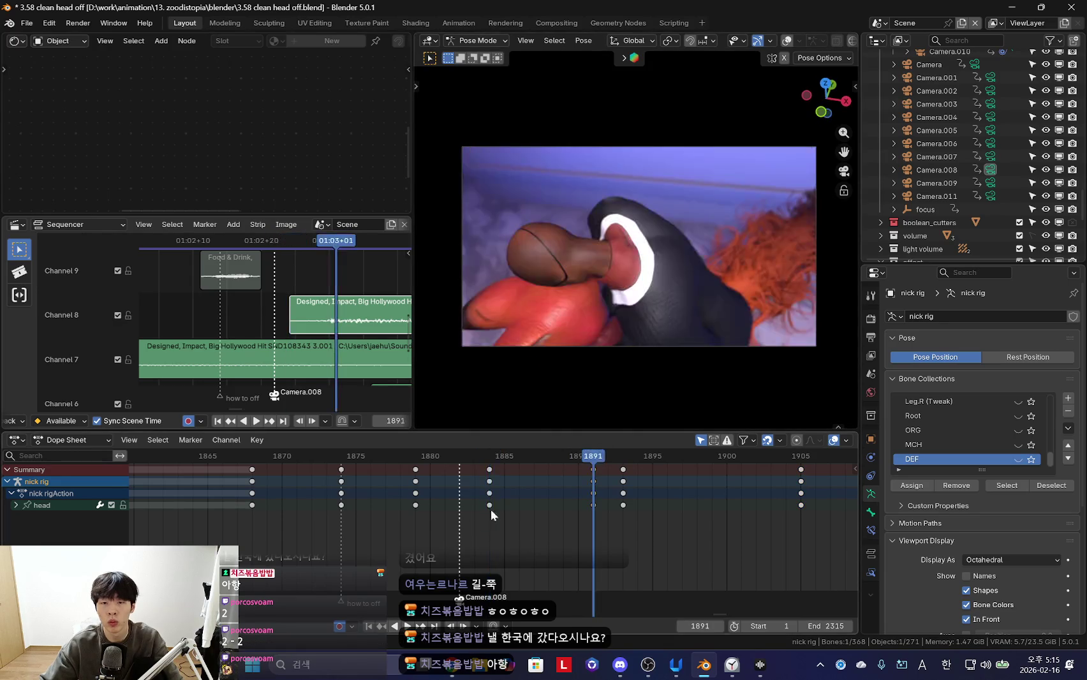
# Shift the following head keys five frames later to 1898 and review the timing
pyautogui.moveTo(624, 496); pyautogui.dragTo(700, 505)
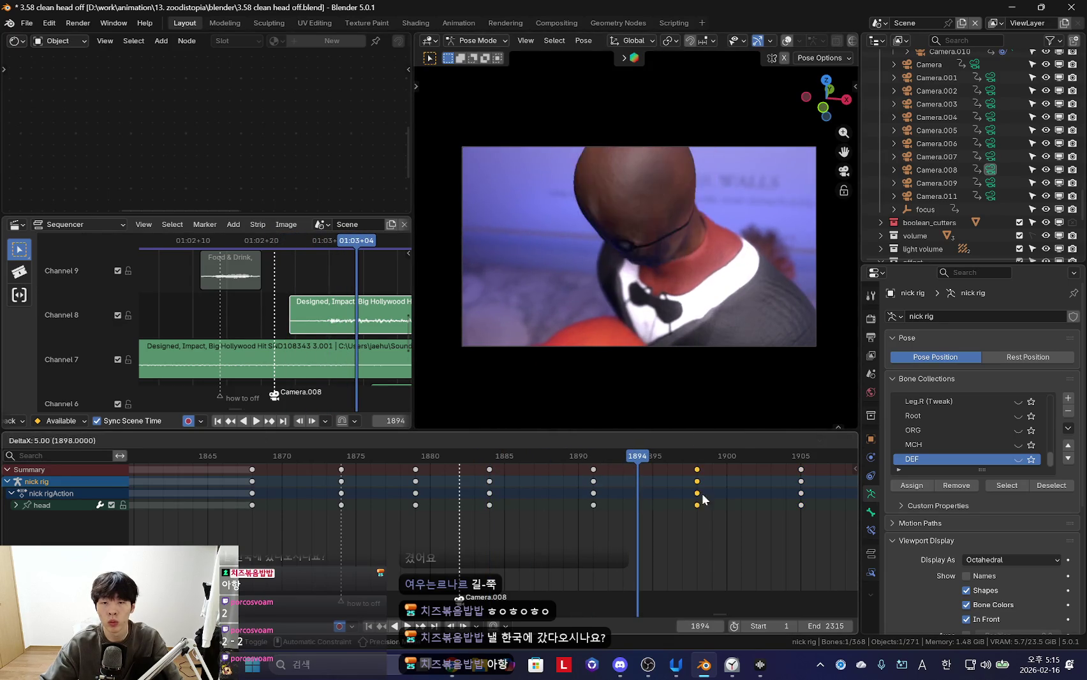
pyautogui.press('space')
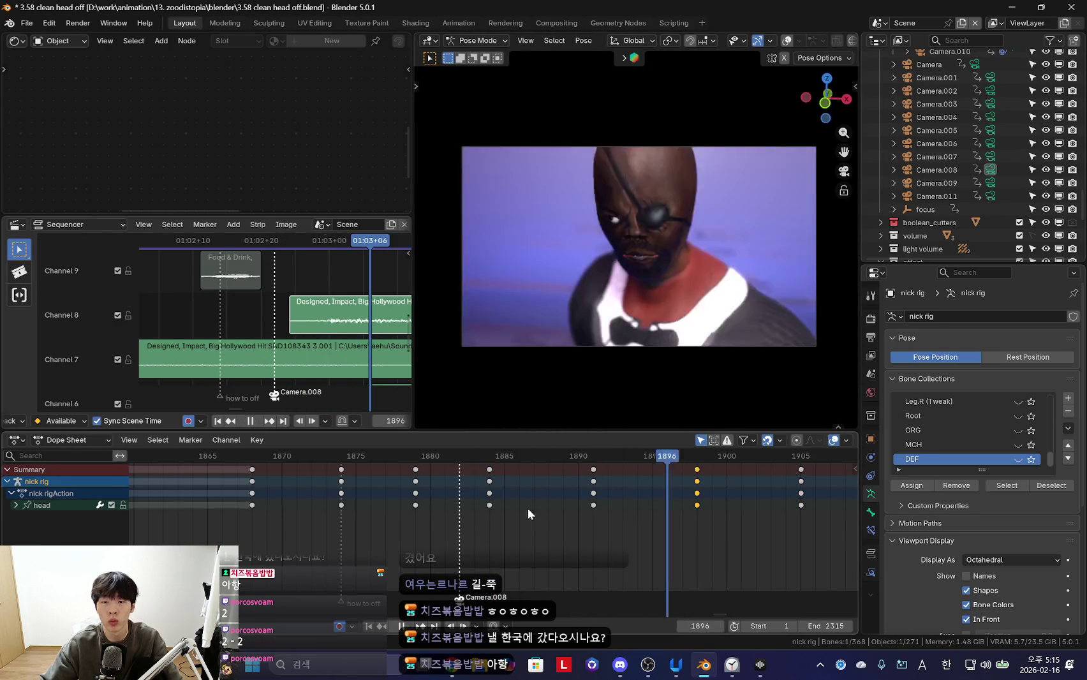
pyautogui.scroll(-3, 533, 507)
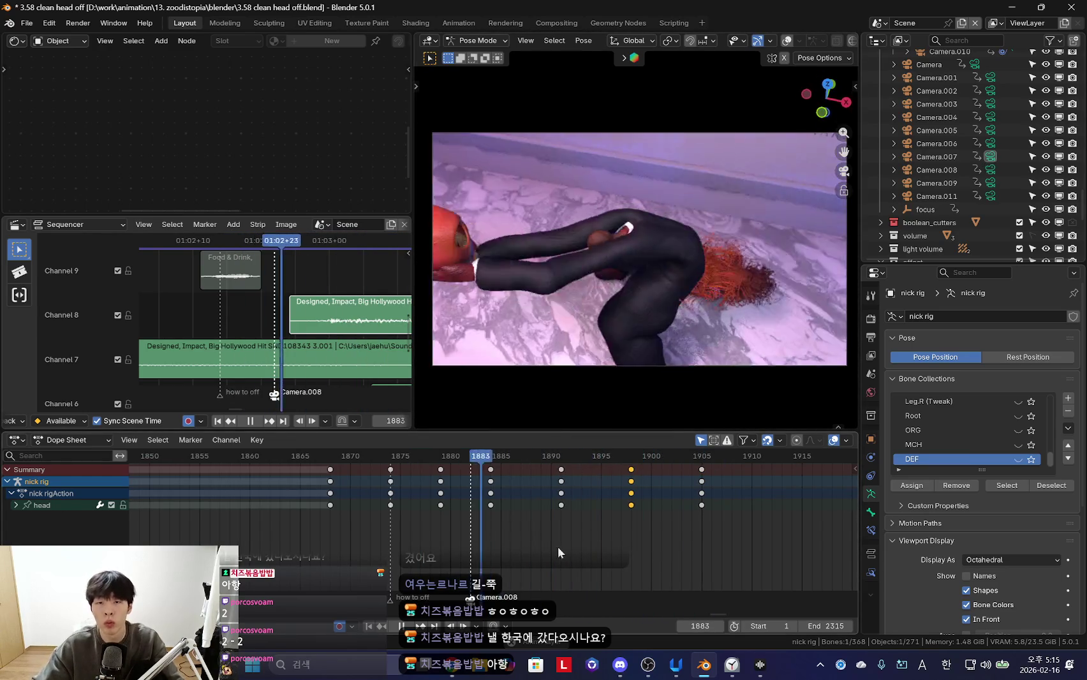
pyautogui.scroll(2, 574, 535)
pyautogui.press('space')
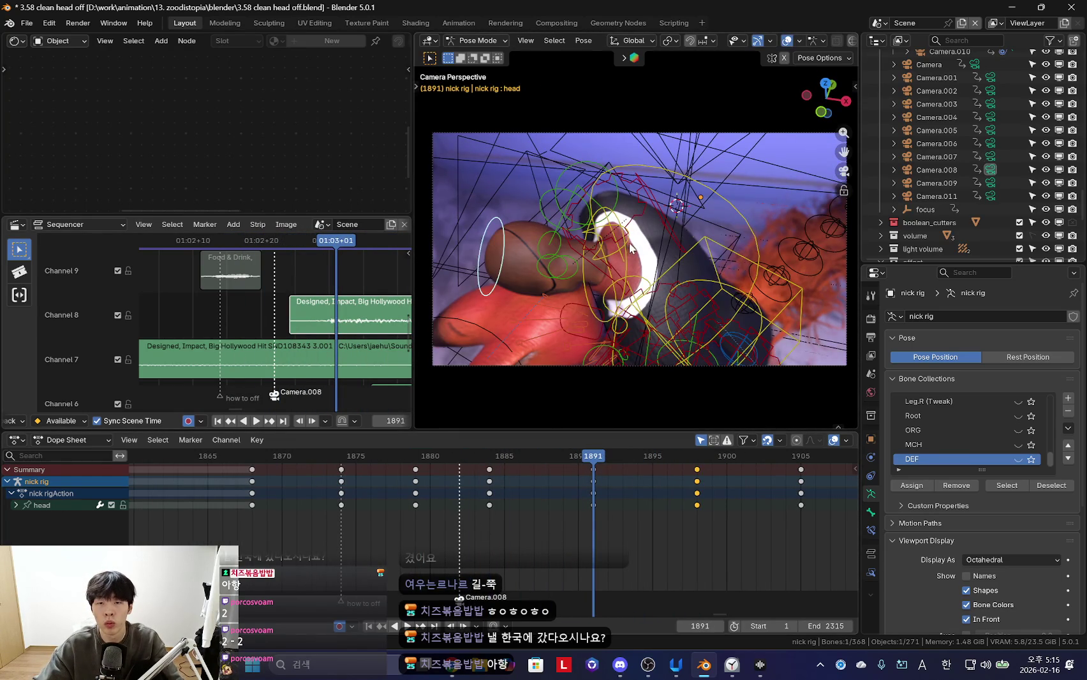
# Select the neck bone and key new neck rotations at frames 1888 and 1899
pyautogui.click(629, 246)
pyautogui.moveTo(483, 502); pyautogui.dragTo(545, 506)
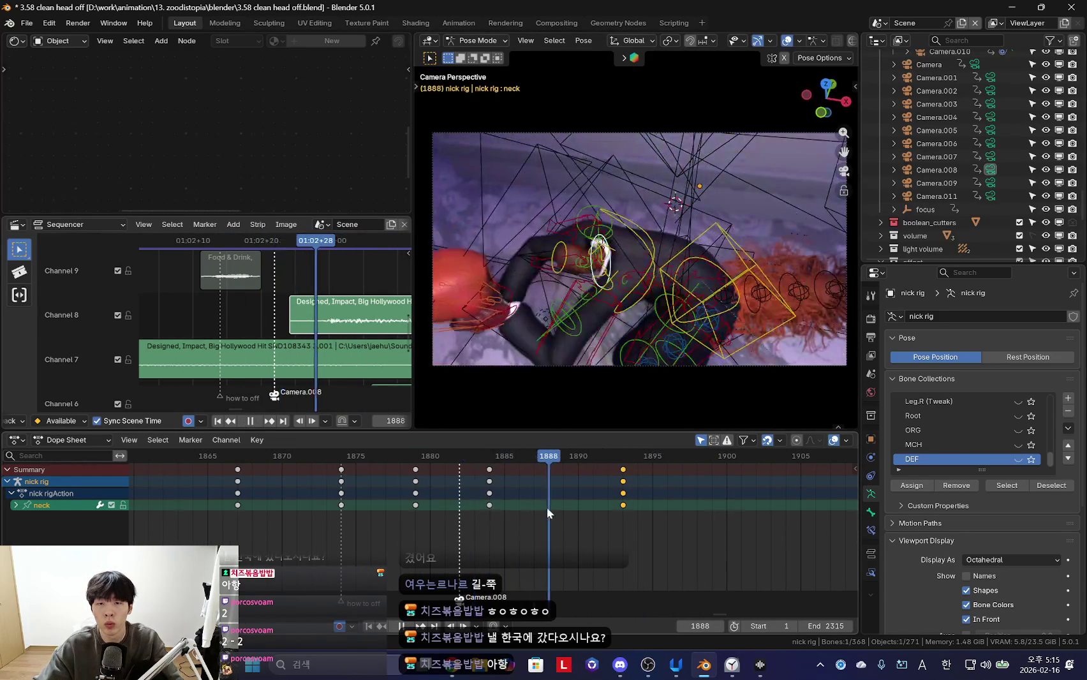
pyautogui.click(563, 340)
pyautogui.press('r')
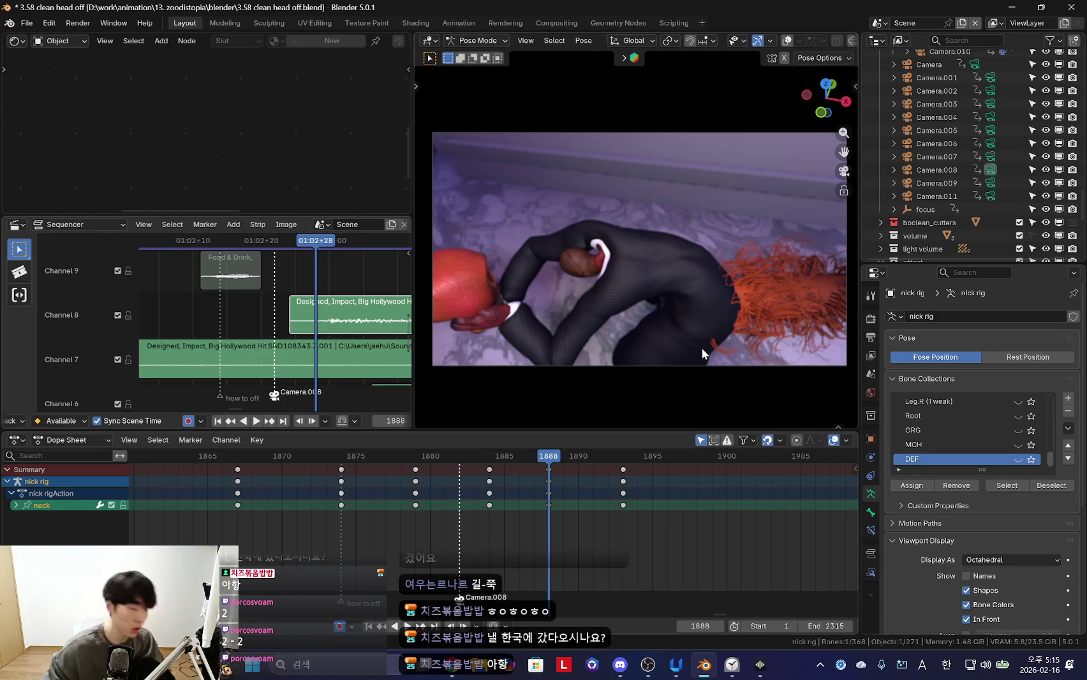
pyautogui.scroll(1, 439, 597)
pyautogui.moveTo(634, 508); pyautogui.dragTo(756, 513)
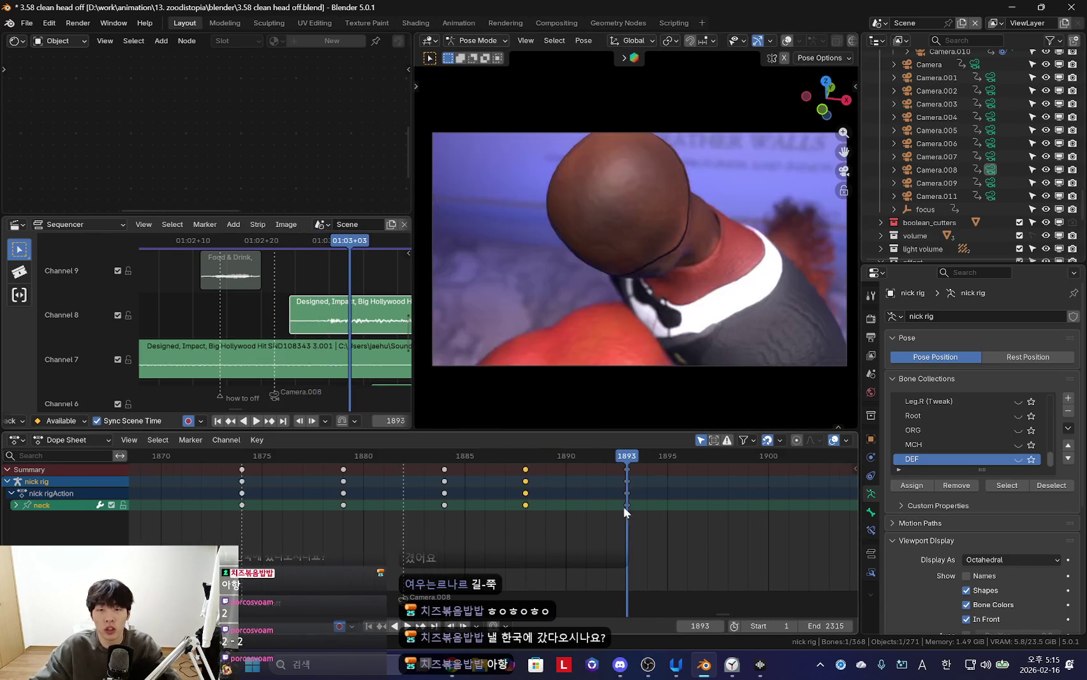
pyautogui.click(671, 345)
# Replay the animation from the loop start to review the neck motion
pyautogui.press('space')
pyautogui.scroll(-1, 565, 540)
pyautogui.scroll(-2, 561, 526)
pyautogui.press('Escape')
pyautogui.press('space')
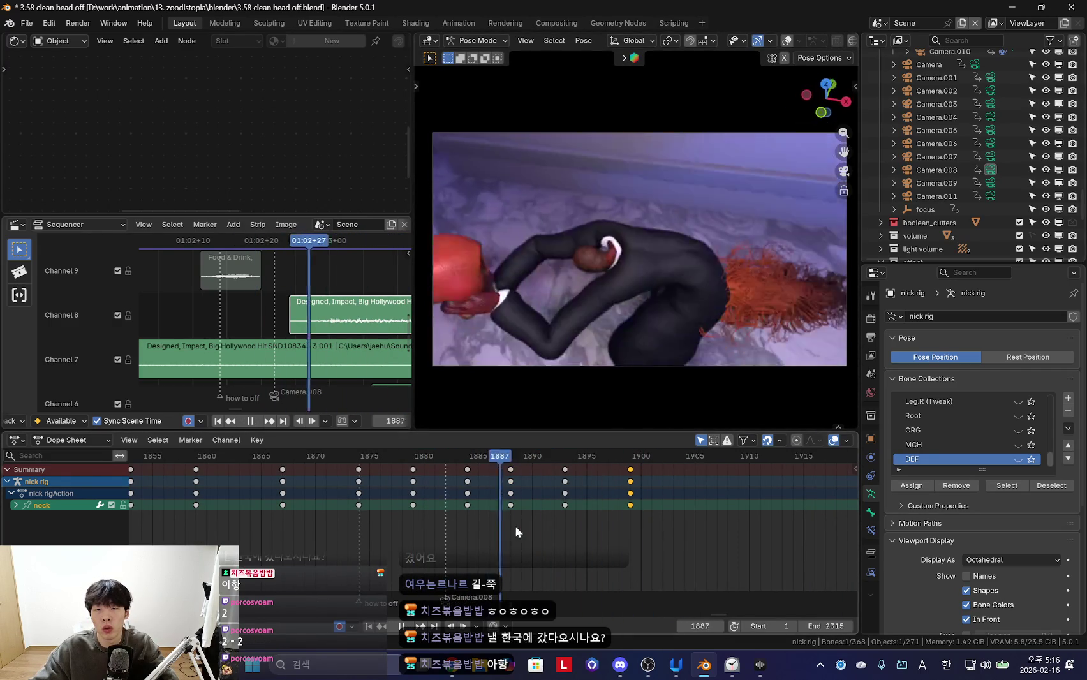
pyautogui.press('space')
pyautogui.scroll(1, 498, 507)
pyautogui.press('space')
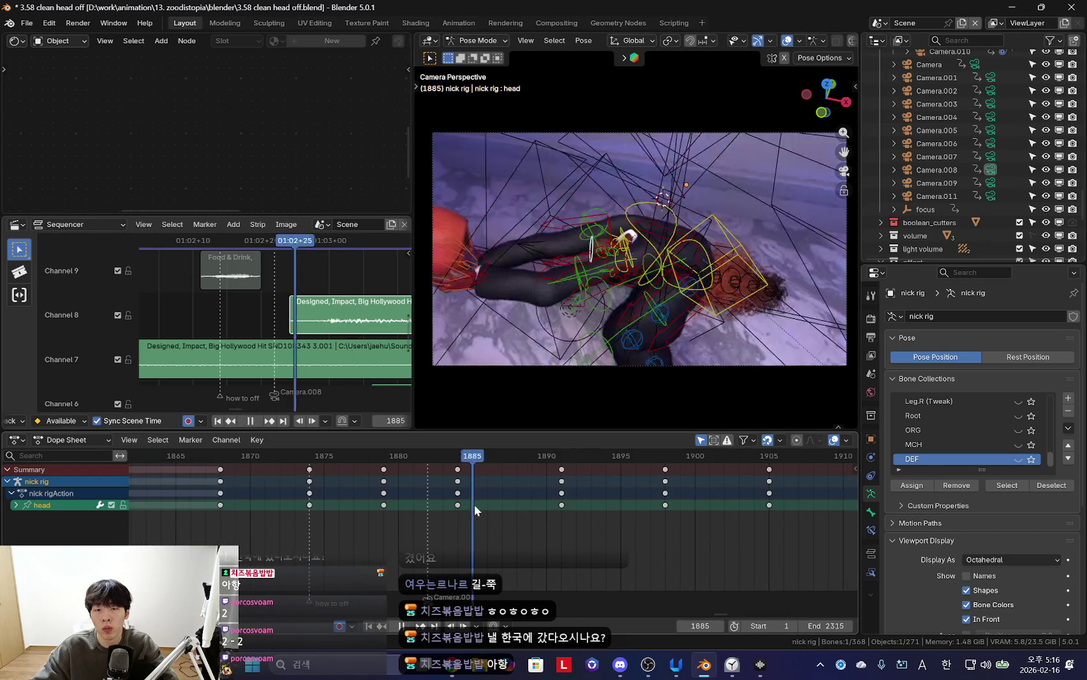
# Key a head rotation at frame 1894, then re-rotate the head keys at 1898
pyautogui.press('i')
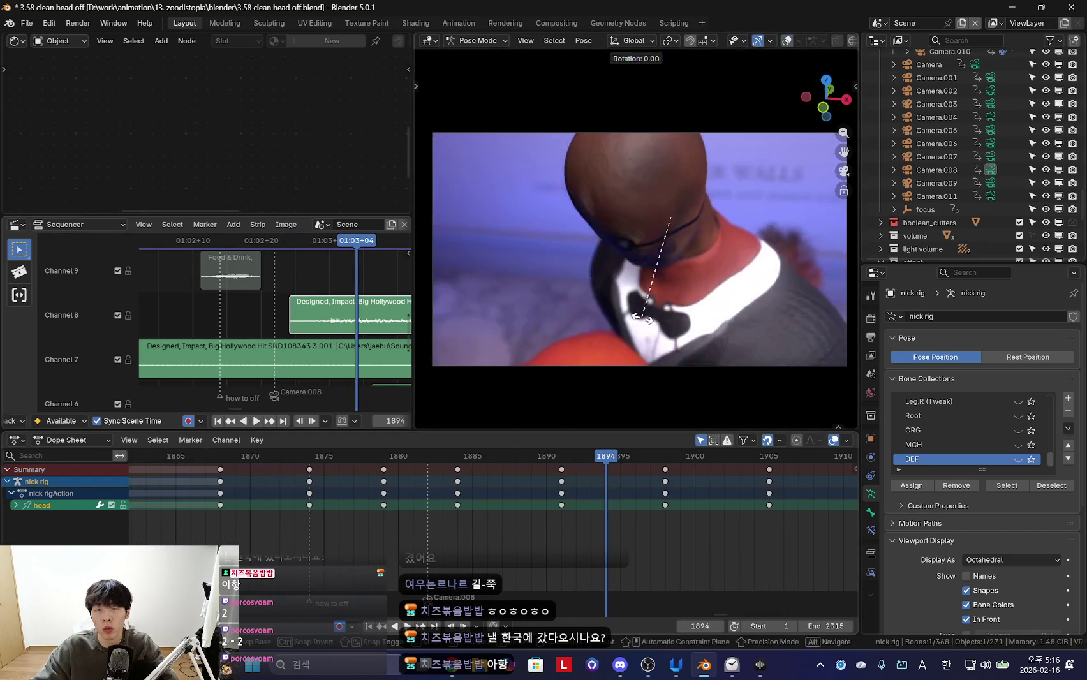
pyautogui.press('space')
pyautogui.moveTo(641, 536); pyautogui.dragTo(660, 490)
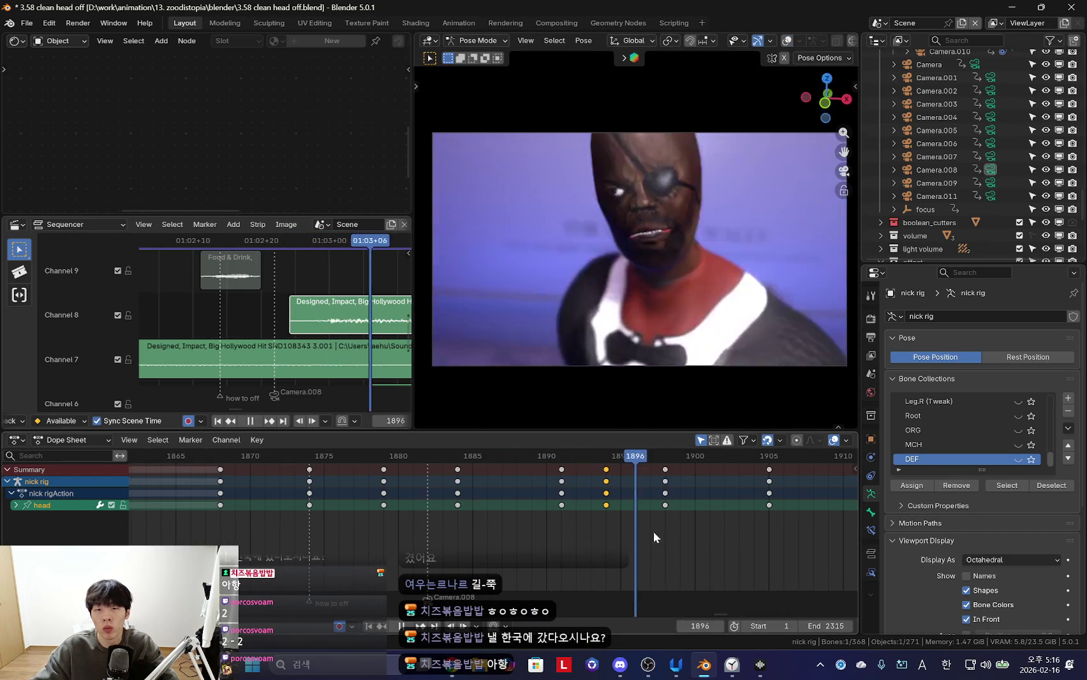
pyautogui.press('i')
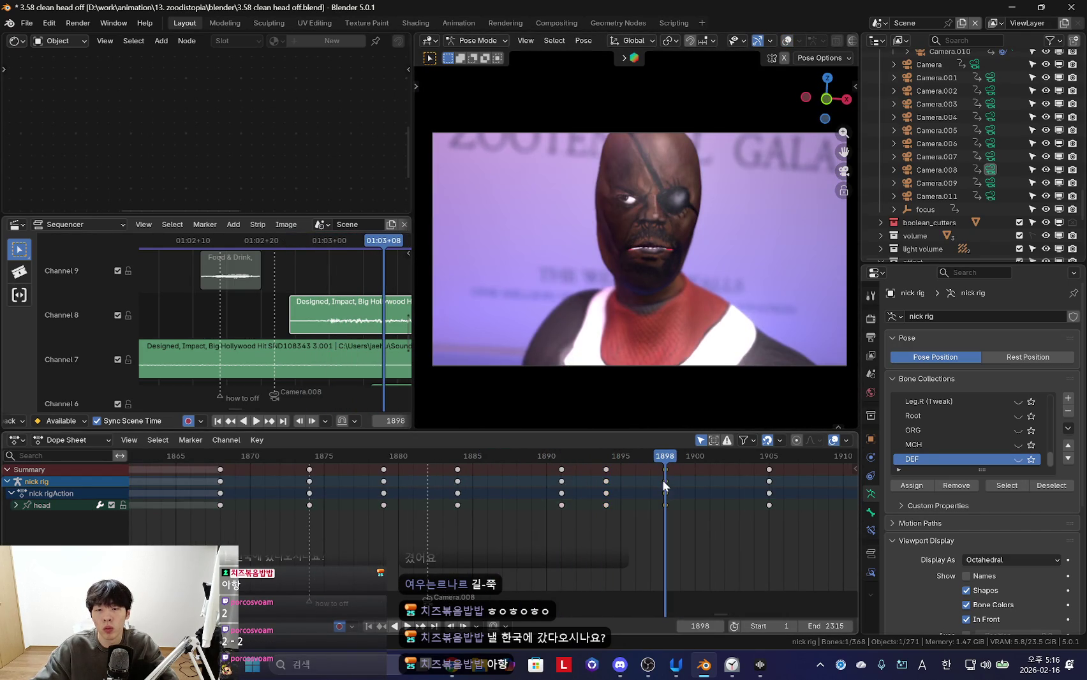
pyautogui.click(578, 495)
pyautogui.press('space')
pyautogui.press('space')
pyautogui.press('r')
pyautogui.click(782, 308)
pyautogui.click(781, 270)
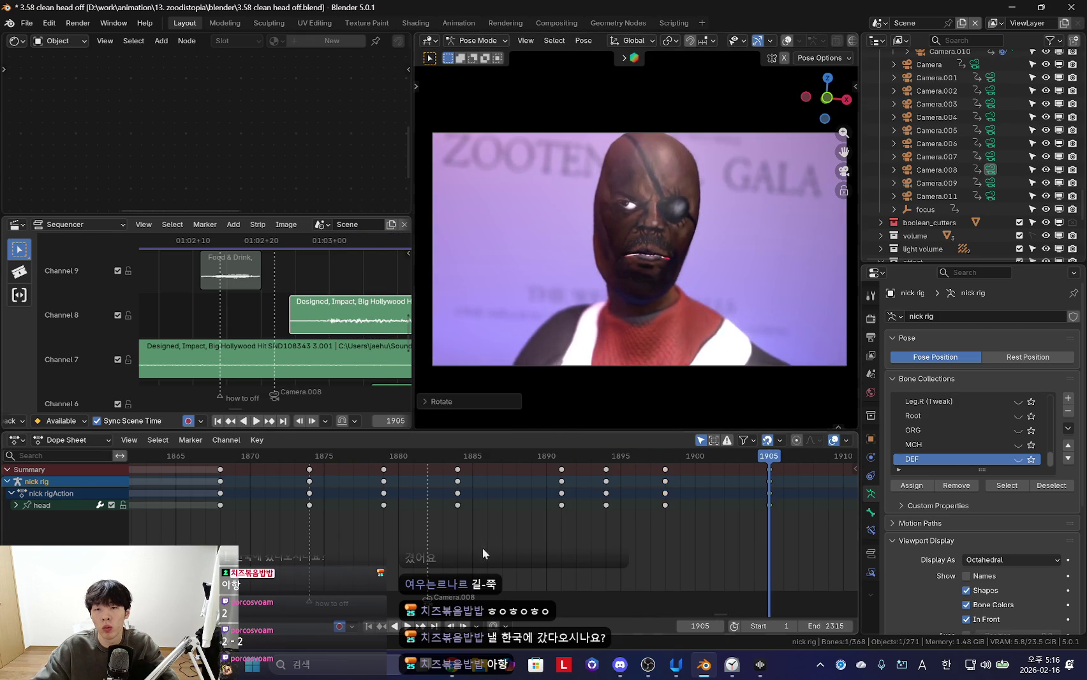
# Review the new head poses playing forward to frame 1906 and in reverse
pyautogui.press('space')
pyautogui.scroll(-1, 584, 523)
pyautogui.scroll(-2, 449, 546)
pyautogui.press('space')
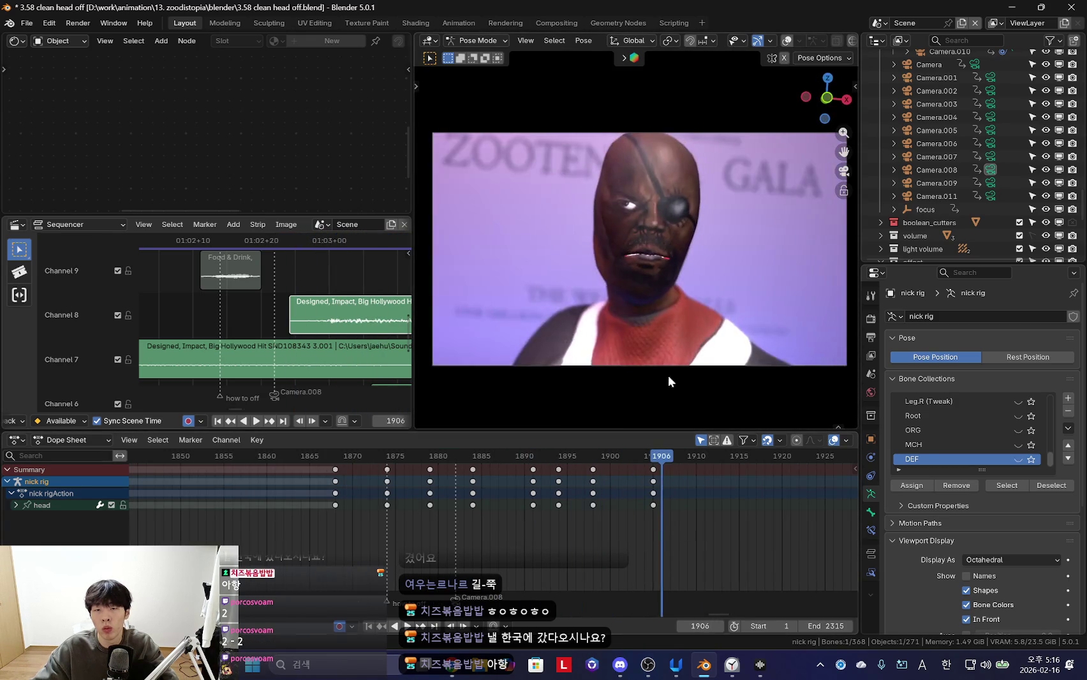
pyautogui.hotkey('shift', 'ctrl', 'space')
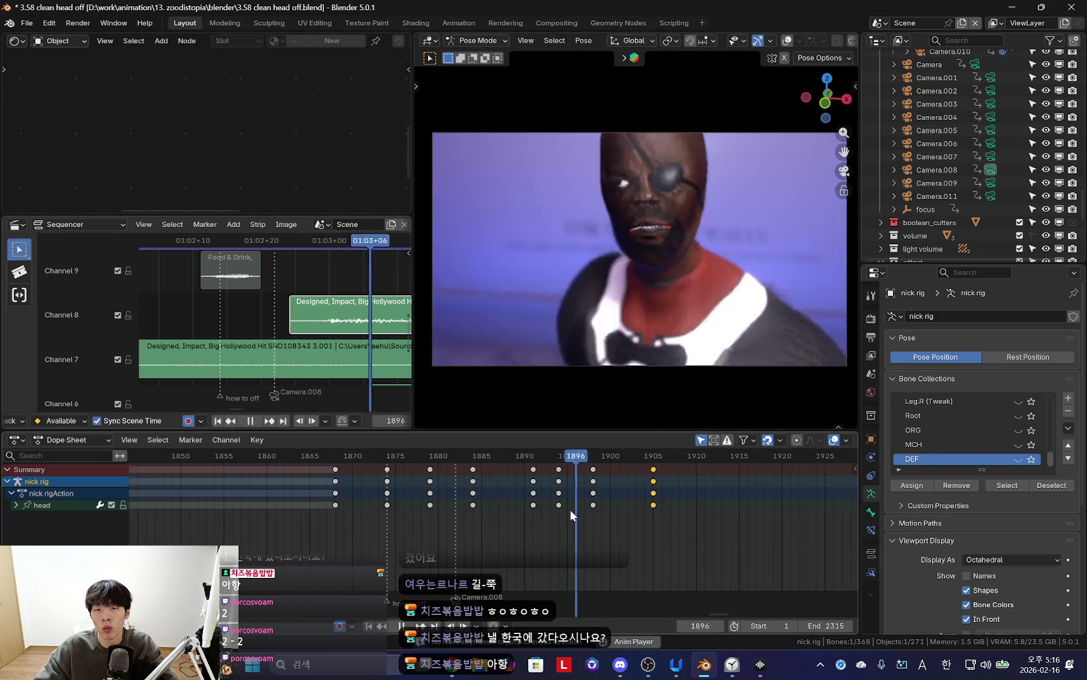
pyautogui.scroll(-1, 629, 520)
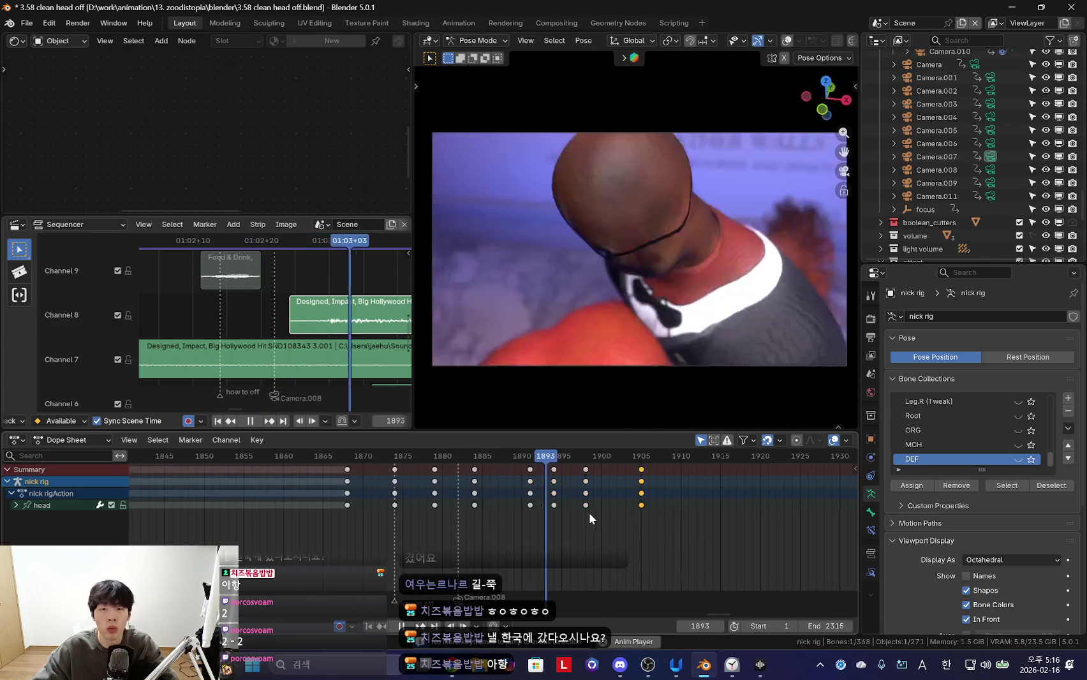
pyautogui.scroll(3, 536, 522)
# Replay the head motion again and select the extra head keys near frame 1894
pyautogui.press('space')
pyautogui.scroll(-3, 456, 508)
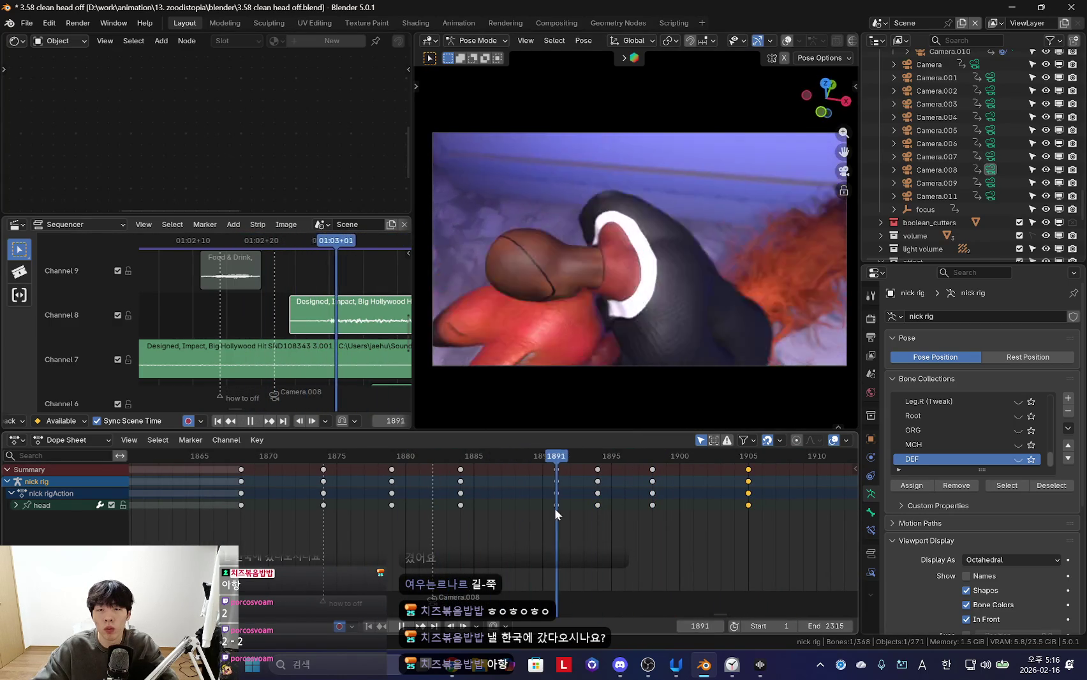
pyautogui.press('space')
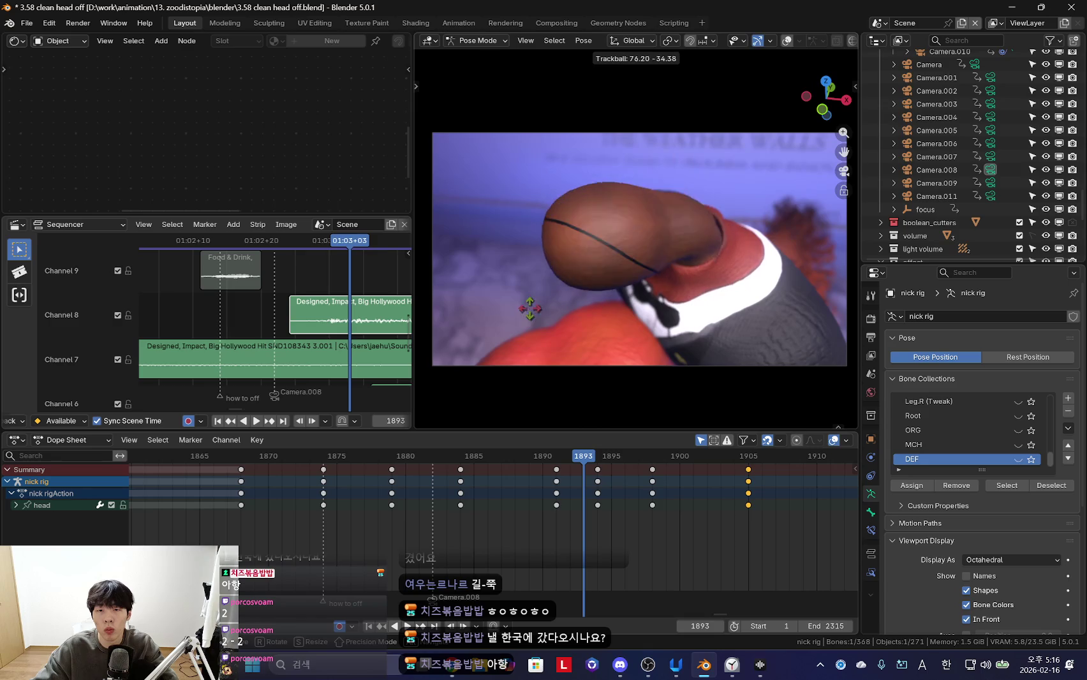
pyautogui.press('space')
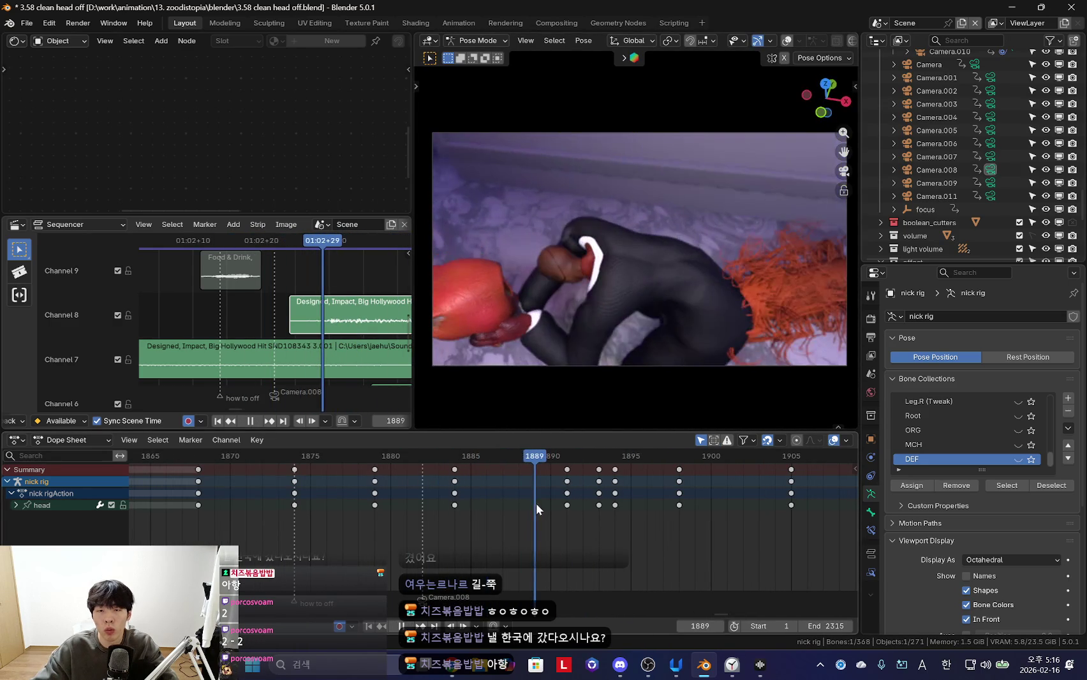
pyautogui.press('space')
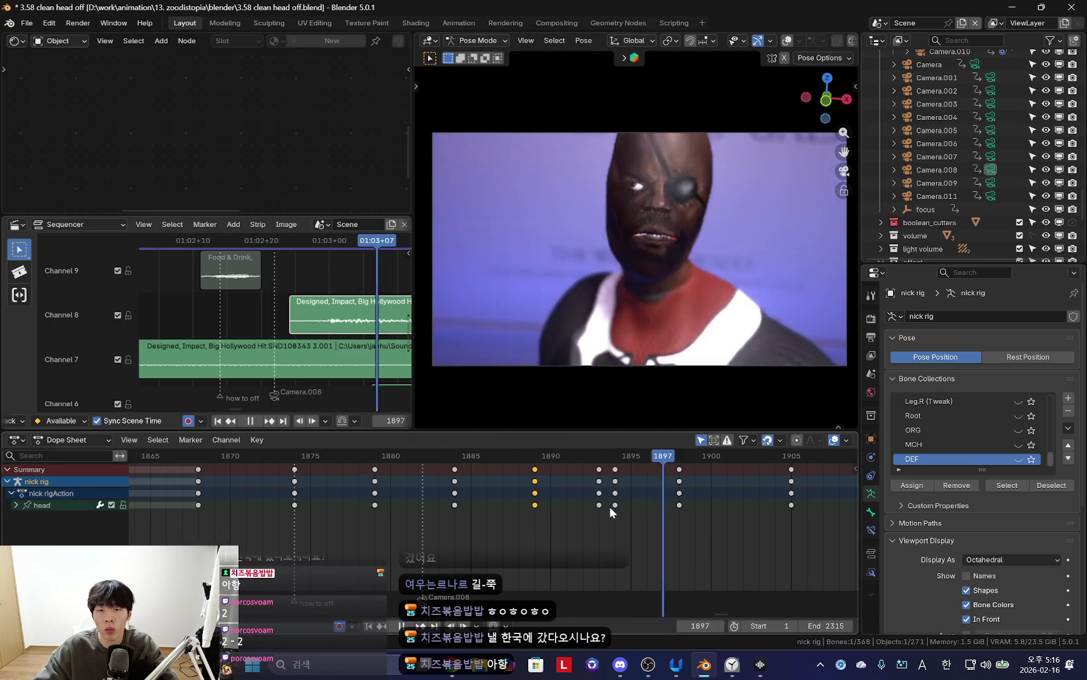
pyautogui.click(615, 483)
# Delete the selected frame-1894 head keyframes and scrub back to about frame 1884 to review
pyautogui.press('x')
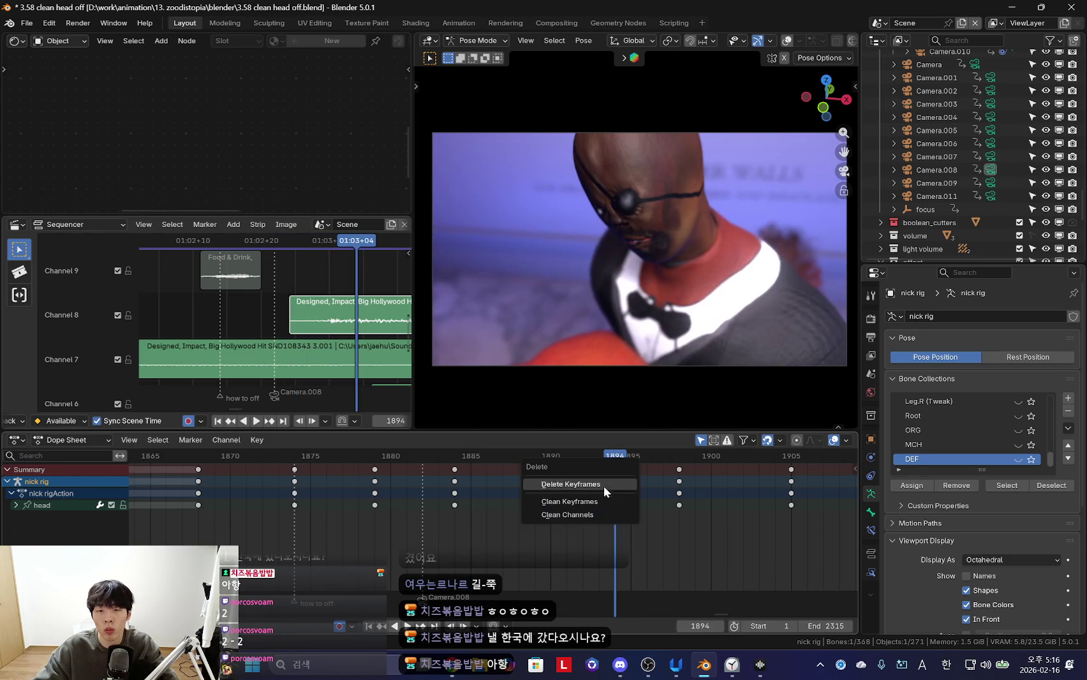
pyautogui.click(613, 482)
pyautogui.scroll(-1, 524, 516)
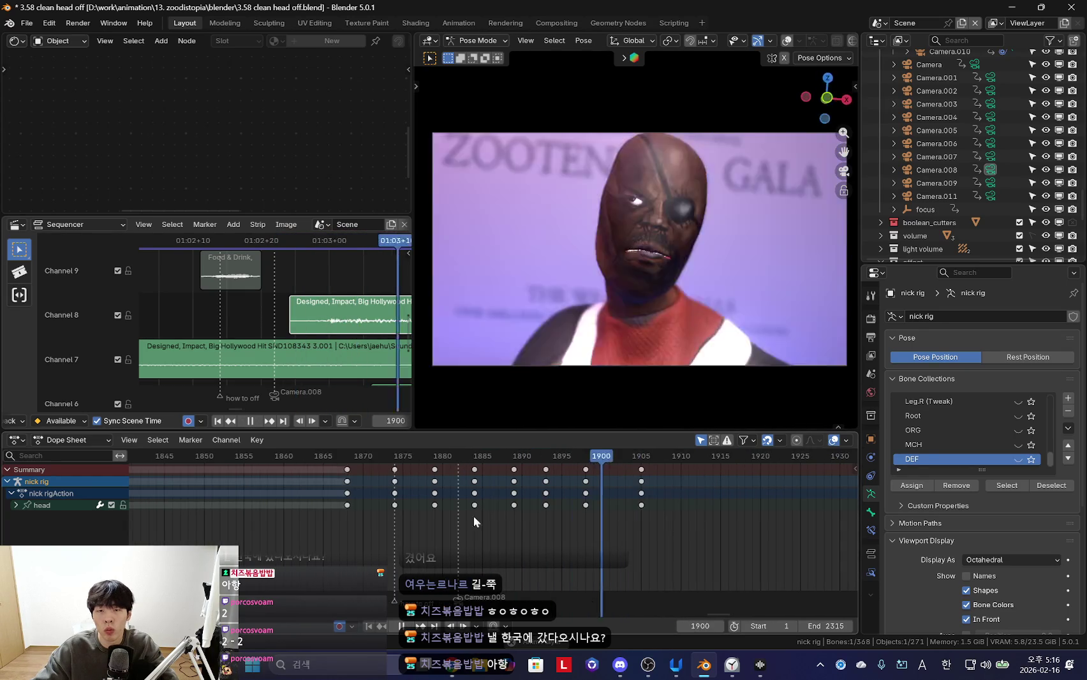
pyautogui.scroll(-3, 506, 515)
pyautogui.scroll(3, 558, 531)
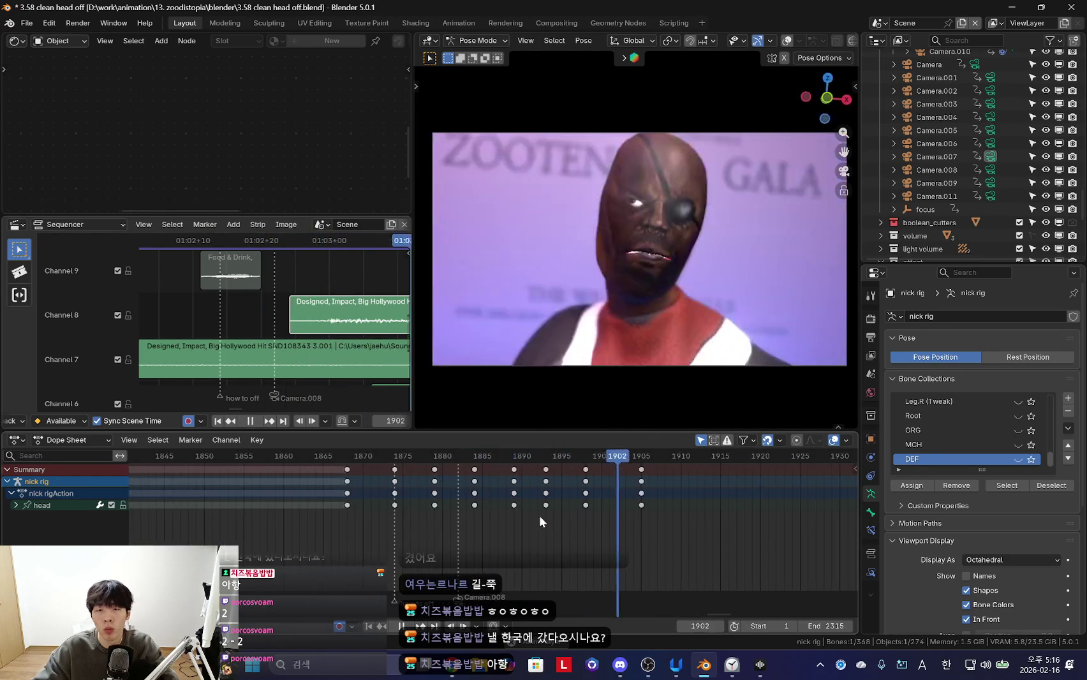
pyautogui.press('space')
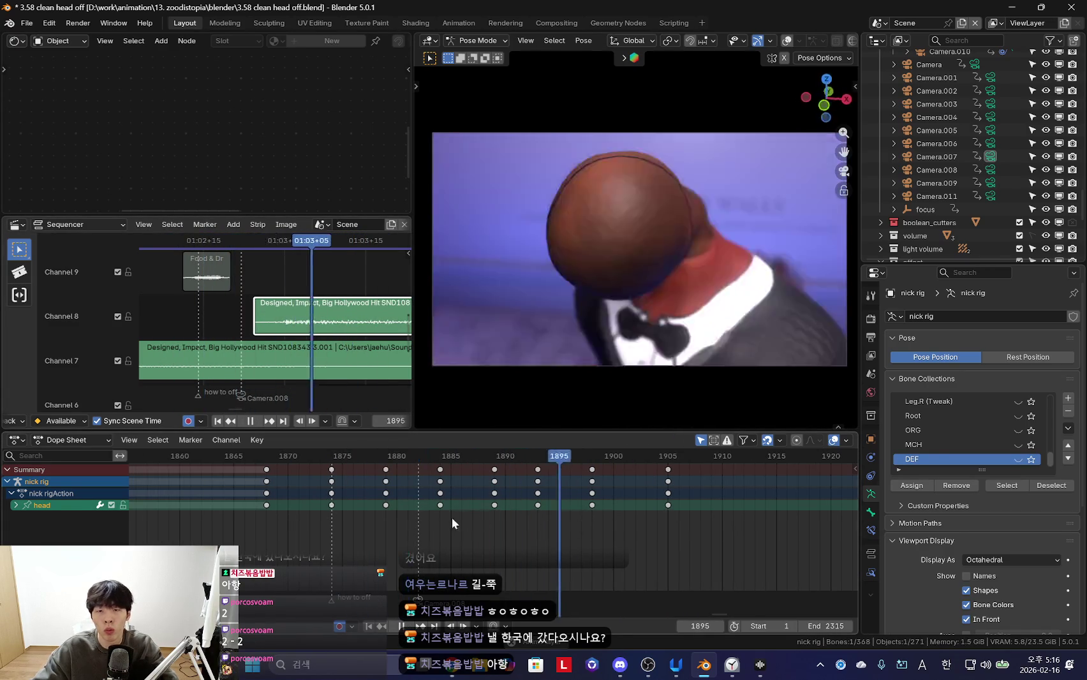
pyautogui.moveTo(539, 513); pyautogui.dragTo(431, 488)
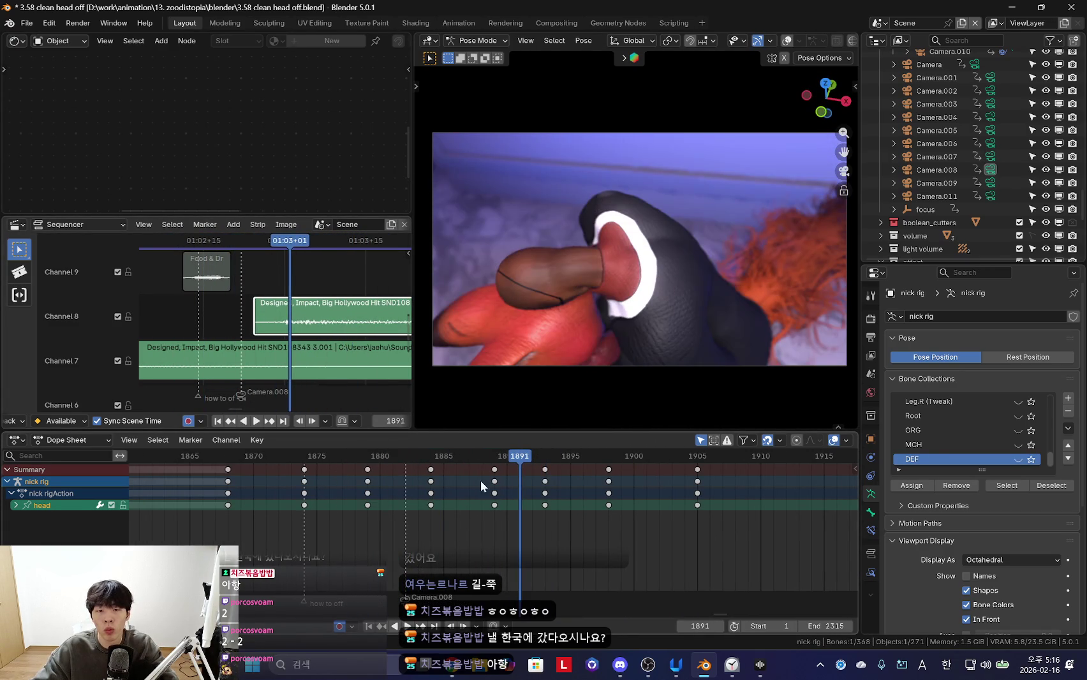
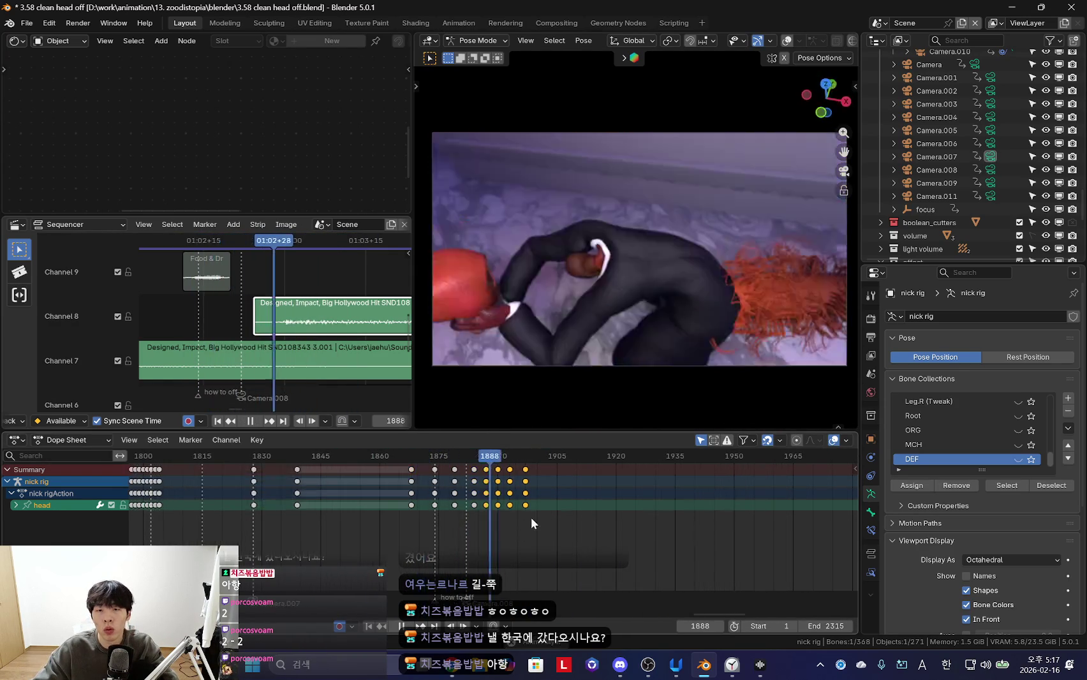
# Play back the nick rig's head animation against the dialogue, then stop it
pyautogui.press('space')
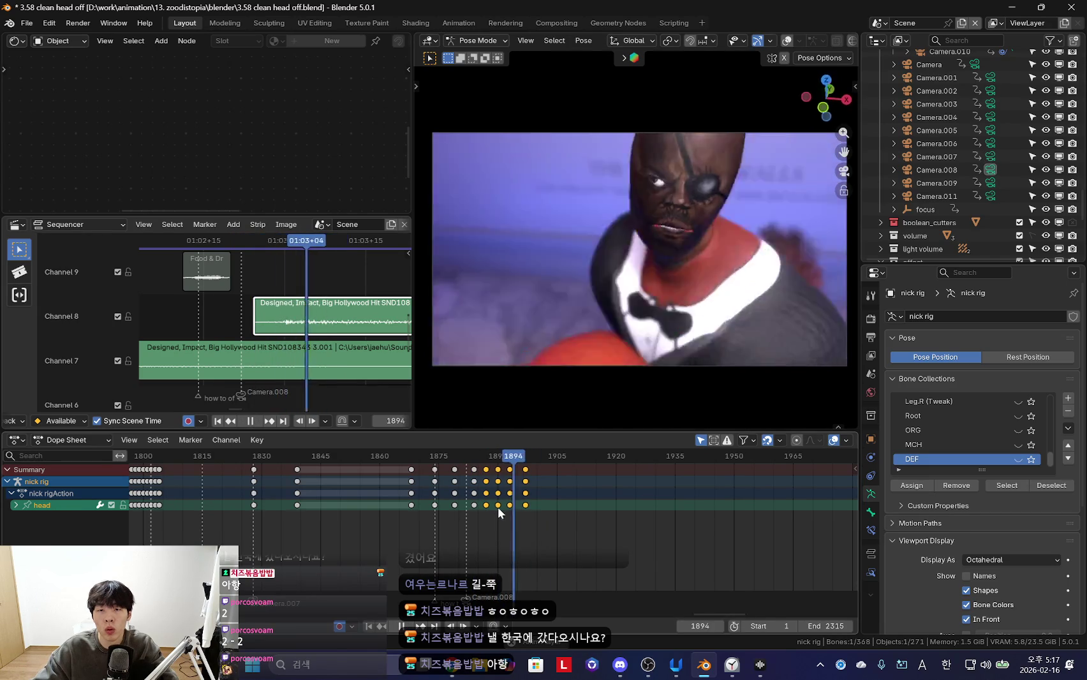
pyautogui.scroll(-3, 385, 516)
pyautogui.scroll(-1, 567, 526)
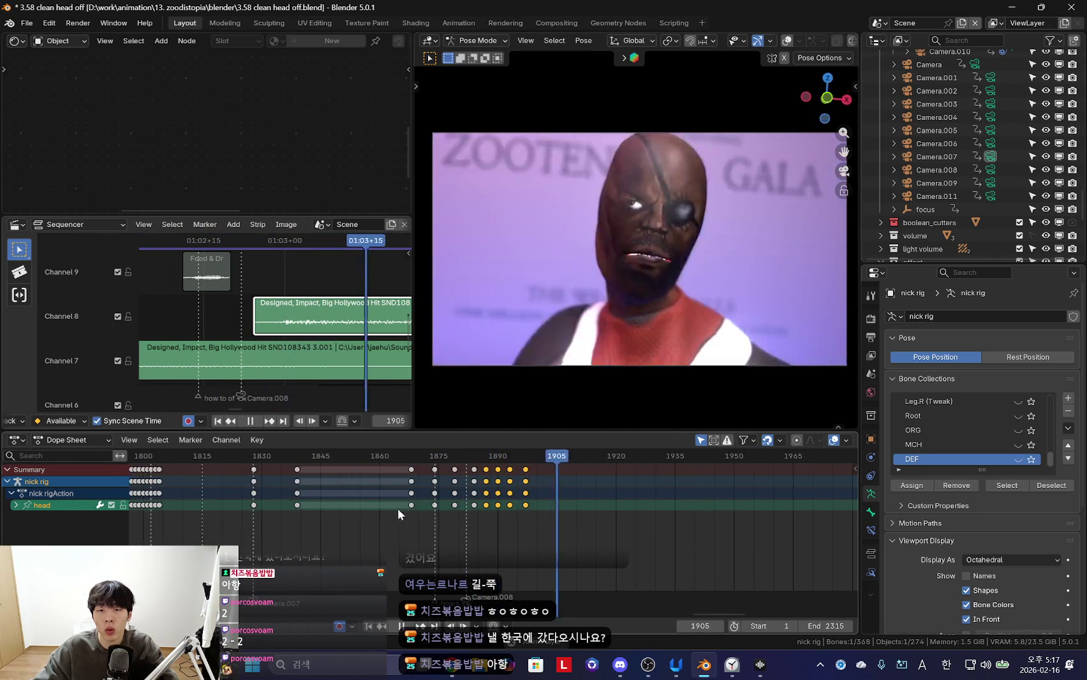
pyautogui.scroll(3, 588, 521)
pyautogui.press('space')
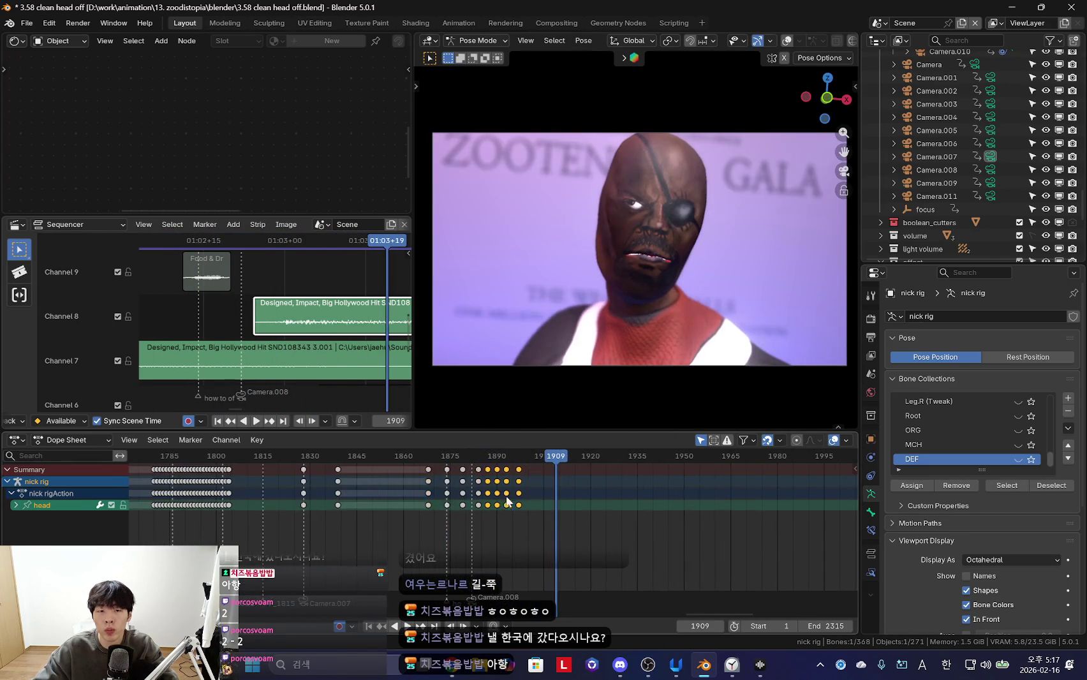
pyautogui.scroll(-4, 306, 306)
# Enlarge the sequencer to show every audio channel, replay, and stop at frame 1903 with Camera.009 selected
pyautogui.moveTo(326, 218); pyautogui.dragTo(326, 155)
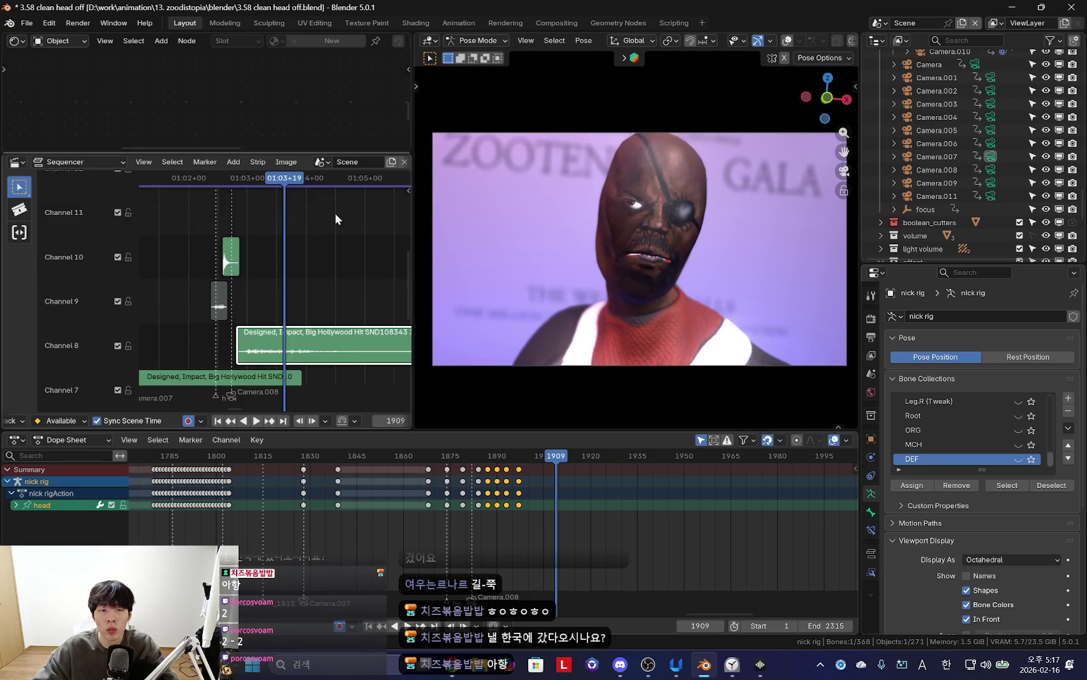
pyautogui.scroll(-3, 310, 296)
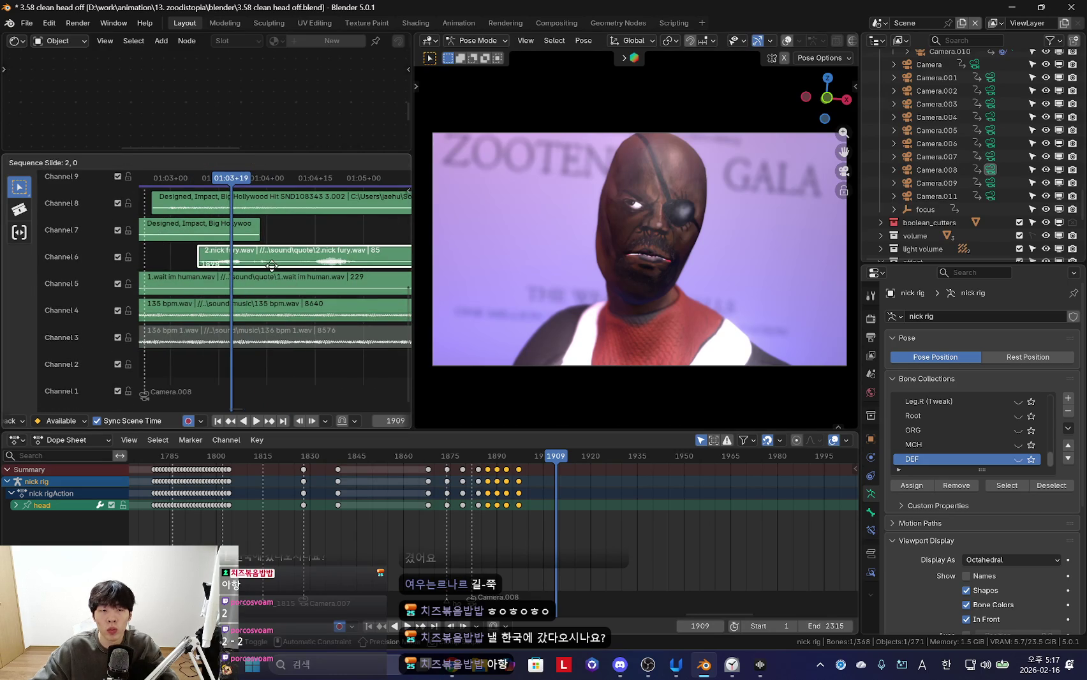
pyautogui.press('space')
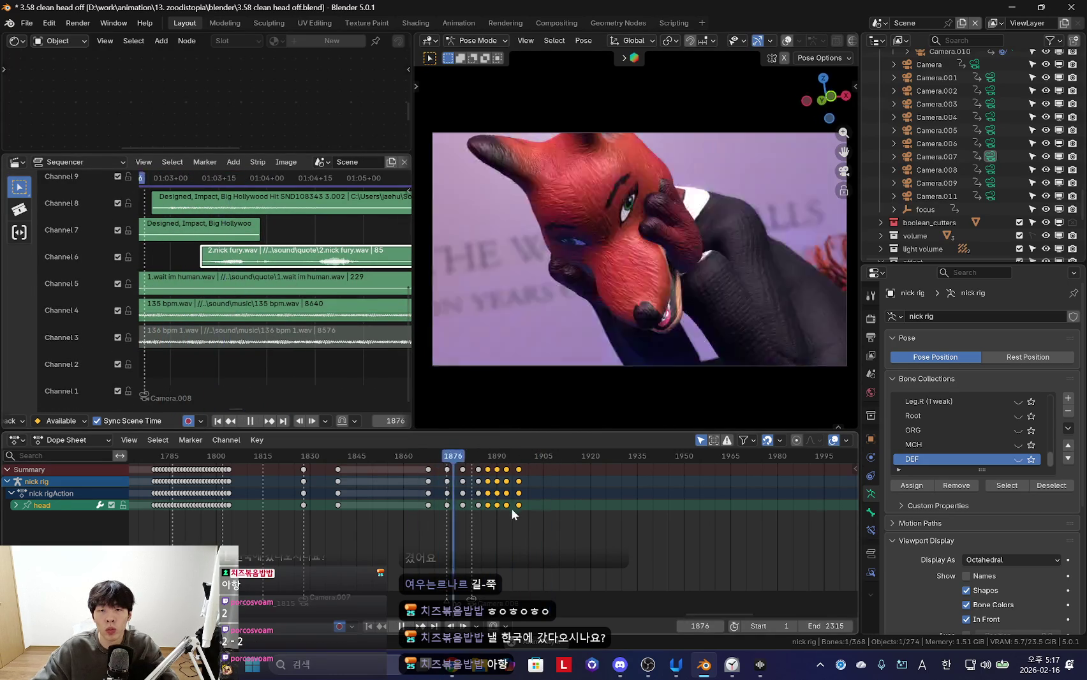
pyautogui.scroll(-4, 380, 516)
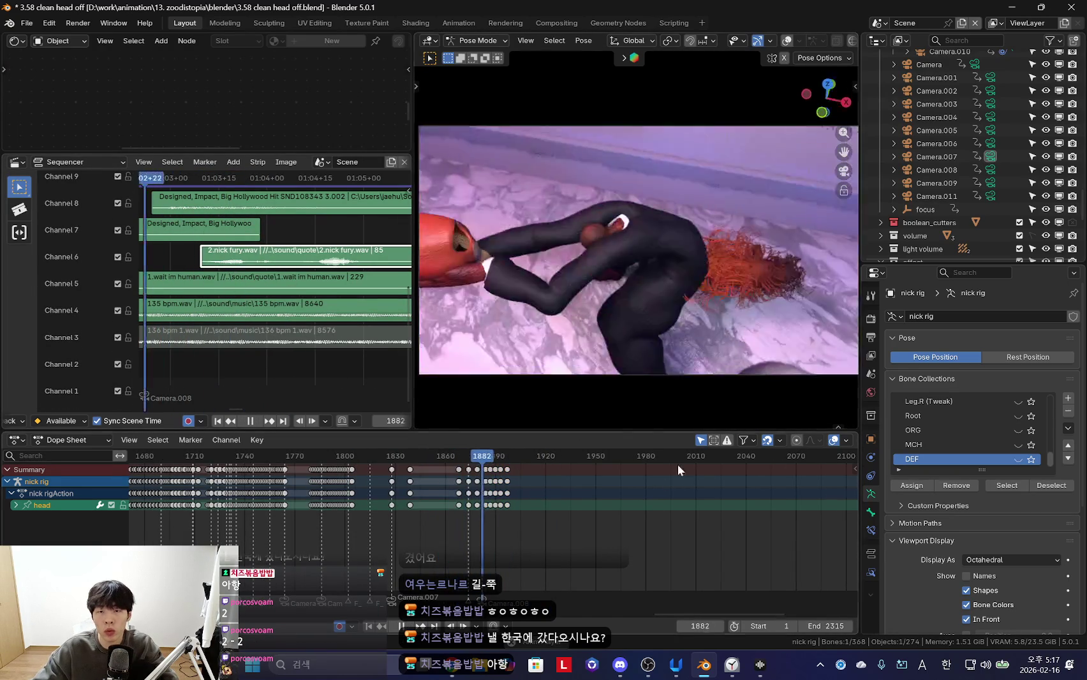
pyautogui.scroll(4, 604, 516)
pyautogui.scroll(2, 233, 289)
pyautogui.press('space')
pyautogui.press('Right')
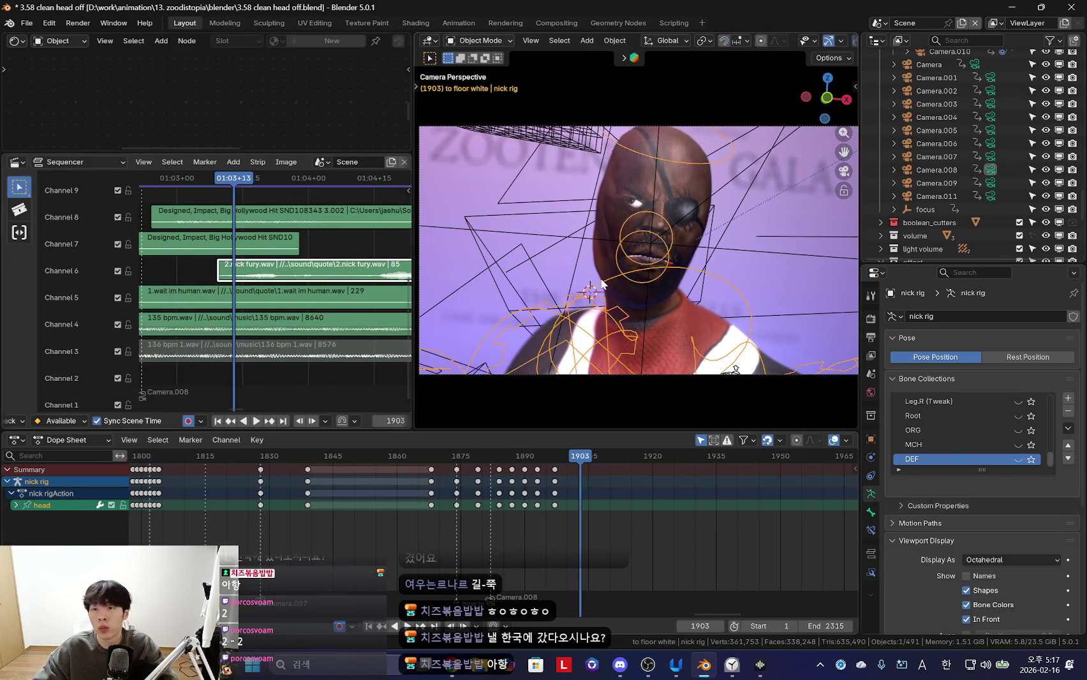
pyautogui.click(941, 183)
# Bind Camera.009 to a marker at frame 1903 and play back to check the cut
pyautogui.hotkey('ctrl', 'b')
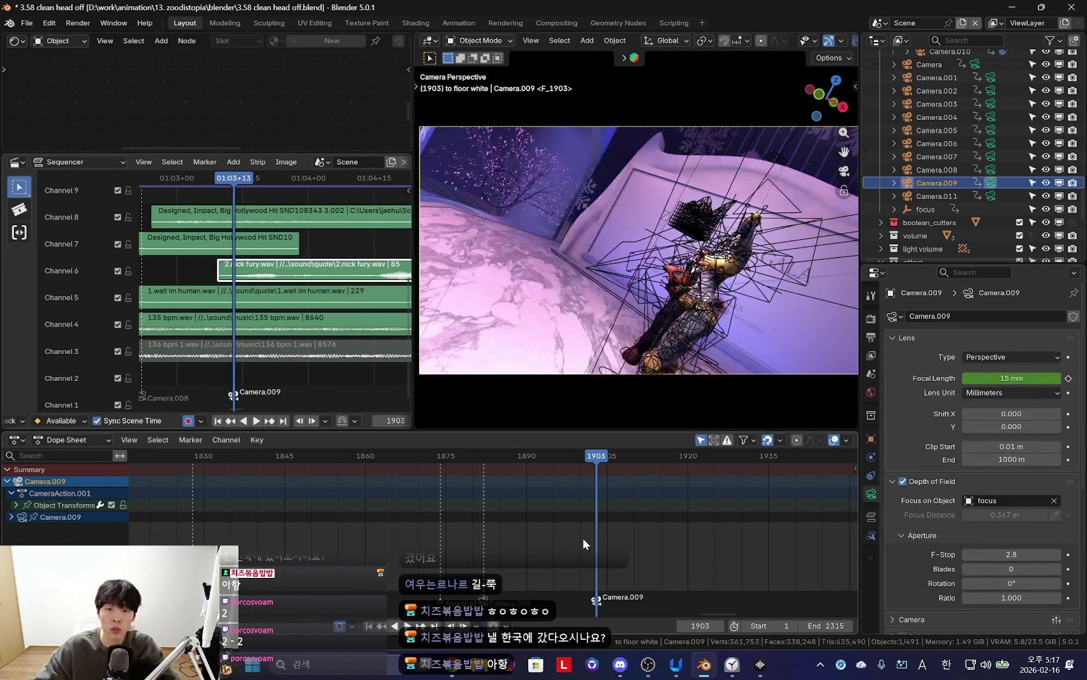
pyautogui.press('space')
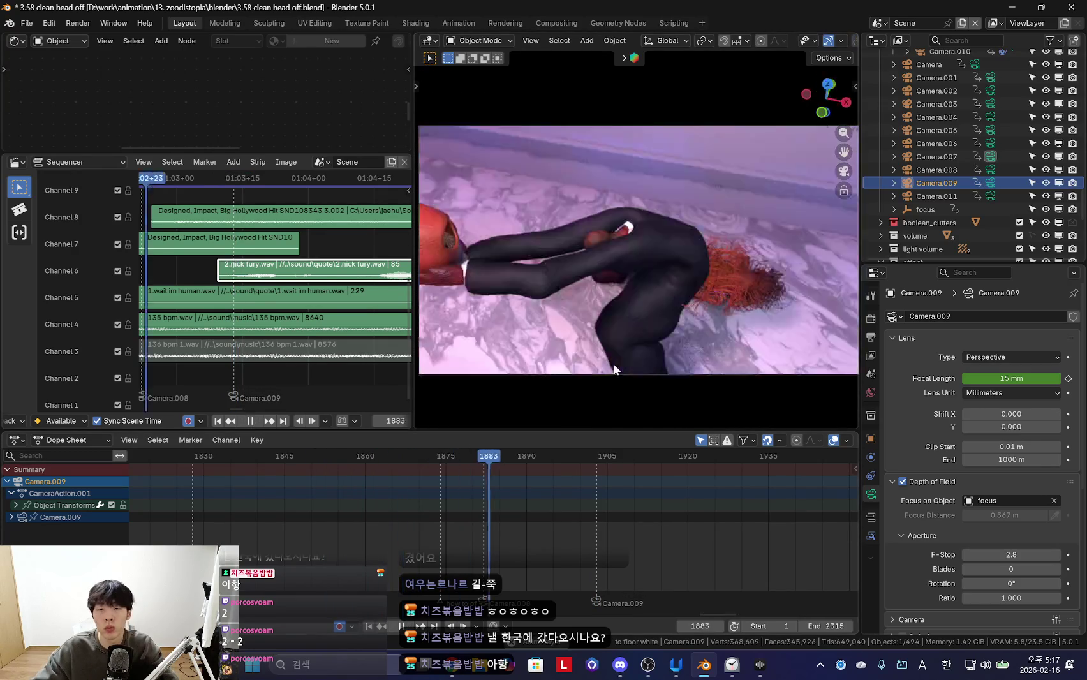
pyautogui.scroll(-3, 563, 495)
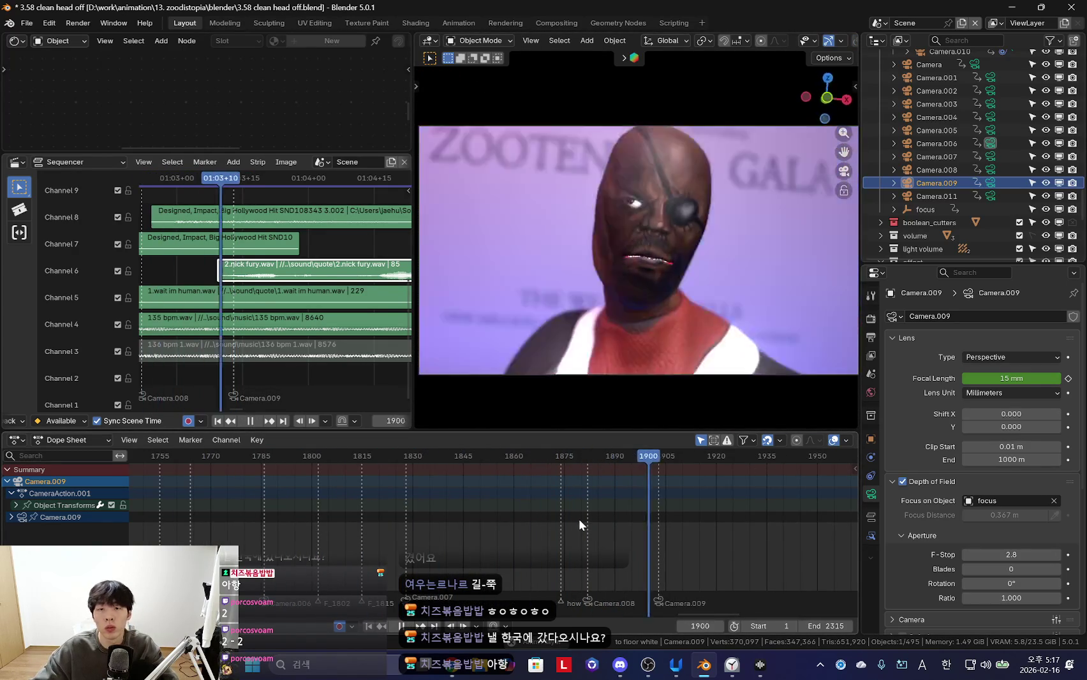
pyautogui.scroll(-2, 568, 520)
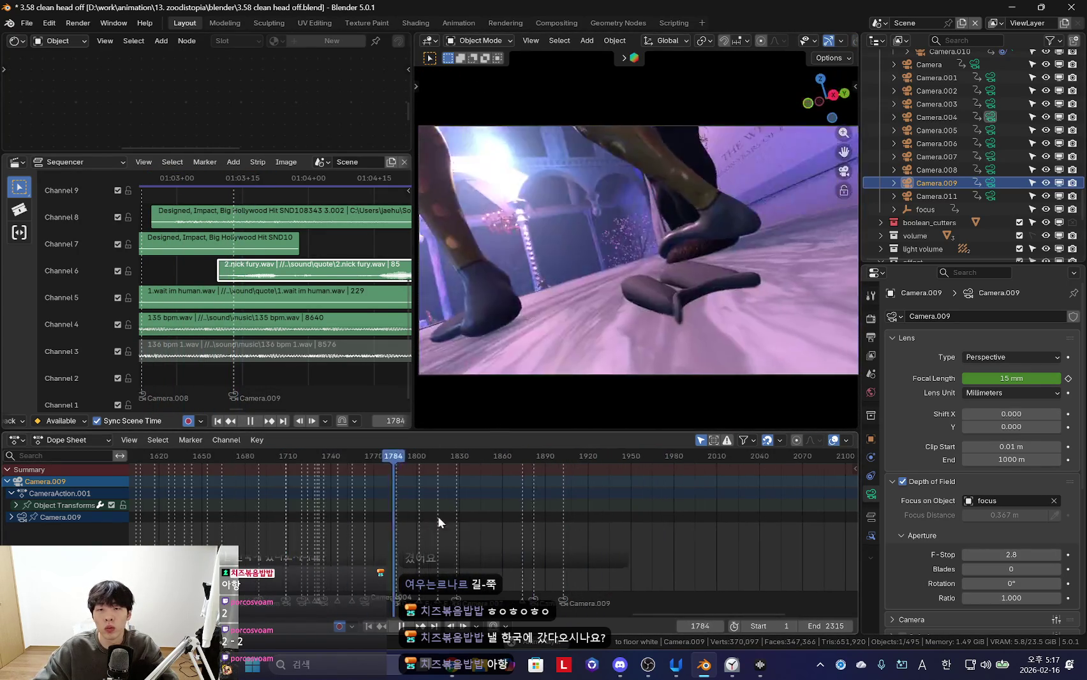
pyautogui.scroll(-4, 526, 514)
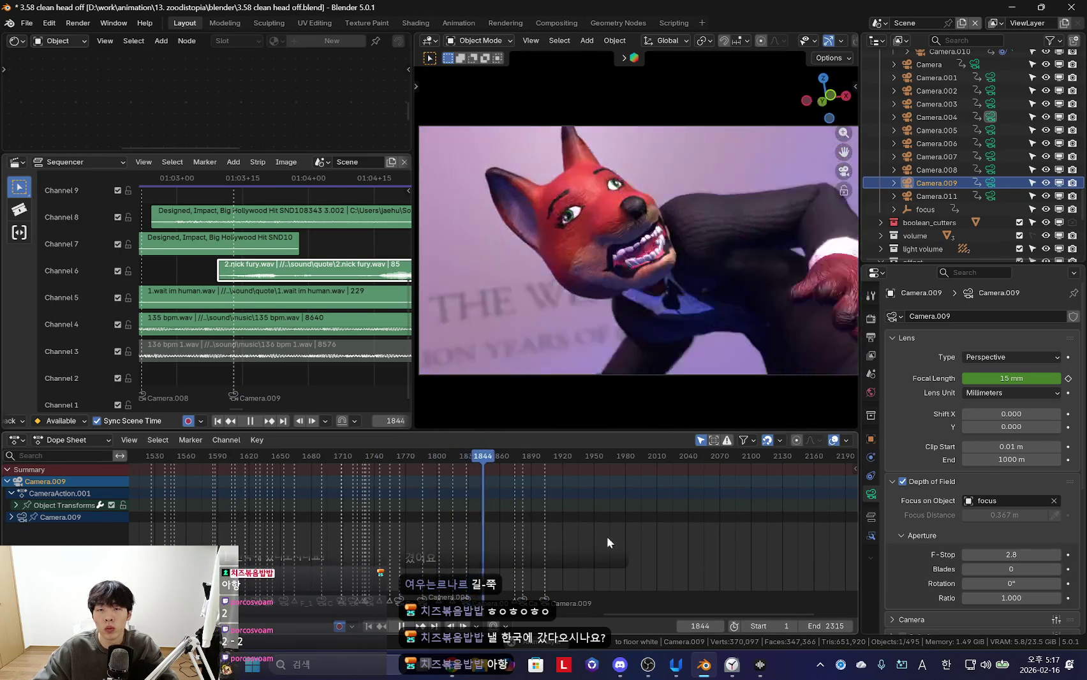
pyautogui.scroll(3, 607, 536)
pyautogui.scroll(1, 629, 541)
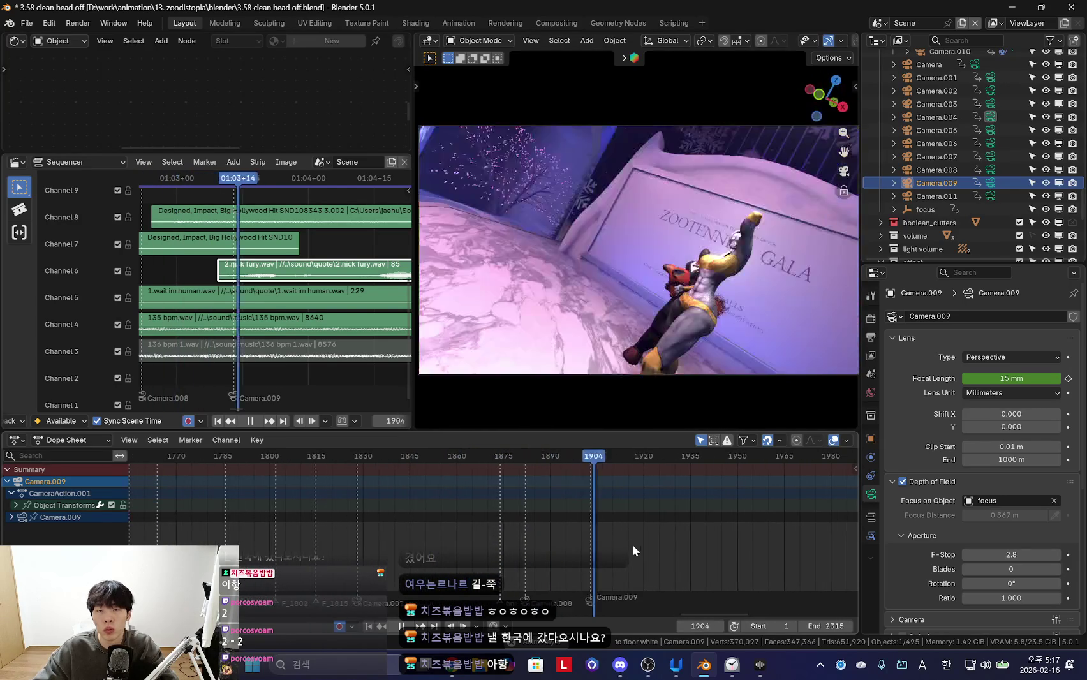
pyautogui.scroll(-1, 657, 506)
pyautogui.moveTo(582, 505); pyautogui.dragTo(580, 500)
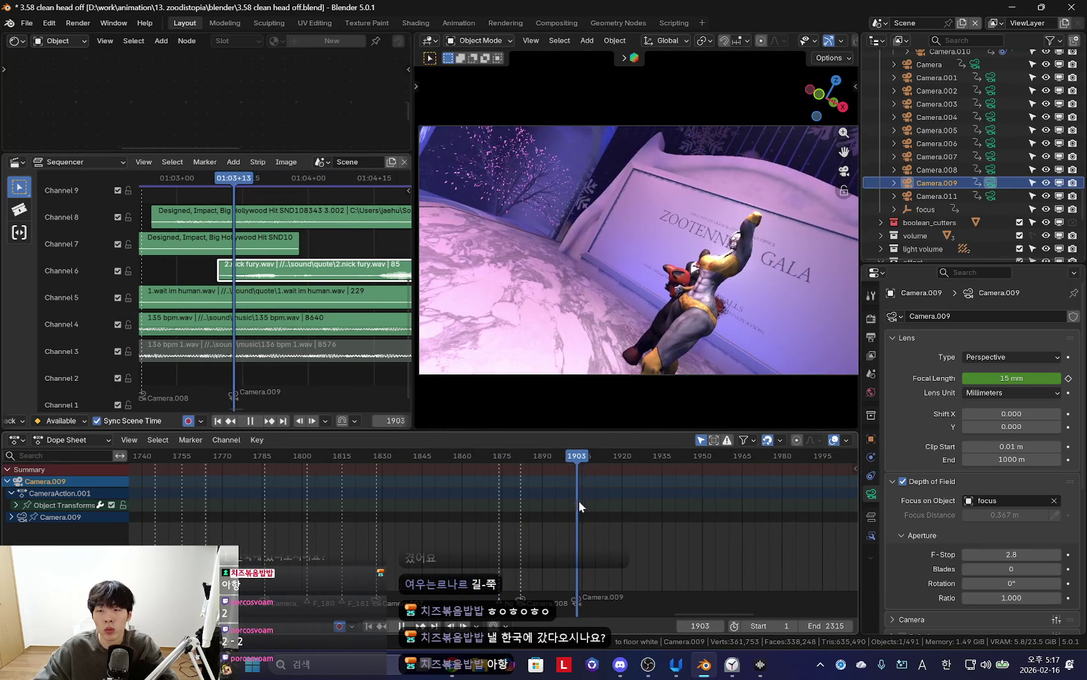
pyautogui.scroll(-4, 577, 502)
pyautogui.press('Escape')
pyautogui.scroll(-4, 590, 504)
# Keyframe Camera.009 at the current frame and set its keys to Moving Hold
pyautogui.press('k')
pyautogui.click(611, 294)
pyautogui.scroll(4, 502, 495)
pyautogui.press('space')
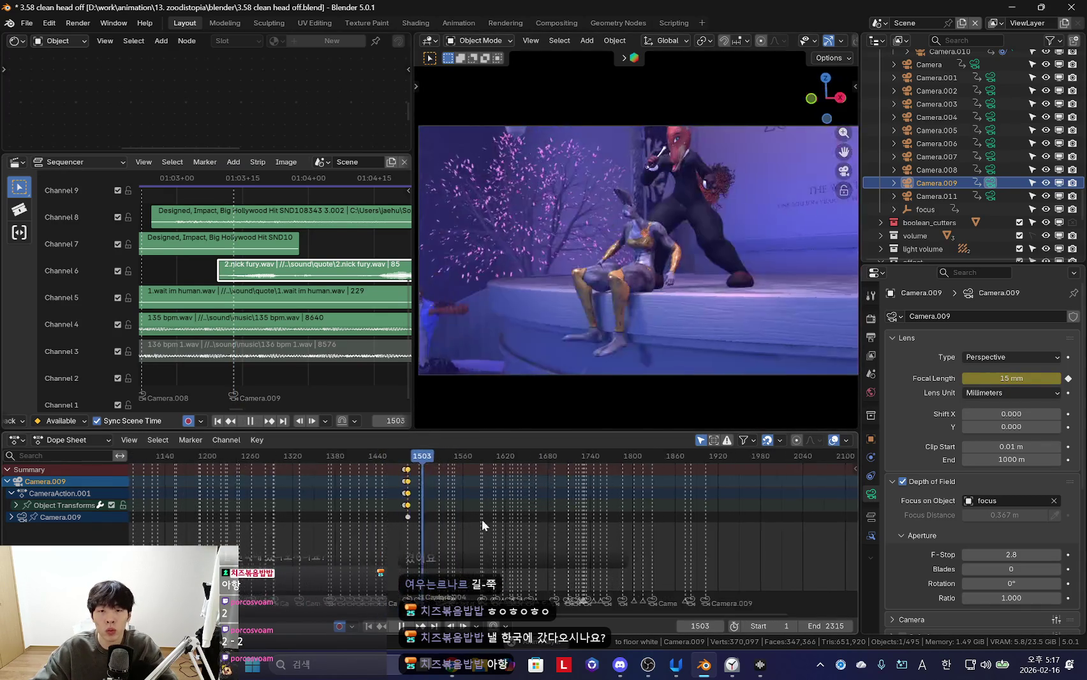
pyautogui.scroll(3, 491, 521)
pyautogui.press('space')
pyautogui.click(456, 483)
# Move the playhead forward to frame 1900
pyautogui.scroll(3, 458, 495)
pyautogui.press('Up')
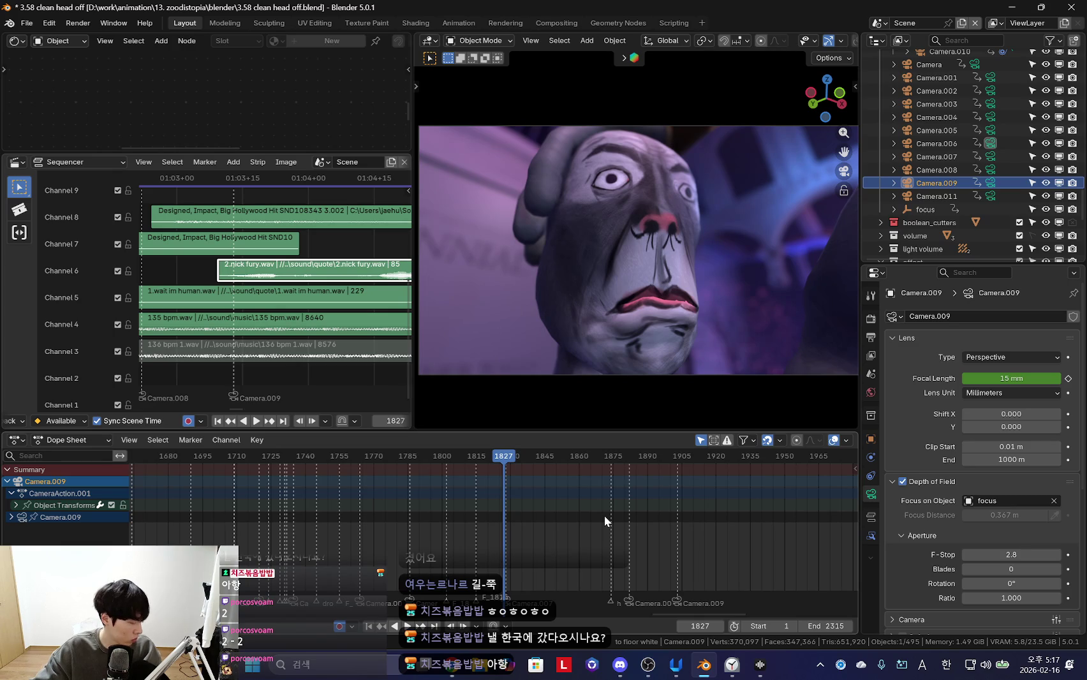
pyautogui.scroll(2, 601, 529)
pyautogui.scroll(2, 601, 529)
pyautogui.press('Up')
pyautogui.press('Up')
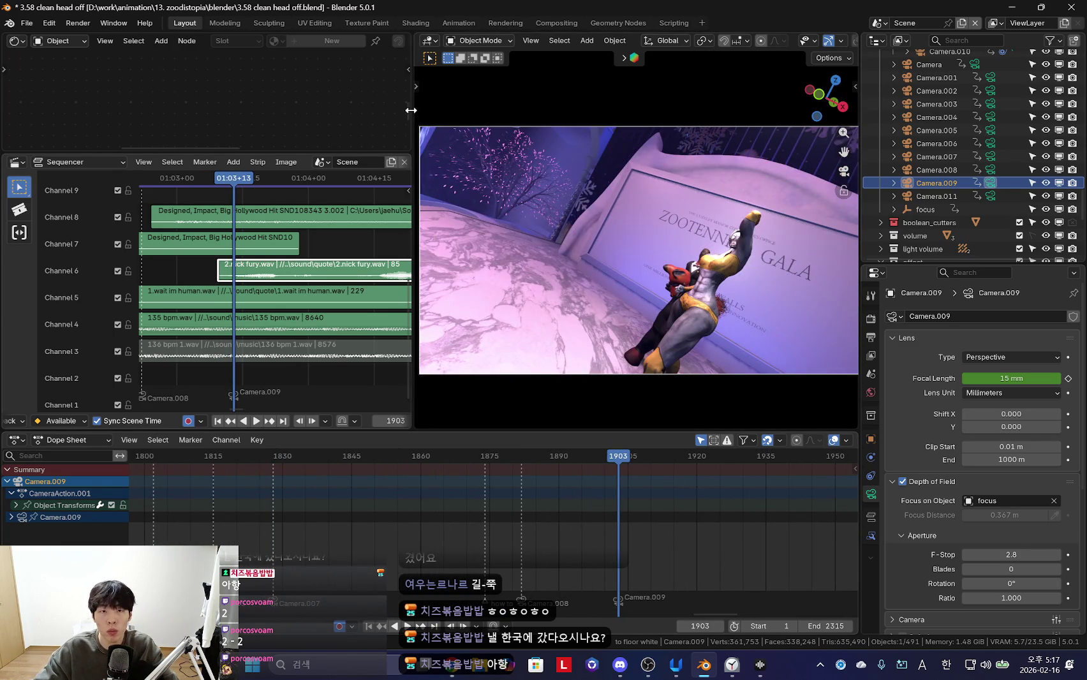
# Widen the viewport and sequencer, then walk Camera.009 back for a wider low shot
pyautogui.moveTo(416, 119); pyautogui.dragTo(336, 125)
pyautogui.moveTo(857, 255); pyautogui.dragTo(881, 273)
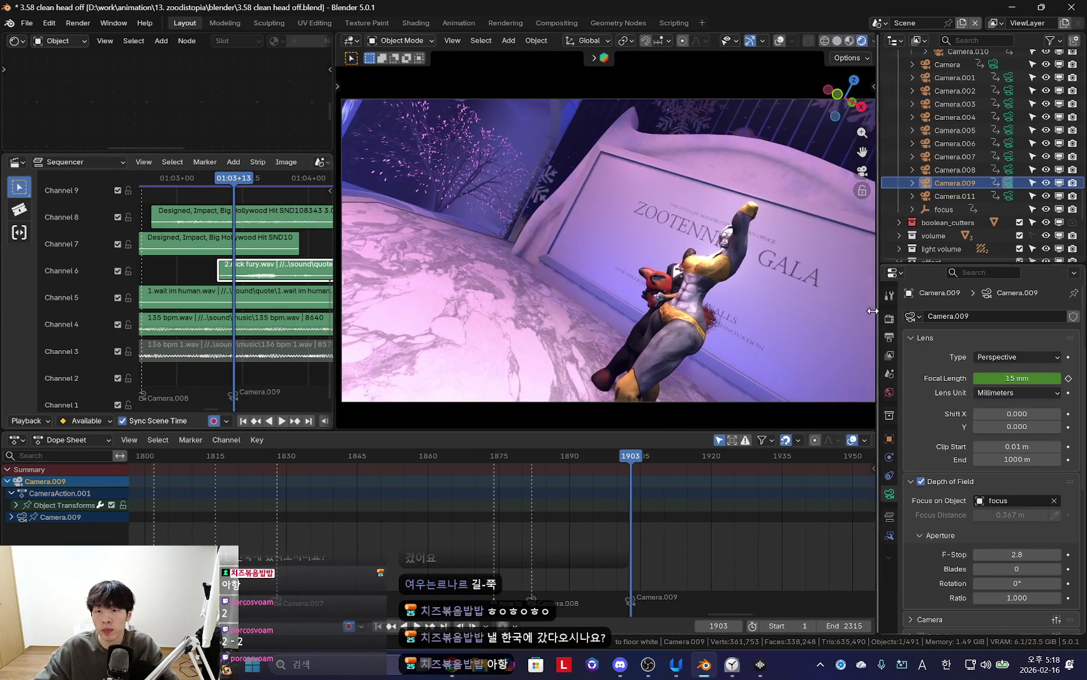
pyautogui.moveTo(804, 428); pyautogui.dragTo(802, 458)
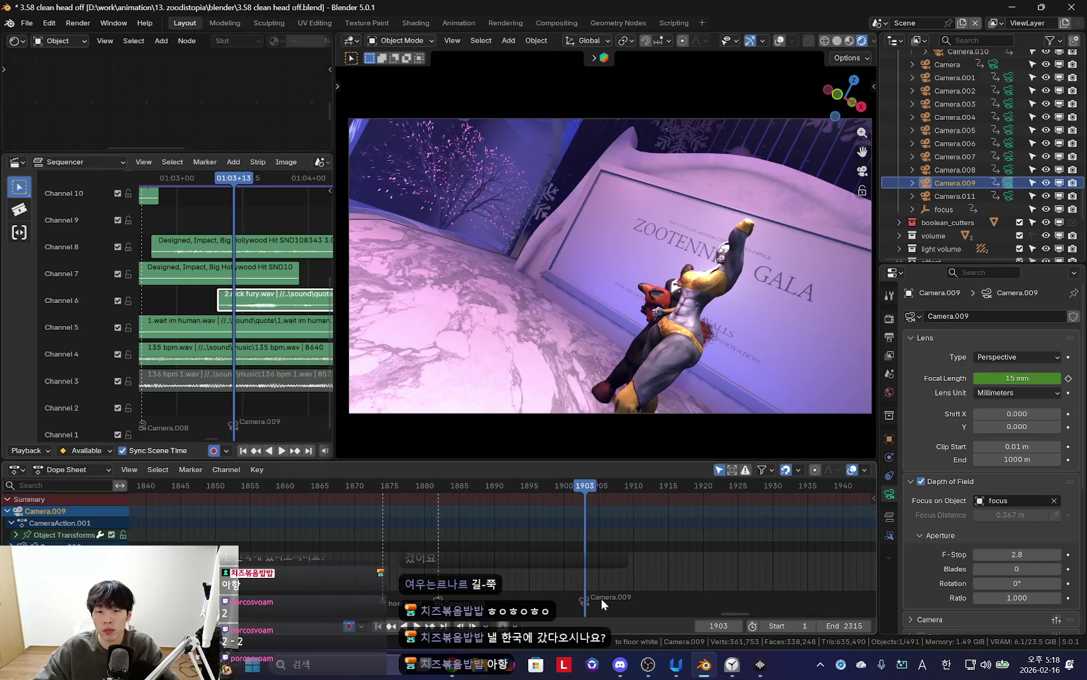
pyautogui.hotkey('shift', '`')
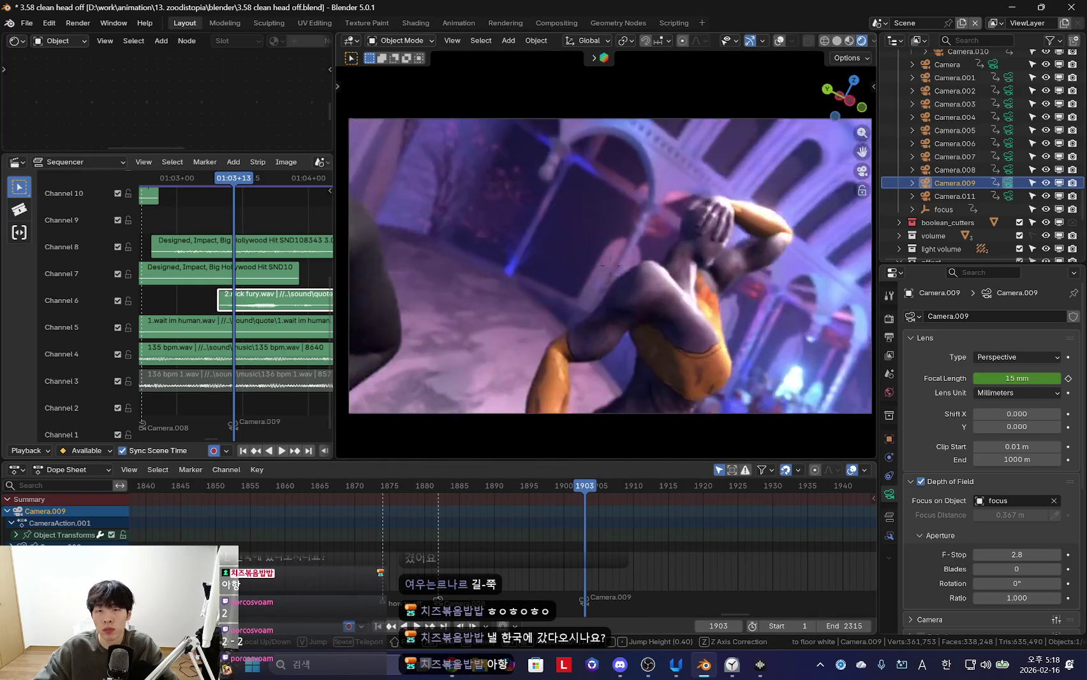
pyautogui.press('s')
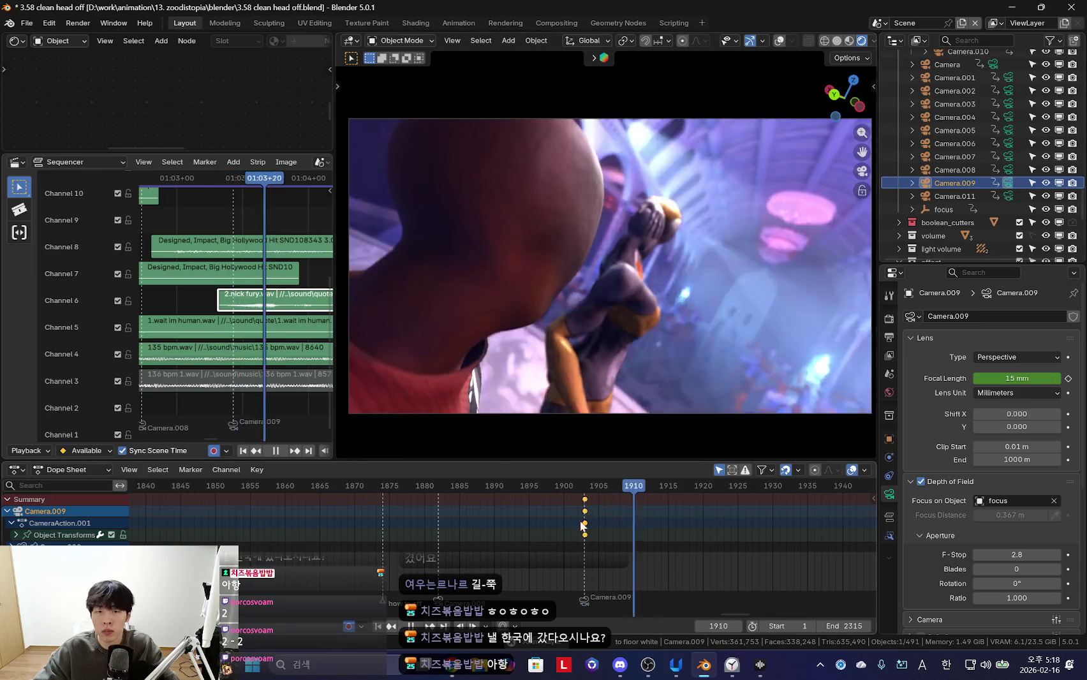
pyautogui.scroll(-3, 582, 527)
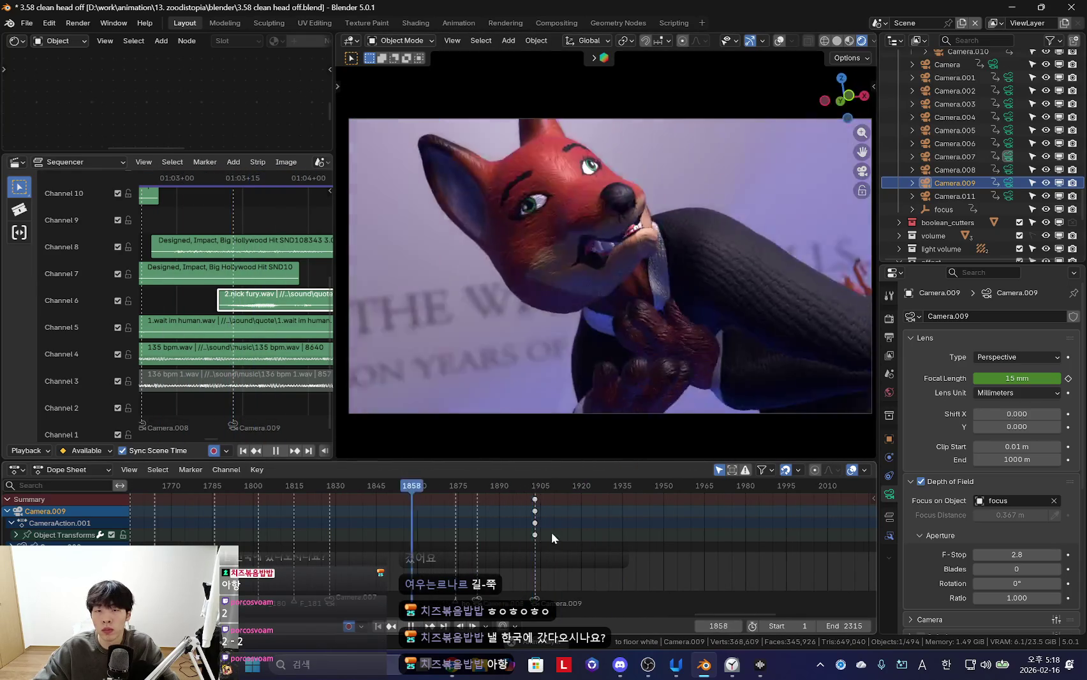
pyautogui.scroll(4, 517, 548)
pyautogui.press('space')
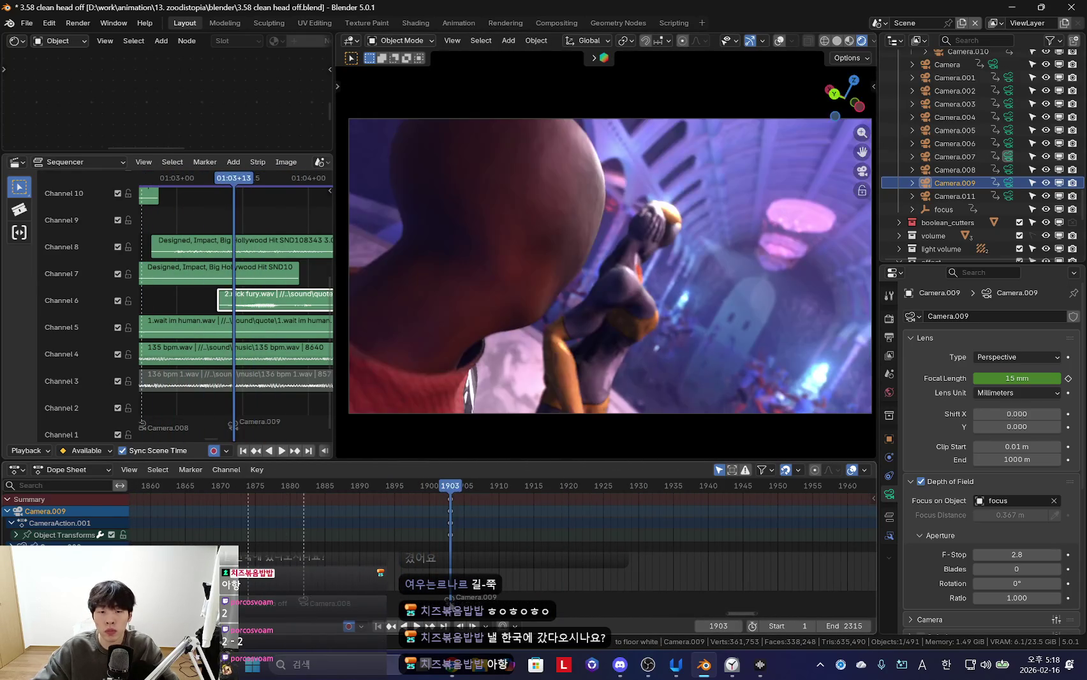
# Scrub the timeline around the cut back to frame 1875
pyautogui.keyDown('alt'); pyautogui.scroll(14, 448, 559); pyautogui.keyUp('alt')
pyautogui.scroll(-2, 448, 559)
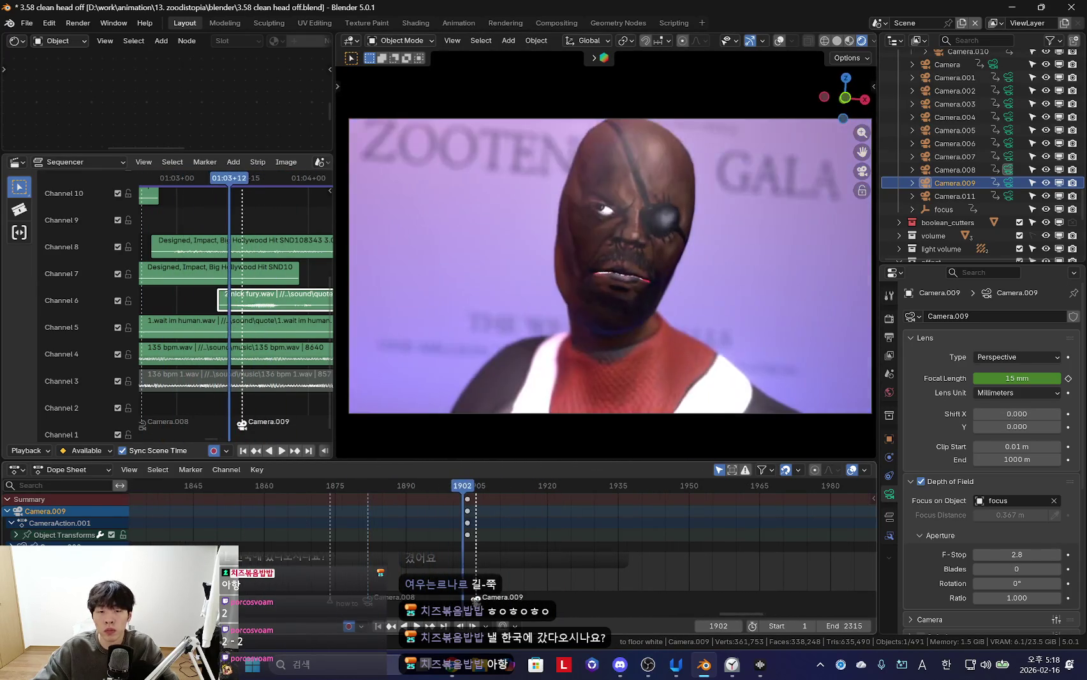
pyautogui.keyDown('alt'); pyautogui.scroll(19, 396, 553); pyautogui.keyUp('alt')
pyautogui.keyDown('alt'); pyautogui.scroll(-20, 449, 556); pyautogui.keyUp('alt')
pyautogui.keyDown('alt'); pyautogui.scroll(17, 428, 549); pyautogui.keyUp('alt')
pyautogui.keyDown('alt'); pyautogui.scroll(-6, 493, 548); pyautogui.keyUp('alt')
pyautogui.keyDown('alt'); pyautogui.scroll(-10, 493, 548); pyautogui.keyUp('alt')
pyautogui.keyDown('alt'); pyautogui.scroll(-10, 493, 549); pyautogui.keyUp('alt')
pyautogui.keyDown('alt'); pyautogui.scroll(14, 514, 600); pyautogui.keyUp('alt')
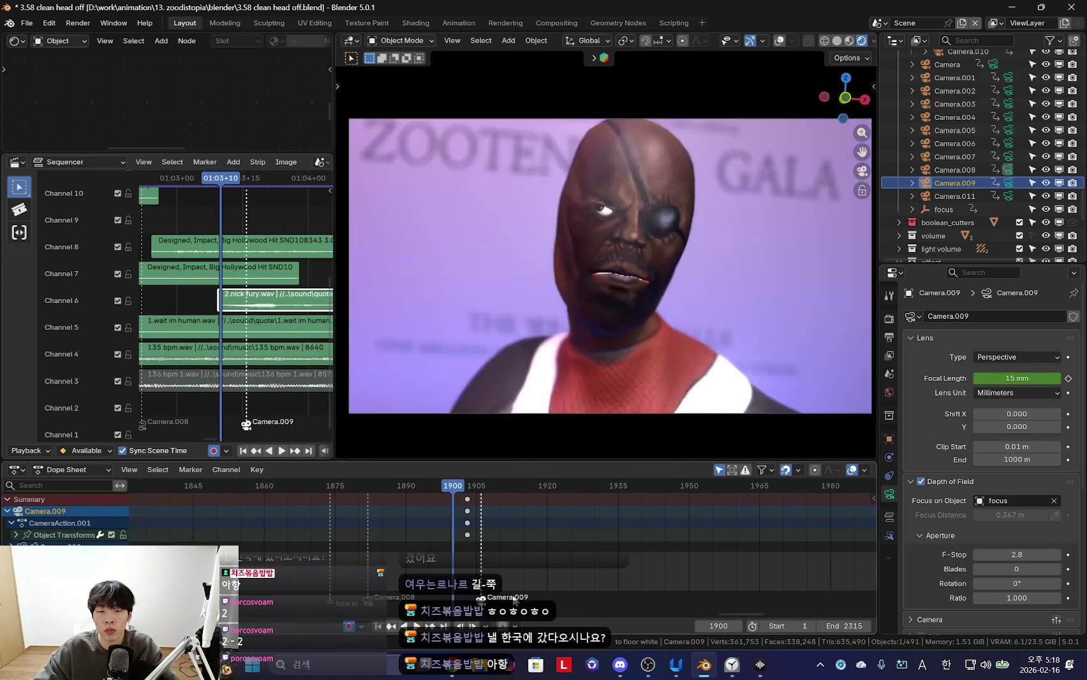
pyautogui.scroll(-3, 427, 555)
pyautogui.keyDown('alt'); pyautogui.scroll(15, 438, 531); pyautogui.keyUp('alt')
pyautogui.keyDown('alt'); pyautogui.scroll(-12, 321, 549); pyautogui.keyUp('alt')
pyautogui.keyDown('alt'); pyautogui.scroll(14, 414, 552); pyautogui.keyUp('alt')
pyautogui.keyDown('alt'); pyautogui.scroll(3, 507, 553); pyautogui.keyUp('alt')
# Play the Camera.009 shot from frame 1875 through the cut at 1903
pyautogui.press('space')
pyautogui.scroll(2, 529, 554)
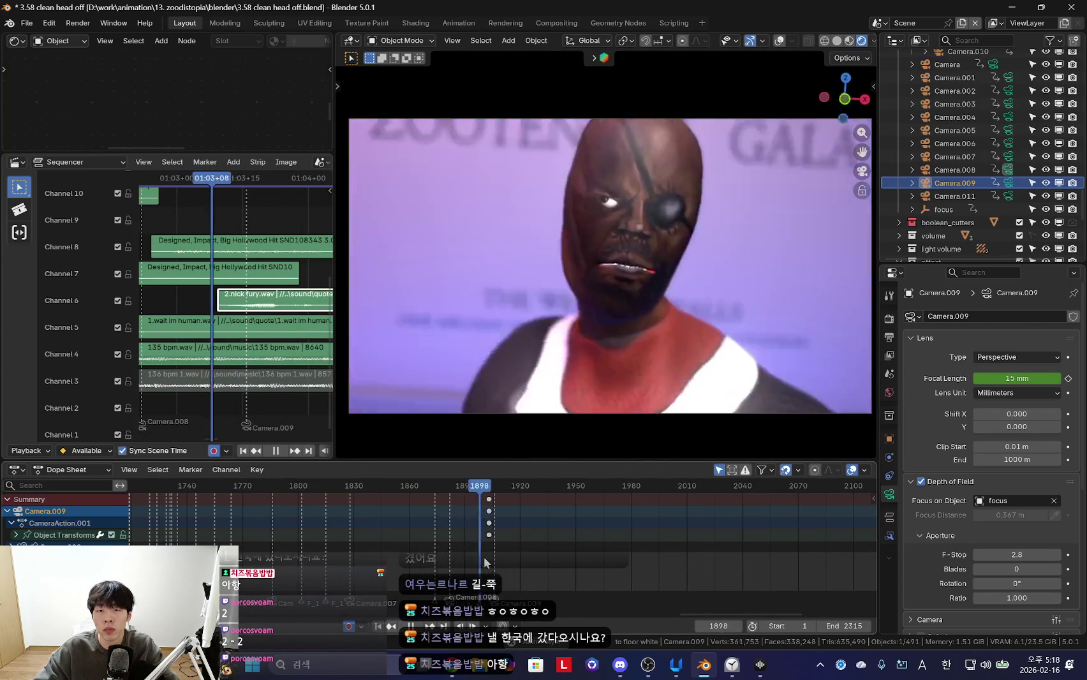
pyautogui.press('Escape')
pyautogui.scroll(2, 500, 555)
pyautogui.press('space')
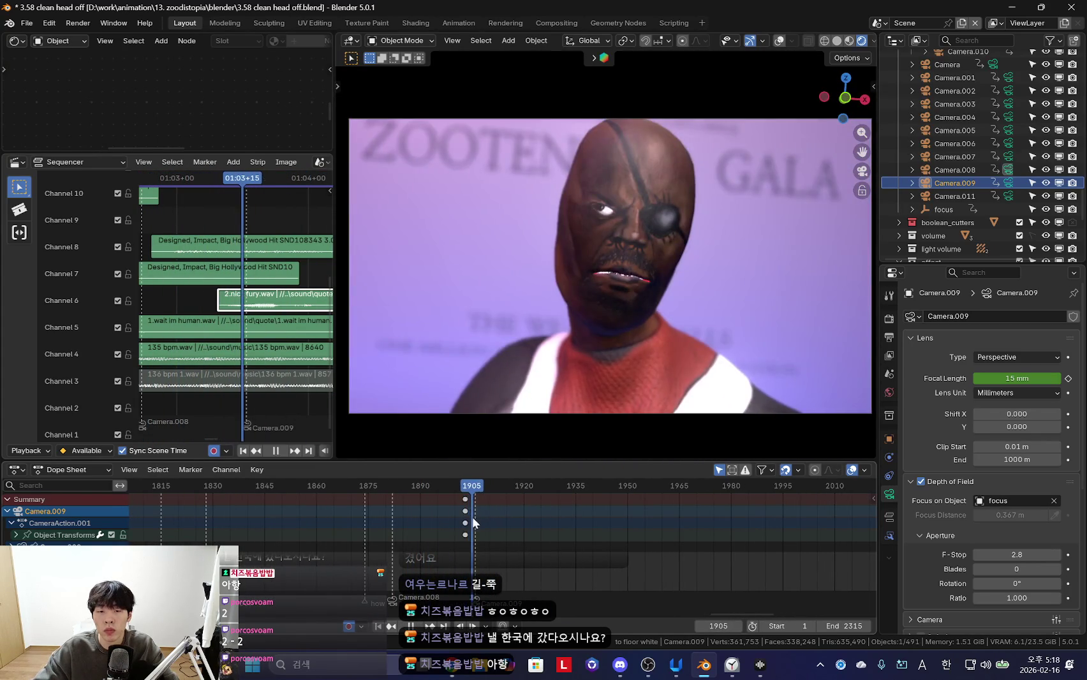
pyautogui.press('space')
pyautogui.hotkey('shift', '`')
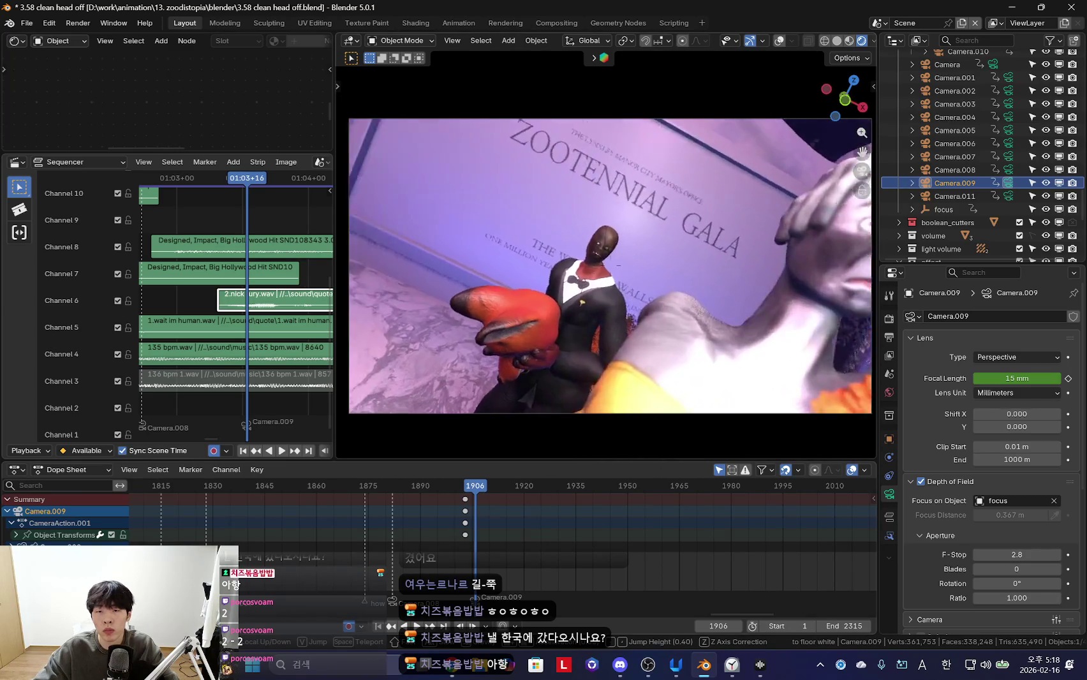
# Walk Camera.009 back to frame the whole head, key it, and preview the shot
pyautogui.press('s')
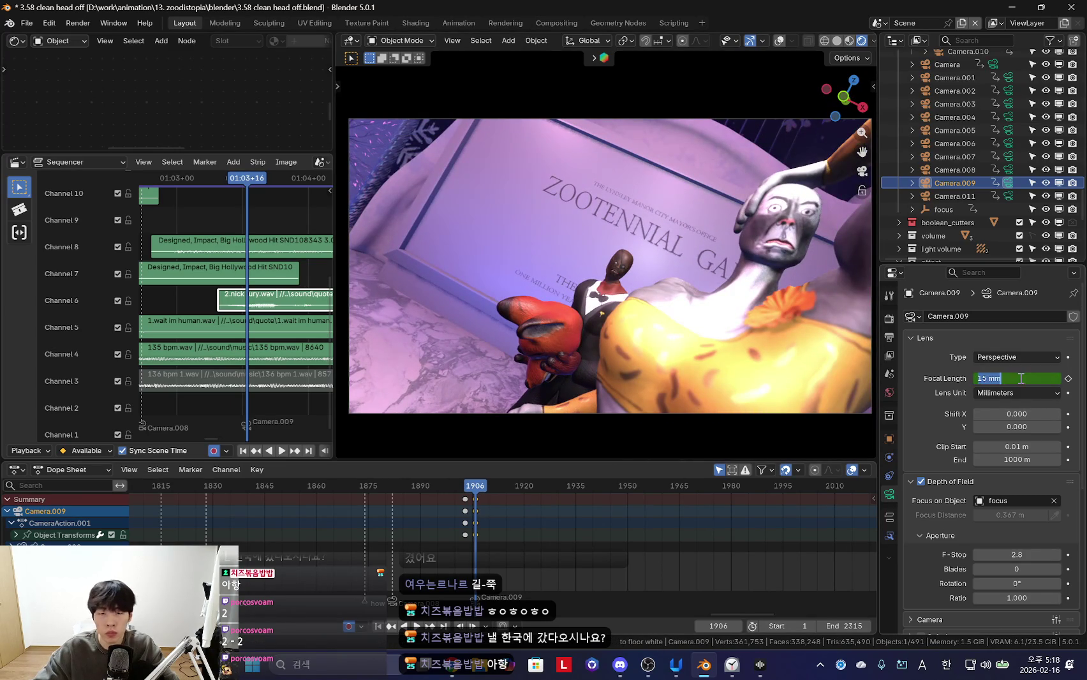
pyautogui.hotkey('ctrl', 'z')
pyautogui.hotkey('shift', '`')
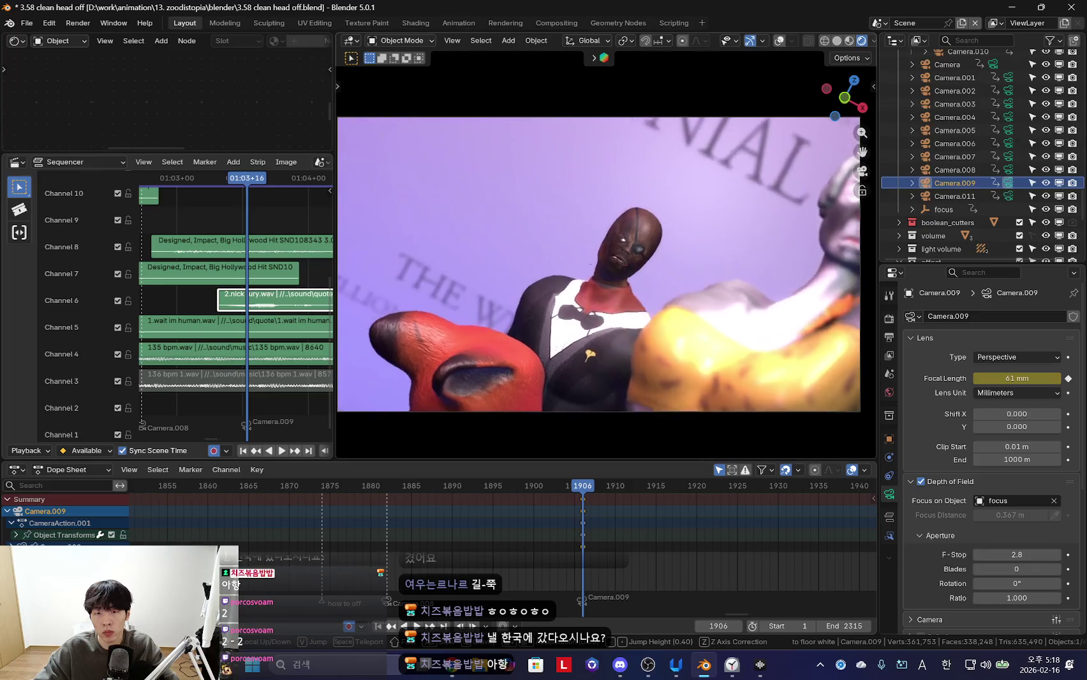
pyautogui.press('w')
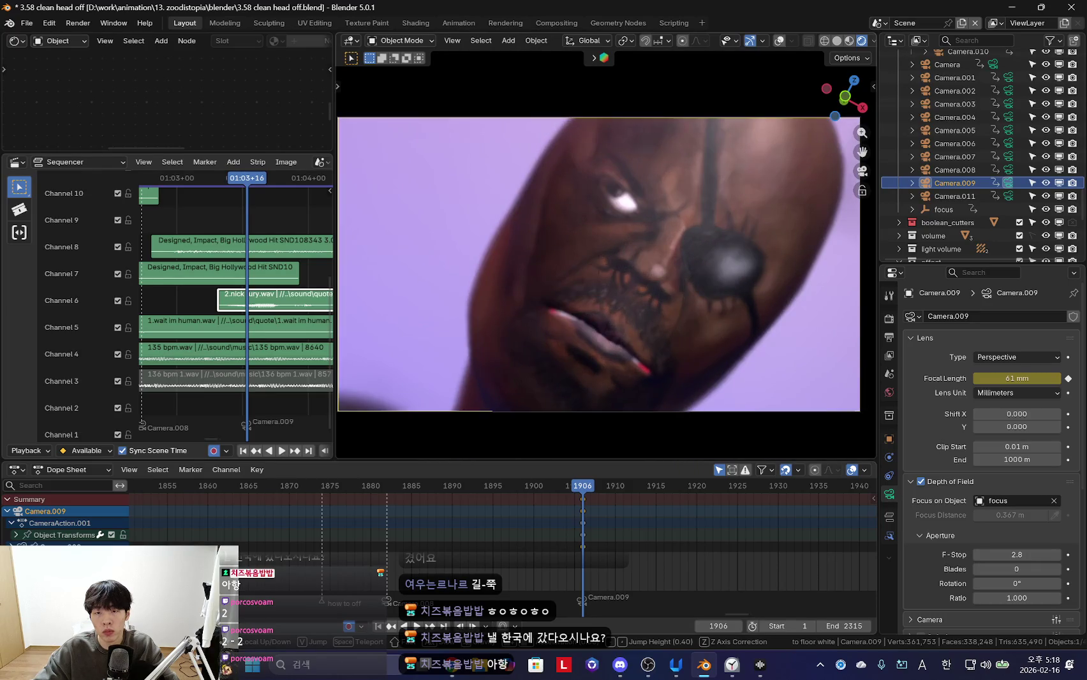
pyautogui.press('s')
pyautogui.click(660, 456)
pyautogui.press('space')
pyautogui.scroll(-2, 556, 518)
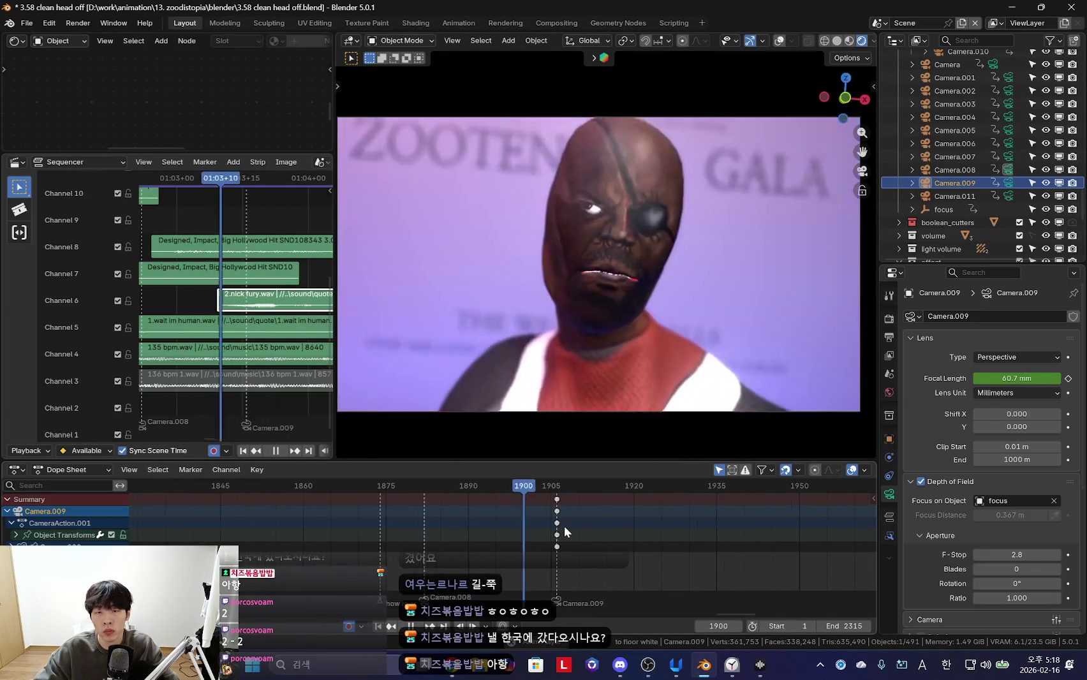
pyautogui.scroll(-2, 543, 527)
pyautogui.press('Escape')
pyautogui.press('space')
pyautogui.press('Escape')
pyautogui.write('20')
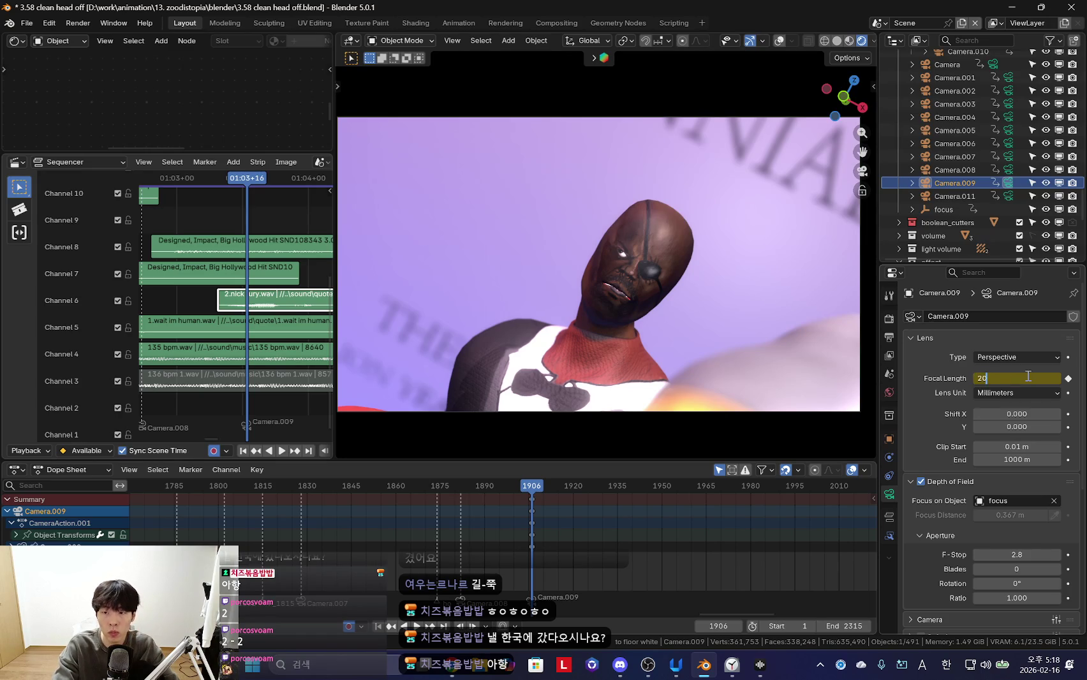
# Set a 20 mm focal length, move the camera behind the head, tilt it, and preview near 1906
pyautogui.press('Return')
pyautogui.press('w')
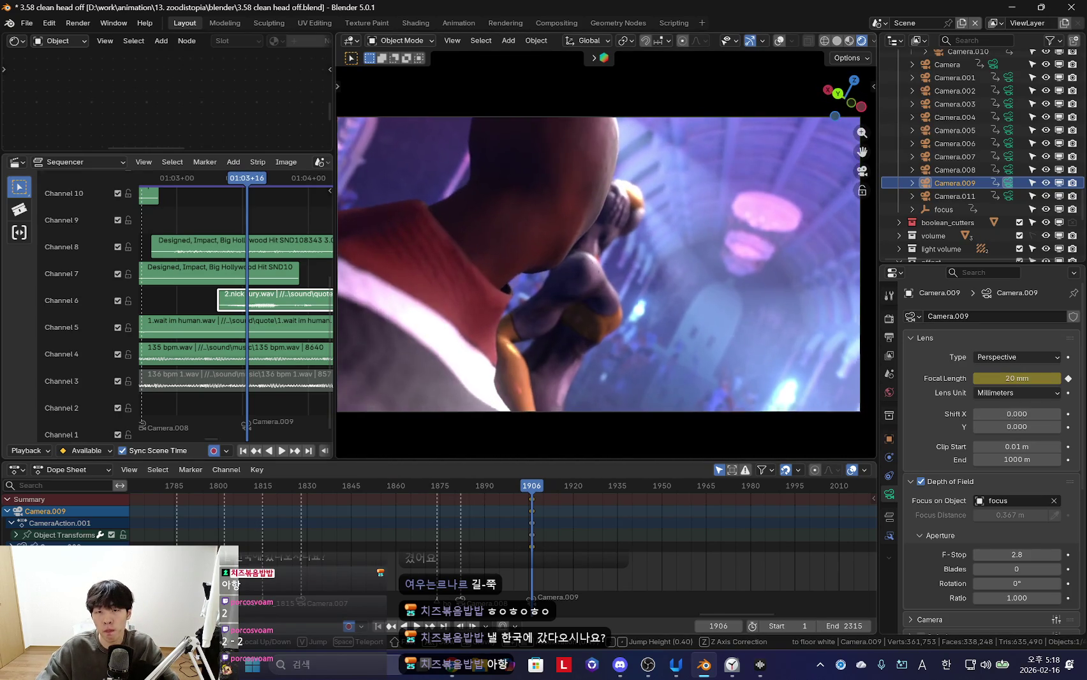
pyautogui.press('Return')
pyautogui.press('r')
pyautogui.click(775, 329)
pyautogui.press('space')
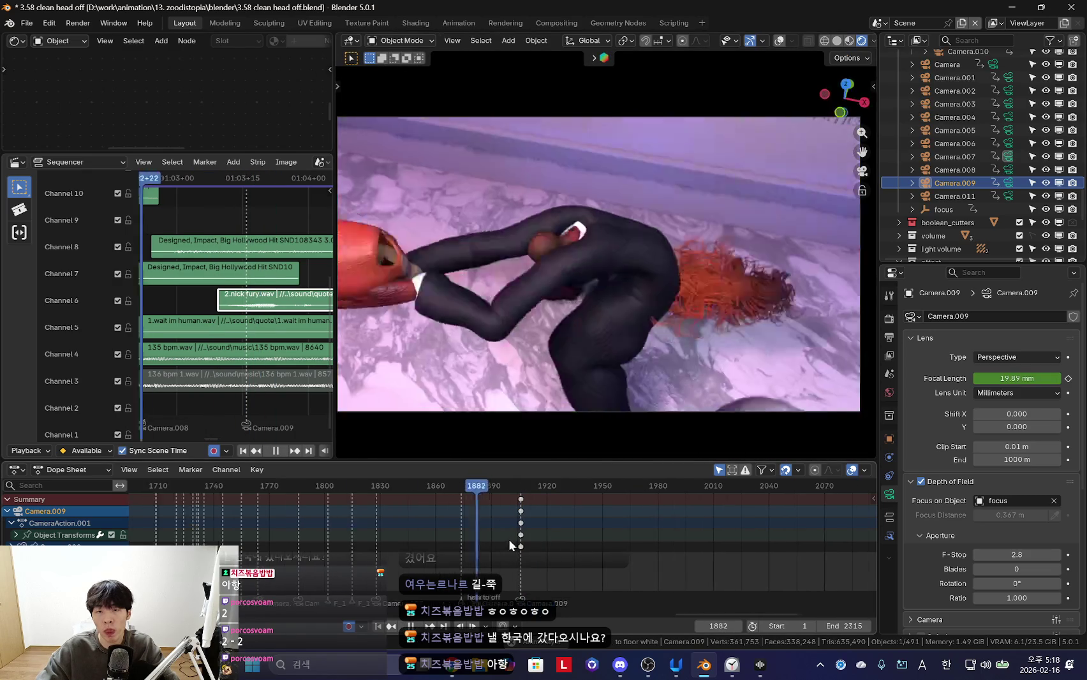
pyautogui.scroll(-2, 494, 536)
pyautogui.scroll(2, 501, 543)
pyautogui.press('Escape')
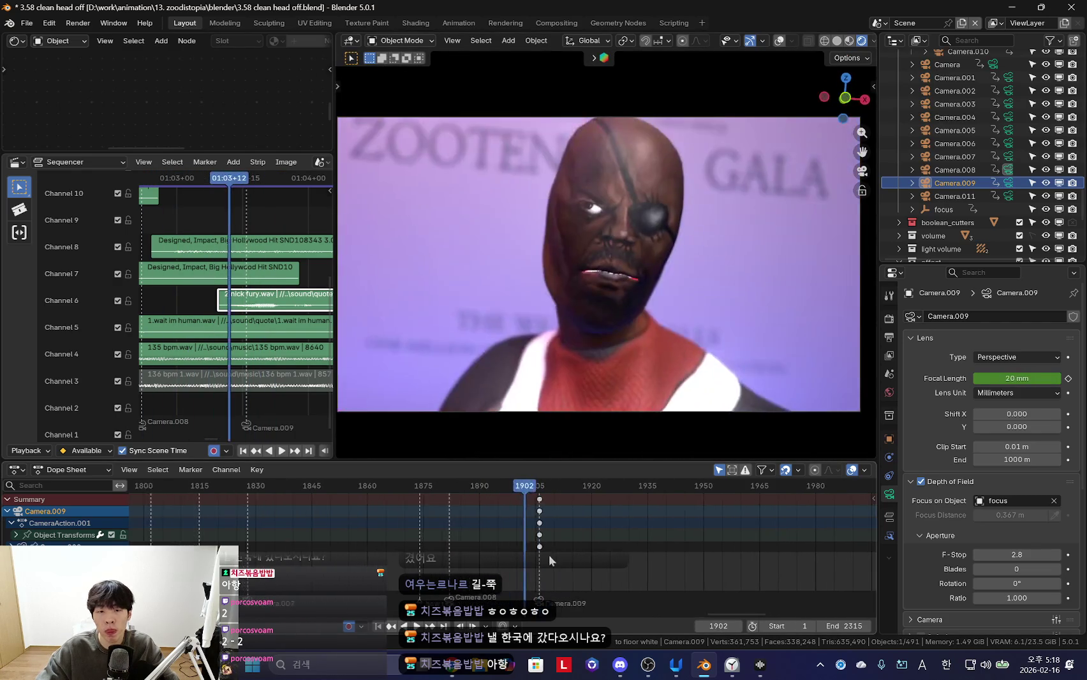
pyautogui.moveTo(524, 538); pyautogui.dragTo(525, 543)
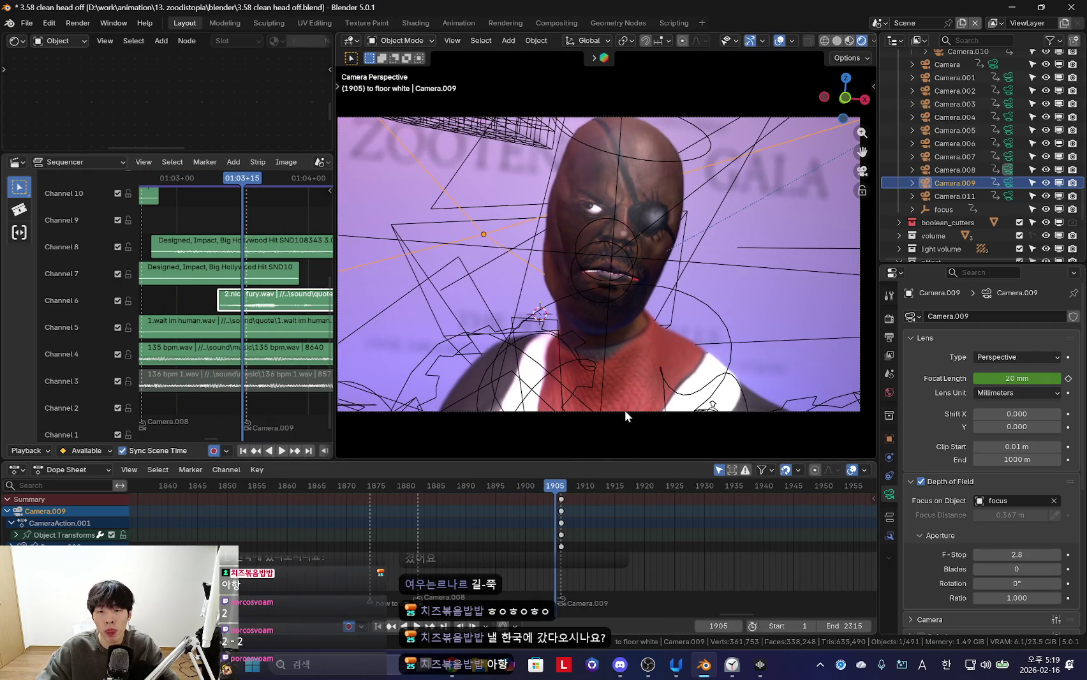
# Make Camera.008 the active camera, replay from about frame 1898, and orbit out to see it
pyautogui.click(624, 410)
pyautogui.click(513, 514)
pyautogui.press('space')
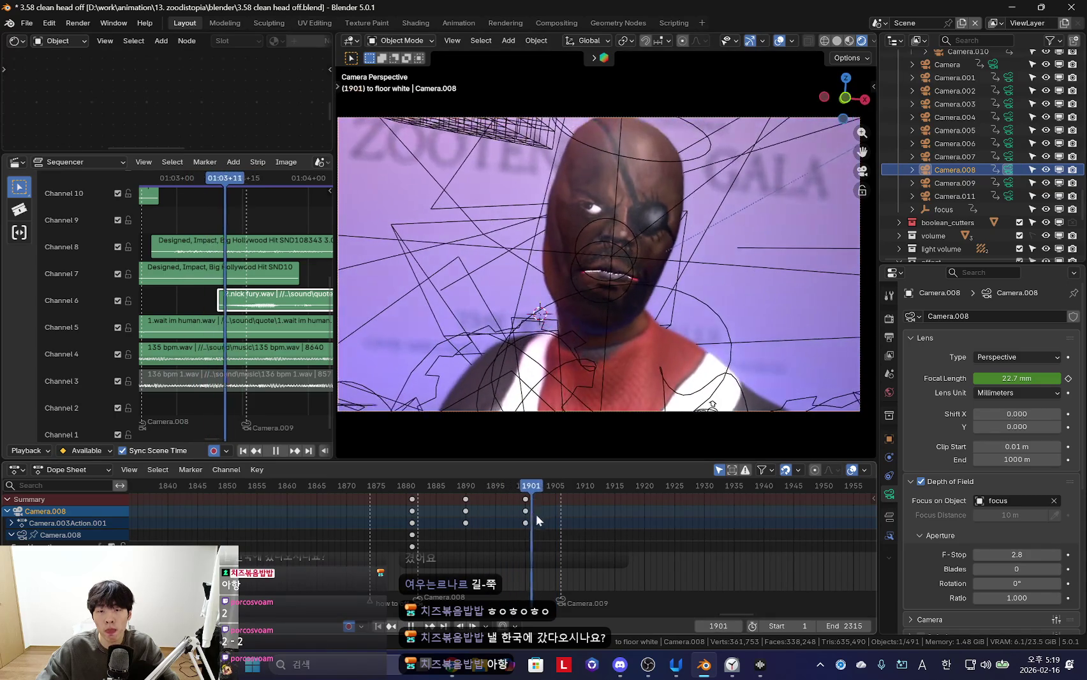
pyautogui.moveTo(548, 518); pyautogui.dragTo(472, 516)
pyautogui.moveTo(654, 349)
pyautogui.mouseDown(button='middle')
pyautogui.moveTo(626, 328)
pyautogui.moveTo(612, 447)
pyautogui.mouseUp(button='middle')
pyautogui.press('space')
pyautogui.press('space')
pyautogui.moveTo(638, 447); pyautogui.dragTo(768, 377, button='middle')
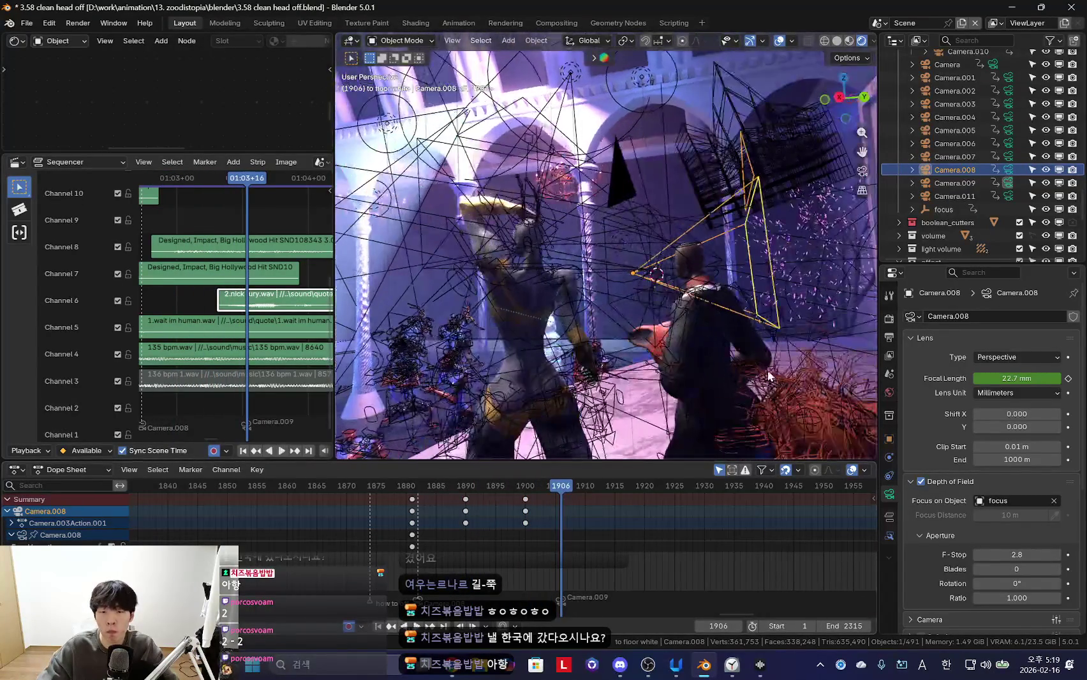
# Rotate Camera.008 to re-aim it and shift its latest keys later to about frame 1917
pyautogui.press('r')
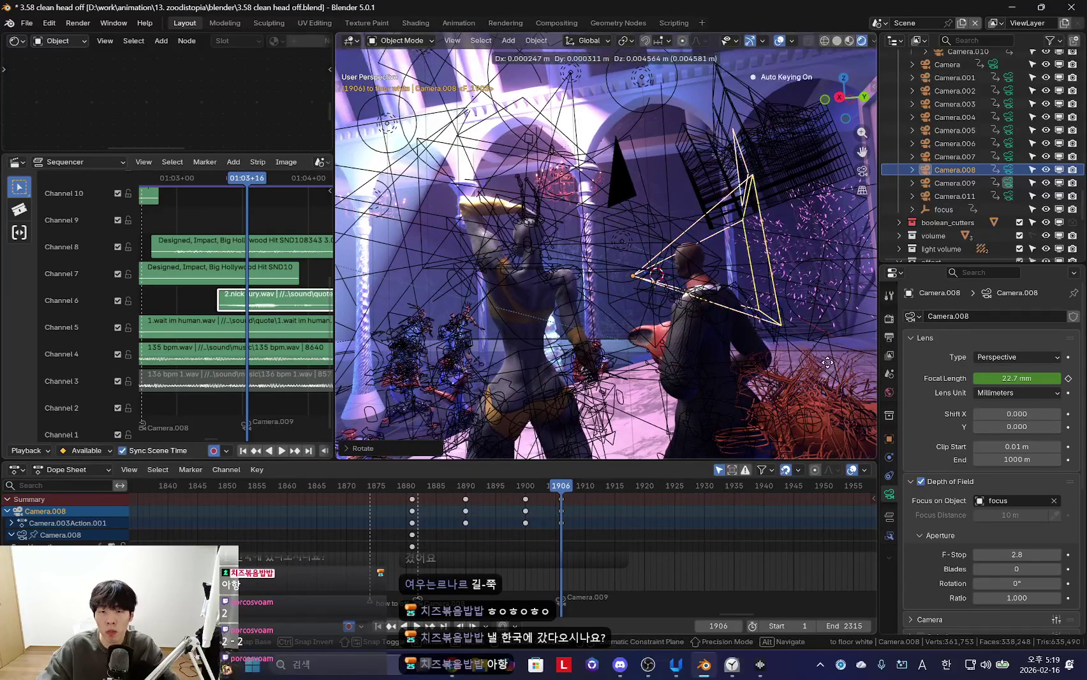
pyautogui.press('g')
pyautogui.click(631, 432)
pyautogui.press('space')
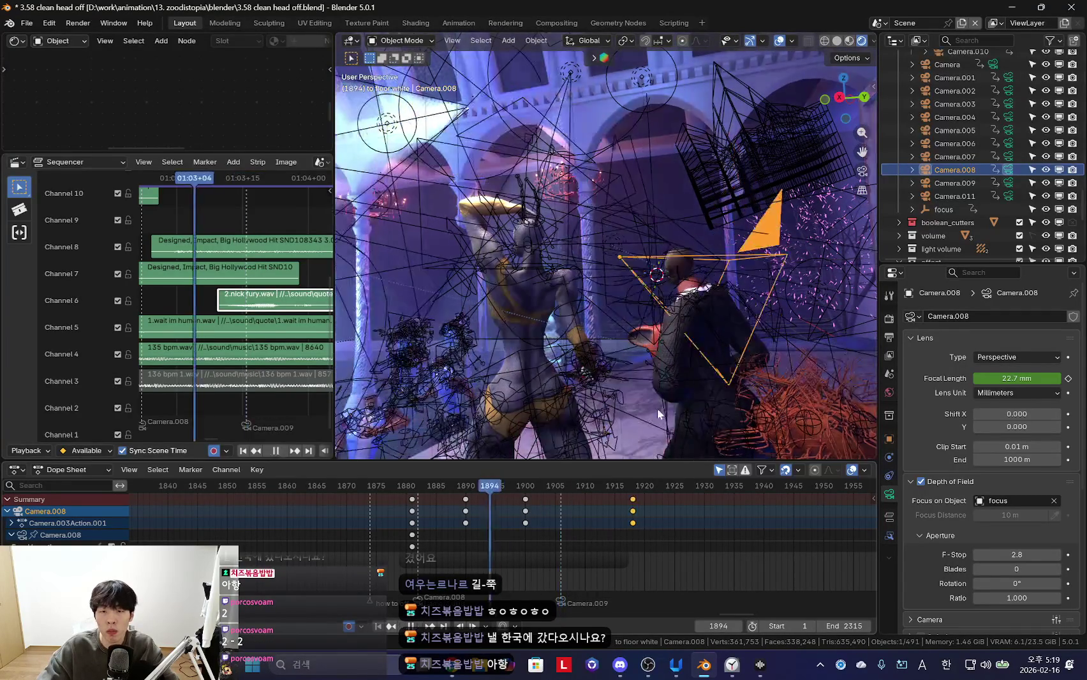
pyautogui.press('KP_0')
# Preview the new Camera.008 shot without overlays, stopping at frame 1906, then select the zoodi rig
pyautogui.hotkey('shift', 'alt', 'z')
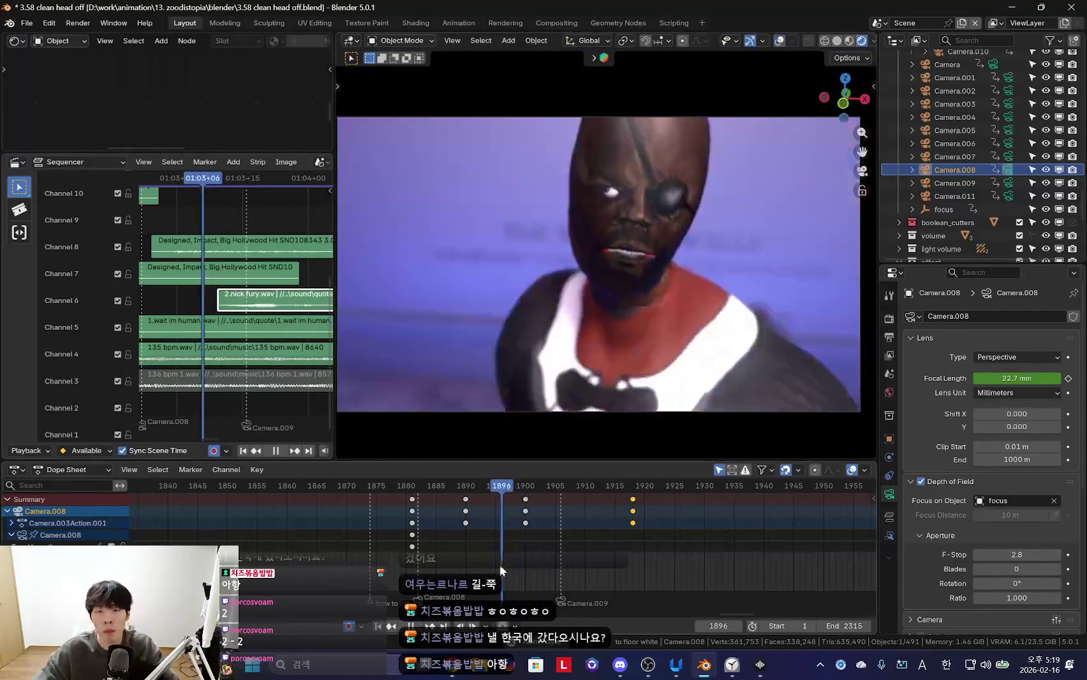
pyautogui.scroll(-3, 441, 537)
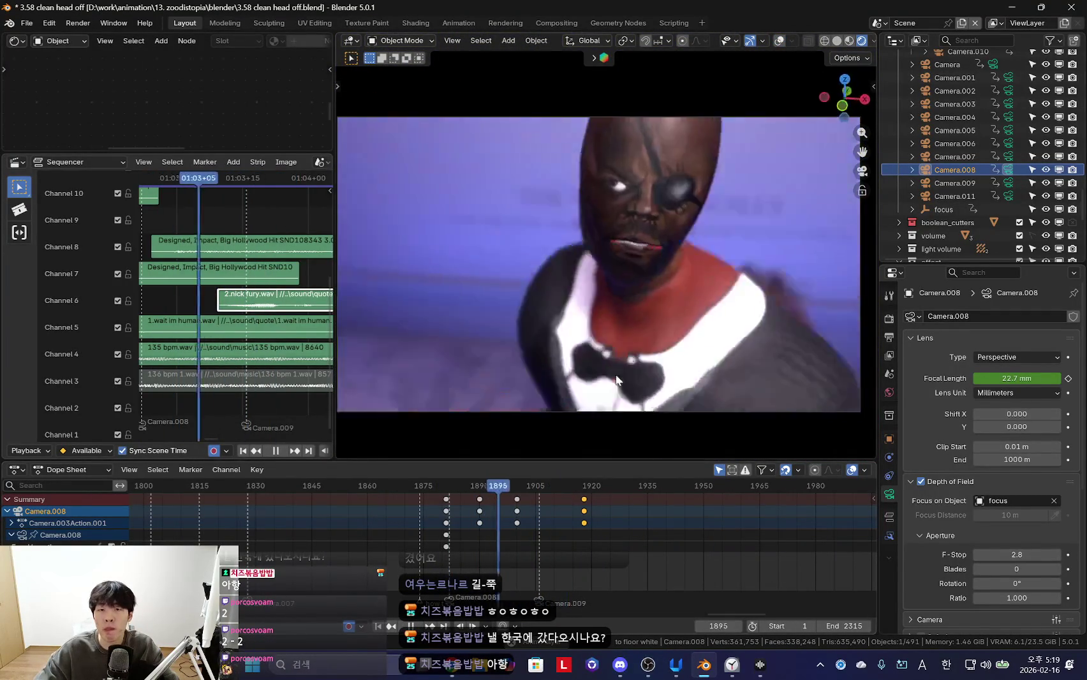
pyautogui.scroll(2, 605, 538)
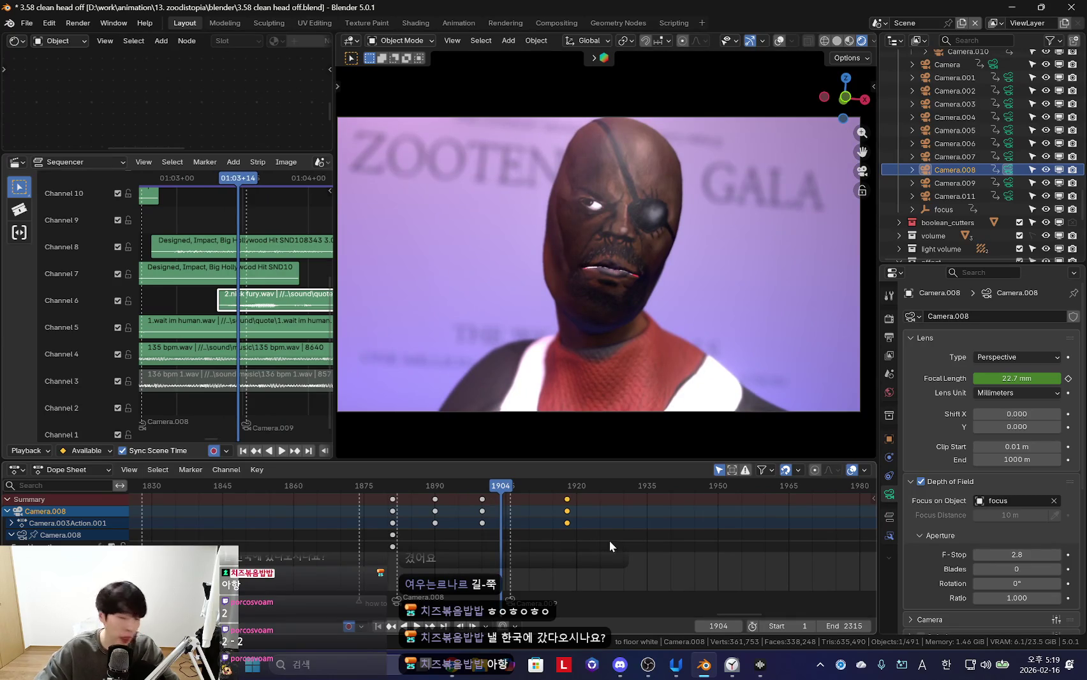
pyautogui.press('space')
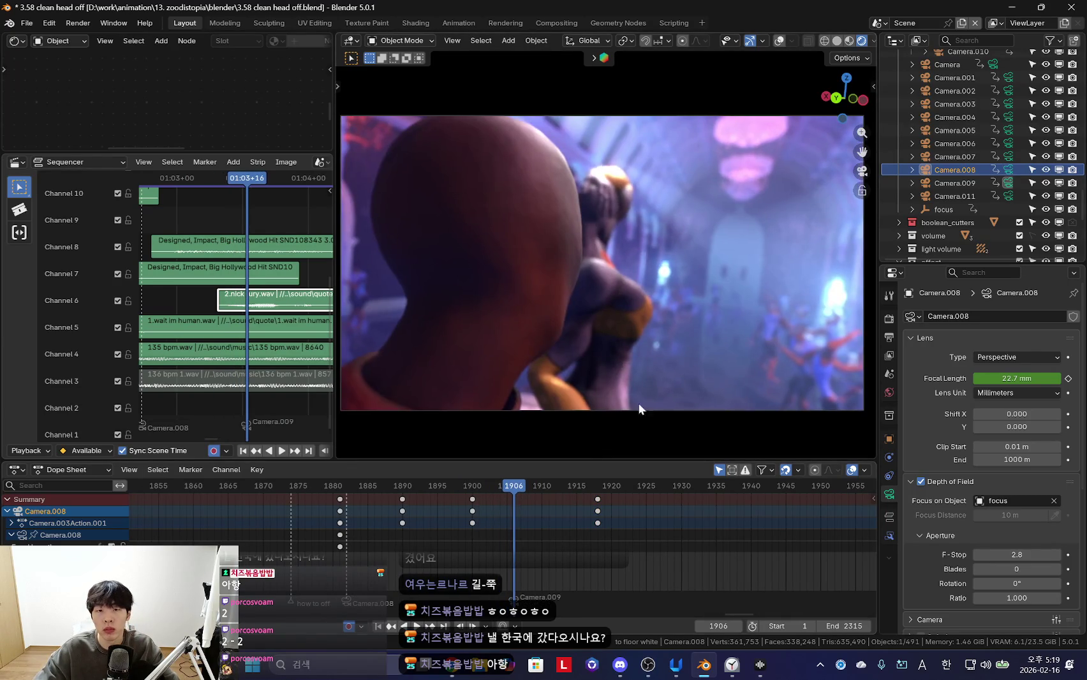
pyautogui.hotkey('shift', 'alt', 'z')
pyautogui.hotkey('shift', 'alt', 'z')
pyautogui.hotkey('shift', 'alt', 'z')
pyautogui.click(607, 227)
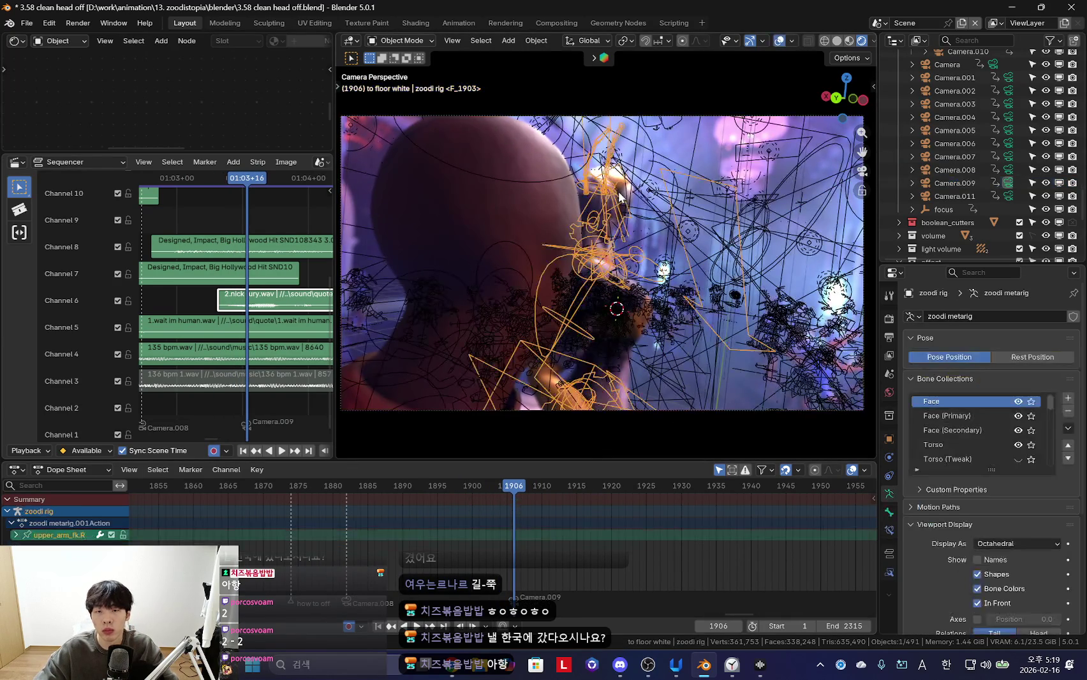
# Enter Pose Mode on the zoodi rig and keyframe its current pose
pyautogui.hotkey('ctrl', 'Tab')
pyautogui.hotkey('shift', 'alt', 'z')
# Check hand_ik.L's transforms and its full-influence Child Of constraint to the head bone
pyautogui.hotkey('shift', 'alt', 'z')
pyautogui.hotkey('shift', 'alt', 'z')
pyautogui.moveTo(661, 372)
pyautogui.mouseDown(button='middle')
pyautogui.moveTo(633, 356)
pyautogui.moveTo(664, 363)
pyautogui.moveTo(680, 331)
pyautogui.moveTo(632, 408)
pyautogui.mouseUp(button='middle')
pyautogui.hotkey('shift', 'alt', 'z')
pyautogui.hotkey('shift', 'alt', 'z')
pyautogui.hotkey('shift', 'alt', 'z')
pyautogui.hotkey('shift', 'alt', 'z')
pyautogui.press('k')
pyautogui.click(607, 236)
pyautogui.hotkey('shift', 'alt', 'z')
pyautogui.moveTo(606, 235)
pyautogui.mouseDown(button='middle')
pyautogui.moveTo(710, 190)
pyautogui.moveTo(700, 312)
pyautogui.mouseUp(button='middle')
pyautogui.click(702, 268)
pyautogui.hotkey('shift', 'alt', 'z')
pyautogui.press('n')
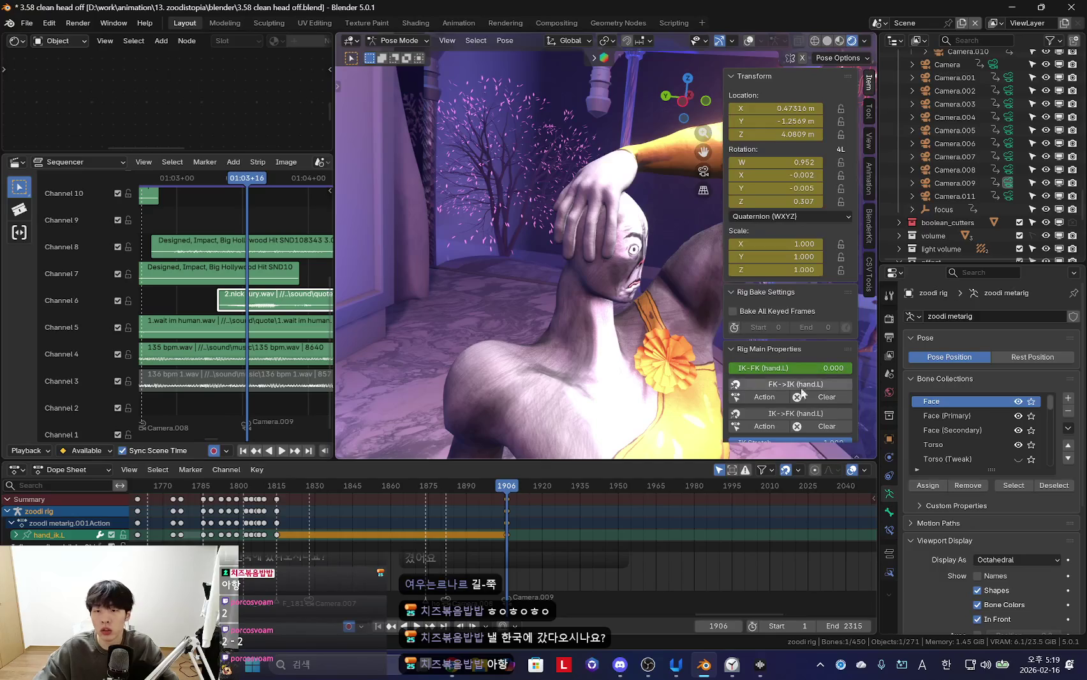
pyautogui.hotkey('shift', 'alt', 'z')
pyautogui.press('n')
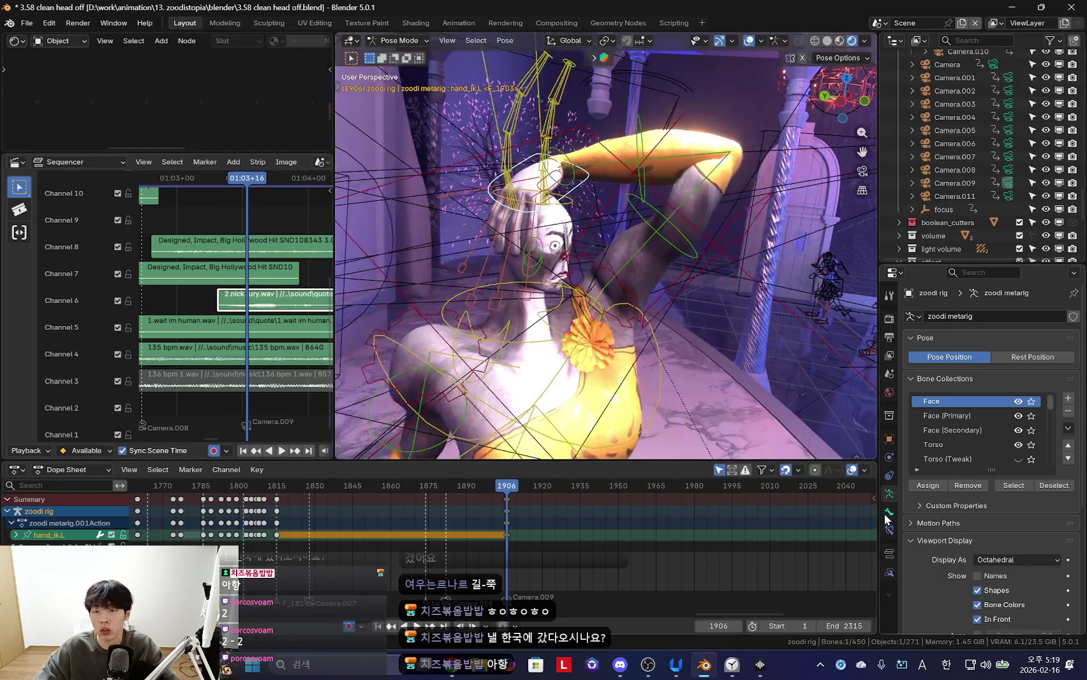
pyautogui.click(890, 530)
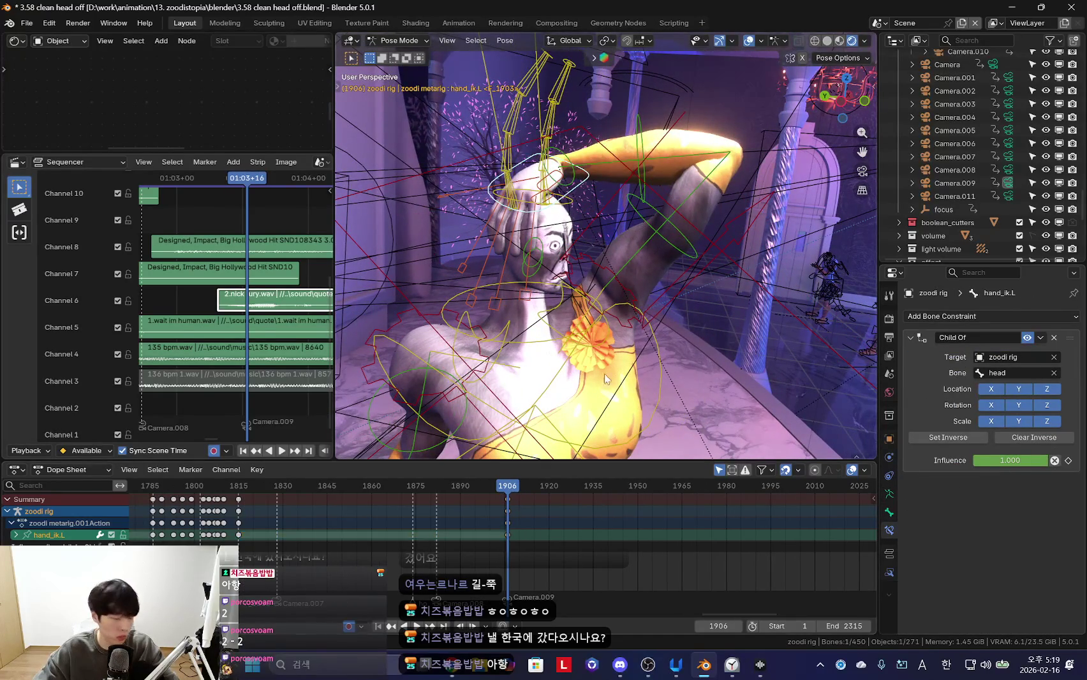
# Orbit out to a wide view of the hall, return to Object Mode, and select the Area light
pyautogui.hotkey('shift', 'alt', 'z')
pyautogui.scroll(-5, 660, 362)
pyautogui.moveTo(660, 362)
pyautogui.mouseDown(button='middle')
pyautogui.moveTo(536, 351)
pyautogui.moveTo(649, 322)
pyautogui.moveTo(582, 305)
pyautogui.moveTo(694, 266)
pyautogui.mouseUp(button='middle')
pyautogui.hotkey('ctrl', 'Tab')
pyautogui.hotkey('shift', 'alt', 'z')
pyautogui.hotkey('shift', 'alt', 'z')
pyautogui.hotkey('shift', 'alt', 'z')
pyautogui.click(634, 202)
pyautogui.moveTo(536, 534); pyautogui.dragTo(581, 534, button='middle')
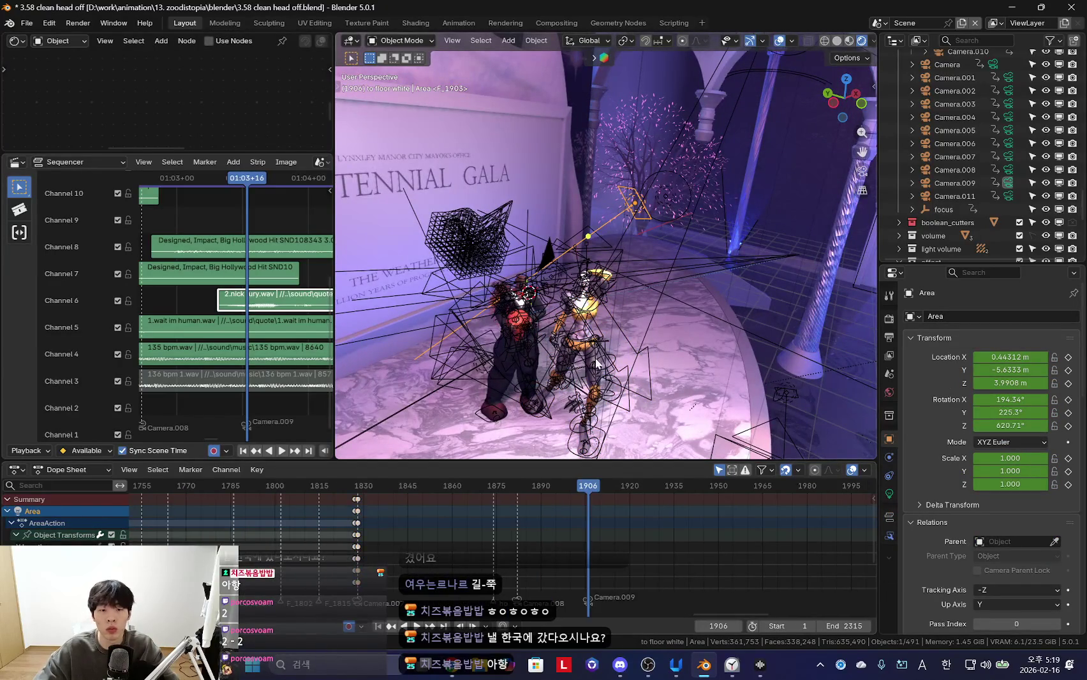
# Preview the Area light's shot through the active camera with overlays hidden
pyautogui.press('Down')
pyautogui.hotkey('shift', 'alt', 'z')
pyautogui.press('KP_0')
pyautogui.press('space')
pyautogui.moveTo(323, 519)
pyautogui.mouseDown(button='middle')
pyautogui.moveTo(473, 535)
pyautogui.moveTo(461, 529)
pyautogui.mouseUp(button='middle')
pyautogui.press('space')
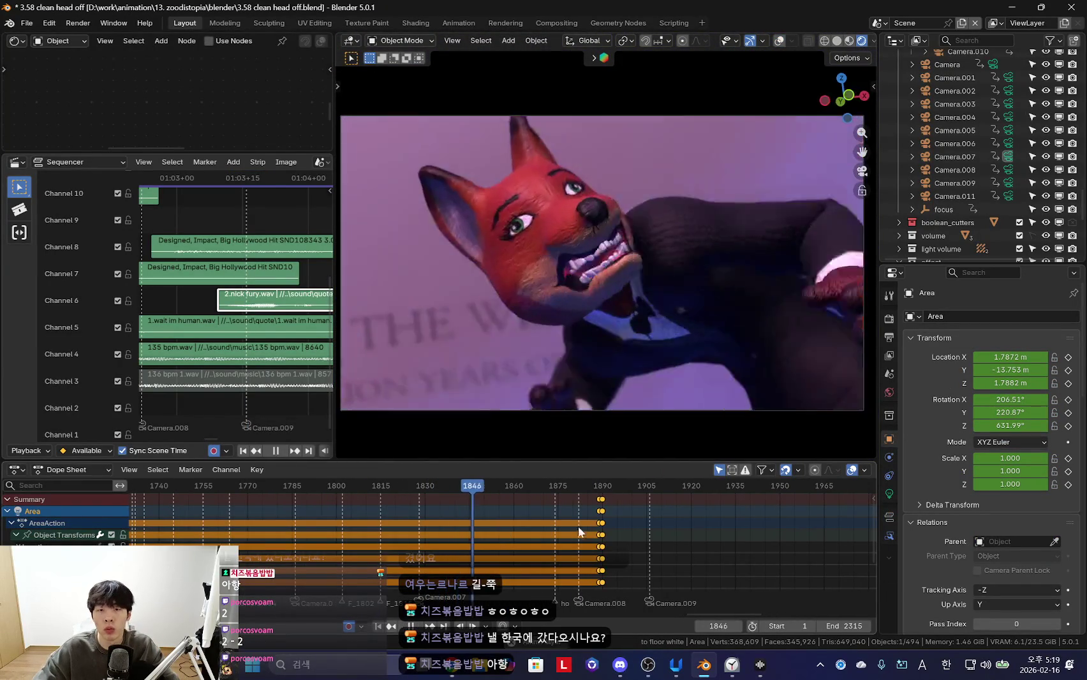
# Move the Area light's keyframes earlier to frame 1881, then deselect them
pyautogui.keyDown('alt'); pyautogui.scroll(5, 587, 529); pyautogui.keyUp('alt')
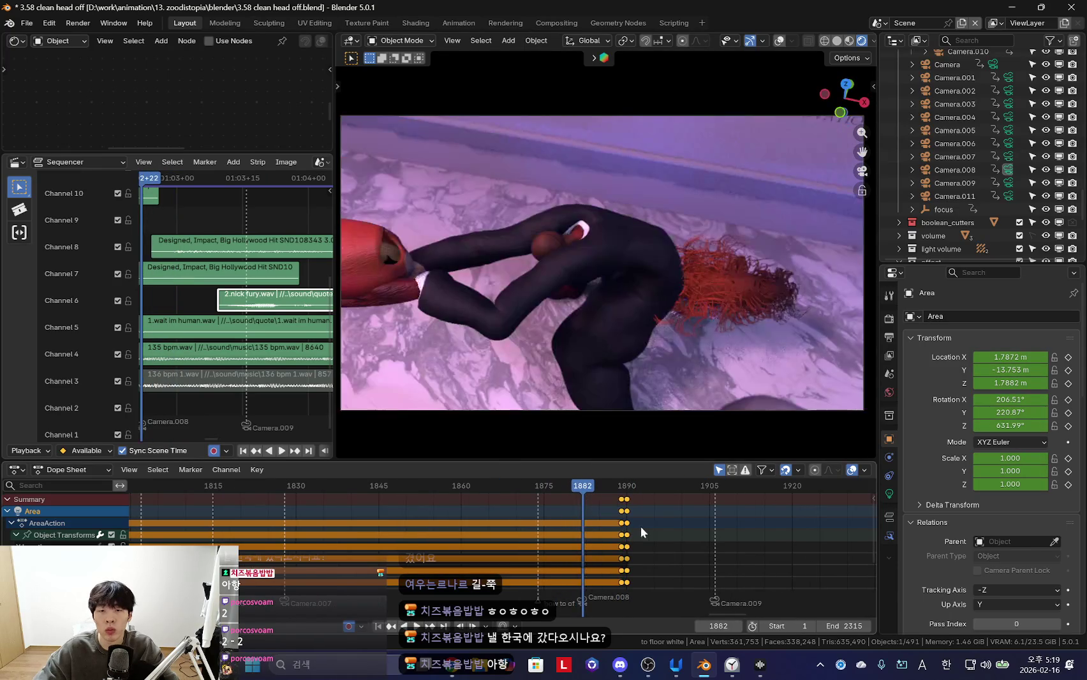
pyautogui.moveTo(618, 529); pyautogui.dragTo(553, 532)
pyautogui.scroll(-5, 540, 536)
pyautogui.click(451, 540)
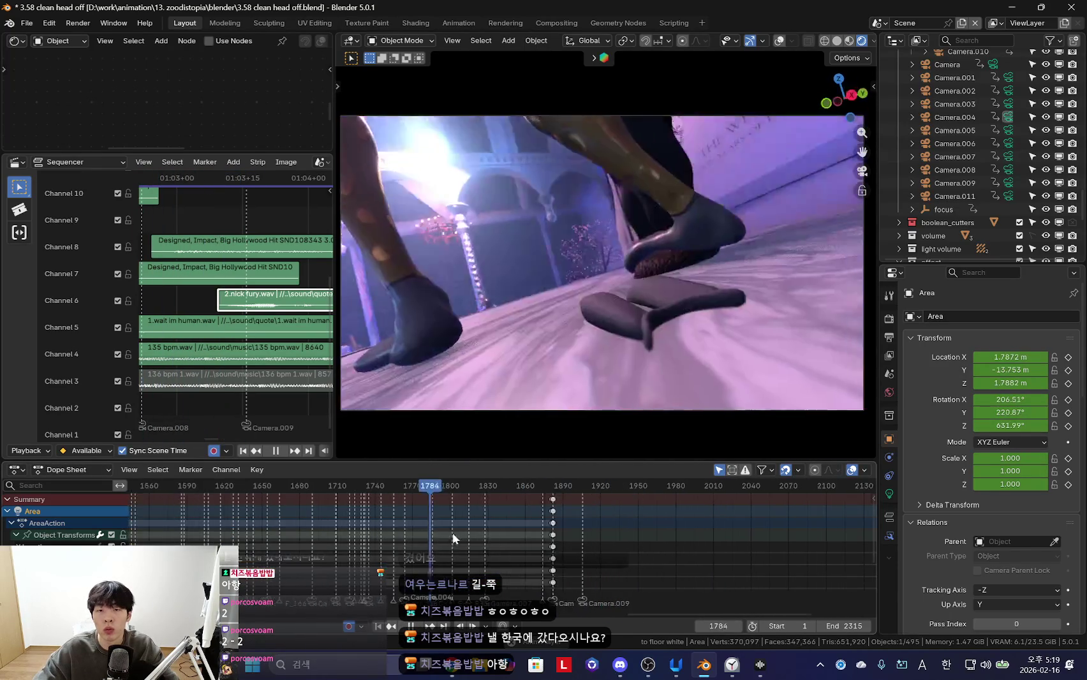
# Scrub back to an earlier shot to review the shot sequence
pyautogui.scroll(-2, 608, 539)
pyautogui.click(292, 528)
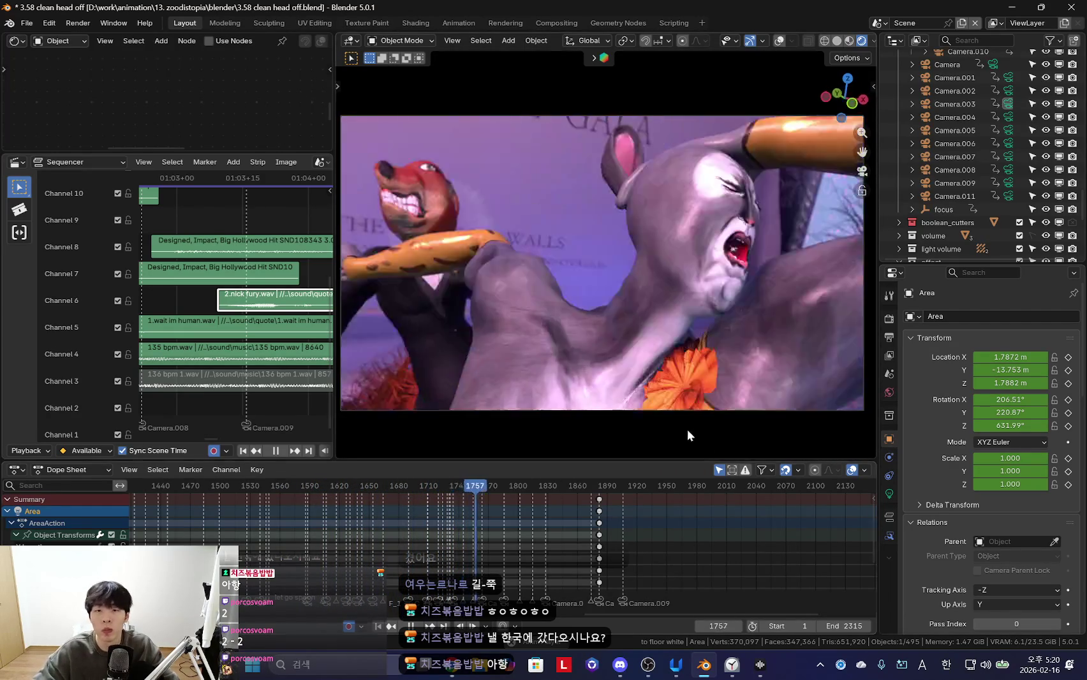
pyautogui.keyDown('ctrl'); pyautogui.scroll(-2, 613, 548); pyautogui.keyUp('ctrl')
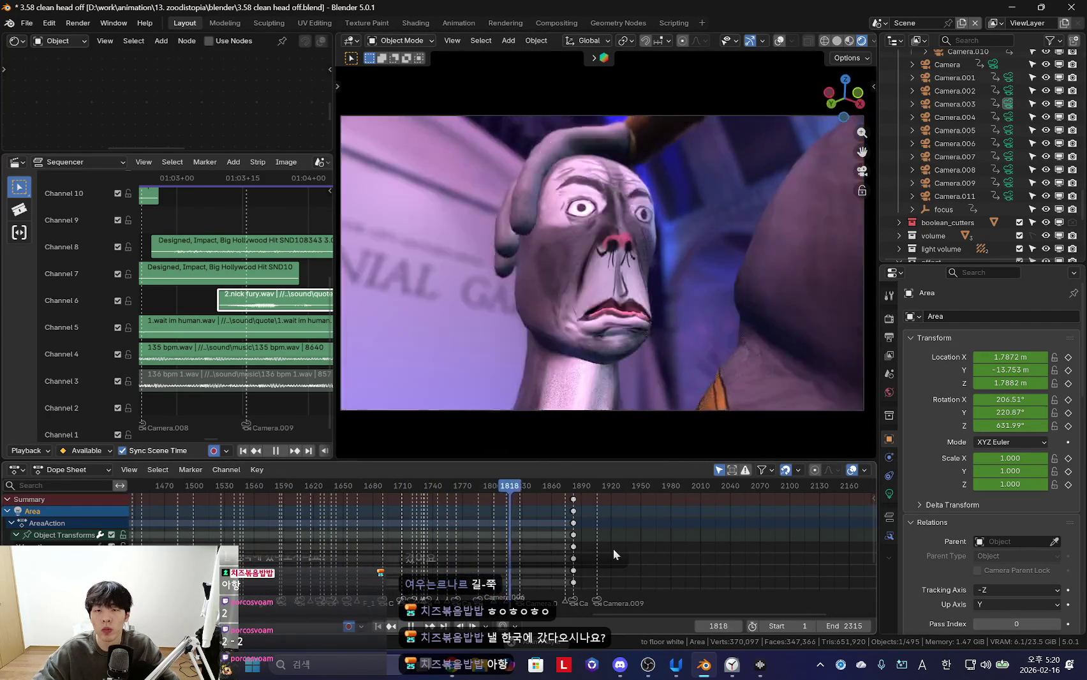
pyautogui.scroll(3, 604, 543)
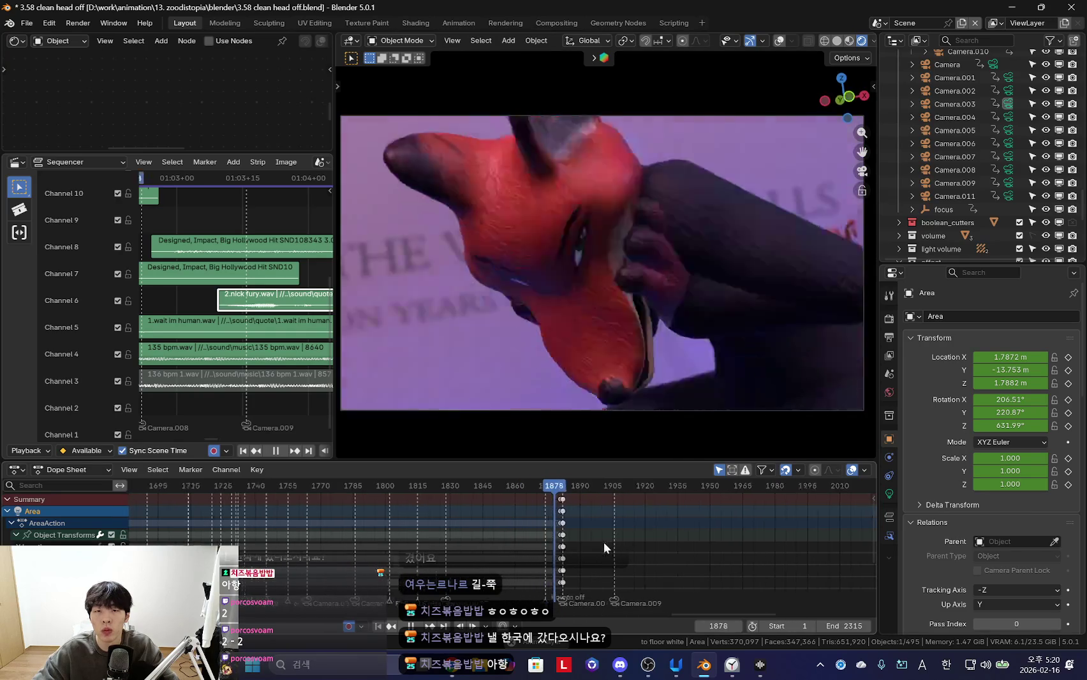
pyautogui.scroll(3, 646, 534)
# Stop at frame 1906 and enlarge the sequencer area
pyautogui.press('space')
pyautogui.click(475, 489)
pyautogui.moveTo(337, 254); pyautogui.dragTo(353, 254)
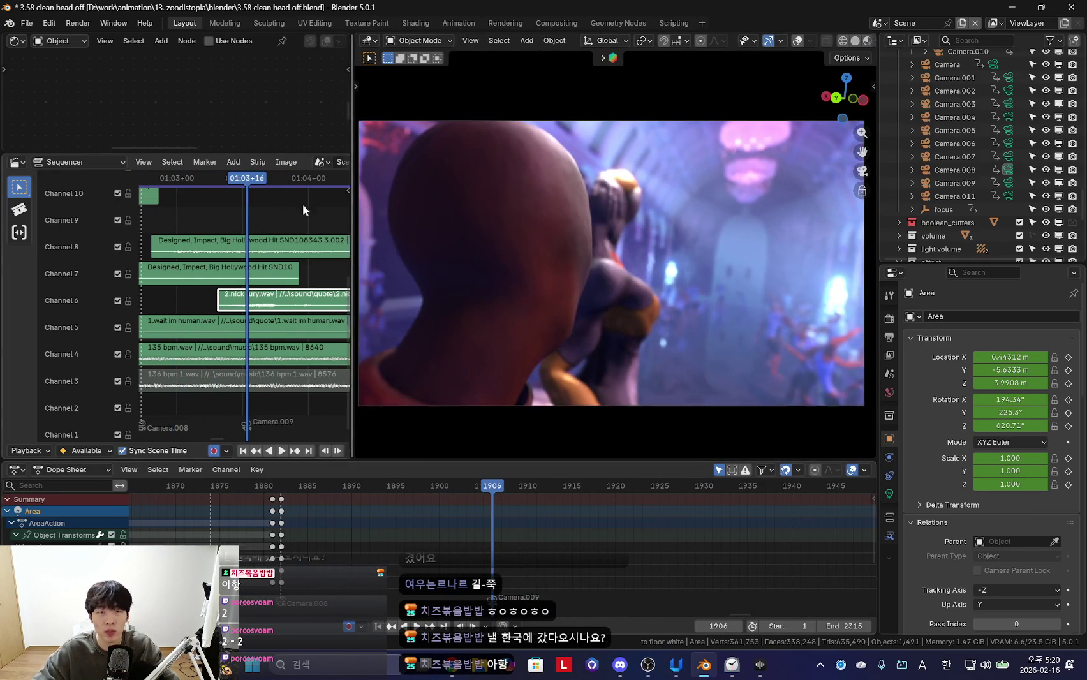
pyautogui.moveTo(280, 154); pyautogui.dragTo(280, 186)
pyautogui.scroll(-3, 262, 317)
pyautogui.scroll(2, 529, 534)
# Replay the gala shots starting from frames 1792 and 1828
pyautogui.press('space')
pyautogui.scroll(-5, 530, 529)
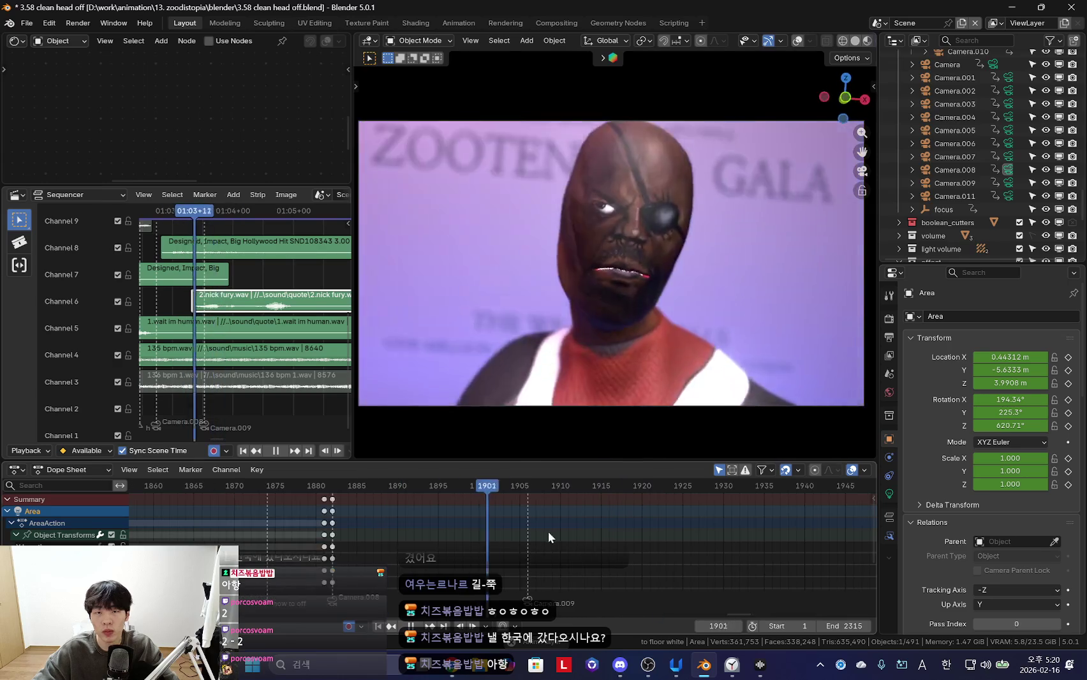
pyautogui.click(278, 520)
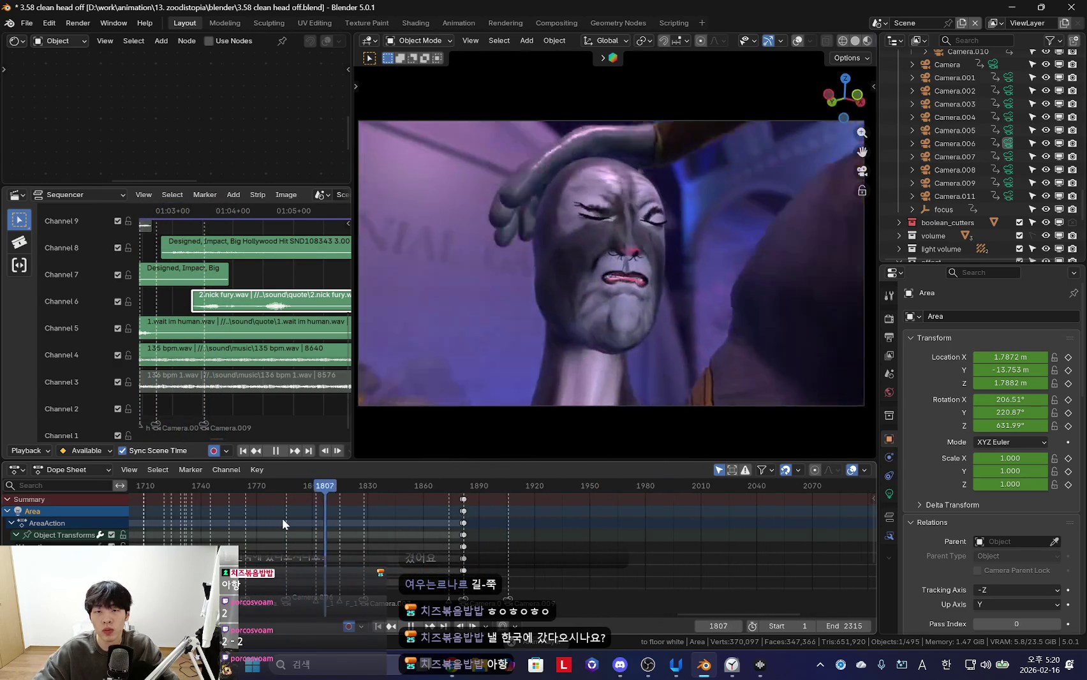
pyautogui.scroll(4, 548, 526)
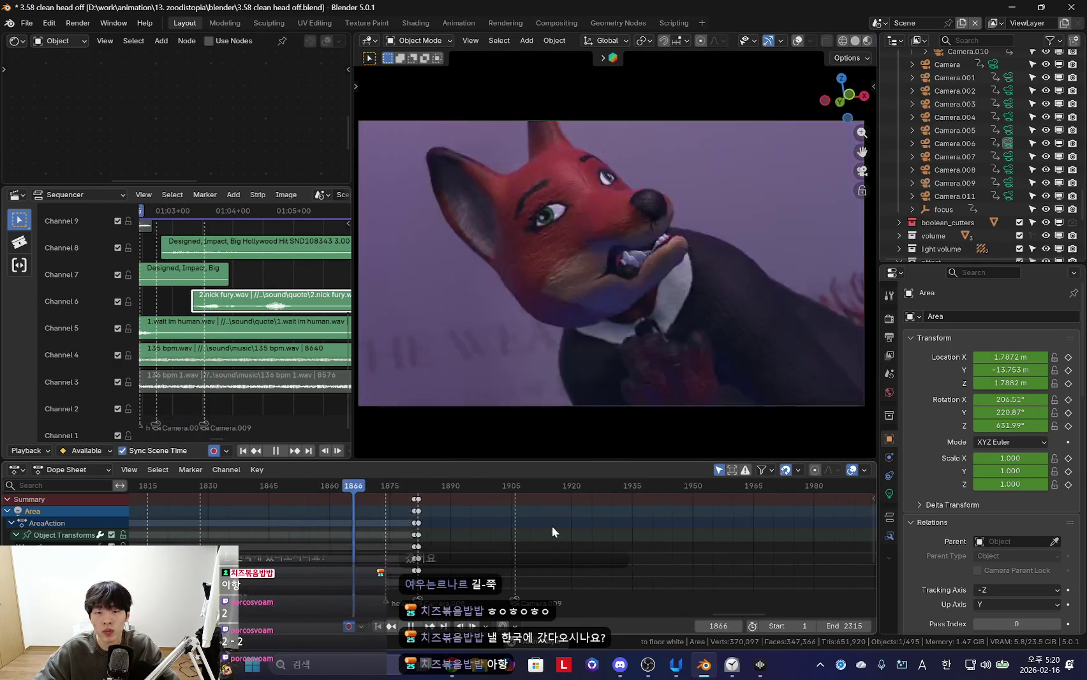
pyautogui.press('space')
pyautogui.click(306, 521)
pyautogui.press('space')
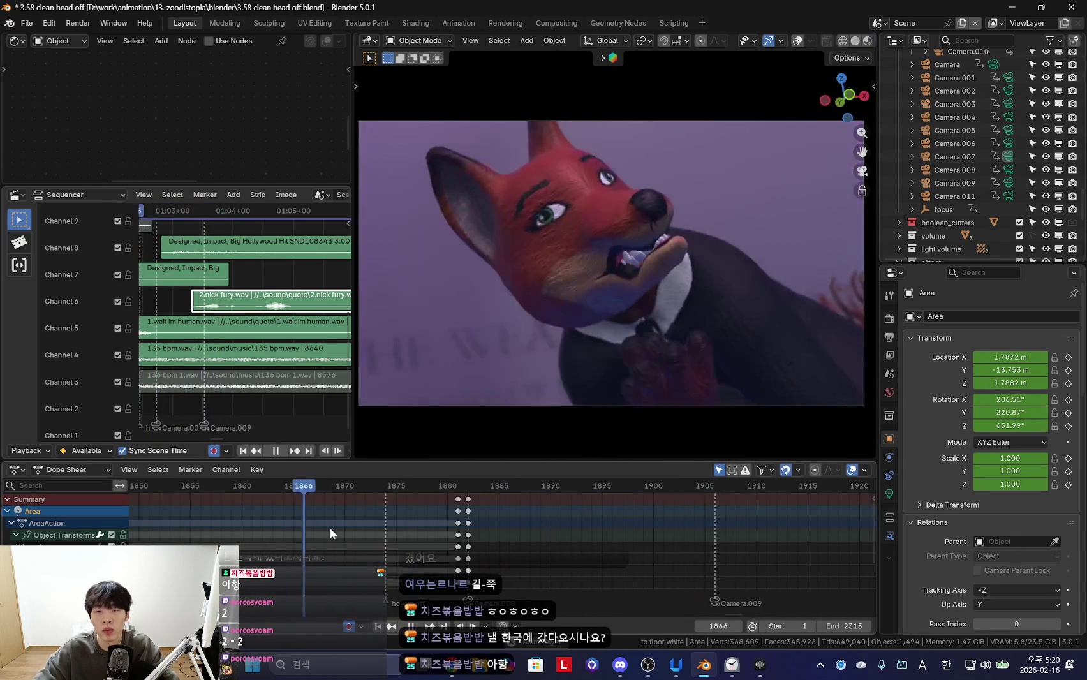
pyautogui.scroll(-4, 352, 541)
# Scrub back through the close-up shots around frames 1793–1819
pyautogui.click(337, 557)
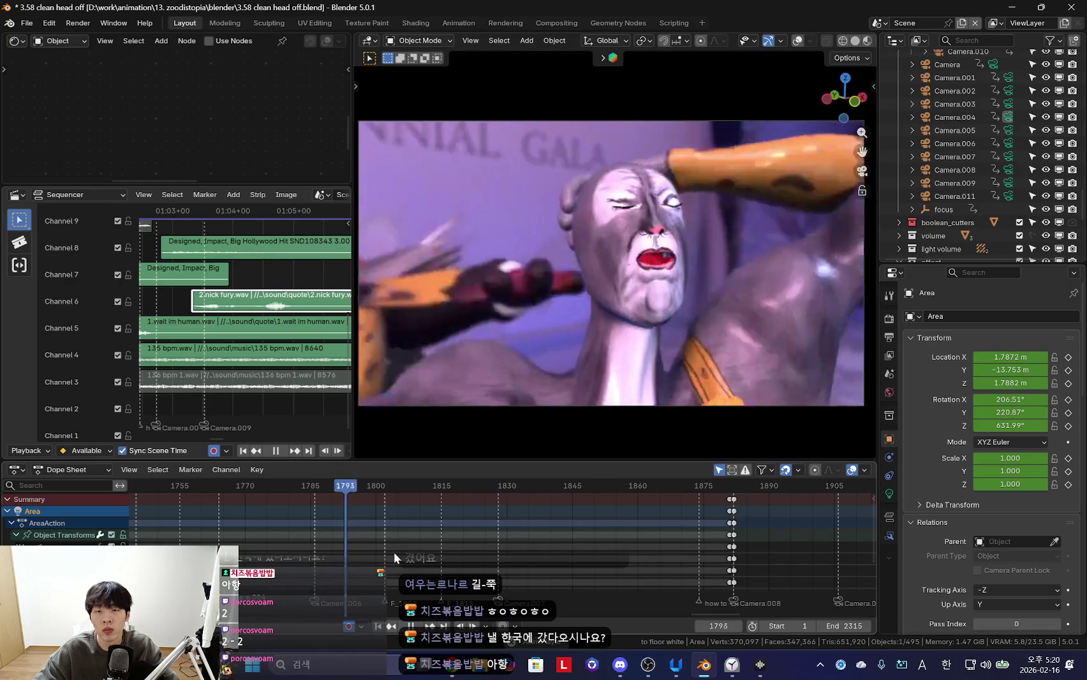
pyautogui.click(428, 552)
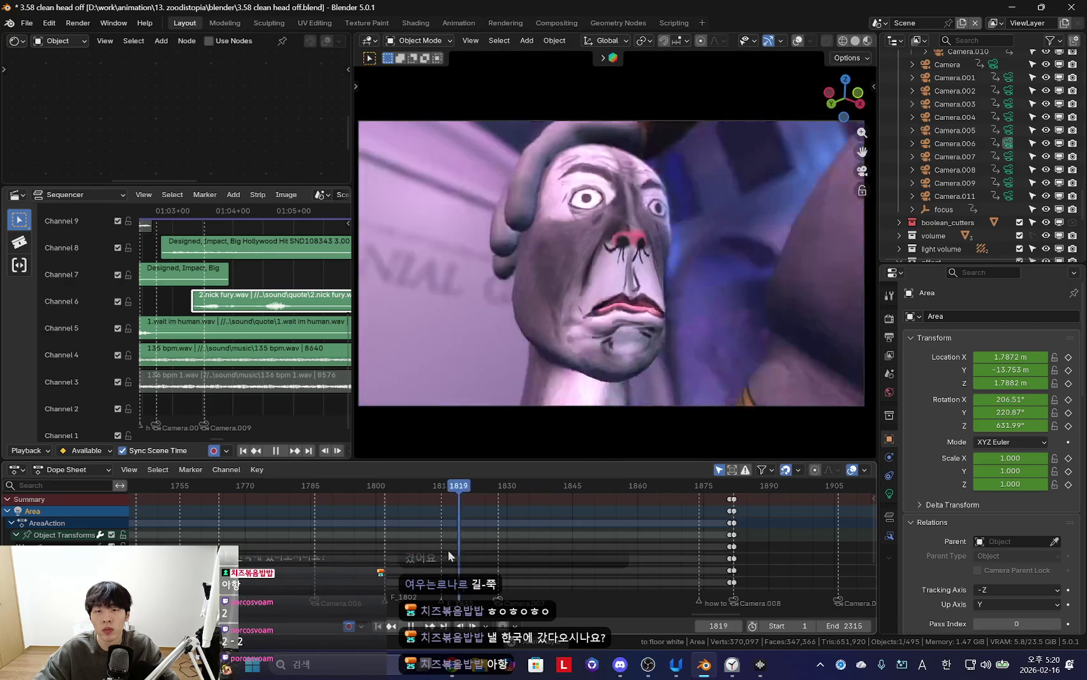
pyautogui.click(433, 549)
pyautogui.click(432, 548)
pyautogui.keyDown('ctrl'); pyautogui.scroll(-2, 534, 559); pyautogui.keyUp('ctrl')
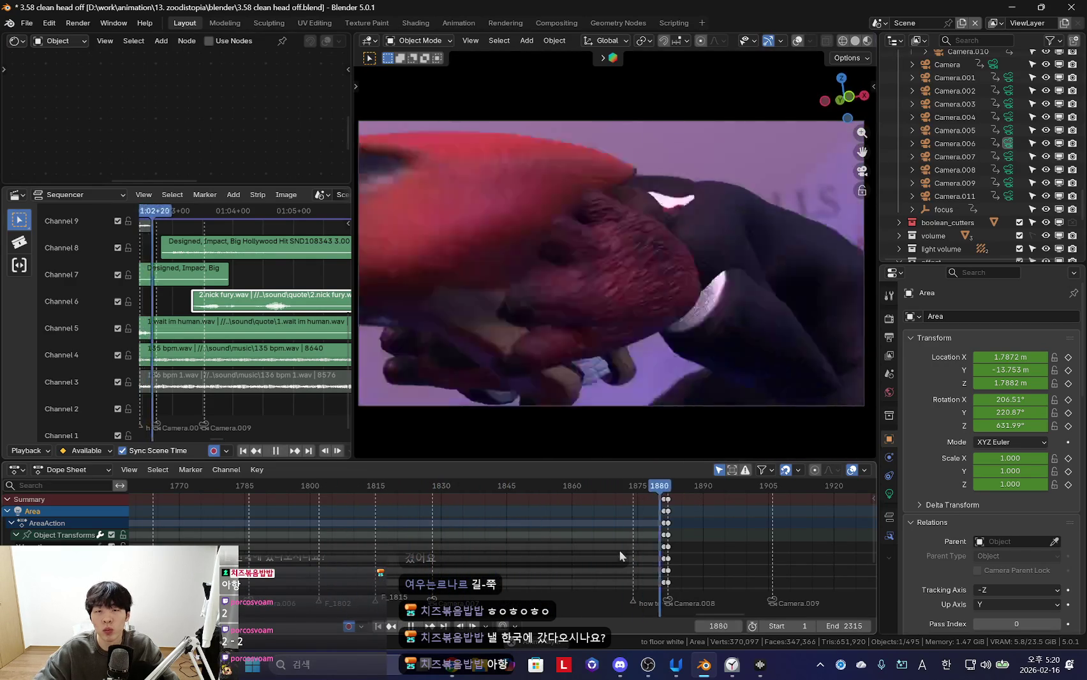
pyautogui.scroll(2, 649, 545)
# Stop at frame 1904, go to frame 1906 and select hand_ik.L
pyautogui.press('space')
pyautogui.click(693, 525)
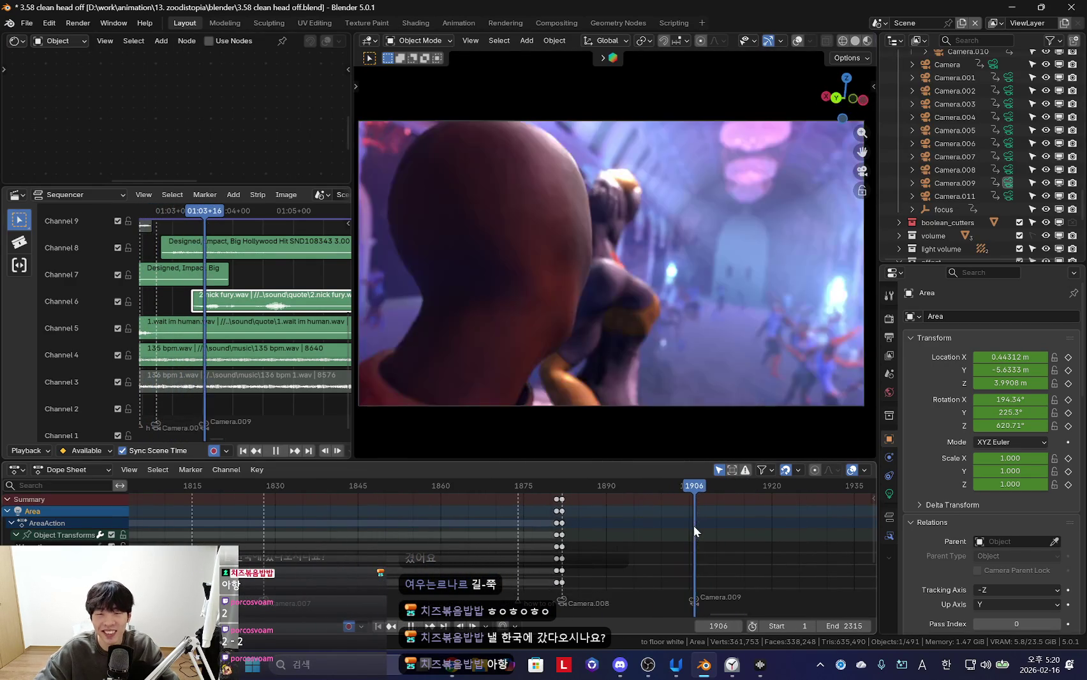
pyautogui.click(638, 296)
# Keyframe all of the rig's bones at frame 1906
pyautogui.press('a')
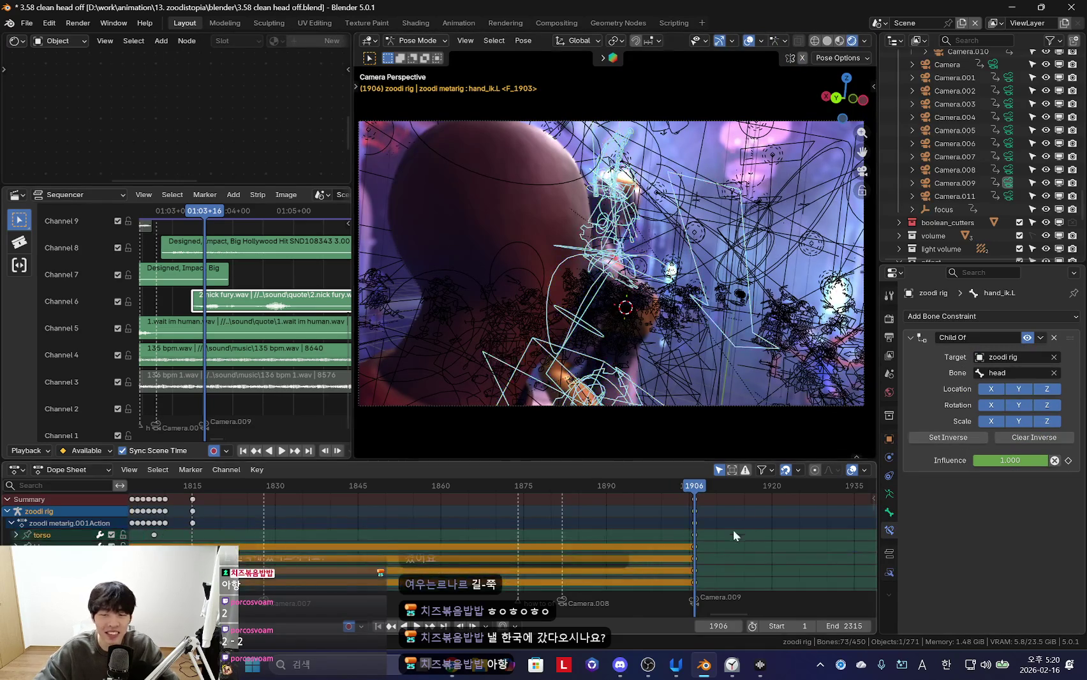
pyautogui.keyDown('ctrl'); pyautogui.scroll(-1, 734, 524); pyautogui.keyUp('ctrl')
pyautogui.hotkey('shift', 'alt', 'z')
pyautogui.press('k')
pyautogui.click(684, 471)
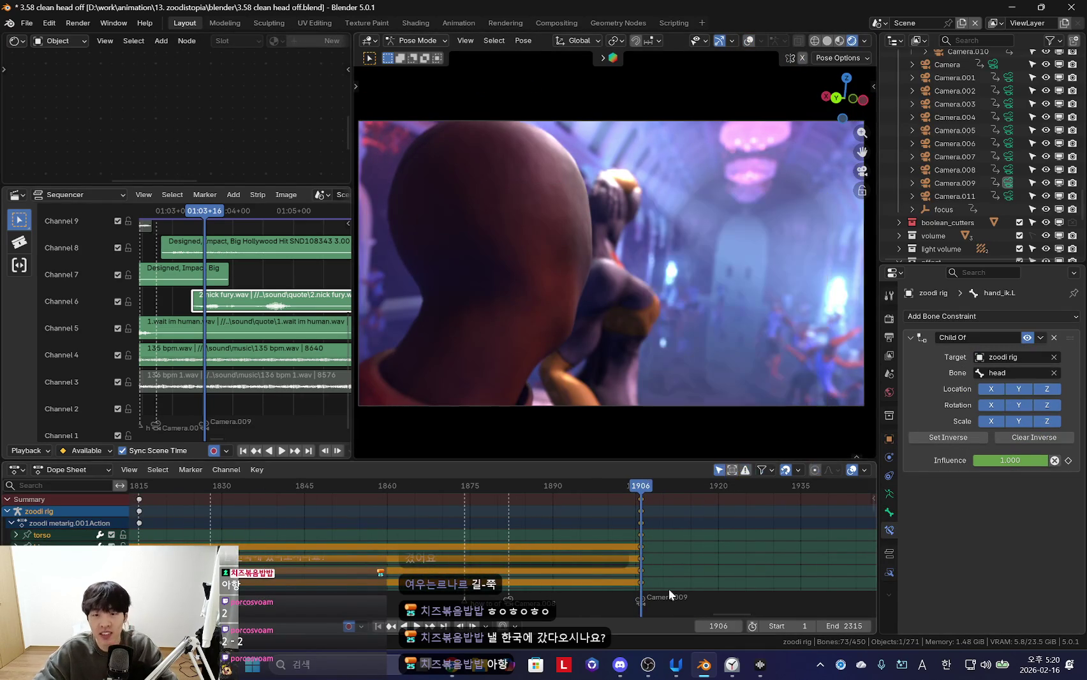
pyautogui.hotkey('shift', 'alt', 'z')
pyautogui.hotkey('shift', 'alt', 'z')
# Enlarge the sequencer to show Channel 10 and widen the left editors
pyautogui.keyDown('ctrl'); pyautogui.scroll(-1, 607, 540); pyautogui.keyUp('ctrl')
pyautogui.scroll(-5, 616, 538)
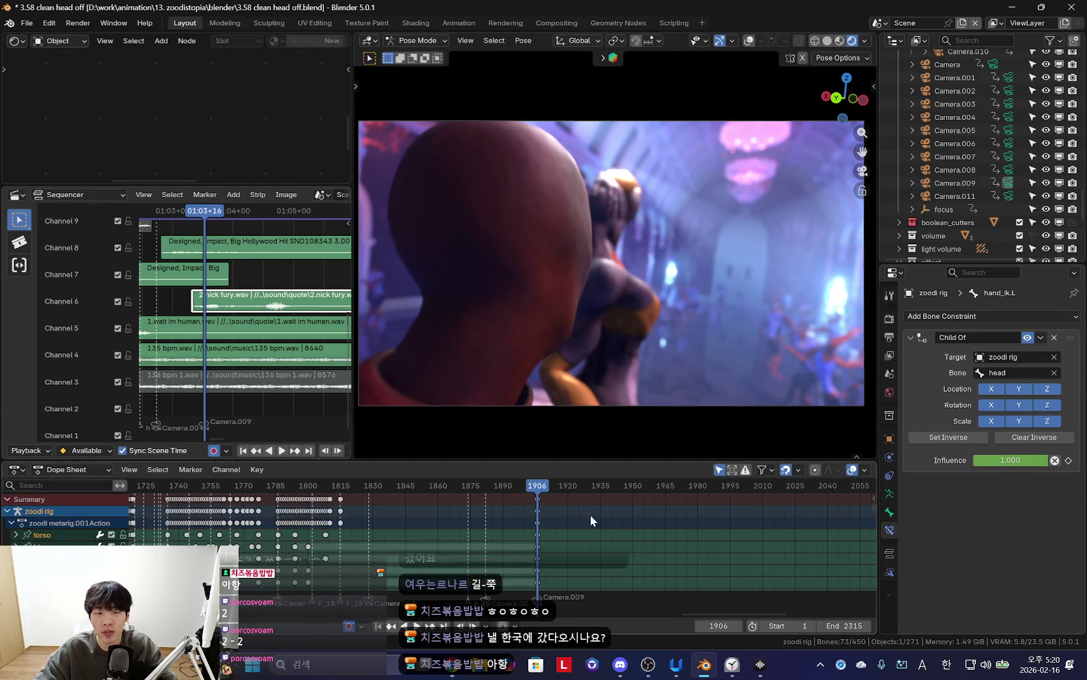
pyautogui.scroll(-4, 275, 285)
pyautogui.moveTo(292, 181); pyautogui.dragTo(293, 167)
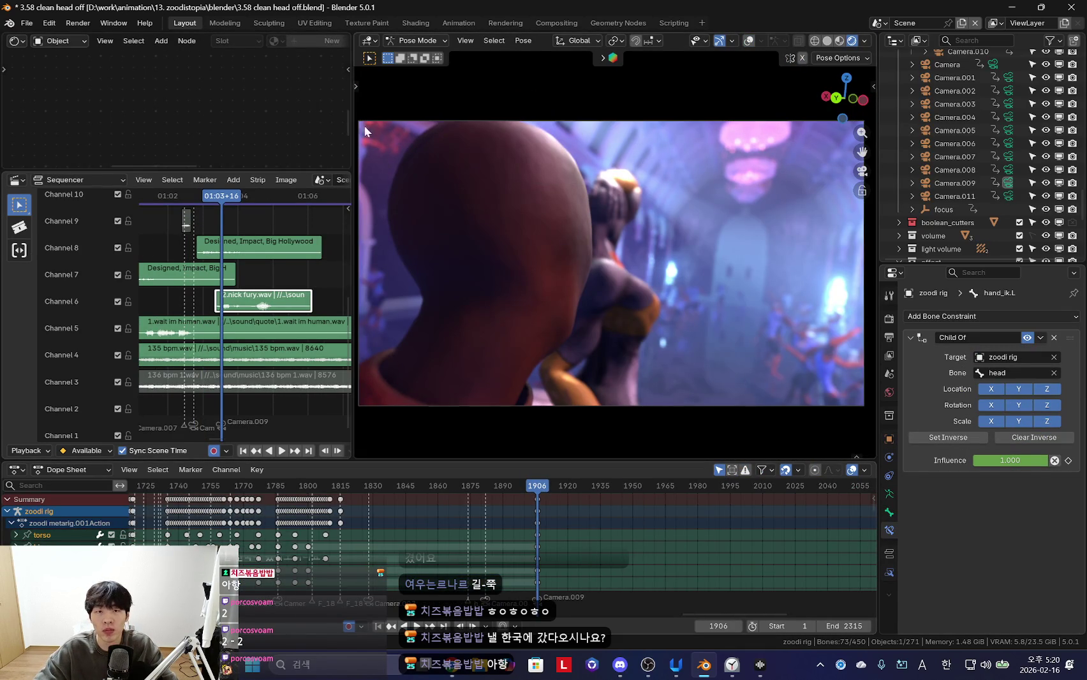
pyautogui.moveTo(353, 129); pyautogui.dragTo(367, 129)
pyautogui.hotkey('shift', 'alt', 'z')
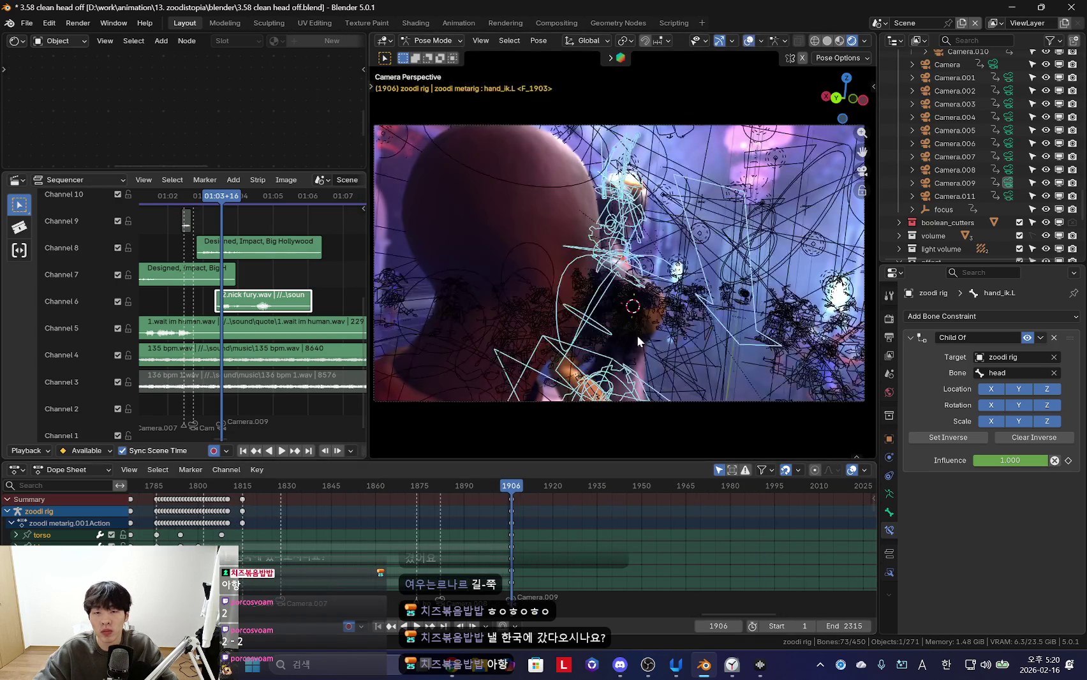
pyautogui.hotkey('shift', 'alt', 'z')
pyautogui.press('KP_0')
pyautogui.hotkey('shift', 'alt', 'z')
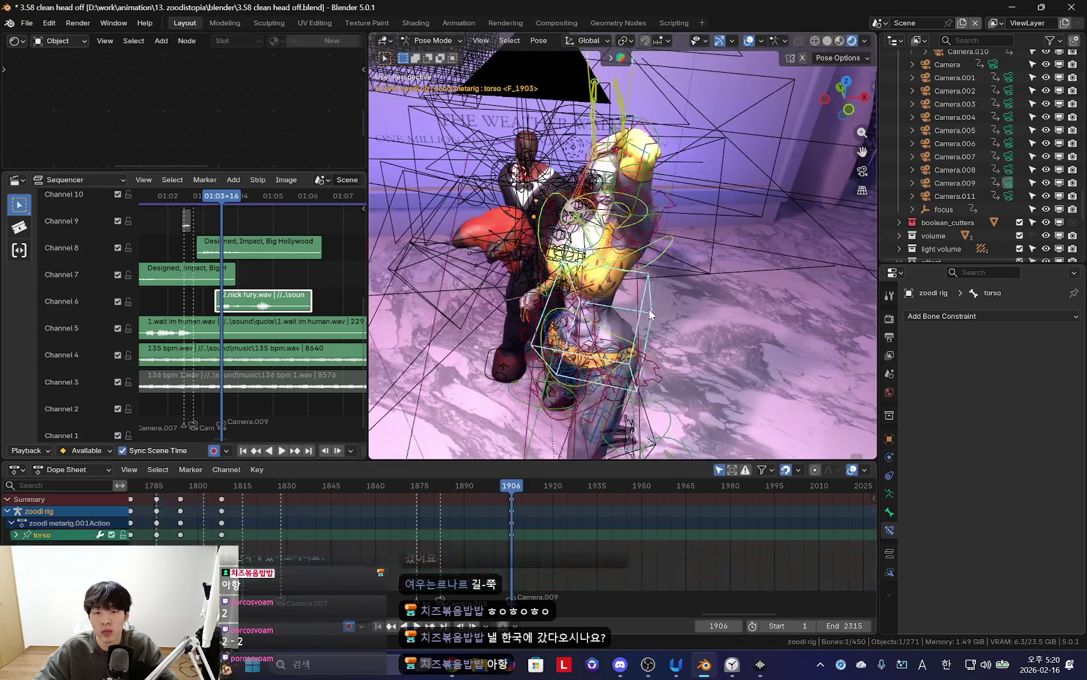
# Rotate the torso bone around Z and key the new rotation at 1906
pyautogui.click(712, 369)
pyautogui.hotkey('shift', 'alt', 'z')
pyautogui.moveTo(712, 369); pyautogui.dragTo(670, 357, button='middle')
pyautogui.press('r')
pyautogui.press('z')
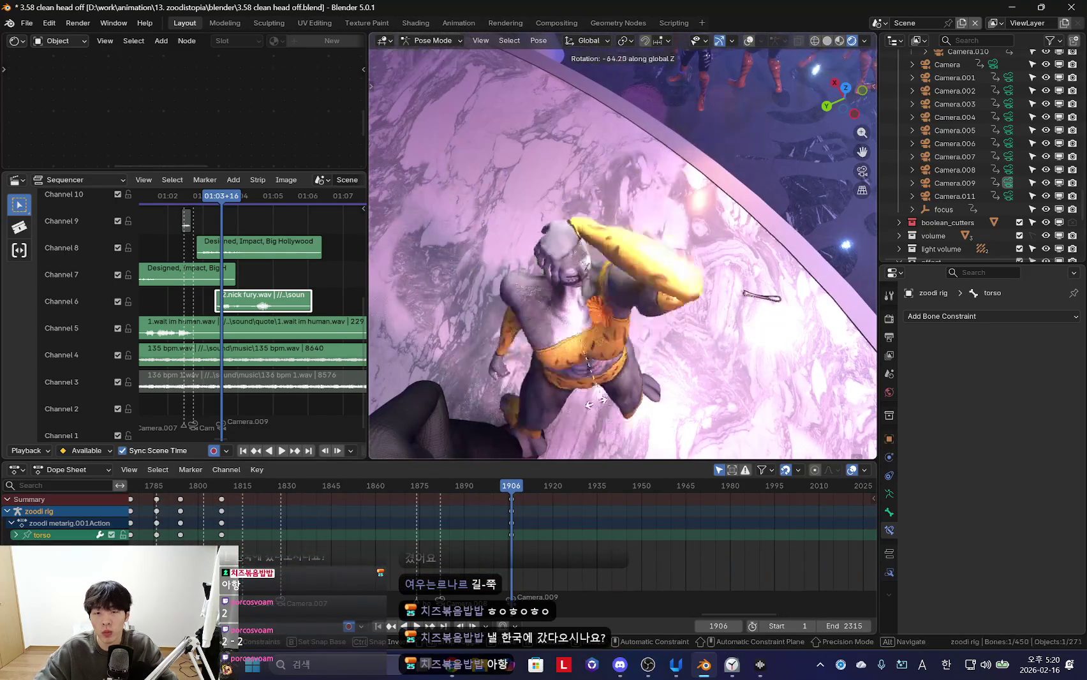
pyautogui.click(532, 413)
pyautogui.press('i')
pyautogui.hotkey('shift', 'alt', 'z')
pyautogui.press('space')
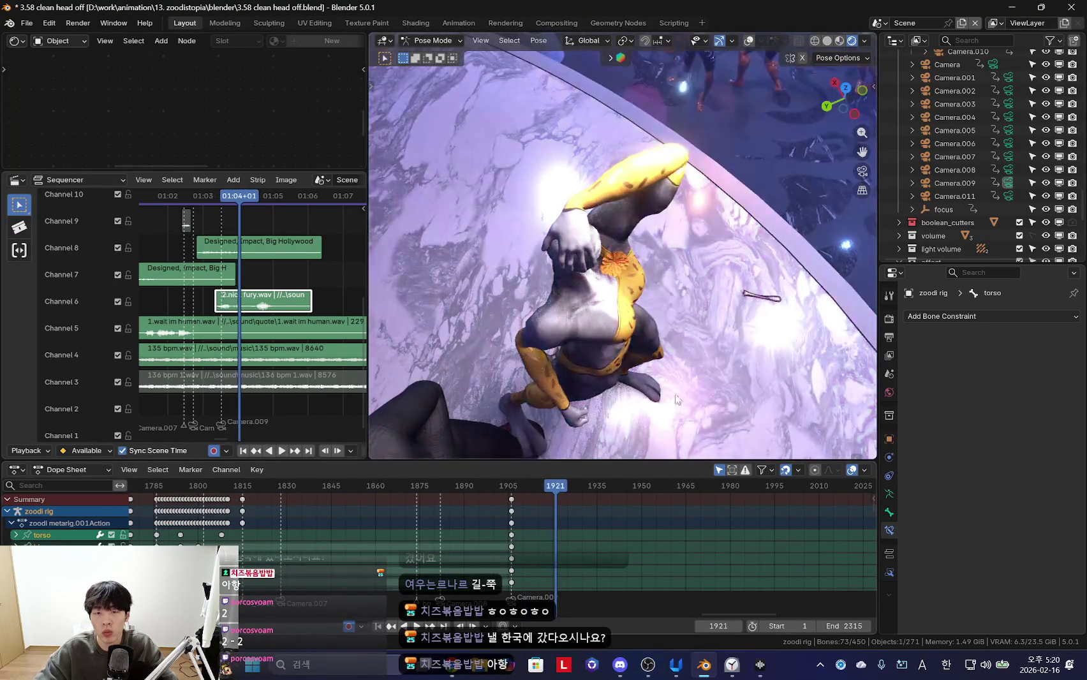
# Select the left hand IK control with its transform sidebar at frame 1906
pyautogui.moveTo(639, 300); pyautogui.dragTo(594, 147, button='middle')
pyautogui.click(581, 131)
pyautogui.press('n')
pyautogui.press('n')
pyautogui.click(578, 134)
pyautogui.press('n')
pyautogui.press('Down')
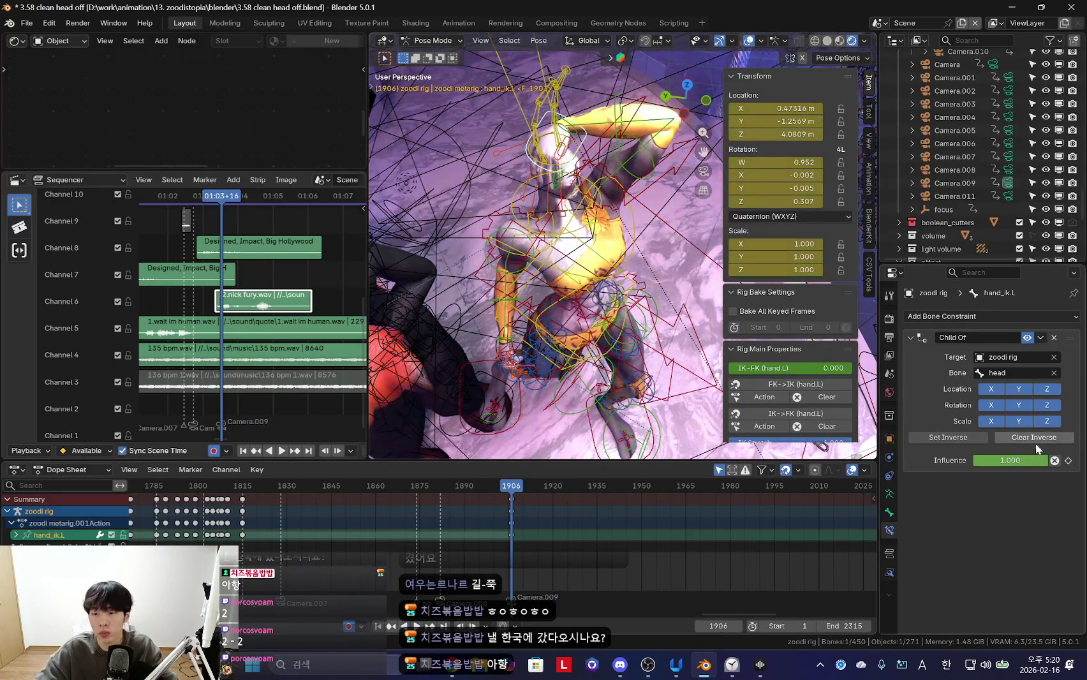
# Key hand_ik.L's Child Of influence at 1.000 on frame 1905
pyautogui.scroll(5, 511, 523)
pyautogui.press('Left')
pyautogui.press('Left')
pyautogui.scroll(2, 735, 525)
pyautogui.press('Right')
pyautogui.press('Right')
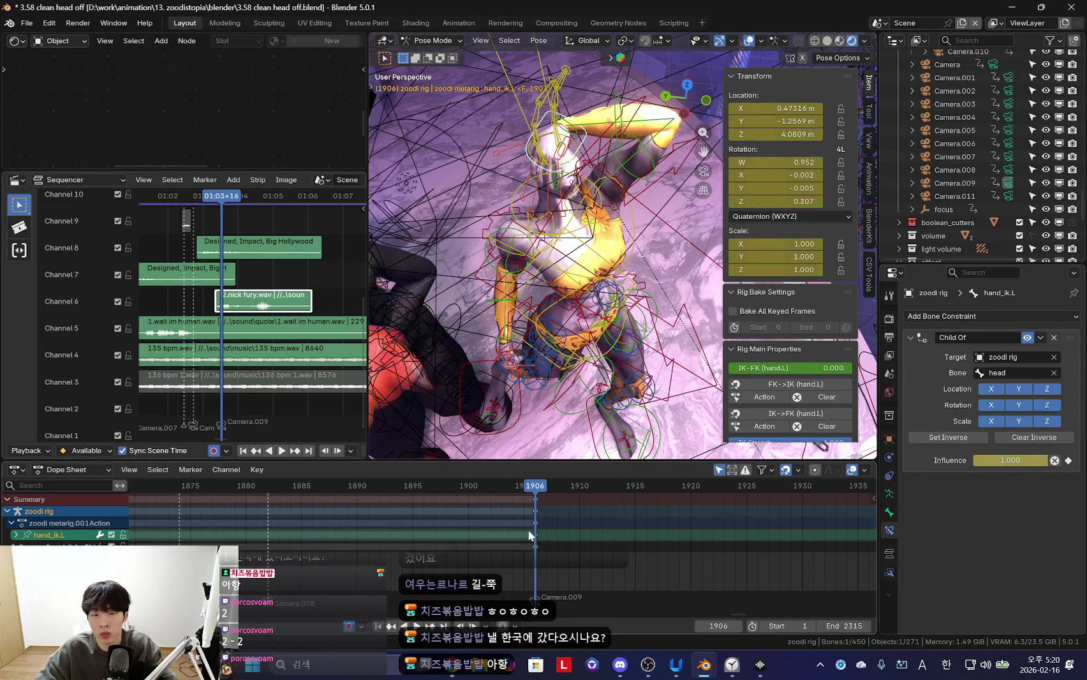
pyautogui.press('Left')
pyautogui.press('i')
pyautogui.press('k')
pyautogui.click(582, 282)
# Turn the Child Of influence down to 0.000 at 1906 and play the switch
pyautogui.press('space')
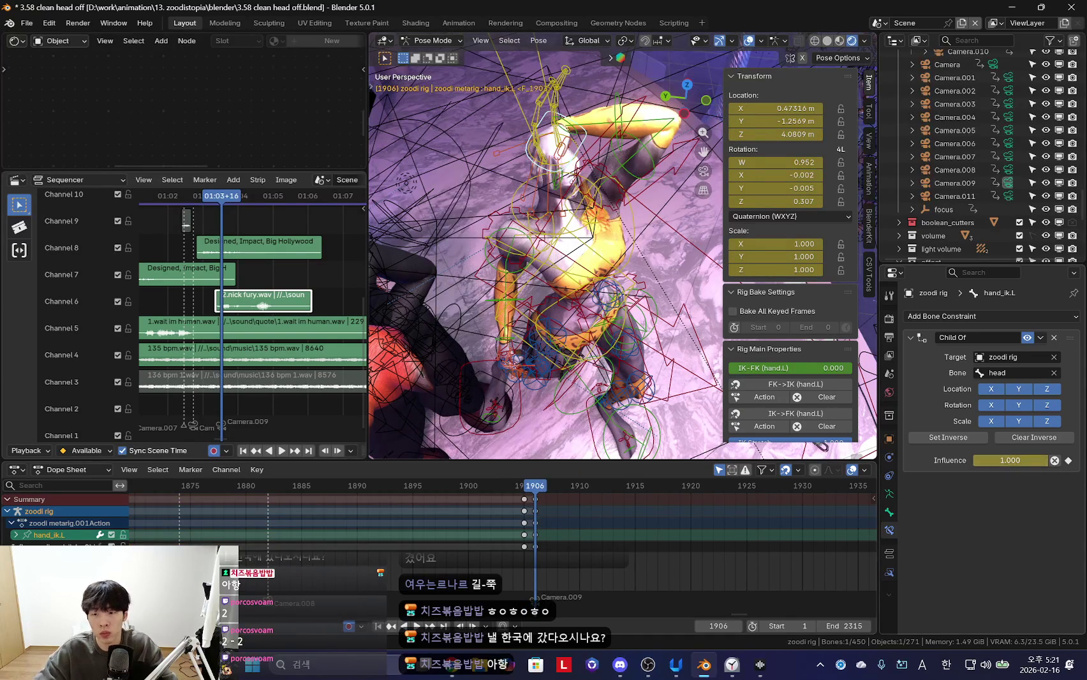
pyautogui.moveTo(1032, 460); pyautogui.dragTo(957, 461)
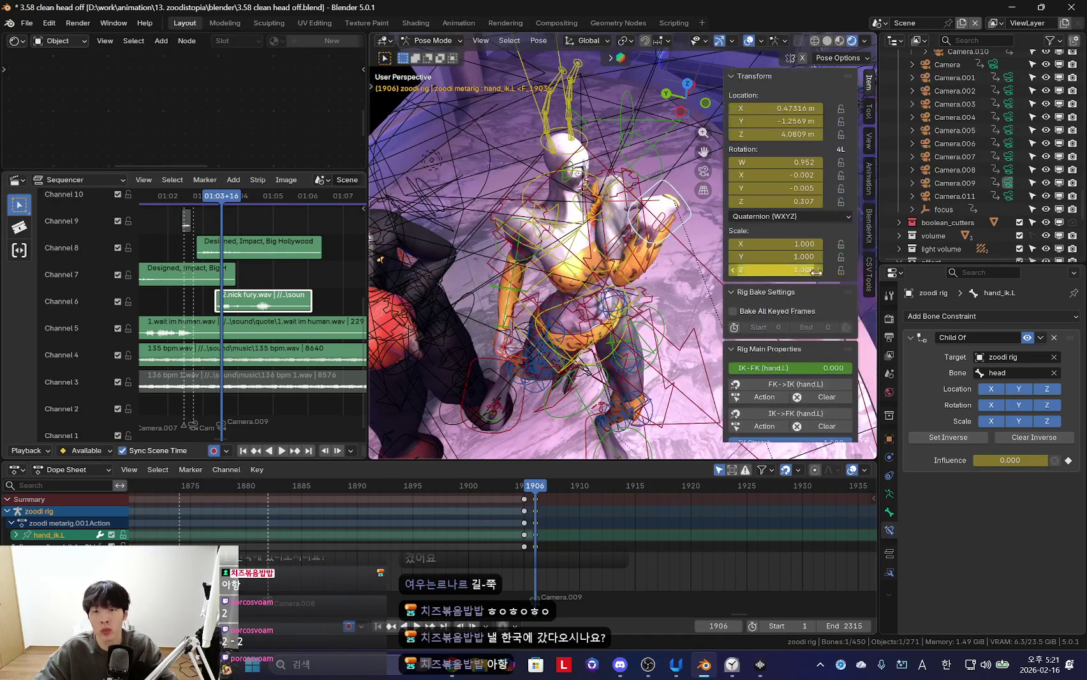
pyautogui.press('space')
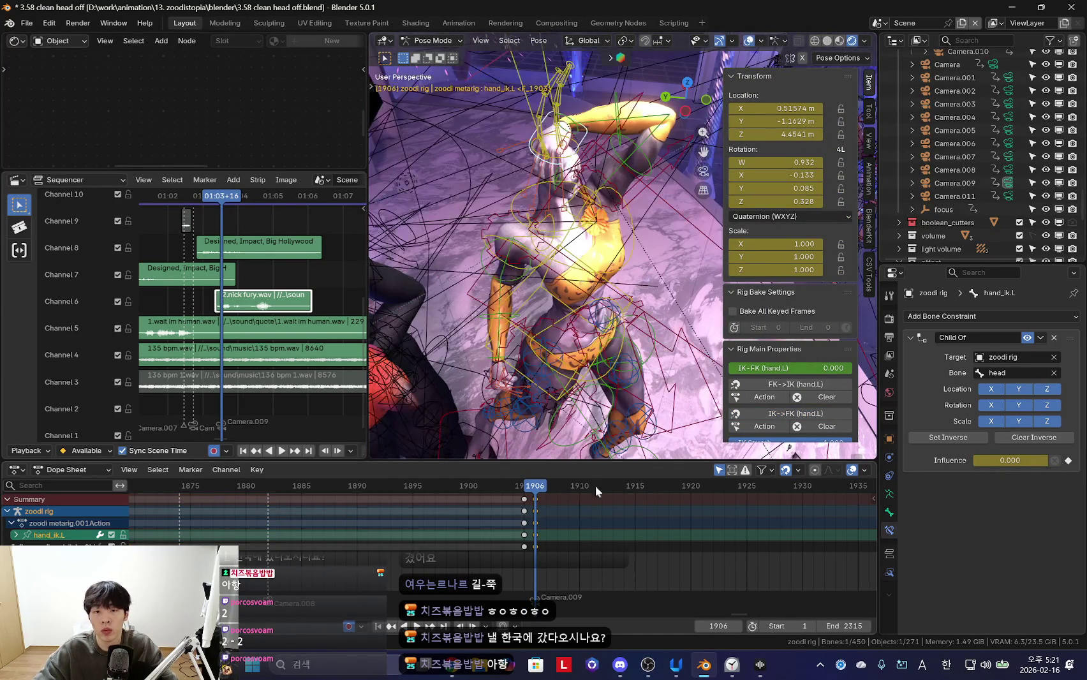
pyautogui.scroll(3, 651, 288)
pyautogui.press('n')
pyautogui.hotkey('shift', 'alt', 'z')
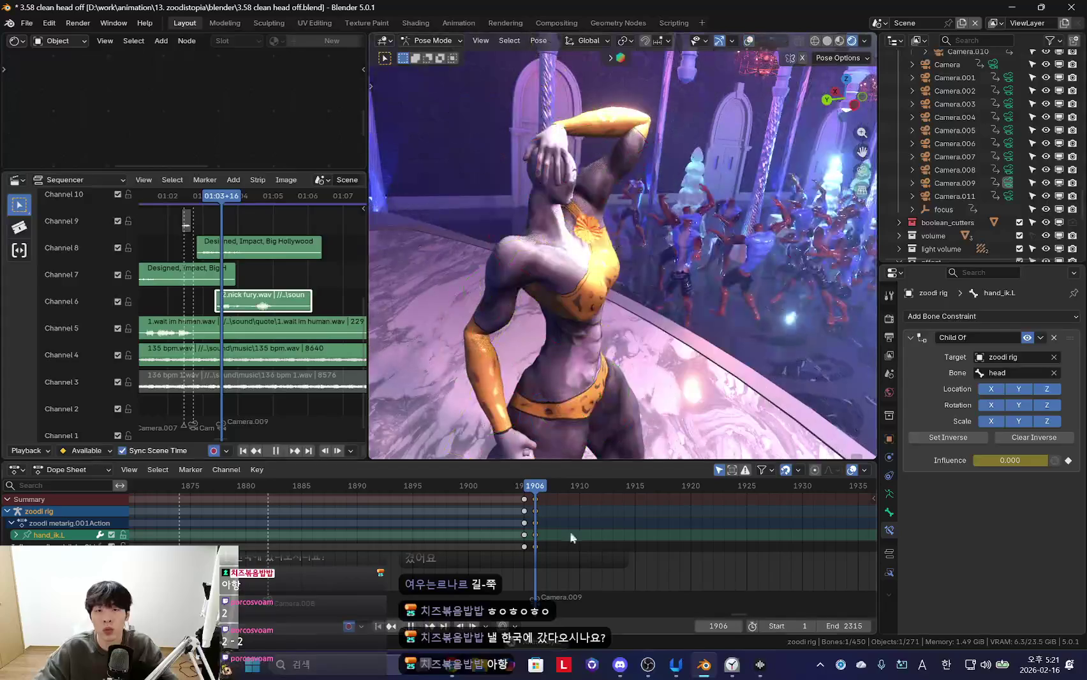
pyautogui.press('space')
pyautogui.hotkey('shift', 'alt', 'z')
pyautogui.press('n')
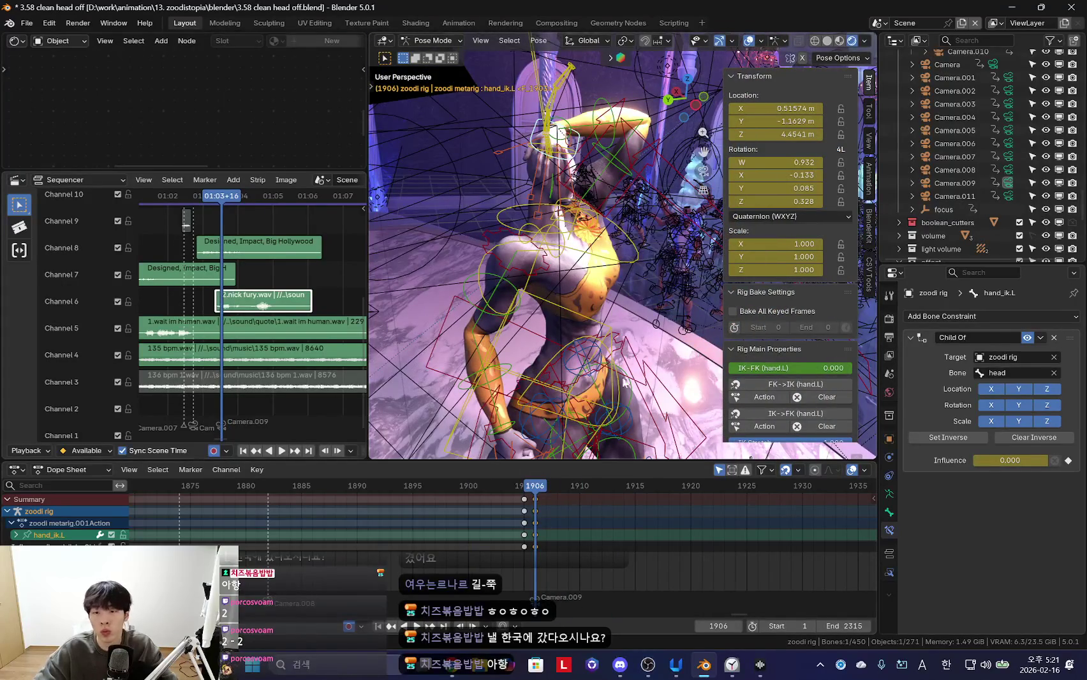
# Key the left hand's pose again at frame 1906
pyautogui.press('Left')
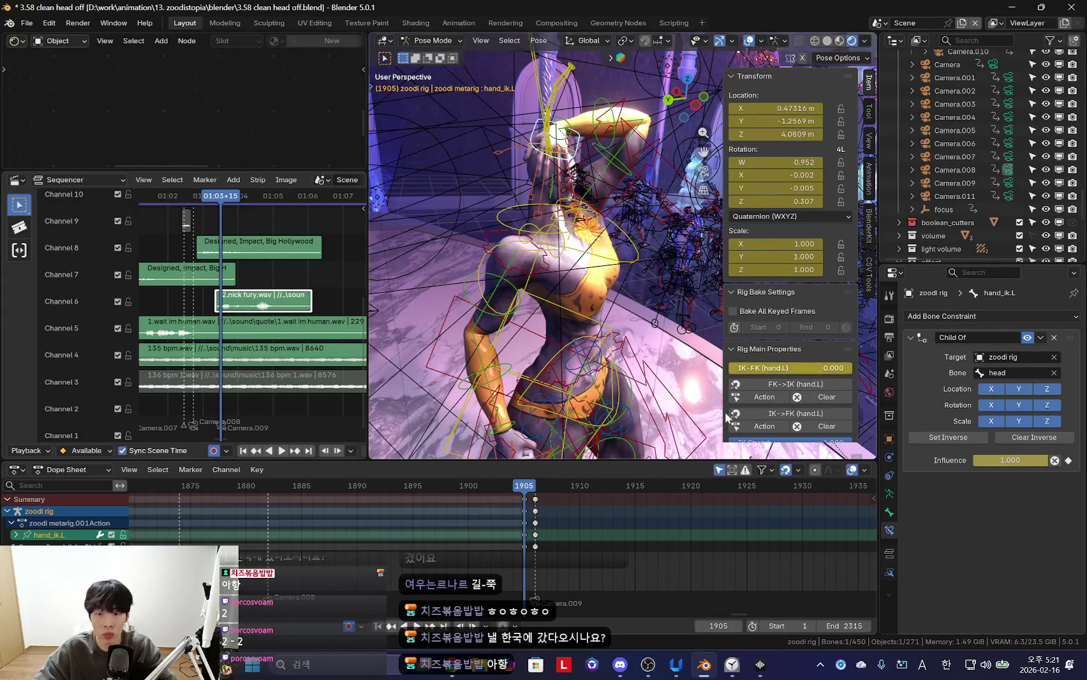
pyautogui.keyDown('ctrl'); pyautogui.hscroll(2, 580, 544); pyautogui.keyUp('ctrl')
pyautogui.press('Right')
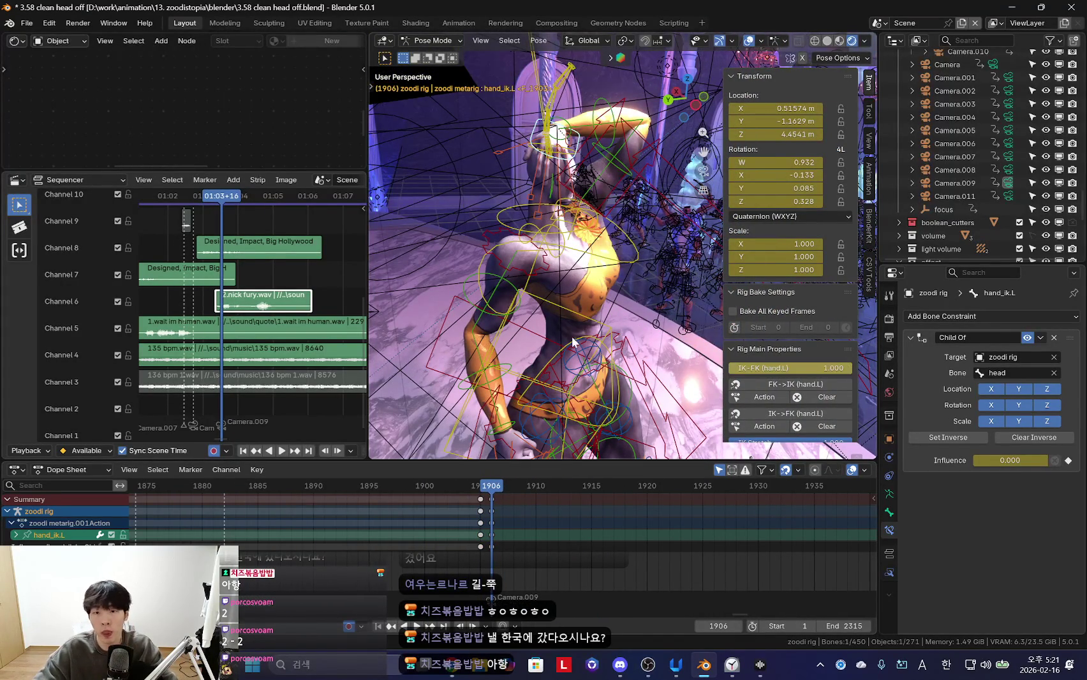
pyautogui.press('k')
pyautogui.moveTo(498, 164); pyautogui.dragTo(571, 439, button='middle')
pyautogui.press('n')
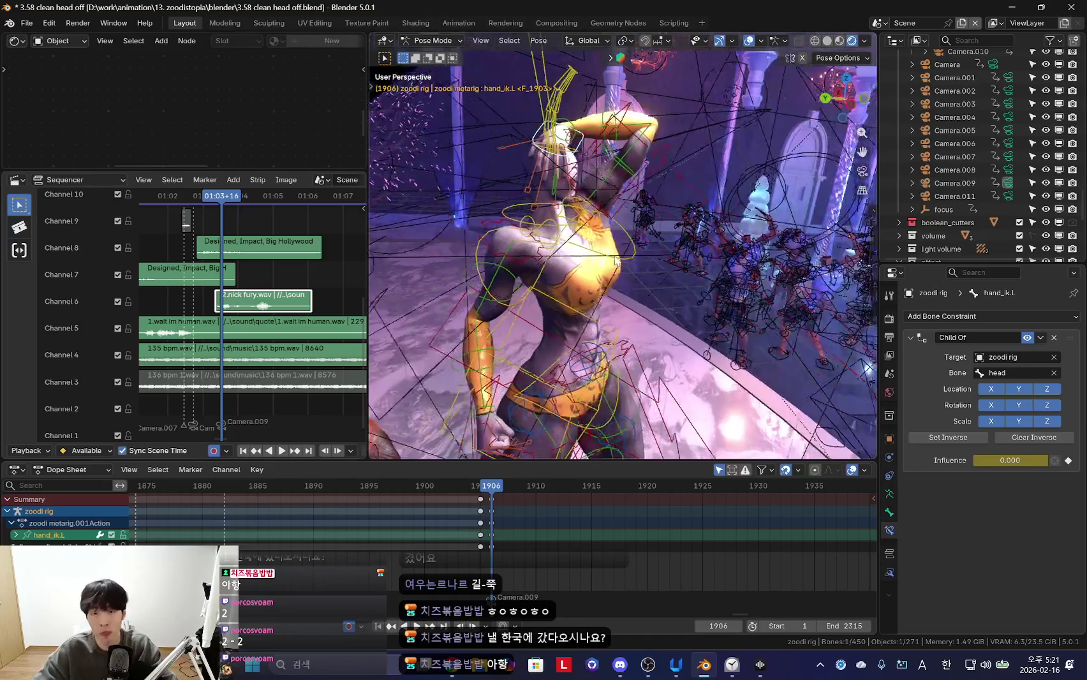
# Select all bones and play from frame 1906 through the scene camera
pyautogui.press('a')
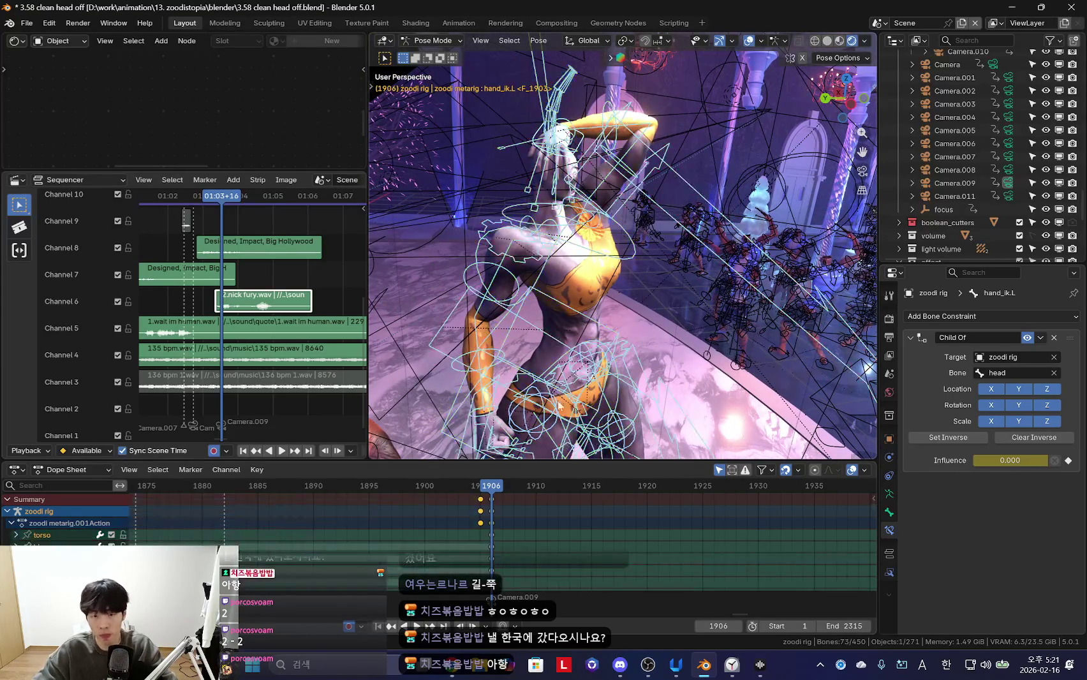
pyautogui.hotkey('shift', 'alt', 'z')
pyautogui.press('KP_0')
pyautogui.press('space')
pyautogui.scroll(-5, 654, 521)
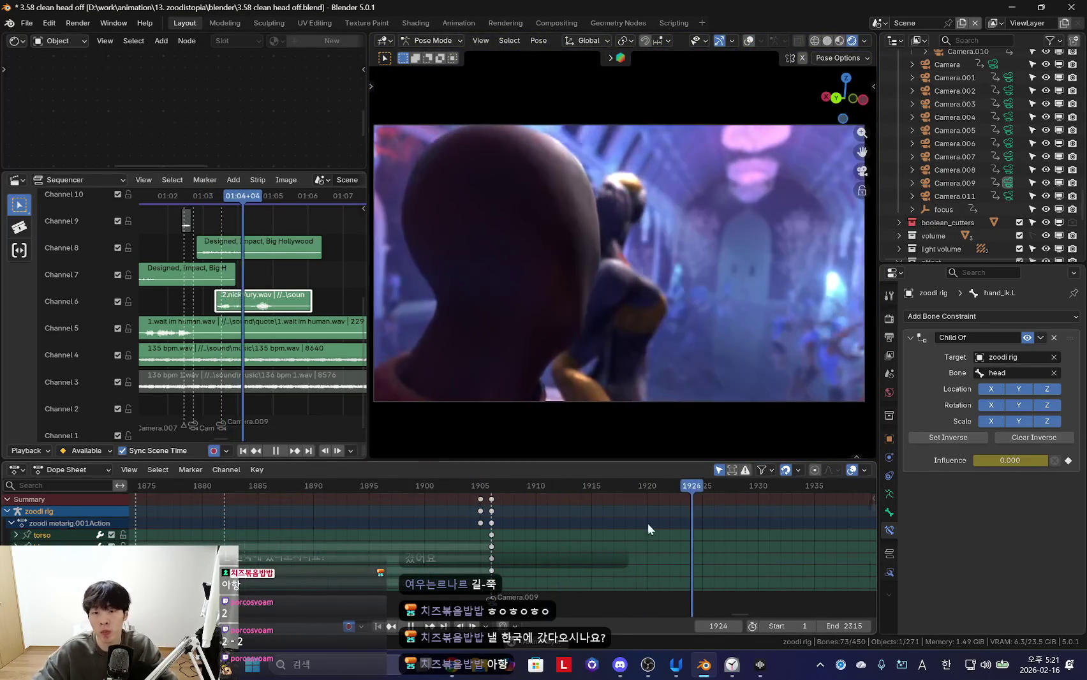
# Duplicate the impact sound strip into Channel 7 and listen to it
pyautogui.press('space')
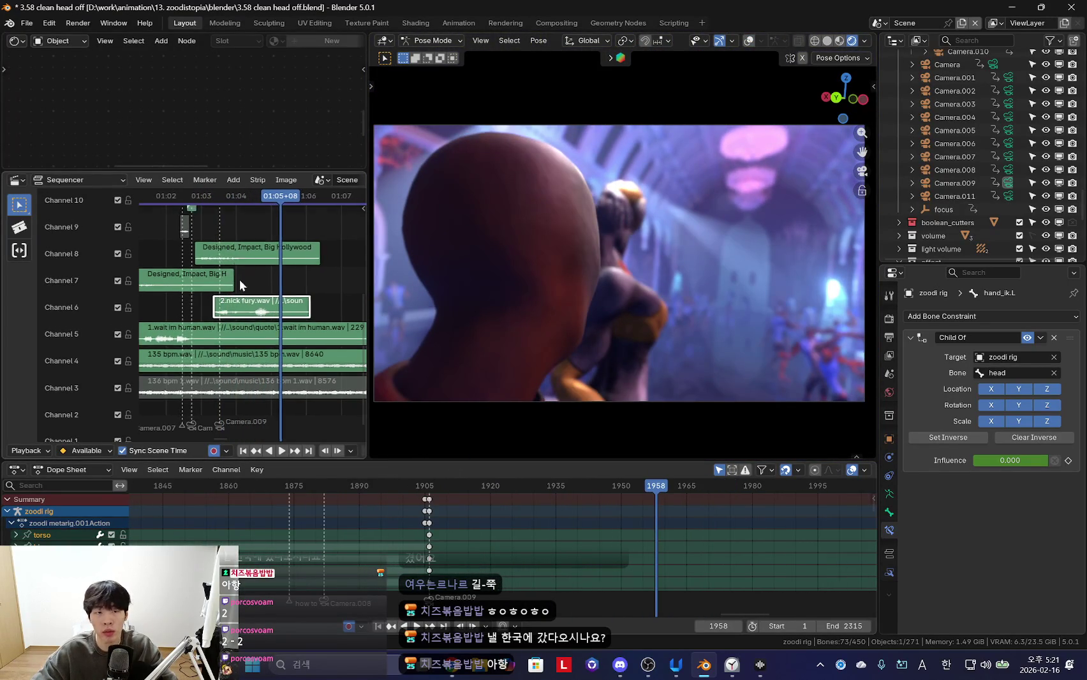
pyautogui.scroll(3, 227, 283)
pyautogui.hotkey('shift', 'd')
pyautogui.click(203, 298)
pyautogui.press('space')
pyautogui.scroll(2, 255, 300)
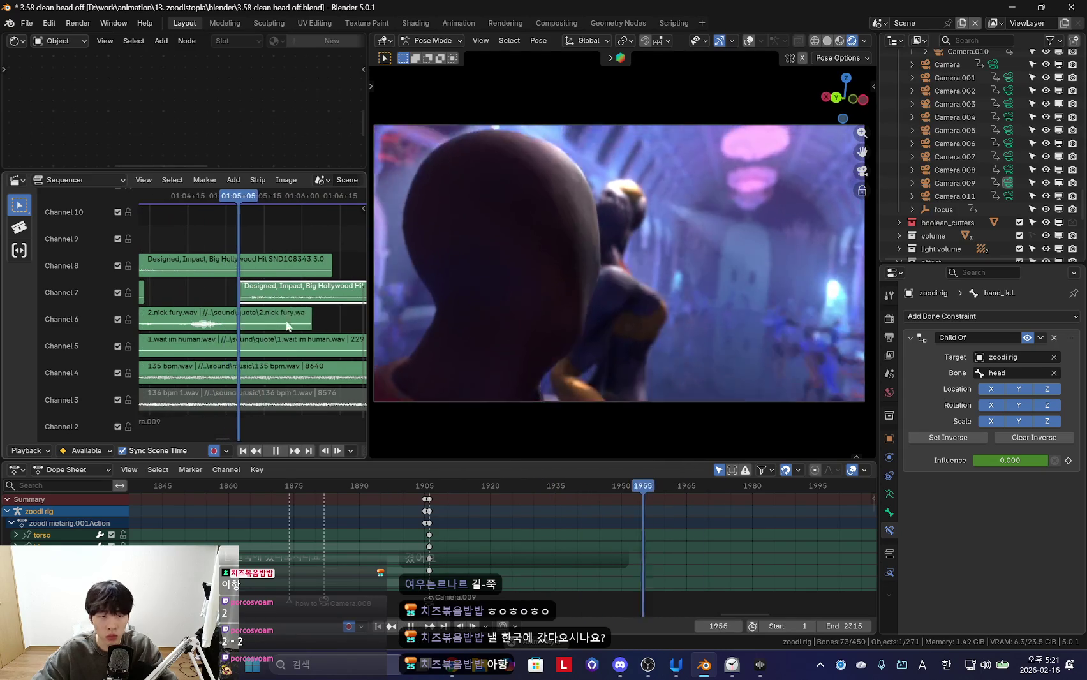
pyautogui.press('space')
# Slide the copied impact strip about 10 frames earlier and check the timing
pyautogui.moveTo(275, 305); pyautogui.dragTo(250, 307)
pyautogui.press('space')
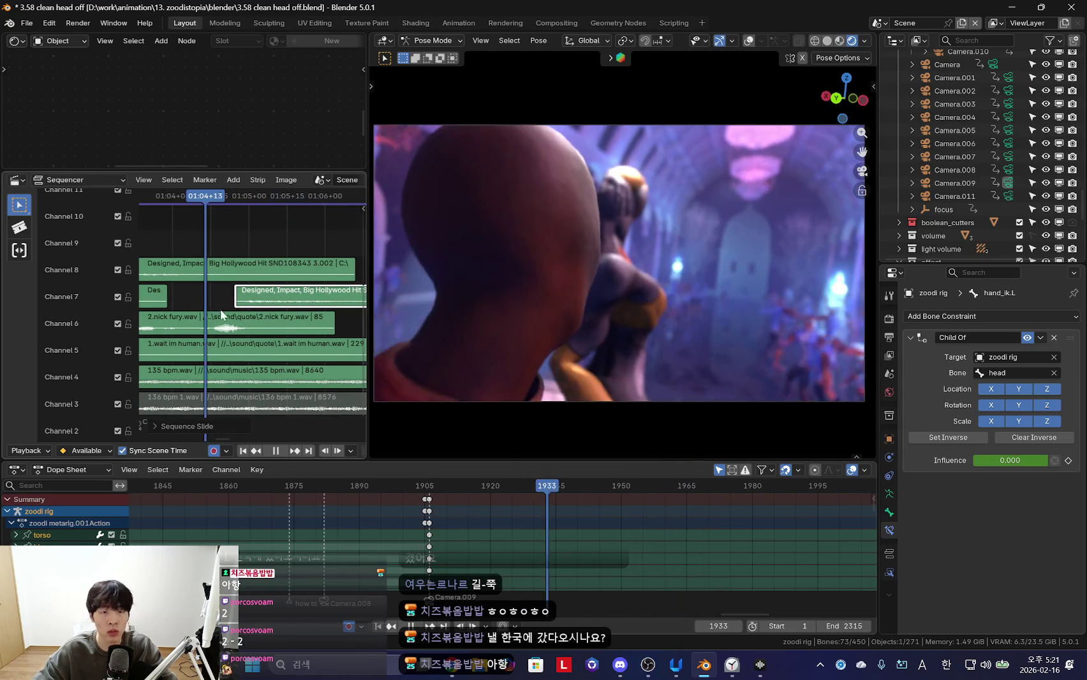
pyautogui.scroll(1, 278, 312)
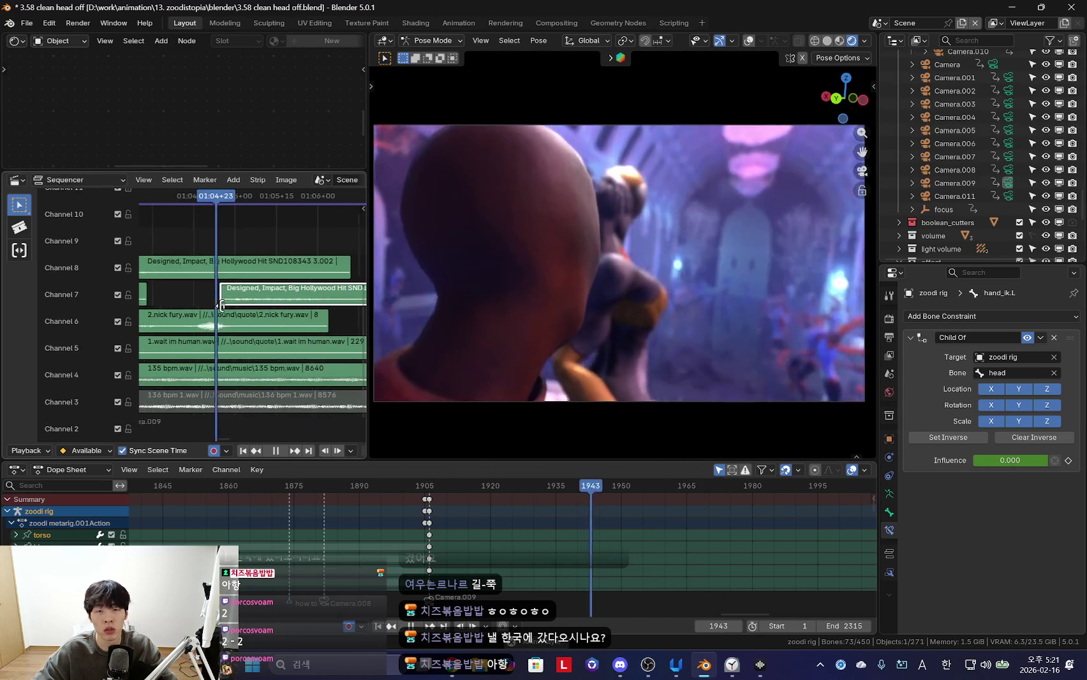
pyautogui.press('space')
pyautogui.press('space')
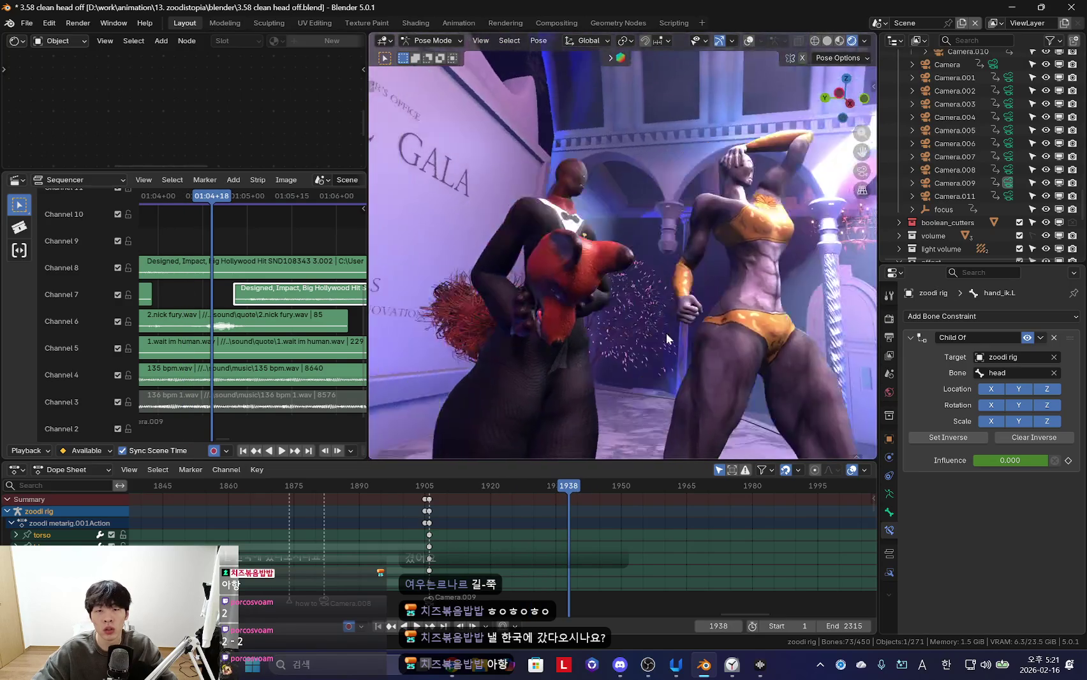
# Deselect the rig's bones and view the shot through the active camera
pyautogui.press('space')
pyautogui.moveTo(629, 391); pyautogui.dragTo(584, 352, button='middle')
pyautogui.click(579, 349)
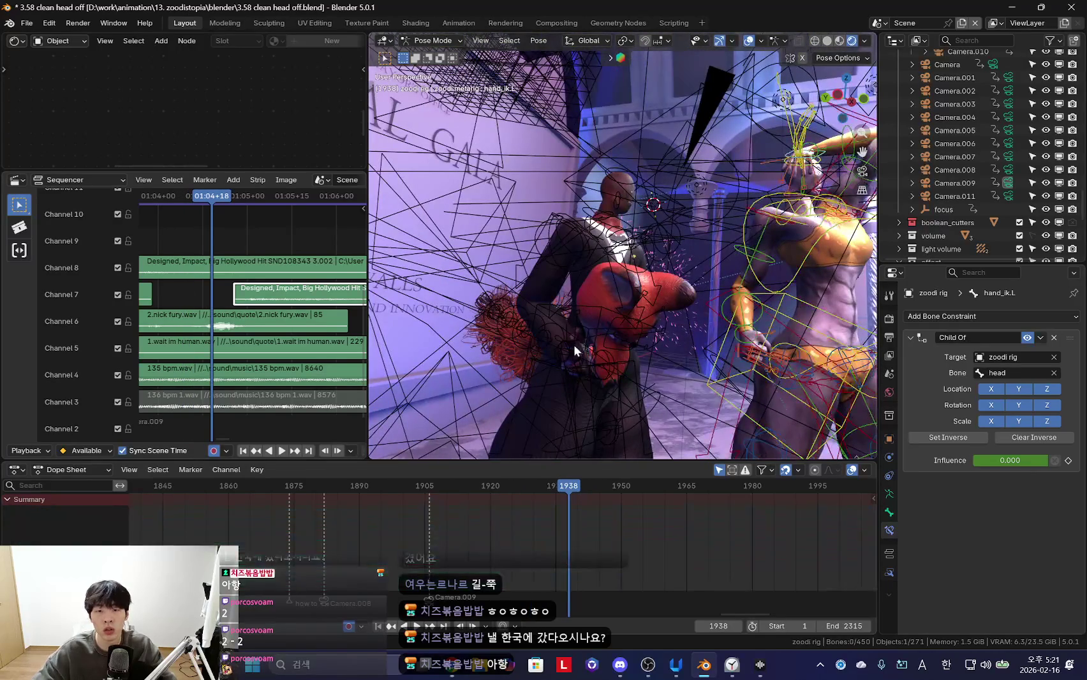
pyautogui.press('KP_0')
pyautogui.hotkey('shift', 'alt', 'z')
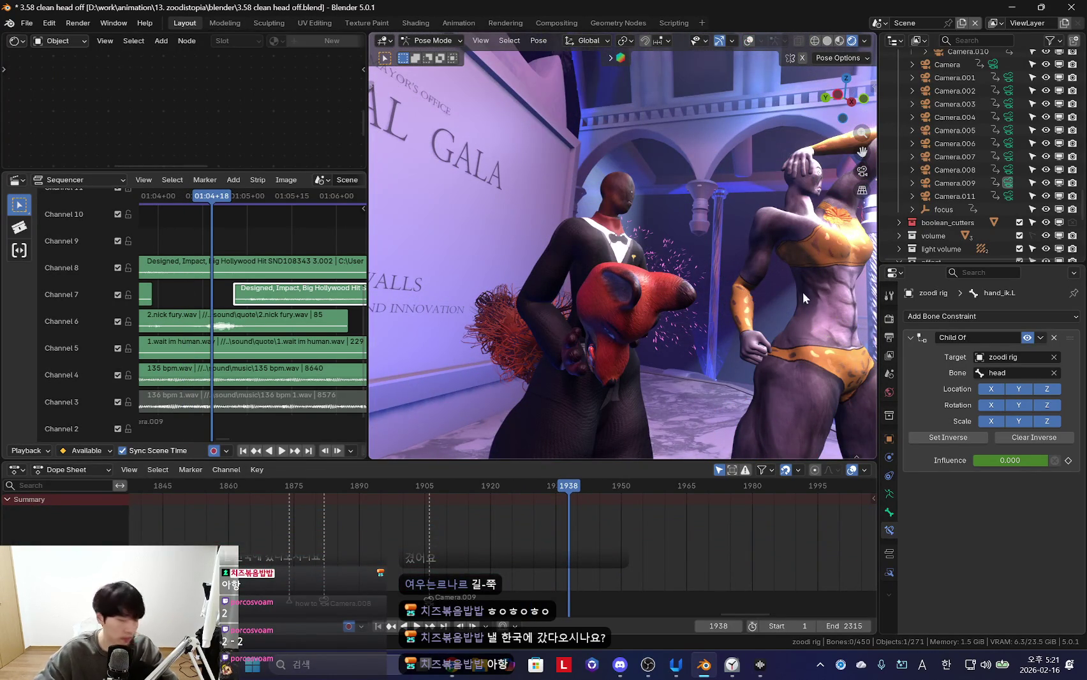
pyautogui.hotkey('shift', 'alt', 'z')
pyautogui.moveTo(797, 294); pyautogui.dragTo(765, 281, button='middle')
# Select all bones, return to keyframe 1906 in camera view, and shorten the sequencer
pyautogui.press('a')
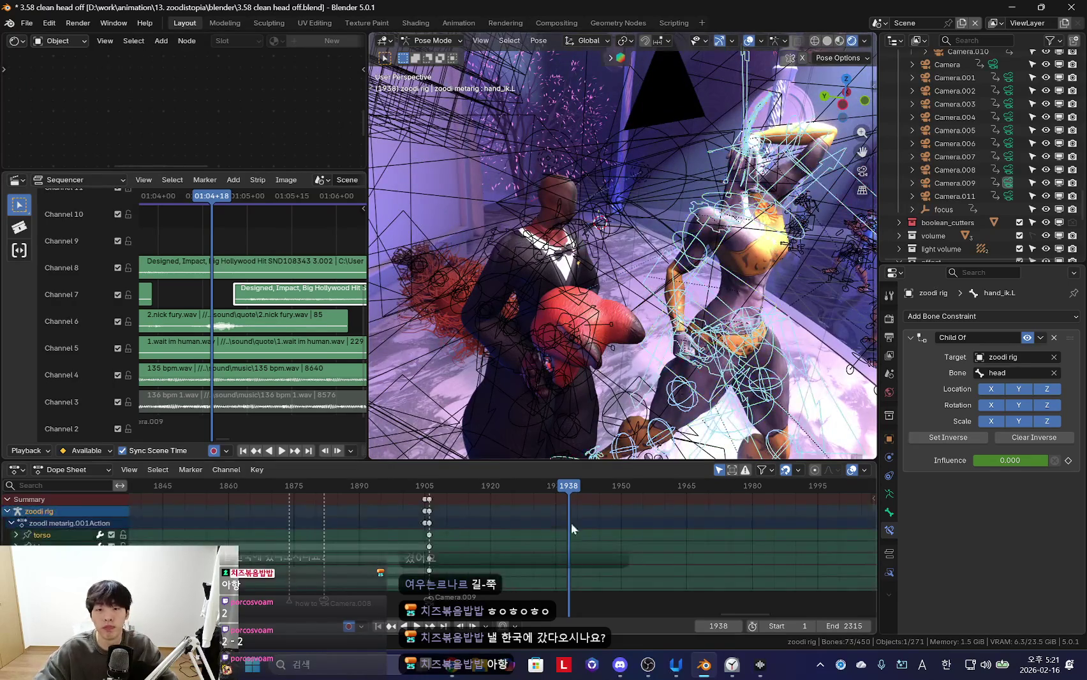
pyautogui.press('Down')
pyautogui.hotkey('shift', 'alt', 'z')
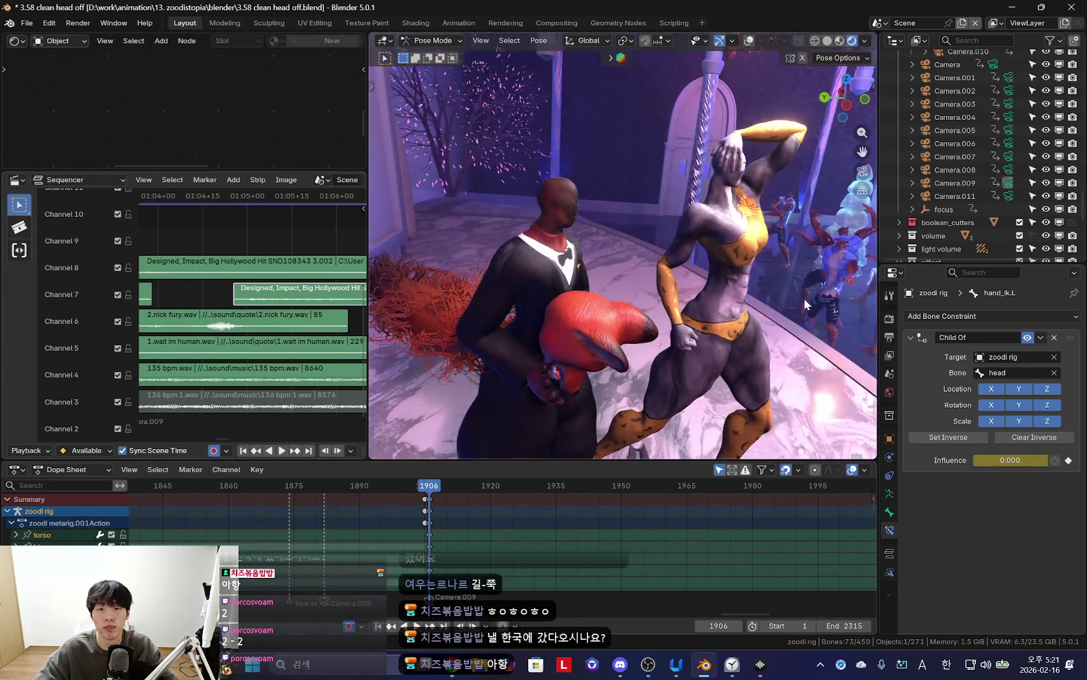
pyautogui.press('KP_0')
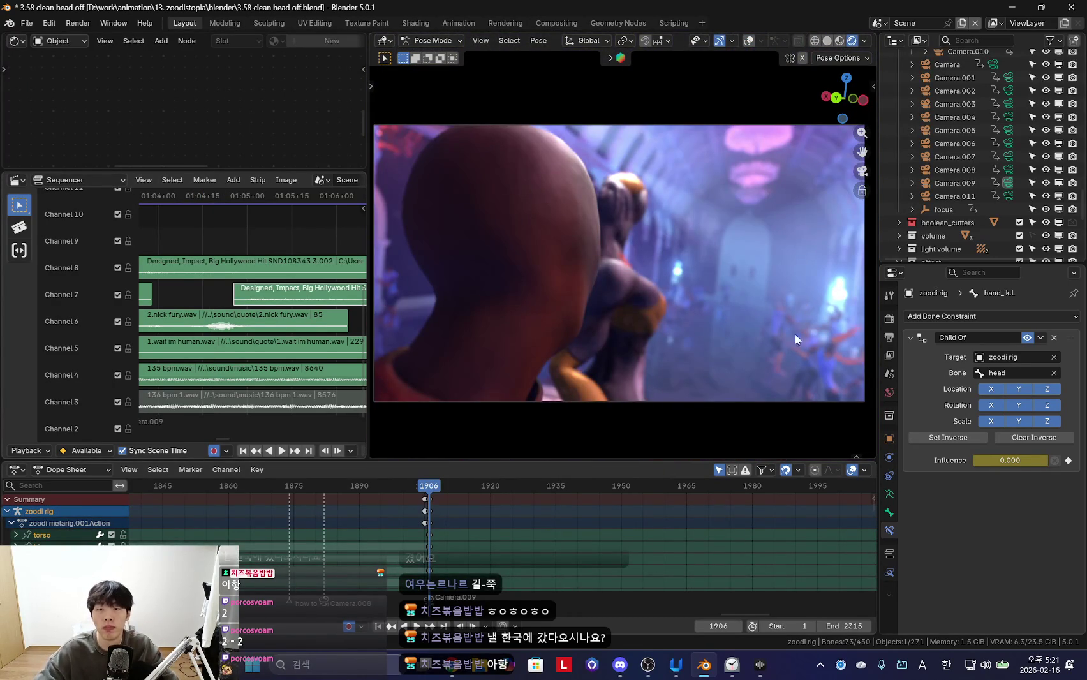
pyautogui.scroll(-1, 798, 316)
pyautogui.scroll(1, 684, 373)
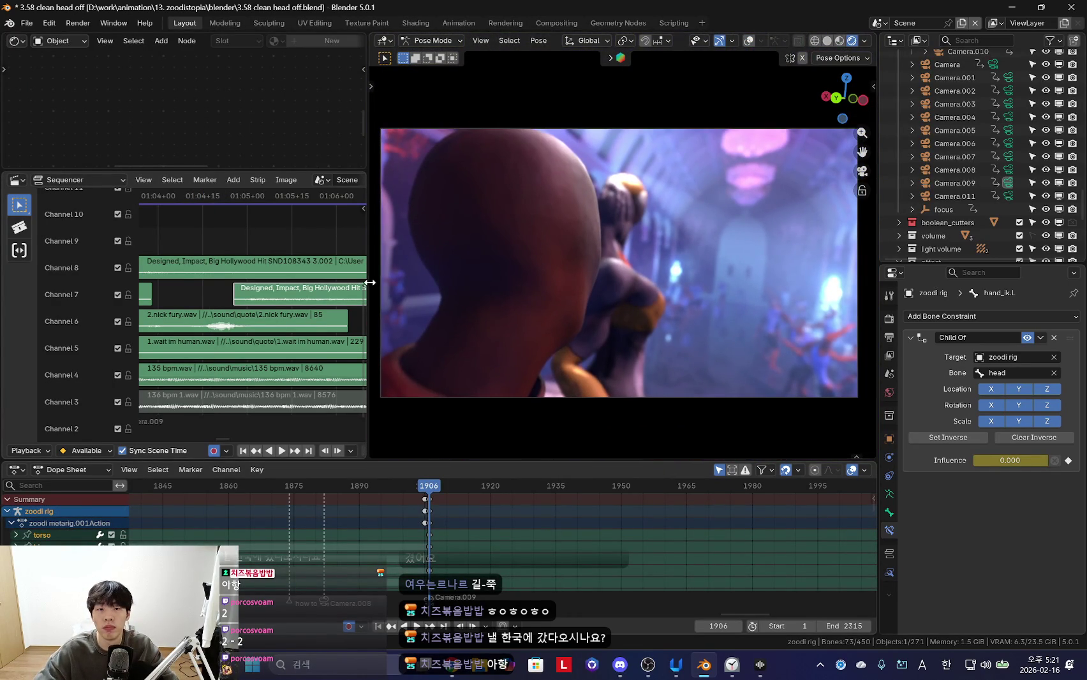
pyautogui.moveTo(305, 172); pyautogui.dragTo(305, 245)
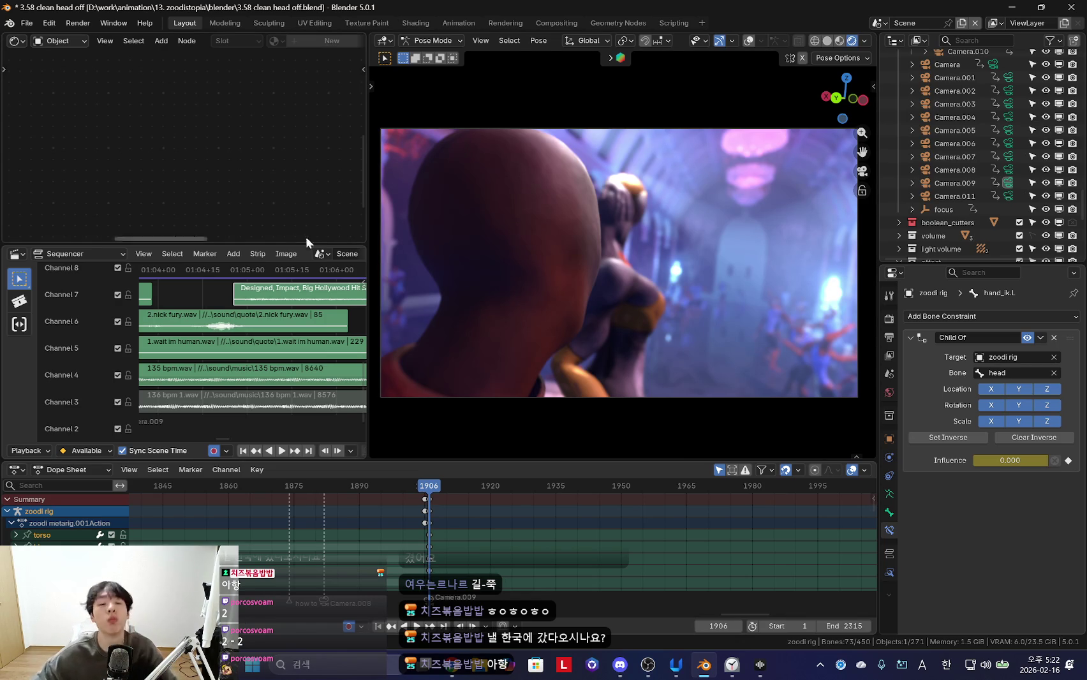
# Widen the viewport and shift the 2.nick fury.wav quote strip by two frames
pyautogui.moveTo(370, 173); pyautogui.dragTo(342, 173)
pyautogui.moveTo(434, 511)
pyautogui.keyDown('ctrl'); pyautogui.mouseDown(button='middle')
pyautogui.moveTo(533, 542)
pyautogui.moveTo(467, 515)
pyautogui.mouseUp(button='middle'); pyautogui.keyUp('ctrl')
pyautogui.press('space')
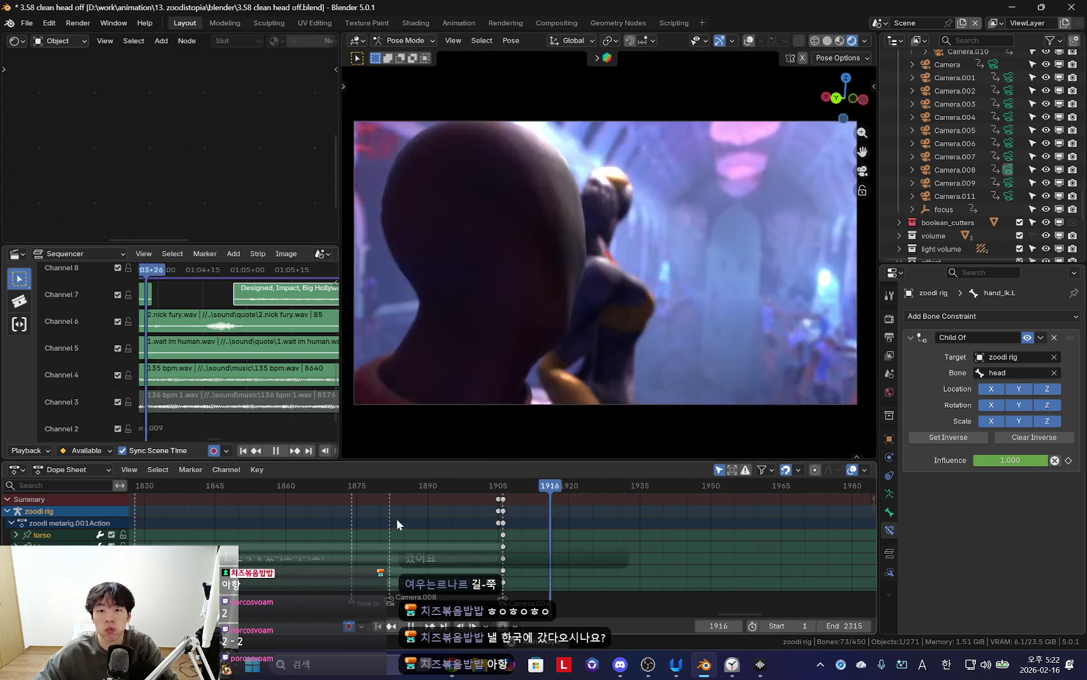
pyautogui.scroll(3, 543, 523)
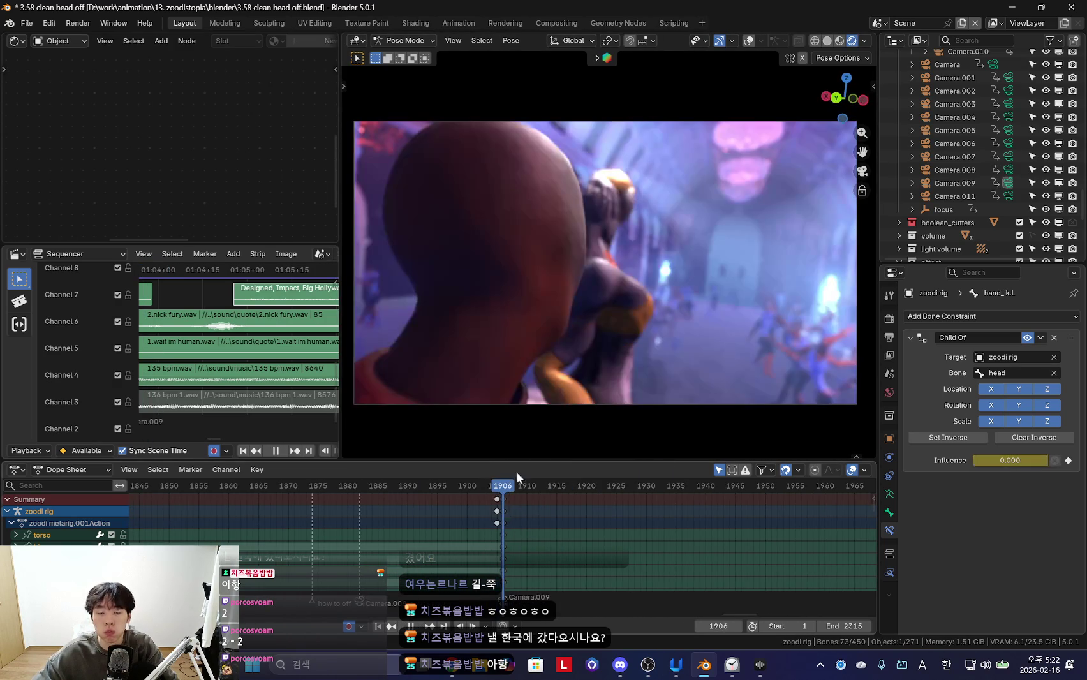
pyautogui.press('space')
pyautogui.moveTo(217, 322); pyautogui.dragTo(235, 344)
pyautogui.press('space')
pyautogui.scroll(-2, 436, 546)
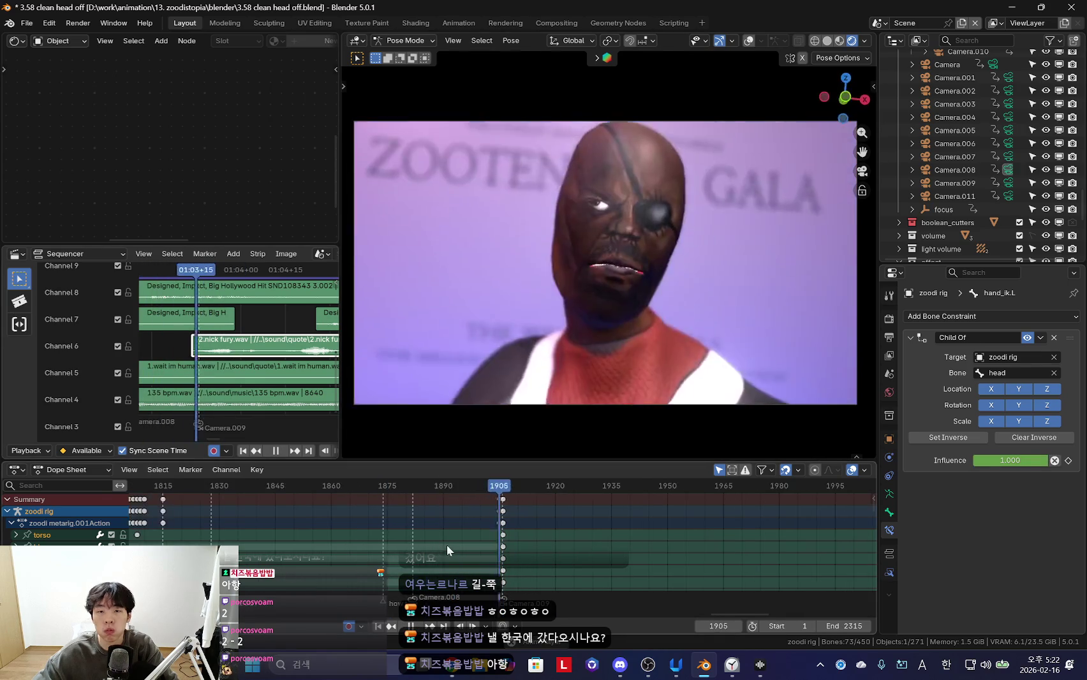
# Move the playhead to frame 1914 with the rig overlays visible
pyautogui.click(501, 515)
pyautogui.press('Right')
pyautogui.hotkey('shift', 'alt', 'z')
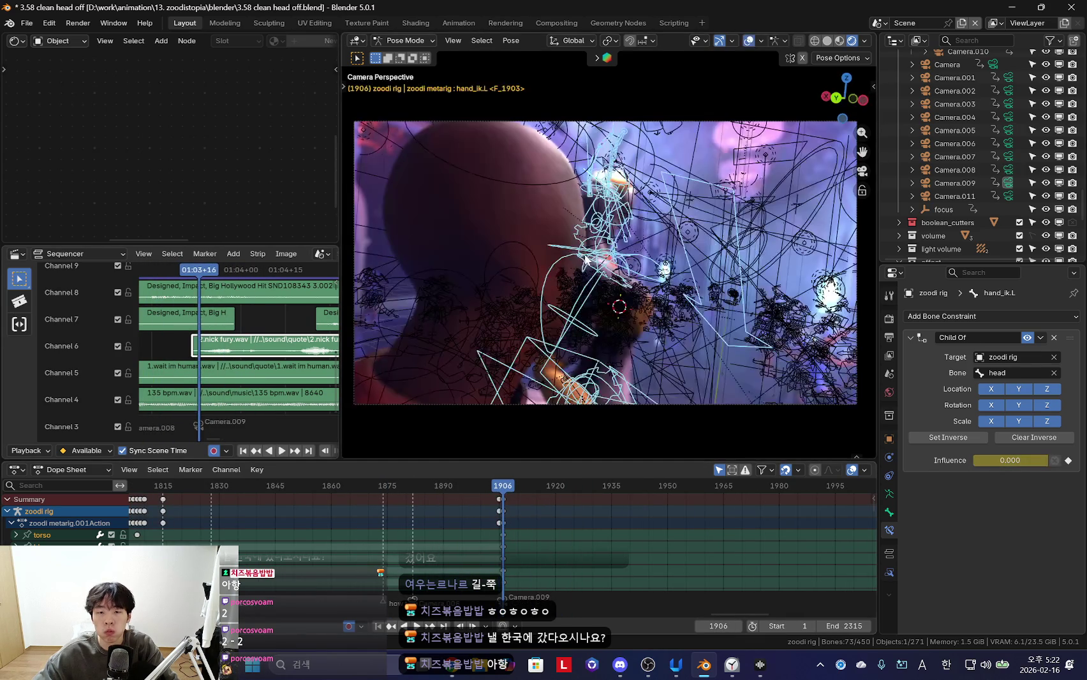
pyautogui.moveTo(506, 514); pyautogui.dragTo(547, 518)
pyautogui.scroll(2, 546, 518)
pyautogui.moveTo(645, 349)
pyautogui.mouseDown(button='middle')
pyautogui.moveTo(701, 319)
pyautogui.moveTo(761, 338)
pyautogui.moveTo(691, 383)
pyautogui.mouseUp(button='middle')
# Turn the torso bone around Z, then reposition and trackball-rotate it
pyautogui.click(716, 335)
pyautogui.press('r')
pyautogui.press('z')
pyautogui.click(717, 330)
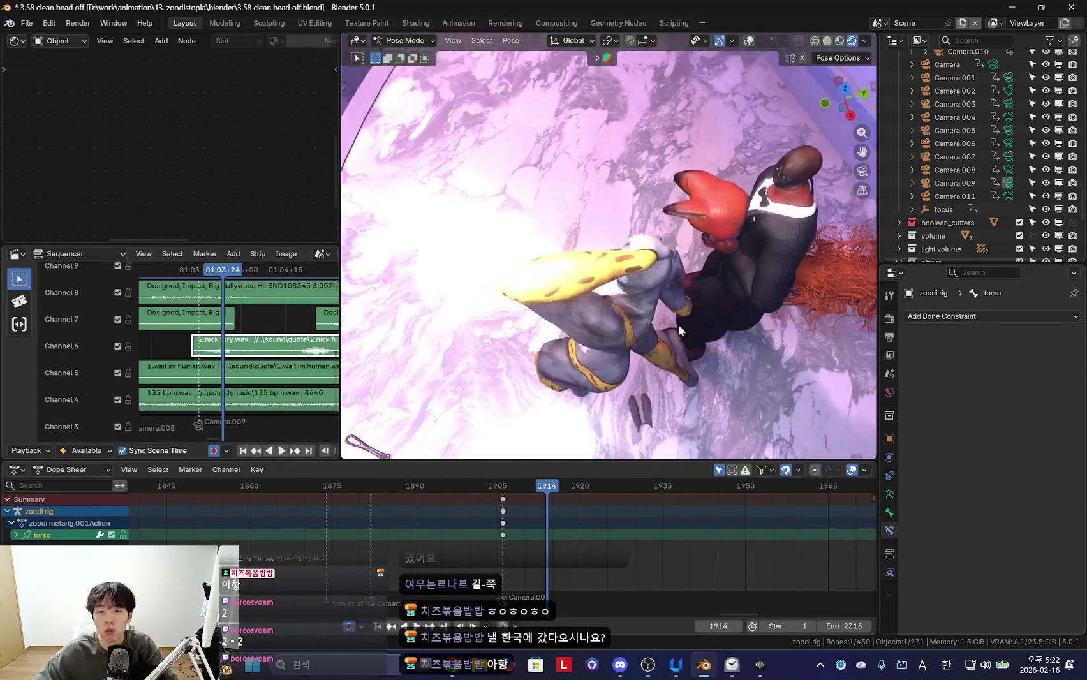
pyautogui.press('g')
pyautogui.click(695, 412)
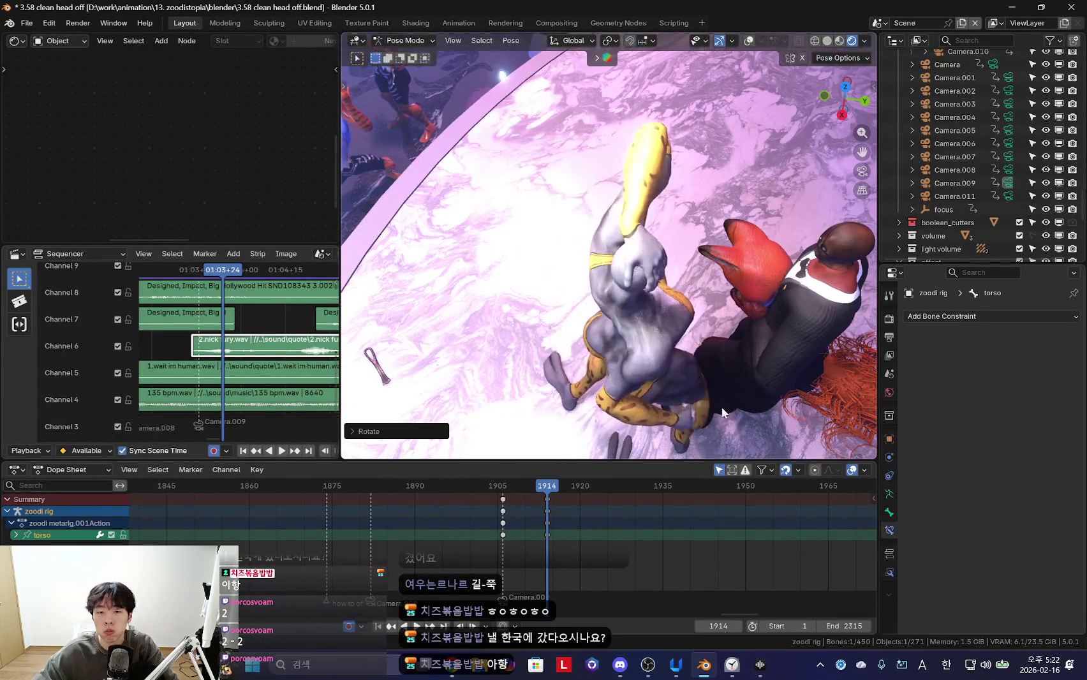
pyautogui.press('r')
pyautogui.press('r')
pyautogui.click(692, 395)
pyautogui.hotkey('shift', 'alt', 'z')
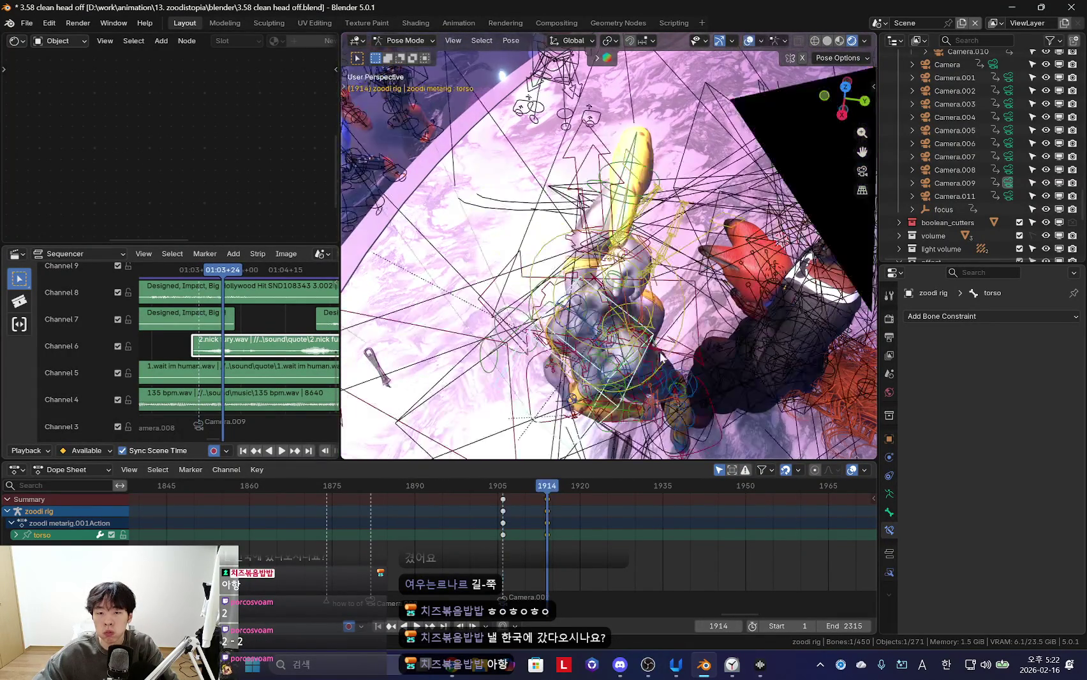
# Rotate the chest bone freely while checking the pose from the camera view
pyautogui.moveTo(560, 242)
pyautogui.mouseDown(button='middle')
pyautogui.moveTo(612, 224)
pyautogui.moveTo(593, 159)
pyautogui.mouseUp(button='middle')
pyautogui.press('r')
pyautogui.press('r')
pyautogui.click(651, 209)
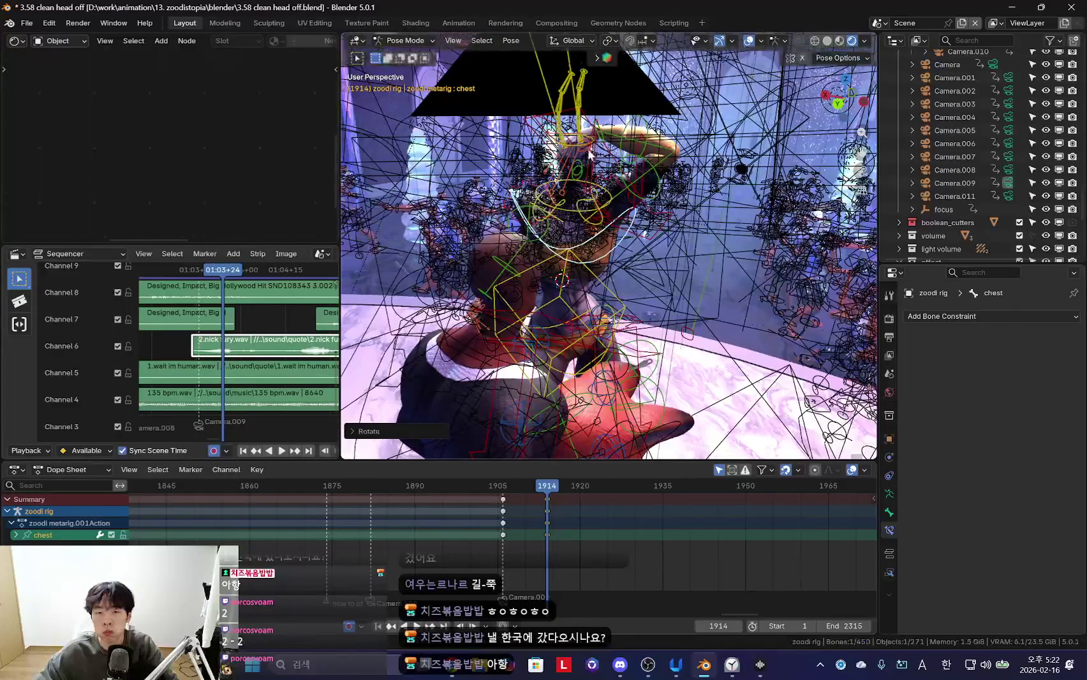
pyautogui.click(583, 146)
pyautogui.hotkey('shift', 'alt', 'z')
pyautogui.moveTo(606, 255); pyautogui.dragTo(734, 377, button='middle')
pyautogui.press('KP_0')
pyautogui.hotkey('shift', 'alt', 'z')
pyautogui.press('r')
pyautogui.press('r')
pyautogui.click(697, 294)
pyautogui.scroll(2, 697, 295)
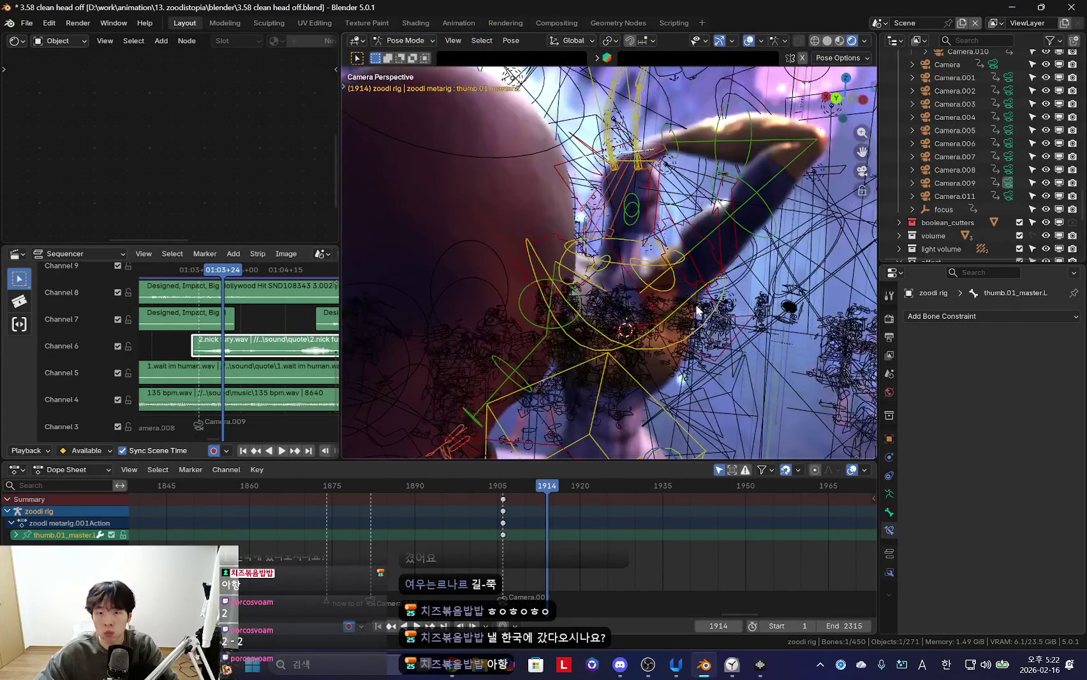
# Lower the upper_arm_fk.L bone by rotating it
pyautogui.click(702, 331)
pyautogui.hotkey('shift', 'alt', 'z')
pyautogui.press('r')
pyautogui.click(766, 247)
pyautogui.hotkey('shift', 'alt', 'z')
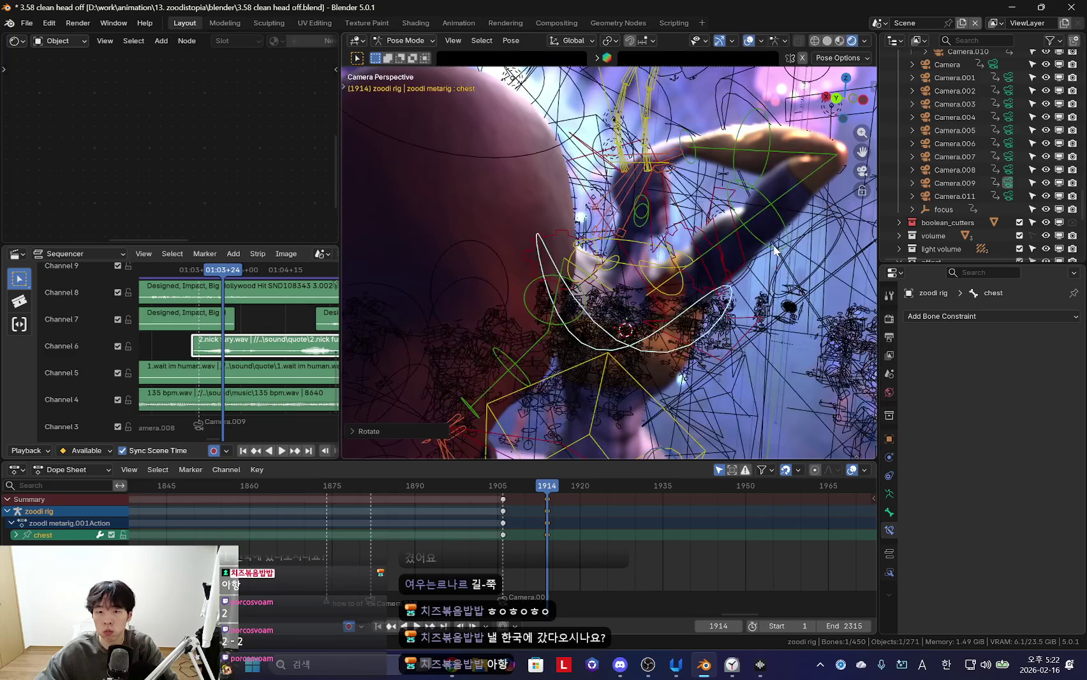
pyautogui.hotkey('shift', 'alt', 'z')
pyautogui.hotkey('shift', 'alt', 'z')
# Rotate the shoulder.L bone and select shoulder.R to compare
pyautogui.click(684, 271)
pyautogui.press('r')
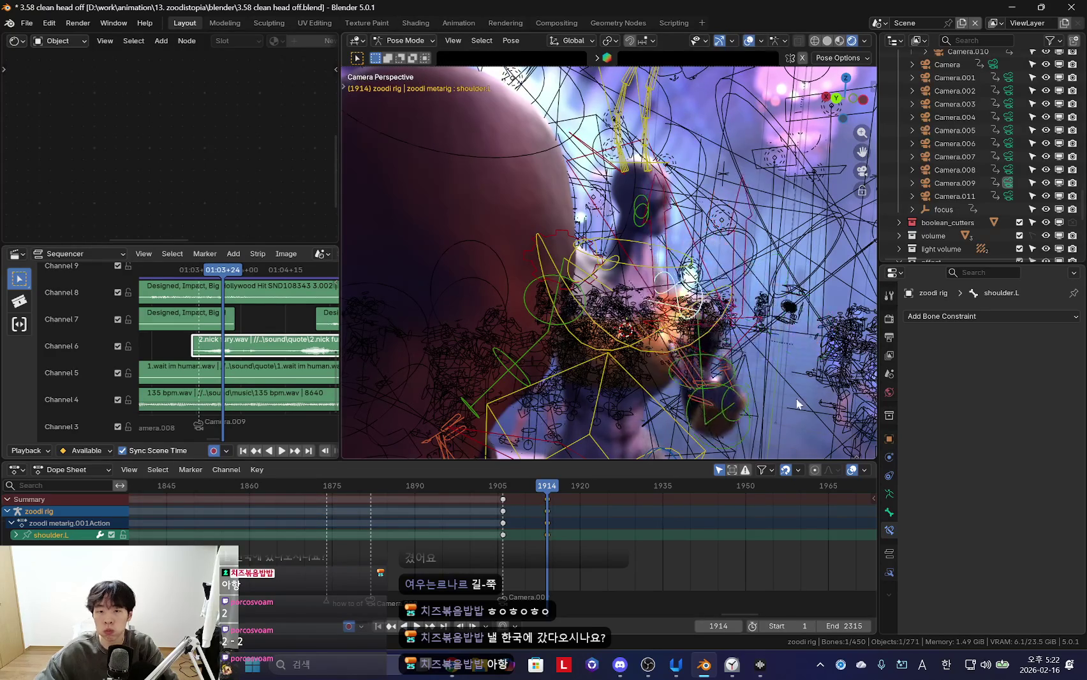
pyautogui.hotkey('shift', 'alt', 'z')
pyautogui.click(807, 348)
pyautogui.hotkey('shift', 'alt', 'z')
pyautogui.click(613, 269)
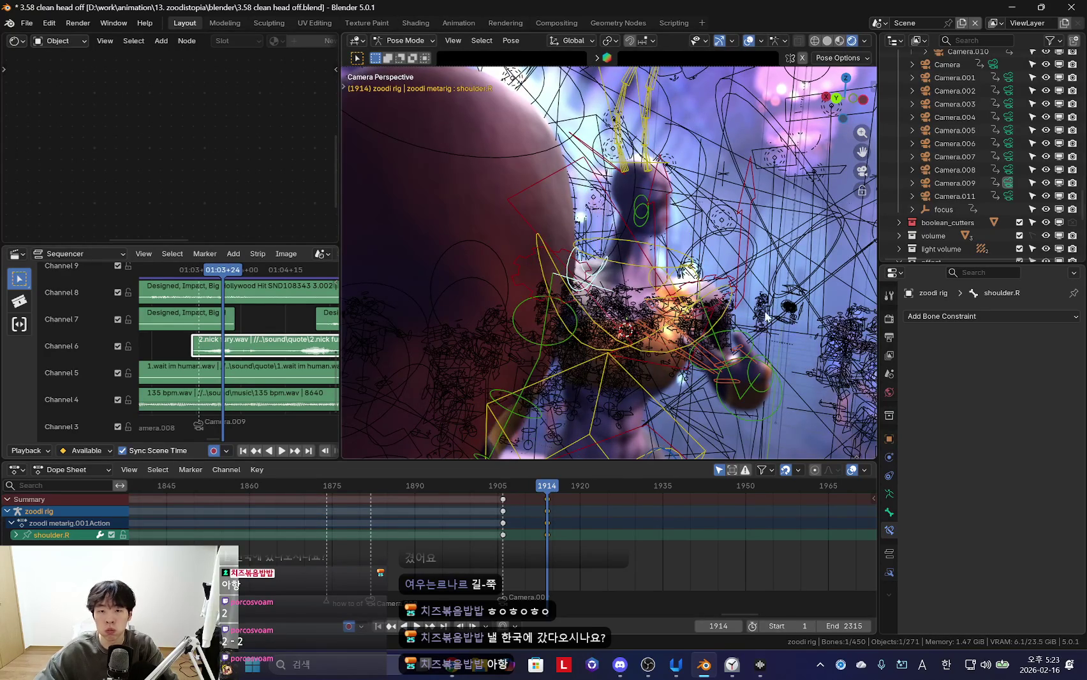
pyautogui.hotkey('shift', 'alt', 'z')
# Inspect the forearm_fk.L and hand_fk.L bones from an orbited view
pyautogui.hotkey('shift', 'alt', 'z')
pyautogui.click(725, 360)
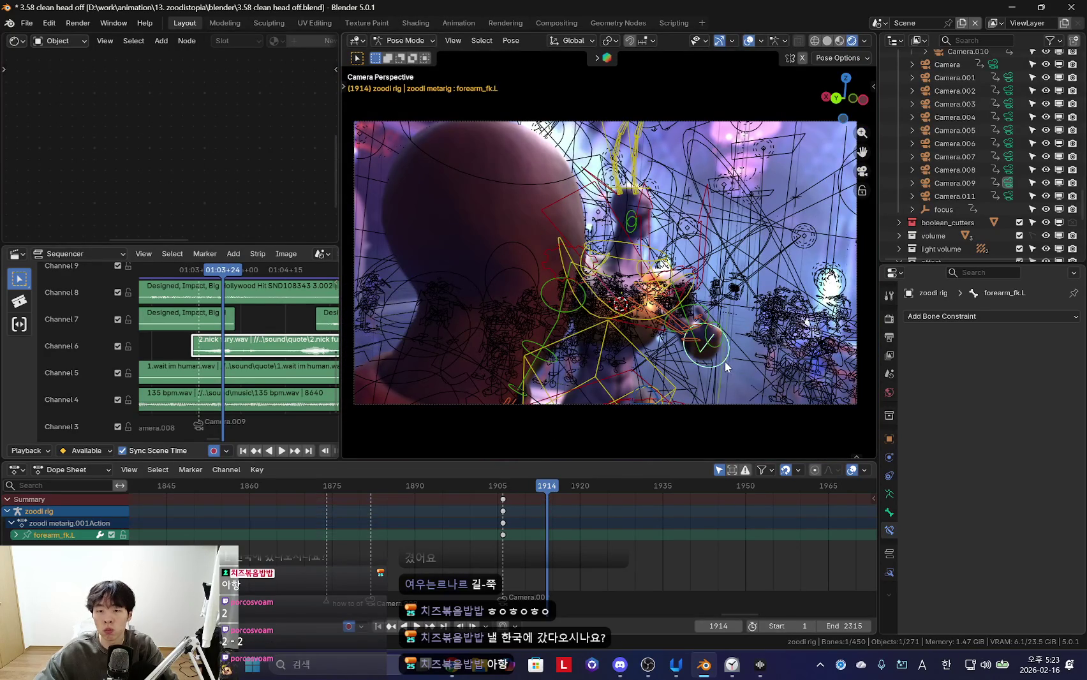
pyautogui.hotkey('shift', 'alt', 'z')
pyautogui.moveTo(797, 350)
pyautogui.mouseDown(button='middle')
pyautogui.moveTo(704, 383)
pyautogui.moveTo(636, 372)
pyautogui.moveTo(654, 367)
pyautogui.moveTo(658, 328)
pyautogui.mouseUp(button='middle')
pyautogui.hotkey('shift', 'alt', 'z')
pyautogui.hotkey('shift', 'alt', 'z')
pyautogui.hotkey('shift', 'alt', 'z')
pyautogui.click(665, 289)
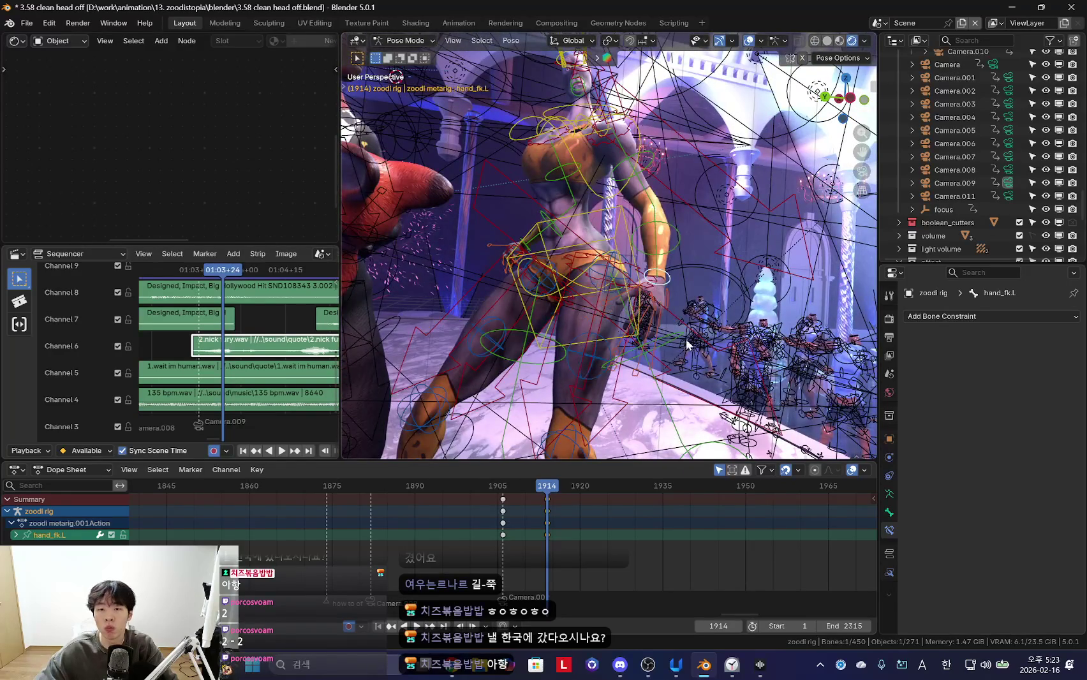
pyautogui.hotkey('shift', 'alt', 'z')
pyautogui.moveTo(668, 368); pyautogui.dragTo(612, 191, button='middle')
# Turn the head bone to a new angle in the camera view
pyautogui.hotkey('shift', 'alt', 'z')
pyautogui.click(601, 124)
pyautogui.hotkey('shift', 'alt', 'z')
pyautogui.press('KP_0')
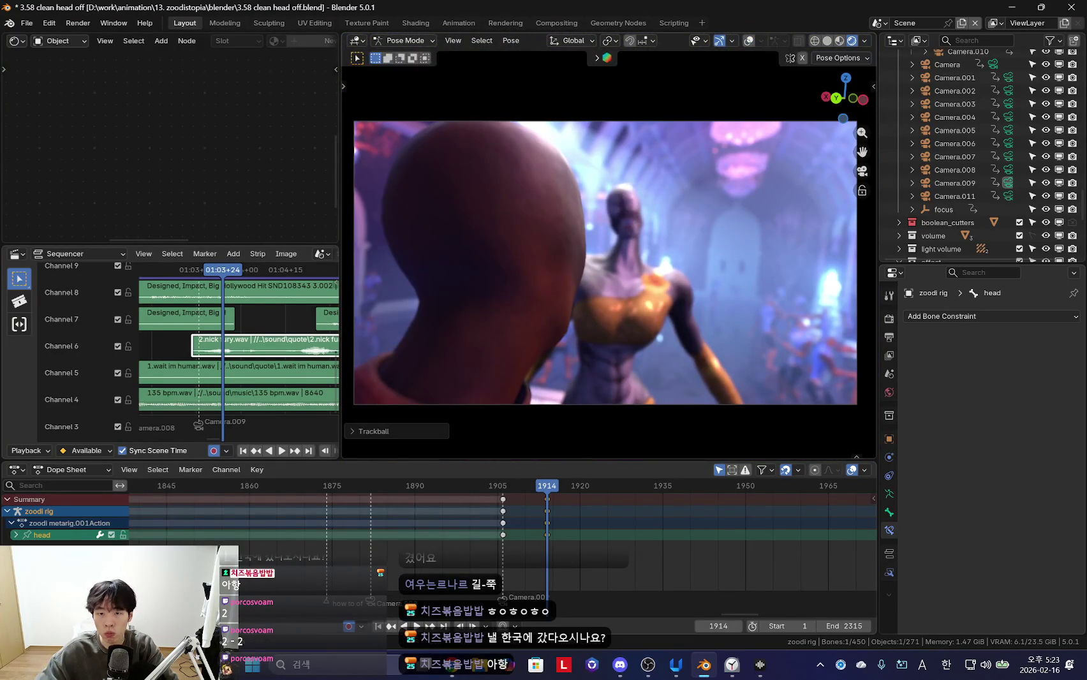
pyautogui.press('r')
pyautogui.click(653, 275)
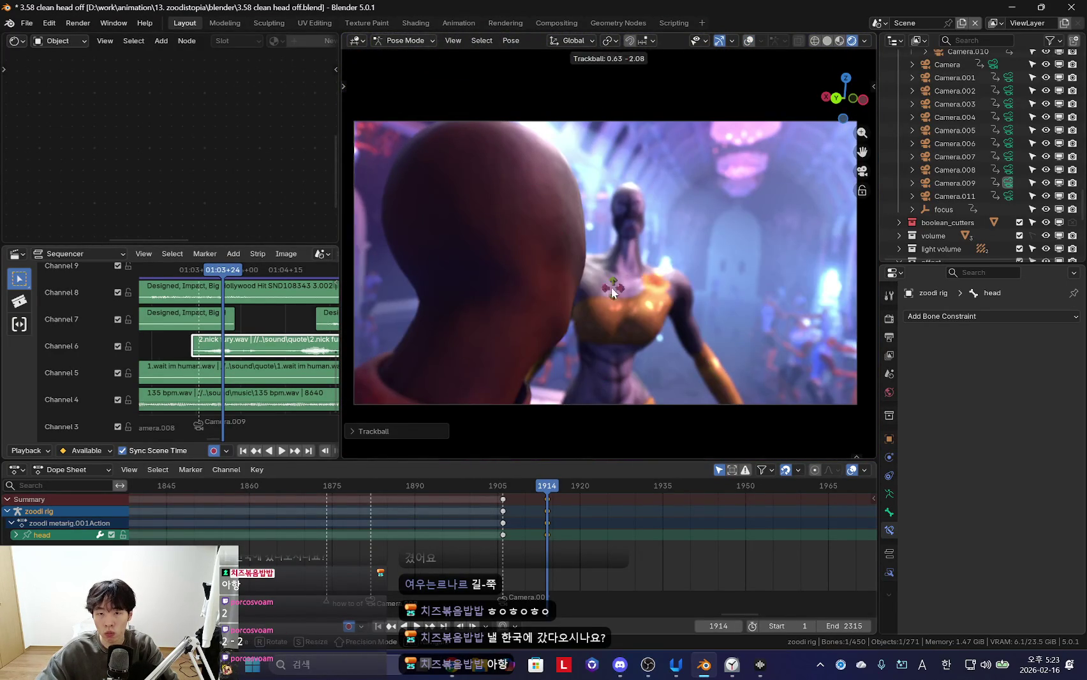
pyautogui.click(662, 361)
pyautogui.click(651, 324)
pyautogui.hotkey('shift', 'alt', 'z')
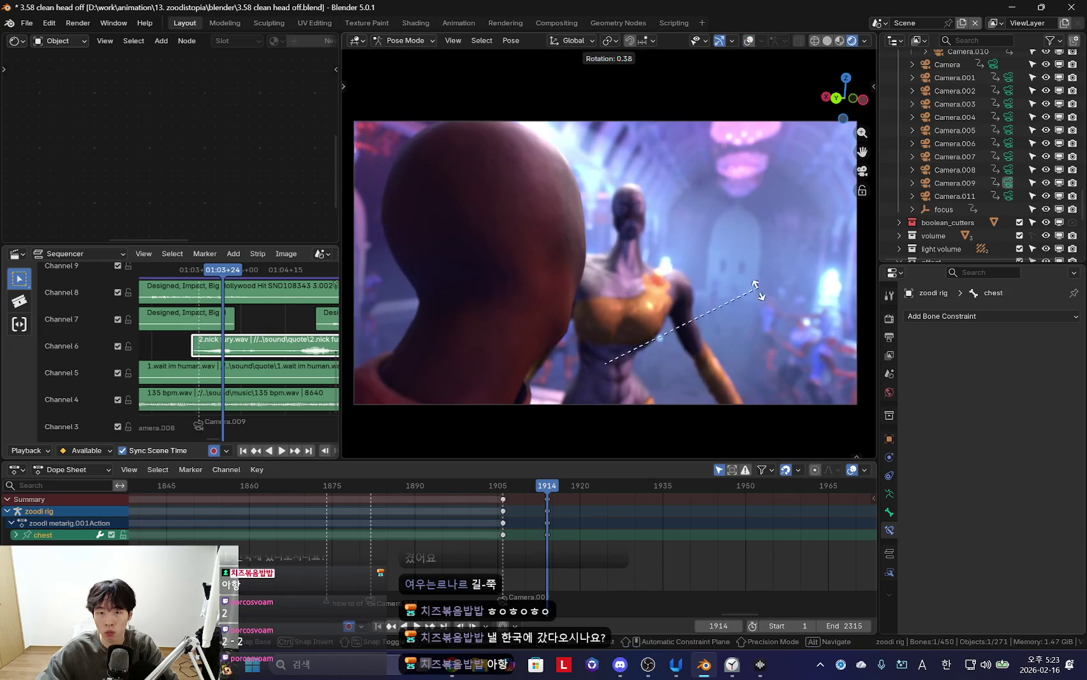
pyautogui.hotkey('shift', 'alt', 'z')
pyautogui.click(651, 186)
# Key all rig bones at frame 1914, review backwards, and return to object mode
pyautogui.hotkey('shift', 'alt', 'z')
pyautogui.hotkey('shift', 'alt', 'z')
pyautogui.press('i')
pyautogui.hotkey('shift', 'alt', 'z')
pyautogui.hotkey('shift', 'ctrl', 'space')
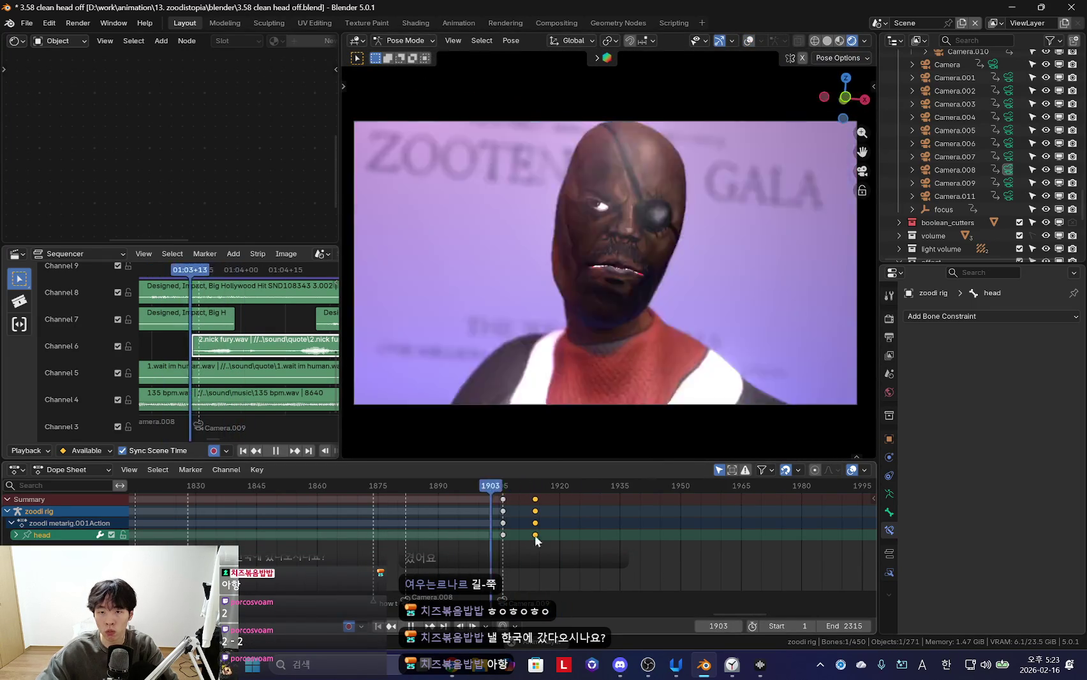
pyautogui.press('Escape')
pyautogui.hotkey('shift', 'alt', 'z')
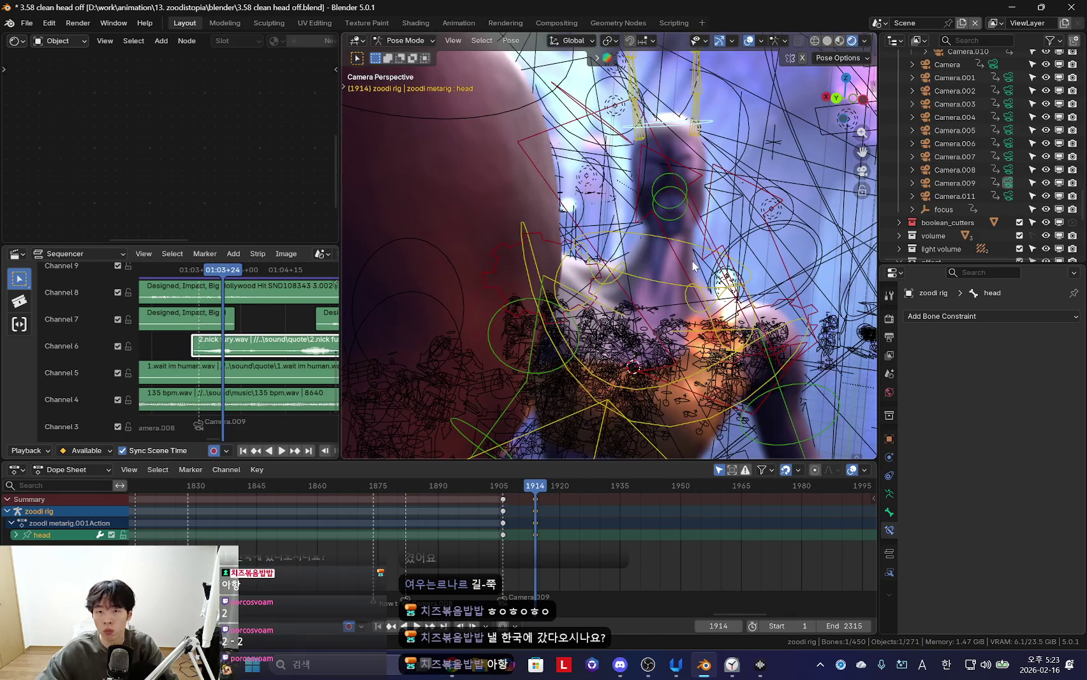
pyautogui.hotkey('ctrl', 'Tab')
pyautogui.scroll(-2, 998, 185)
# Snap the focus empty to the 3D cursor and key its location at frame 1906
pyautogui.click(940, 159)
pyautogui.hotkey('shift', 'alt', 'z')
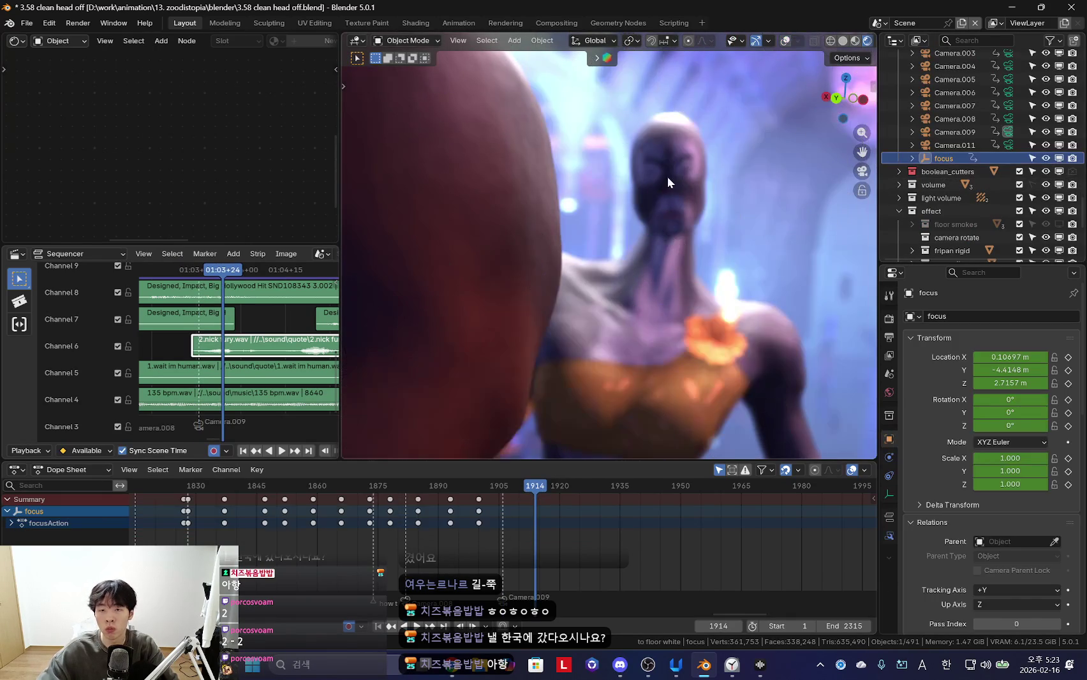
pyautogui.press('Down')
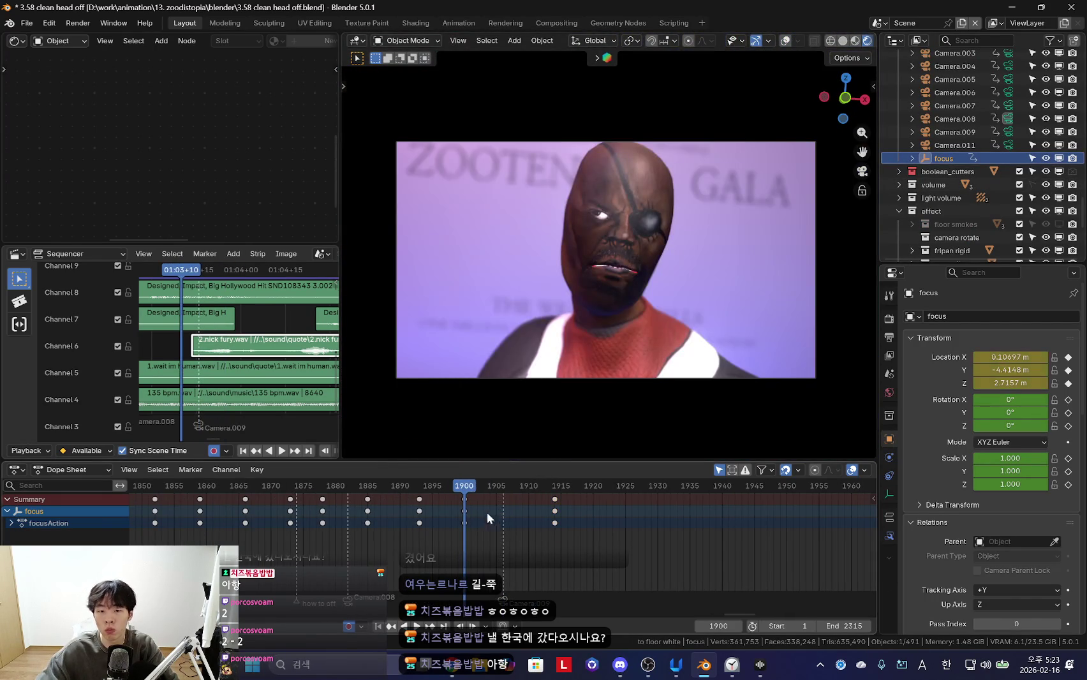
pyautogui.click(502, 514)
pyautogui.press('Left')
pyautogui.hotkey('shift', 's')
pyautogui.click(621, 112)
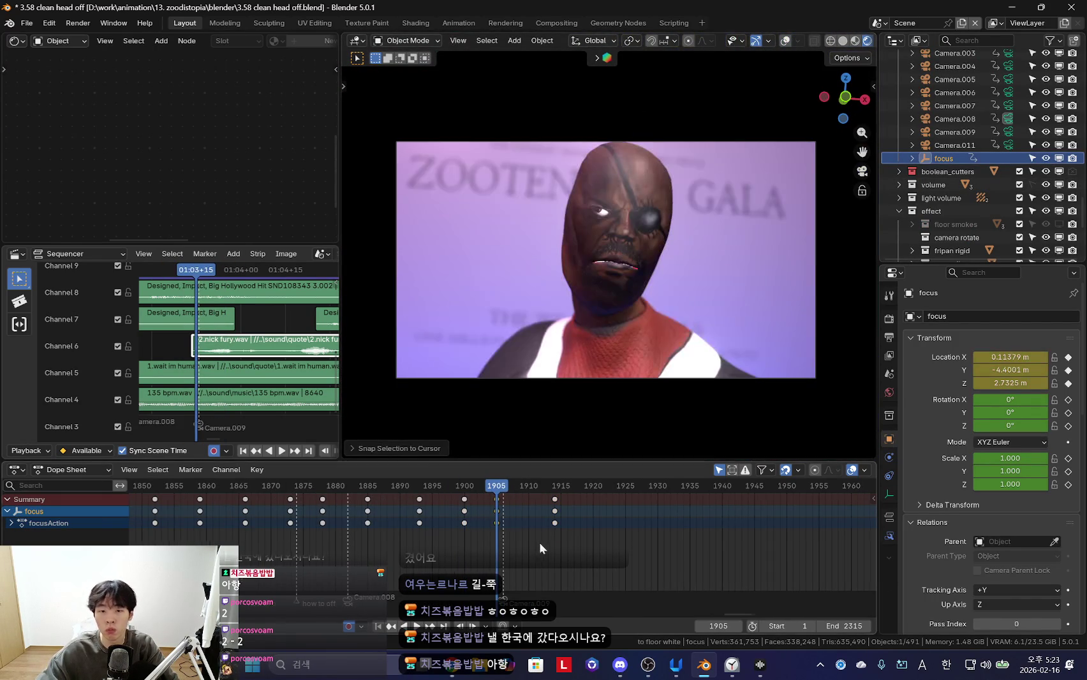
pyautogui.press('Right')
pyautogui.hotkey('shift', 'alt', 'z')
pyautogui.hotkey('shift', 's')
pyautogui.click(639, 70)
# Play back the shot to review the new focus, stopping at frame 1906
pyautogui.press('space')
pyautogui.hotkey('shift', 'alt', 'z')
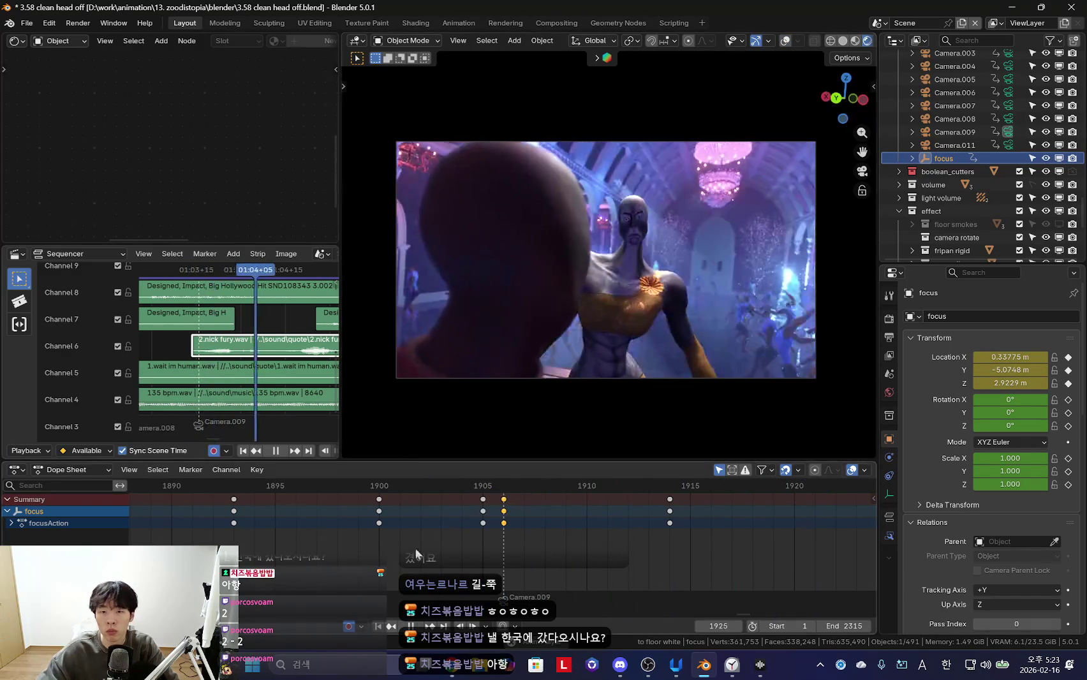
pyautogui.scroll(-3, 407, 540)
pyautogui.hotkey('shift', 'alt', 'z')
pyautogui.scroll(1, 704, 310)
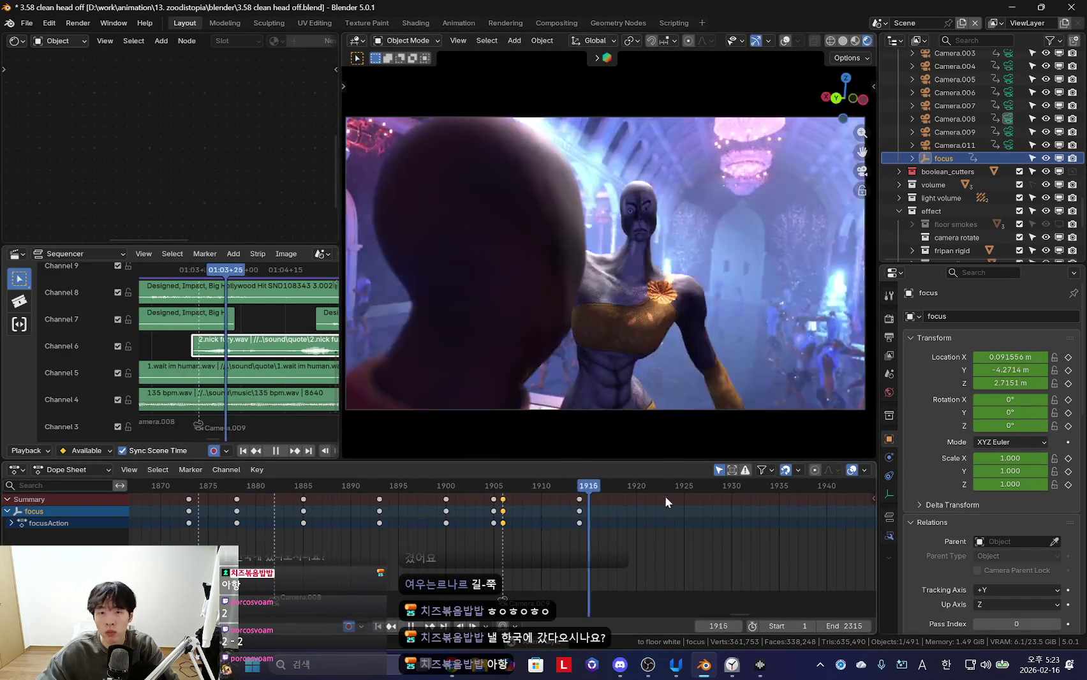
pyautogui.scroll(-3, 564, 507)
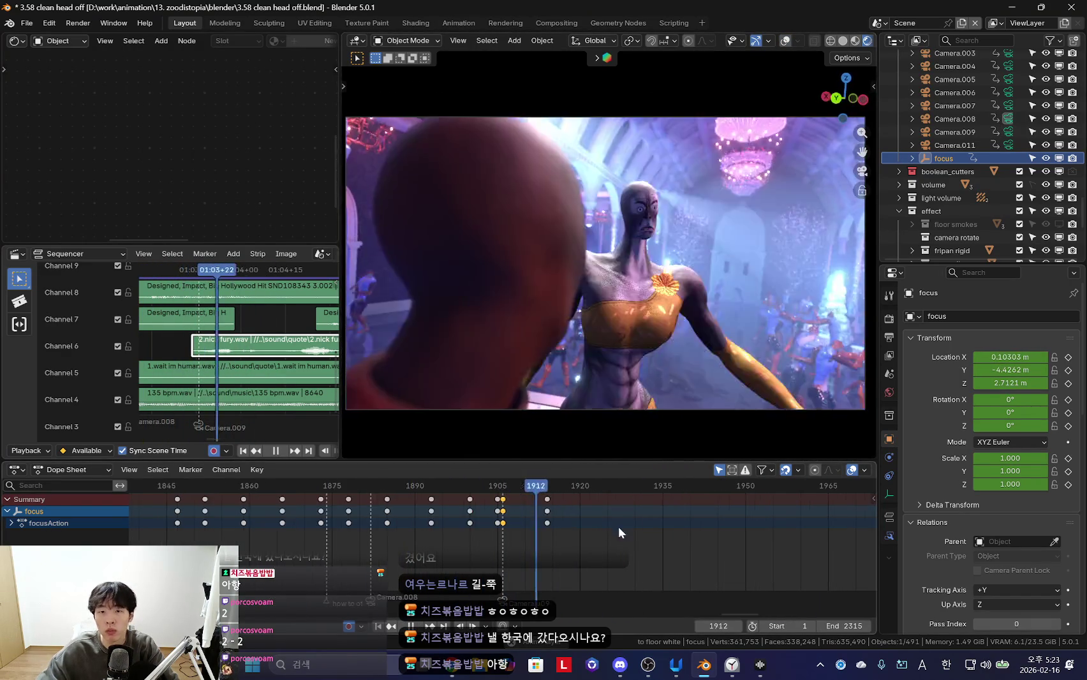
pyautogui.scroll(2, 490, 513)
pyautogui.press('Escape')
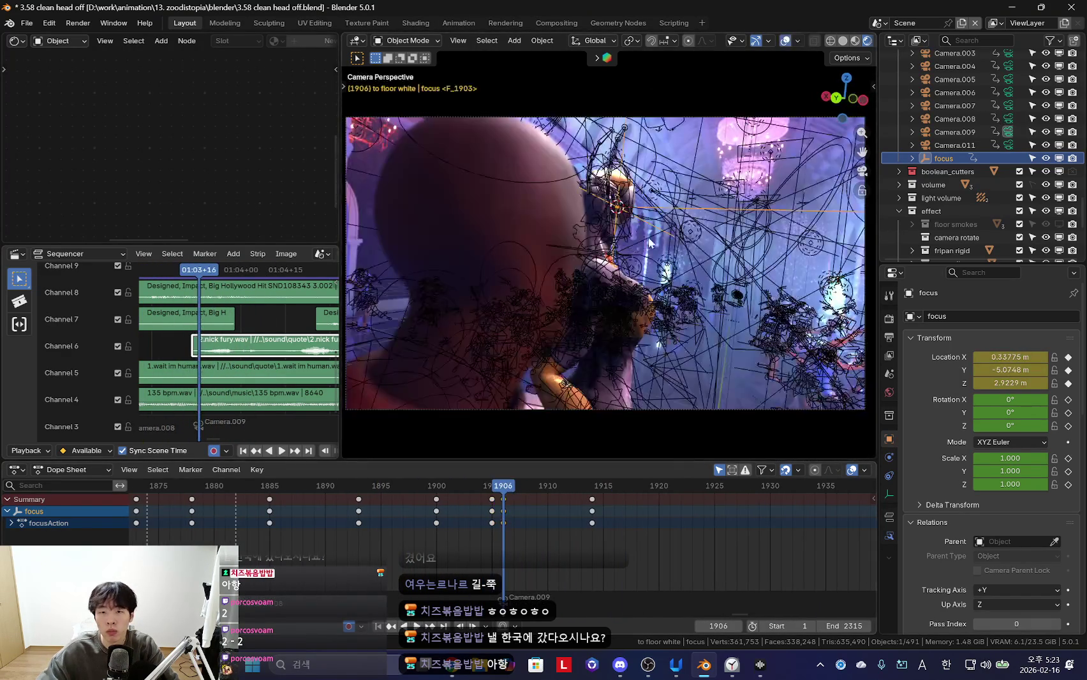
pyautogui.scroll(2, 639, 330)
pyautogui.hotkey('shift', 'alt', 'z')
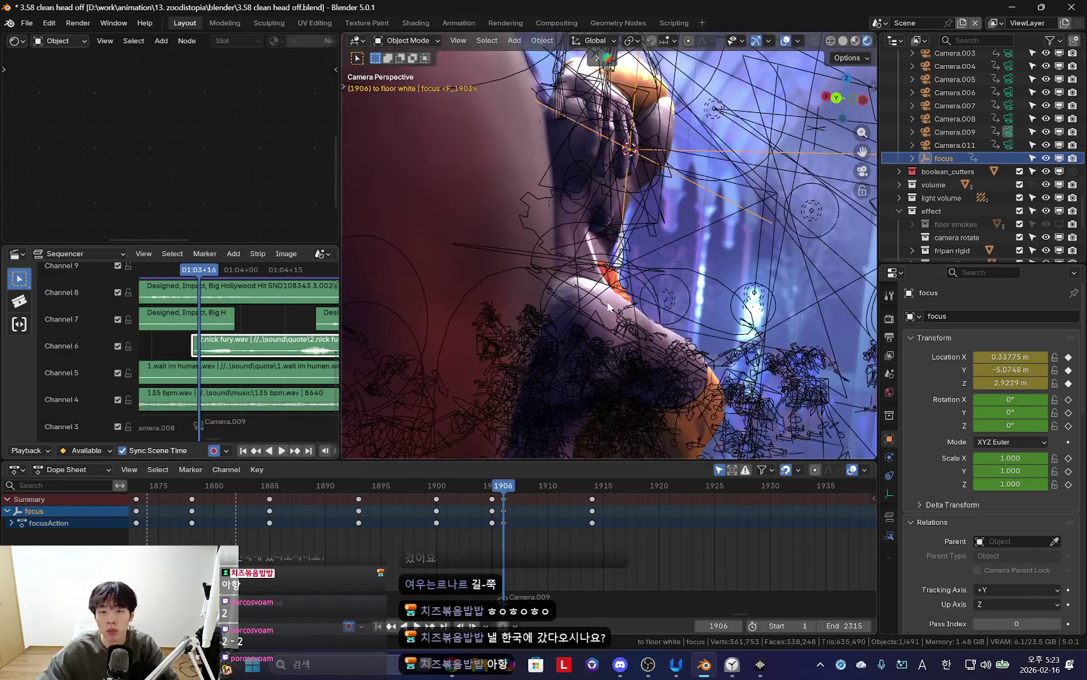
# Select the zoodi mesh and compare its face at frames 1905 and 1906
pyautogui.click(609, 308)
pyautogui.scroll(2, 262, 168)
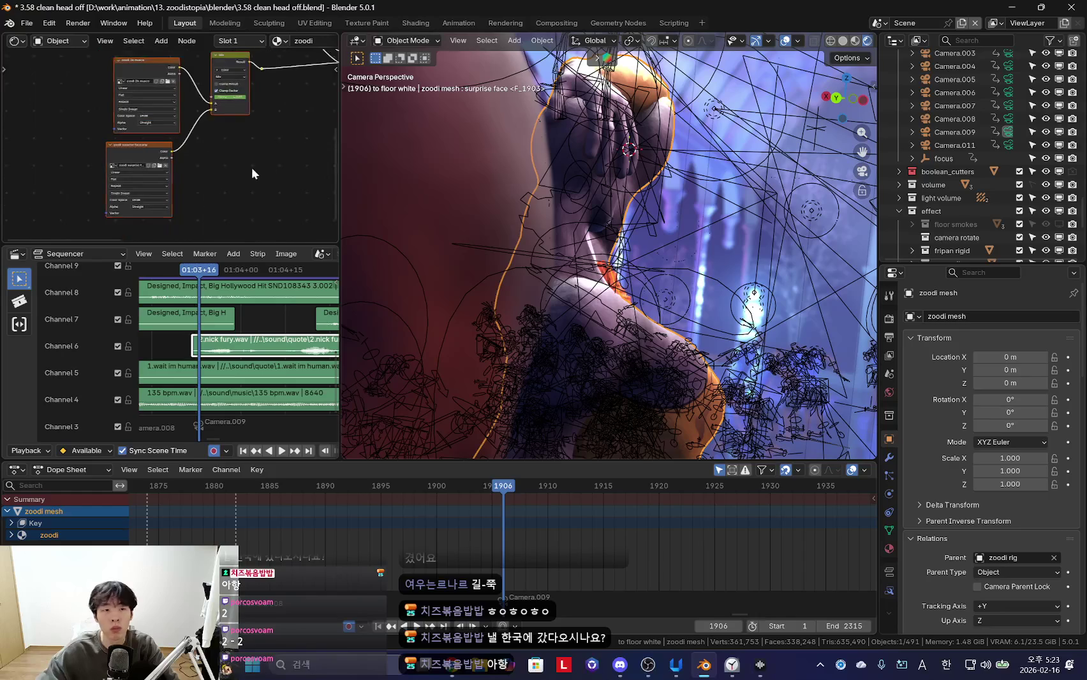
pyautogui.scroll(2, 176, 79)
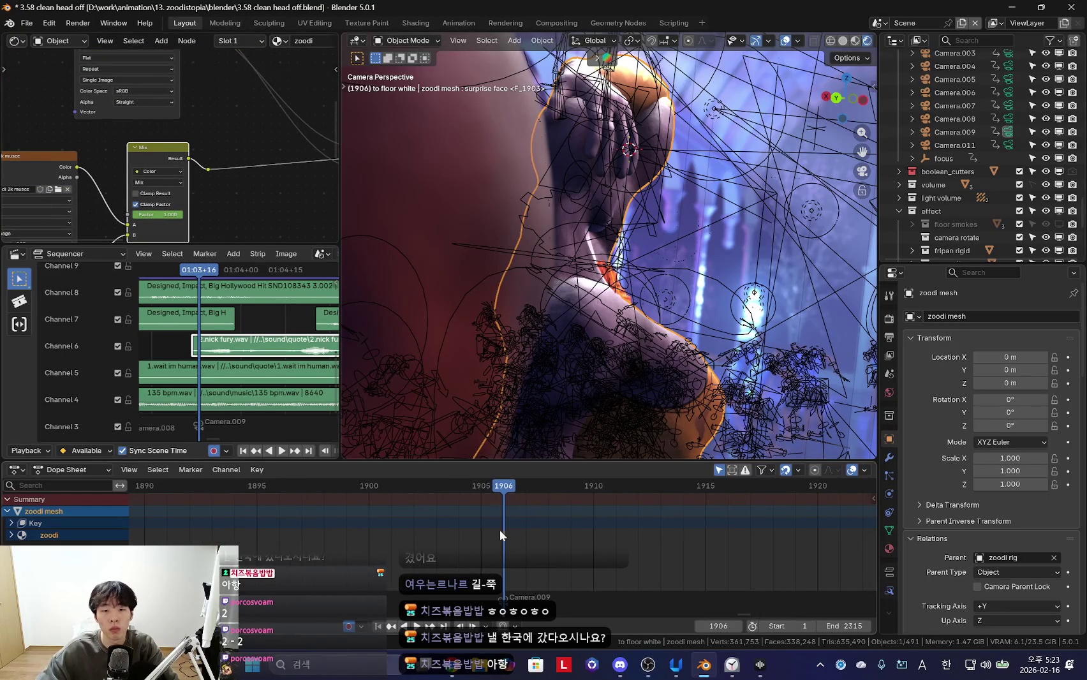
pyautogui.press('Left')
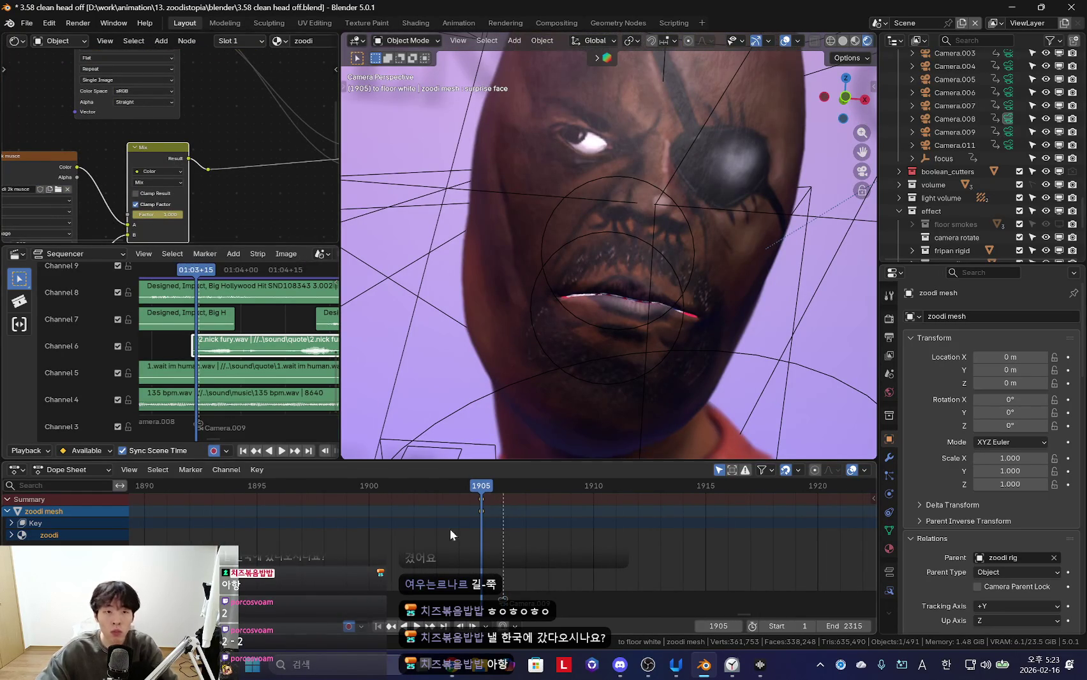
pyautogui.press('Right')
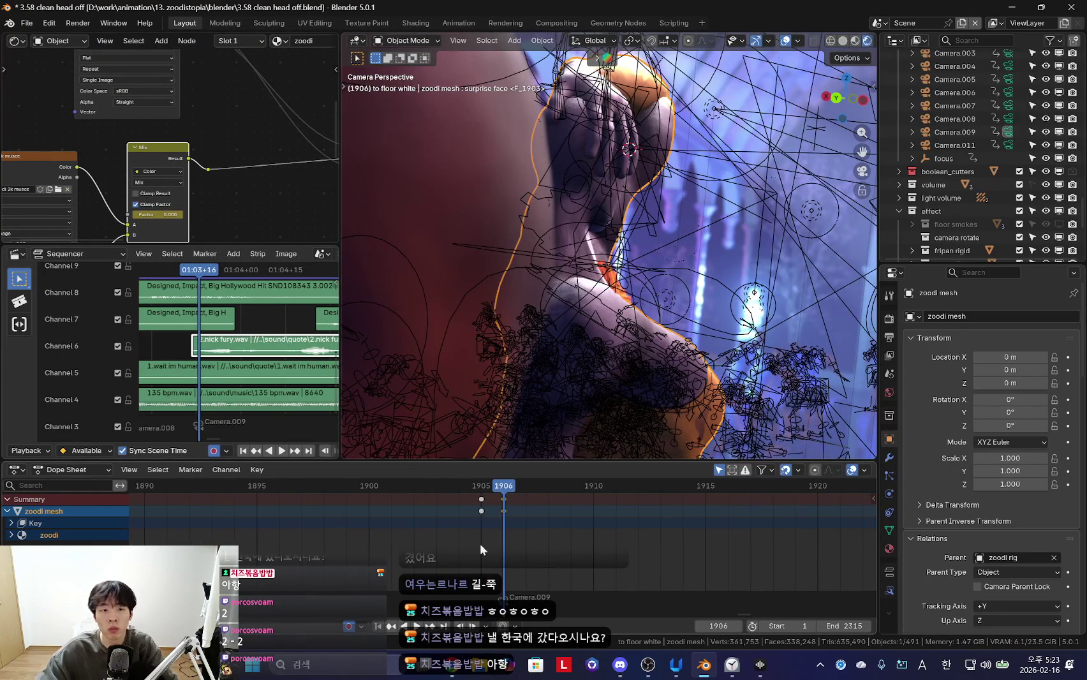
pyautogui.hotkey('shift', 'alt', 'z')
pyautogui.press('space')
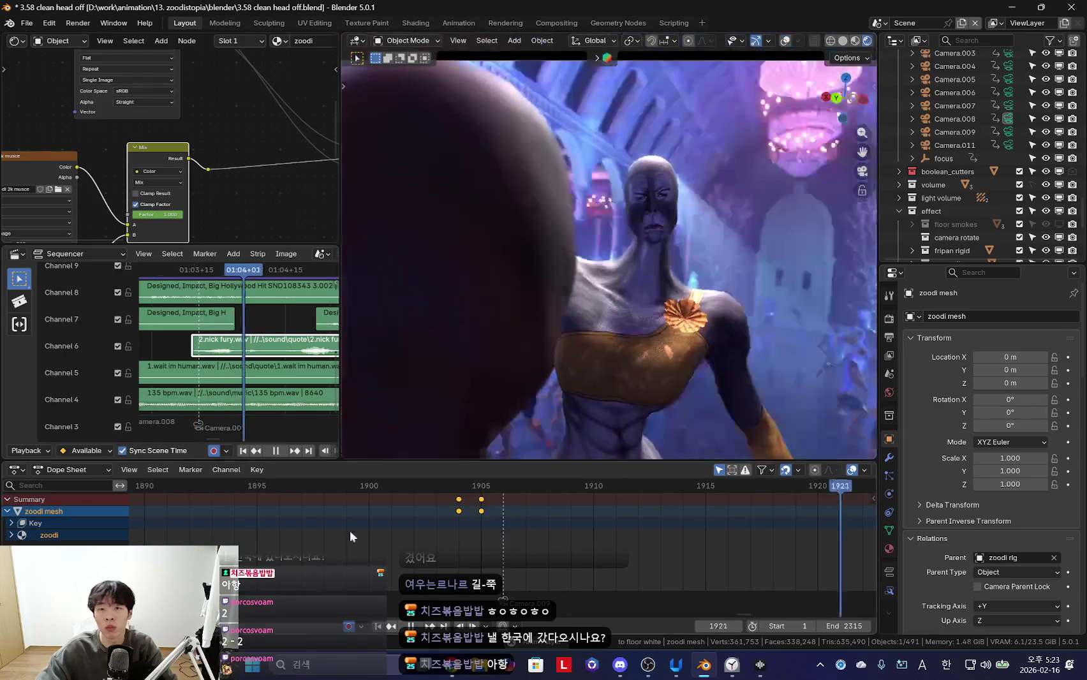
pyautogui.hotkey('shift', 'alt', 'z')
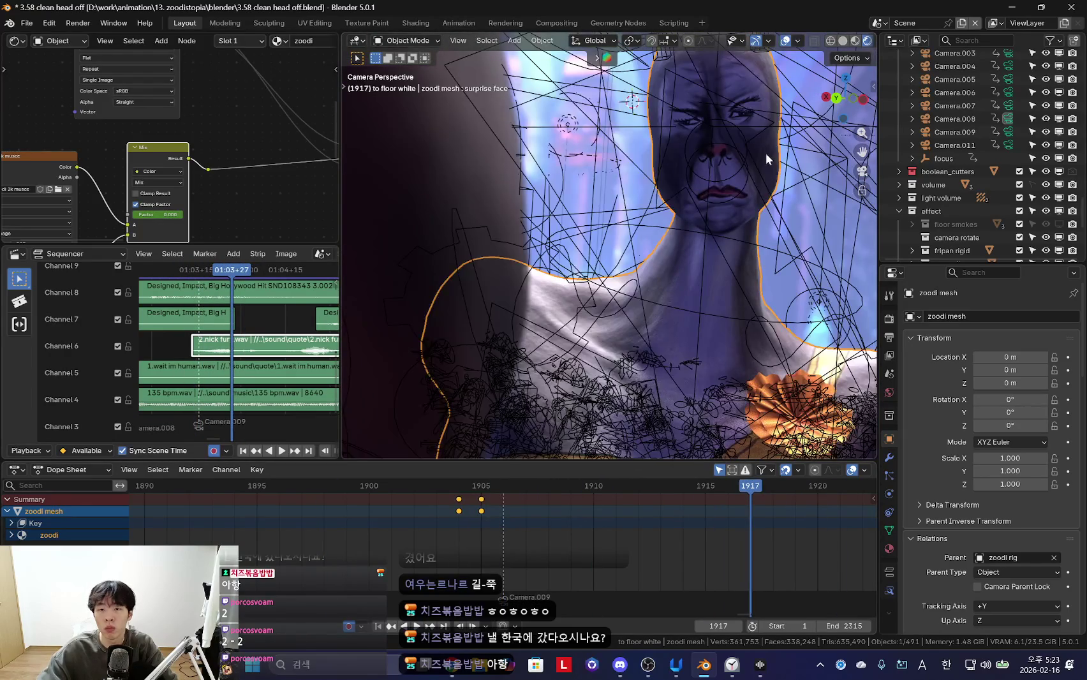
# In the zoodi mesh's shape keys, key surprise face at 0 on frame 1906
pyautogui.press('space')
pyautogui.click(501, 516)
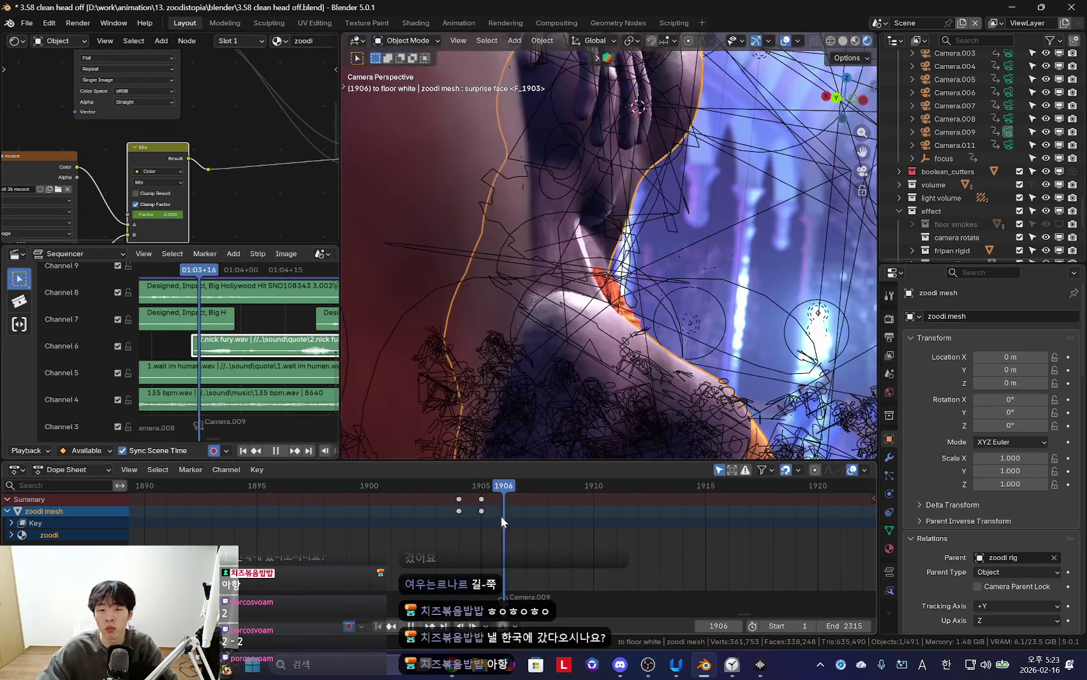
pyautogui.click(889, 530)
pyautogui.scroll(-8, 972, 485)
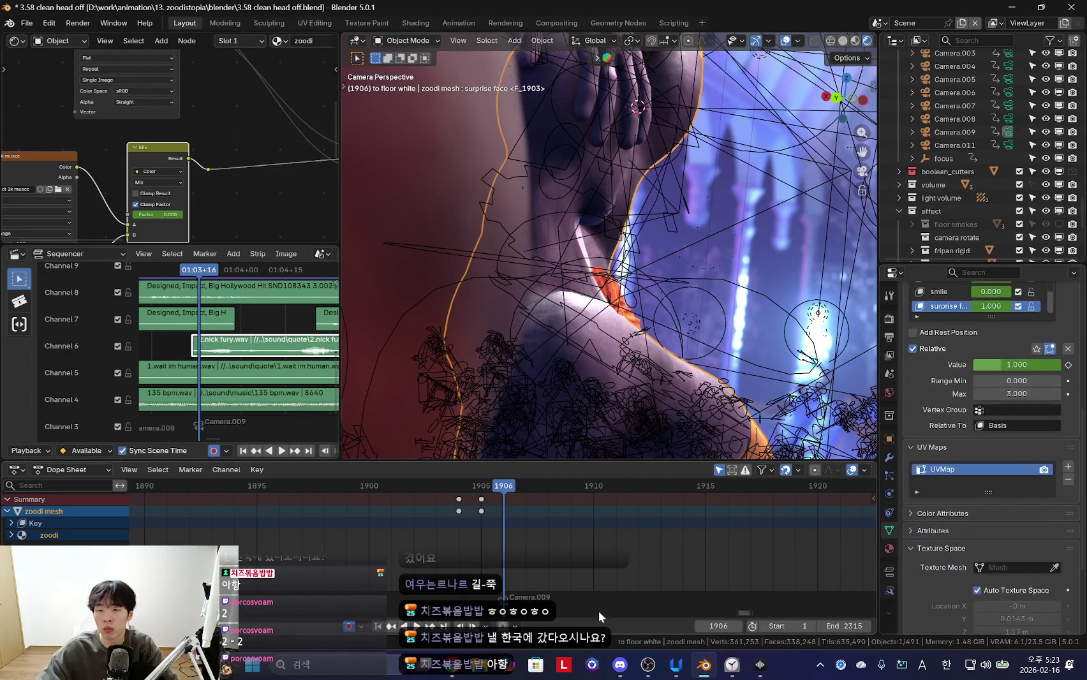
pyautogui.press('Left')
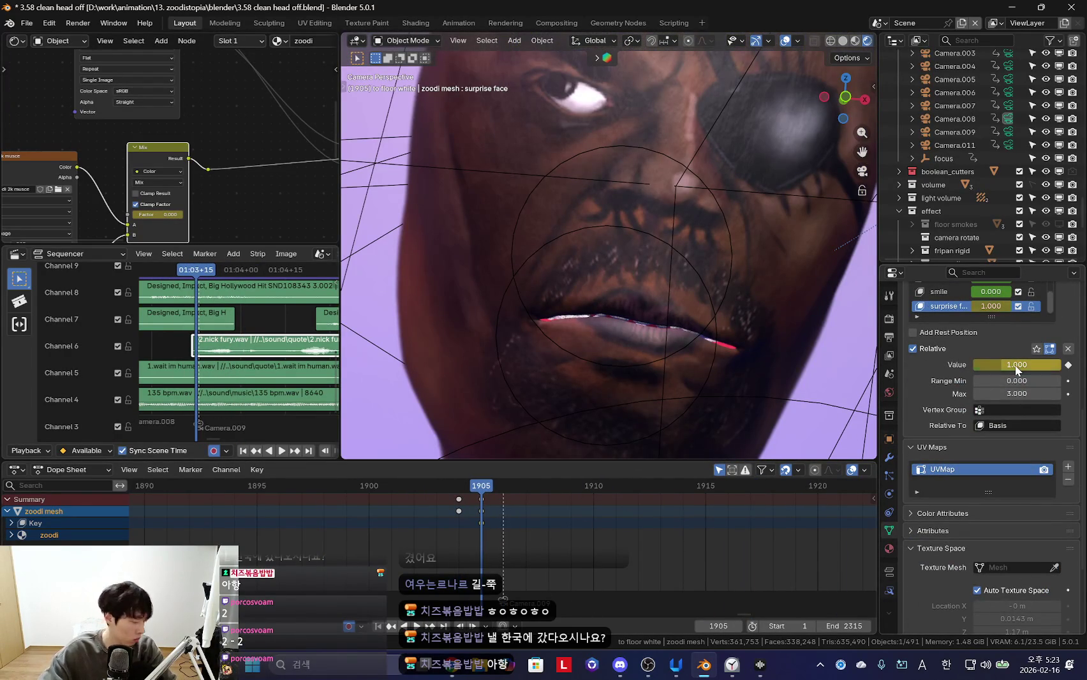
pyautogui.press('Right')
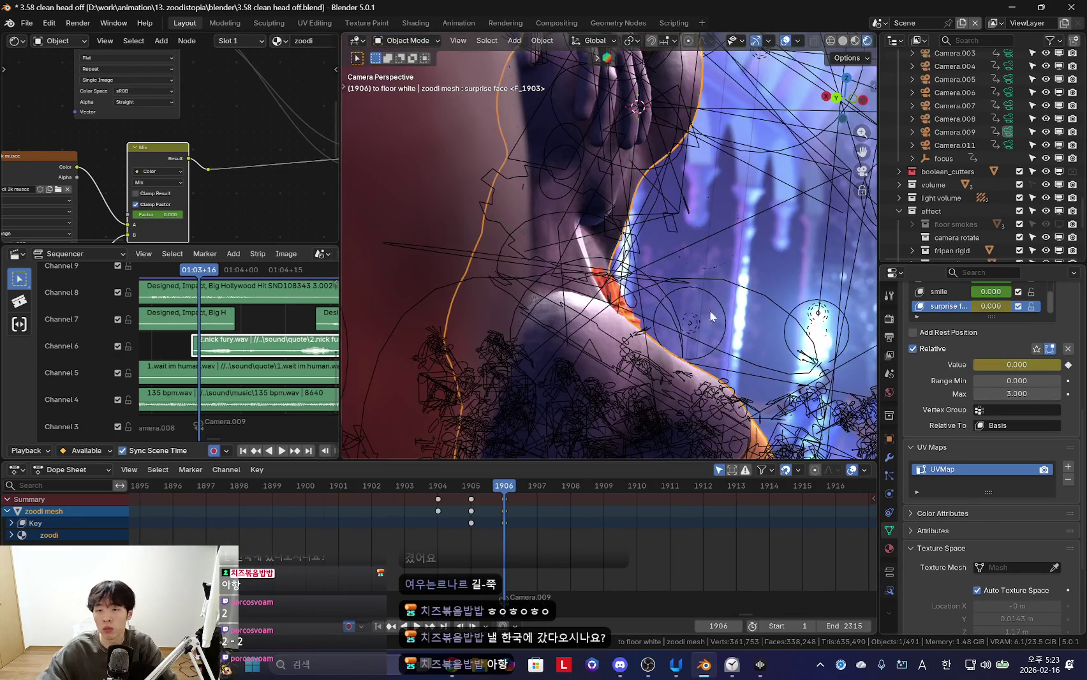
pyautogui.press('i')
# Play back to check the face and orbit around the two characters
pyautogui.press('space')
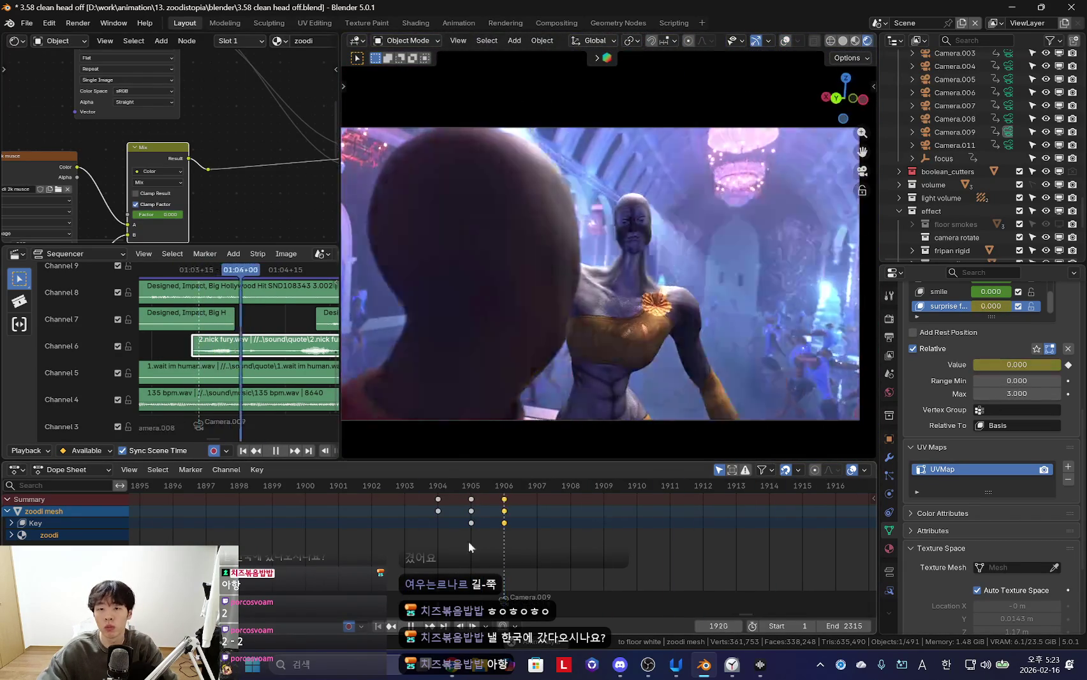
pyautogui.press('space')
pyautogui.moveTo(625, 268); pyautogui.dragTo(669, 251, button='middle')
pyautogui.hotkey('shift', 'alt', 'z')
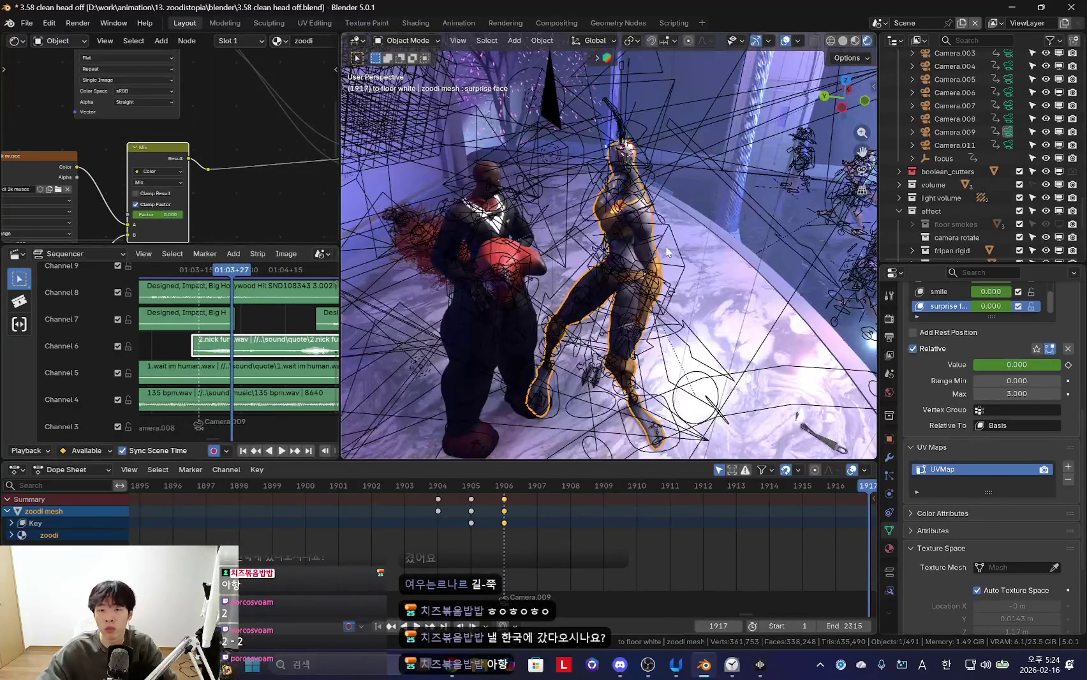
# Put the zoodi rig in Pose Mode at frame 1914 and select all its bones
pyautogui.click(670, 251)
pyautogui.hotkey('ctrl', 'Tab')
pyautogui.hotkey('shift', 'alt', 'z')
pyautogui.press('Left')
pyautogui.press('Left')
pyautogui.press('Left')
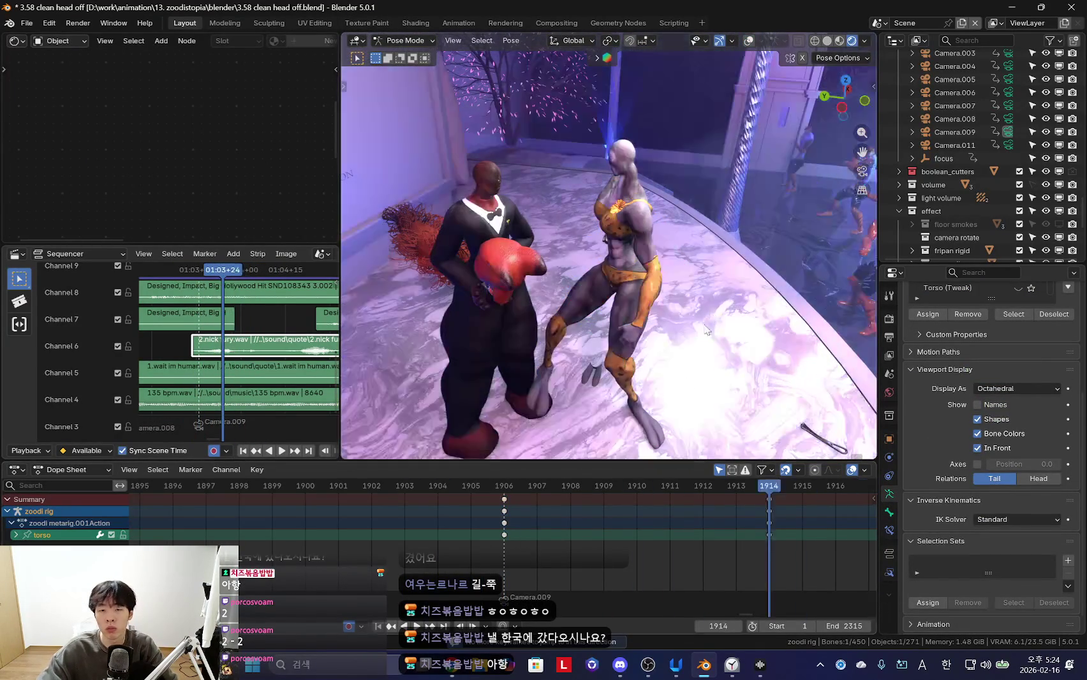
pyautogui.hotkey('shift', 'alt', 'z')
pyautogui.press('a')
pyautogui.hotkey('shift', 'alt', 'z')
pyautogui.moveTo(673, 397)
pyautogui.mouseDown(button='middle')
pyautogui.moveTo(694, 398)
pyautogui.moveTo(634, 385)
pyautogui.moveTo(751, 404)
pyautogui.mouseUp(button='middle')
pyautogui.hotkey('shift', 'alt', 'z')
# Pick the left thigh IK and shin bones, comparing the poses at frames 1906 and 1914
pyautogui.click(655, 365)
pyautogui.press('Down')
pyautogui.hotkey('shift', 'alt', 'z')
pyautogui.hotkey('shift', 'alt', 'z')
pyautogui.press('a')
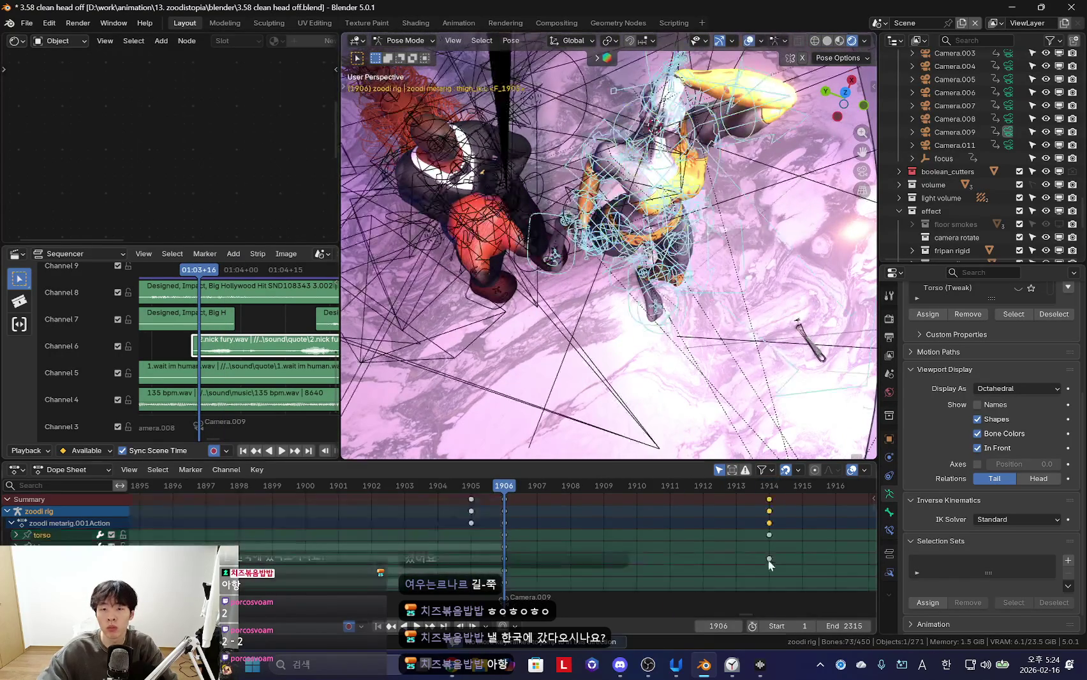
pyautogui.press('Up')
pyautogui.moveTo(734, 327); pyautogui.dragTo(619, 358, button='middle')
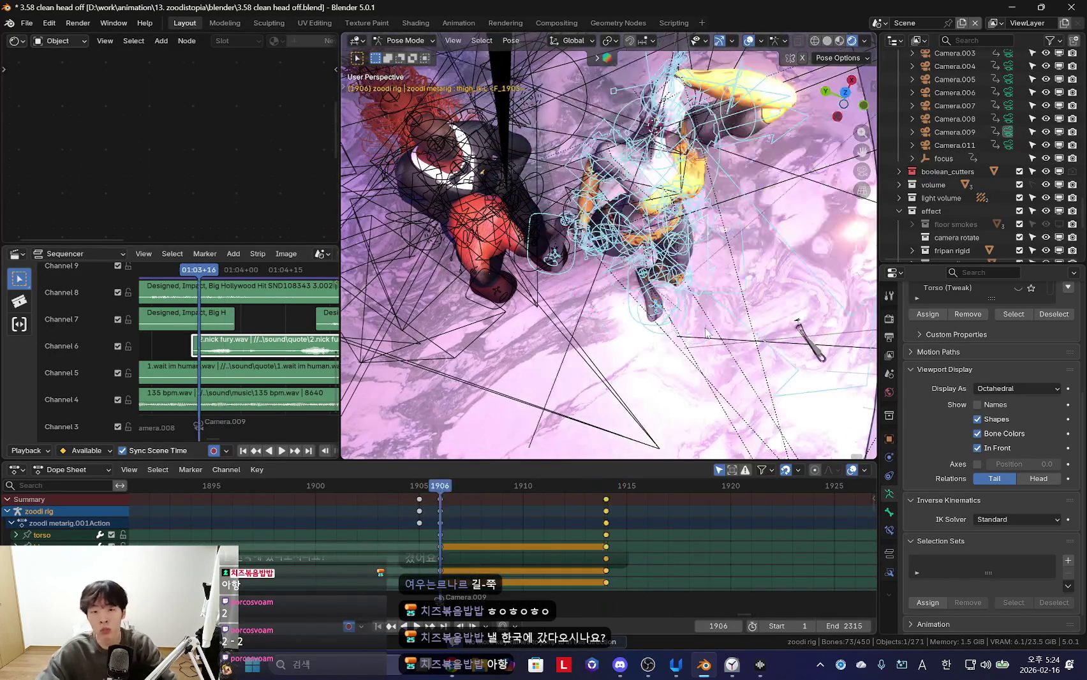
pyautogui.click(621, 344)
pyautogui.hotkey('shift', 'alt', 'z')
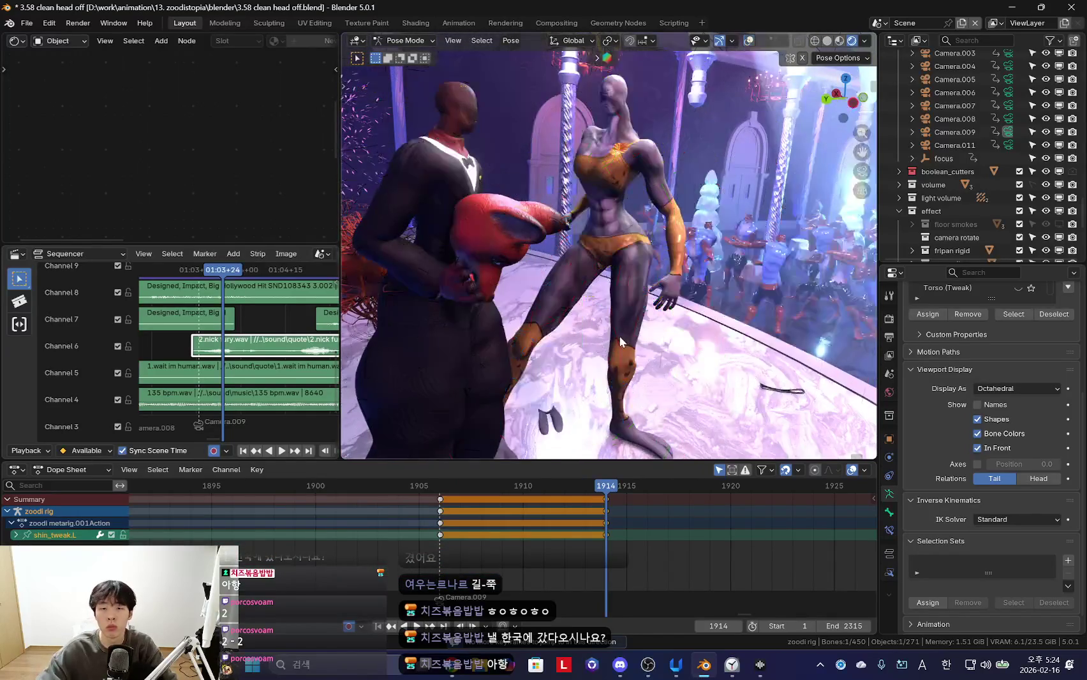
pyautogui.hotkey('shift', 'alt', 'z')
pyautogui.click(617, 361)
pyautogui.hotkey('shift', 'alt', 'z')
# Rotate the left thigh IK bone and compare the result against frame 1906
pyautogui.press('Down')
pyautogui.press('Up')
pyautogui.click(646, 365)
pyautogui.moveTo(647, 365)
pyautogui.mouseDown(button='middle')
pyautogui.moveTo(640, 323)
pyautogui.moveTo(572, 336)
pyautogui.moveTo(530, 282)
pyautogui.moveTo(699, 307)
pyautogui.mouseUp(button='middle')
pyautogui.press('Down')
pyautogui.press('Up')
pyautogui.press('Down')
pyautogui.press('Up')
pyautogui.hotkey('shift', 'alt', 'z')
pyautogui.hotkey('shift', 'alt', 'z')
# Move the torso bone into a new position at frame 1914
pyautogui.hotkey('shift', 'alt', 'z')
pyautogui.click(699, 307)
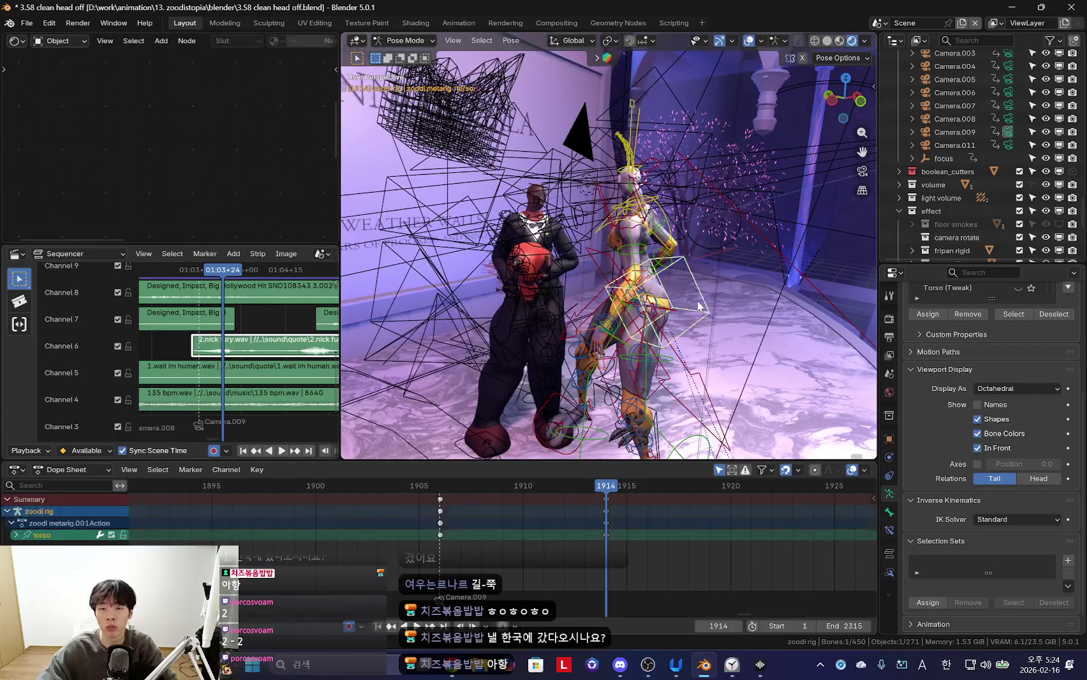
pyautogui.hotkey('shift', 'alt', 'z')
pyautogui.press('Down')
pyautogui.moveTo(695, 374)
pyautogui.mouseDown(button='middle')
pyautogui.moveTo(696, 330)
pyautogui.moveTo(679, 332)
pyautogui.moveTo(656, 312)
pyautogui.moveTo(647, 278)
pyautogui.moveTo(622, 332)
pyautogui.mouseUp(button='middle')
pyautogui.press('Up')
pyautogui.press('g')
pyautogui.click(645, 284)
# Rotate the left foot IK bone into place and shift it along the X axis
pyautogui.hotkey('shift', 'alt', 'z')
pyautogui.click(663, 385)
pyautogui.hotkey('shift', 'alt', 'z')
pyautogui.moveTo(663, 384)
pyautogui.mouseDown(button='middle')
pyautogui.moveTo(696, 329)
pyautogui.moveTo(642, 343)
pyautogui.moveTo(678, 370)
pyautogui.moveTo(641, 348)
pyautogui.mouseUp(button='middle')
pyautogui.press('r')
pyautogui.click(699, 315)
pyautogui.hotkey('shift', 'alt', 'z')
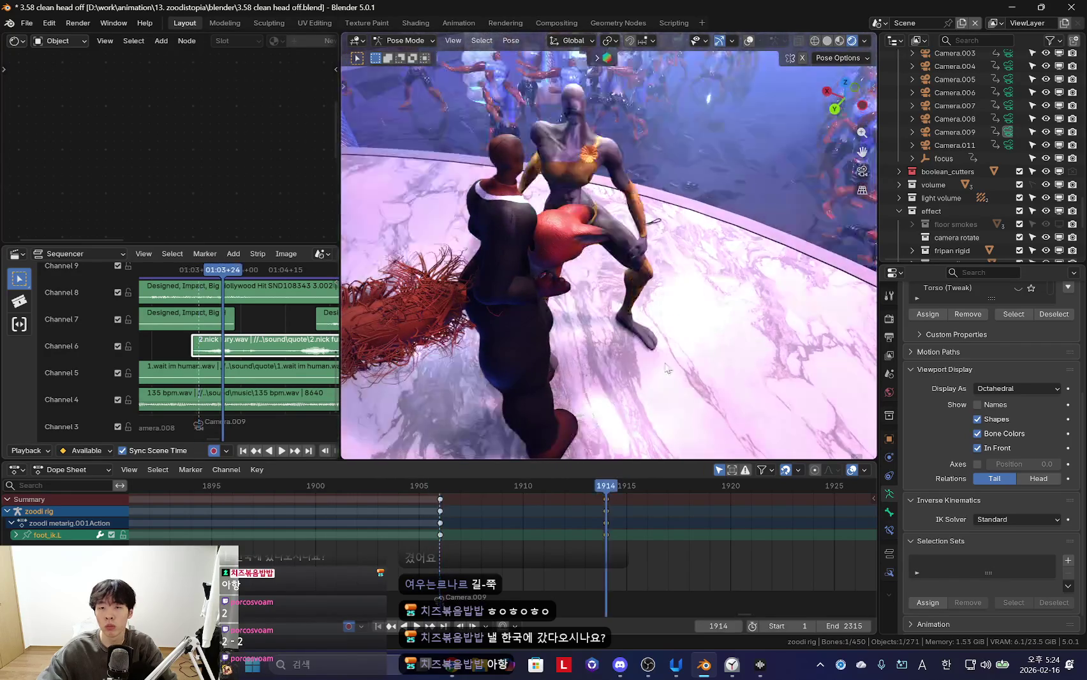
pyautogui.press('g')
pyautogui.press('x')
pyautogui.hotkey('shift', 'alt', 'z')
# Move the torso bone again so the rig leans toward the suited character
pyautogui.hotkey('shift', 'alt', 'z')
pyautogui.moveTo(643, 294)
pyautogui.mouseDown(button='middle')
pyautogui.moveTo(598, 239)
pyautogui.moveTo(714, 333)
pyautogui.moveTo(524, 306)
pyautogui.mouseUp(button='middle')
pyautogui.hotkey('shift', 'alt', 'z')
pyautogui.click(612, 255)
pyautogui.hotkey('shift', 'alt', 'z')
pyautogui.press('g')
pyautogui.click(631, 268)
# Select the head bone and begin rotating it
pyautogui.hotkey('shift', 'alt', 'z')
pyautogui.click(601, 174)
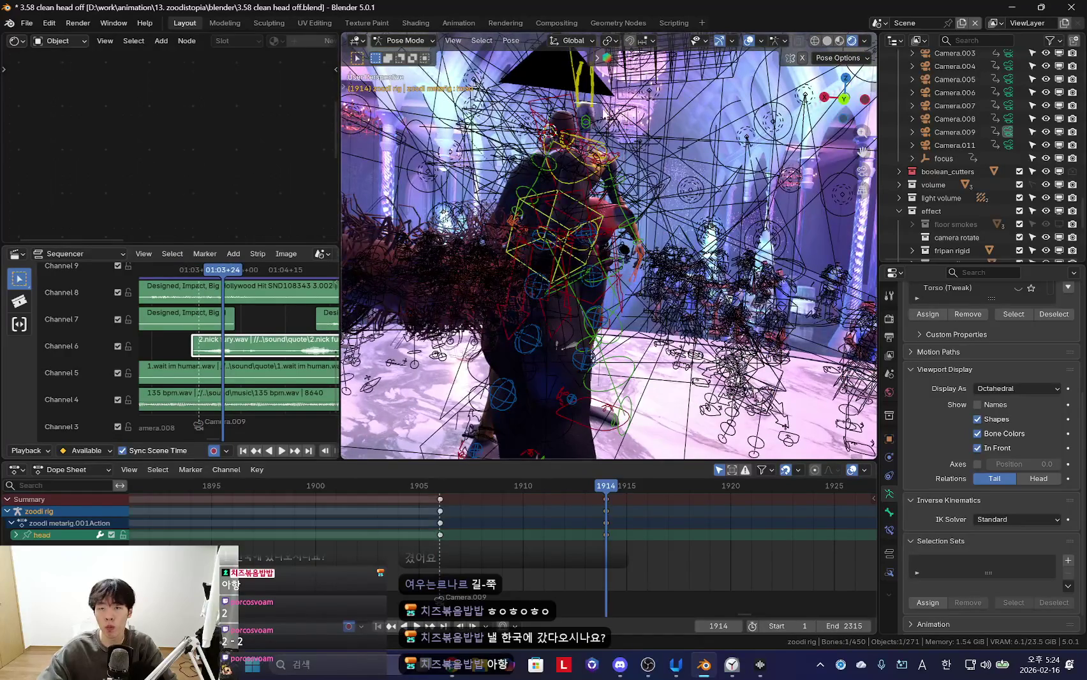
pyautogui.hotkey('shift', 'alt', 'z')
pyautogui.press('KP_0')
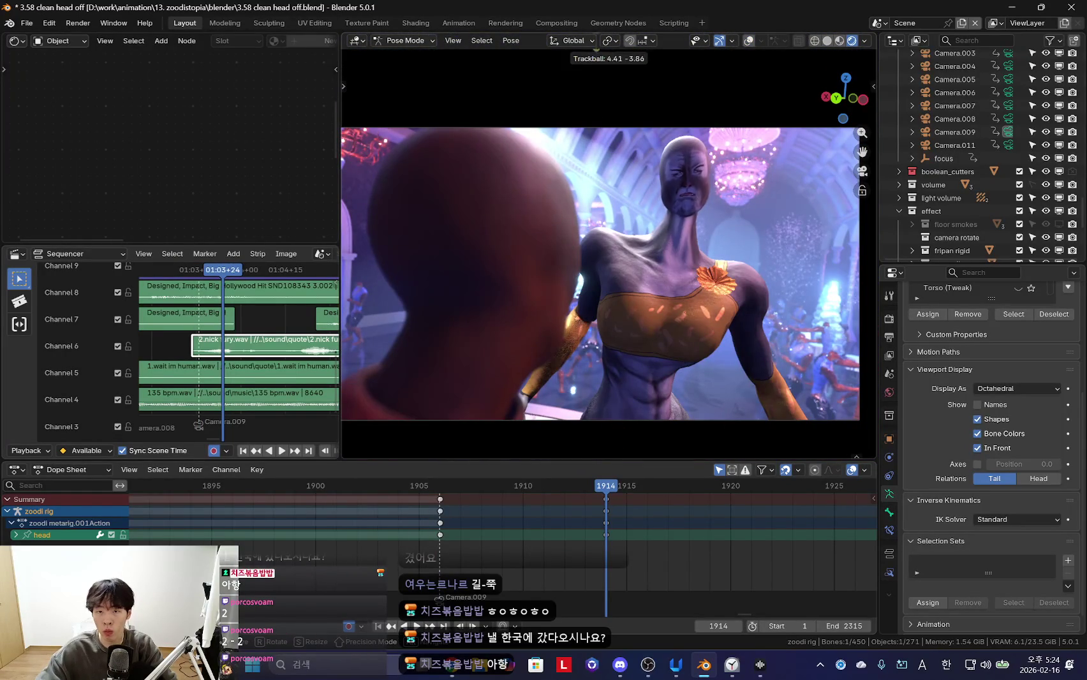
# Confirm the head rotation and play back the animation to review the new pose
pyautogui.click(803, 337)
pyautogui.press('space')
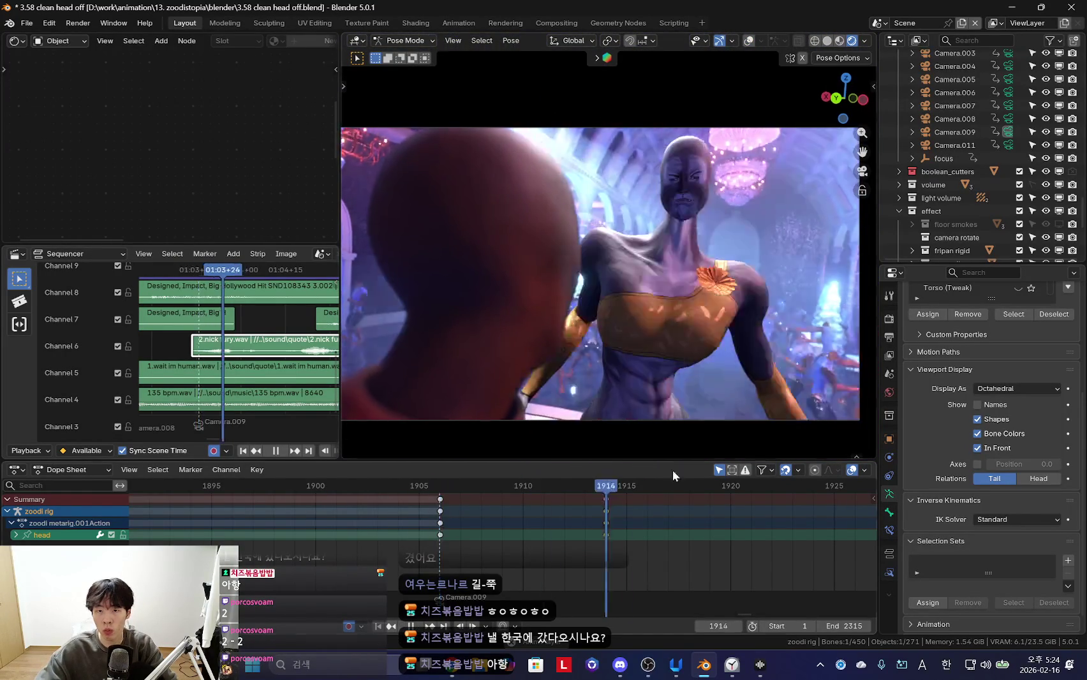
pyautogui.scroll(-3, 499, 529)
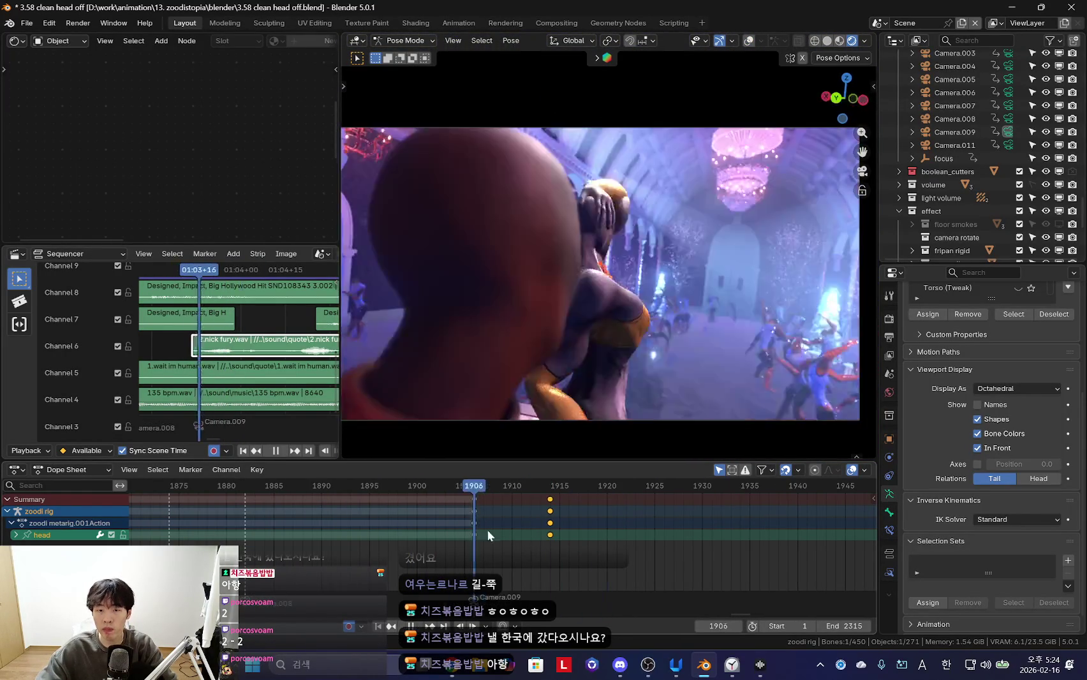
pyautogui.press('space')
pyautogui.press('Down')
pyautogui.moveTo(685, 347); pyautogui.dragTo(621, 237, button='middle')
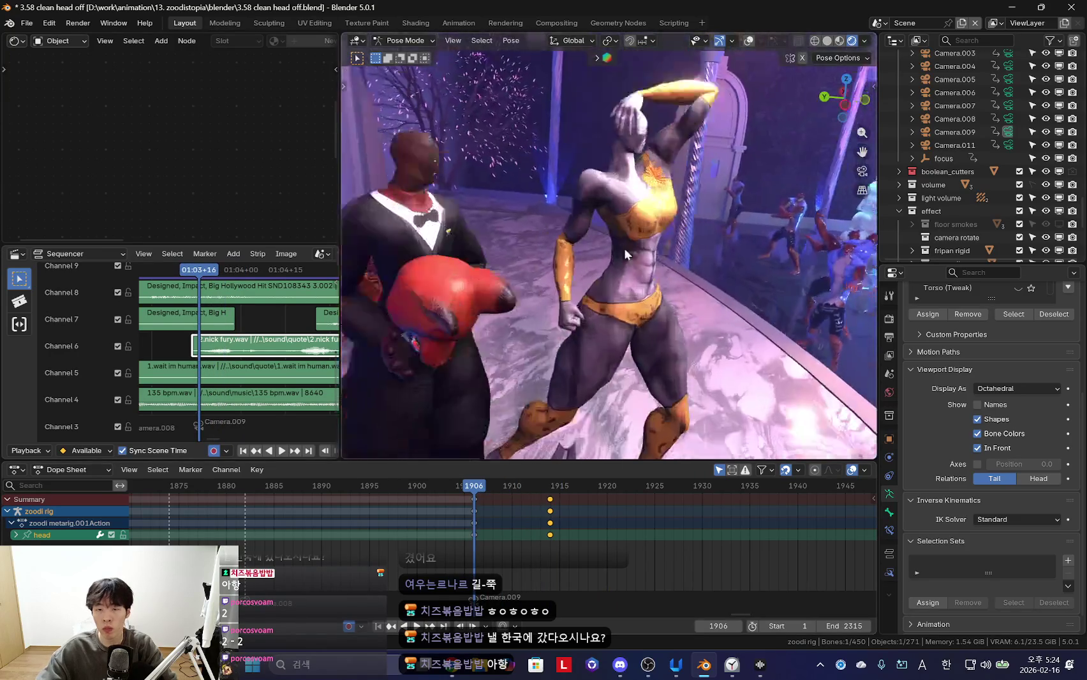
pyautogui.hotkey('shift', 'alt', 'z')
pyautogui.hotkey('shift', 'alt', 'z')
pyautogui.moveTo(655, 370); pyautogui.dragTo(560, 349, button='middle')
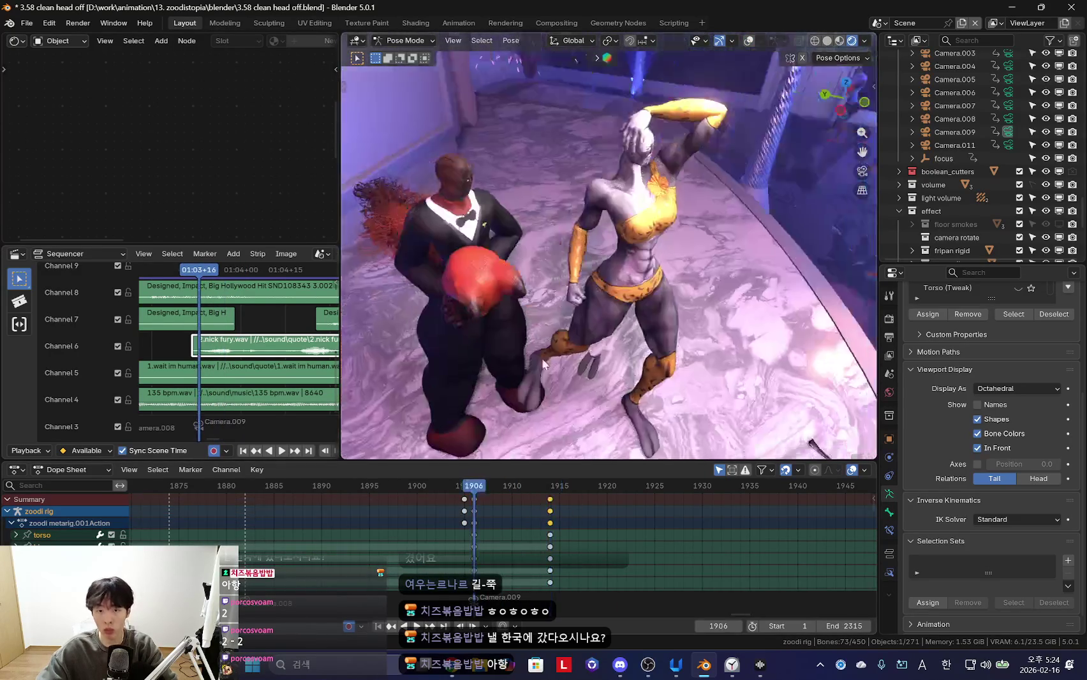
pyautogui.press('space')
# Keyframe the left foot IK bone at the current frame
pyautogui.press('space')
pyautogui.moveTo(625, 306); pyautogui.dragTo(662, 373, button='middle')
pyautogui.hotkey('shift', 'alt', 'z')
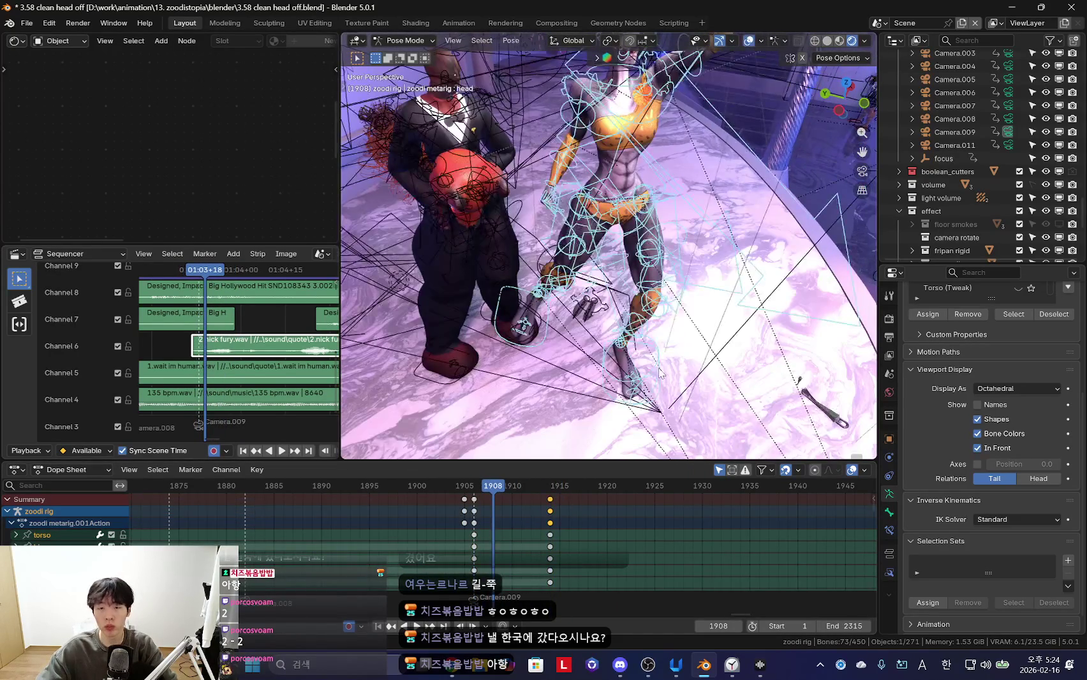
pyautogui.click(670, 404)
pyautogui.hotkey('shift', 'd')
pyautogui.press('space')
pyautogui.click(538, 537)
pyautogui.hotkey('shift', 'alt', 'z')
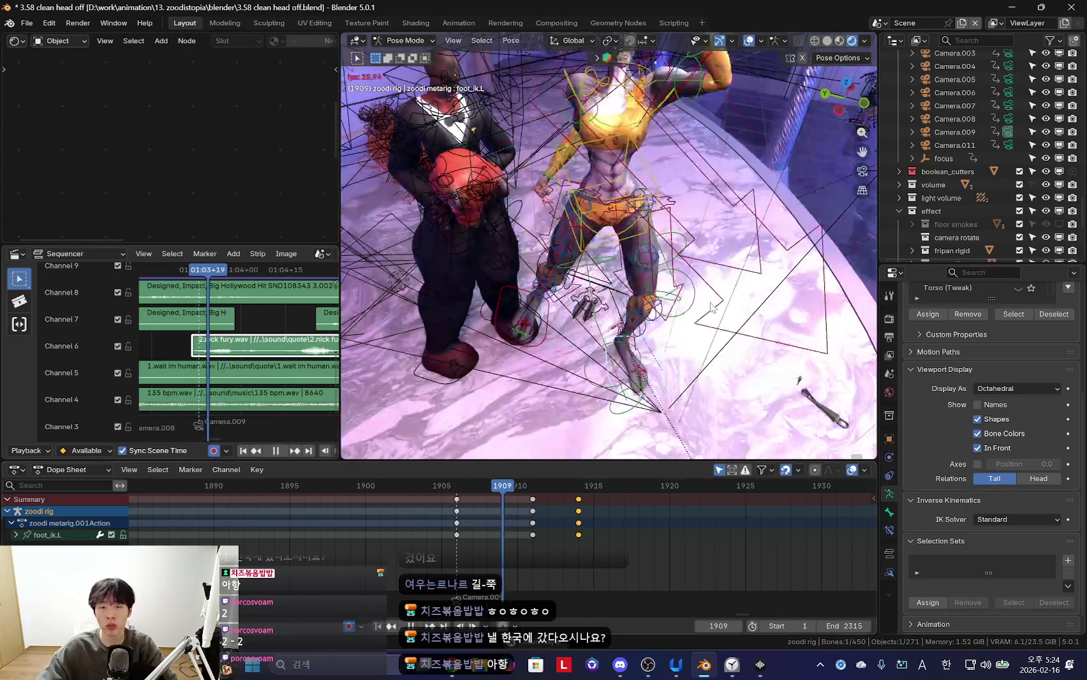
pyautogui.press('Left')
pyautogui.press('Left')
pyautogui.press('Left')
# Select the zoodi torso bone and replay the motion between frames 1906 and 1909
pyautogui.hotkey('shift', 'alt', 'z')
pyautogui.moveTo(587, 236); pyautogui.dragTo(632, 243, button='middle')
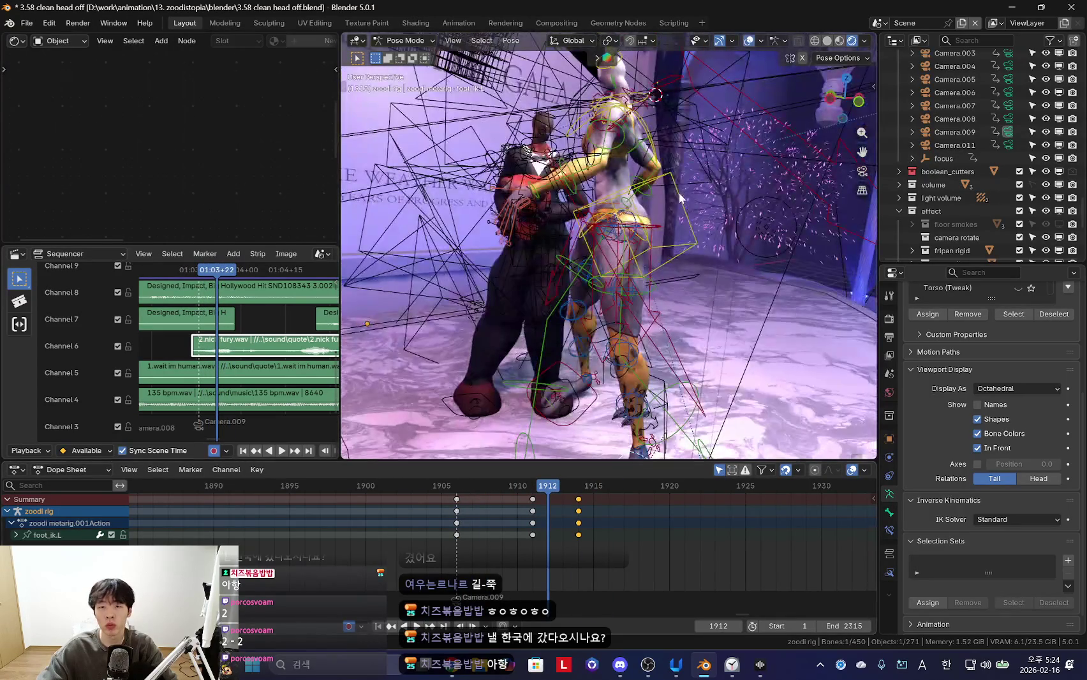
pyautogui.click(638, 237)
pyautogui.press('space')
pyautogui.hotkey('shift', 'alt', 'z')
pyautogui.press('KP_0')
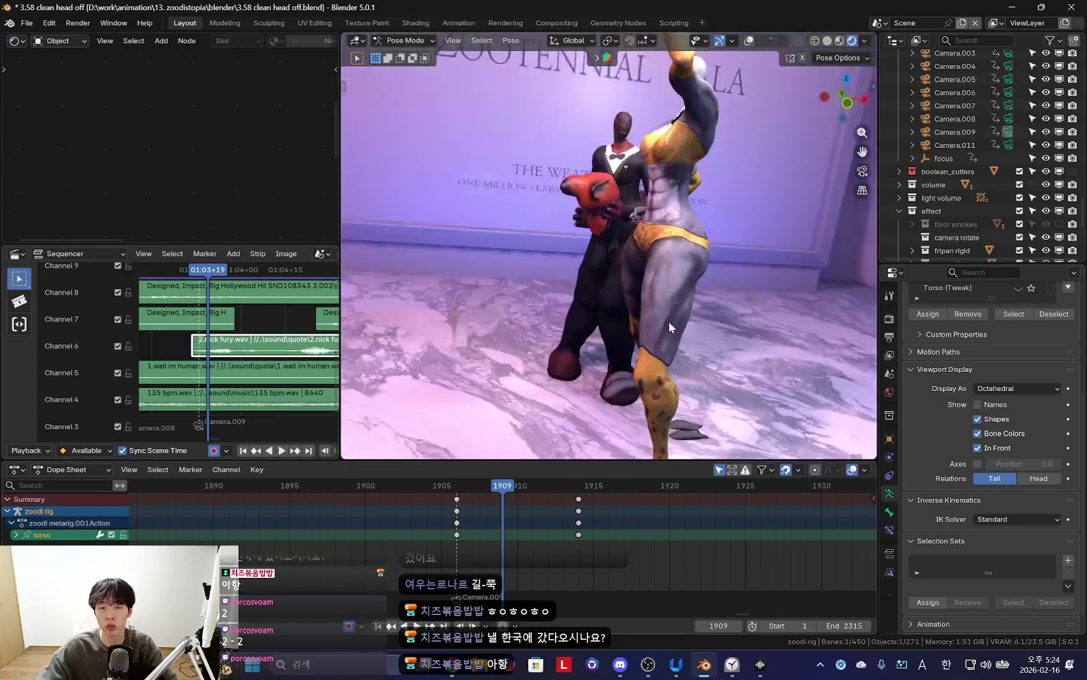
pyautogui.press('Escape')
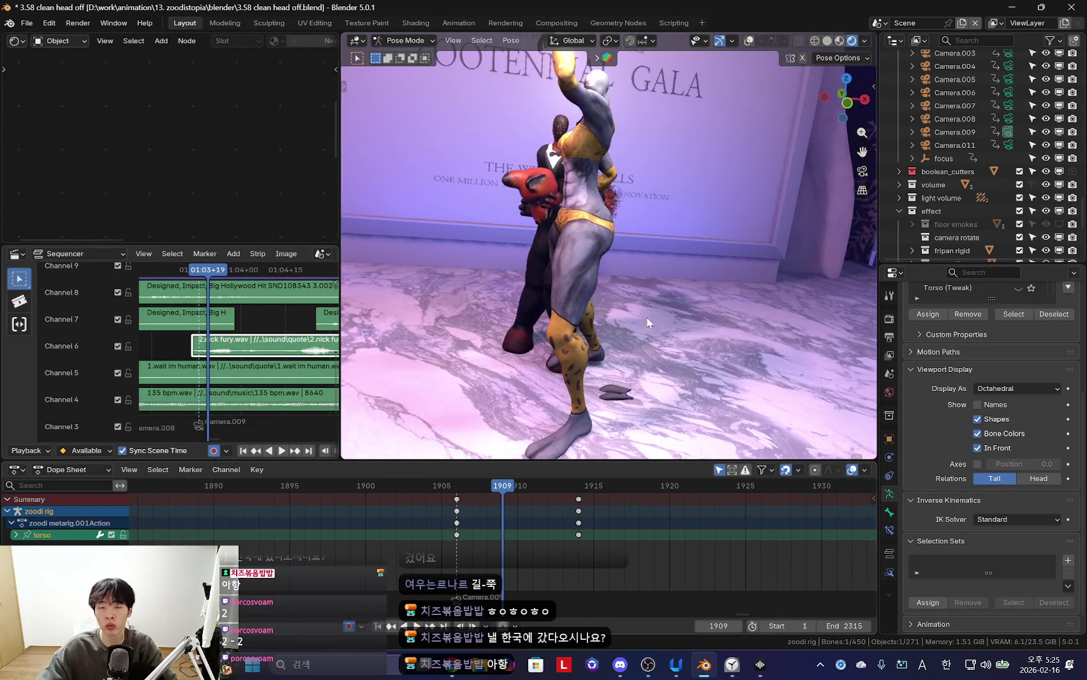
pyautogui.press('space')
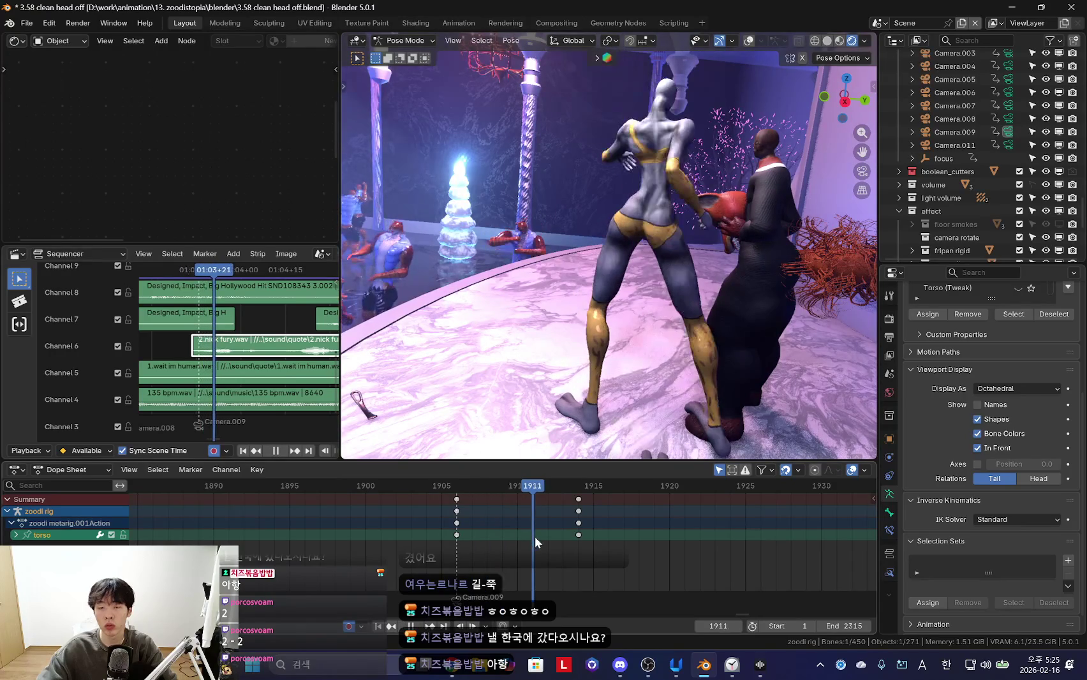
pyautogui.press('Escape')
pyautogui.press('space')
pyautogui.moveTo(620, 348); pyautogui.dragTo(762, 271, button='middle')
# Shift the torso into a new frame 1909 pose and preview it through the scene camera
pyautogui.moveTo(689, 322); pyautogui.dragTo(574, 331, button='middle')
pyautogui.press('g')
pyautogui.click(446, 332)
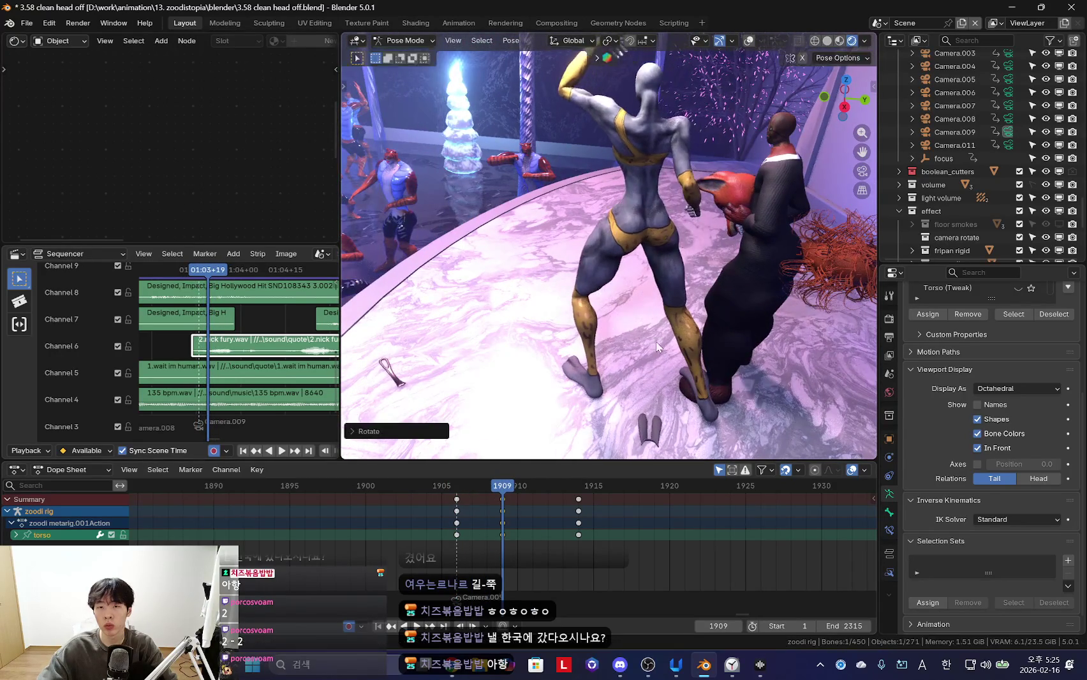
pyautogui.press('space')
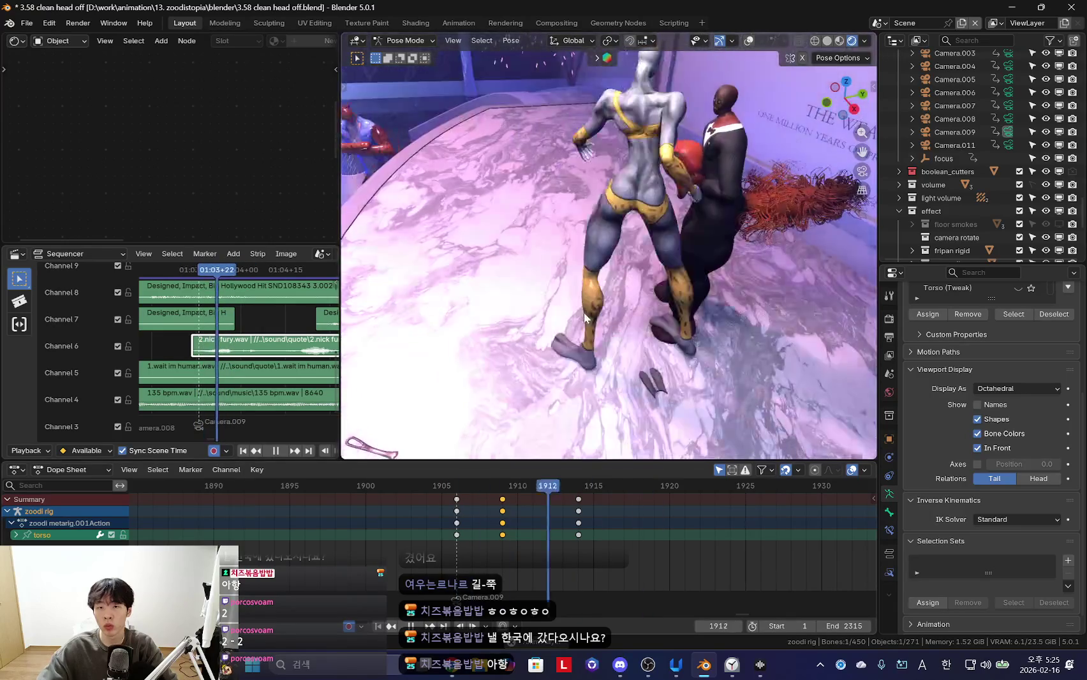
pyautogui.press('KP_0')
pyautogui.scroll(2, 514, 513)
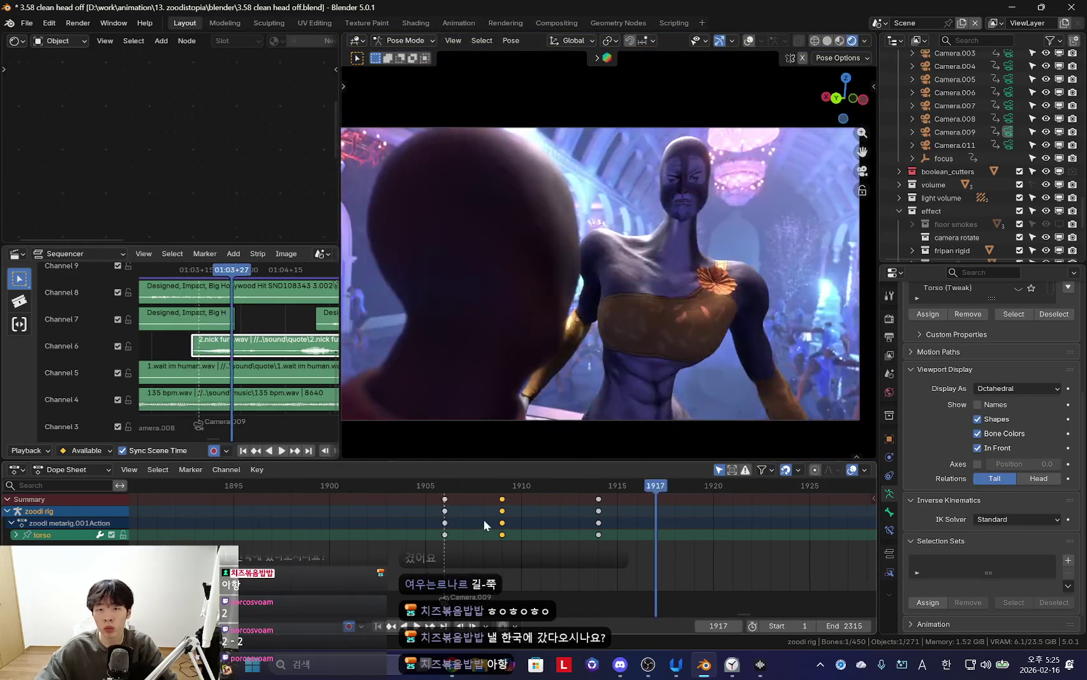
pyautogui.moveTo(534, 529); pyautogui.dragTo(506, 525)
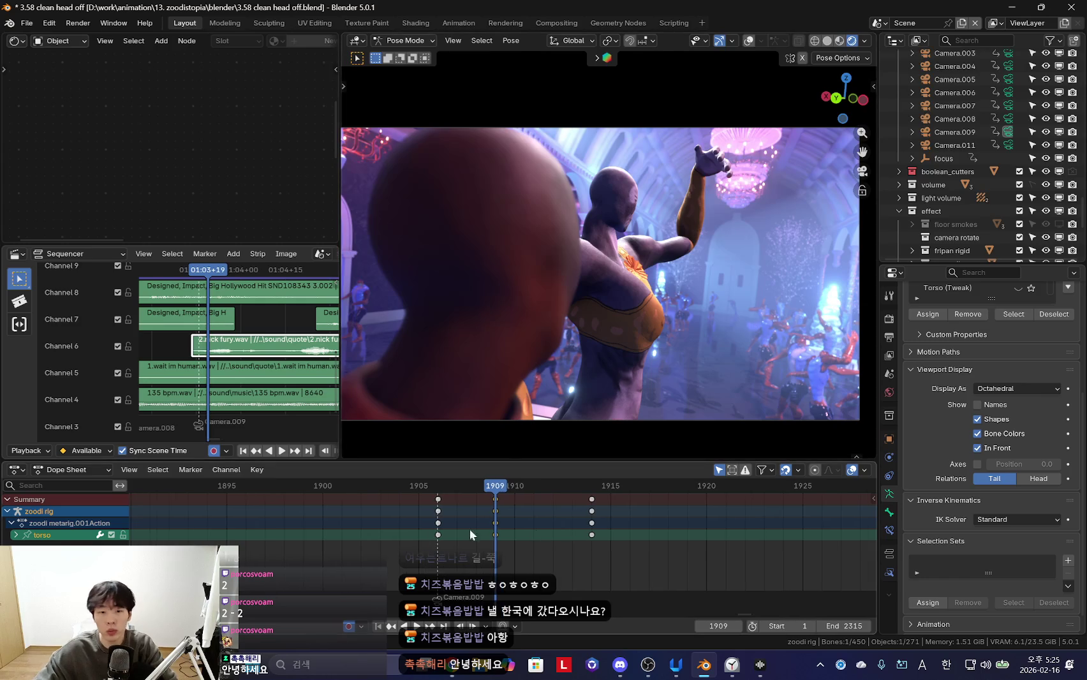
# Play the animation in reverse and scrub to around frame 1912
pyautogui.hotkey('shift', 'ctrl', 'space')
pyautogui.scroll(-3, 423, 539)
pyautogui.moveTo(423, 539); pyautogui.dragTo(538, 545)
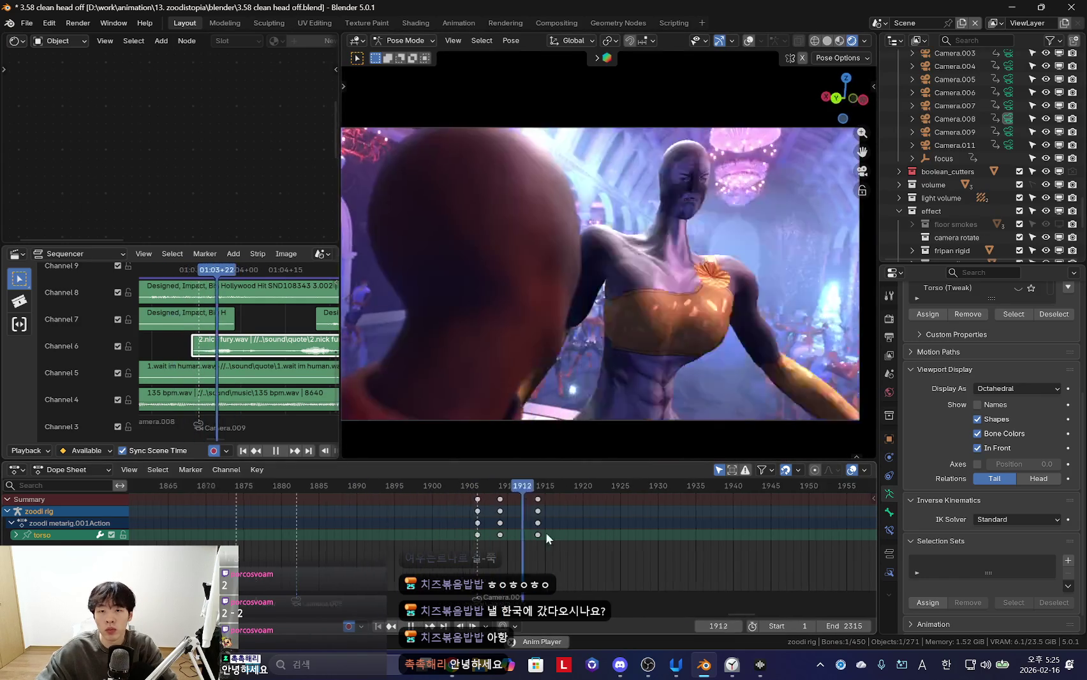
pyautogui.hotkey('shift', 'alt', 'z')
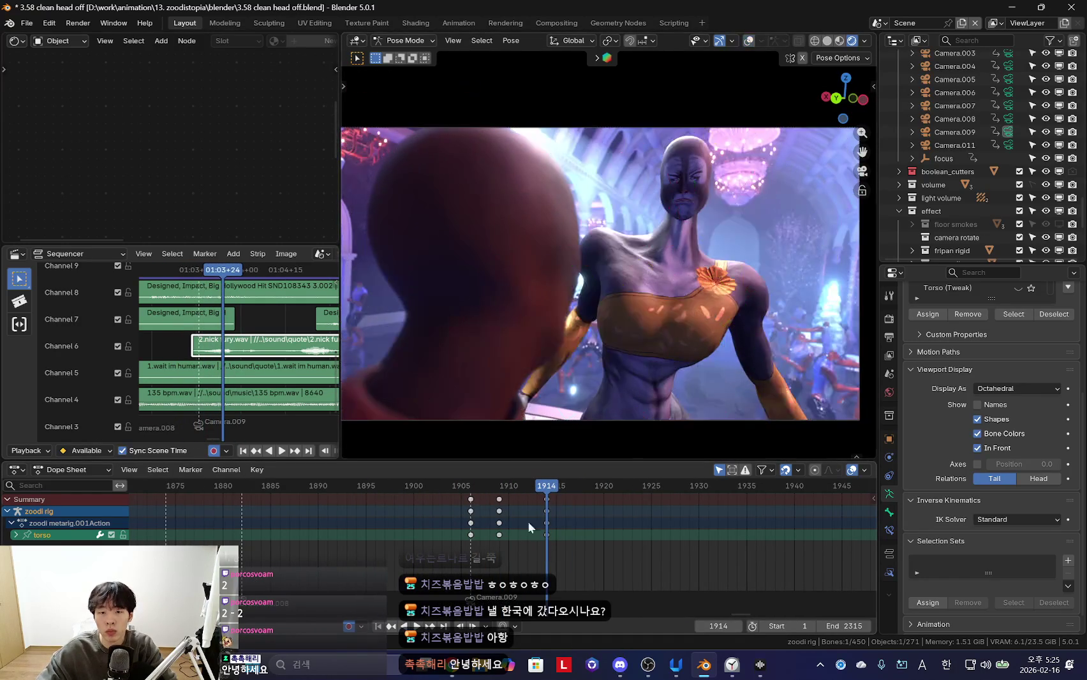
pyautogui.press('space')
# Select the chest bone and review its keys in reverse and forward playback
pyautogui.click(707, 334)
pyautogui.click(707, 334)
pyautogui.hotkey('shift', 'alt', 'z')
pyautogui.hotkey('shift', 'ctrl', 'space')
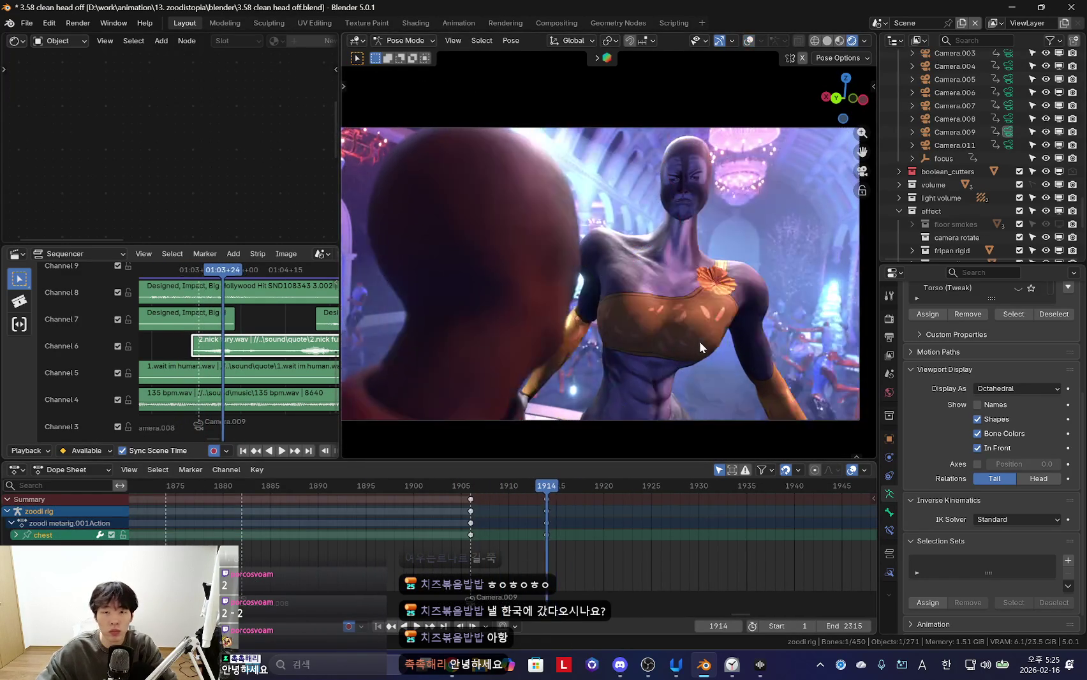
pyautogui.scroll(-3, 446, 516)
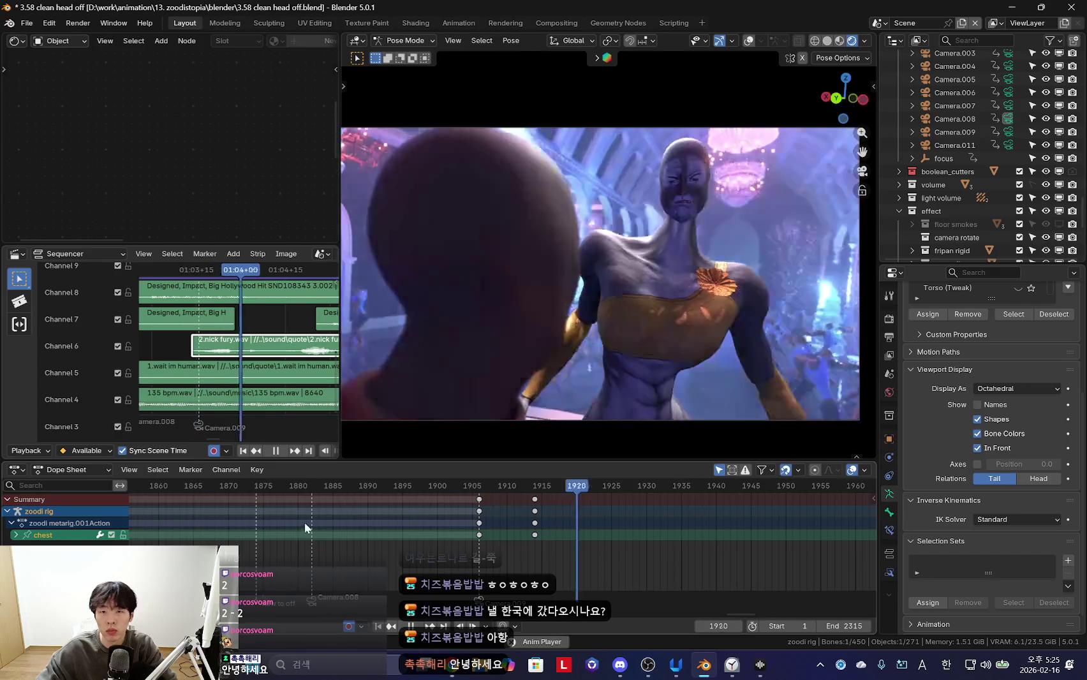
pyautogui.press('space')
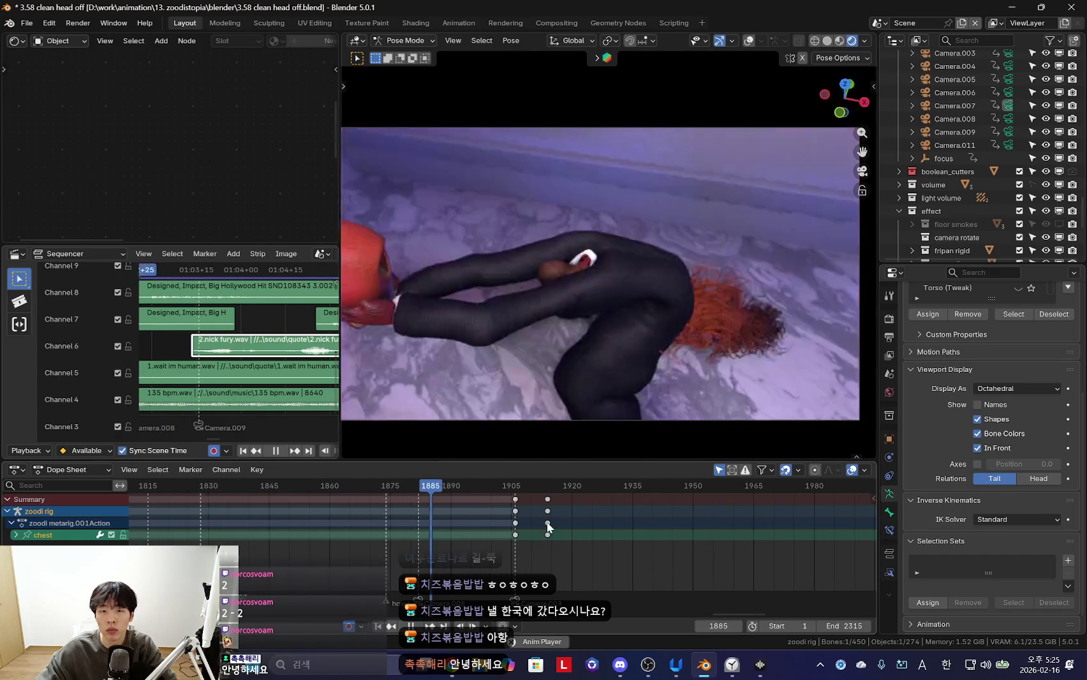
pyautogui.scroll(-1, 517, 529)
pyautogui.press('space')
pyautogui.scroll(2, 566, 523)
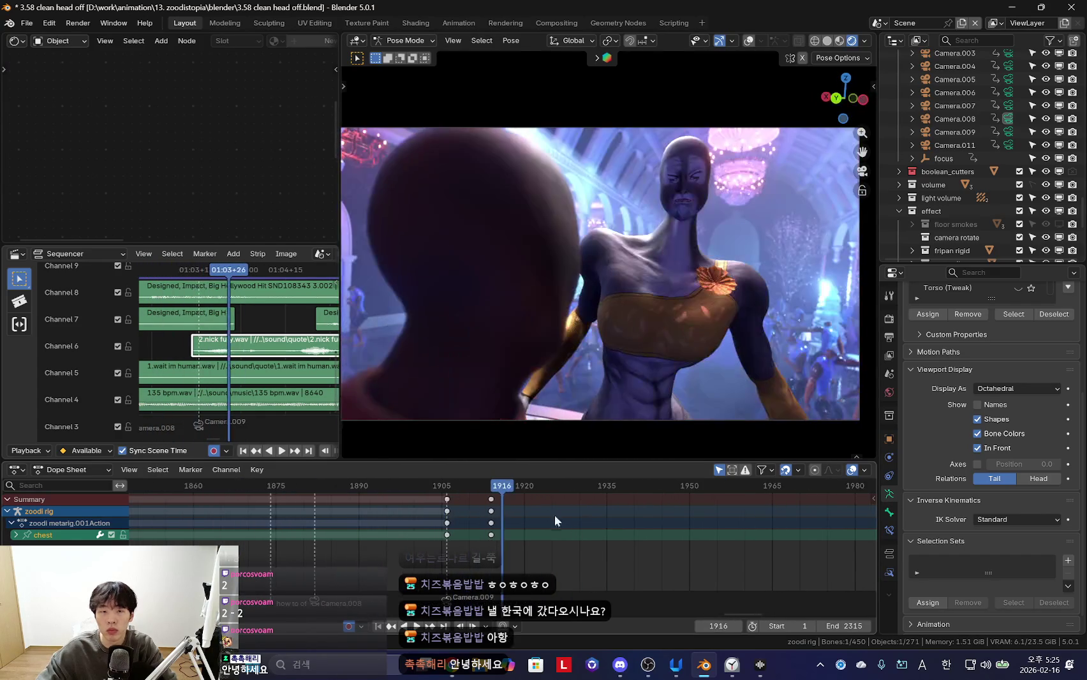
# Enlarge the sequencer beside a narrower 3D view, replaying from frame 1906 in between
pyautogui.moveTo(274, 357); pyautogui.dragTo(246, 372, button='middle')
pyautogui.moveTo(245, 245); pyautogui.dragTo(245, 222)
pyautogui.moveTo(339, 194); pyautogui.dragTo(368, 194)
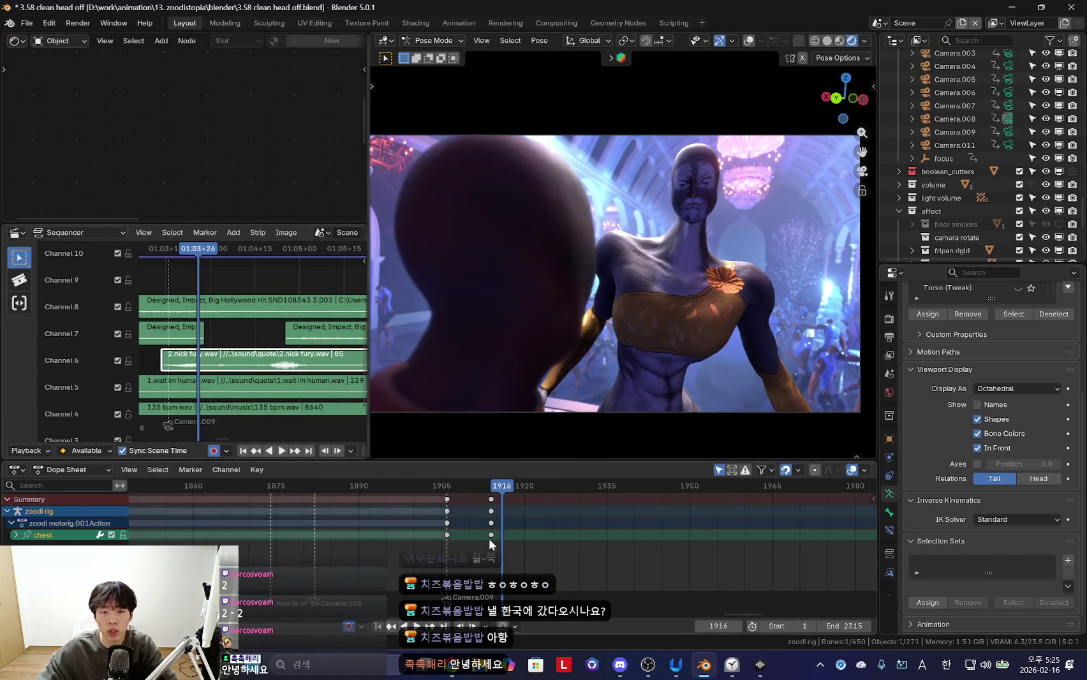
pyautogui.press('Down')
pyautogui.press('Down')
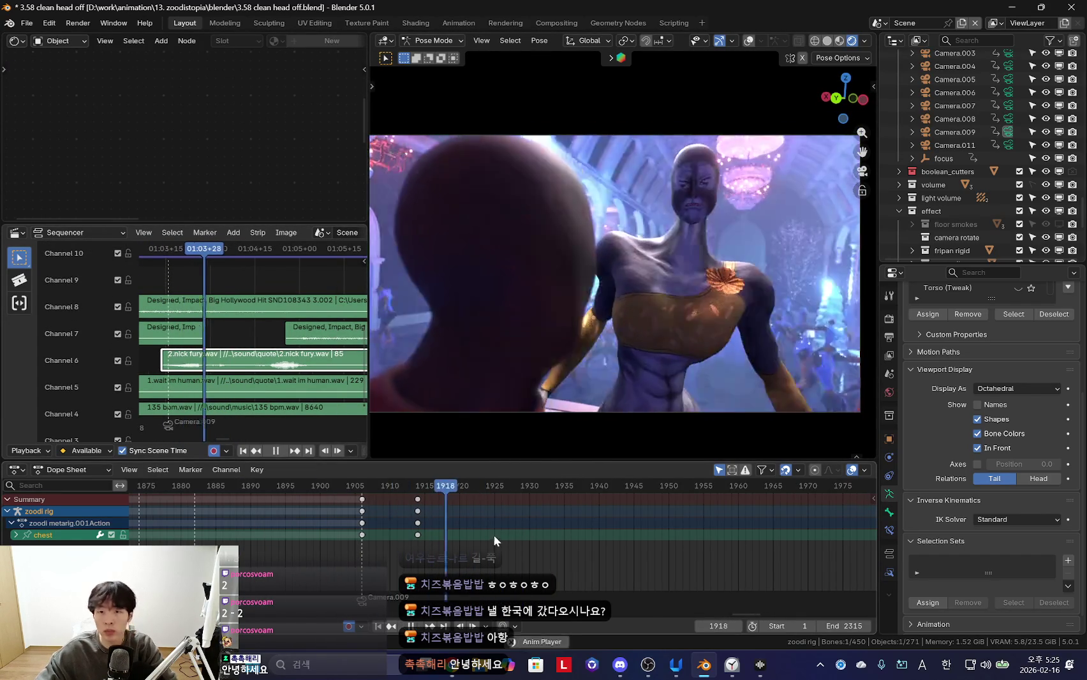
pyautogui.press('Down')
pyautogui.press('Down')
pyautogui.press('space')
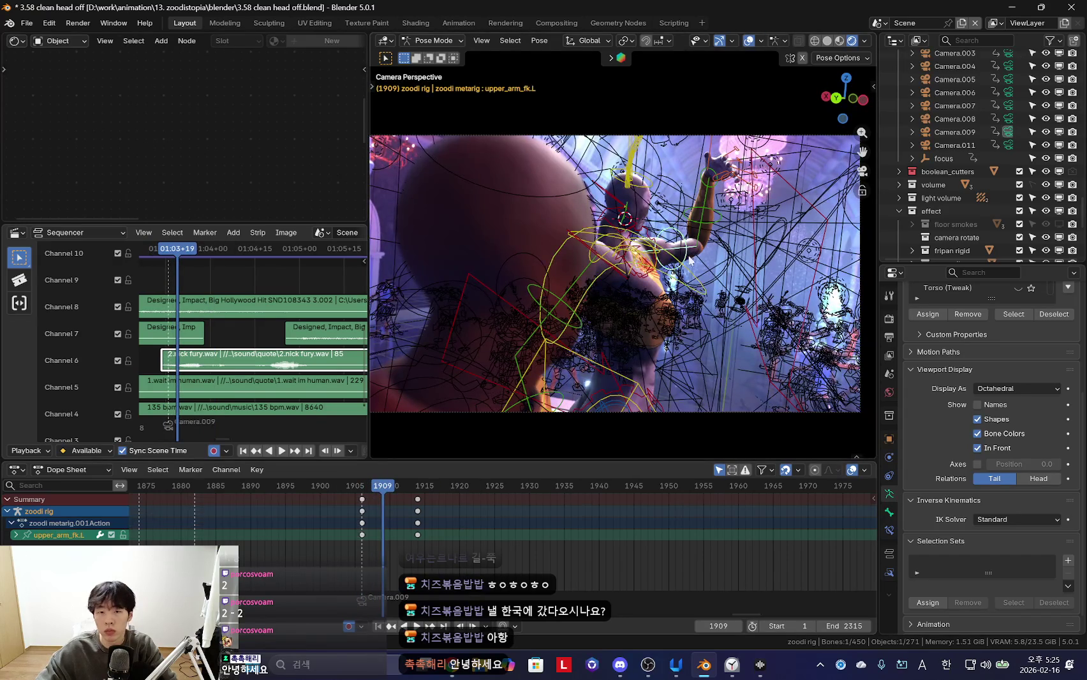
pyautogui.press('space')
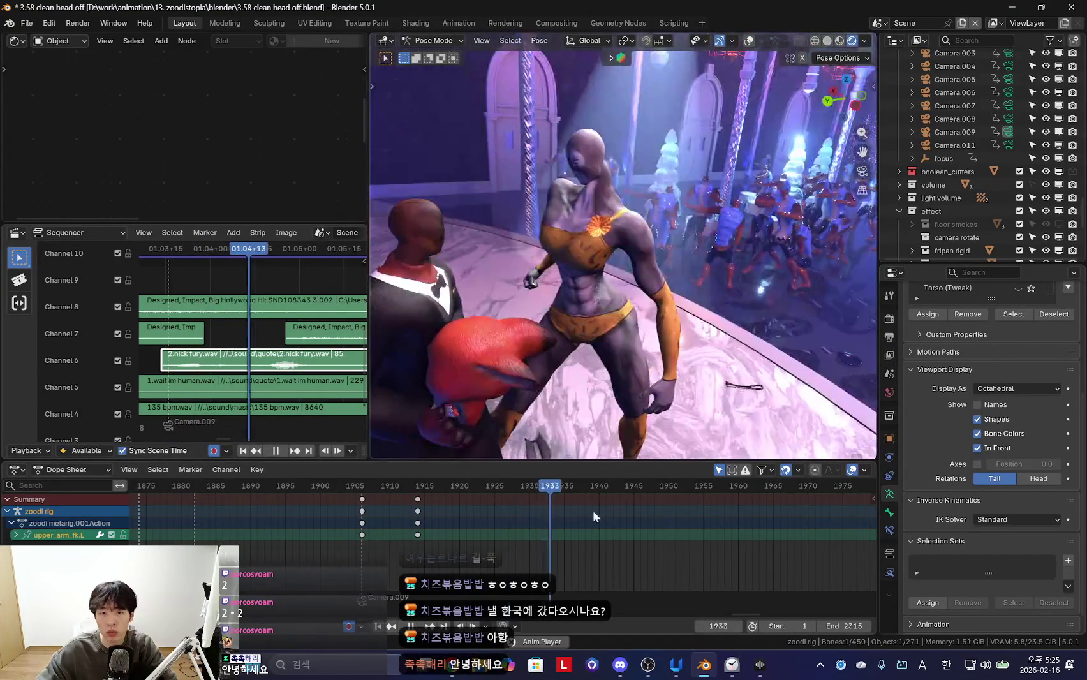
pyautogui.scroll(-2, 578, 562)
pyautogui.press('space')
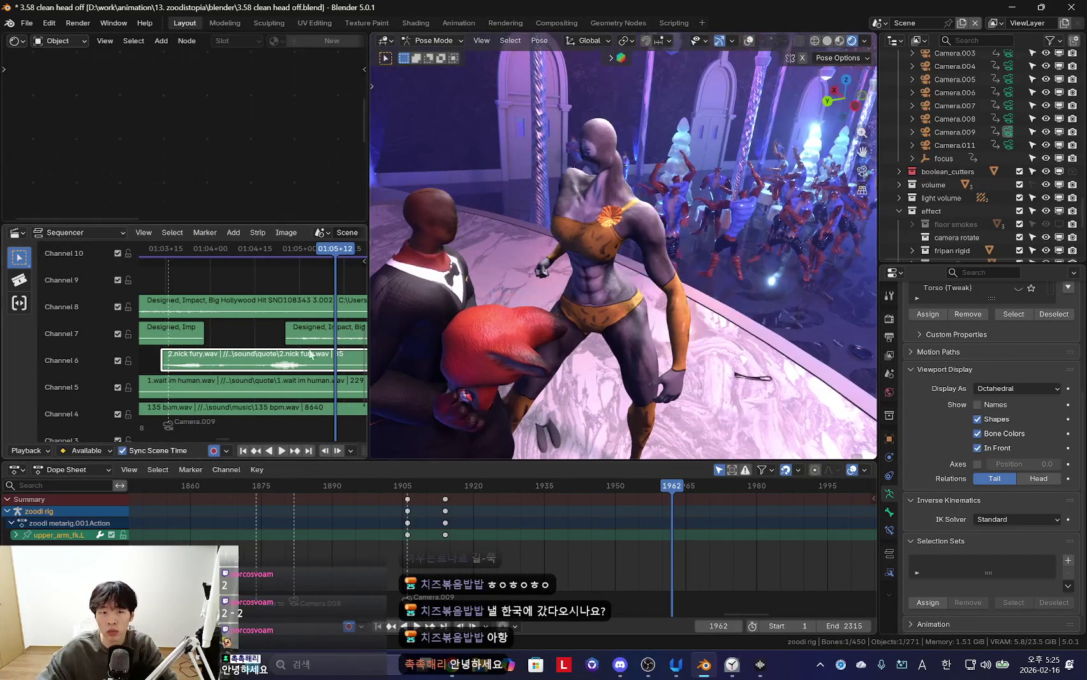
pyautogui.moveTo(368, 298); pyautogui.dragTo(406, 298)
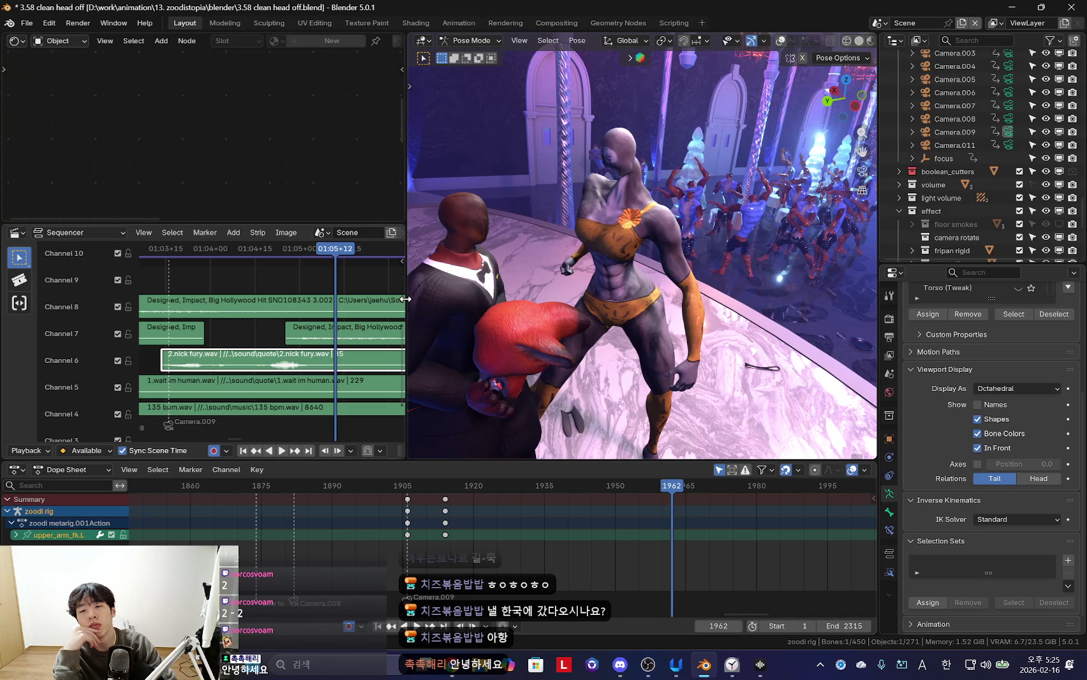
# Switch from the zoodi rig to the nick rig and view through the scene camera
pyautogui.moveTo(447, 300); pyautogui.dragTo(540, 331, button='middle')
pyautogui.hotkey('ctrl', 'Tab')
pyautogui.hotkey('shift', 'alt', 'z')
pyautogui.click(534, 325)
pyautogui.hotkey('ctrl', 'Tab')
pyautogui.hotkey('shift', 'alt', 'z')
pyautogui.moveTo(597, 327); pyautogui.dragTo(552, 281, button='middle')
pyautogui.hotkey('ctrl', 'Tab')
pyautogui.hotkey('shift', 'alt', 'z')
pyautogui.hotkey('shift', 'alt', 'z')
pyautogui.press('KP_0')
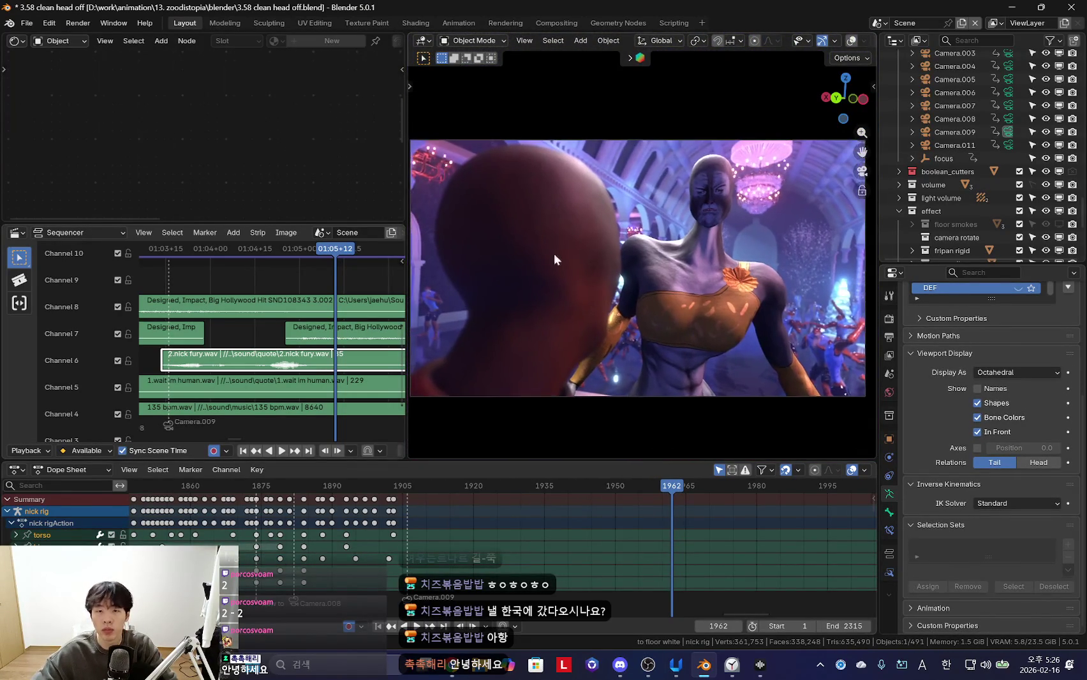
# Widen the 3D viewport and play back the nick rig's animation from earlier keyframes
pyautogui.moveTo(409, 192); pyautogui.dragTo(356, 192)
pyautogui.press('space')
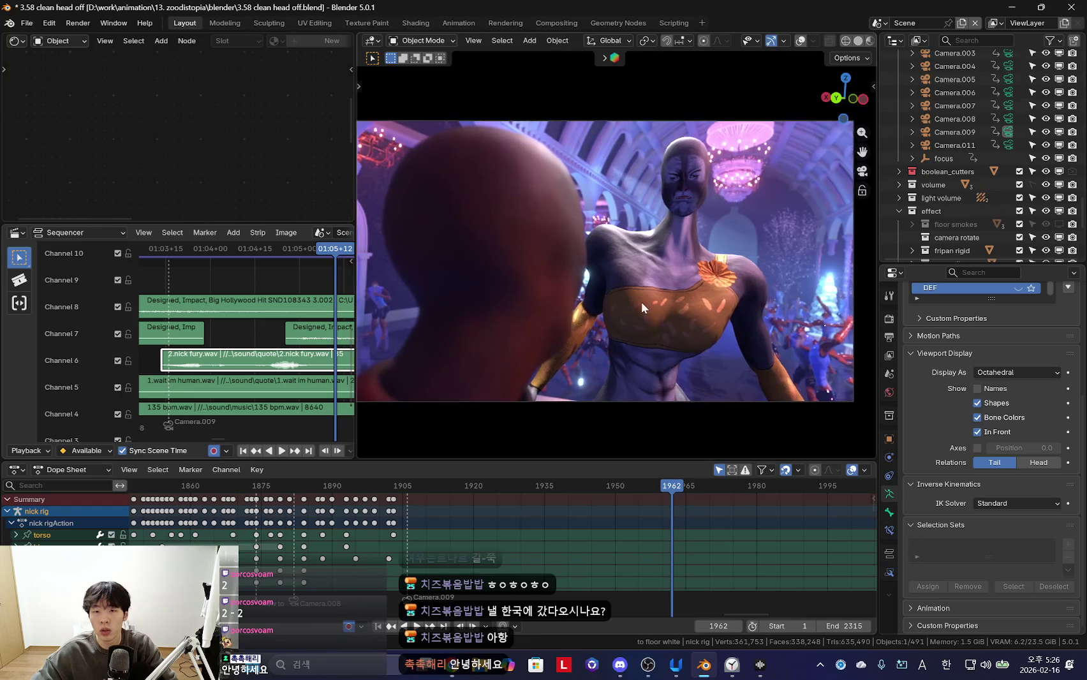
pyautogui.scroll(-3, 413, 516)
pyautogui.press('Down')
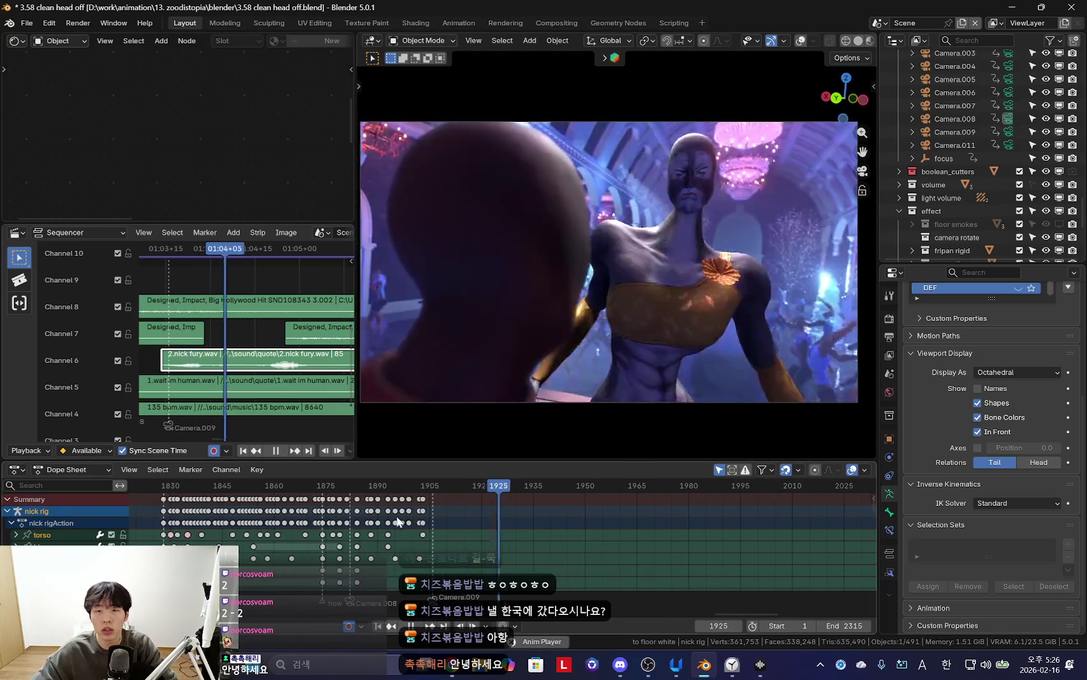
pyautogui.press('Down')
pyautogui.scroll(-2, 483, 522)
pyautogui.press('Down')
pyautogui.press('Down')
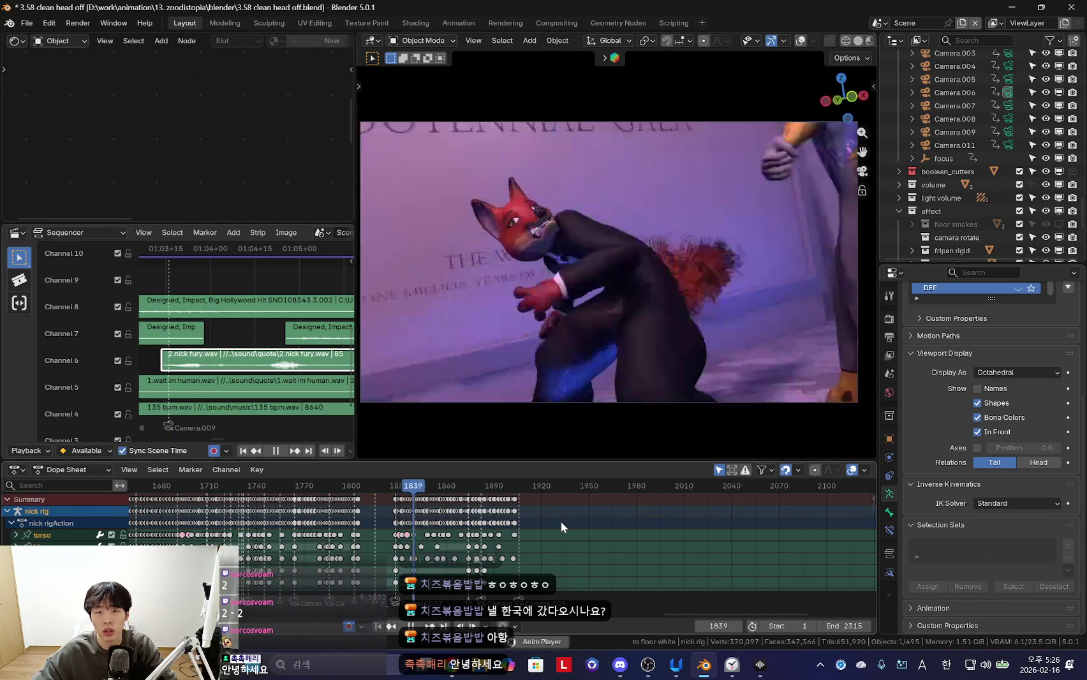
pyautogui.scroll(3, 565, 521)
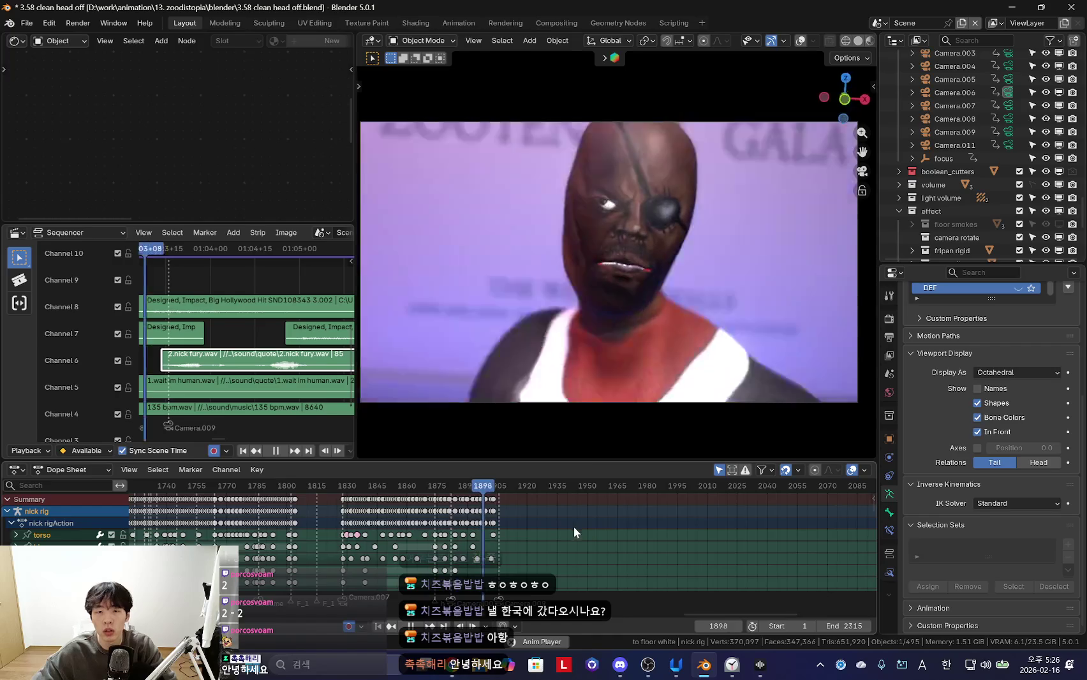
pyautogui.scroll(5, 588, 533)
# Orbit to face the zoodi head front-on and select its mesh to show the shape keys
pyautogui.moveTo(638, 357); pyautogui.dragTo(738, 128, button='middle')
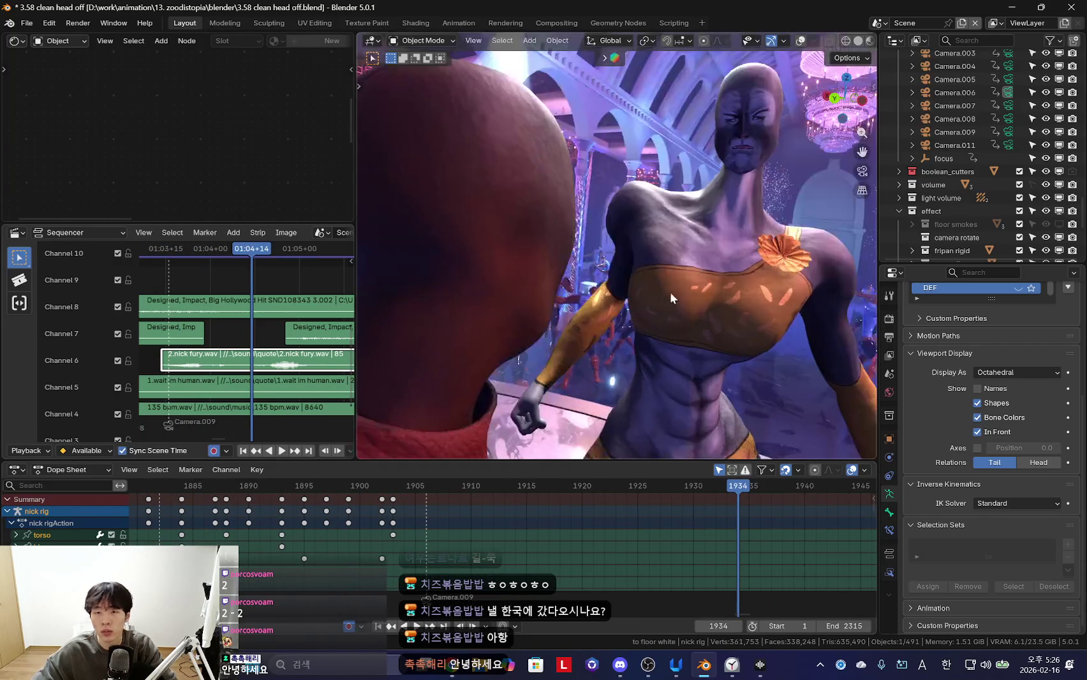
pyautogui.scroll(5, 738, 128)
pyautogui.moveTo(703, 297); pyautogui.dragTo(745, 267, button='middle')
pyautogui.click(746, 266)
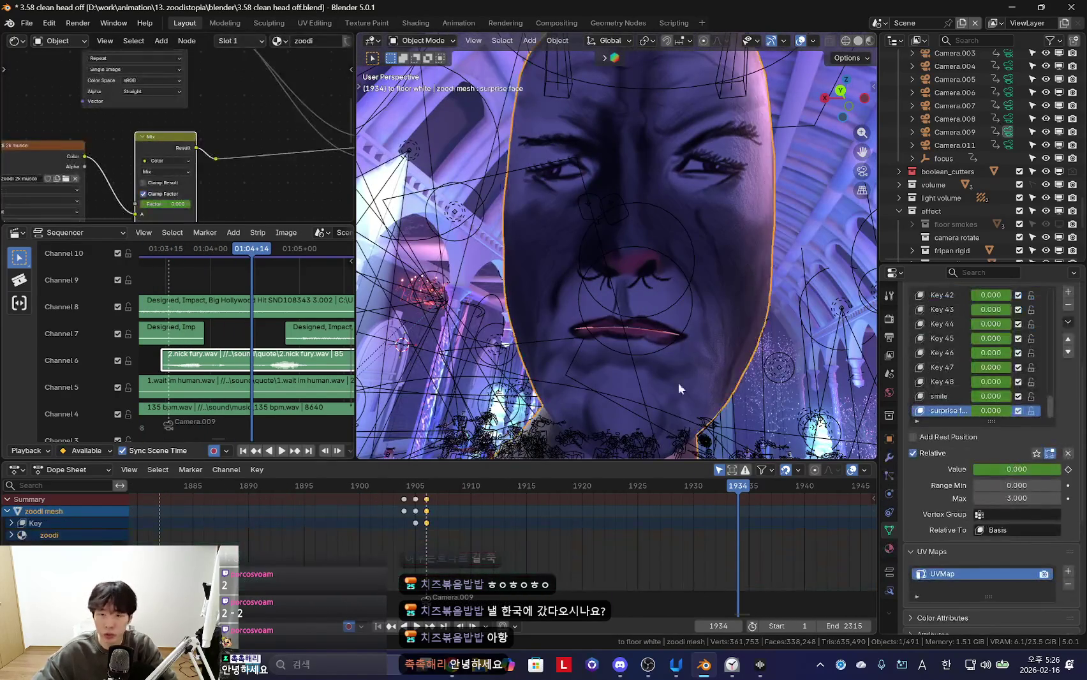
# Put the zoodi rig back in Pose Mode with overlays hidden, then begin Save As under a new name
pyautogui.click(685, 326)
pyautogui.hotkey('ctrl', 'Tab')
pyautogui.hotkey('shift', 'alt', 'z')
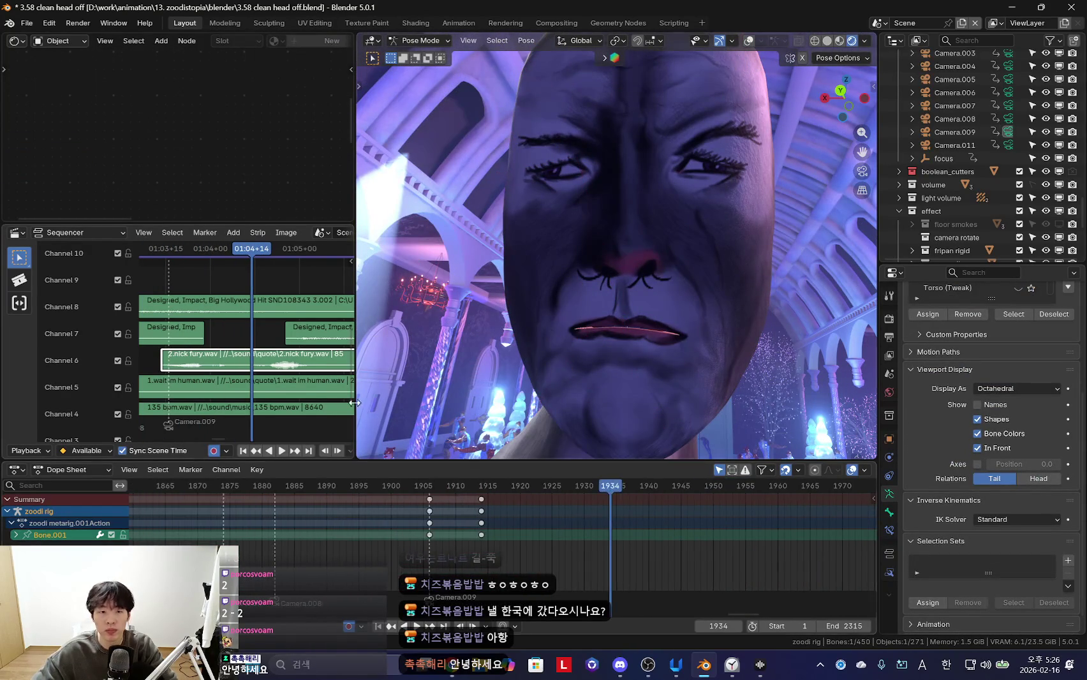
pyautogui.scroll(1, 199, 279)
pyautogui.click(26, 24)
pyautogui.click(64, 124)
pyautogui.write('3.59 lets make judy mou')
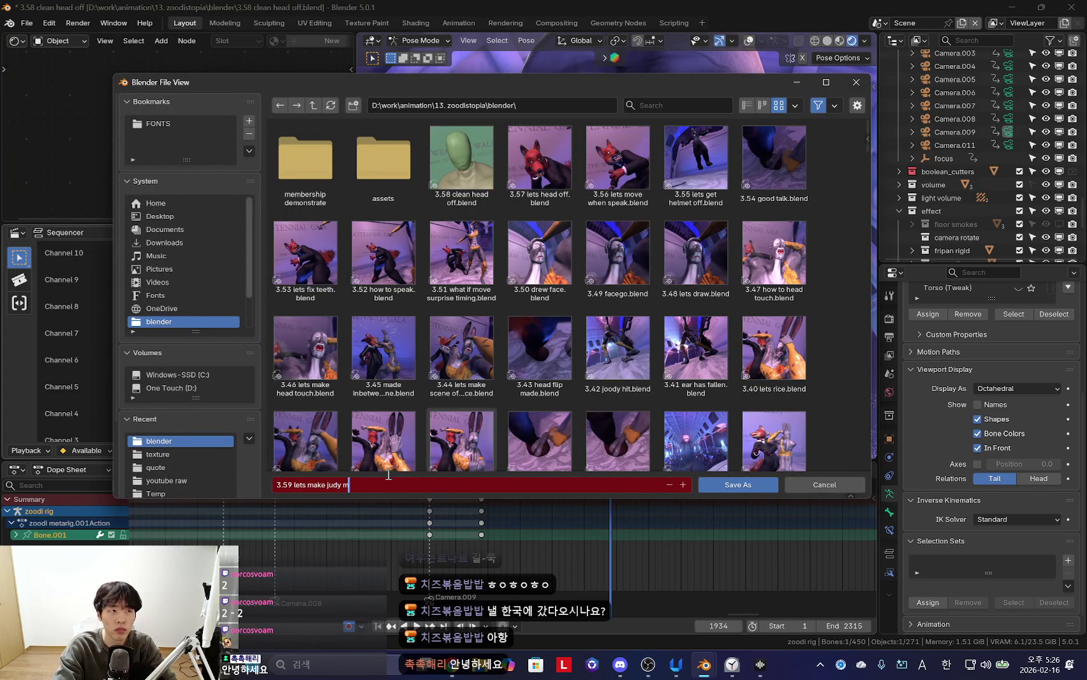
# Save the project as '3.59 lets make judy mouth.blend' in the blender folder
pyautogui.write('h')
pyautogui.press('Return')
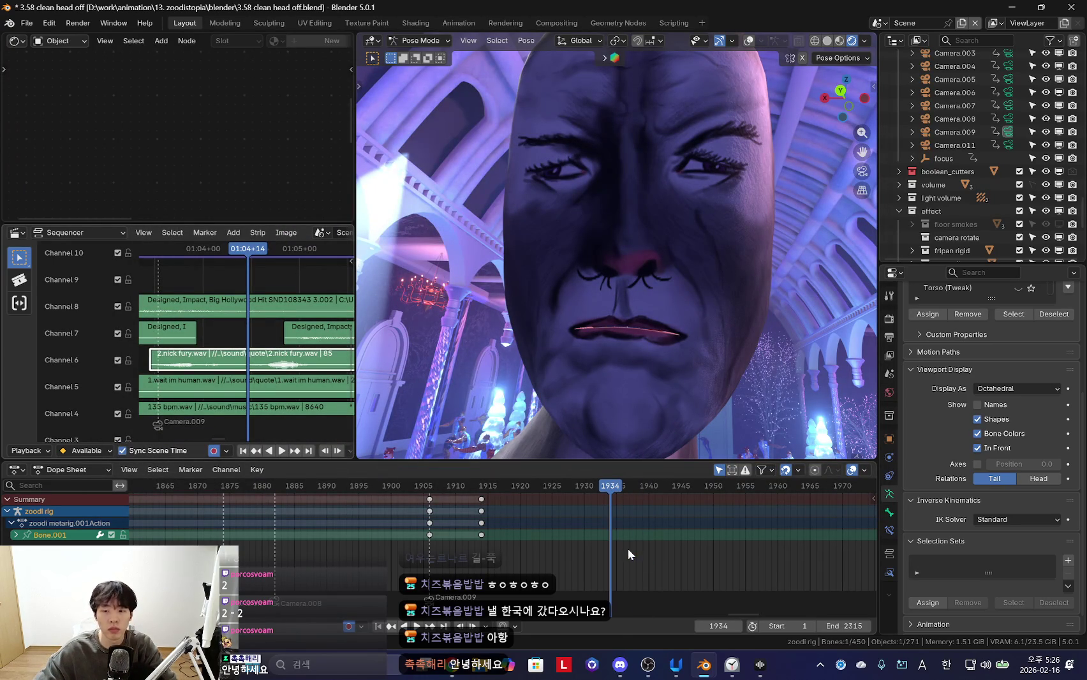
pyautogui.scroll(5, 645, 550)
pyautogui.press('Left')
pyautogui.press('Left')
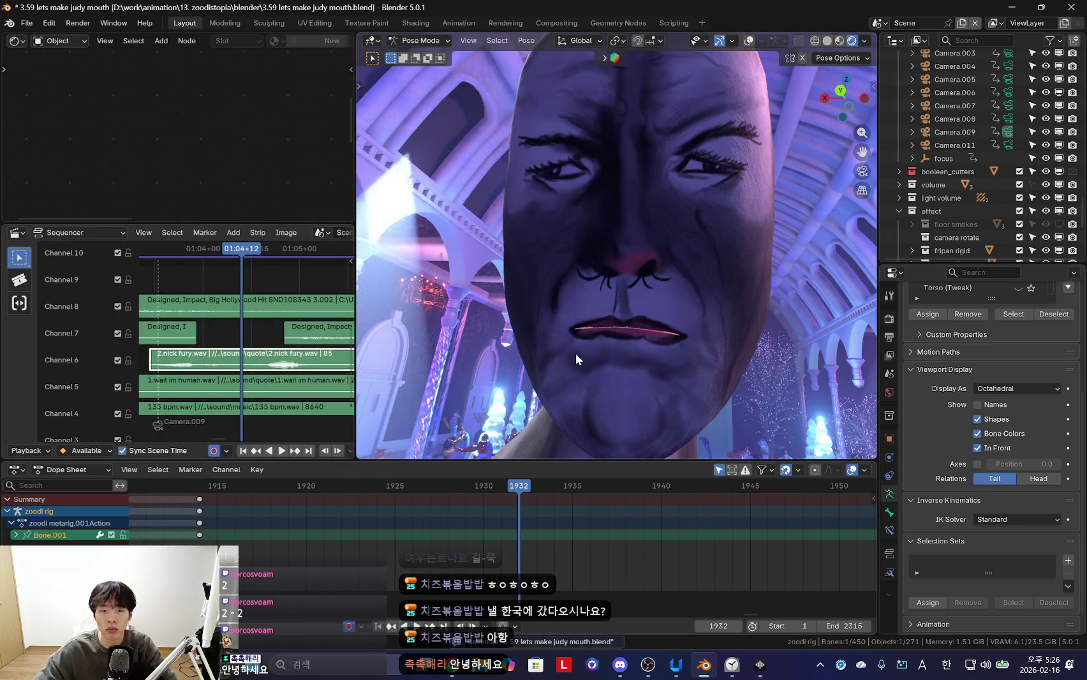
# Review the shot through the camera and slide the zoodi pose keys from frame 1914 to 1910
pyautogui.press('KP_0')
pyautogui.press('Left')
pyautogui.press('Left')
pyautogui.press('Left')
pyautogui.press('space')
pyautogui.moveTo(308, 518); pyautogui.dragTo(258, 521)
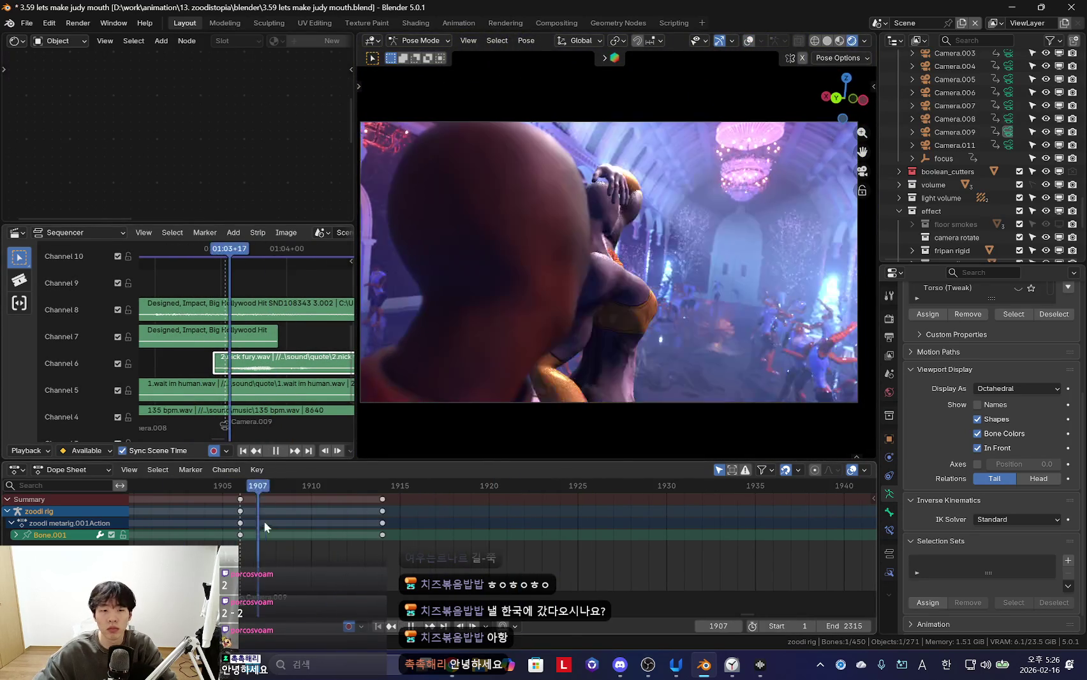
pyautogui.press('space')
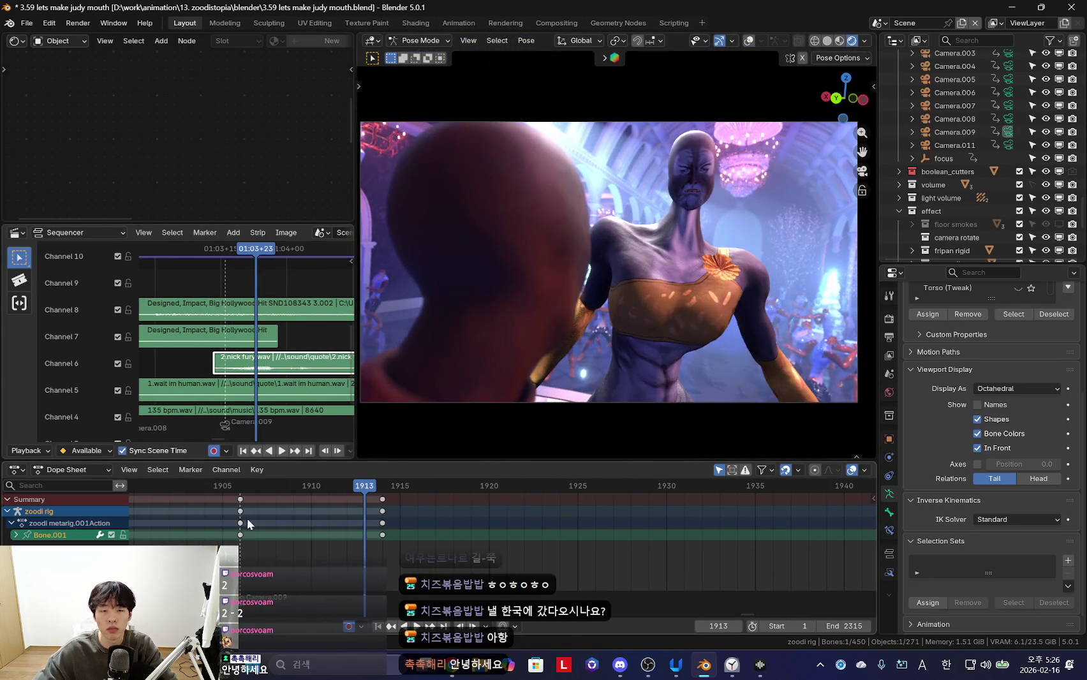
pyautogui.press('space')
pyautogui.moveTo(259, 520); pyautogui.dragTo(311, 527)
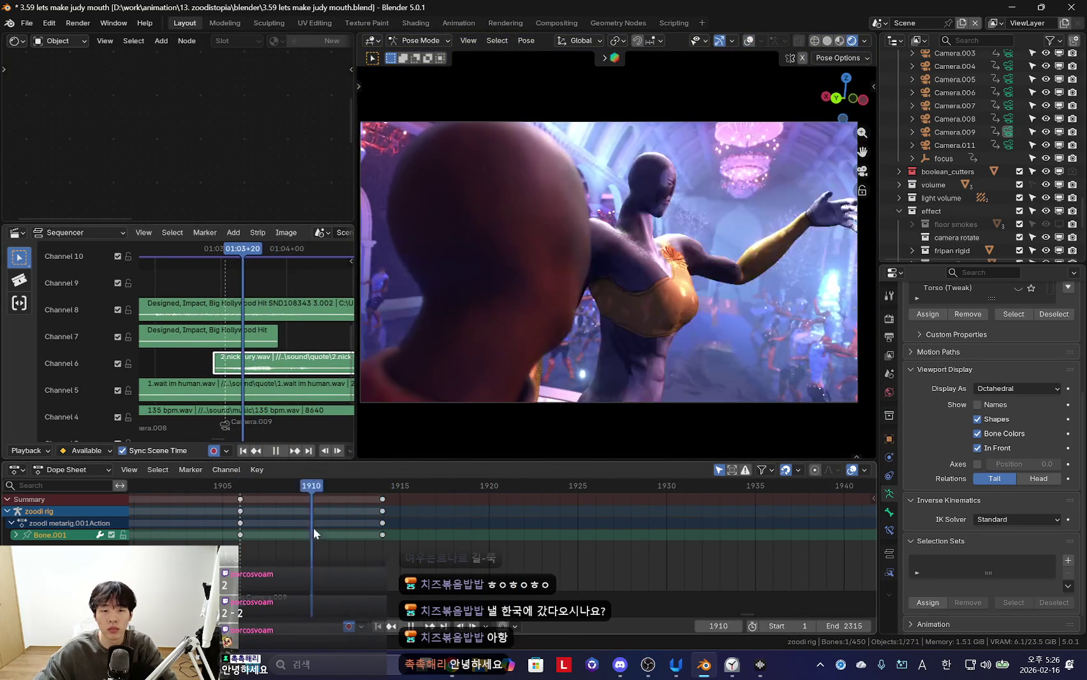
pyautogui.press('Escape')
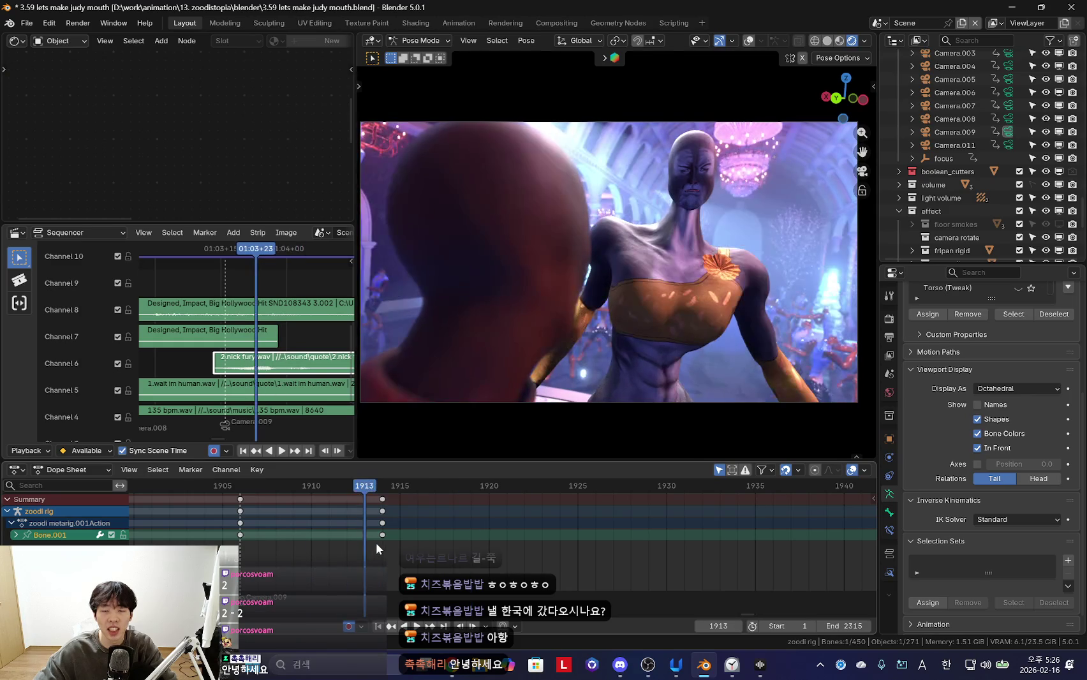
pyautogui.moveTo(317, 539); pyautogui.dragTo(316, 539)
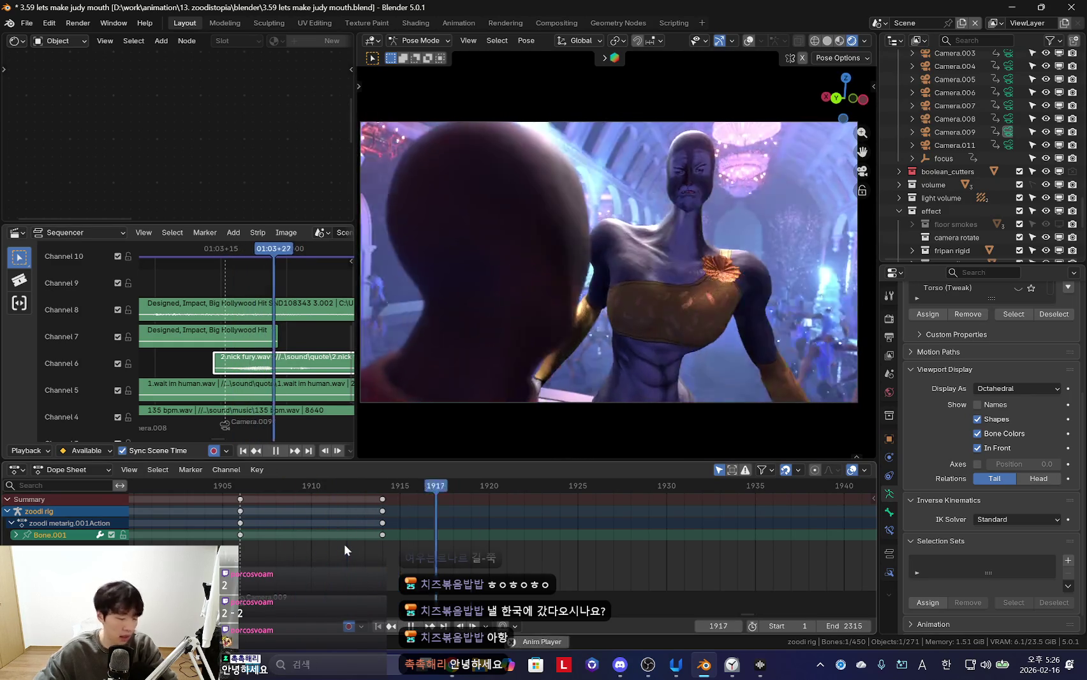
pyautogui.press('Escape')
pyautogui.moveTo(382, 535); pyautogui.dragTo(334, 534)
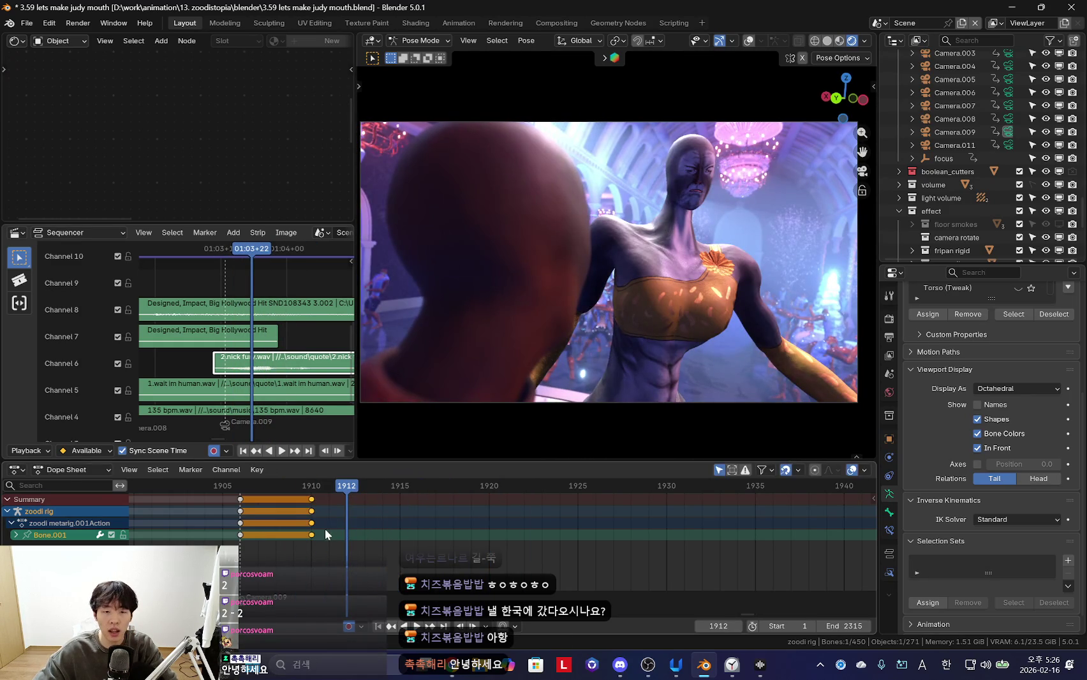
# Rotate the jaw bone to open the mouth and replay from about frame 1908
pyautogui.scroll(4, 662, 220)
pyautogui.press('r')
pyautogui.press('r')
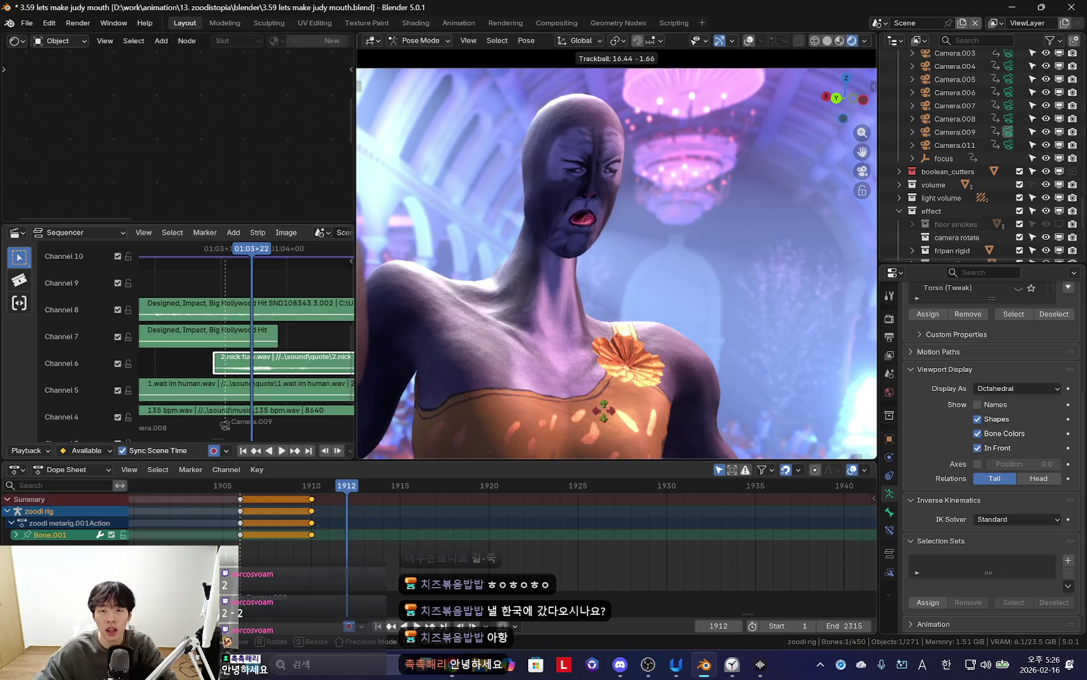
pyautogui.click(615, 298)
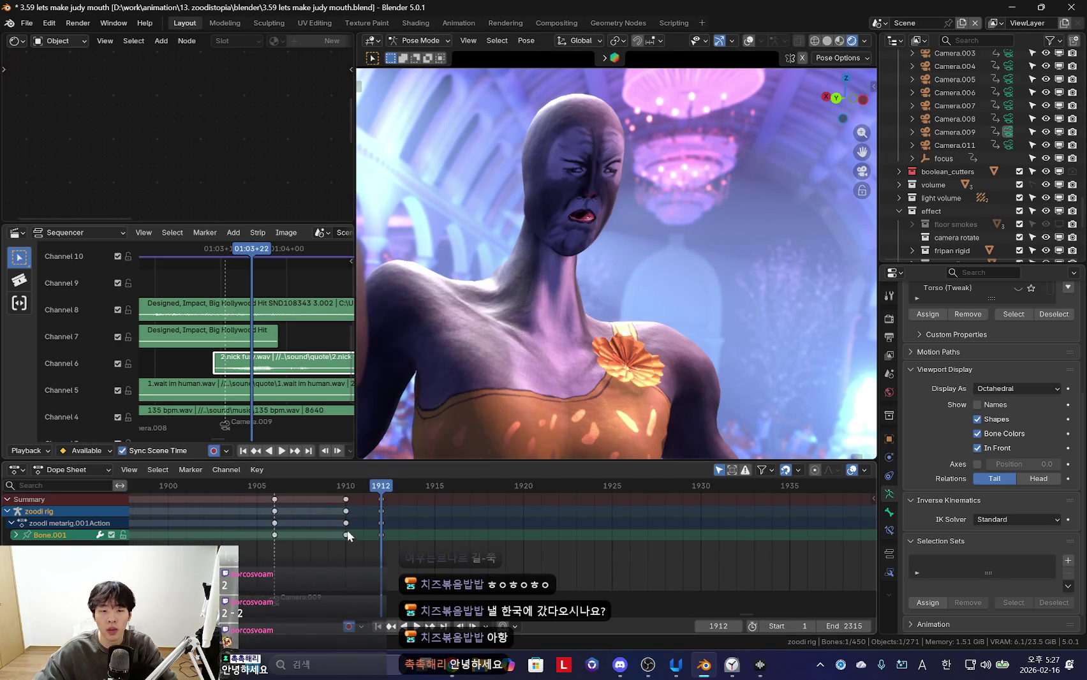
pyautogui.press('space')
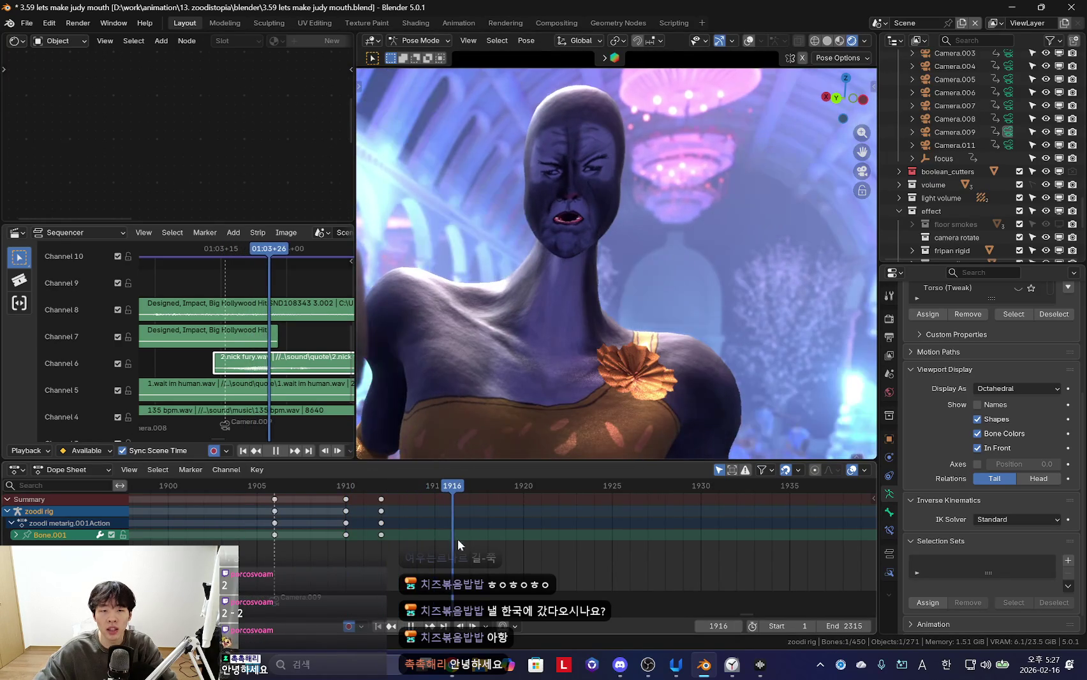
pyautogui.moveTo(478, 538); pyautogui.dragTo(320, 508)
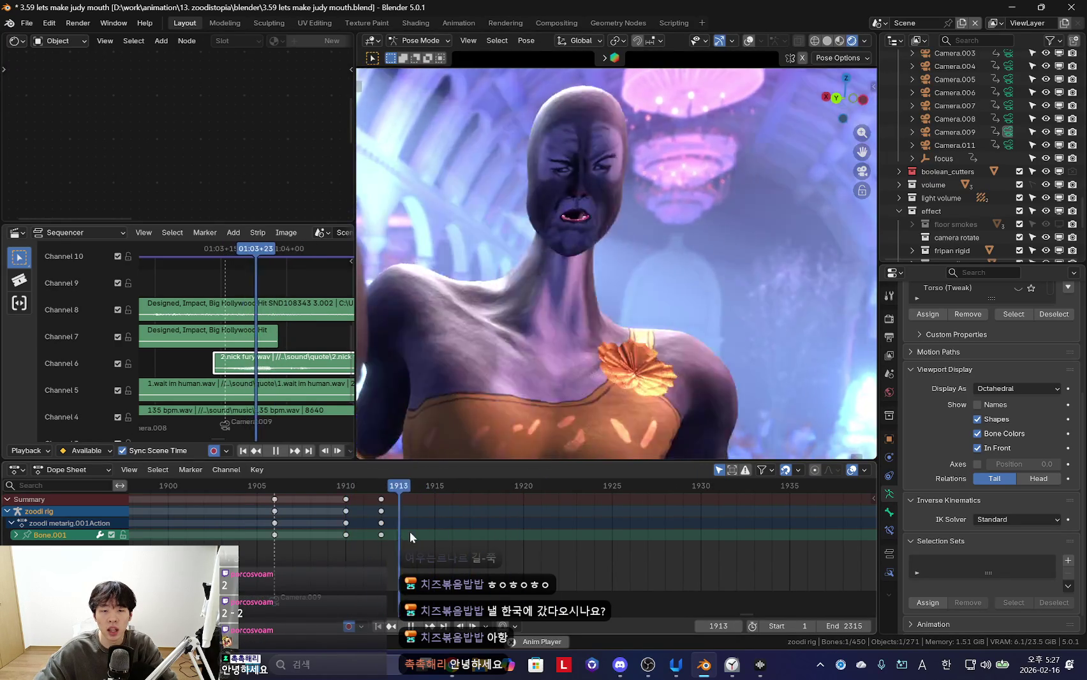
pyautogui.press('space')
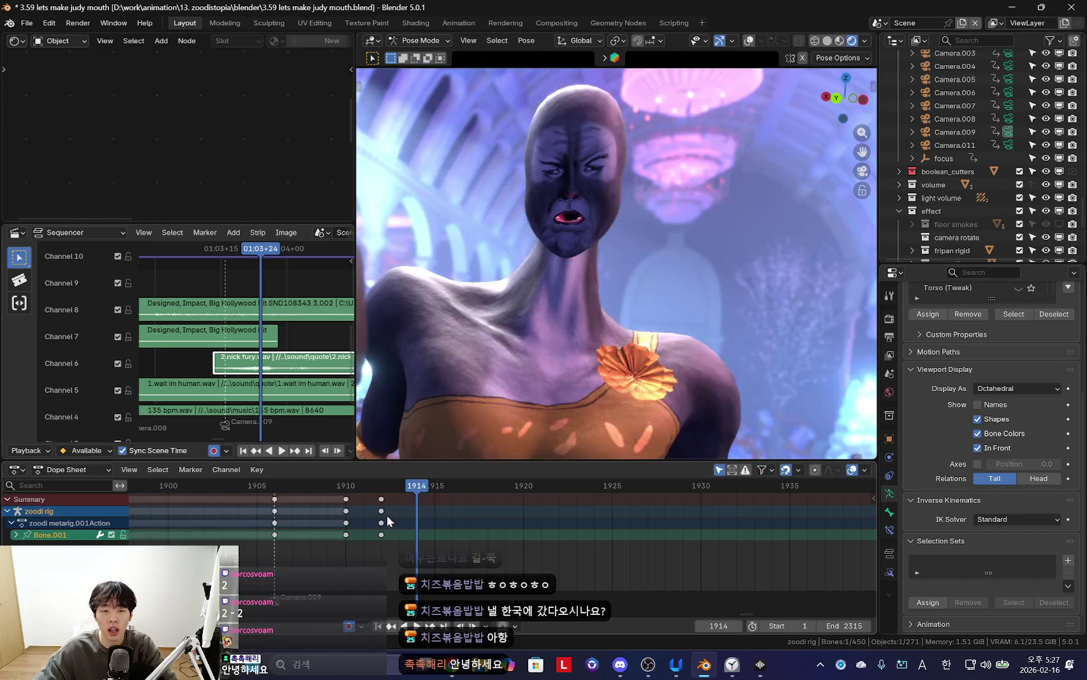
# Move the frame 1912 keys to 1914 and key the pose at frame 1916
pyautogui.click(381, 511)
pyautogui.moveTo(381, 511); pyautogui.dragTo(417, 511)
pyautogui.press('space')
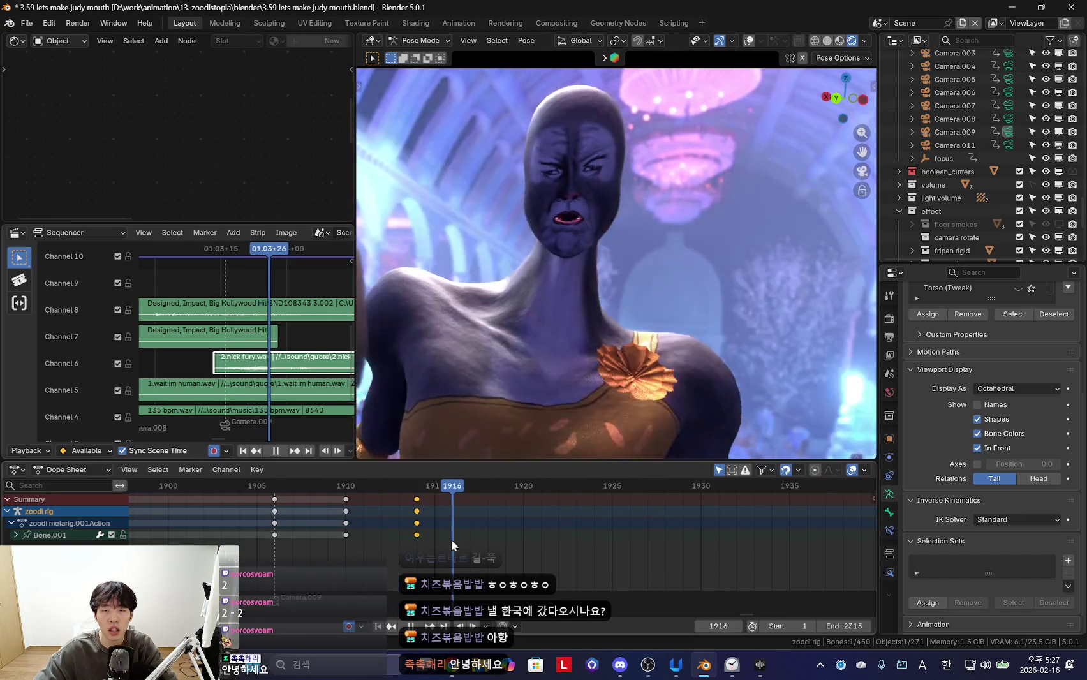
pyautogui.press('i')
pyautogui.press('space')
# Key the rig pose at frame 1934, then move those keys to frame 1936
pyautogui.scroll(2, 551, 519)
pyautogui.click(289, 534)
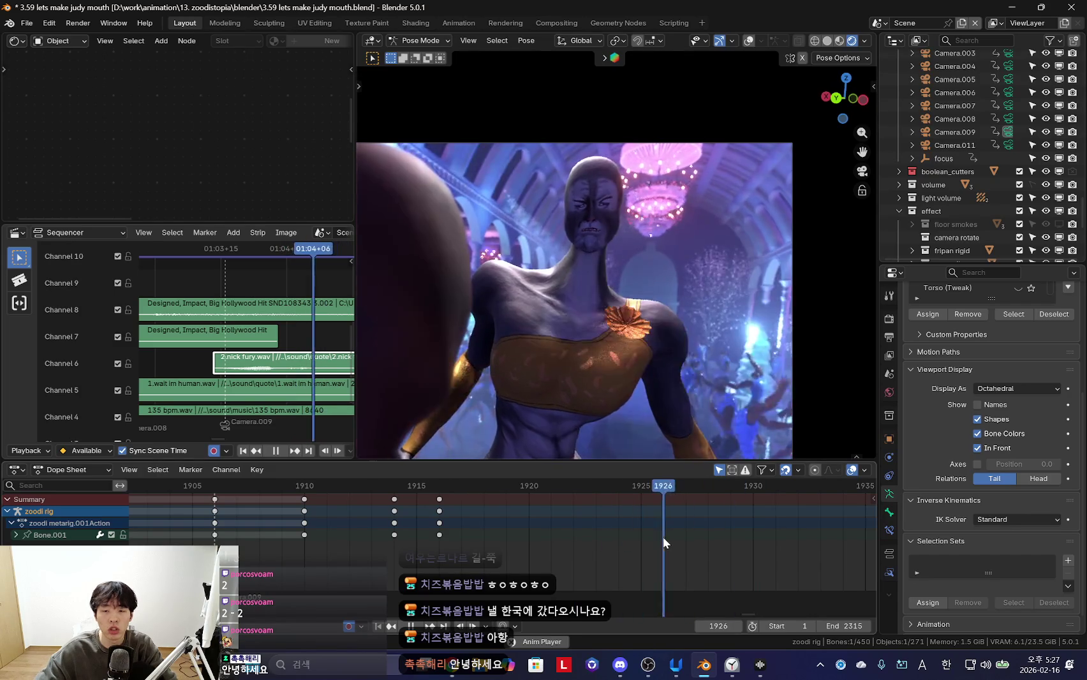
pyautogui.press('space')
pyautogui.press('space')
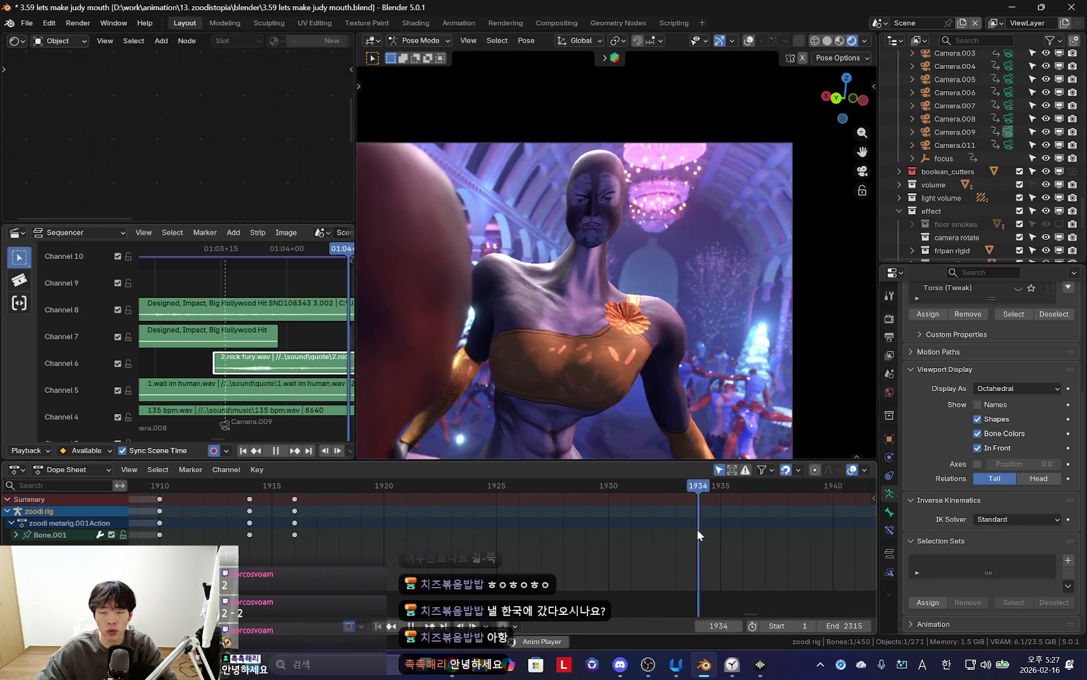
pyautogui.press('space')
pyautogui.press('k')
pyautogui.click(638, 344)
pyautogui.press('space')
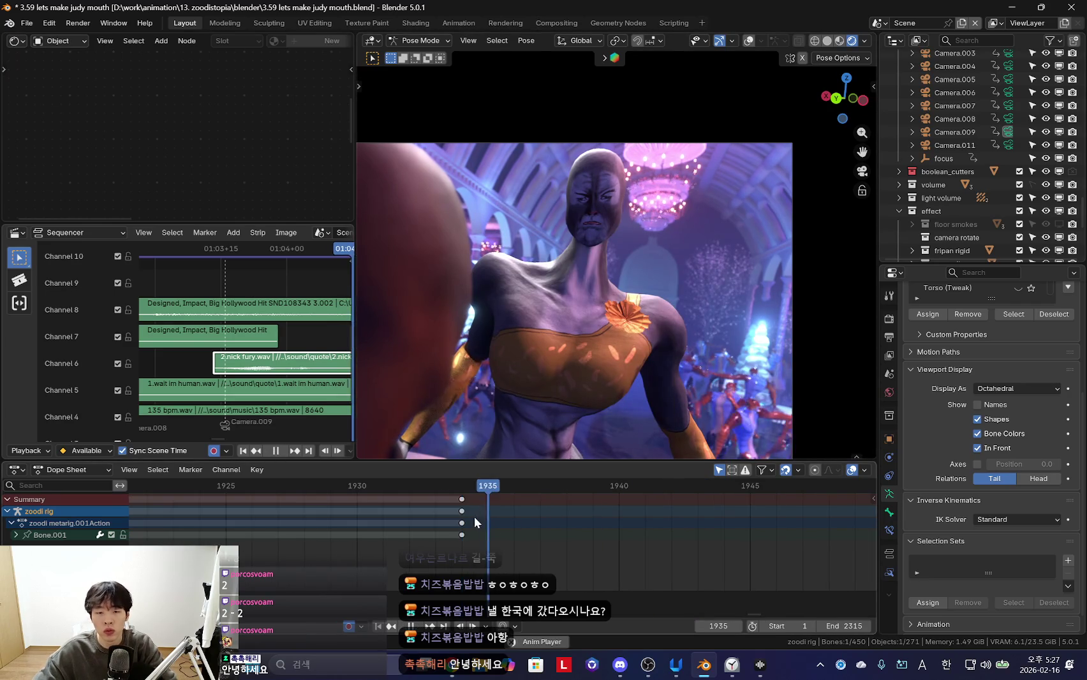
pyautogui.press('space')
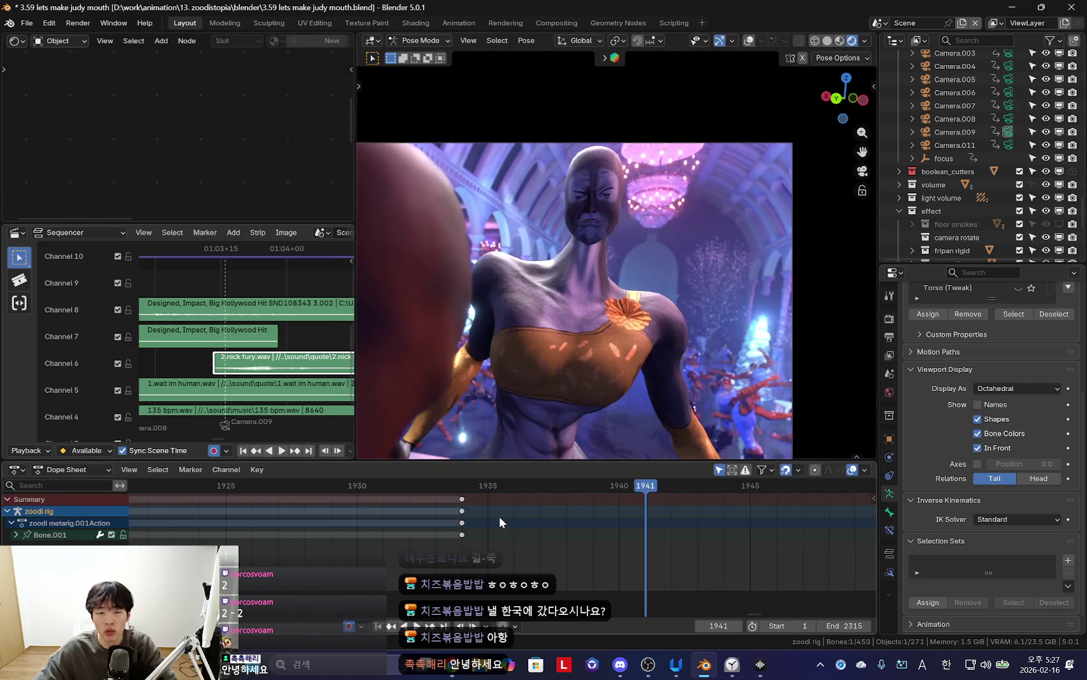
pyautogui.moveTo(464, 509); pyautogui.dragTo(529, 521)
pyautogui.press('space')
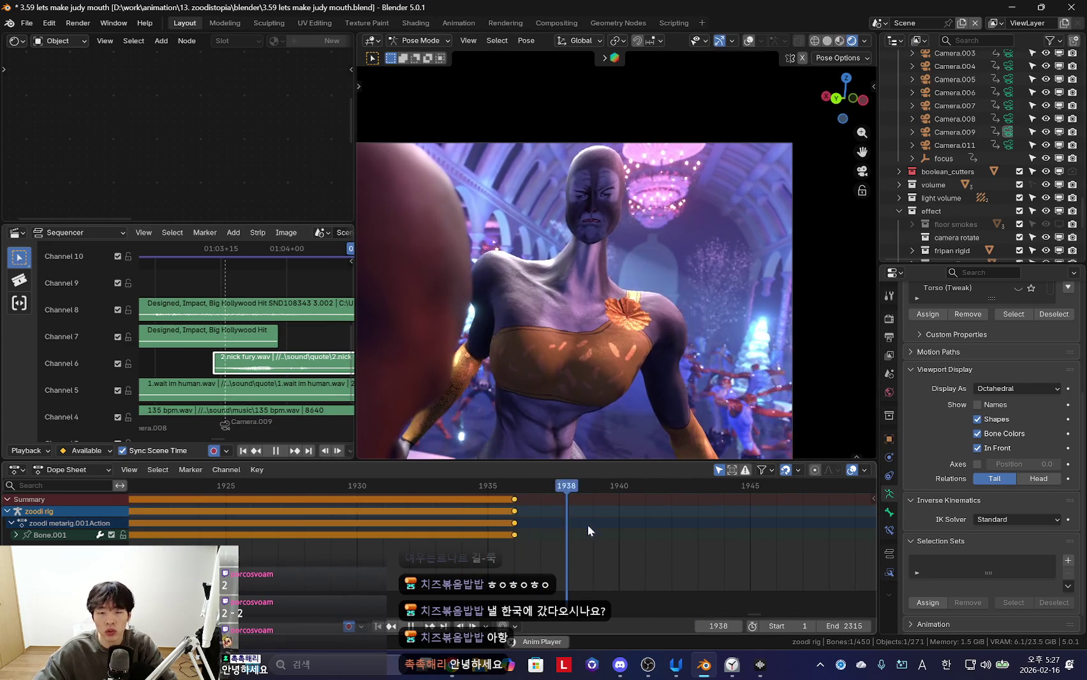
# Rotate the jaw and move the mouth bone open, then key the pose at frame 1938
pyautogui.press('space')
pyautogui.scroll(3, 644, 293)
pyautogui.press('r')
pyautogui.press('r')
pyautogui.click(687, 325)
pyautogui.press('g')
pyautogui.click(687, 339)
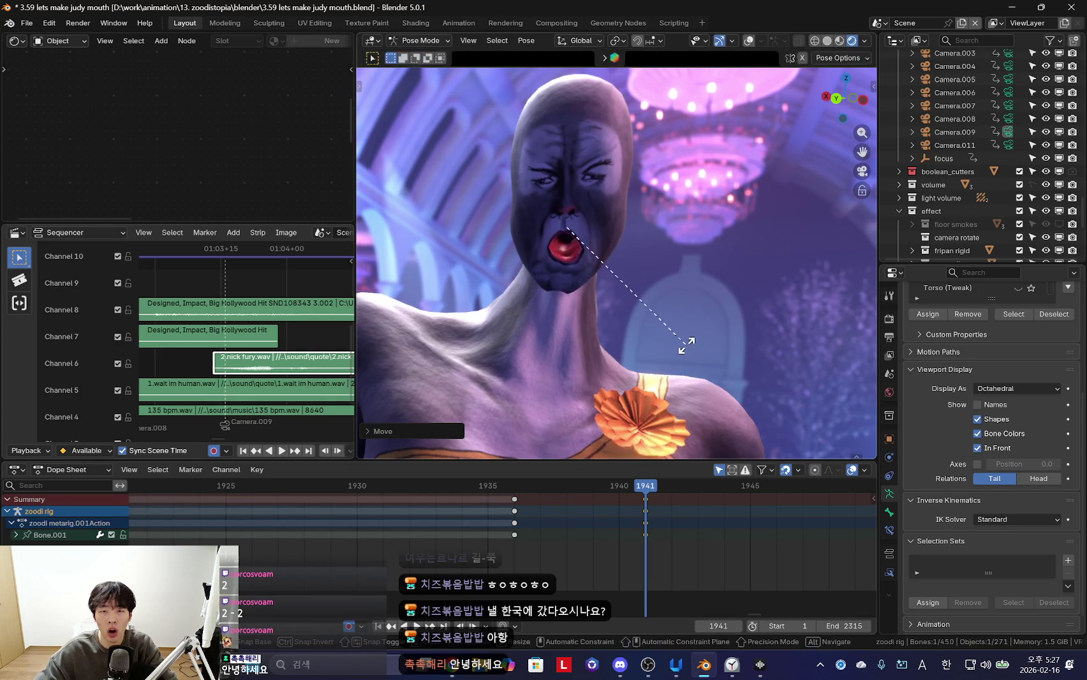
pyautogui.scroll(-2, 513, 521)
pyautogui.press('space')
pyautogui.scroll(-1, 513, 521)
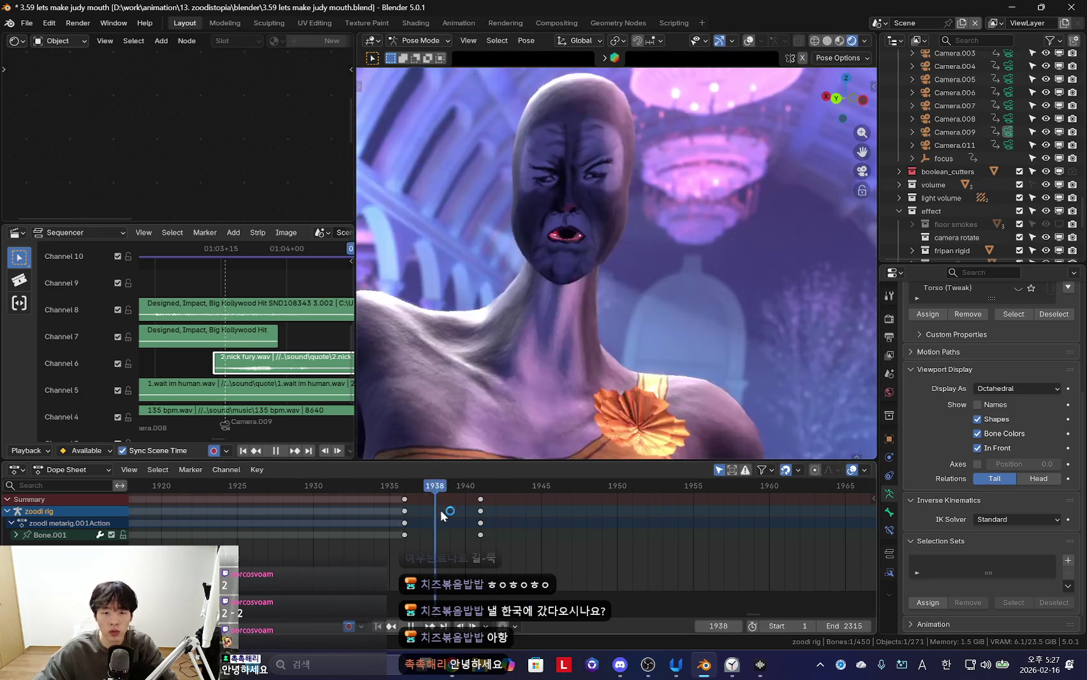
pyautogui.press('space')
pyautogui.press('i')
# Play back, then scale the mouth wider open at frame 1949
pyautogui.press('Left')
pyautogui.press('Left')
pyautogui.press('space')
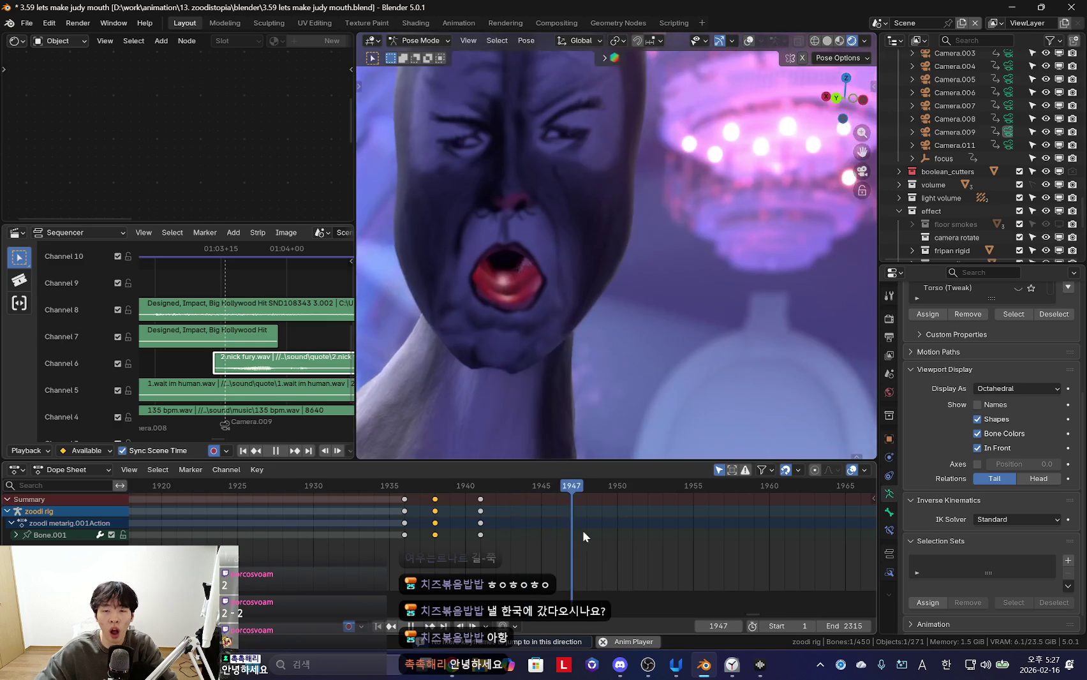
pyautogui.press('Escape')
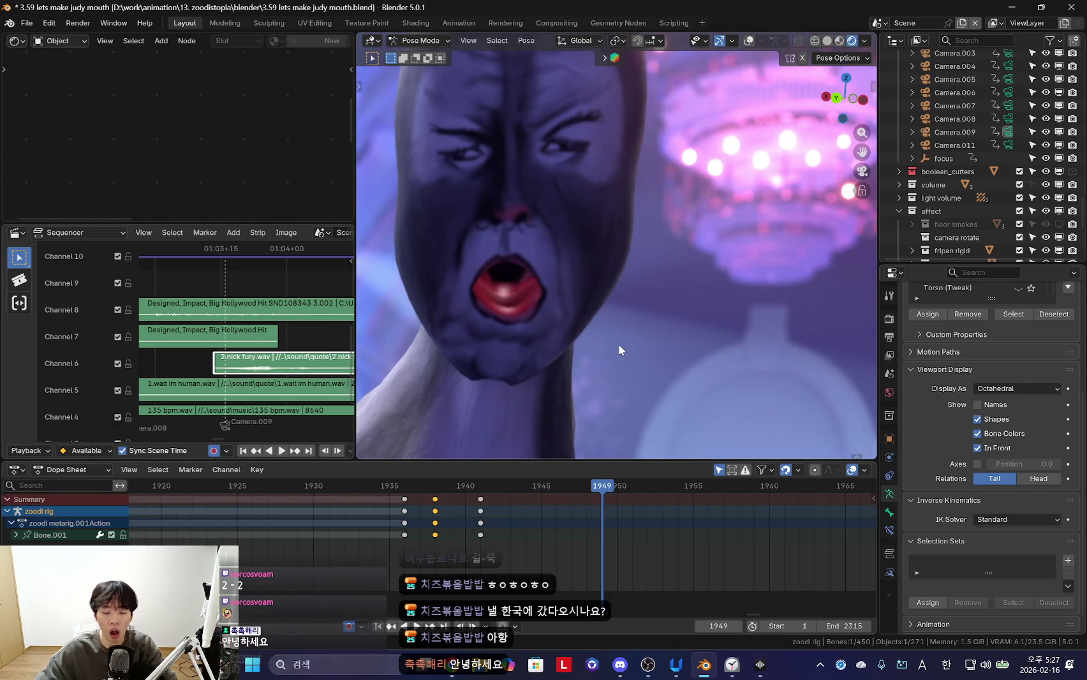
pyautogui.press('s')
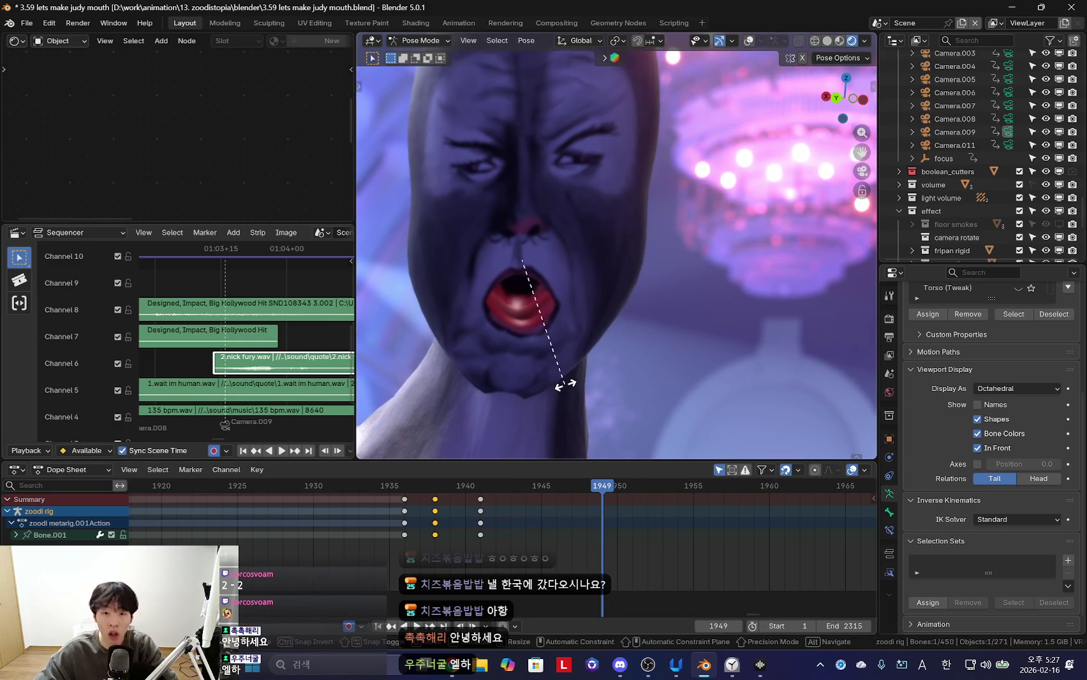
pyautogui.click(564, 382)
pyautogui.scroll(-3, 416, 534)
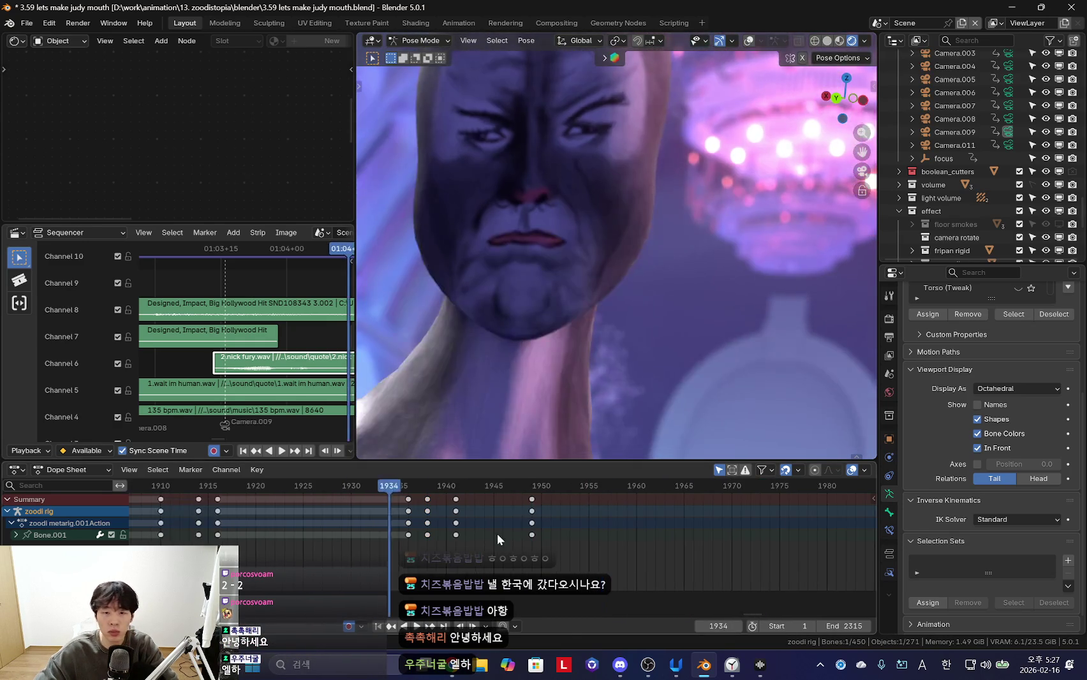
# Move the rig keys at frame 1950 back to about frame 1947
pyautogui.press('space')
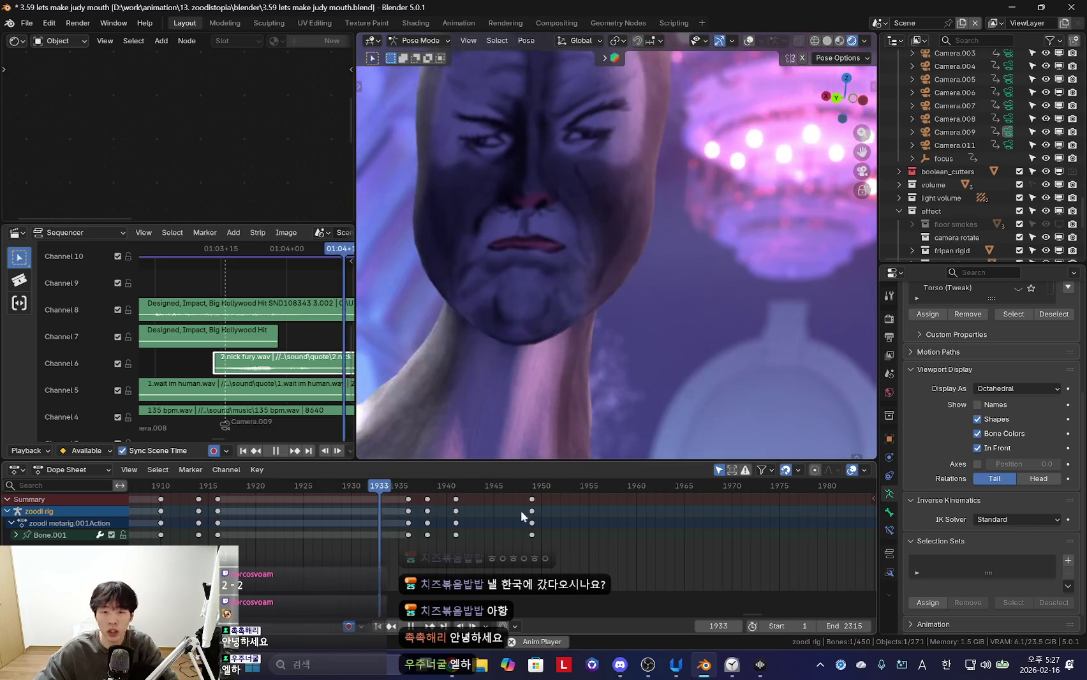
pyautogui.scroll(-2, 512, 513)
pyautogui.rightClick(527, 513)
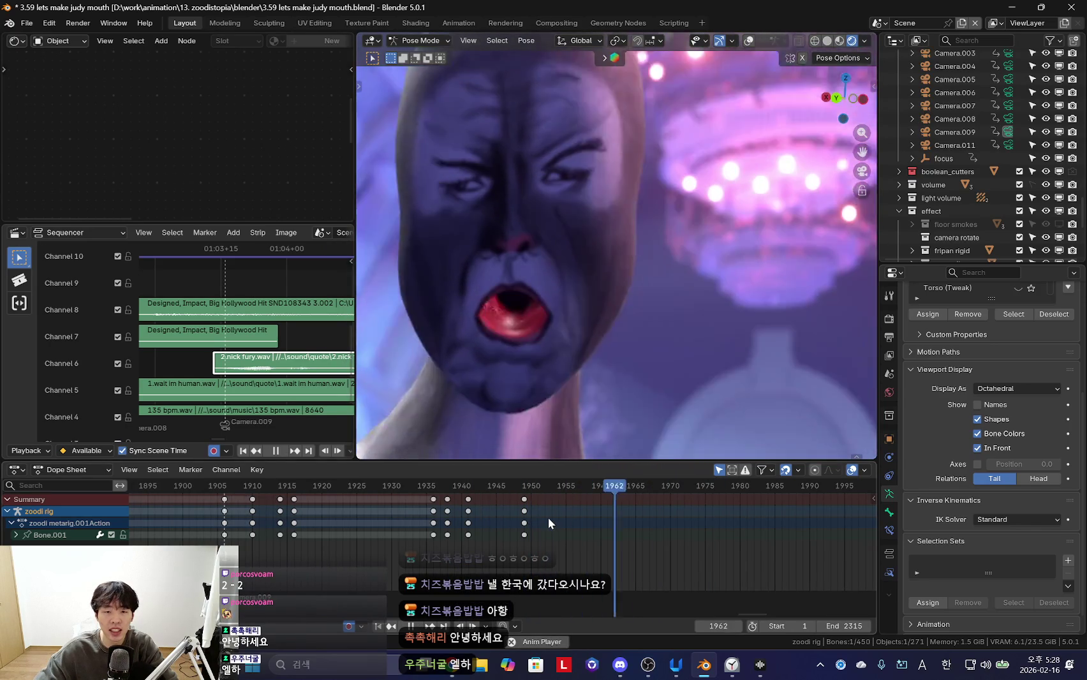
pyautogui.press('Escape')
pyautogui.click(525, 511)
pyautogui.press('g')
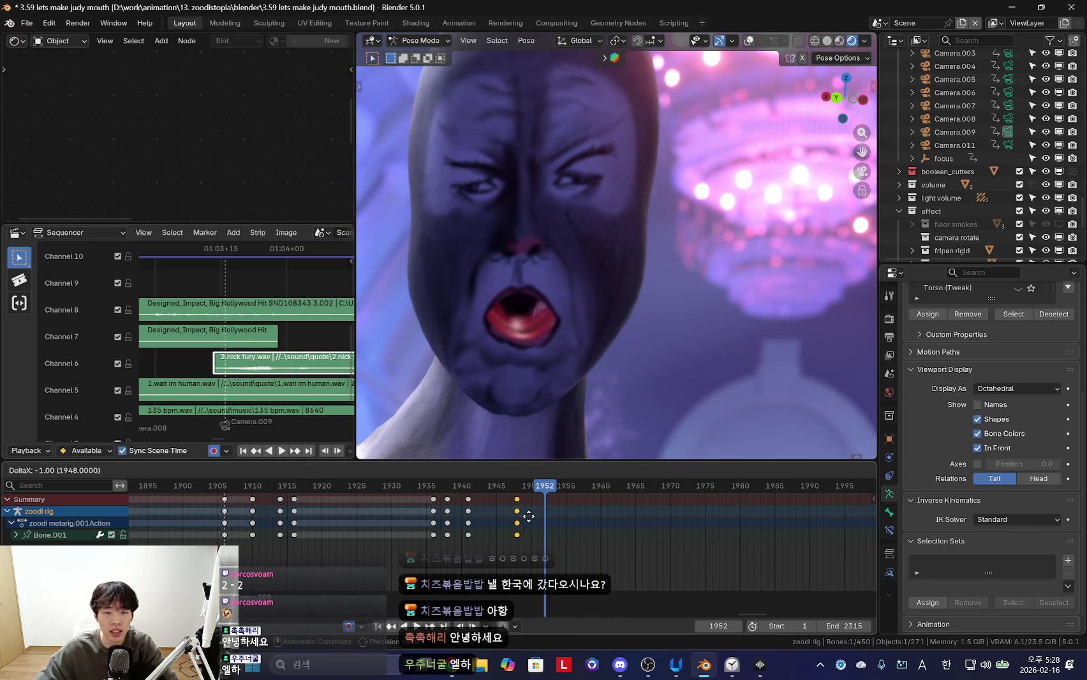
pyautogui.click(524, 516)
pyautogui.press('space')
# Try a free rotation of a face bone and replay the shot
pyautogui.rightClick(446, 513)
pyautogui.press('Escape')
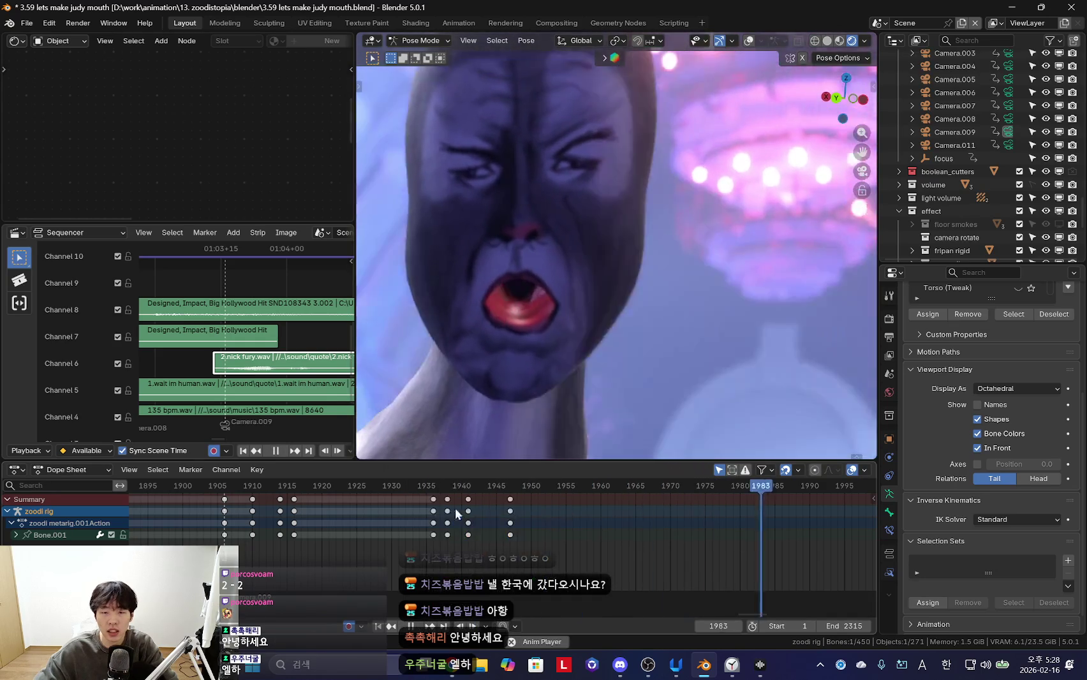
pyautogui.press('Escape')
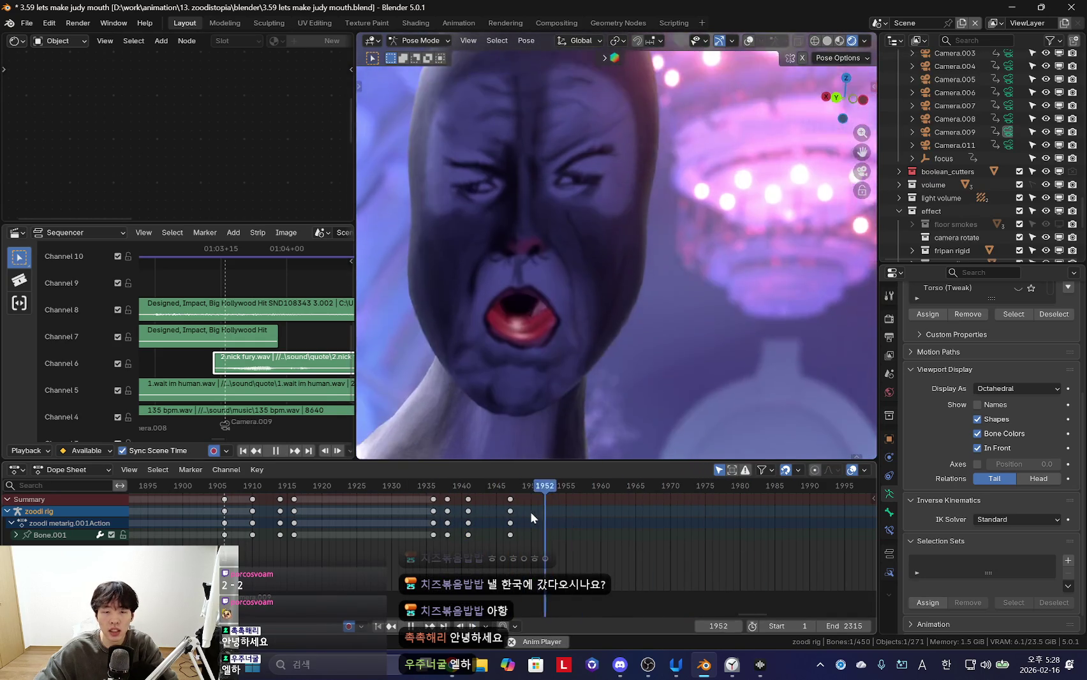
pyautogui.press('Escape')
pyautogui.press('r')
pyautogui.press('r')
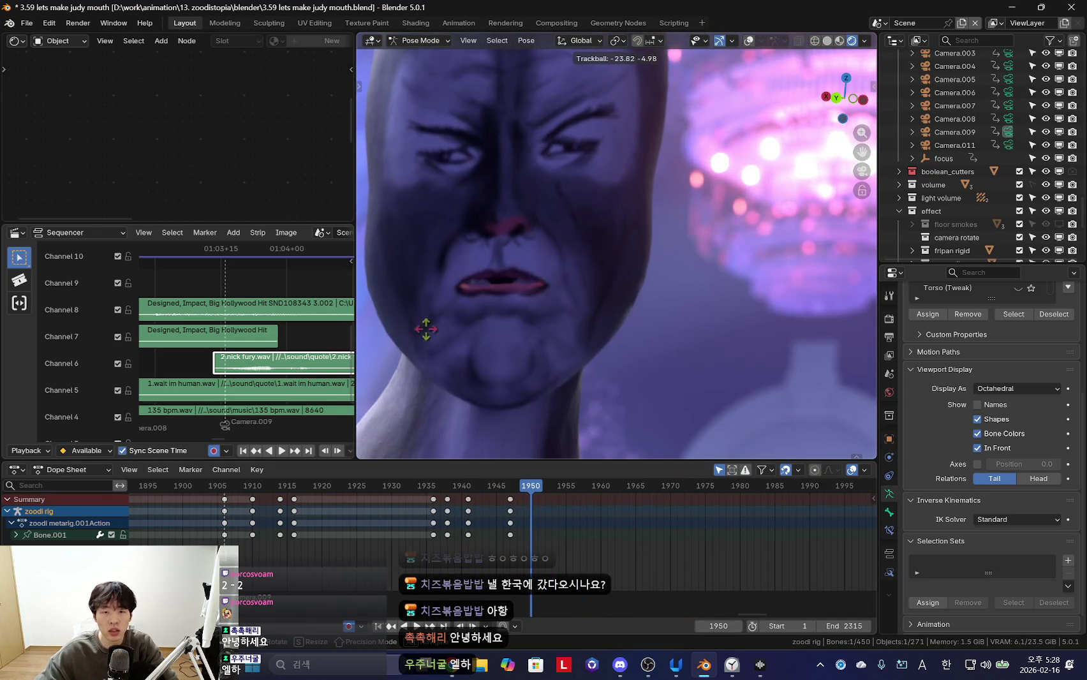
pyautogui.press('Escape')
pyautogui.press('space')
pyautogui.scroll(-3, 529, 540)
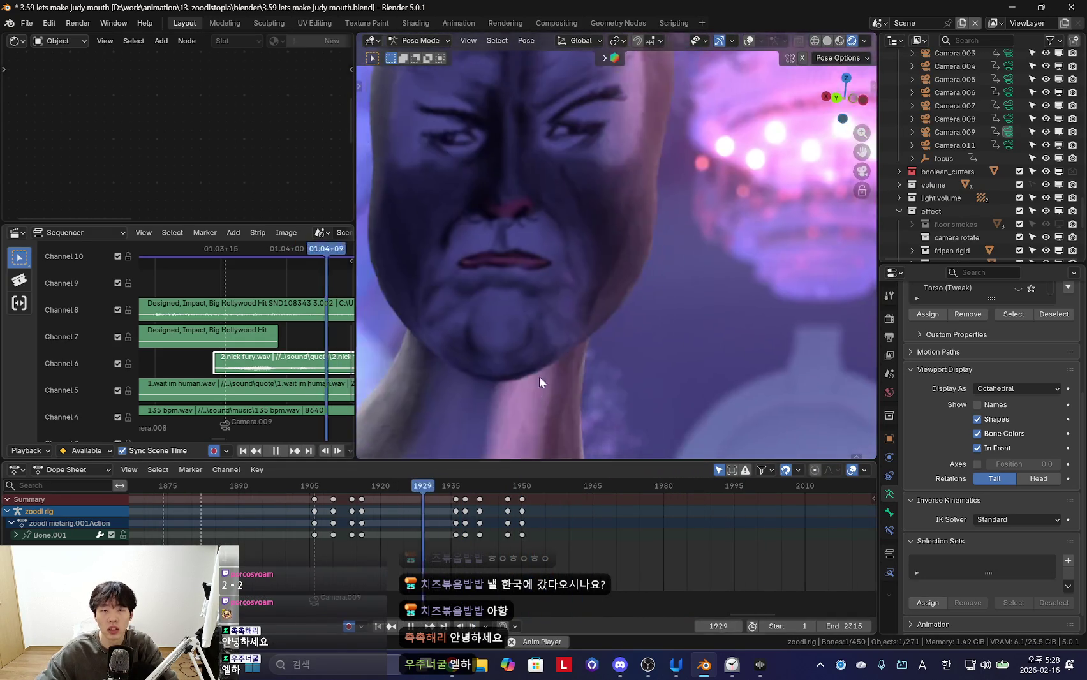
pyautogui.scroll(2, 529, 536)
pyautogui.press('Escape')
pyautogui.press('space')
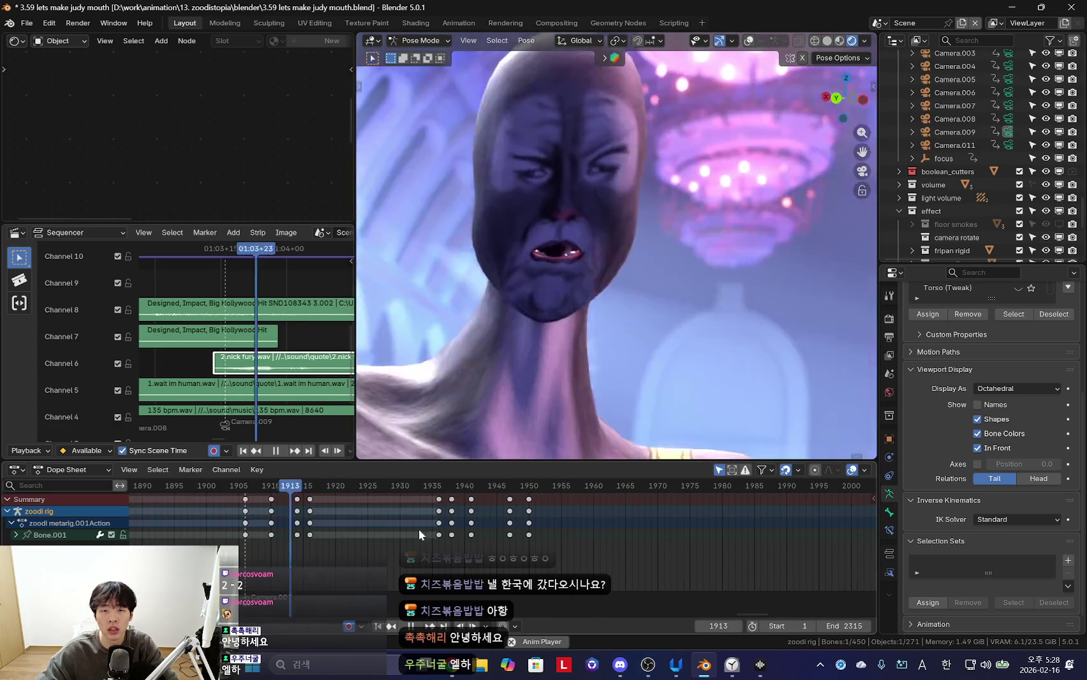
# Key the closed frown mouth pose at frame 1954 and inspect the frame 1950 key
pyautogui.press('space')
pyautogui.press('i')
pyautogui.press('space')
pyautogui.scroll(-1, 536, 511)
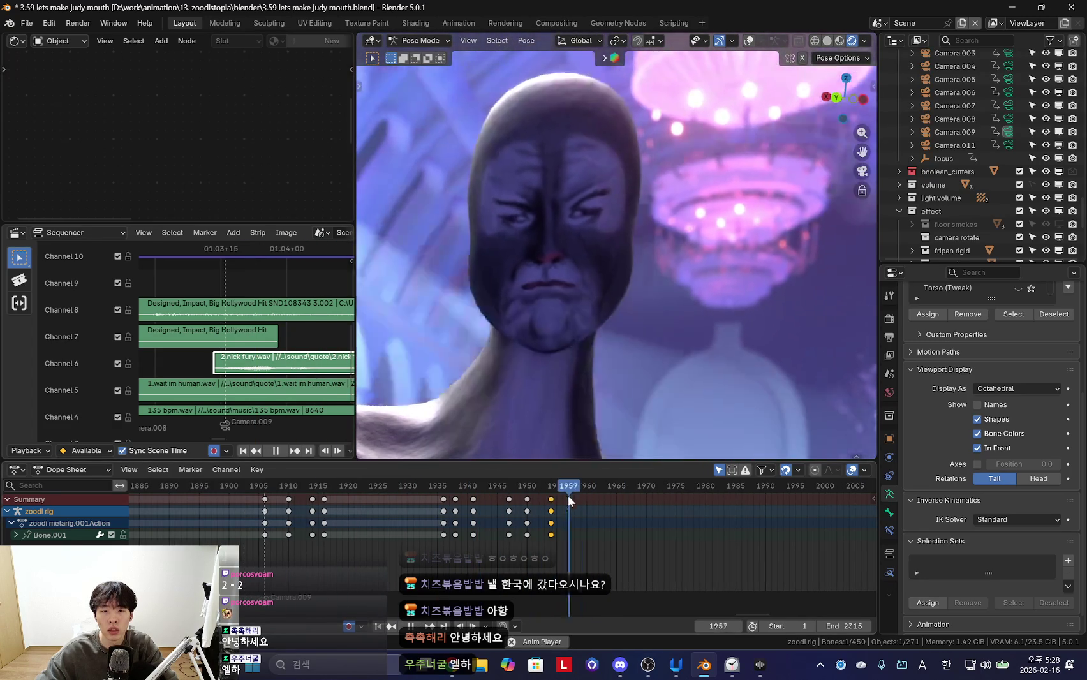
pyautogui.scroll(1, 529, 532)
pyautogui.press('space')
pyautogui.press('Up')
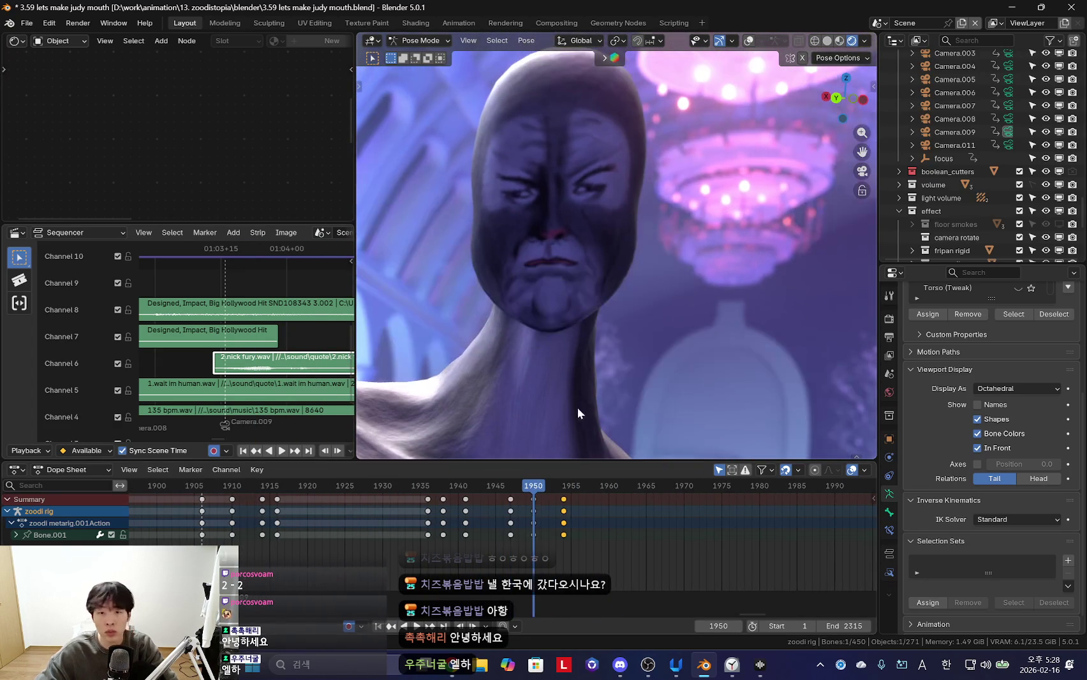
pyautogui.press('i')
pyautogui.click(564, 483)
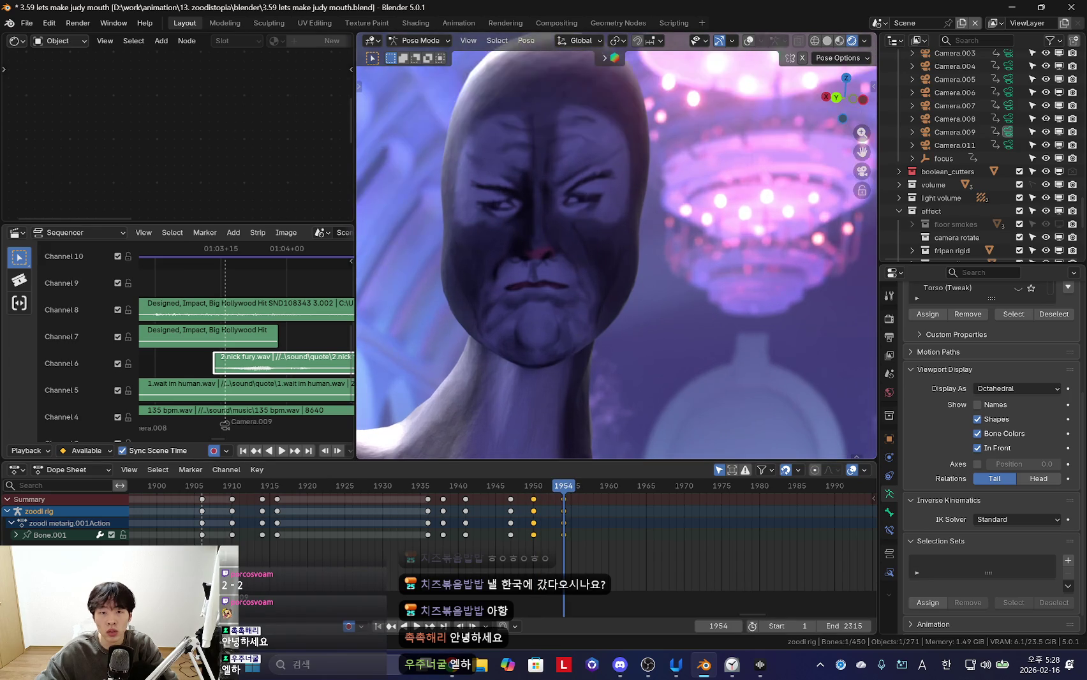
pyautogui.press('r')
pyautogui.press('r')
pyautogui.press('Escape')
# Inspect the face up close, then rotate the jaw open at frame 1950 and play it back
pyautogui.moveTo(709, 178)
pyautogui.mouseDown(button='middle')
pyautogui.moveTo(748, 275)
pyautogui.moveTo(741, 265)
pyautogui.moveTo(663, 304)
pyautogui.moveTo(687, 430)
pyautogui.mouseUp(button='middle')
pyautogui.hotkey('shift', 'alt', 'z')
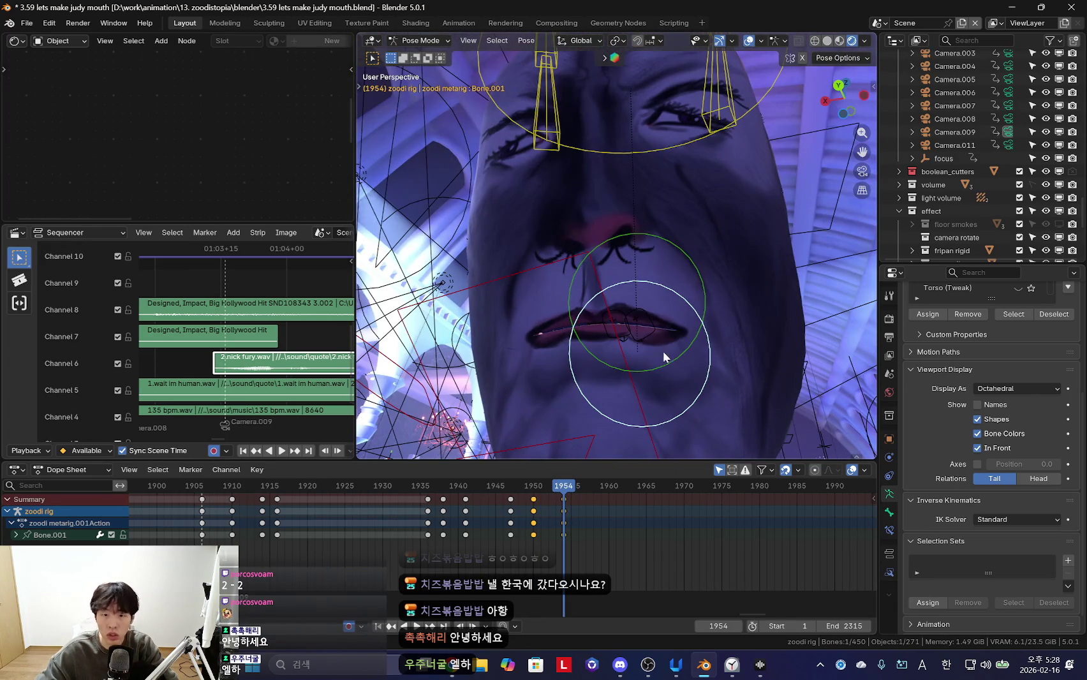
pyautogui.press('KP_0')
pyautogui.hotkey('shift', 'alt', 'z')
pyautogui.press('space')
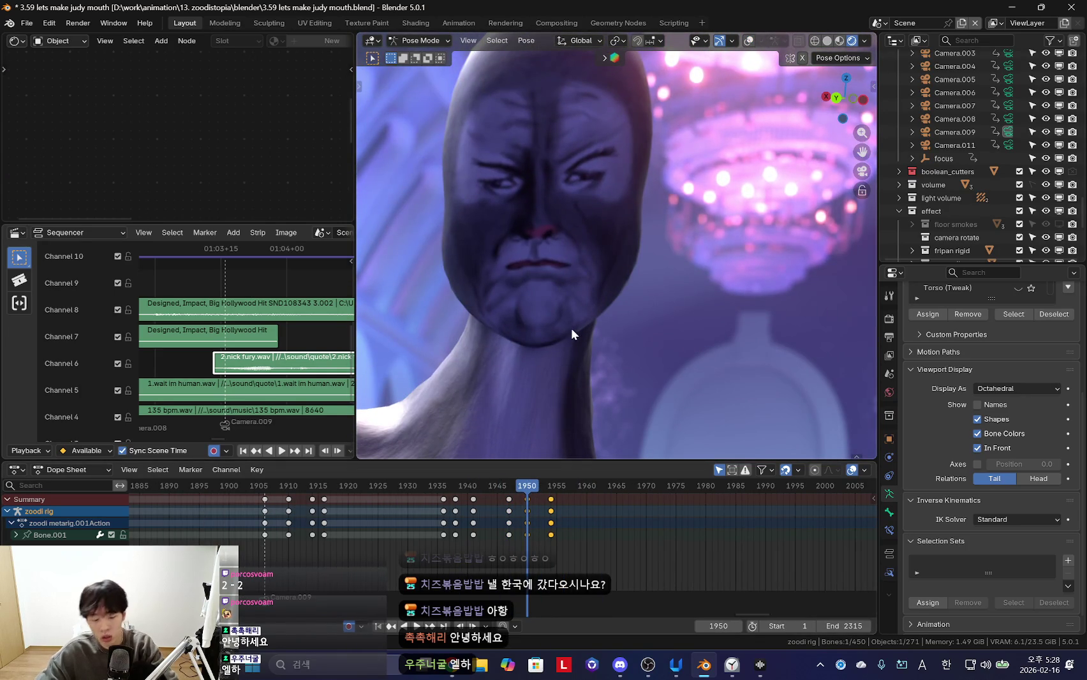
pyautogui.press('Escape')
pyautogui.press('r')
pyautogui.press('r')
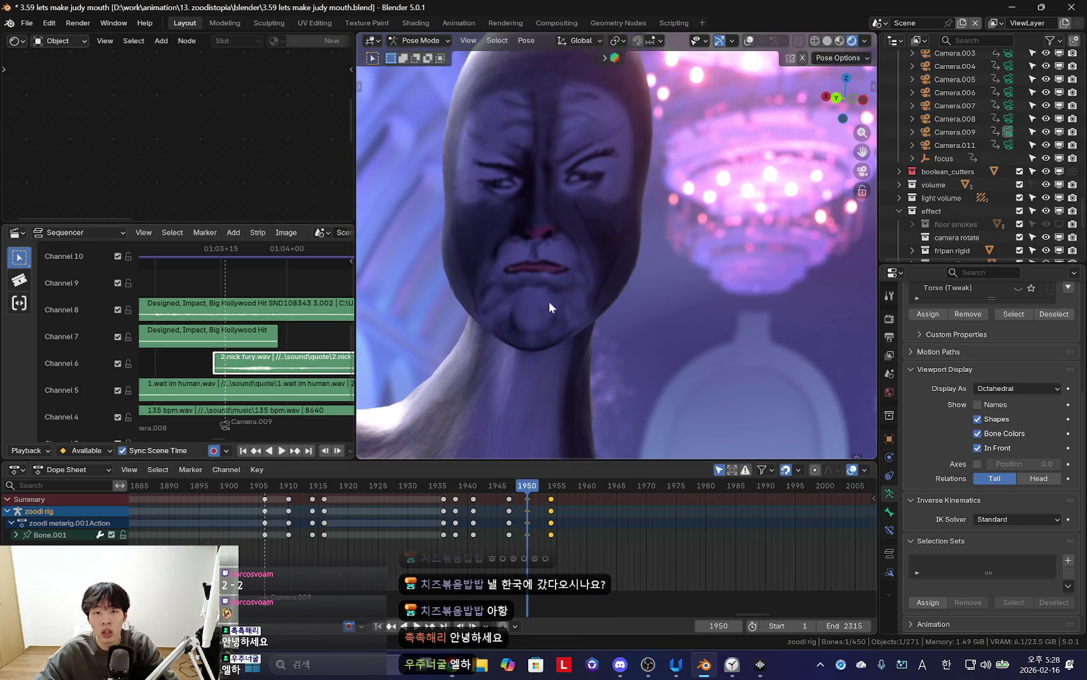
pyautogui.click(552, 302)
pyautogui.press('space')
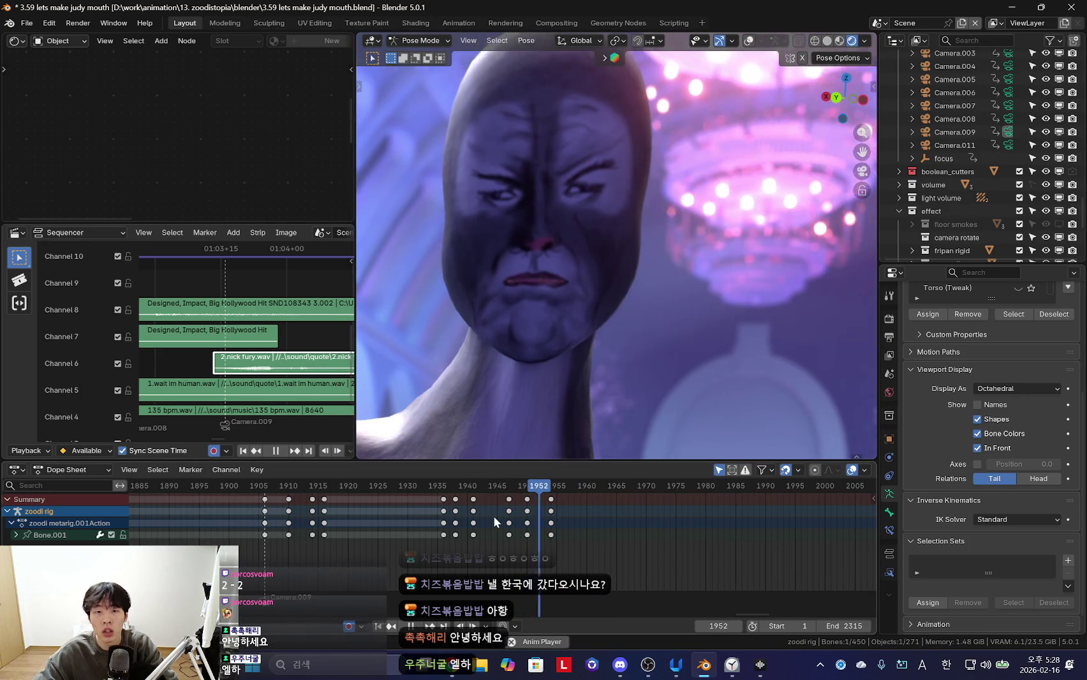
pyautogui.scroll(-2, 504, 523)
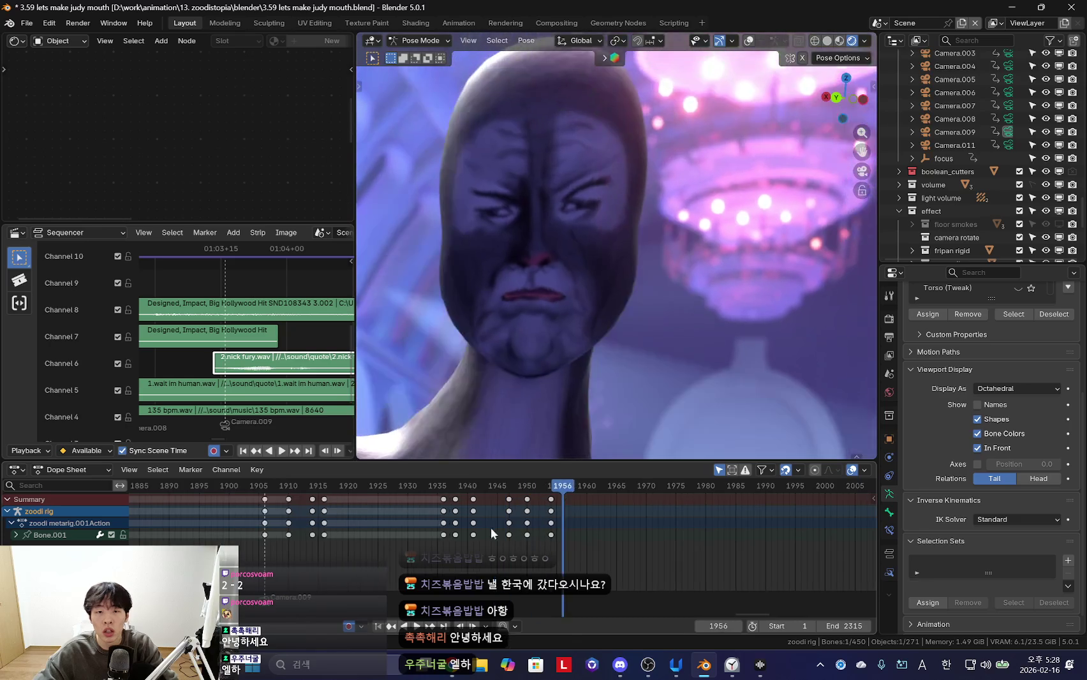
pyautogui.scroll(2, 536, 527)
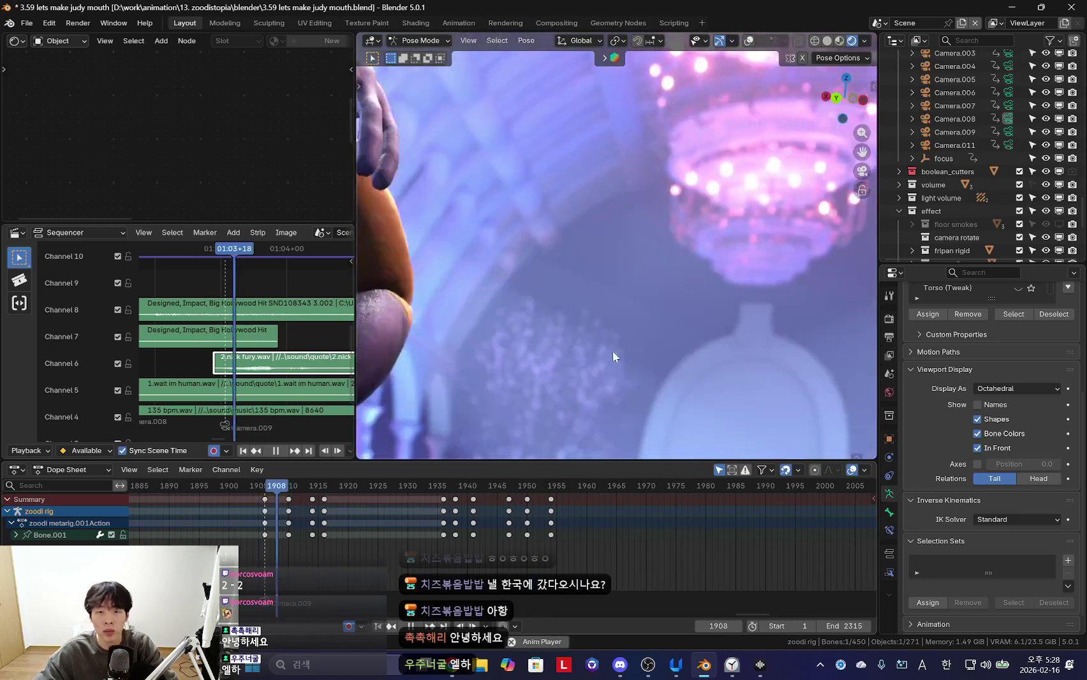
pyautogui.press('space')
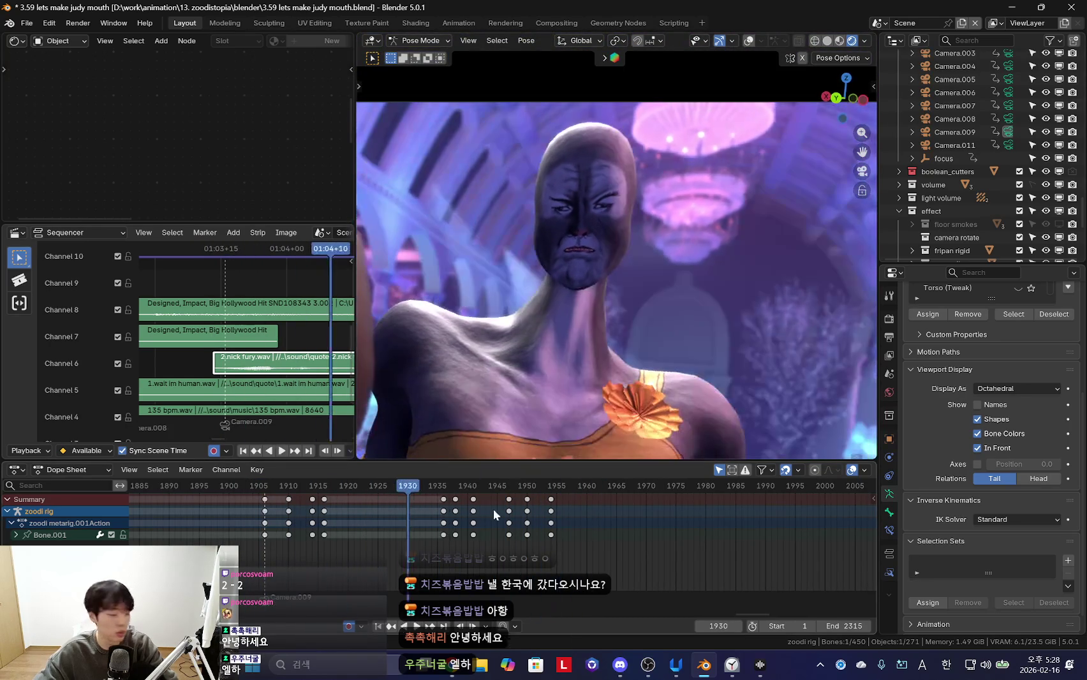
# Fit the camera view and toggle the rig overlays off, leaving pose editing
pyautogui.press('Home')
pyautogui.hotkey('shift', 'alt', 'z')
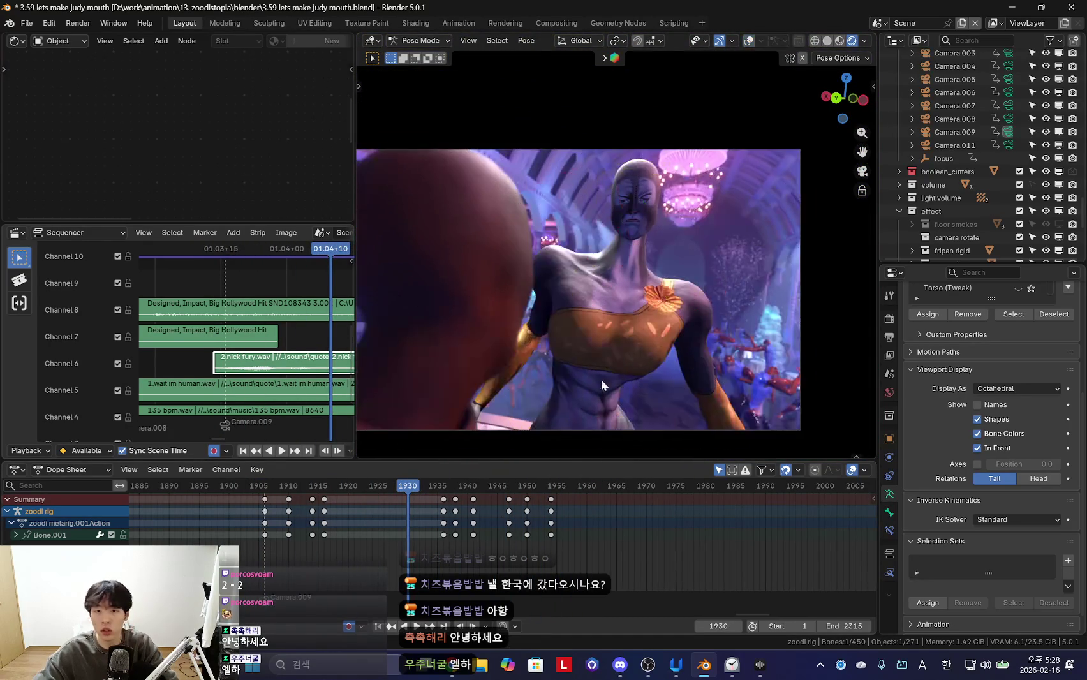
pyautogui.hotkey('shift', 'alt', 'z')
pyautogui.hotkey('shift', 'alt', 'z')
pyautogui.scroll(5, 702, 262)
pyautogui.hotkey('shift', 'alt', 'z')
pyautogui.click(728, 251)
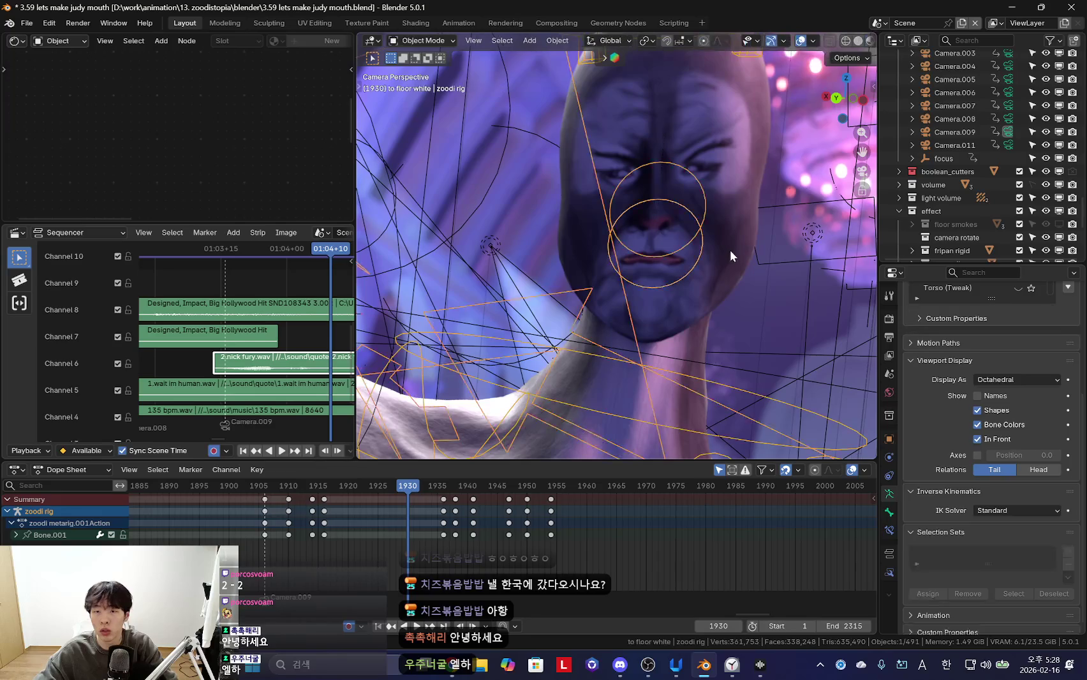
pyautogui.hotkey('shift', 'alt', 'z')
# Select the focus empty and step through its keyframes between frames 1906 and 1914
pyautogui.scroll(-2, 962, 147)
pyautogui.click(935, 83)
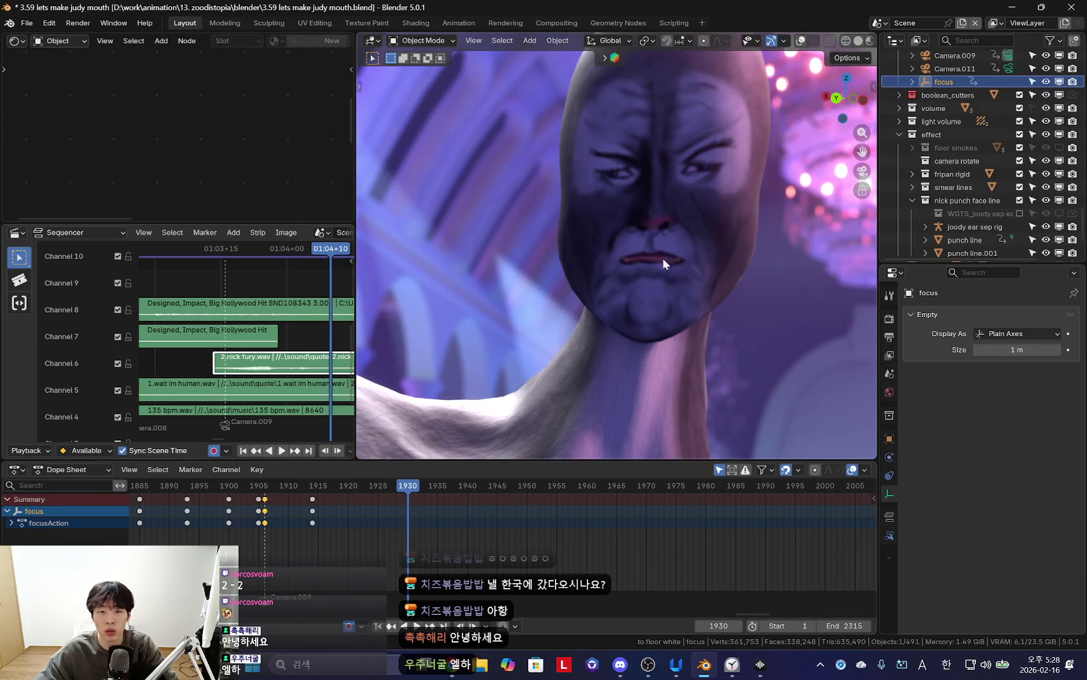
pyautogui.press('Down')
pyautogui.press('Down')
pyautogui.hotkey('shift', 'alt', 'z')
pyautogui.press('Up')
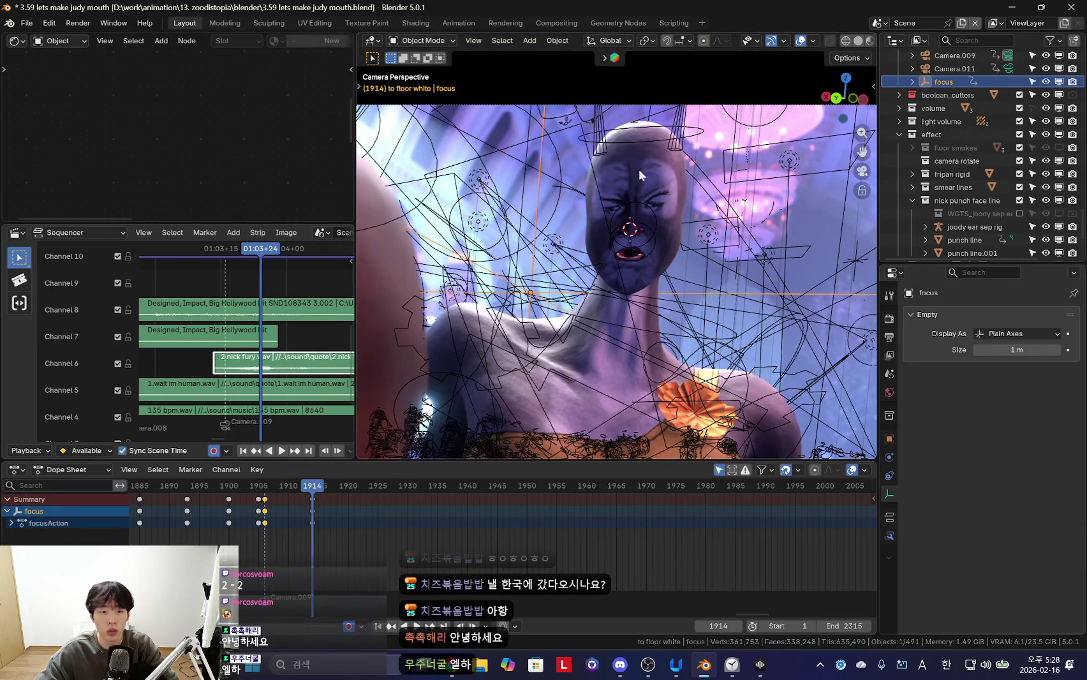
pyautogui.hotkey('shift', 'alt', 'z')
pyautogui.press('Down')
pyautogui.hotkey('shift', 'alt', 'z')
pyautogui.hotkey('shift', 'alt', 'z')
pyautogui.press('space')
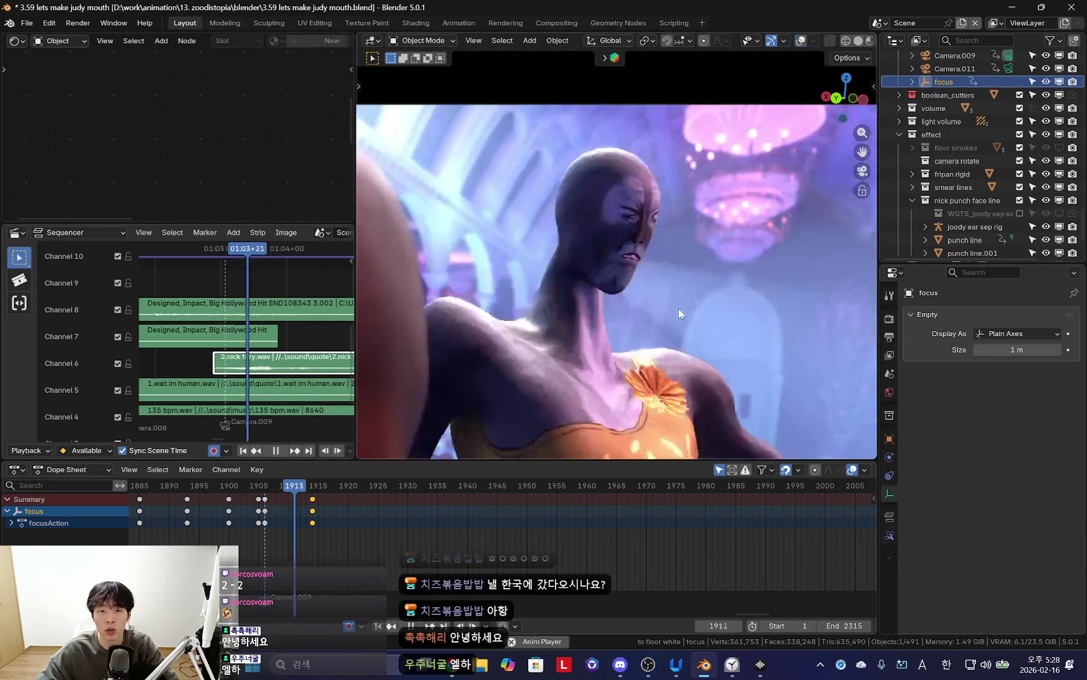
# Replay from frame 1907, jump to the 1914 key, and select the zoodi body mesh
pyautogui.scroll(2, 342, 506)
pyautogui.click(341, 506)
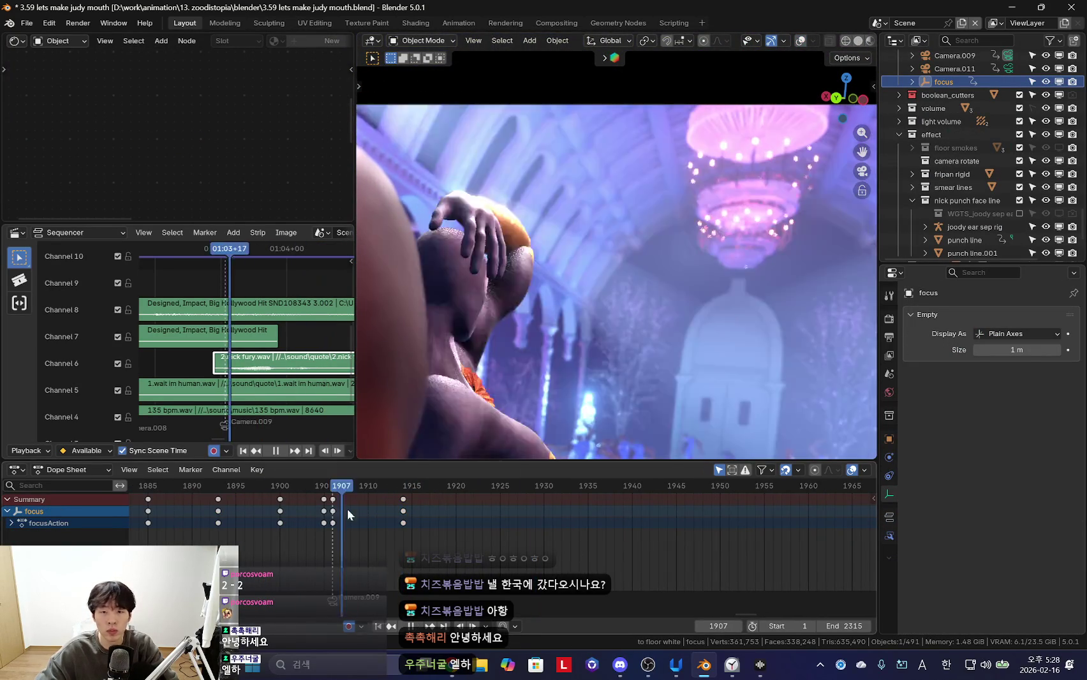
pyautogui.press('space')
pyautogui.press('Up')
pyautogui.hotkey('shift', 'alt', 'z')
pyautogui.click(763, 214)
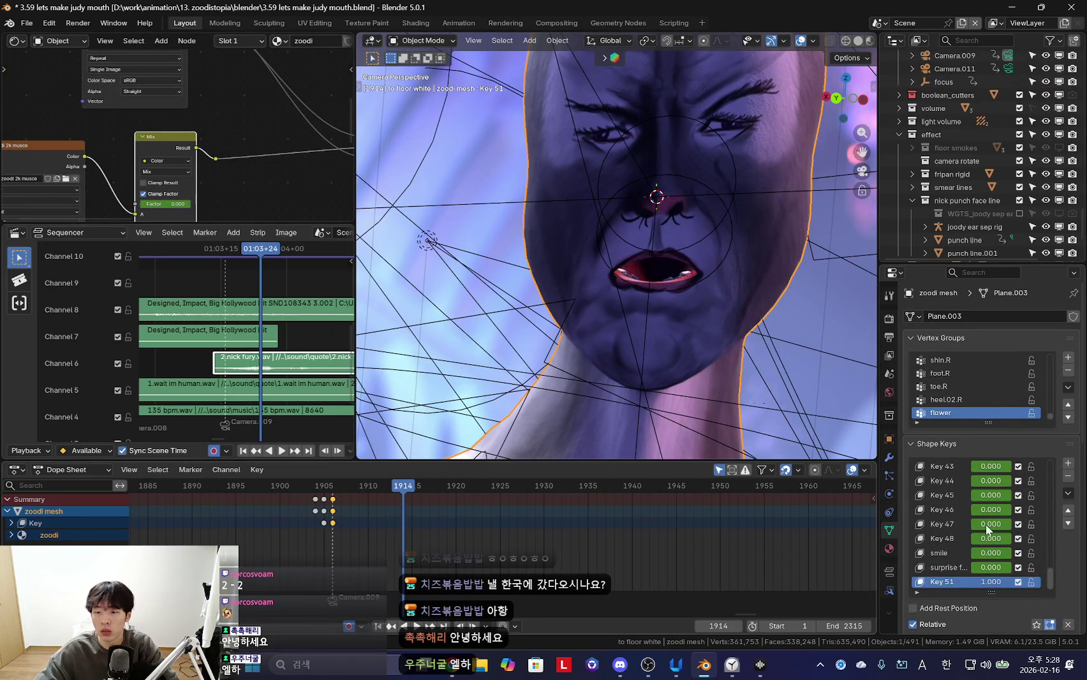
# Key the teeth shape key at 0.000 on frame 1910
pyautogui.scroll(5, 1008, 540)
pyautogui.moveTo(344, 529); pyautogui.dragTo(472, 518, button='middle')
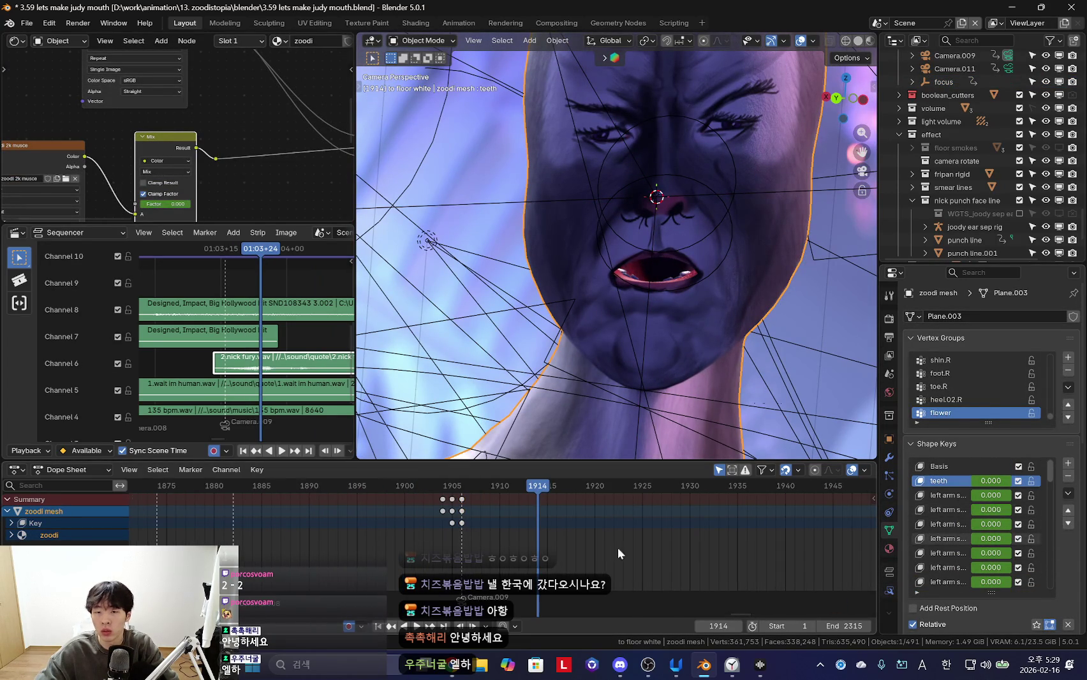
pyautogui.press('space')
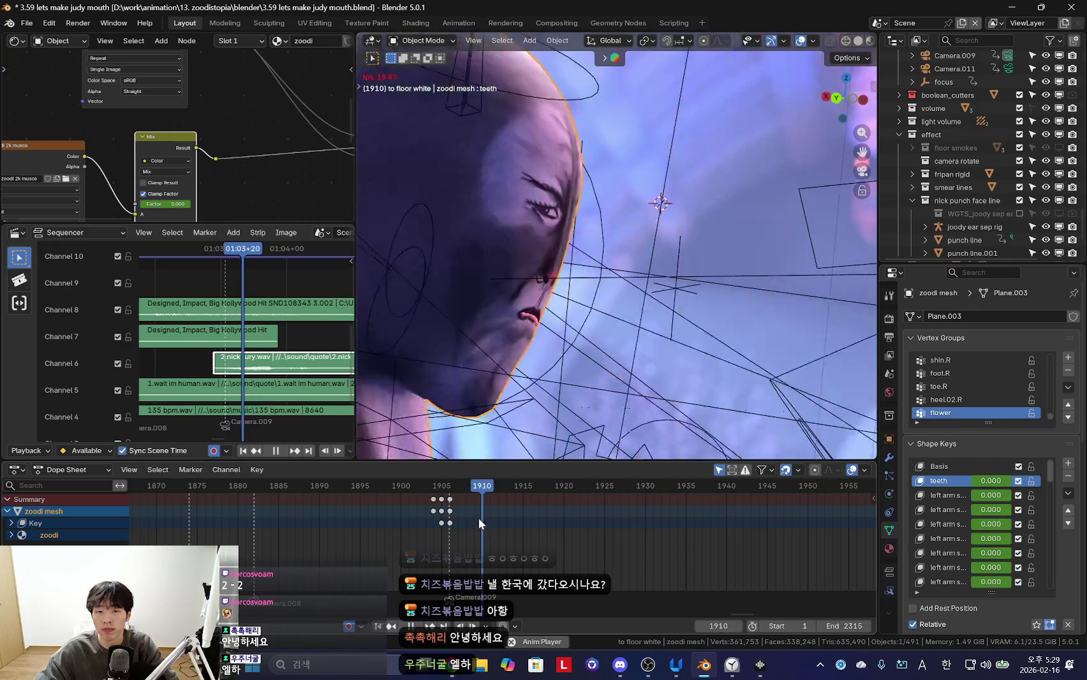
pyautogui.press('space')
pyautogui.scroll(-2, 999, 526)
pyautogui.scroll(-3, 1000, 526)
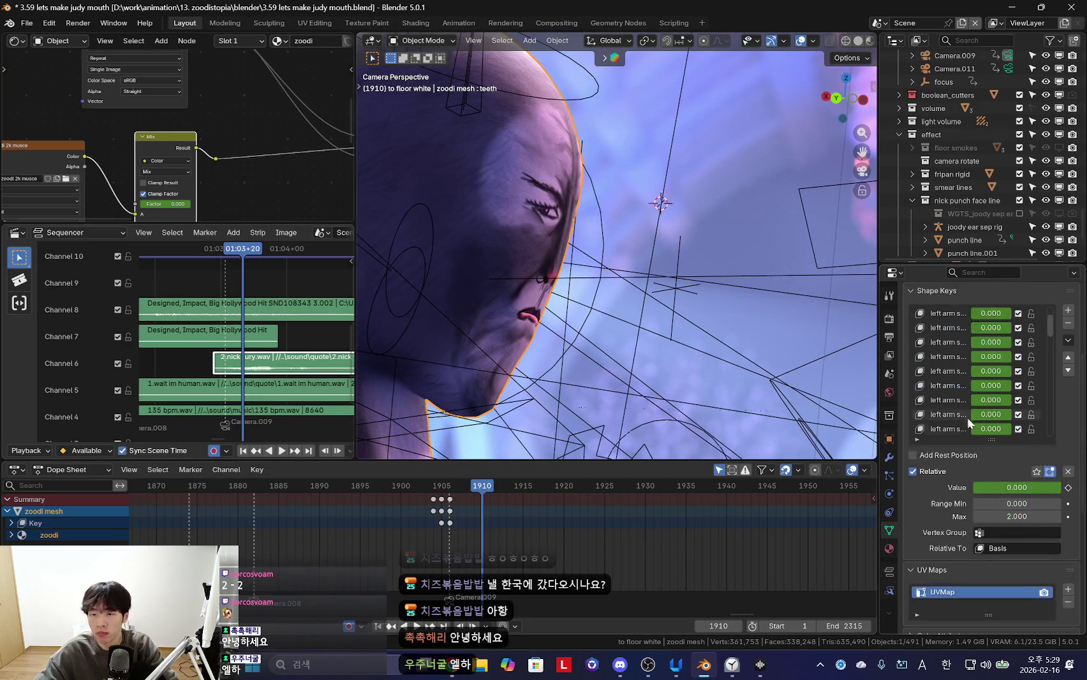
pyautogui.press('i')
# Raise the teeth shape key to 1.052 by frame 1913 and key it
pyautogui.scroll(2, 539, 534)
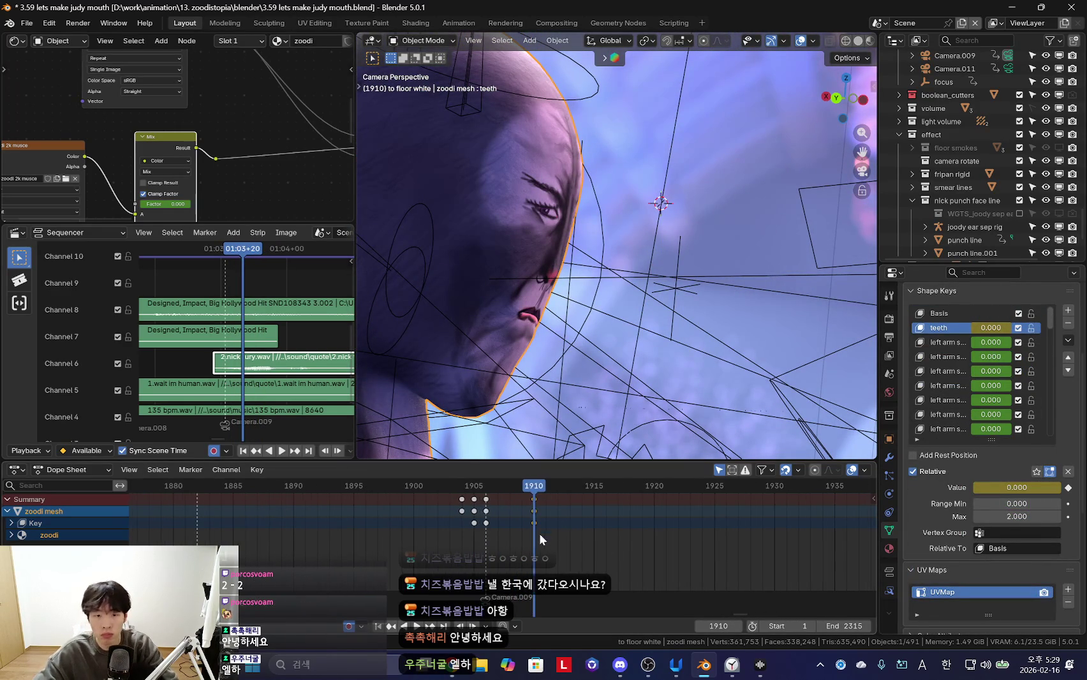
pyautogui.press('space')
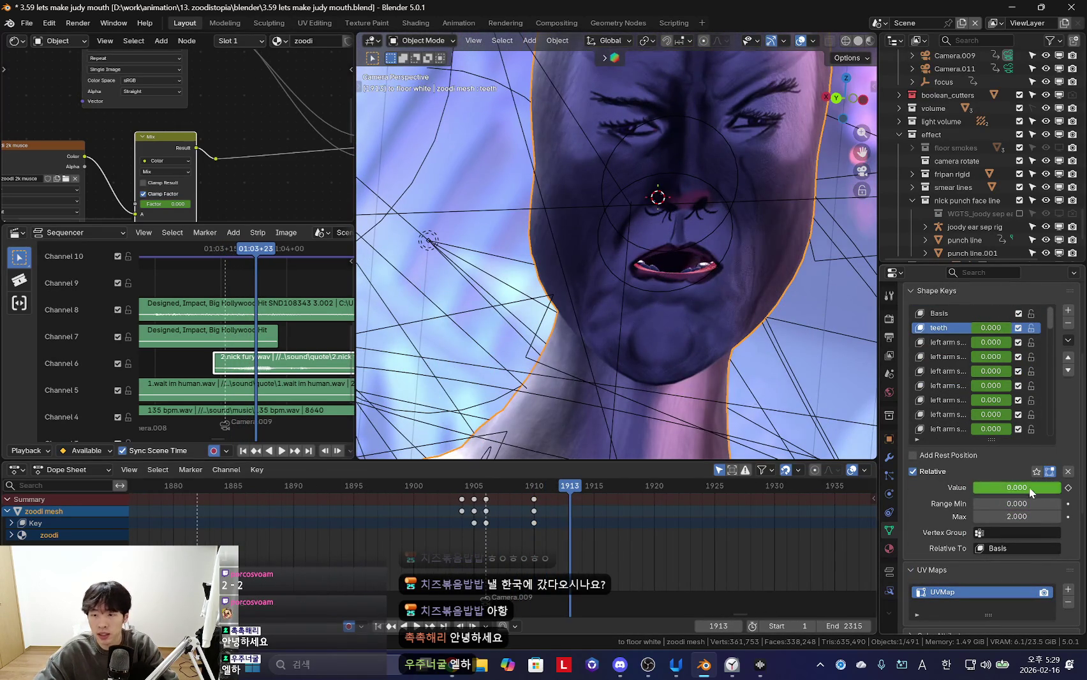
pyautogui.moveTo(1030, 487); pyautogui.dragTo(1053, 486)
pyautogui.press('space')
pyautogui.scroll(2, 529, 519)
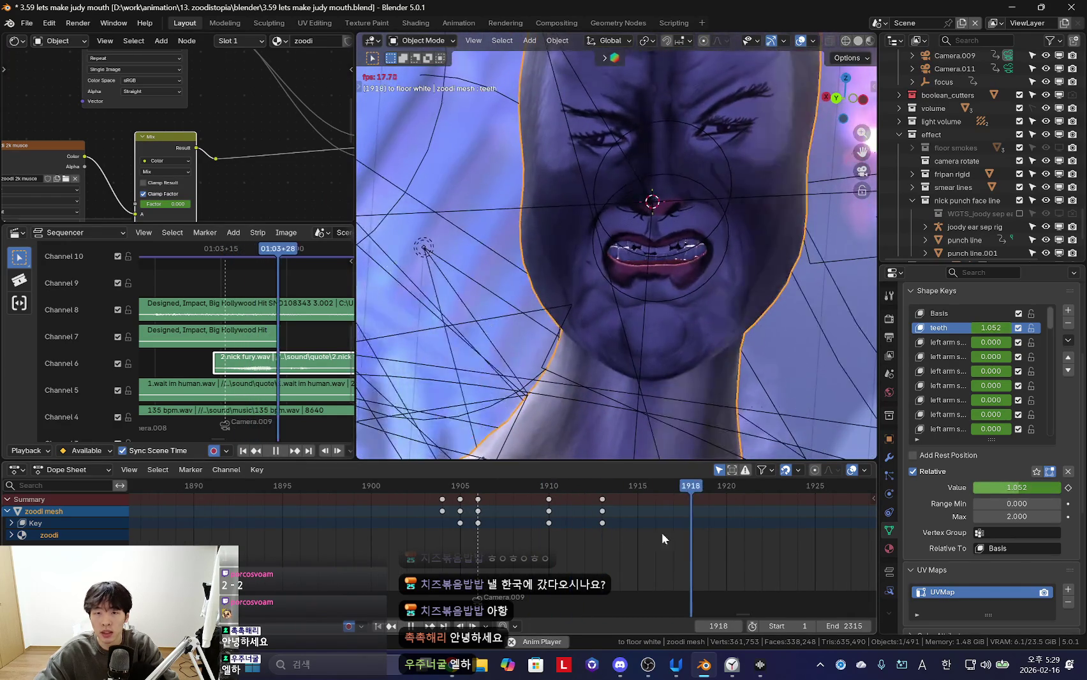
# Preview the shot with viewport overlays hidden, stopping at frame 1910
pyautogui.hotkey('shift', 'alt', 'z')
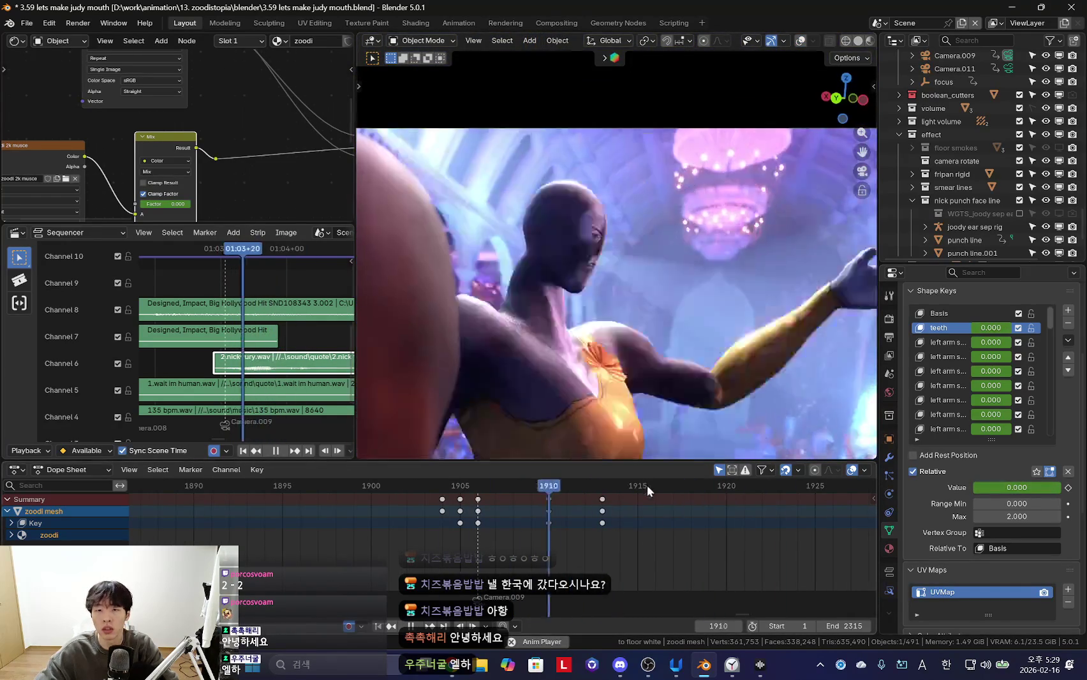
pyautogui.scroll(-1, 522, 530)
pyautogui.press('space')
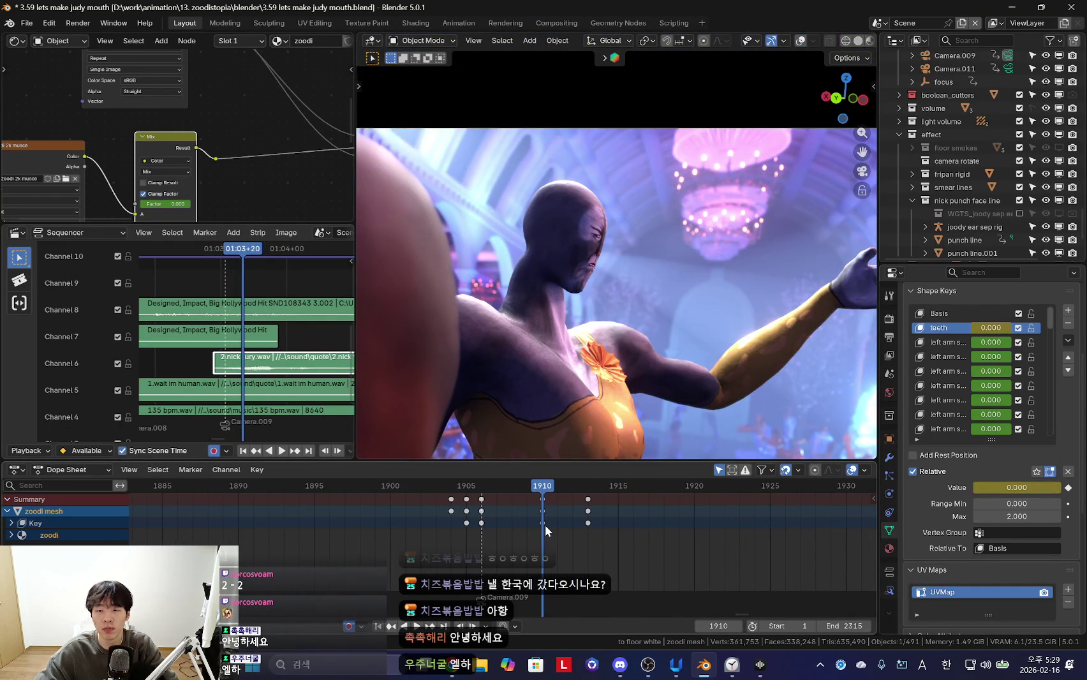
pyautogui.hotkey('shift', 'alt', 'z')
pyautogui.scroll(2, 587, 529)
pyautogui.hotkey('shift', 'alt', 'z')
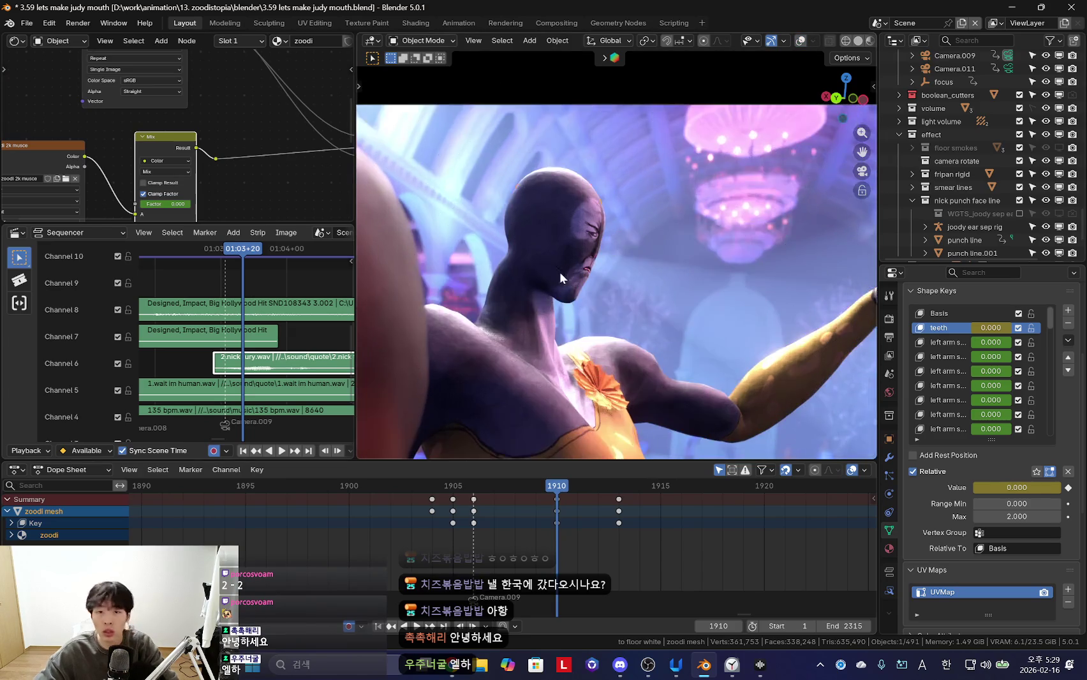
pyautogui.hotkey('shift', 'alt', 'z')
# Select the character rig and put it into Pose Mode
pyautogui.click(547, 265)
pyautogui.hotkey('ctrl', 'Tab')
pyautogui.hotkey('shift', 'alt', 'z')
# Rotate the mouth bone, key the pose at frame 1912, and review it
pyautogui.press('space')
pyautogui.press('space')
pyautogui.press('r')
pyautogui.press('r')
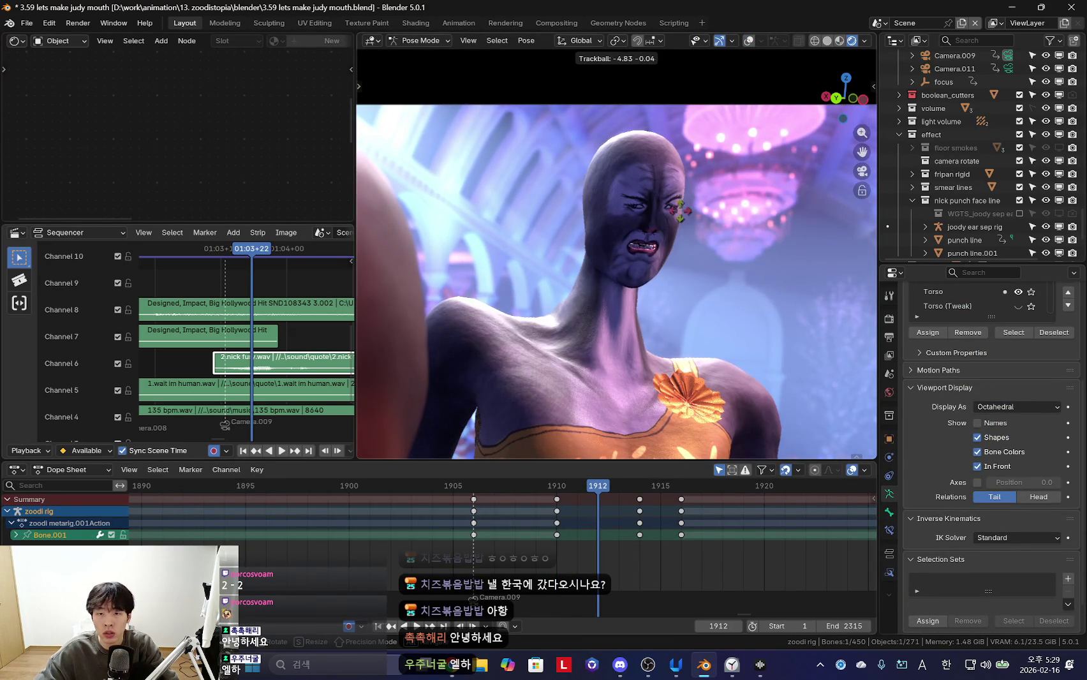
pyautogui.press('Return')
pyautogui.moveTo(562, 539); pyautogui.dragTo(680, 530)
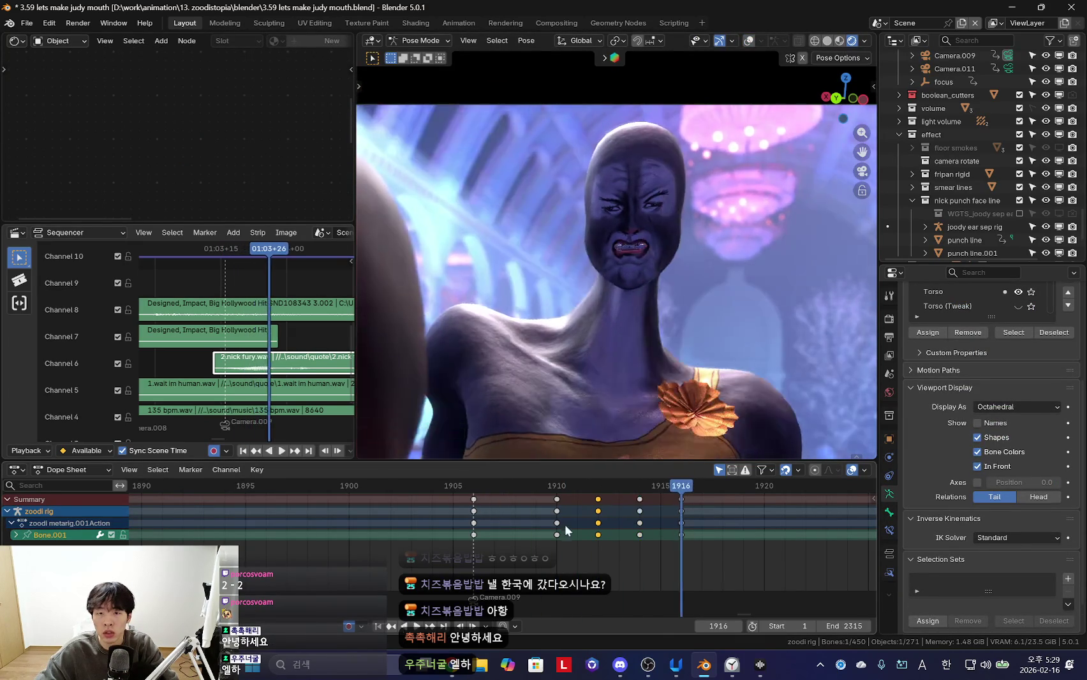
pyautogui.press('space')
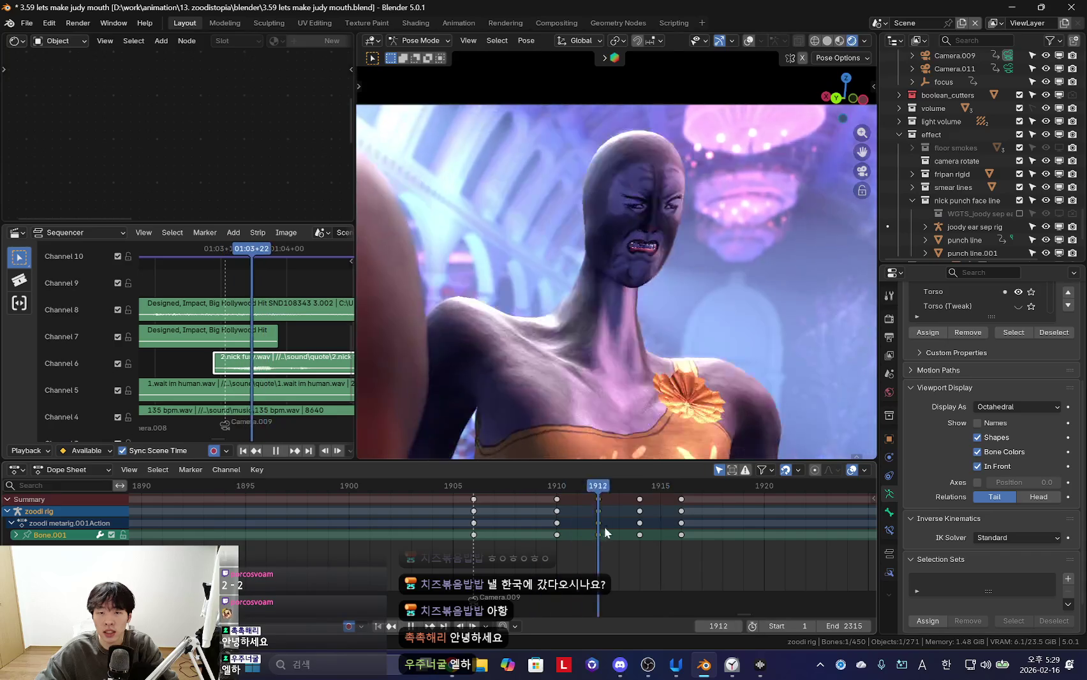
pyautogui.press('space')
# Re-rotate the mouth bone at frame 1910 and review the snarl timing
pyautogui.press('r')
pyautogui.press('r')
pyautogui.press('Return')
pyautogui.press('Down')
pyautogui.press('Down')
pyautogui.moveTo(556, 528); pyautogui.dragTo(598, 523)
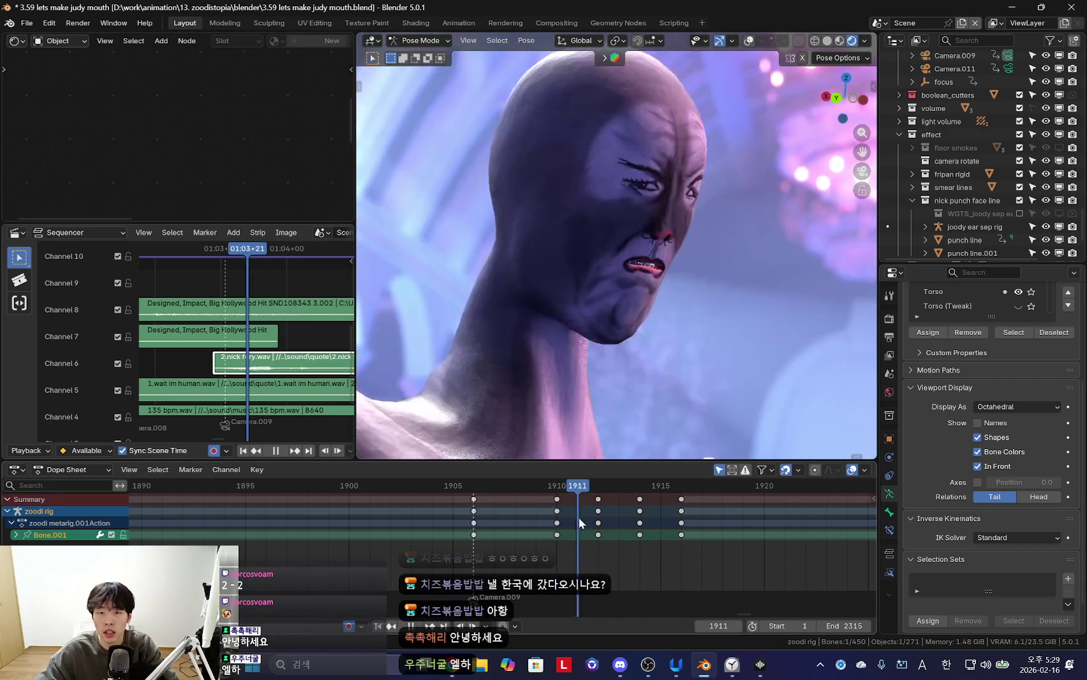
pyautogui.press('space')
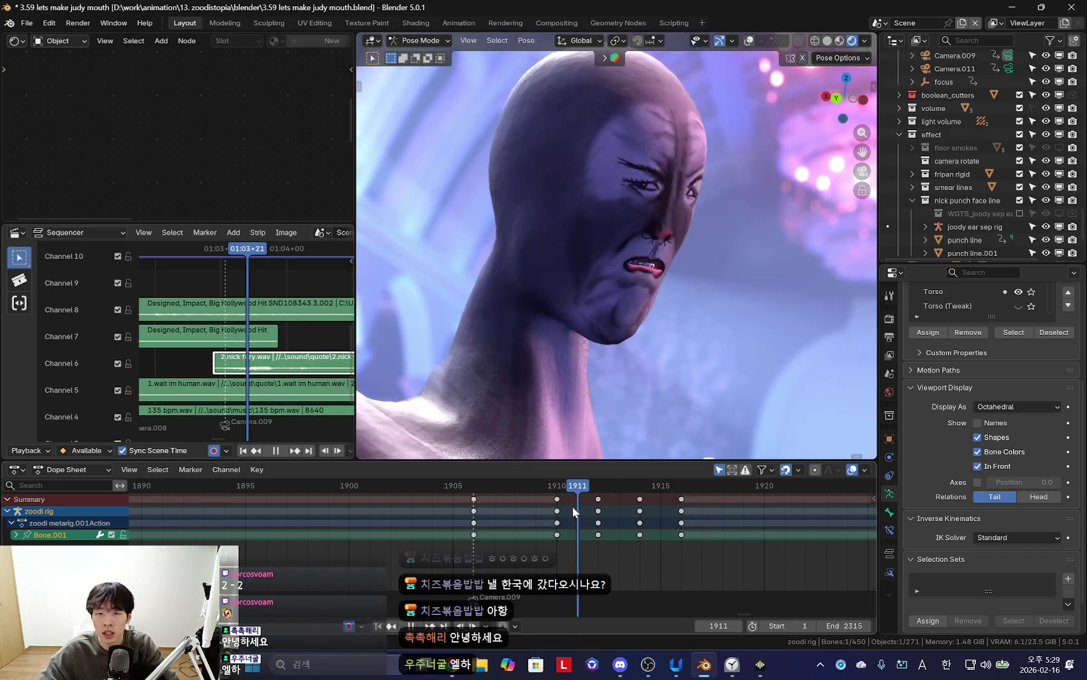
pyautogui.press('space')
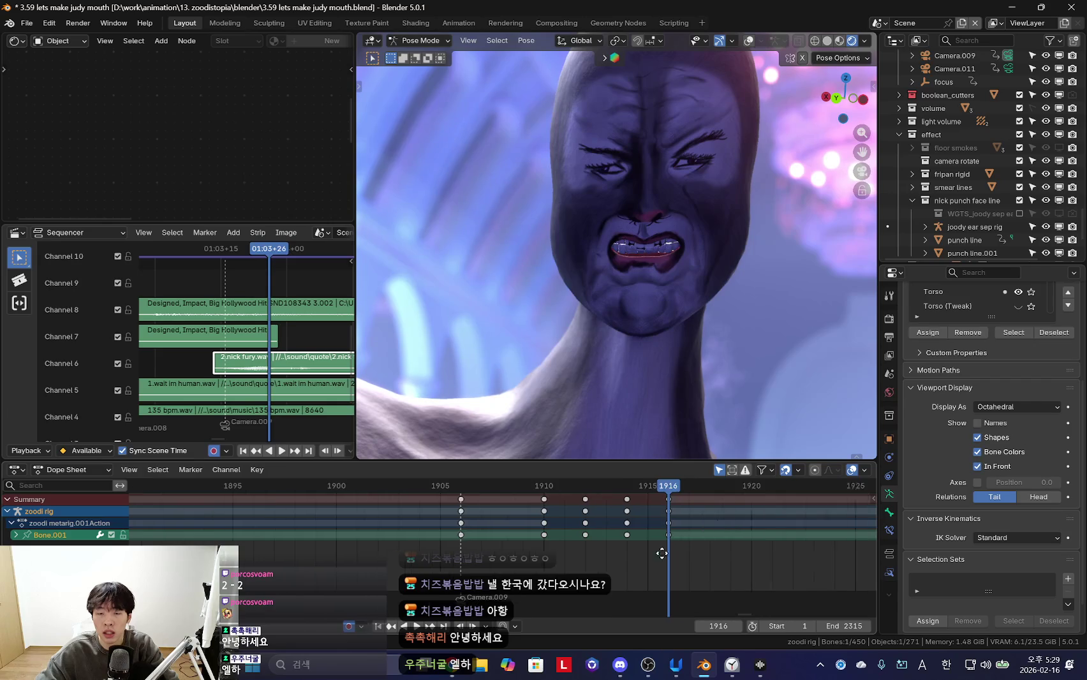
# Shift the keyframes after frame 1916 one frame later and replay
pyautogui.press(']')
pyautogui.press('g')
pyautogui.click(493, 523)
pyautogui.press('space')
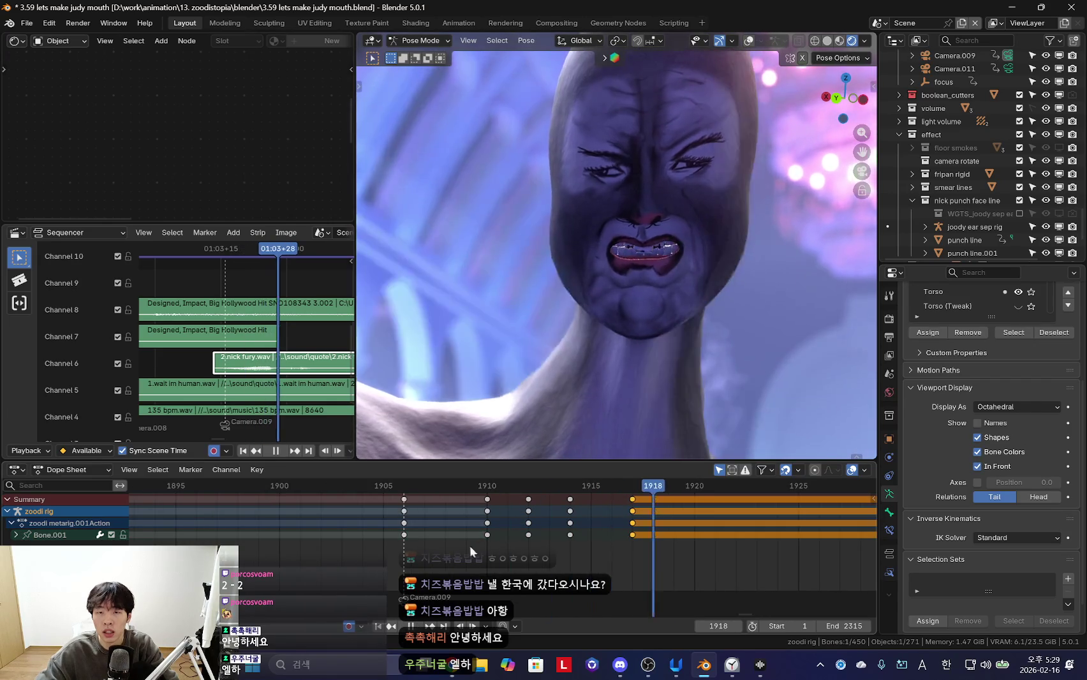
pyautogui.scroll(-3, 672, 523)
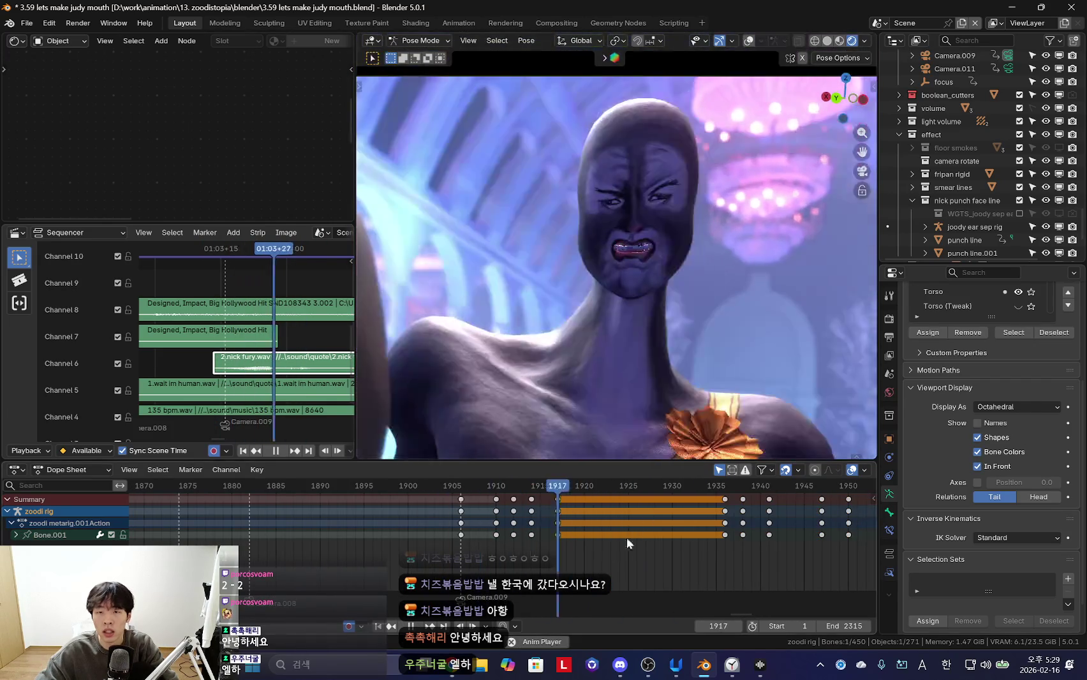
pyautogui.press('space')
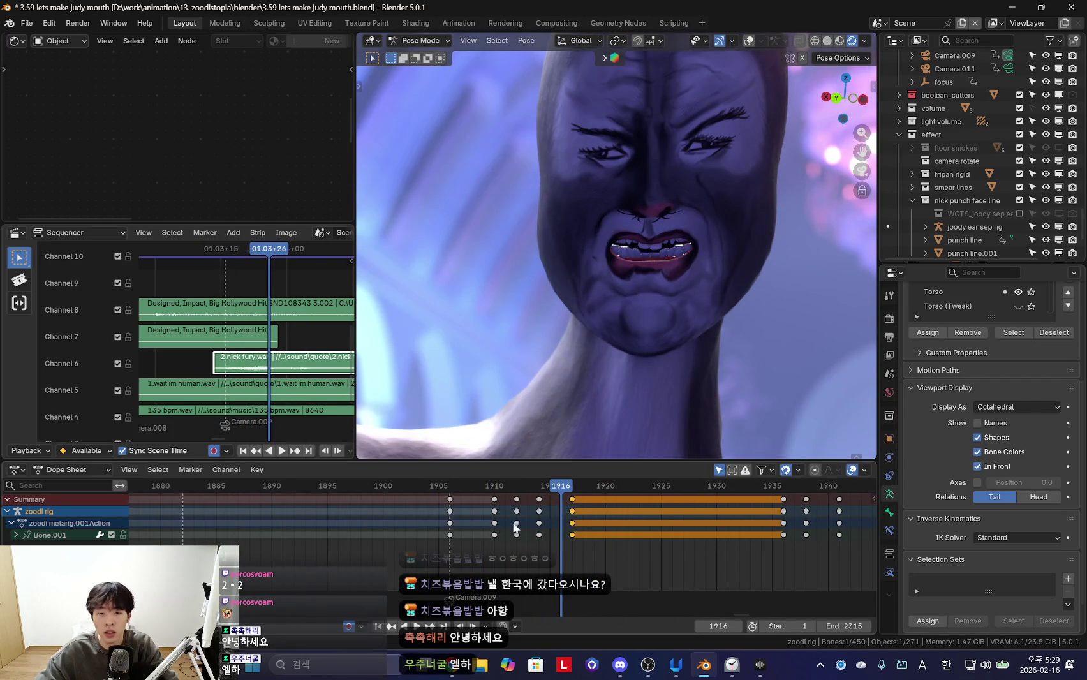
# Key a new mouth pose at frame 1922 and move the later keys one frame earlier
pyautogui.moveTo(555, 529); pyautogui.dragTo(628, 514)
pyautogui.press('r')
pyautogui.click(645, 384)
pyautogui.press('space')
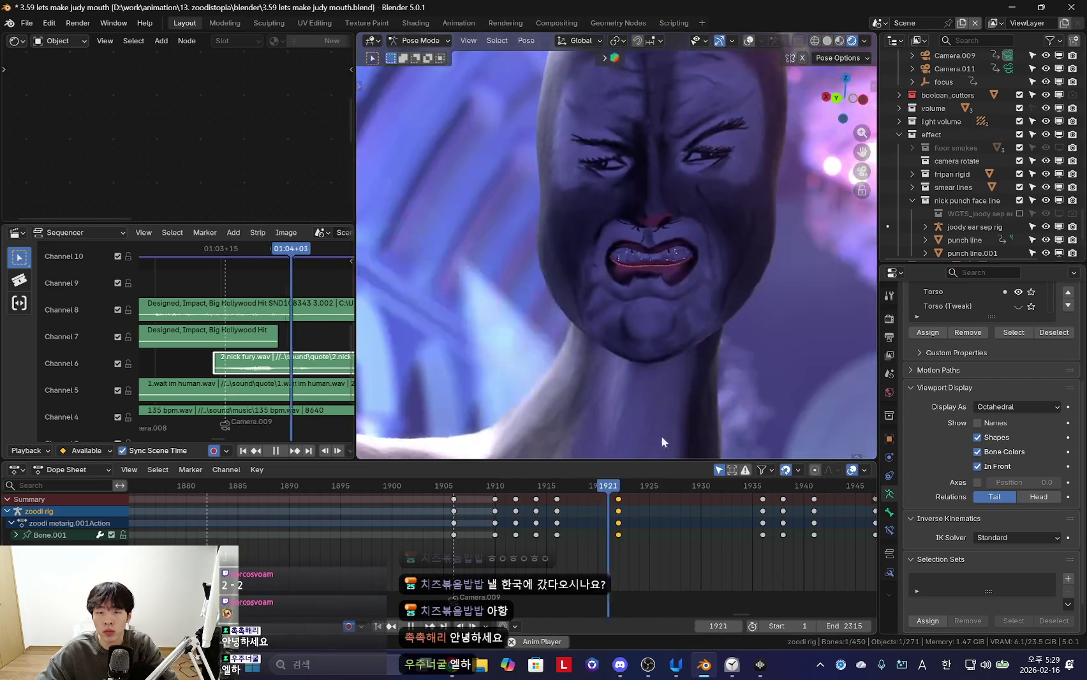
pyautogui.click(417, 554)
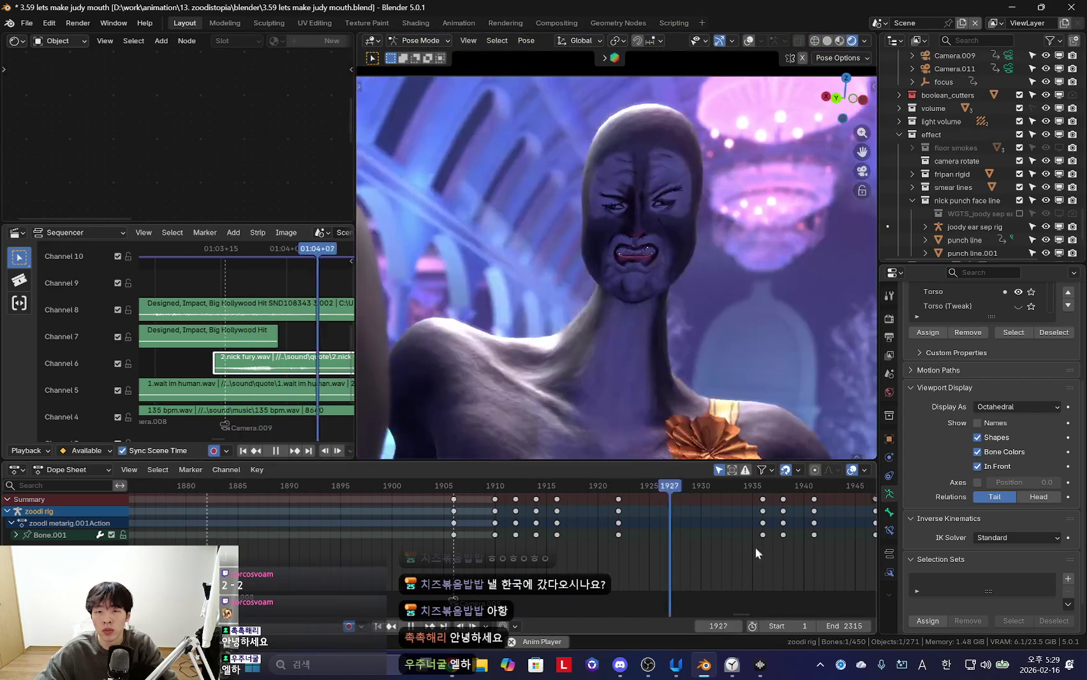
pyautogui.press('space')
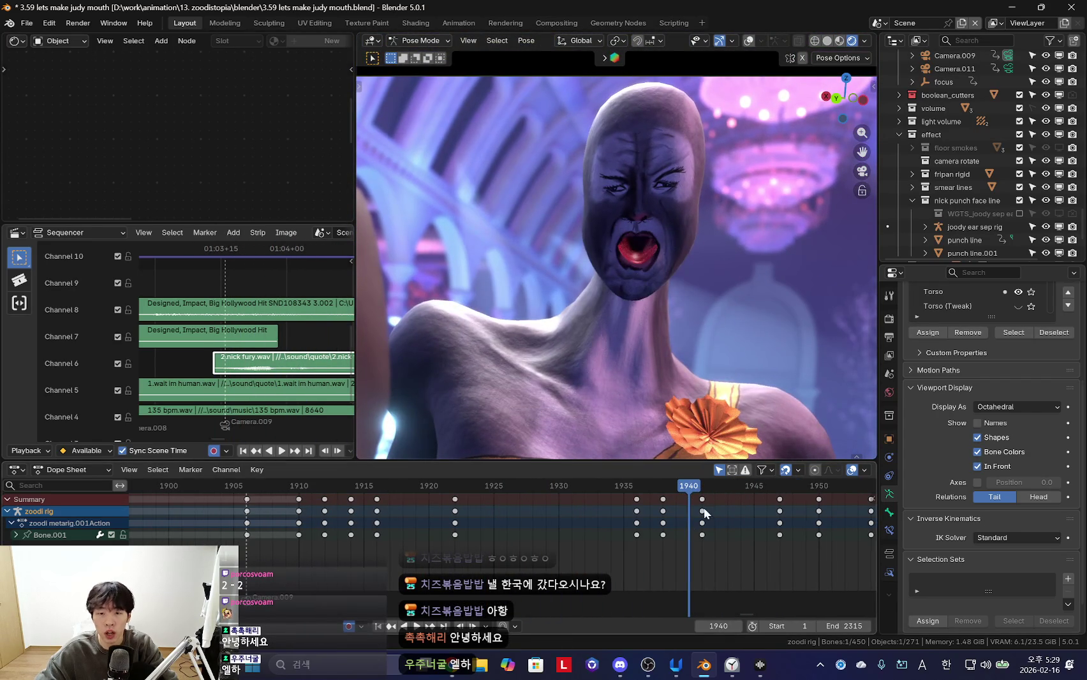
pyautogui.click(683, 514)
pyautogui.press('space')
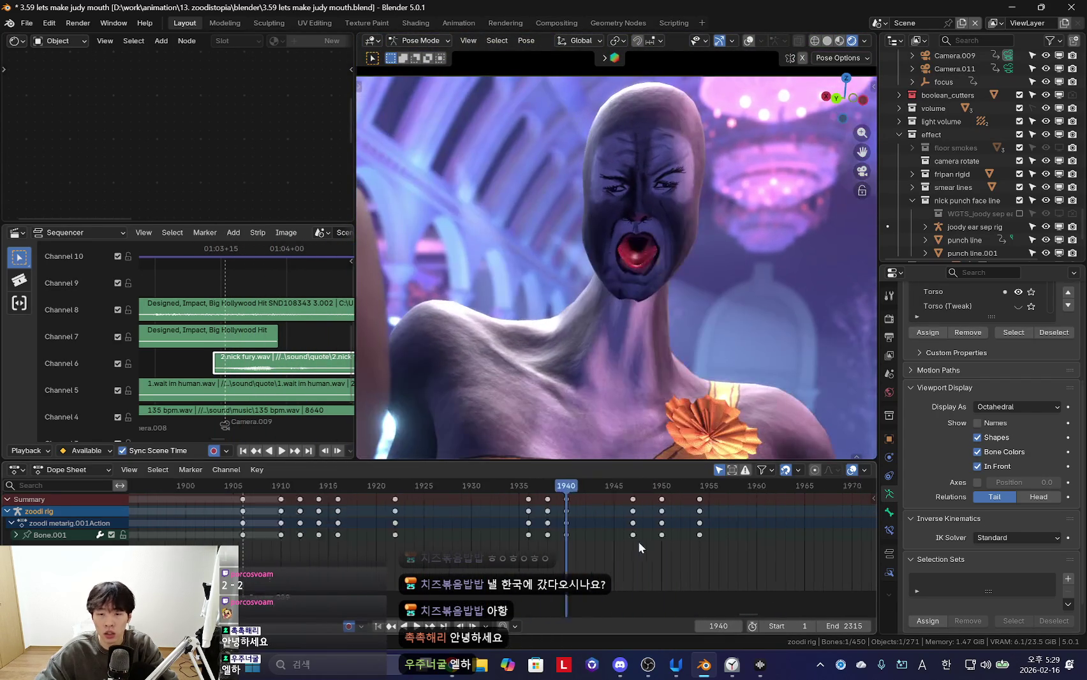
# Re-pose and key the jaw bone at frame 1938
pyautogui.press('space')
pyautogui.scroll(2, 601, 546)
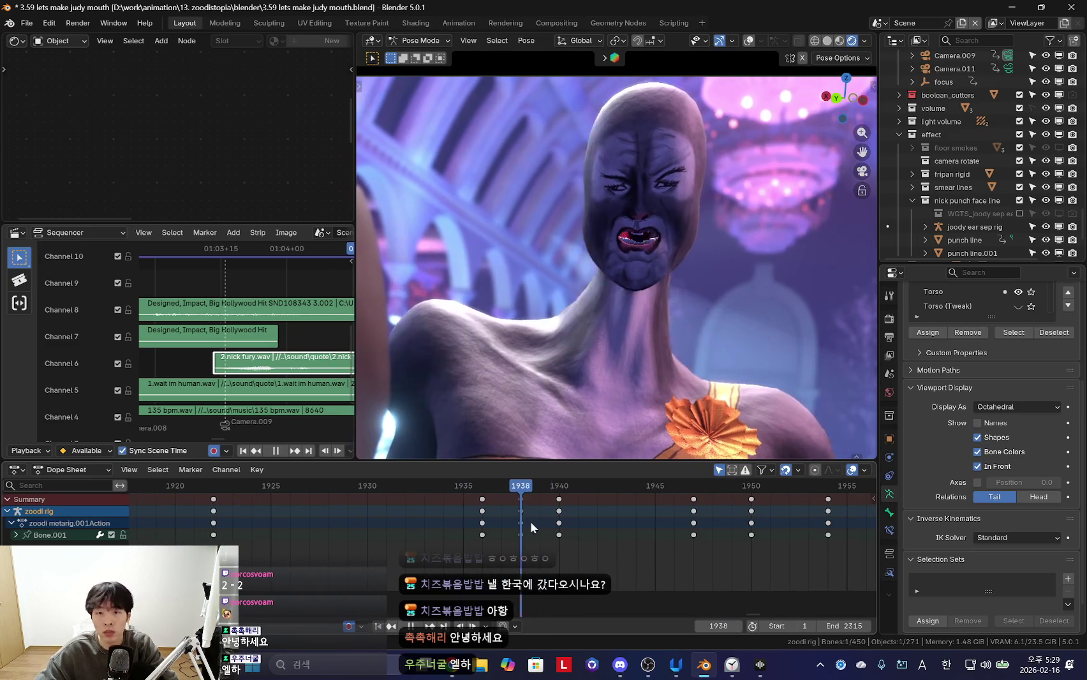
pyautogui.press('Left')
pyautogui.press('r')
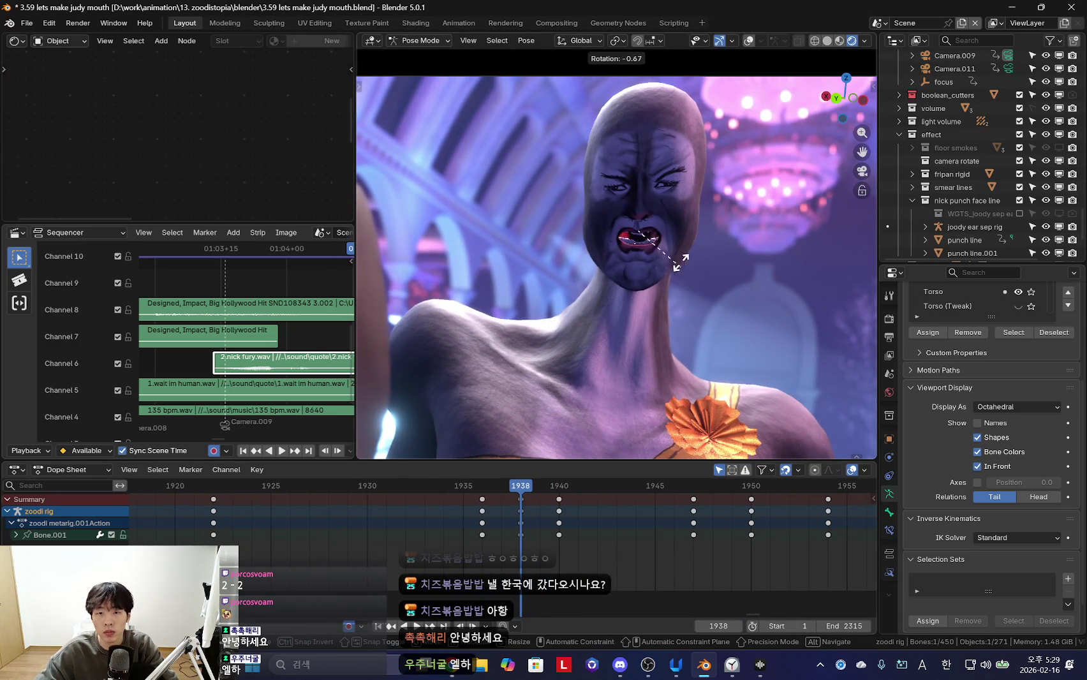
pyautogui.press('space')
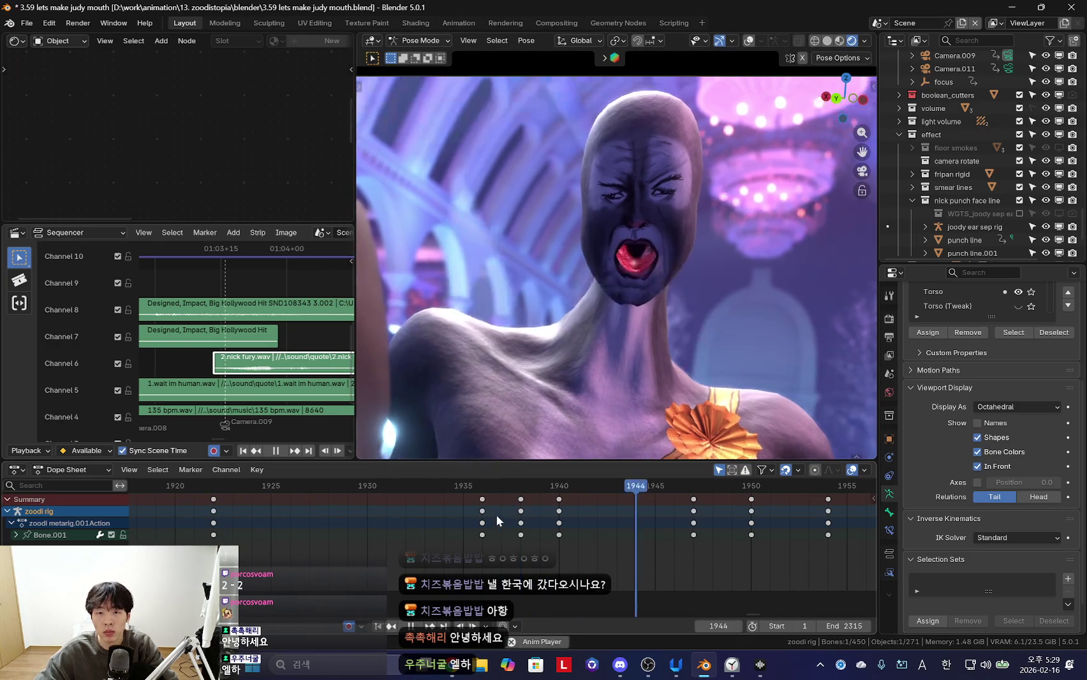
pyautogui.scroll(-4, 571, 511)
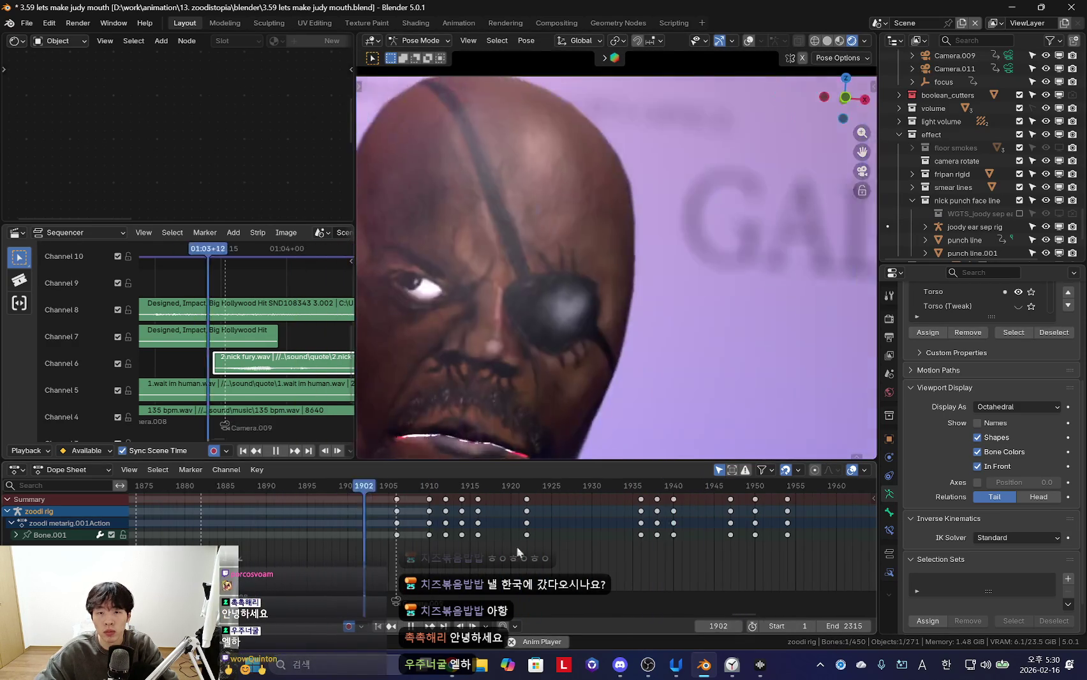
pyautogui.press('space')
pyautogui.scroll(3, 638, 548)
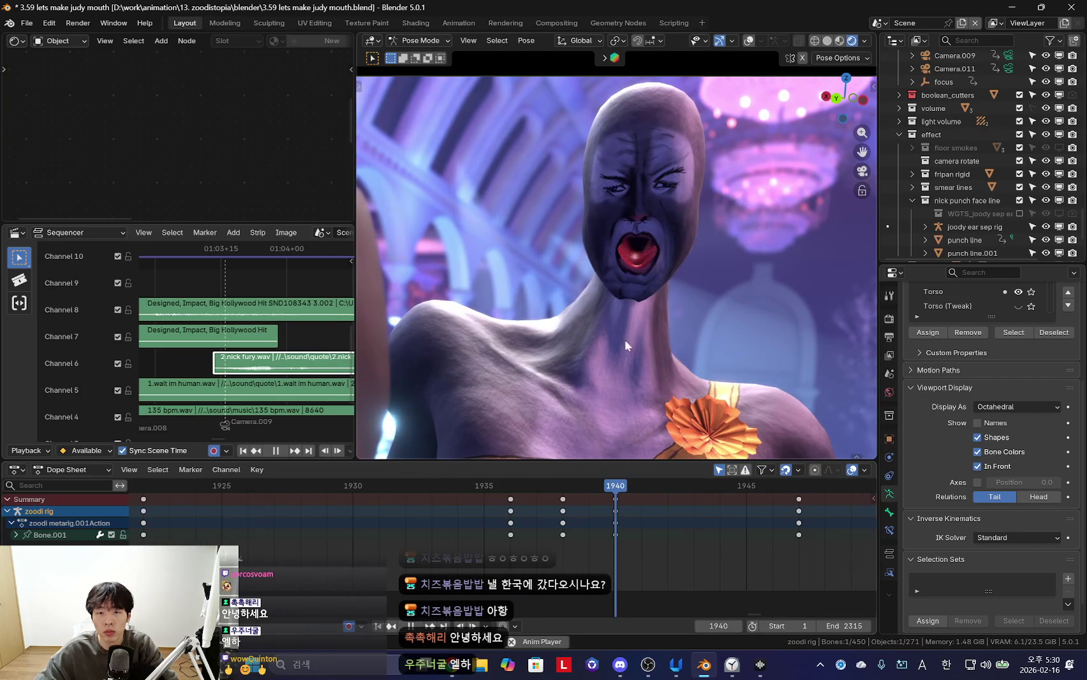
# Tilt the head bone so the face opens into a wide shout by frame 1943
pyautogui.press('r')
pyautogui.press('r')
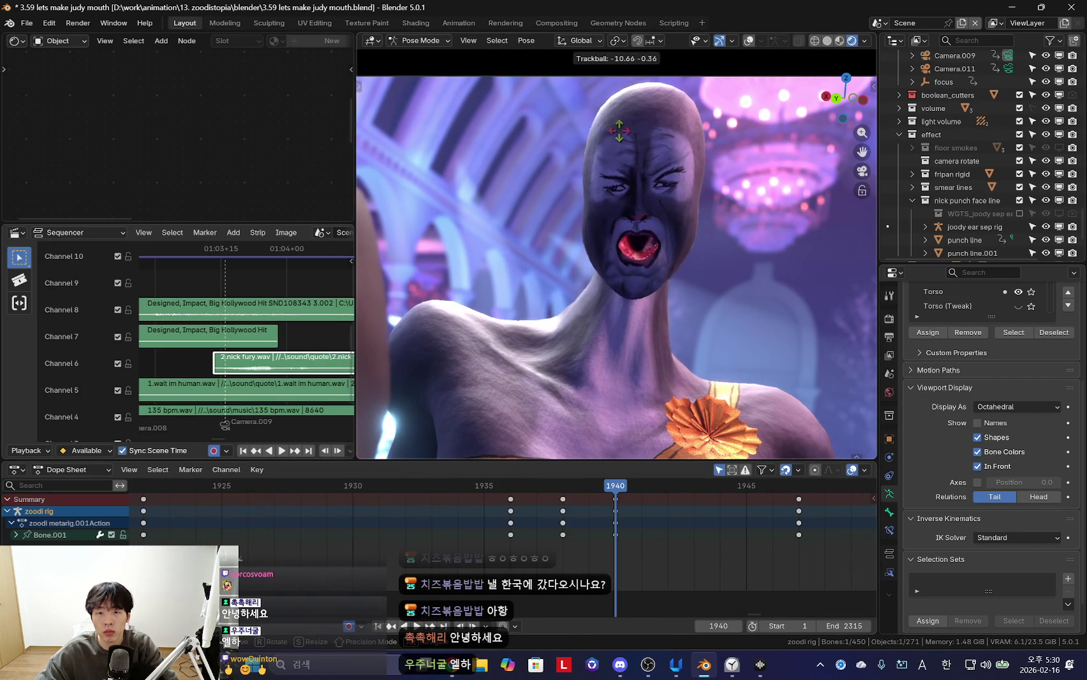
pyautogui.press('space')
pyautogui.scroll(-4, 584, 518)
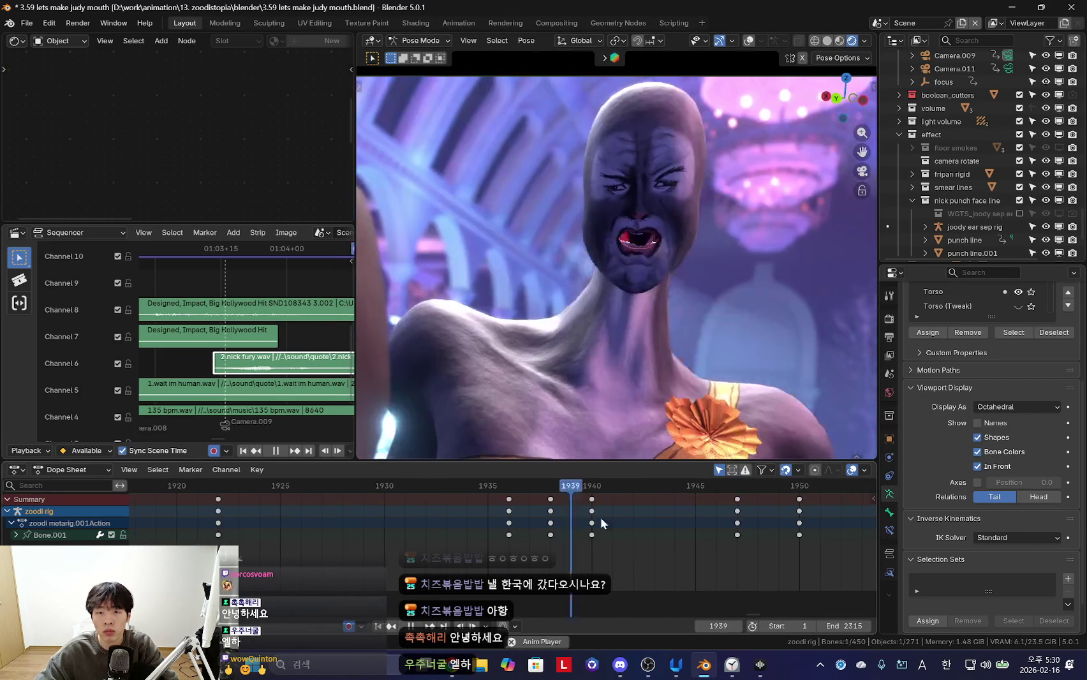
pyautogui.press('space')
pyautogui.keyDown('ctrl'); pyautogui.hscroll(-2, 538, 536); pyautogui.keyUp('ctrl')
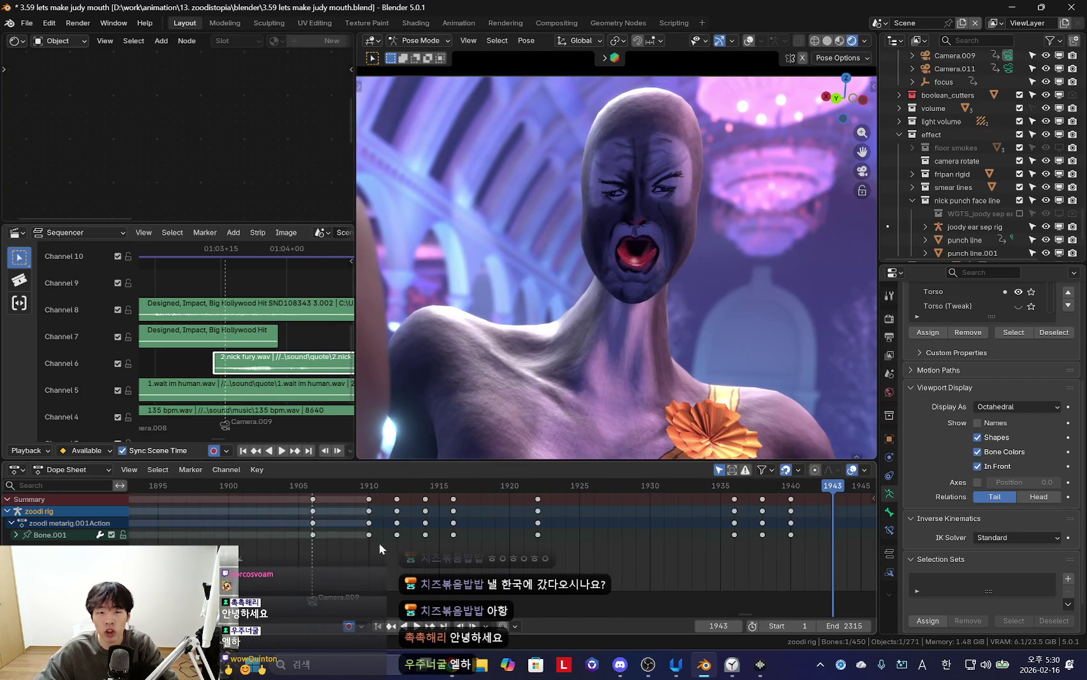
# Select the face mesh and review its teeth animation from frame 1913 to 1920
pyautogui.click(411, 536)
pyautogui.click(621, 347)
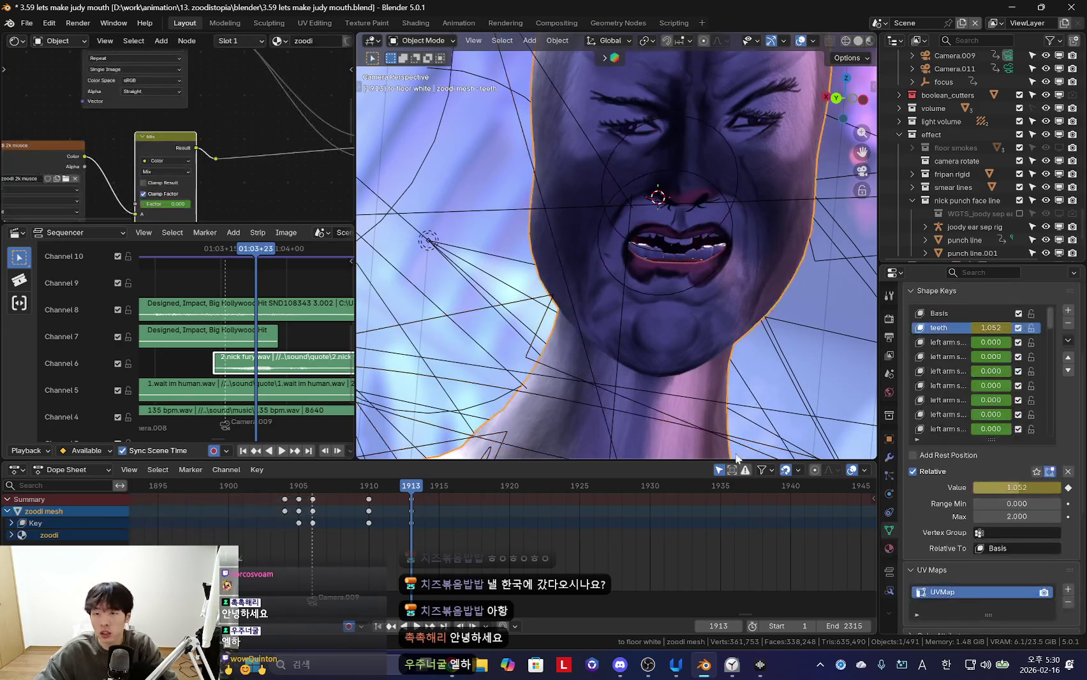
pyautogui.press('space')
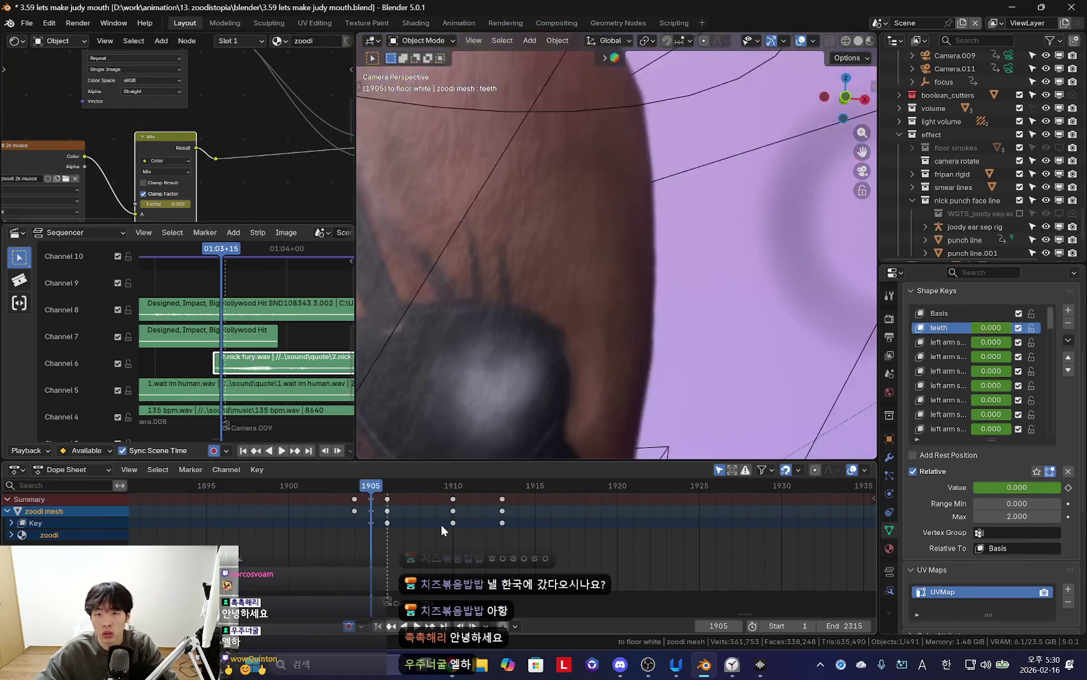
pyautogui.press('space')
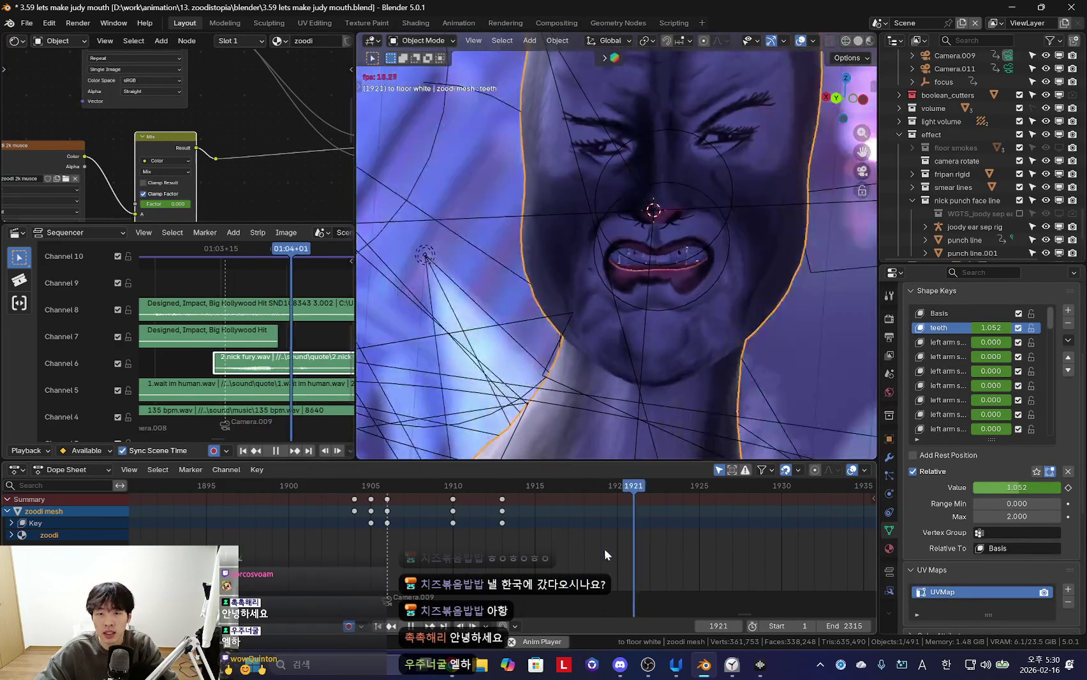
pyautogui.click(618, 541)
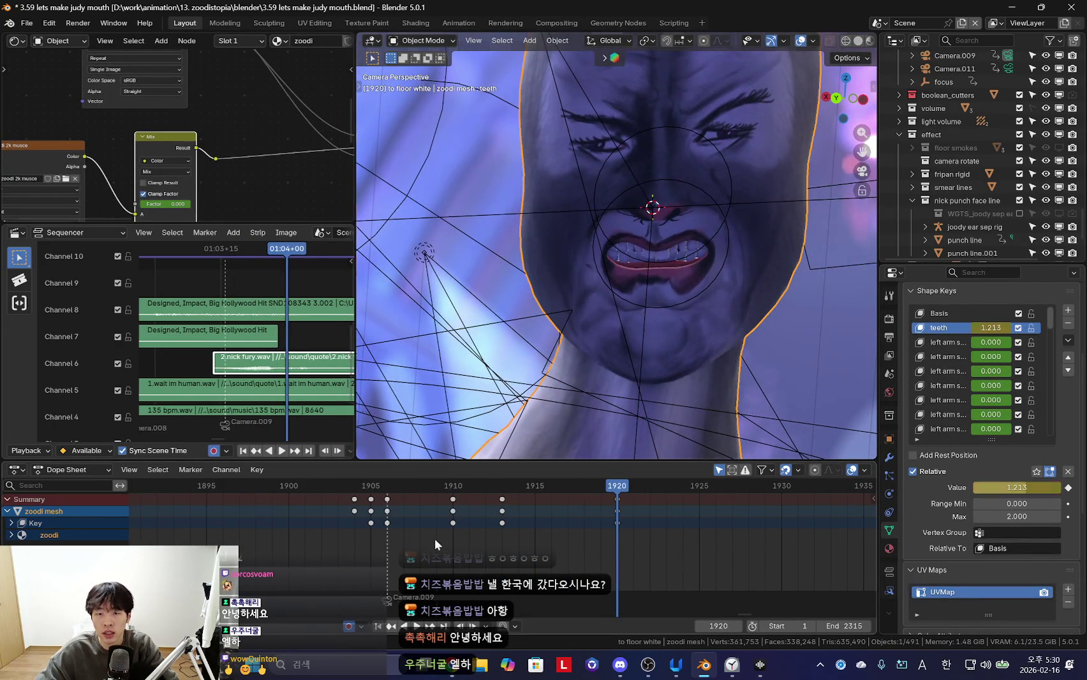
# Shift the teeth shape-key keys one frame later, putting 1.213 at frame 1921
pyautogui.hotkey('shift', 'alt', 'z')
pyautogui.moveTo(452, 519); pyautogui.dragTo(469, 519)
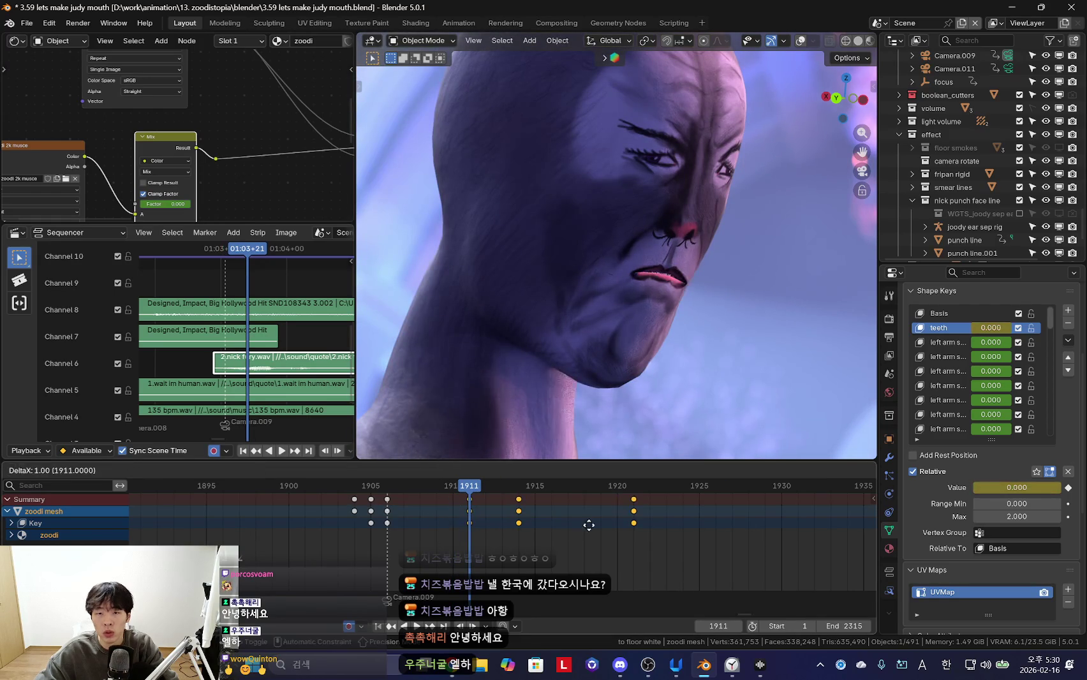
pyautogui.moveTo(469, 520); pyautogui.dragTo(469, 523)
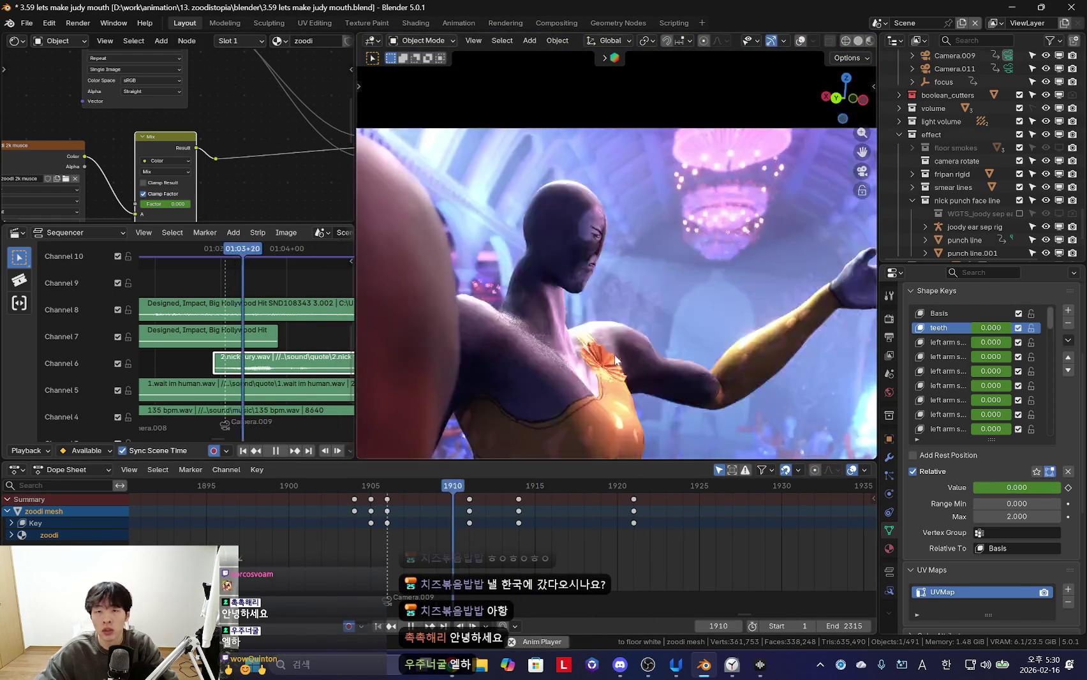
pyautogui.scroll(-2, 671, 491)
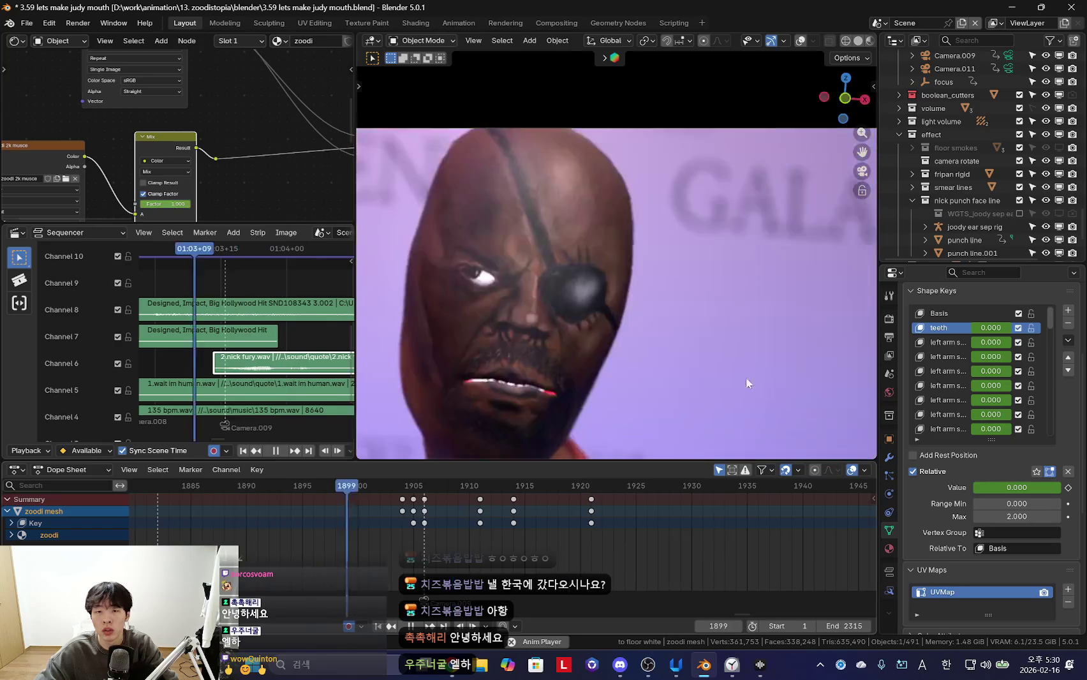
# Play the shot from frame 1905 to check the teeth timing against the audio
pyautogui.moveTo(456, 529)
pyautogui.mouseDown()
pyautogui.moveTo(446, 537)
pyautogui.moveTo(502, 544)
pyautogui.mouseUp()
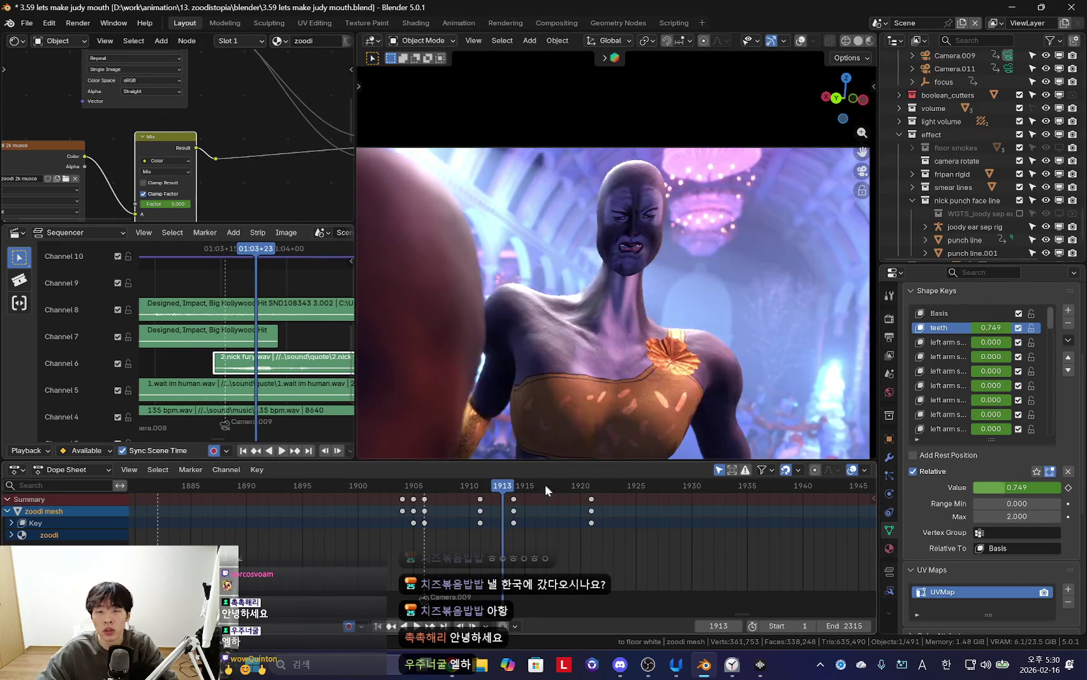
pyautogui.moveTo(413, 522); pyautogui.dragTo(570, 543)
pyautogui.press('space')
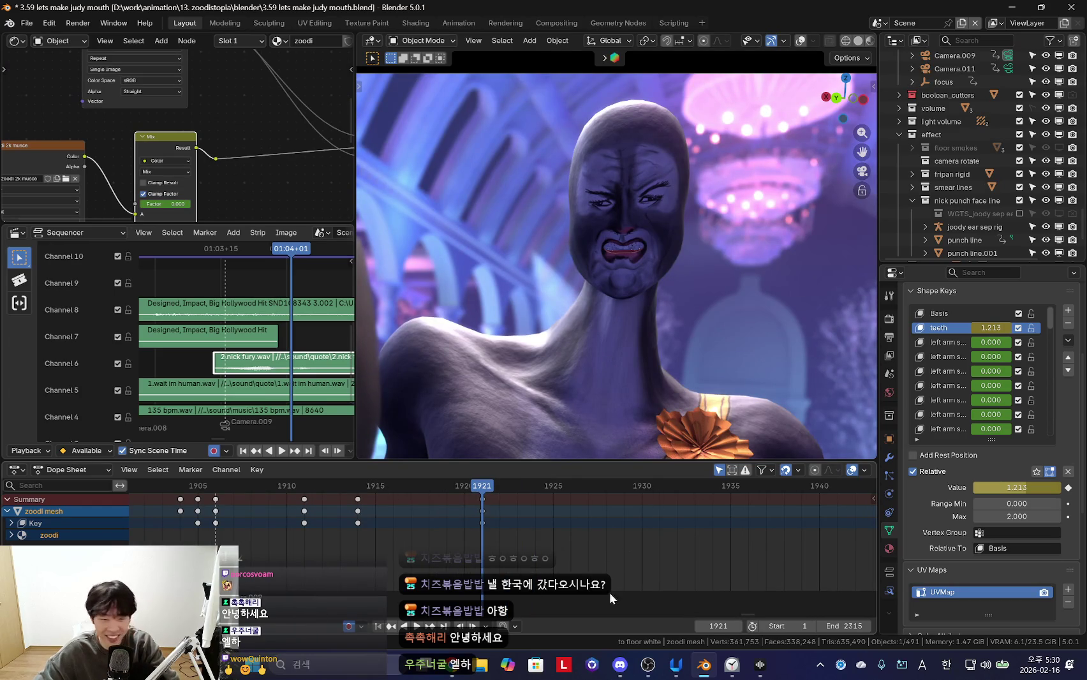
pyautogui.click(659, 675)
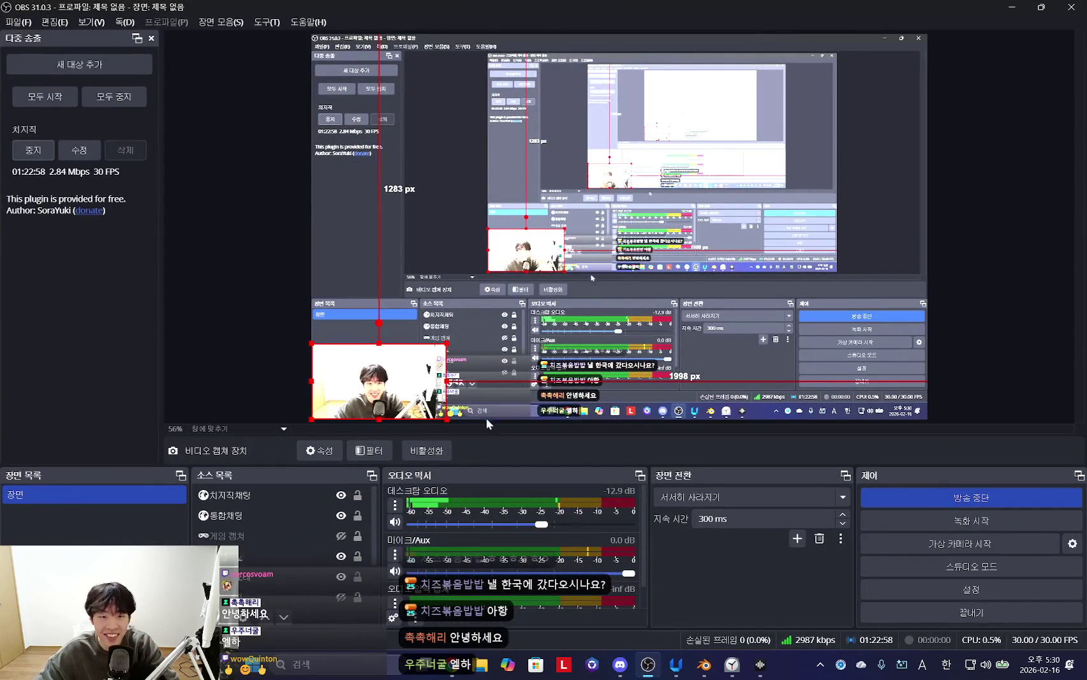
# Resize the OBS chat overlay into a small lower-left box and minimize OBS
pyautogui.moveTo(531, 350); pyautogui.dragTo(463, 341)
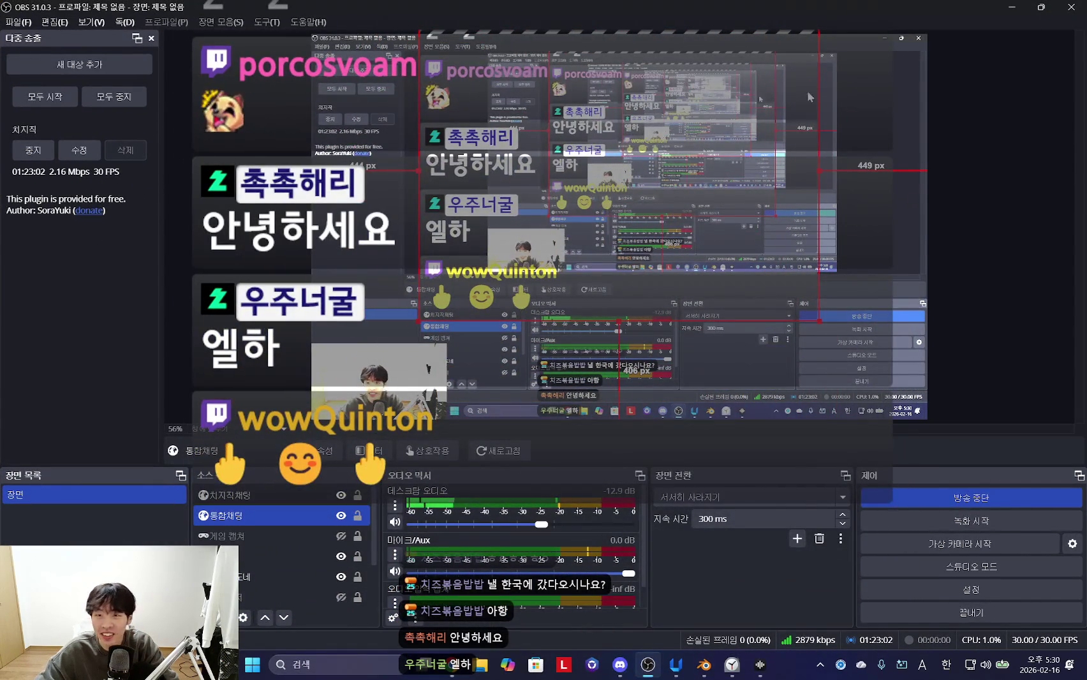
pyautogui.moveTo(791, 115); pyautogui.dragTo(780, 238)
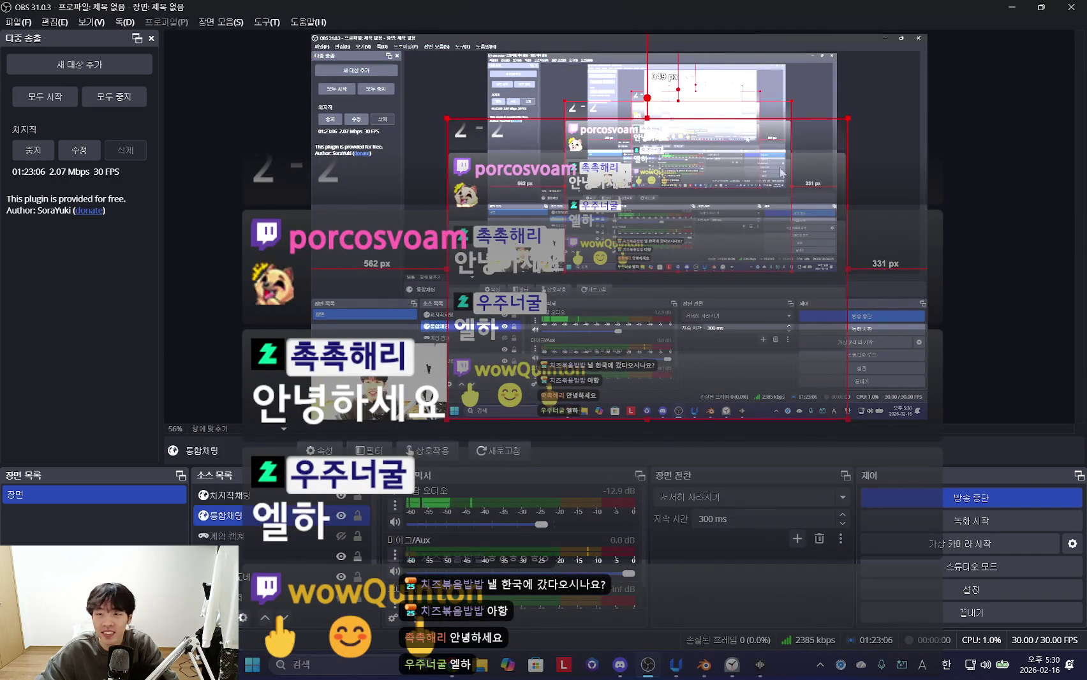
pyautogui.moveTo(845, 117); pyautogui.dragTo(539, 415)
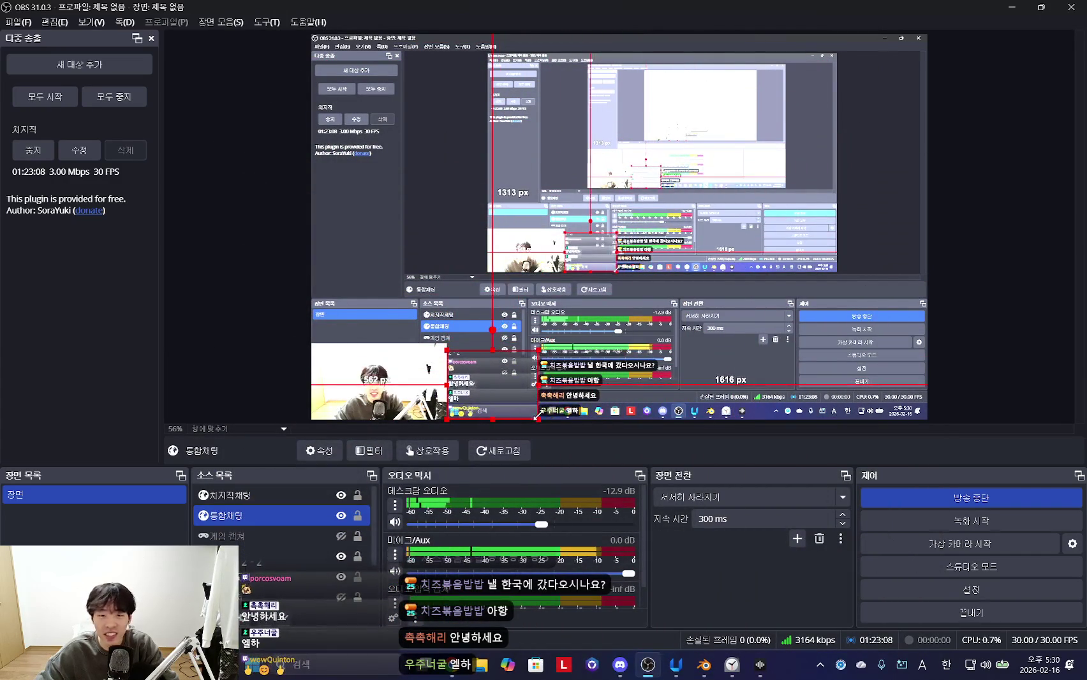
pyautogui.click(1012, 9)
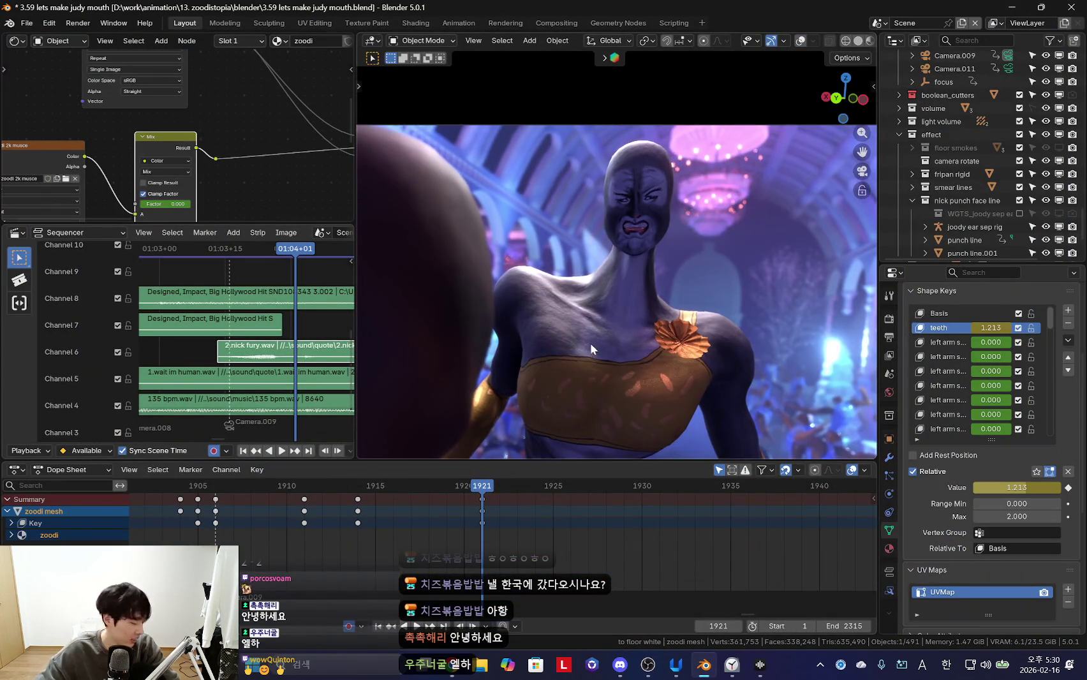
# Go to frame 1910, put the zoodi rig in Pose Mode and select its neck bone
pyautogui.scroll(-1, 591, 346)
pyautogui.scroll(1, 634, 337)
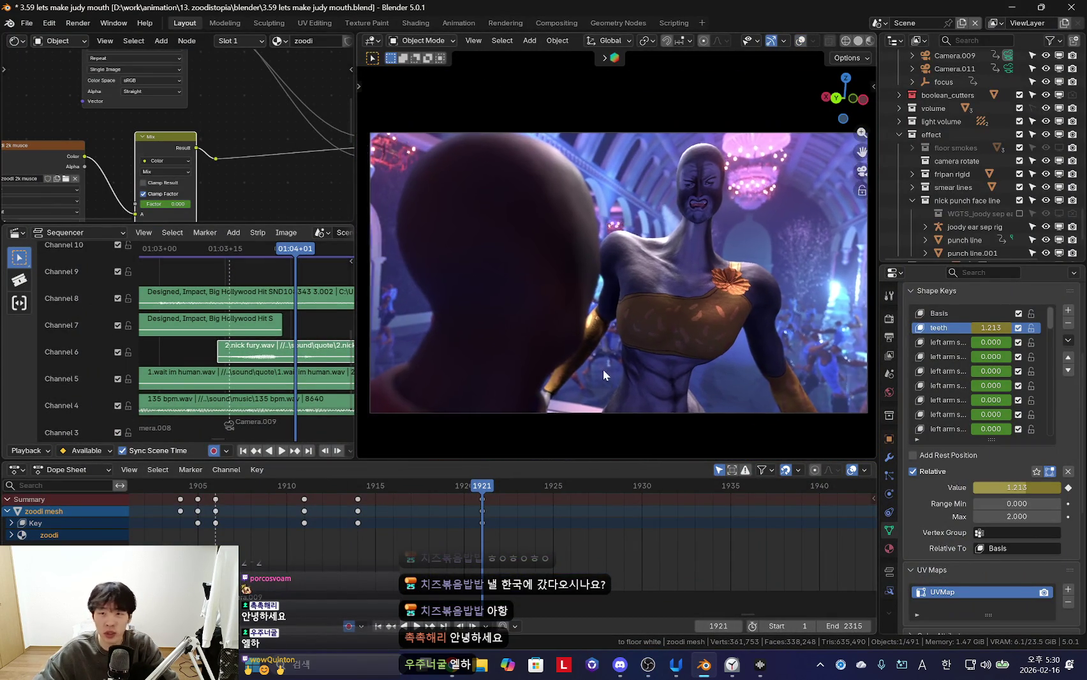
pyautogui.moveTo(481, 503)
pyautogui.mouseDown()
pyautogui.moveTo(204, 523)
pyautogui.moveTo(287, 523)
pyautogui.mouseUp()
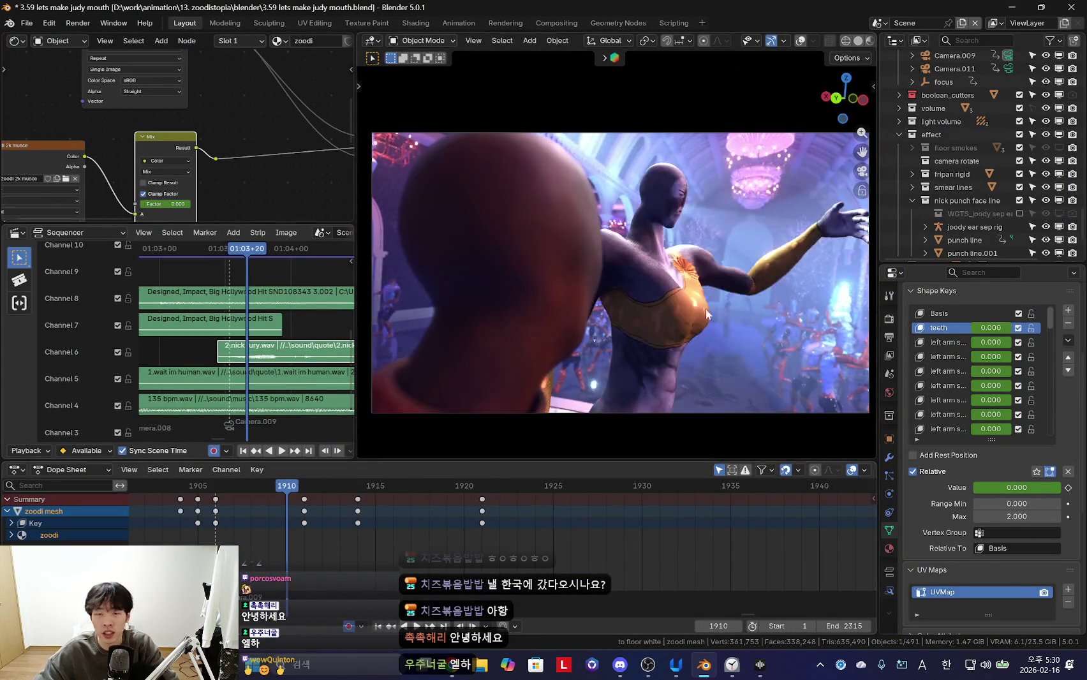
pyautogui.click(646, 230)
pyautogui.hotkey('ctrl', 'Tab')
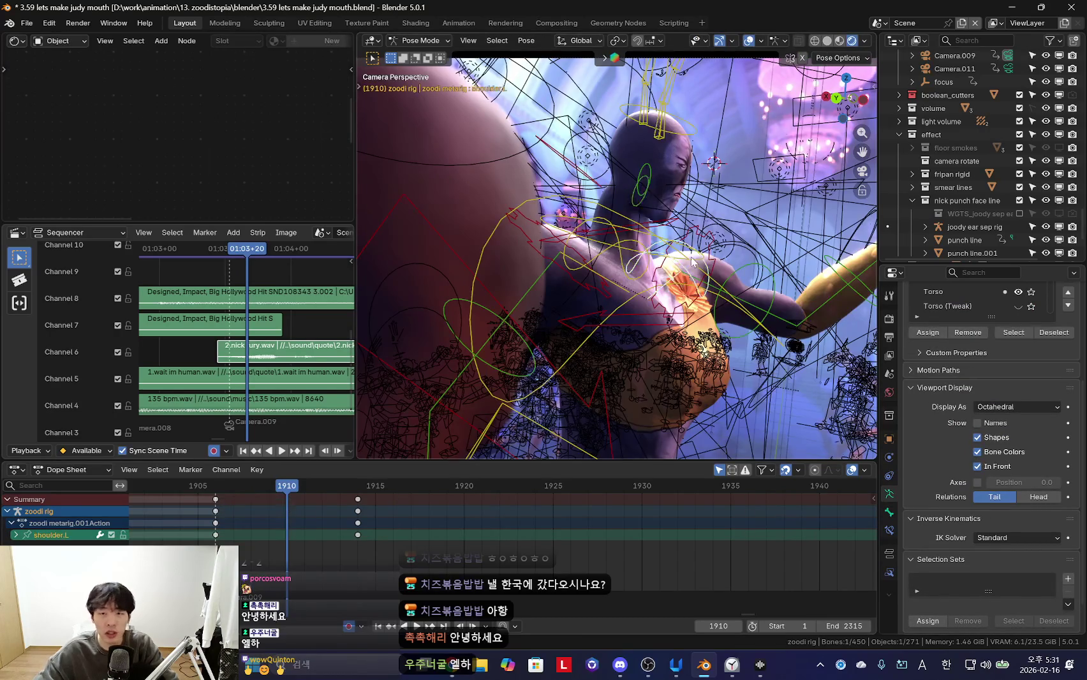
pyautogui.click(695, 267)
pyautogui.hotkey('shift', 'alt', 'z')
# Trackball-rotate the neck bone at keyframe 1914 to tilt the head, then review
pyautogui.press('Up')
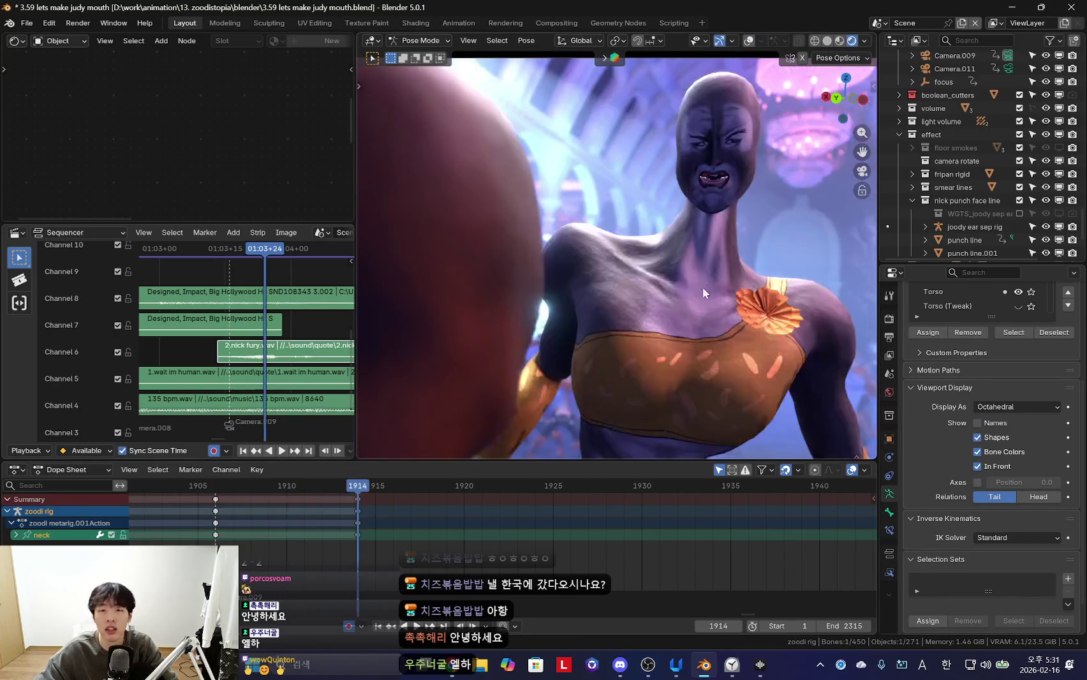
pyautogui.press('r')
pyautogui.press('r')
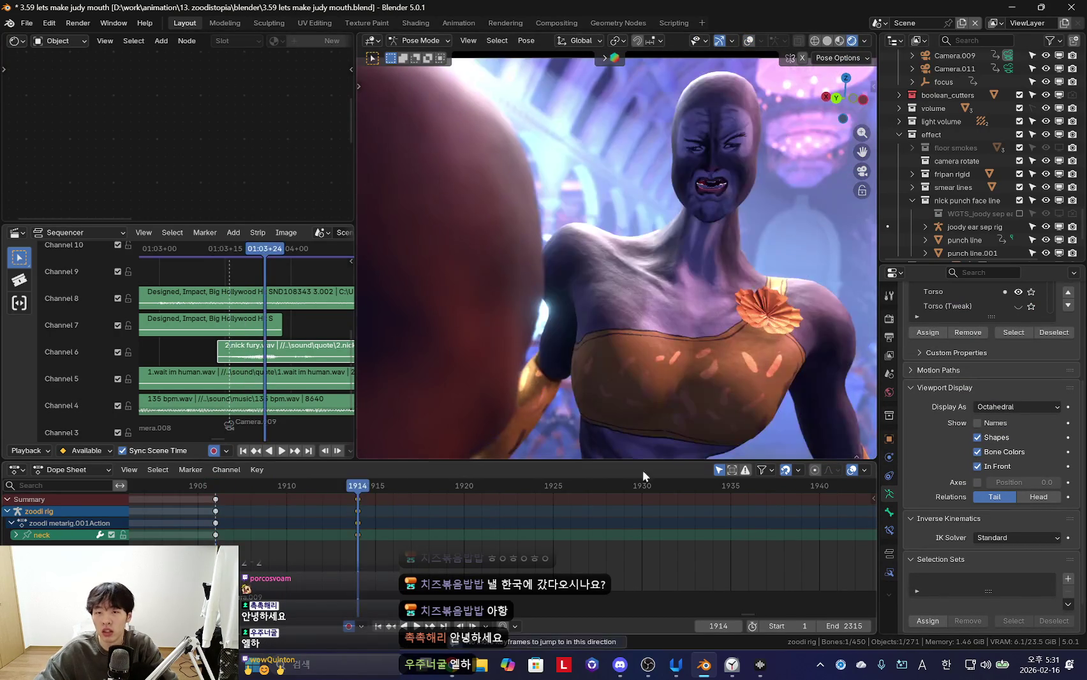
pyautogui.scroll(-3, 369, 535)
pyautogui.press('space')
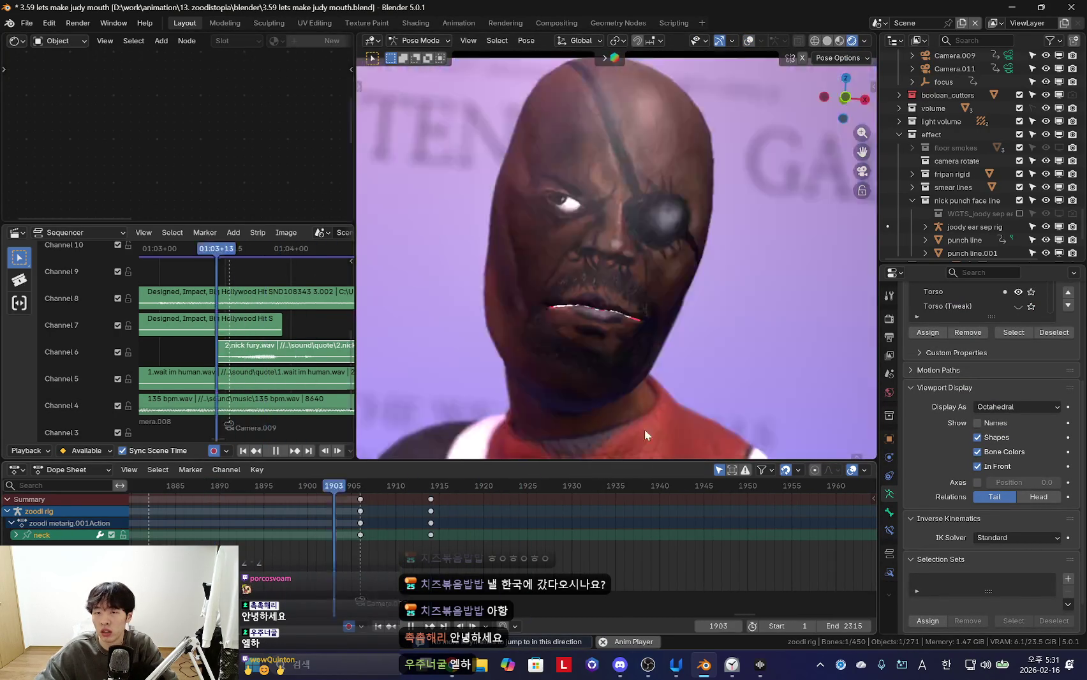
pyautogui.scroll(-2, 676, 520)
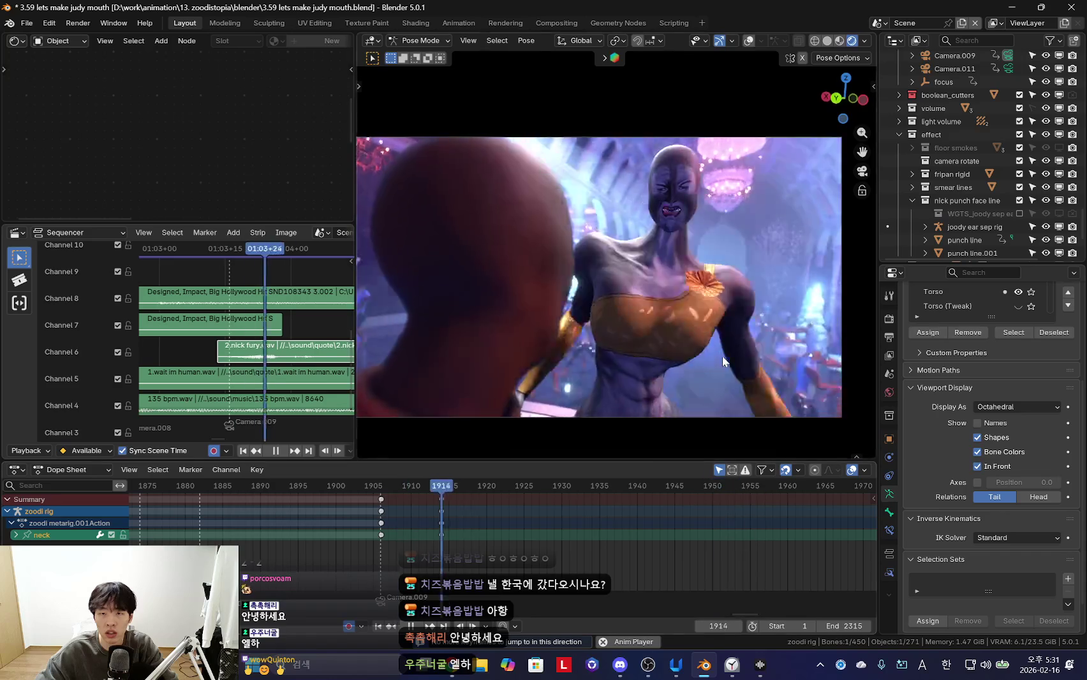
pyautogui.scroll(2, 740, 360)
# Return to Object Mode and select the zoodi mesh to show its shape keys
pyautogui.hotkey('ctrl', 'Tab')
pyautogui.moveTo(649, 326); pyautogui.dragTo(739, 252, button='middle')
pyautogui.press('space')
pyautogui.click(626, 190)
pyautogui.click(452, 486)
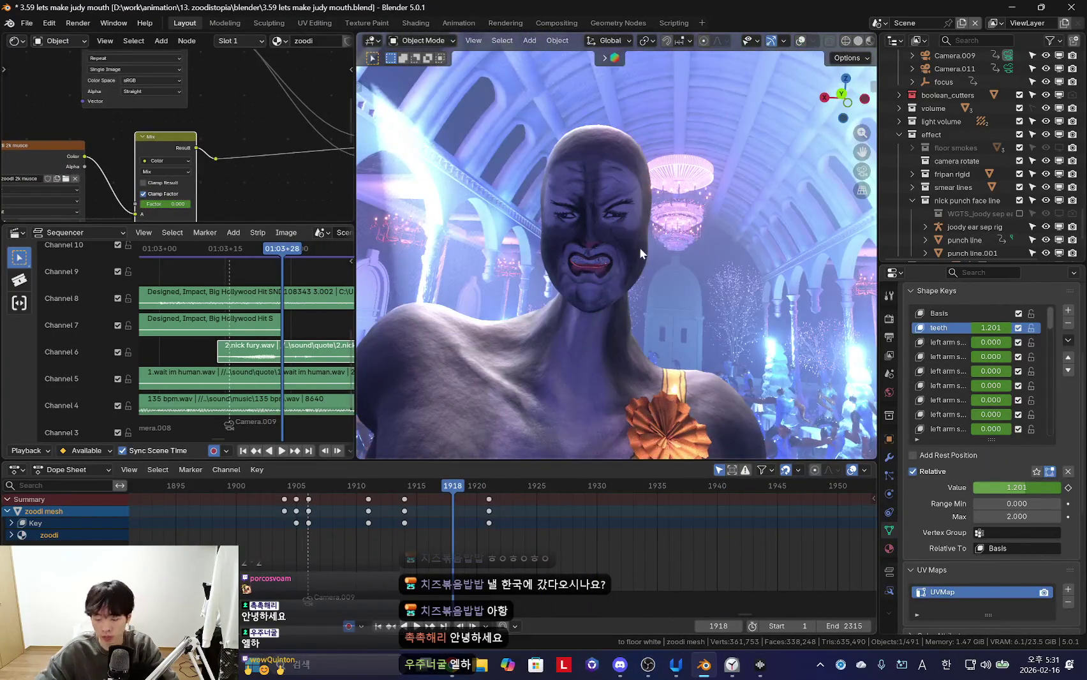
# Review the teeth snarl from frame 1921 in camera view, trying a lower teeth value
pyautogui.press('KP_0')
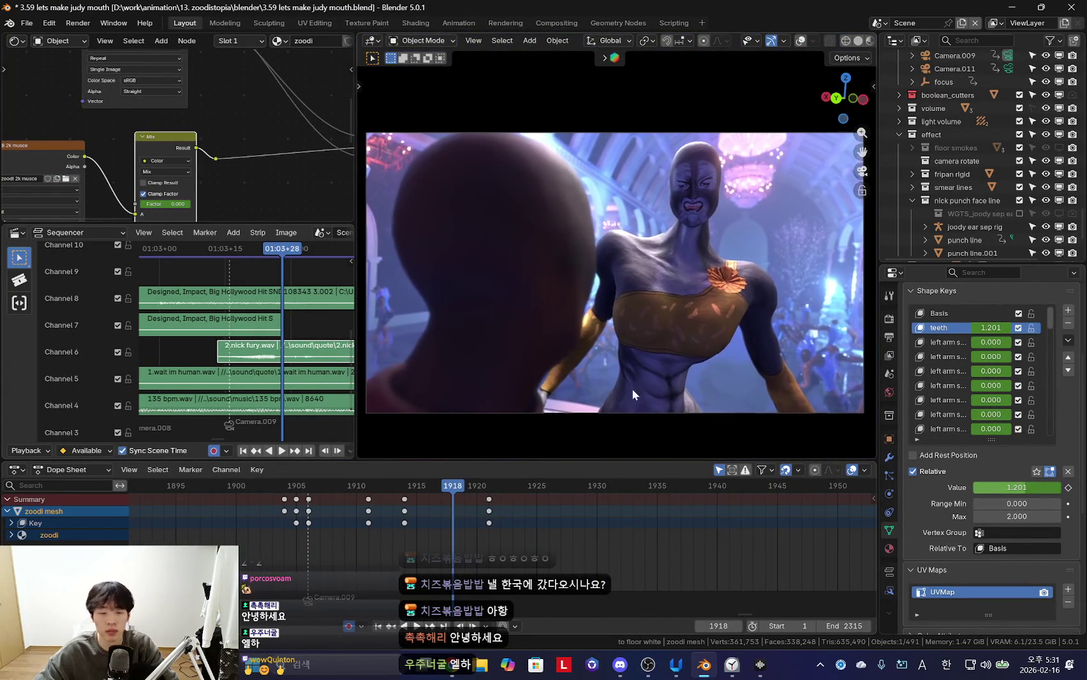
pyautogui.moveTo(426, 576); pyautogui.dragTo(433, 544)
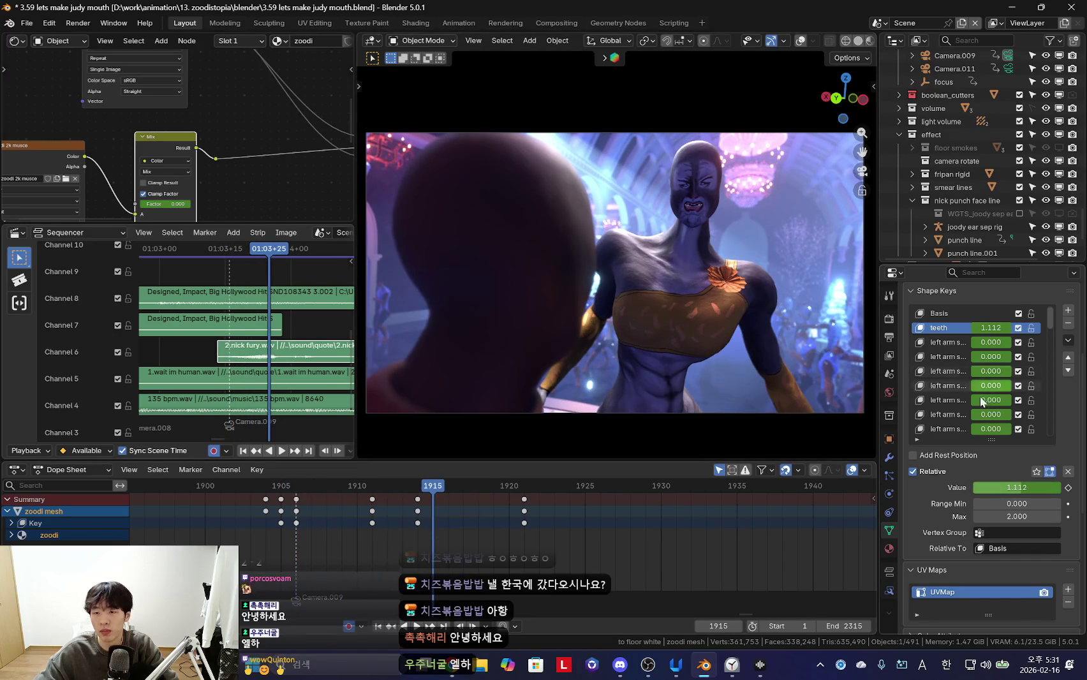
pyautogui.moveTo(565, 541)
pyautogui.mouseDown()
pyautogui.moveTo(488, 520)
pyautogui.moveTo(452, 524)
pyautogui.mouseUp()
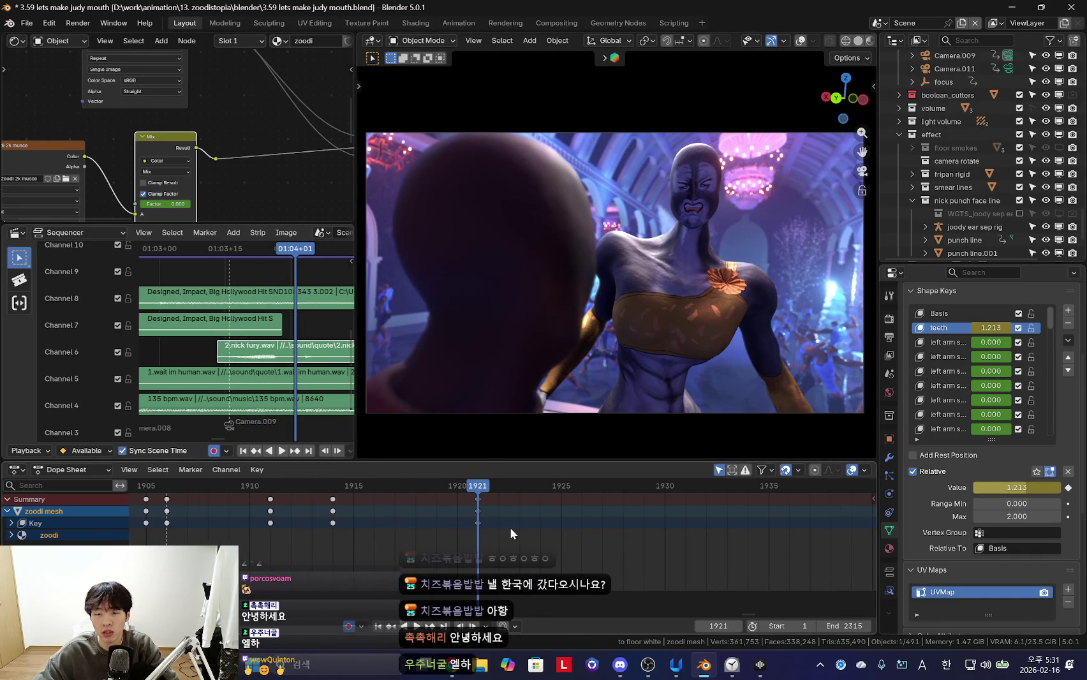
pyautogui.press('space')
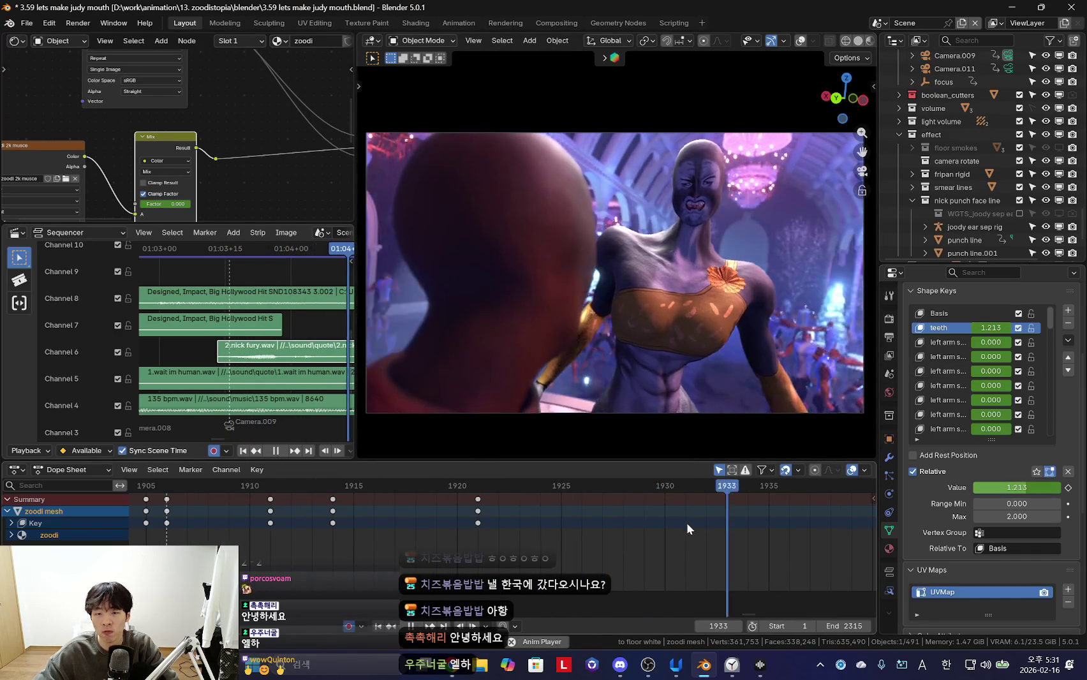
pyautogui.press('space')
pyautogui.moveTo(1021, 487); pyautogui.dragTo(996, 487)
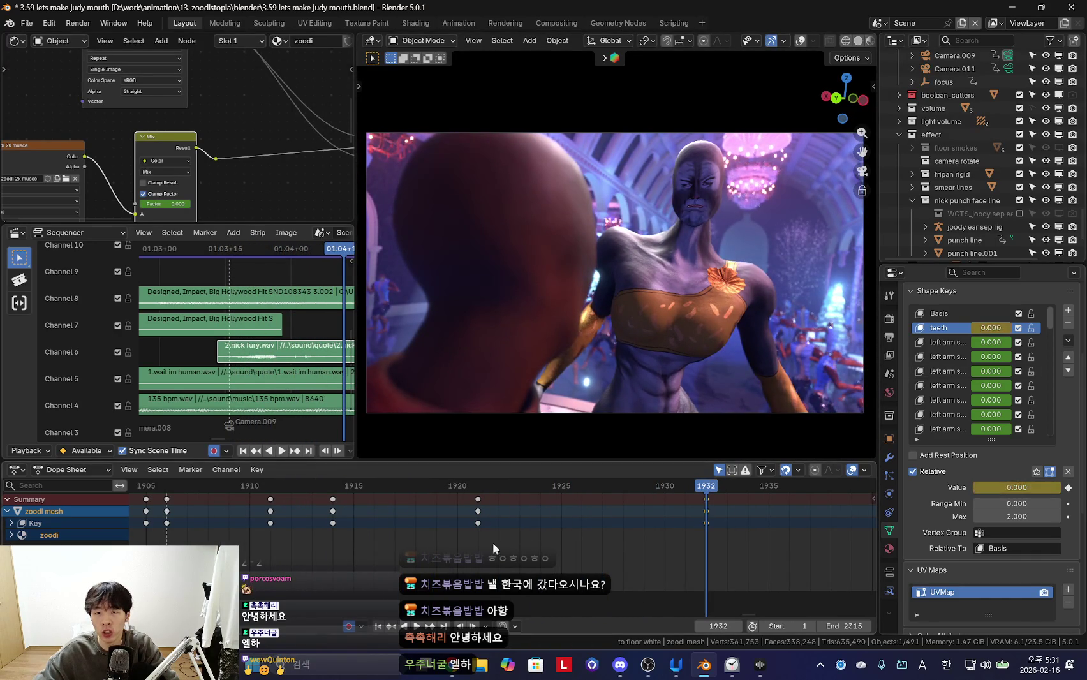
pyautogui.press('Down')
# Move the teeth keyframes from frame 1921 to frame 1927
pyautogui.press('space')
pyautogui.scroll(-1, 391, 527)
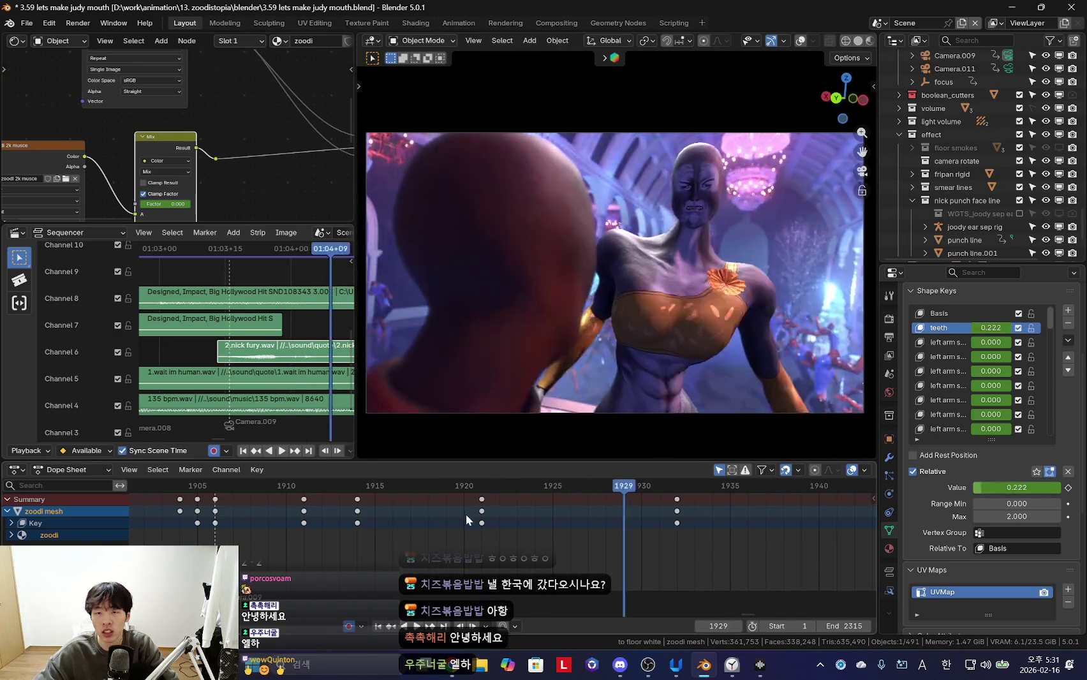
pyautogui.moveTo(482, 507); pyautogui.dragTo(589, 514)
pyautogui.scroll(-2, 475, 529)
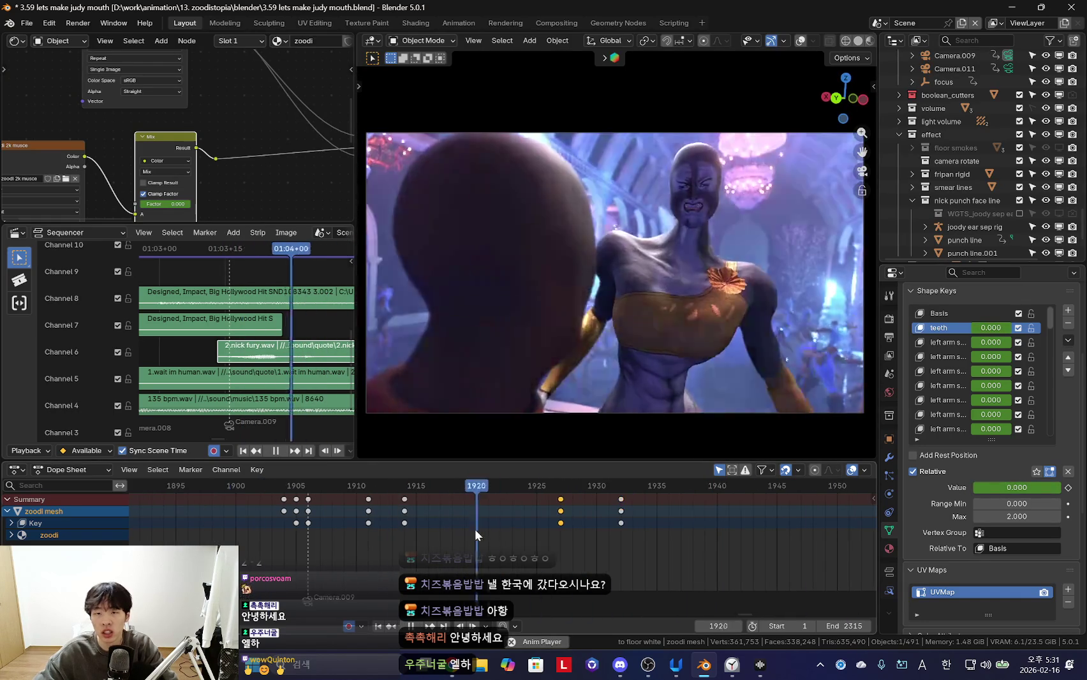
pyautogui.keyDown('ctrl'); pyautogui.hscroll(2, 539, 518); pyautogui.keyUp('ctrl')
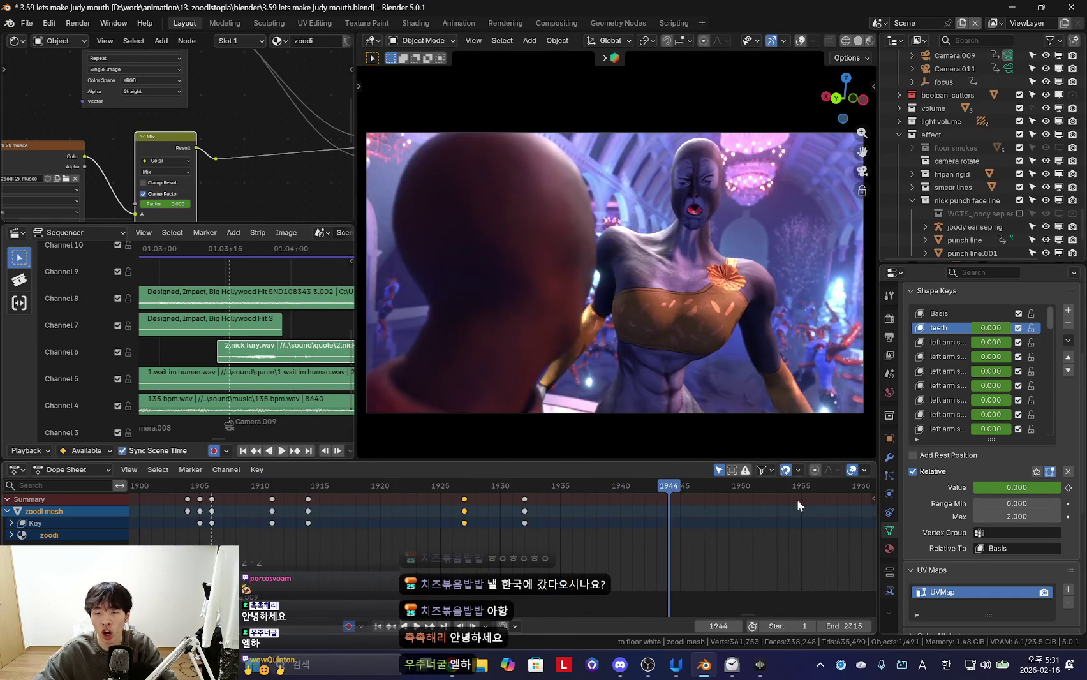
# Replay the retimed teeth animation several times around frame 1925 to check the snarl
pyautogui.click(572, 523)
pyautogui.press('space')
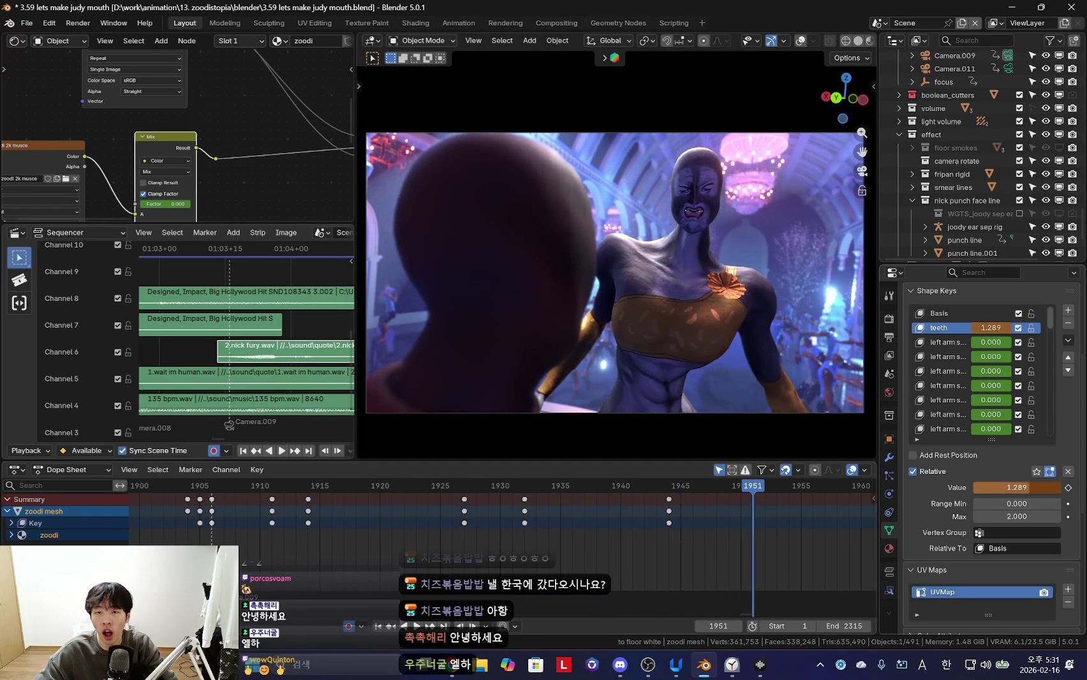
pyautogui.scroll(-3, 550, 557)
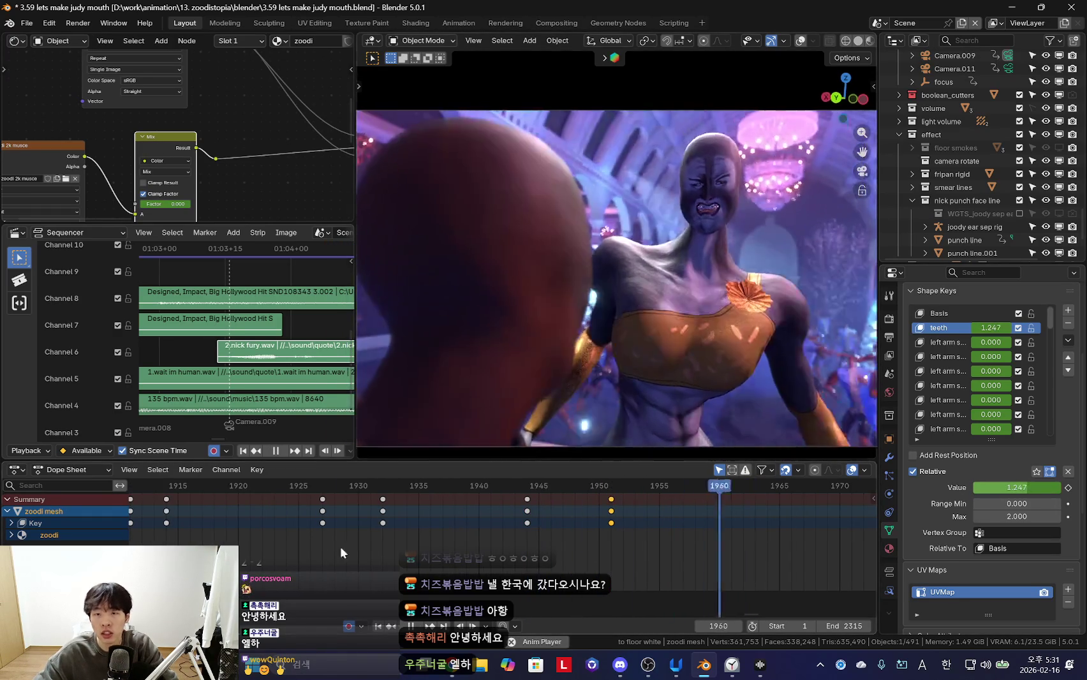
pyautogui.press('space')
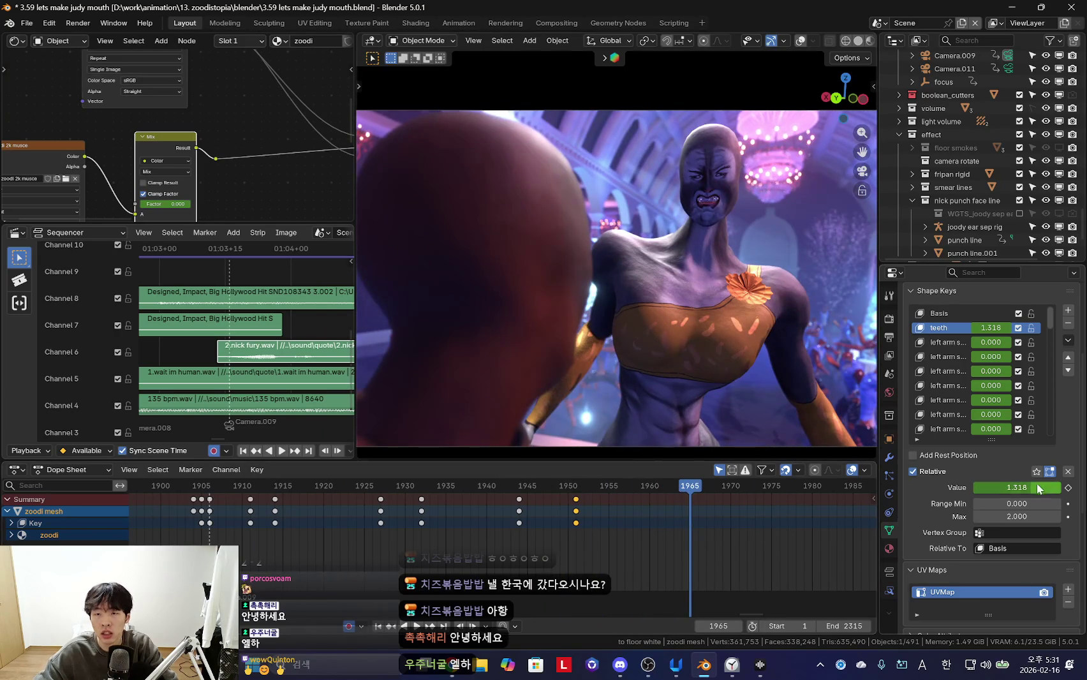
pyautogui.scroll(-2, 528, 516)
pyautogui.press('space')
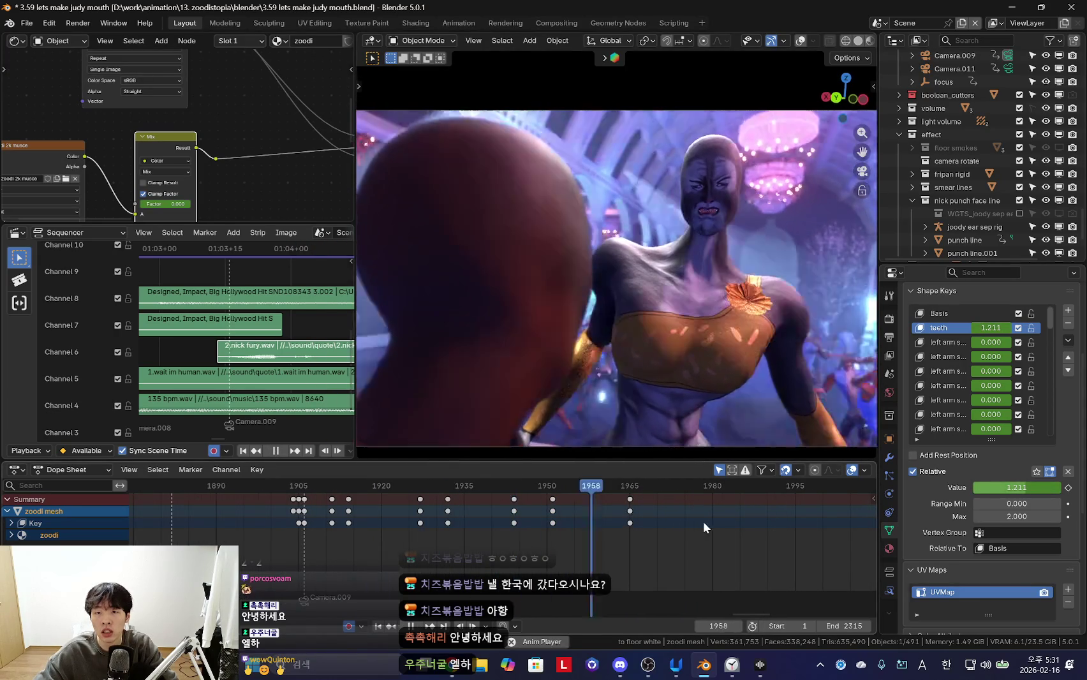
pyautogui.press('space')
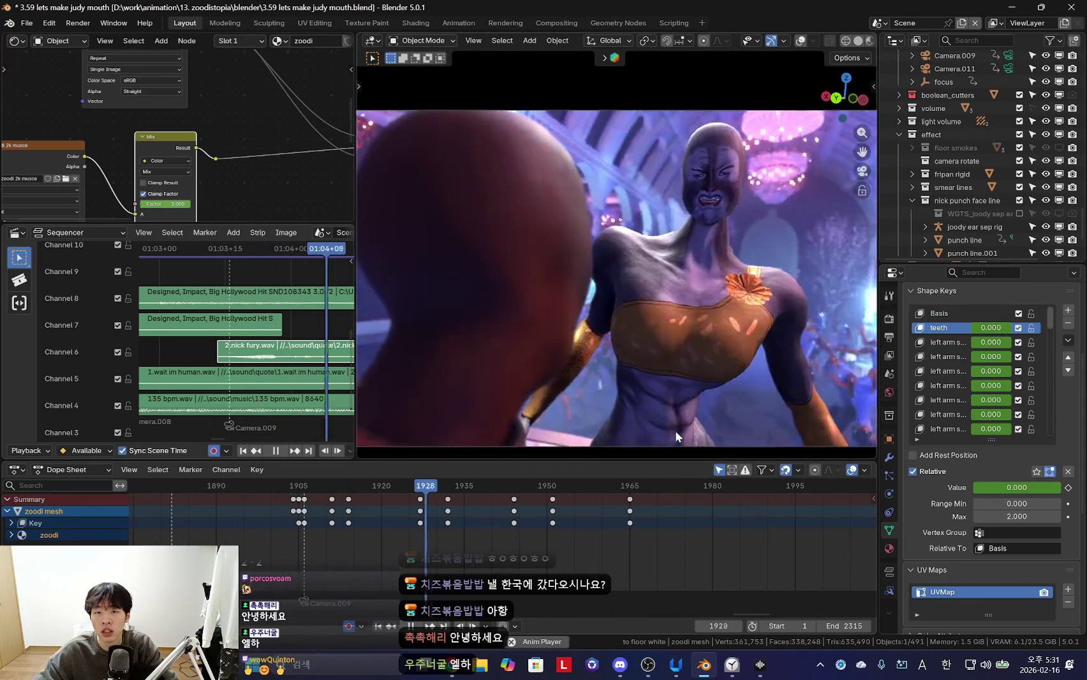
pyautogui.press('Escape')
pyautogui.press('space')
pyautogui.press('Escape')
pyautogui.scroll(-5, 976, 399)
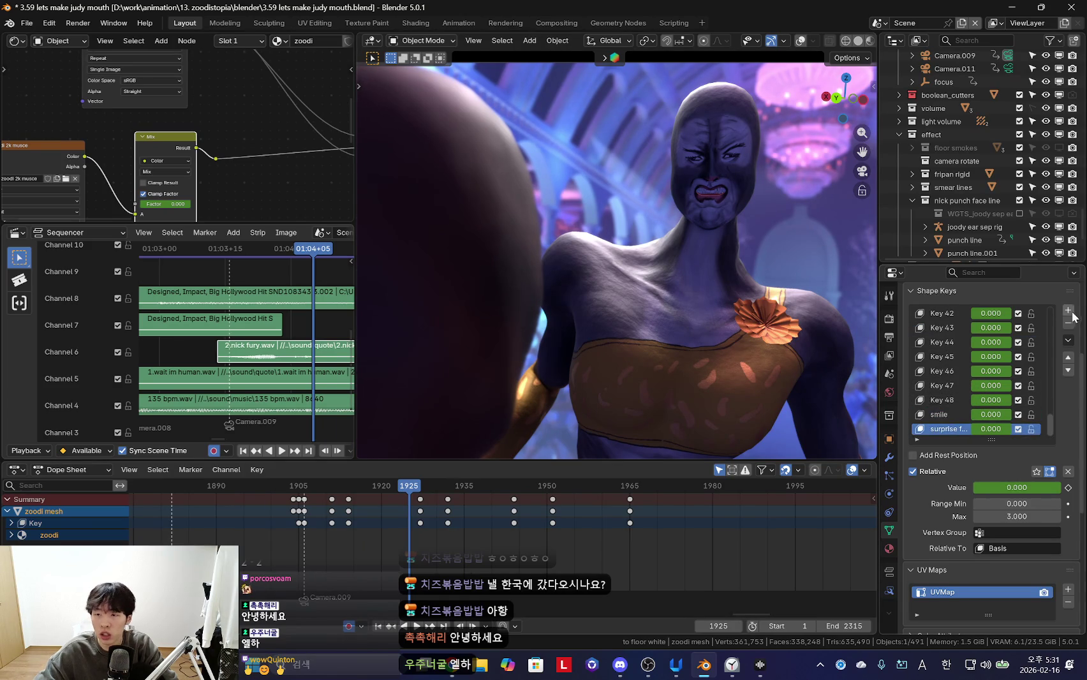
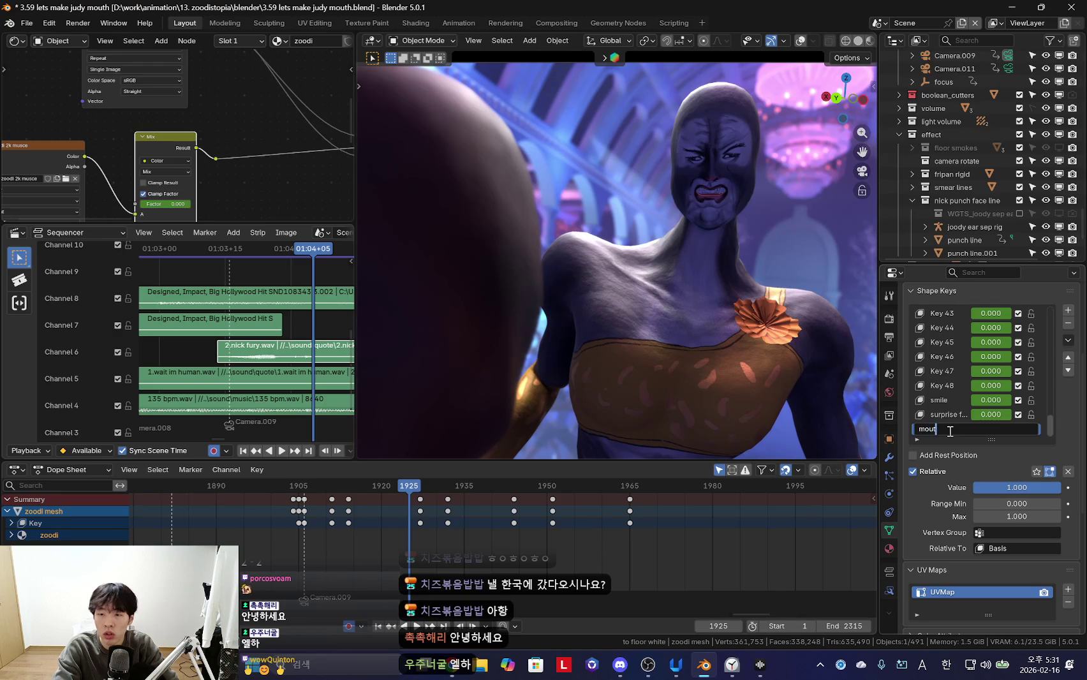
pyautogui.write('h o')
# Confirm the shape key name 'mouth o', preview playback, and enter Sculpt Mode on her face
pyautogui.press('Return')
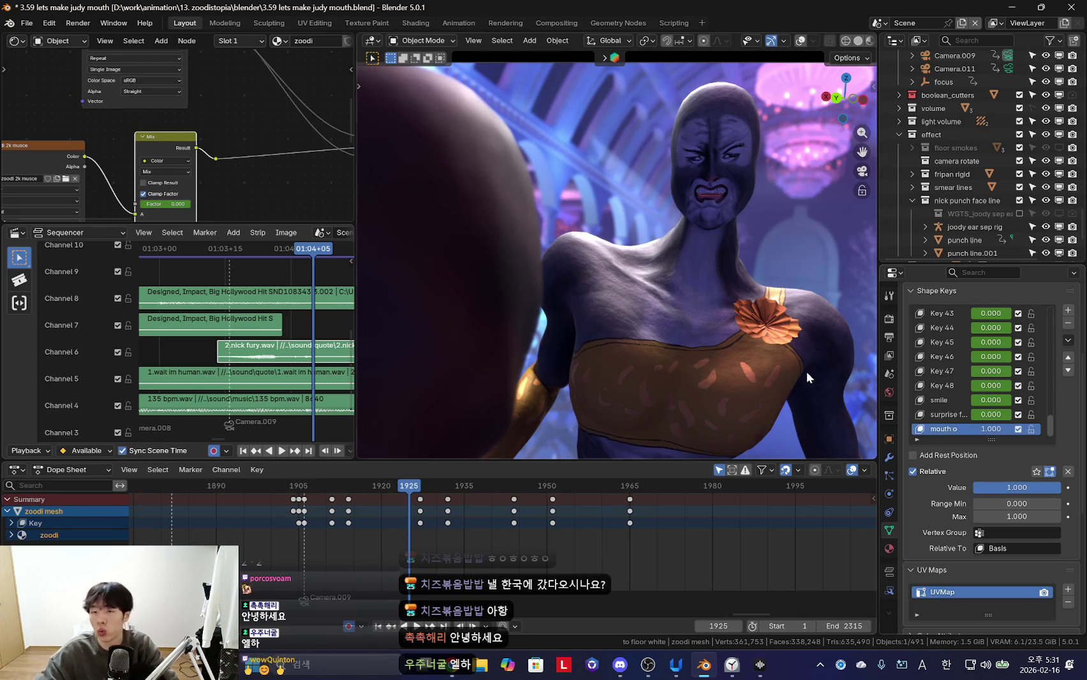
pyautogui.hotkey('shift', 'ctrl', 'space')
pyautogui.scroll(2, 398, 566)
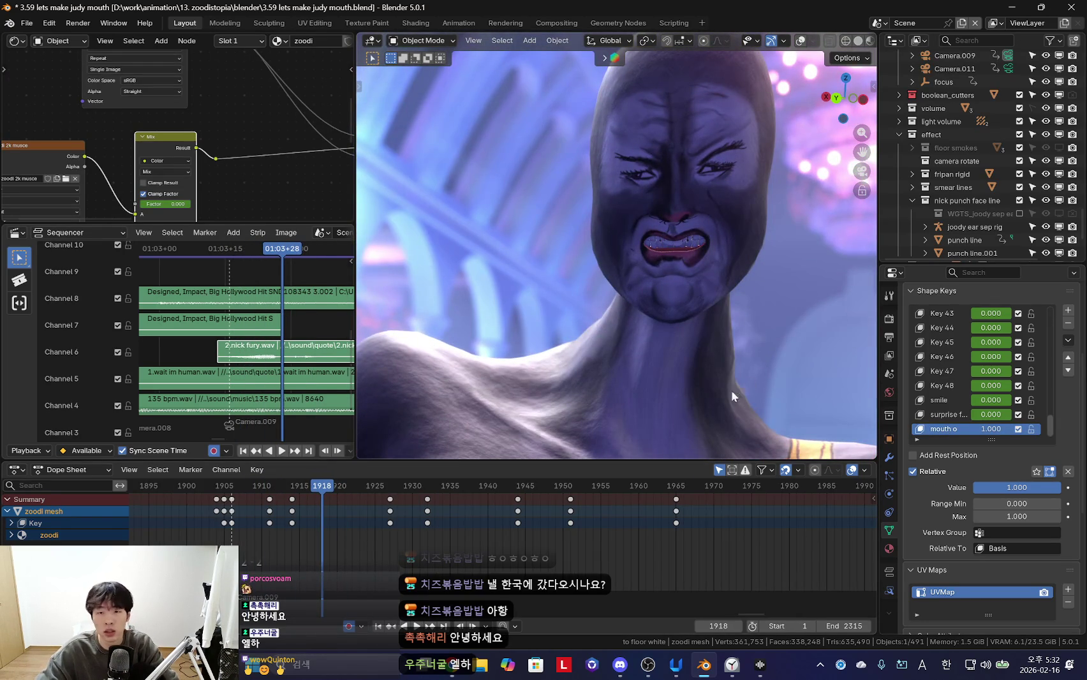
pyautogui.press('Escape')
pyautogui.moveTo(677, 259)
pyautogui.mouseDown(button='middle')
pyautogui.moveTo(723, 218)
pyautogui.moveTo(614, 309)
pyautogui.moveTo(595, 335)
pyautogui.moveTo(615, 349)
pyautogui.moveTo(563, 231)
pyautogui.moveTo(563, 267)
pyautogui.mouseUp(button='middle')
pyautogui.hotkey('ctrl', 'Tab')
# Enlarge the Grab brush and sculpt the lips, cheeks and chin from several angles
pyautogui.press('f')
pyautogui.click(619, 335)
pyautogui.moveTo(619, 335); pyautogui.dragTo(638, 289, button='middle')
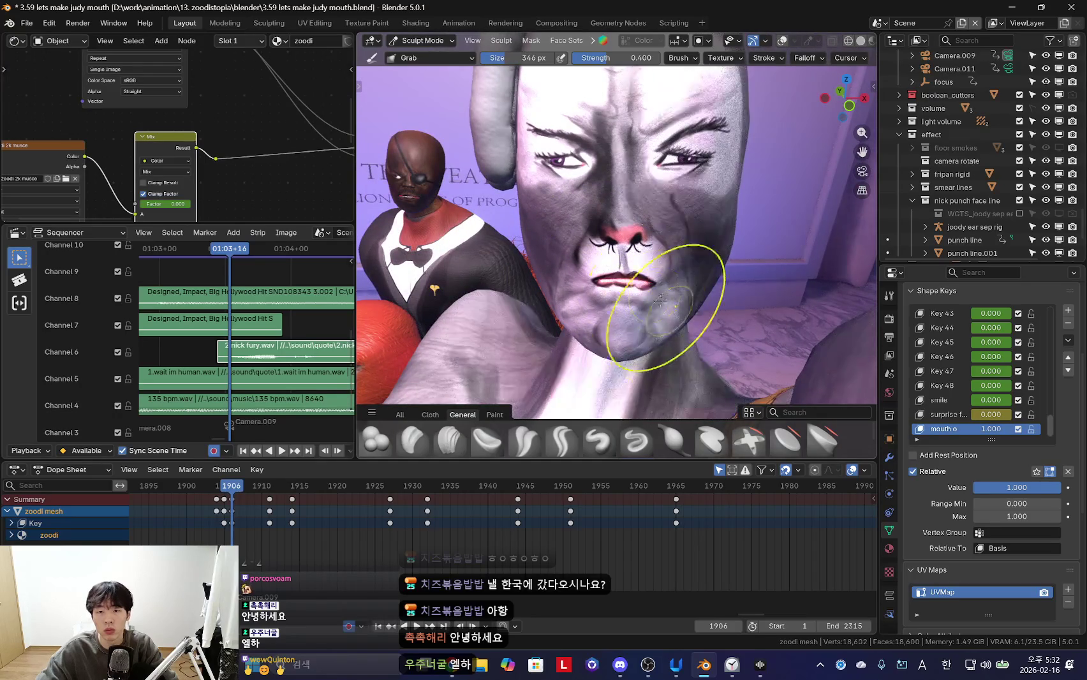
pyautogui.moveTo(631, 284); pyautogui.dragTo(616, 336, button='middle')
pyautogui.press('f')
pyautogui.moveTo(553, 295)
pyautogui.mouseDown(button='middle')
pyautogui.moveTo(579, 292)
pyautogui.moveTo(524, 289)
pyautogui.mouseUp(button='middle')
pyautogui.moveTo(597, 280)
pyautogui.mouseDown(button='middle')
pyautogui.moveTo(635, 401)
pyautogui.moveTo(671, 304)
pyautogui.moveTo(643, 310)
pyautogui.moveTo(579, 249)
pyautogui.moveTo(603, 272)
pyautogui.moveTo(585, 267)
pyautogui.mouseUp(button='middle')
pyautogui.moveTo(665, 282)
pyautogui.mouseDown(button='middle')
pyautogui.moveTo(631, 292)
pyautogui.moveTo(643, 292)
pyautogui.mouseUp(button='middle')
# Return to Object Mode in the camera view with overlays hidden, panning the timeline later
pyautogui.hotkey('ctrl', 'Tab')
pyautogui.press('KP_0')
pyautogui.hotkey('shift', 'alt', 'z')
pyautogui.moveTo(449, 562); pyautogui.dragTo(580, 561, button='middle')
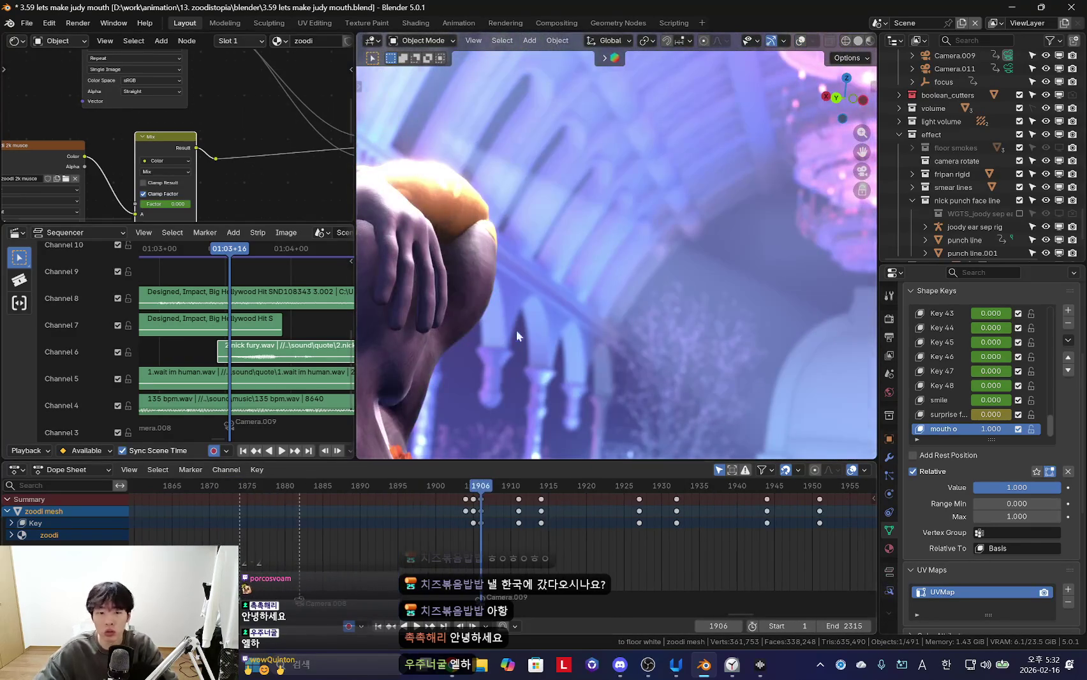
# Scrub frames 1909–1913 to preview the negative mouth o pose and show its timeline channels
pyautogui.scroll(-5, 542, 330)
pyautogui.scroll(2, 765, 510)
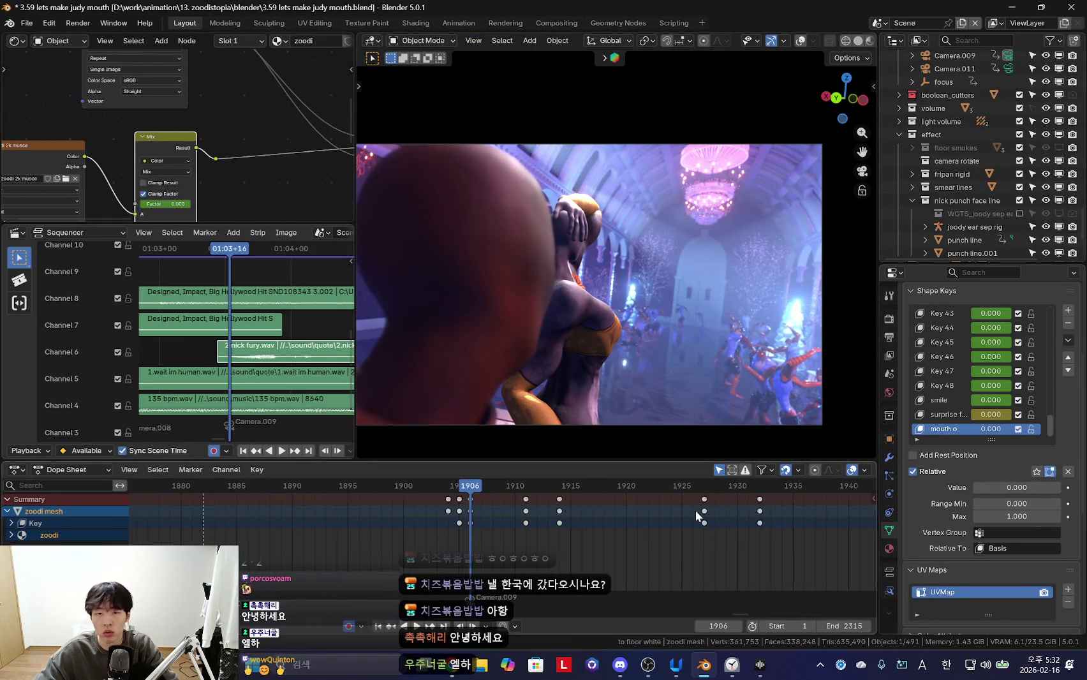
pyautogui.moveTo(739, 536)
pyautogui.mouseDown()
pyautogui.moveTo(570, 510)
pyautogui.moveTo(498, 523)
pyautogui.moveTo(515, 526)
pyautogui.mouseUp()
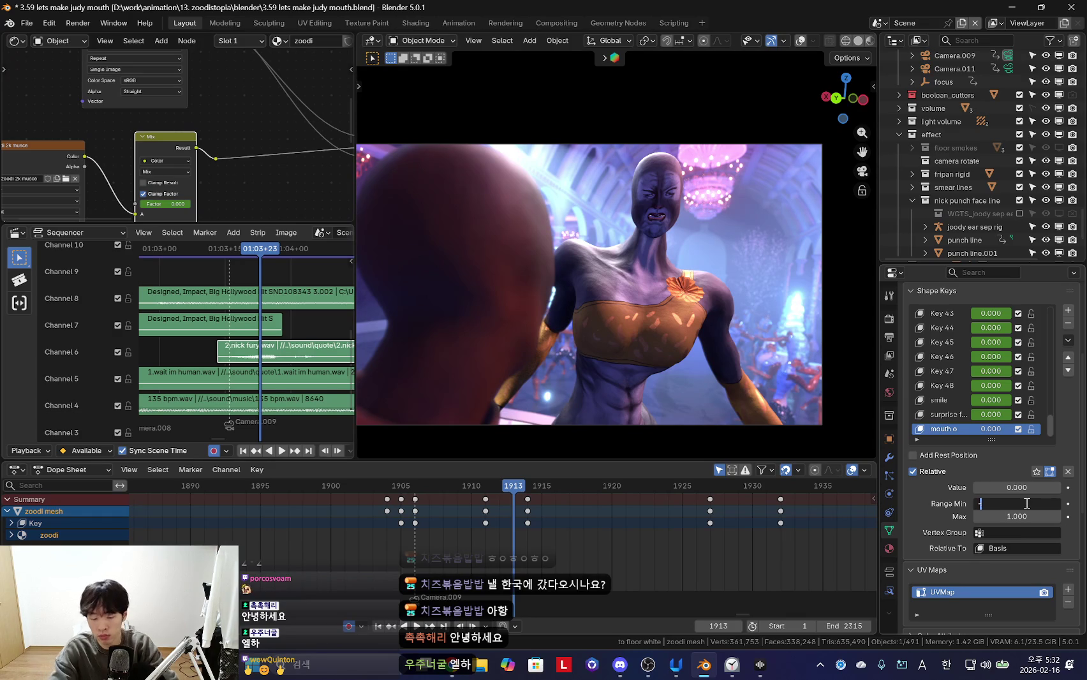
pyautogui.scroll(4, 798, 372)
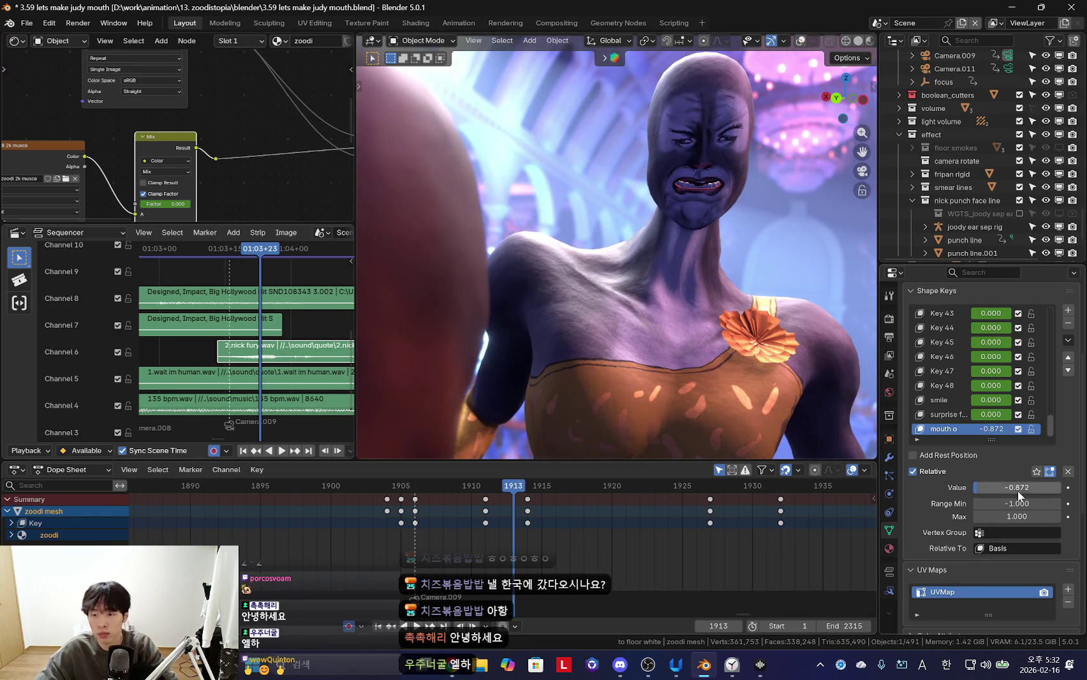
pyautogui.press('Left')
pyautogui.press('Left')
pyautogui.press('Left')
pyautogui.press('Left')
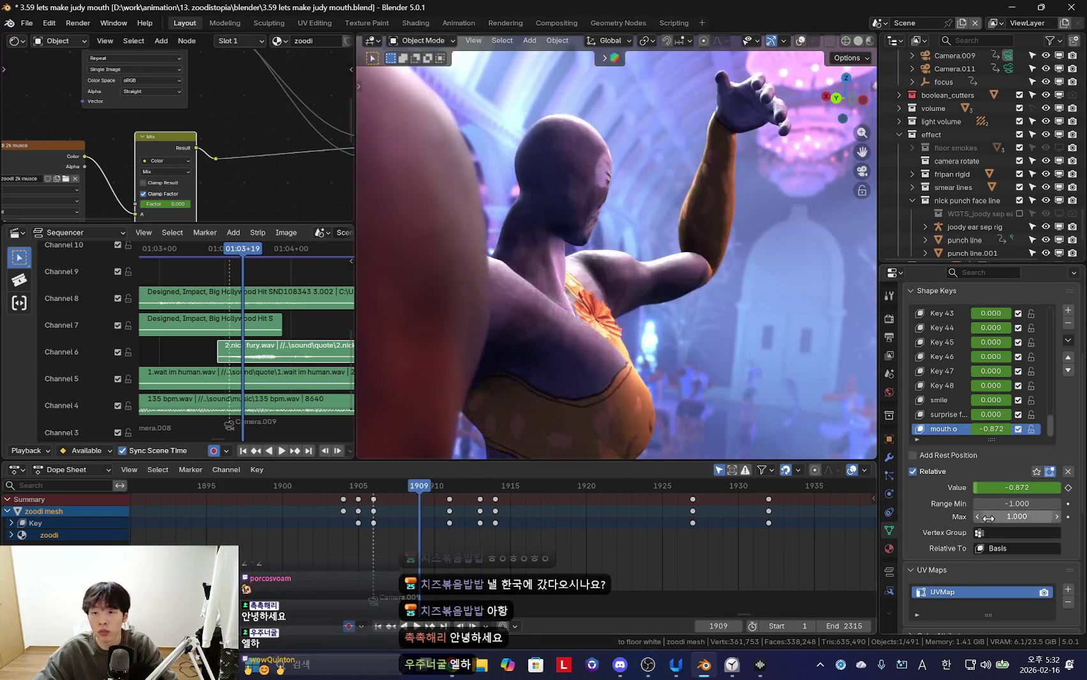
pyautogui.moveTo(639, 562)
pyautogui.mouseDown()
pyautogui.moveTo(446, 533)
pyautogui.moveTo(465, 535)
pyautogui.mouseUp()
pyautogui.press('super')
pyautogui.press('super')
pyautogui.moveTo(446, 535)
pyautogui.mouseDown(button='middle')
pyautogui.moveTo(442, 520)
pyautogui.moveTo(488, 556)
pyautogui.moveTo(473, 563)
pyautogui.mouseUp(button='middle')
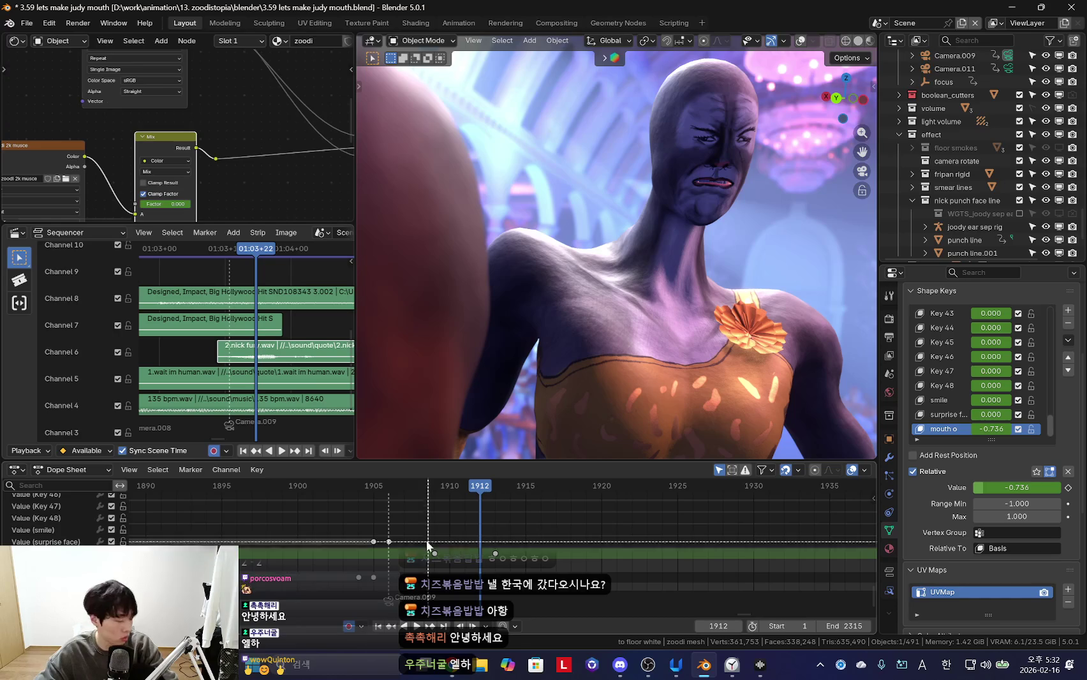
# Keyframe mouth o at frame 1919 and play back through frame 1932
pyautogui.moveTo(461, 565); pyautogui.dragTo(587, 561)
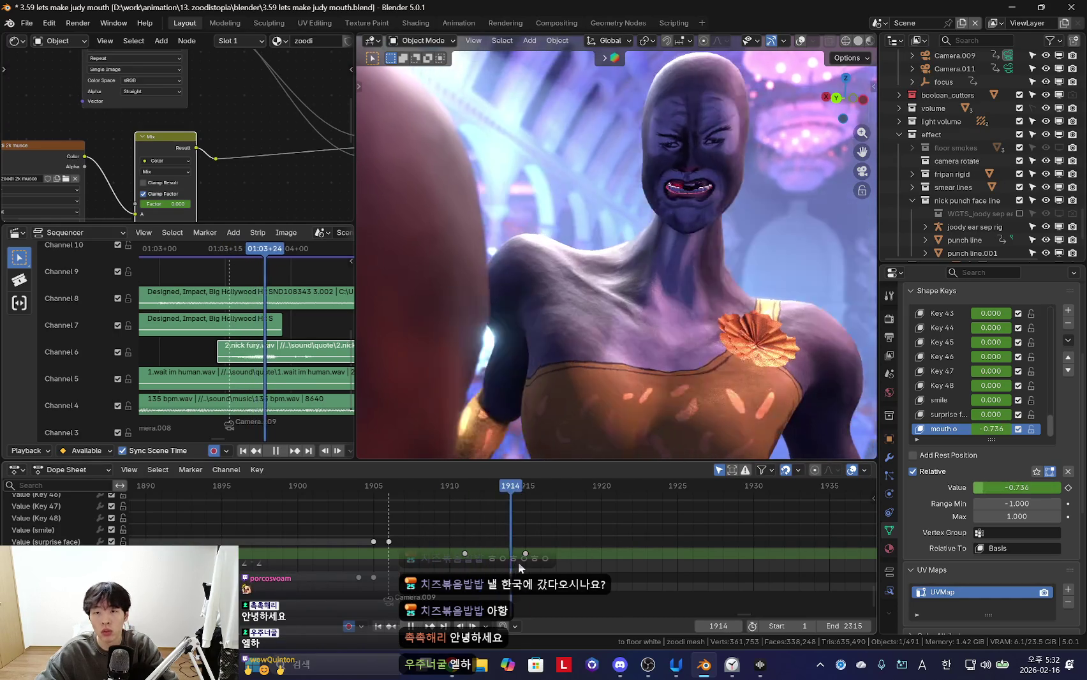
pyautogui.press('i')
pyautogui.hotkey('shift', 'ctrl', 'space')
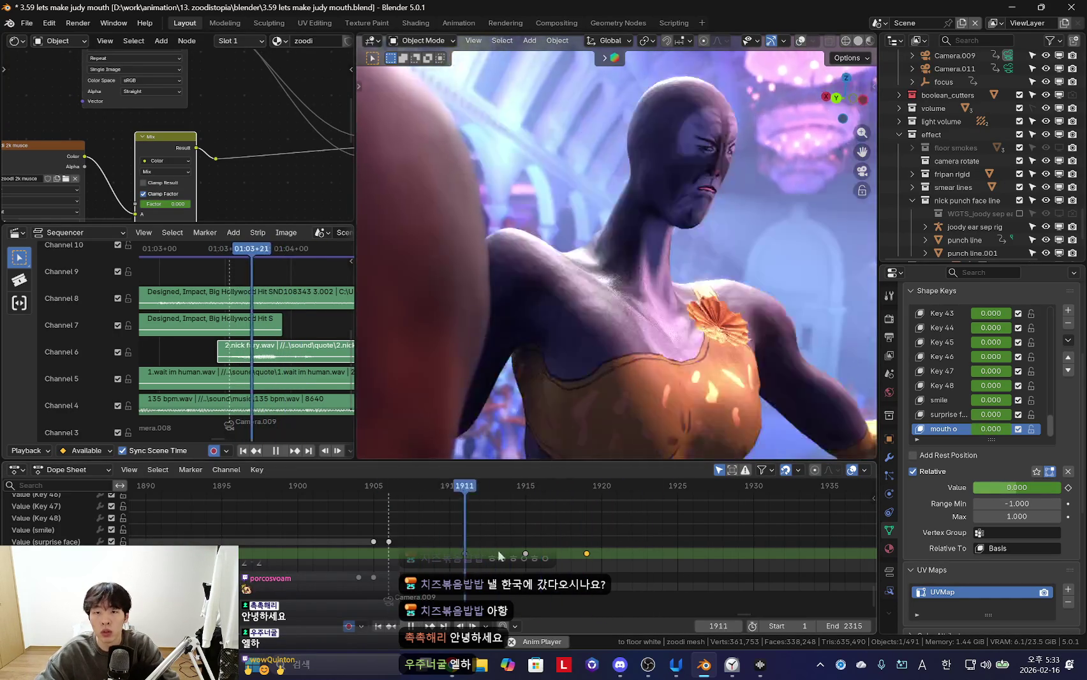
pyautogui.scroll(-2, 536, 560)
pyautogui.moveTo(562, 563)
pyautogui.mouseDown()
pyautogui.moveTo(740, 559)
pyautogui.moveTo(629, 526)
pyautogui.moveTo(533, 554)
pyautogui.mouseUp()
pyautogui.press('Escape')
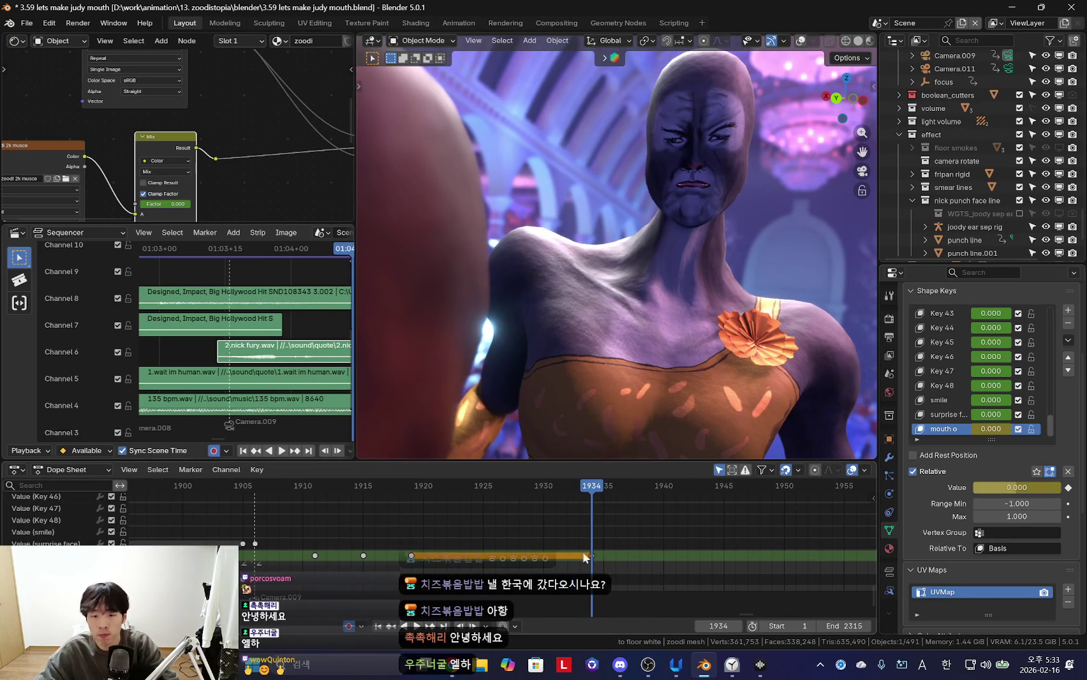
# Keyframe mouth o at frame 1937 and review playback up to frame 1952
pyautogui.press('i')
pyautogui.press('Right')
pyautogui.press('Right')
pyautogui.press('Right')
pyautogui.press('Right')
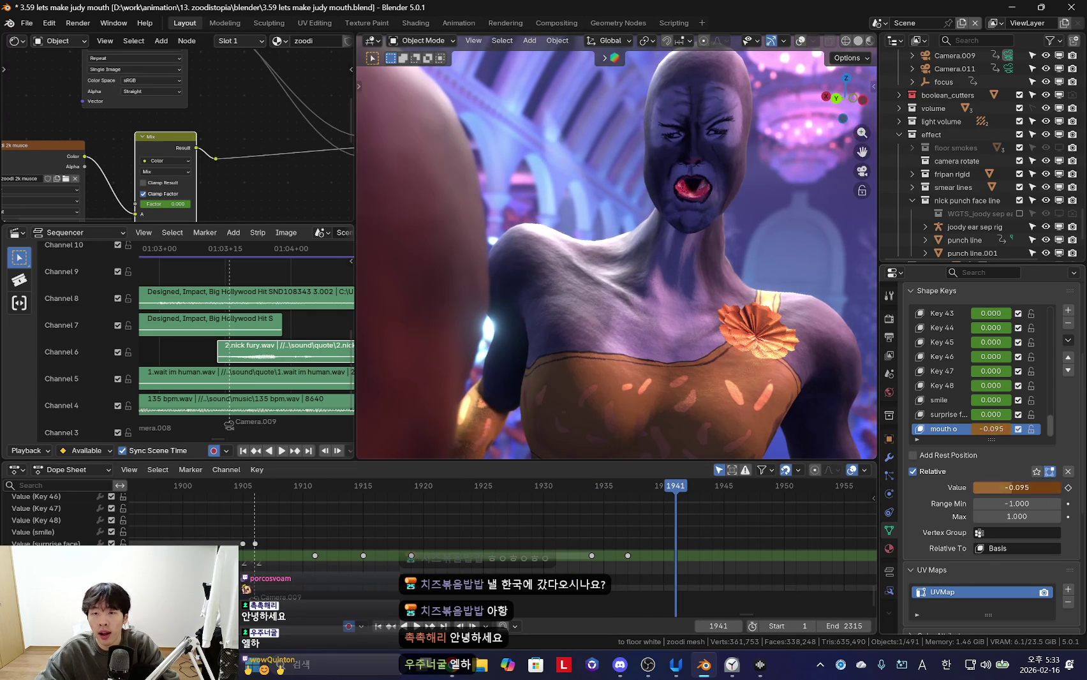
pyautogui.press('space')
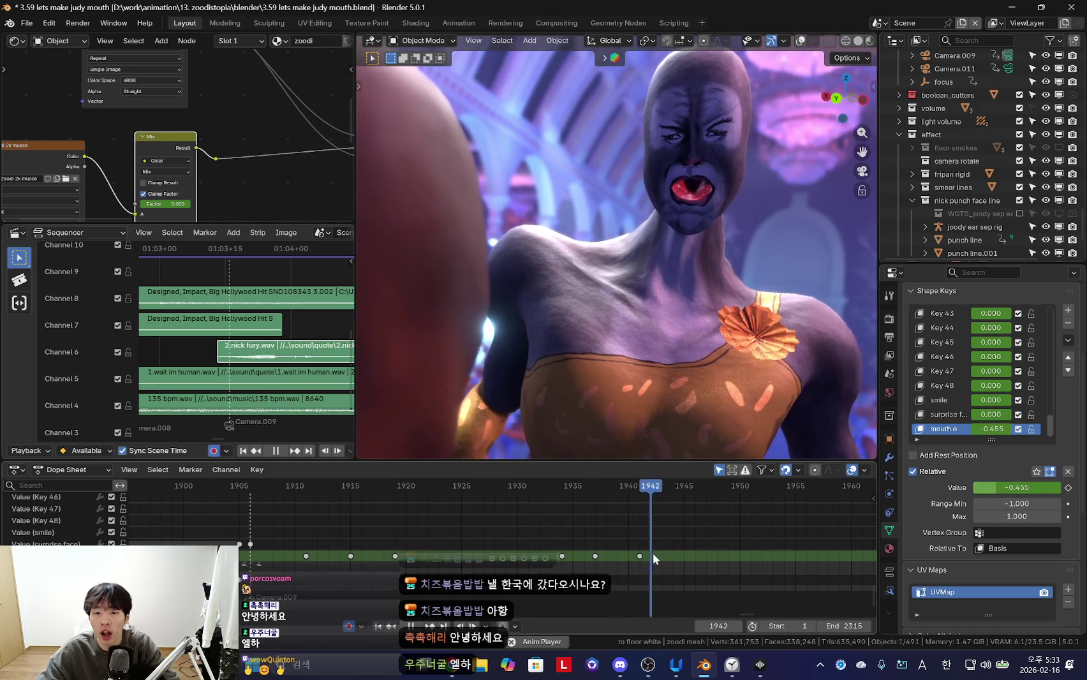
pyautogui.scroll(1, 665, 564)
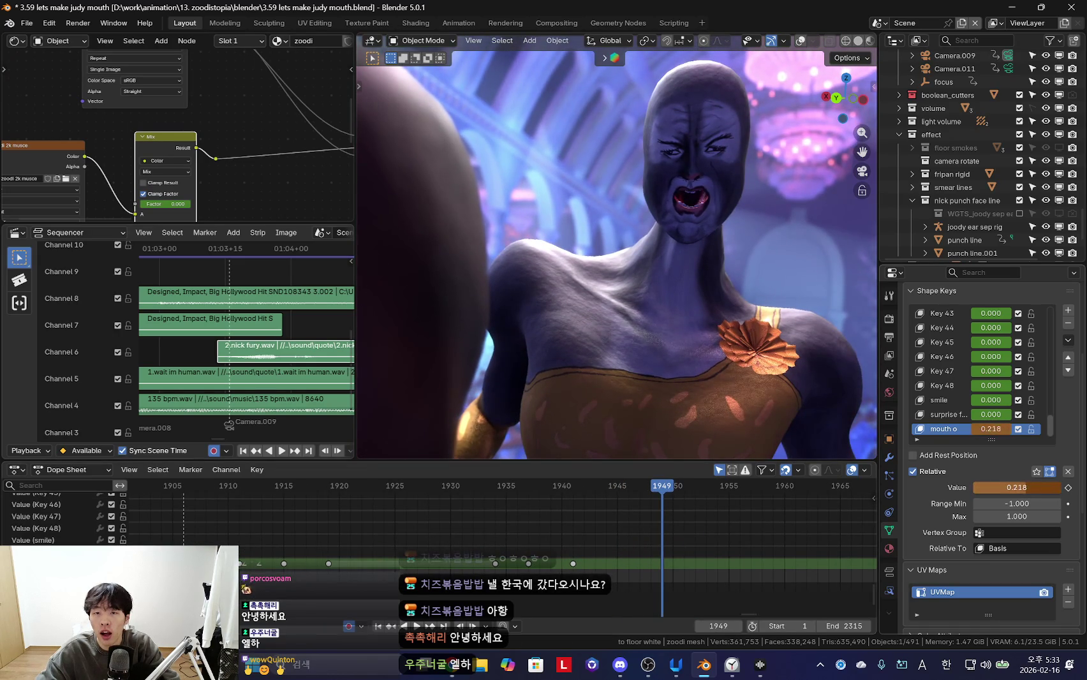
pyautogui.scroll(-1, 638, 522)
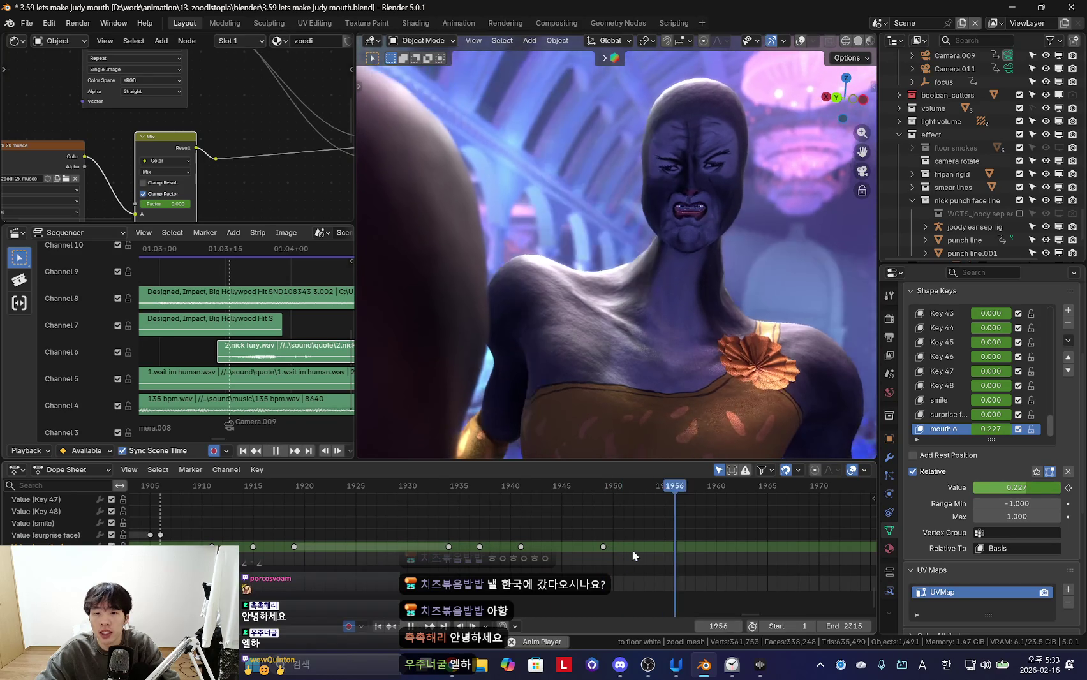
pyautogui.press('space')
# Add mouth o keyframes at frames 1952 and 1956, then play the section backward
pyautogui.press('i')
pyautogui.click(645, 547)
pyautogui.press('space')
pyautogui.press('i')
pyautogui.hotkey('shift', 'ctrl', 'space')
pyautogui.scroll(-1, 574, 533)
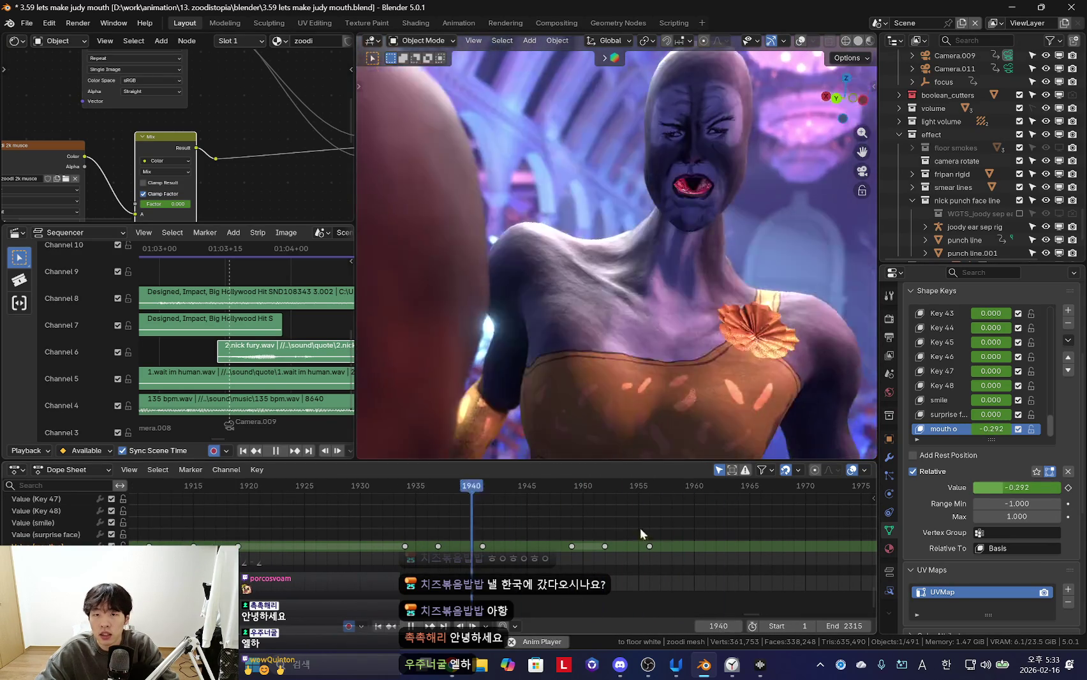
pyautogui.scroll(2, 629, 570)
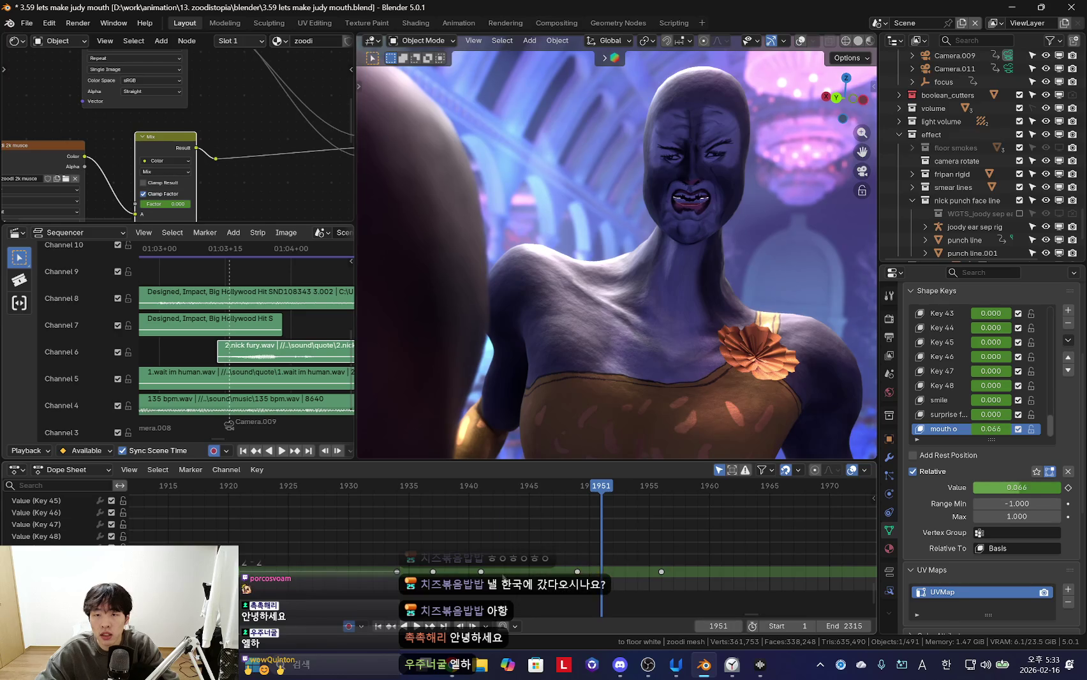
# Shift the last keyframe earlier and key mouth o to 0 at frame 1959, then play back
pyautogui.click(672, 564)
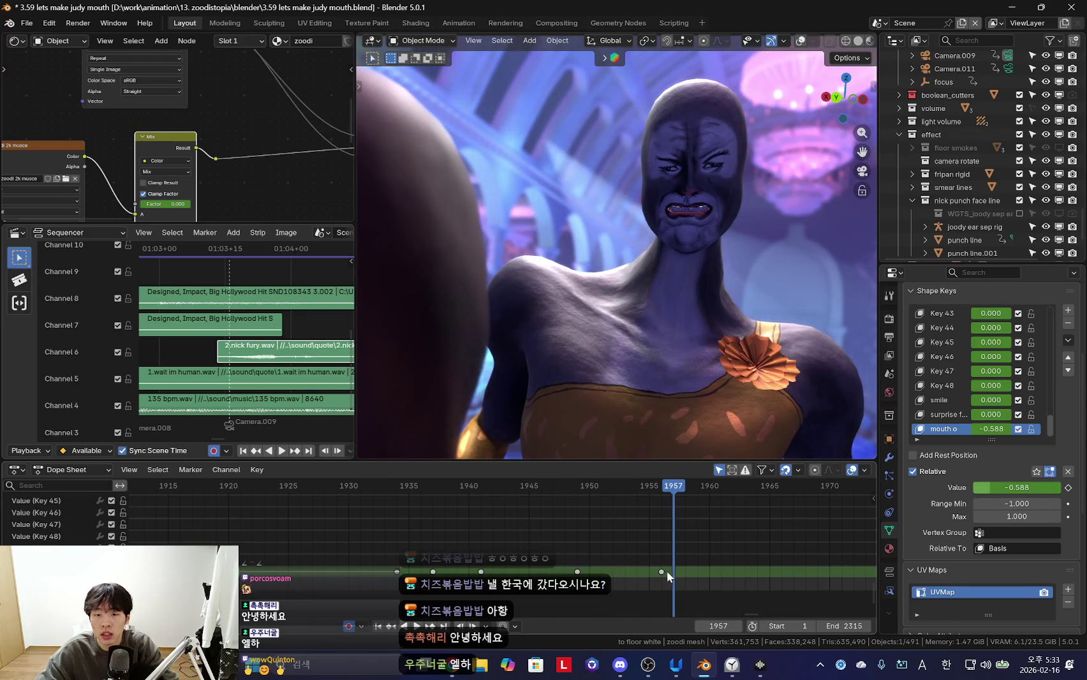
pyautogui.click(642, 576)
pyautogui.click(697, 566)
pyautogui.doubleClick(1017, 487)
pyautogui.write('0')
pyautogui.press('Return')
pyautogui.press('space')
pyautogui.scroll(-3, 661, 544)
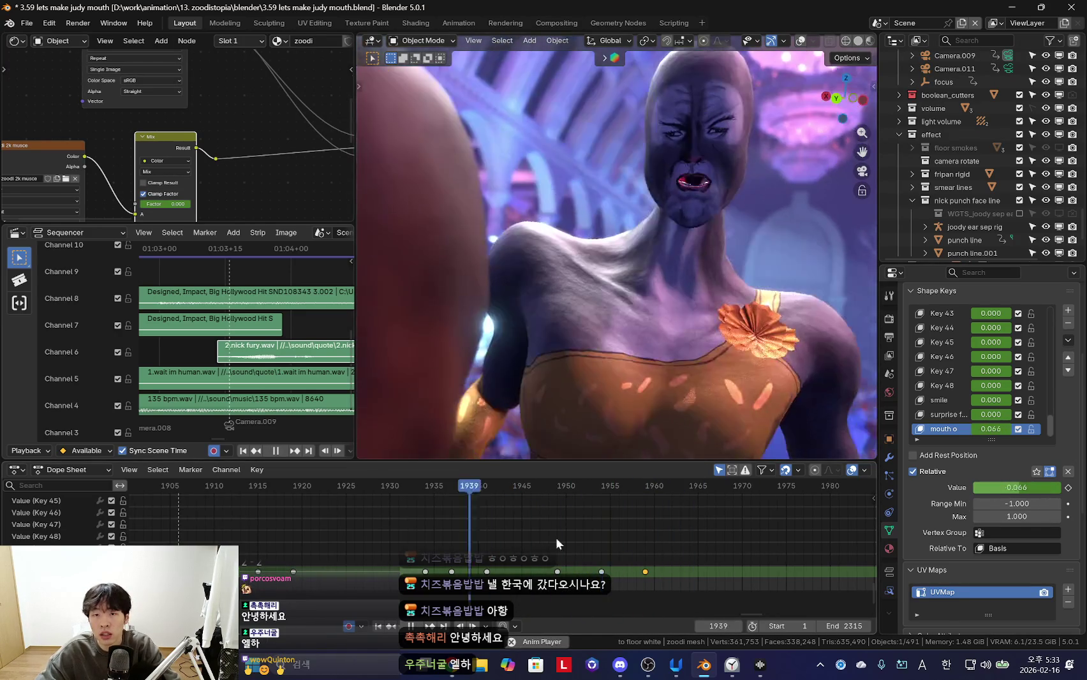
pyautogui.scroll(-4, 557, 539)
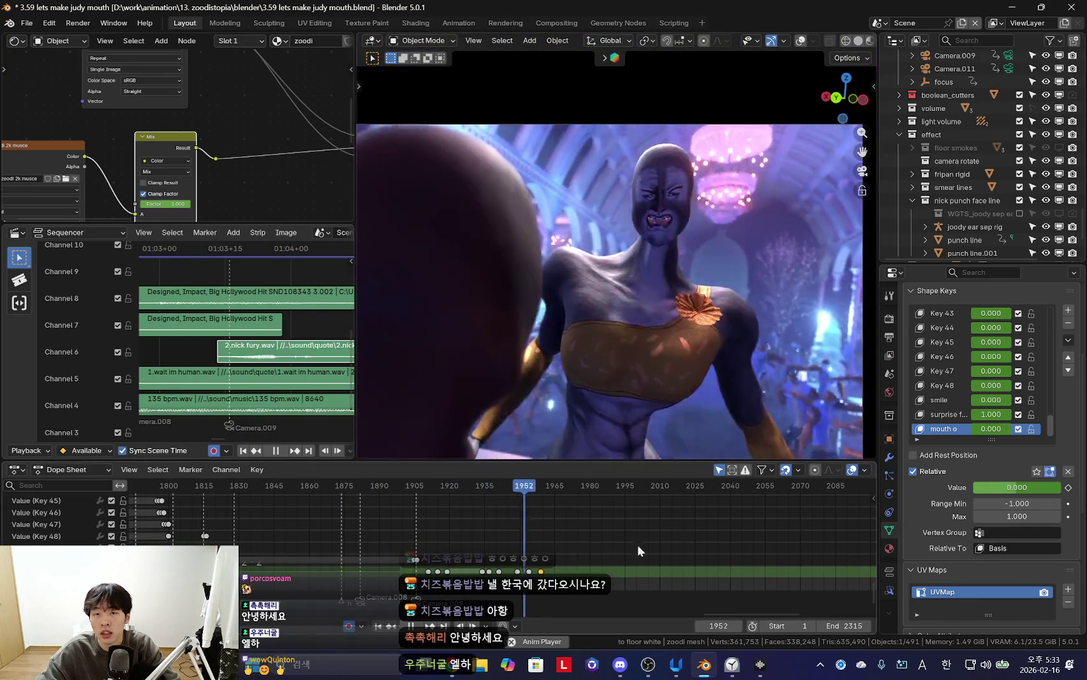
# Review the lip-sync playback and stop at frame 1957
pyautogui.scroll(-1, 574, 542)
pyautogui.scroll(-3, 682, 550)
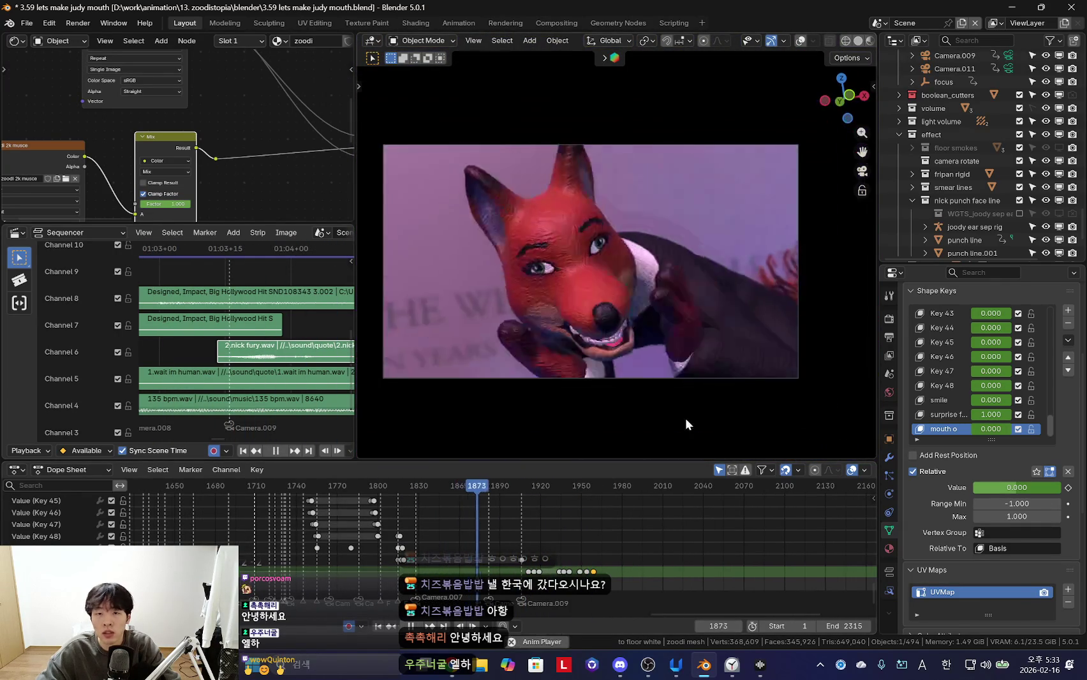
pyautogui.moveTo(536, 514); pyautogui.dragTo(618, 528, button='middle')
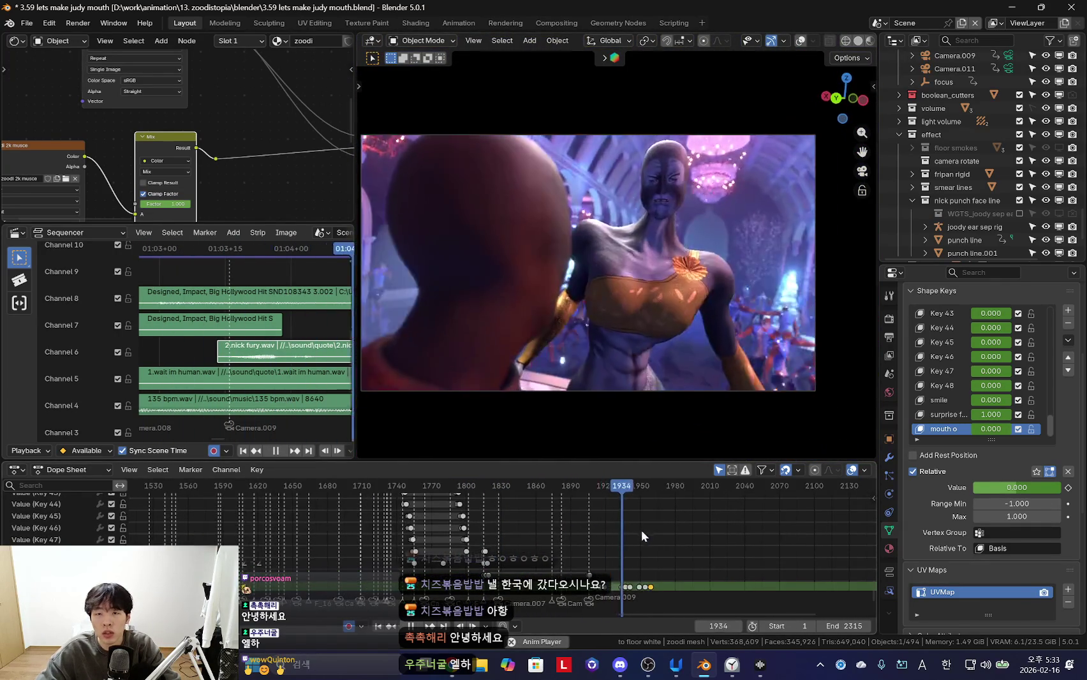
pyautogui.press('space')
# Orbit around the characters with the rig shown and select the zoodi rig and mesh
pyautogui.moveTo(625, 409); pyautogui.dragTo(526, 372, button='middle')
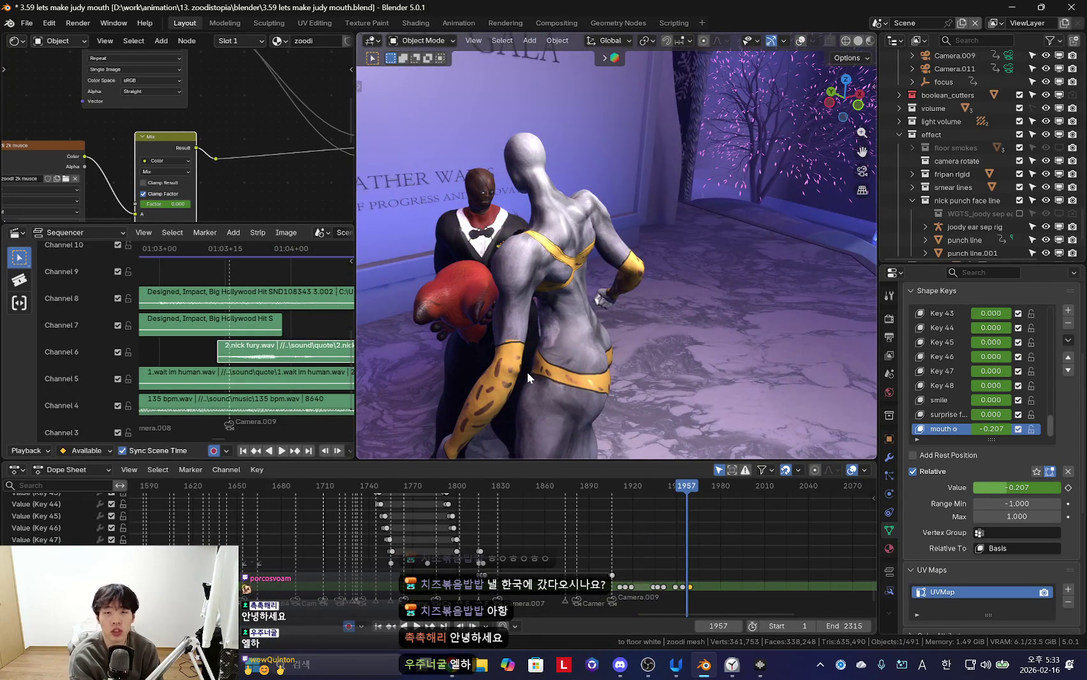
pyautogui.scroll(3, 526, 372)
pyautogui.moveTo(526, 372)
pyautogui.mouseDown(button='middle')
pyautogui.moveTo(624, 249)
pyautogui.moveTo(740, 243)
pyautogui.mouseUp(button='middle')
pyautogui.hotkey('shift', 'alt', 'z')
pyautogui.click(743, 234)
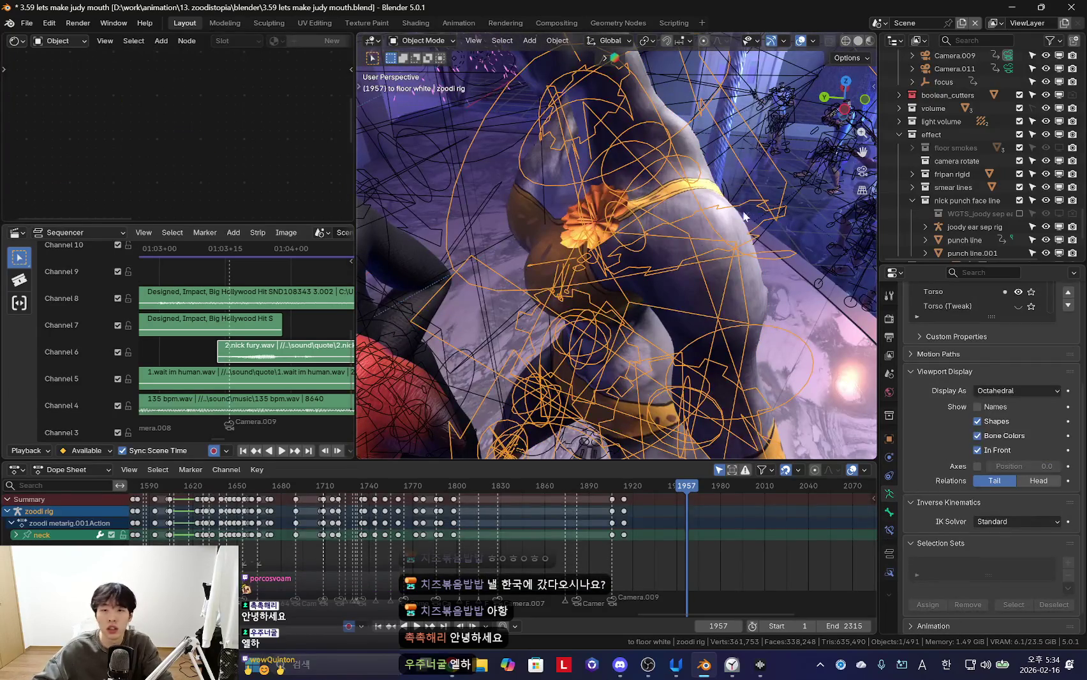
pyautogui.click(751, 211)
# Enlarge the node editor, pan to the material shader, and return to the camera view
pyautogui.moveTo(319, 227); pyautogui.dragTo(319, 281)
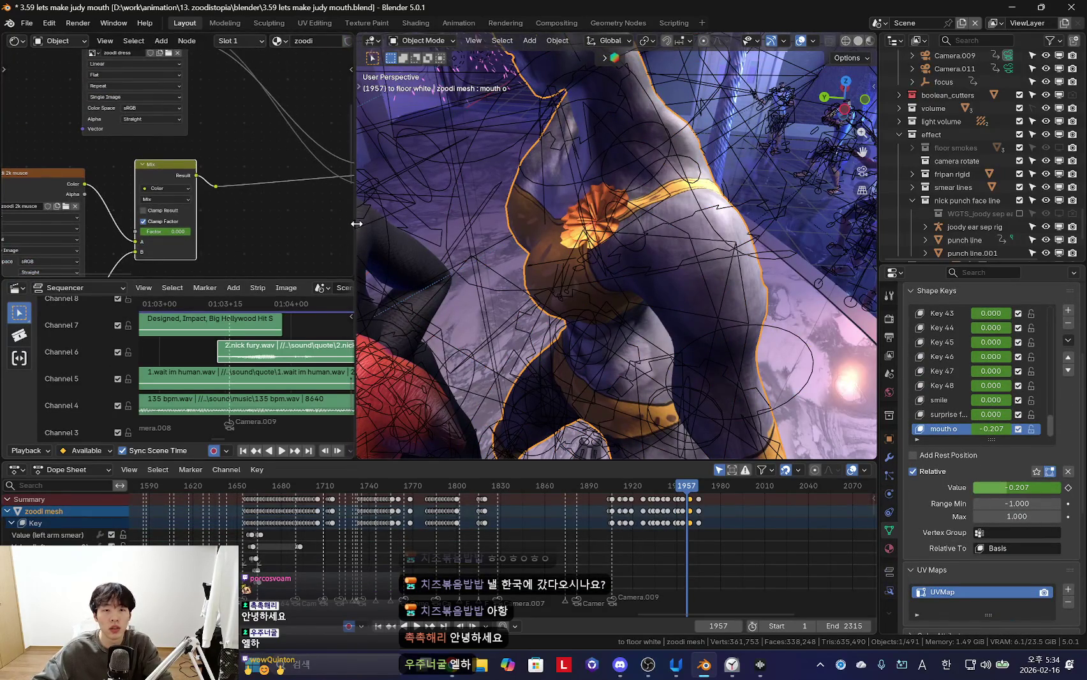
pyautogui.moveTo(356, 224); pyautogui.dragTo(479, 224)
pyautogui.press('KP_Decimal')
pyautogui.hotkey('shift', 'alt', 'z')
pyautogui.press('KP_0')
pyautogui.moveTo(409, 255); pyautogui.dragTo(185, 160, button='middle')
pyautogui.scroll(2, 545, 525)
pyautogui.scroll(2, 546, 525)
pyautogui.press('KP_0')
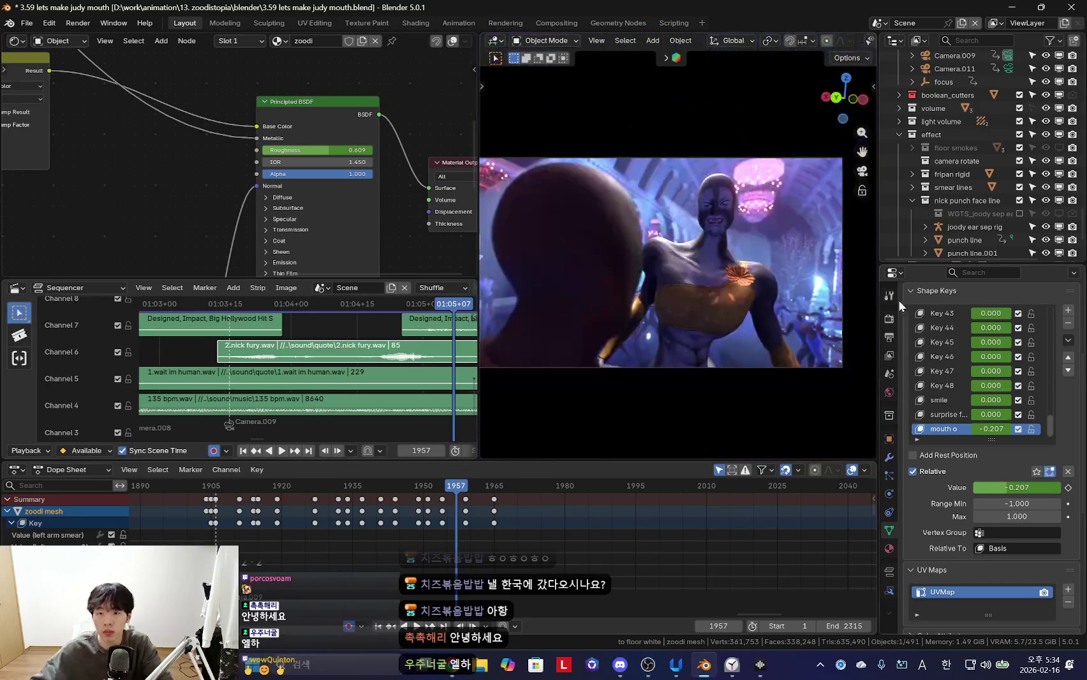
pyautogui.keyDown('shift'); pyautogui.moveTo(755, 254); pyautogui.dragTo(785, 248, button='middle'); pyautogui.keyUp('shift')
pyautogui.moveTo(876, 199); pyautogui.dragTo(980, 211)
pyautogui.keyDown('shift'); pyautogui.moveTo(831, 279); pyautogui.dragTo(791, 287, button='middle'); pyautogui.keyUp('shift')
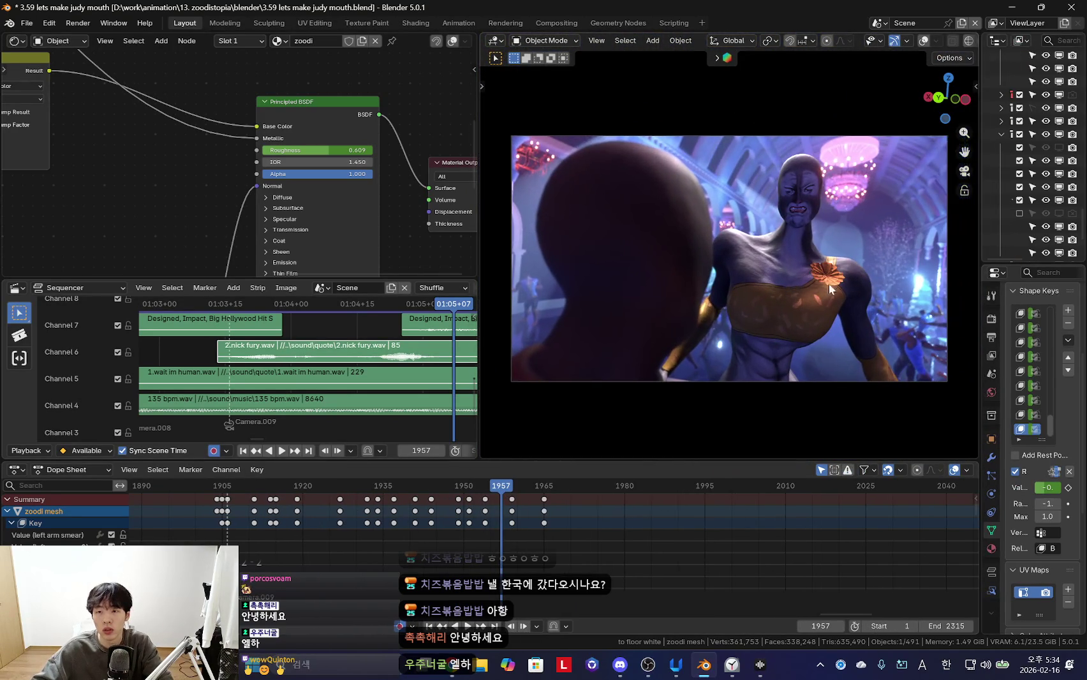
pyautogui.moveTo(975, 219); pyautogui.dragTo(938, 224)
pyautogui.press('space')
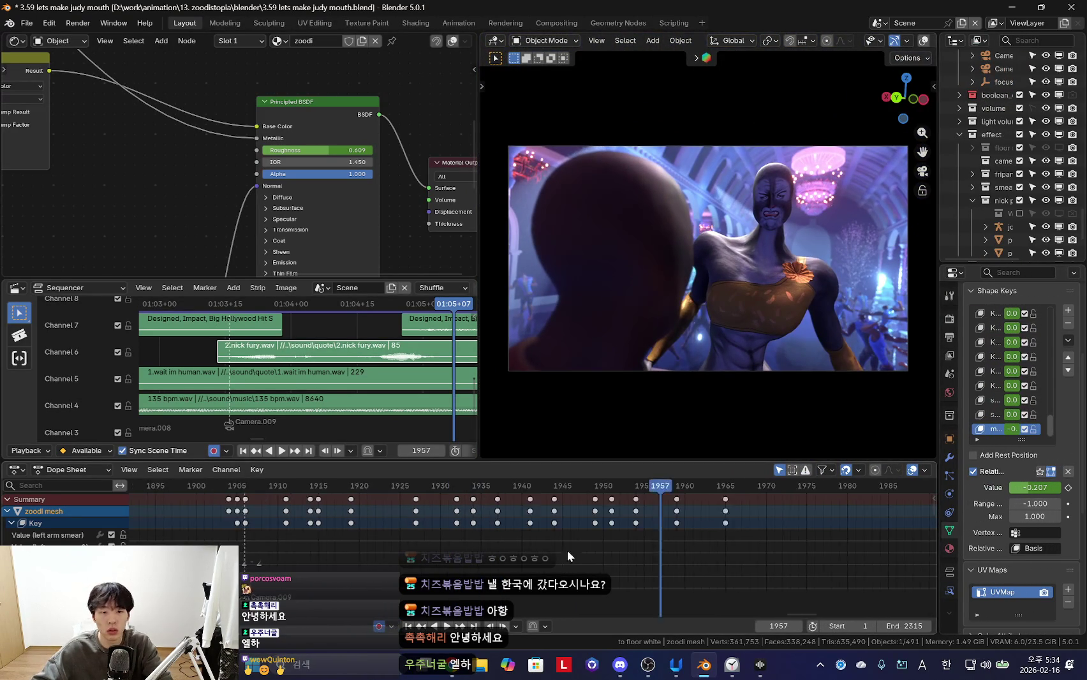
pyautogui.moveTo(458, 511); pyautogui.dragTo(455, 511)
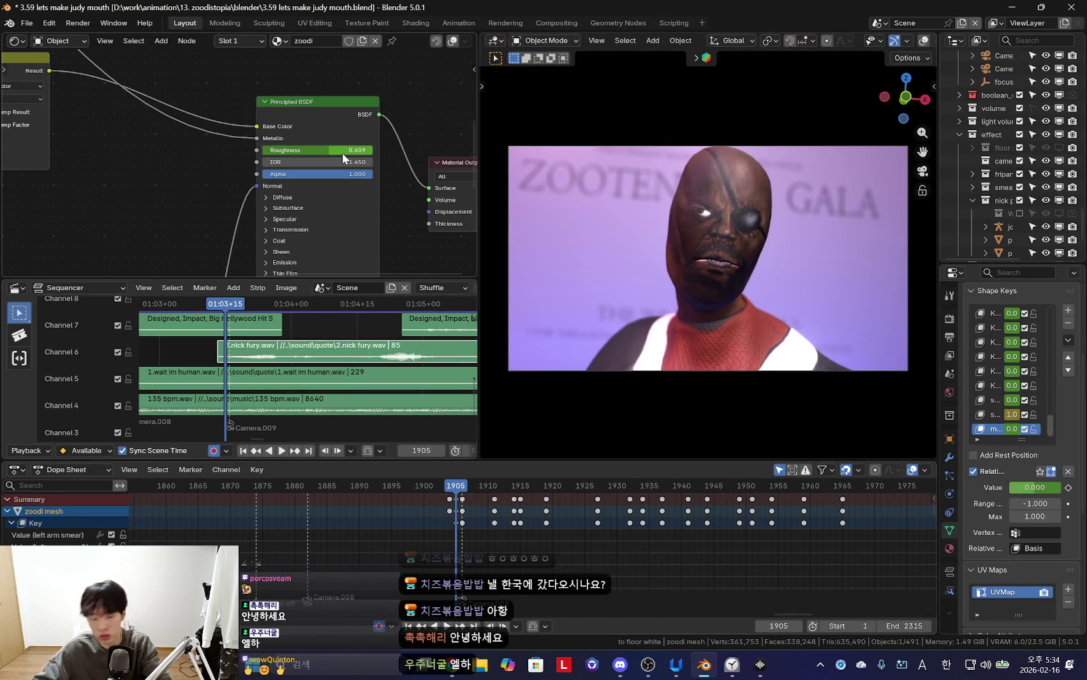
pyautogui.press('Right')
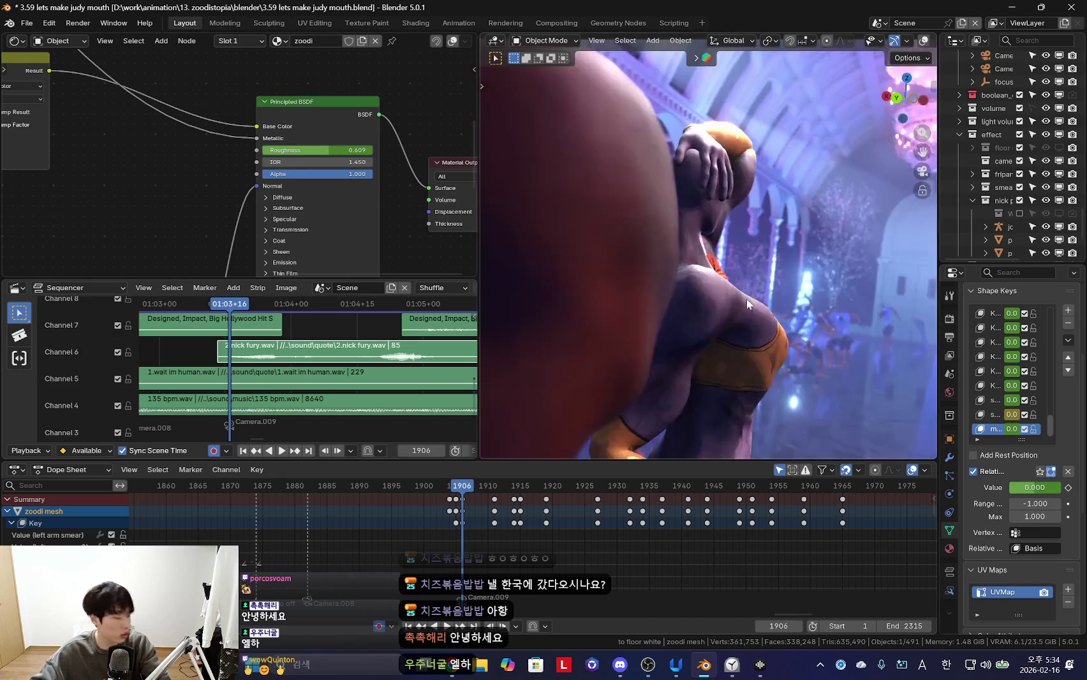
pyautogui.moveTo(336, 148); pyautogui.dragTo(327, 148)
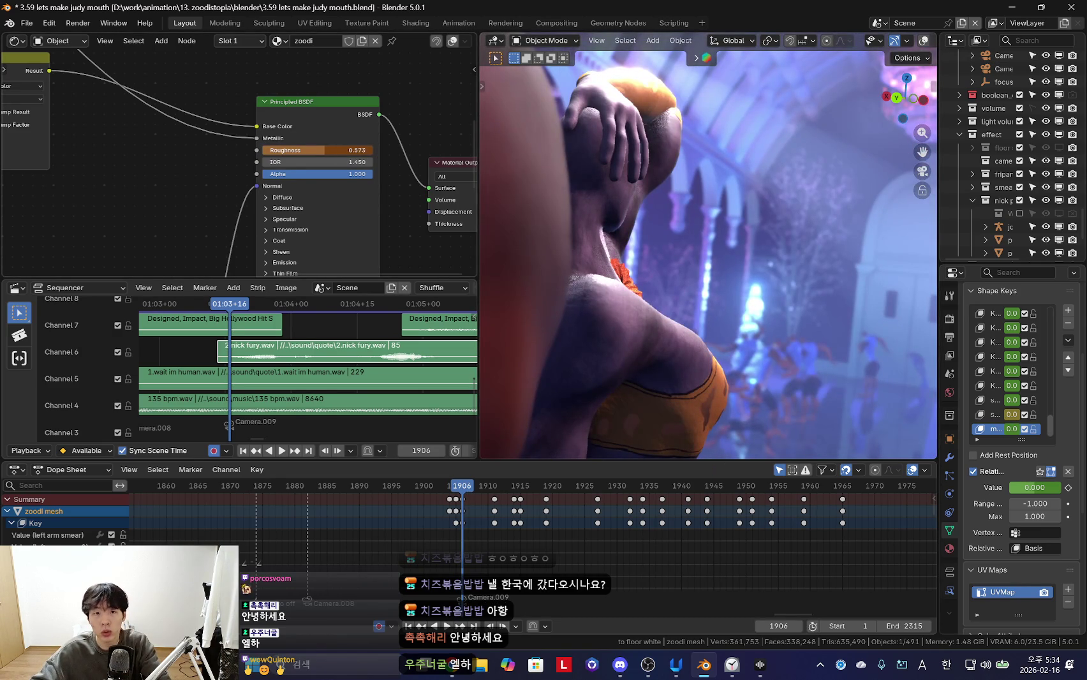
pyautogui.press('space')
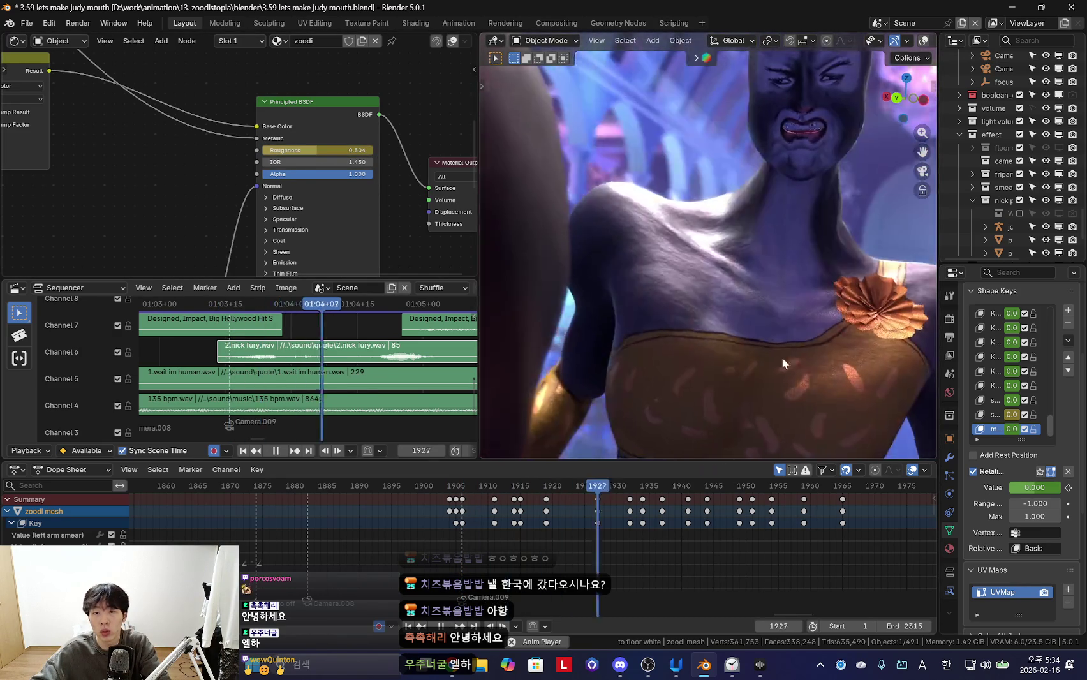
pyautogui.press('space')
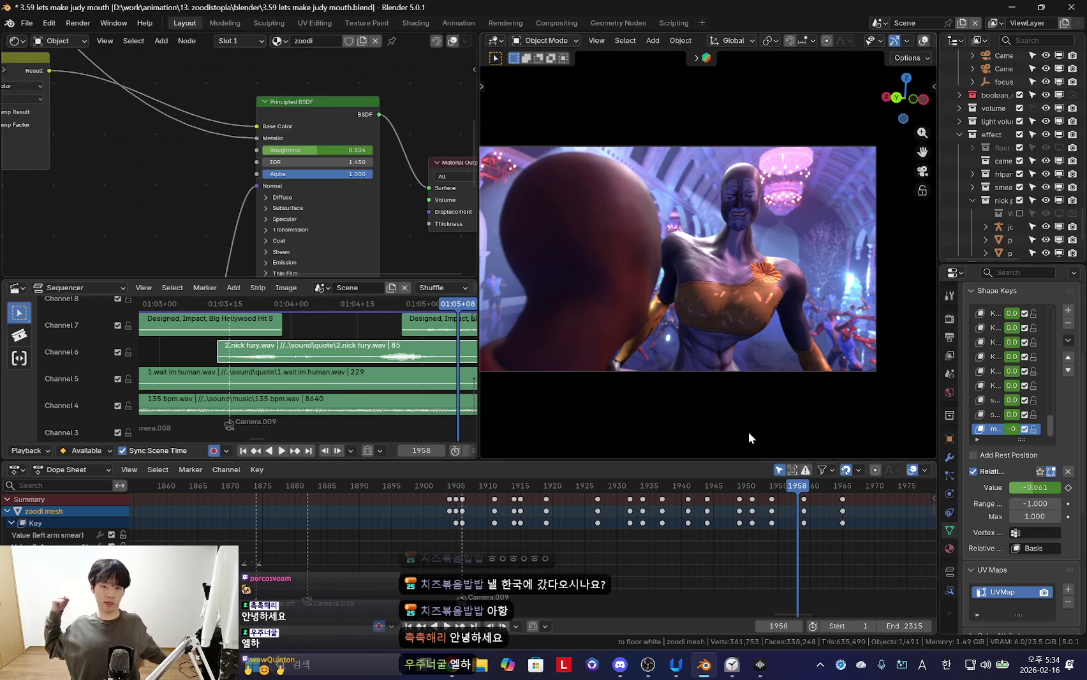
pyautogui.moveTo(825, 328); pyautogui.dragTo(723, 333, button='middle')
pyautogui.scroll(5, 725, 319)
pyautogui.moveTo(344, 150); pyautogui.dragTo(268, 150)
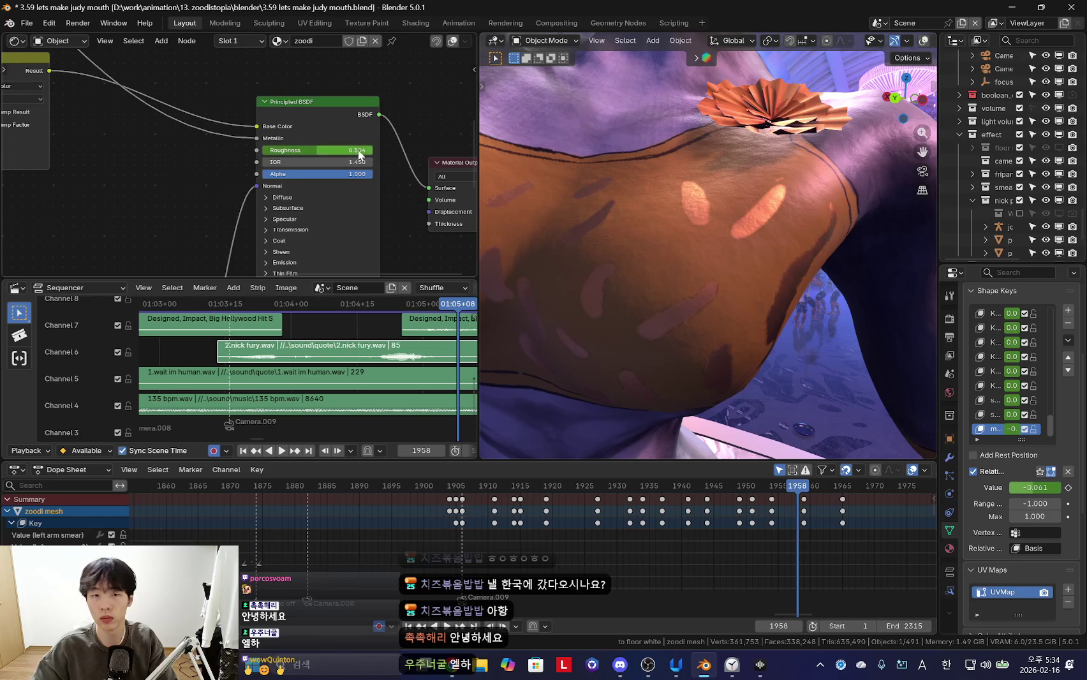
pyautogui.scroll(-5, 739, 210)
pyautogui.moveTo(738, 210); pyautogui.dragTo(735, 241, button='middle')
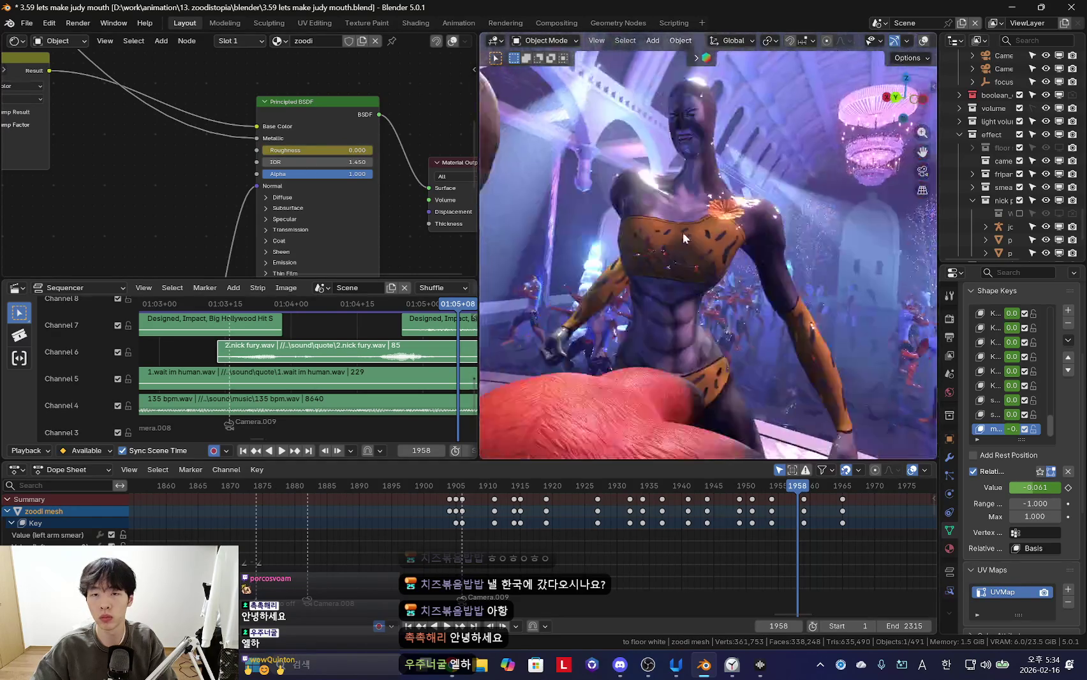
pyautogui.hotkey('ctrl', 'z')
pyautogui.press('KP_0')
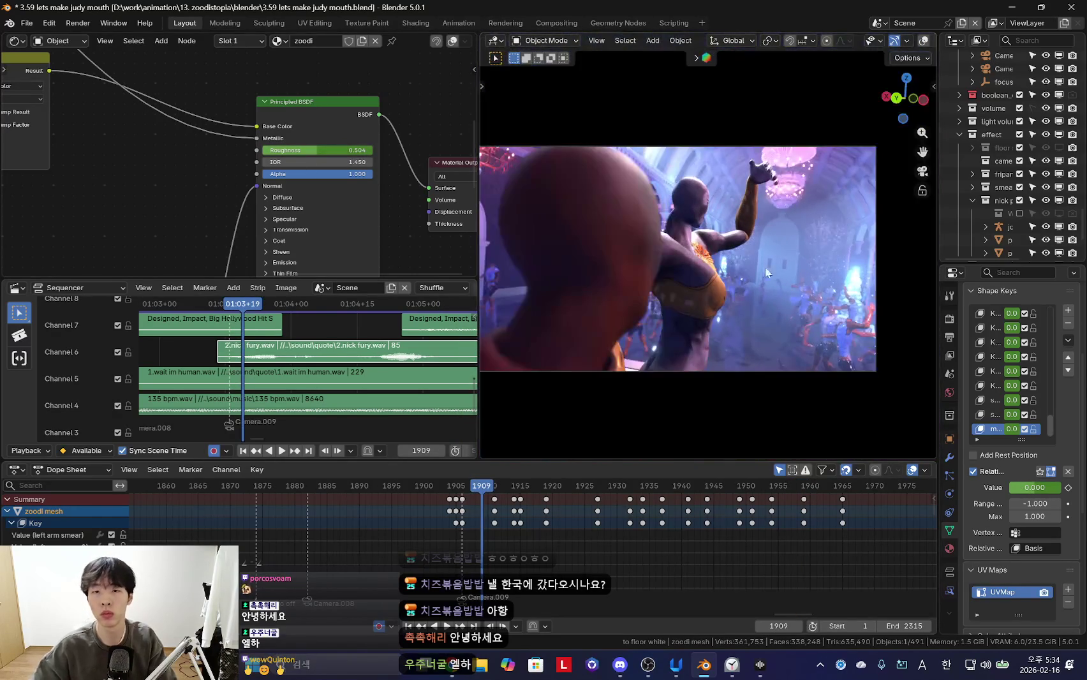
pyautogui.press('space')
pyautogui.moveTo(788, 346)
pyautogui.mouseDown(button='middle')
pyautogui.moveTo(648, 362)
pyautogui.moveTo(714, 405)
pyautogui.moveTo(769, 334)
pyautogui.moveTo(798, 332)
pyautogui.moveTo(772, 299)
pyautogui.moveTo(657, 326)
pyautogui.moveTo(751, 360)
pyautogui.moveTo(742, 357)
pyautogui.mouseUp(button='middle')
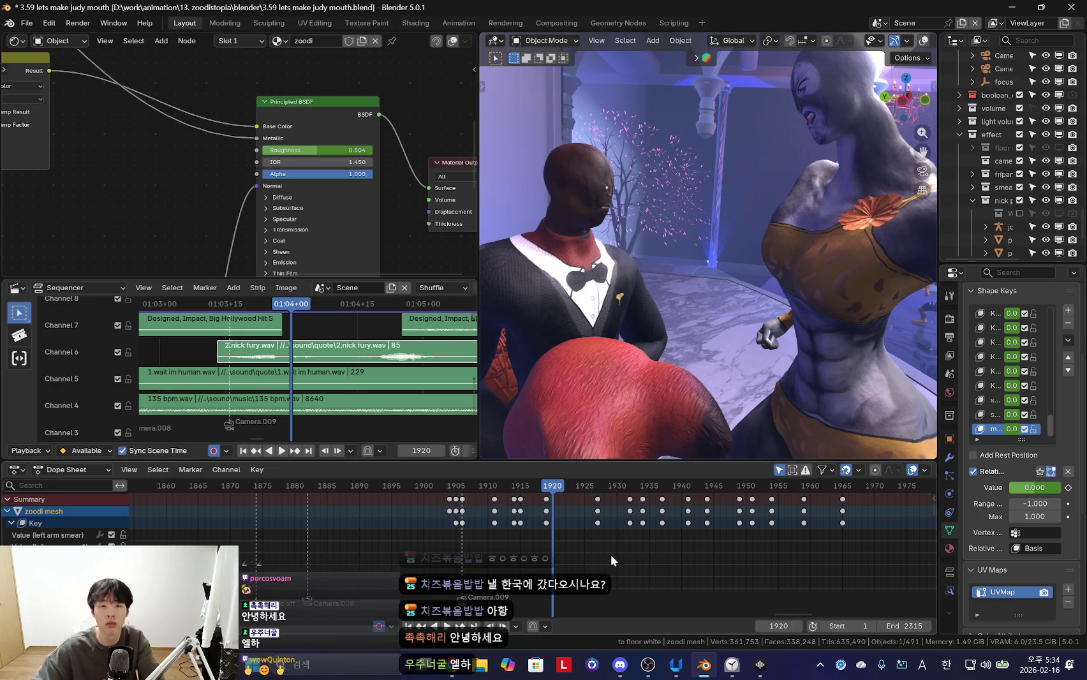
pyautogui.moveTo(610, 556); pyautogui.dragTo(531, 524, button='middle')
# Look through the music, Chzzk Studio and Twitch dashboard tabs, then bring the streaming software forward
pyautogui.click(455, 673)
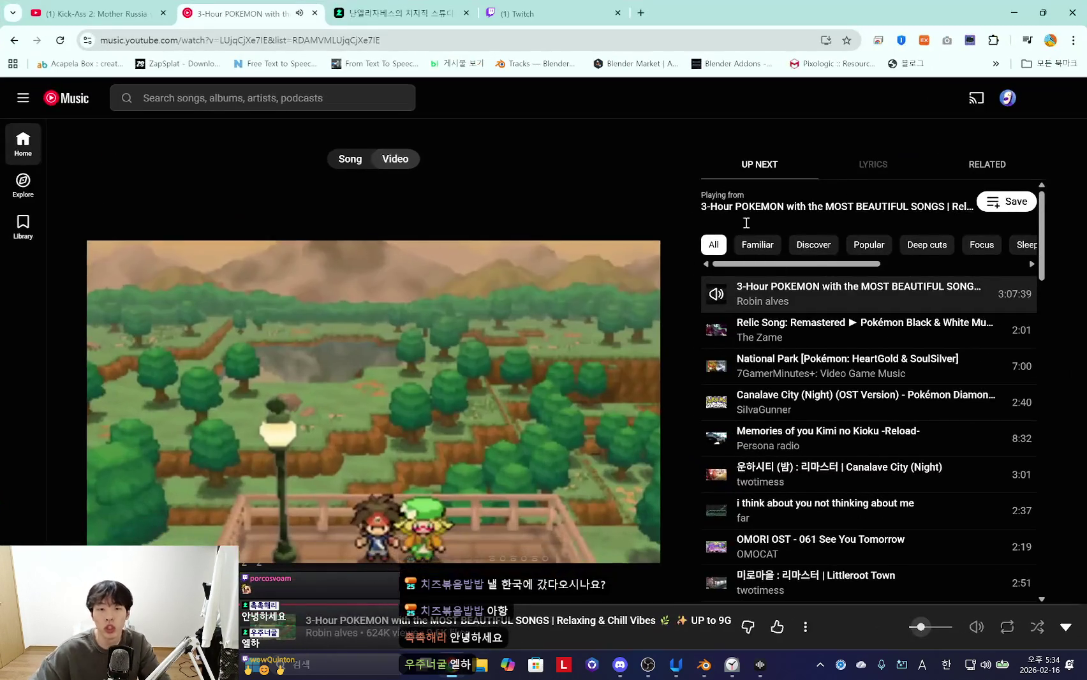
pyautogui.click(402, 13)
pyautogui.click(523, 13)
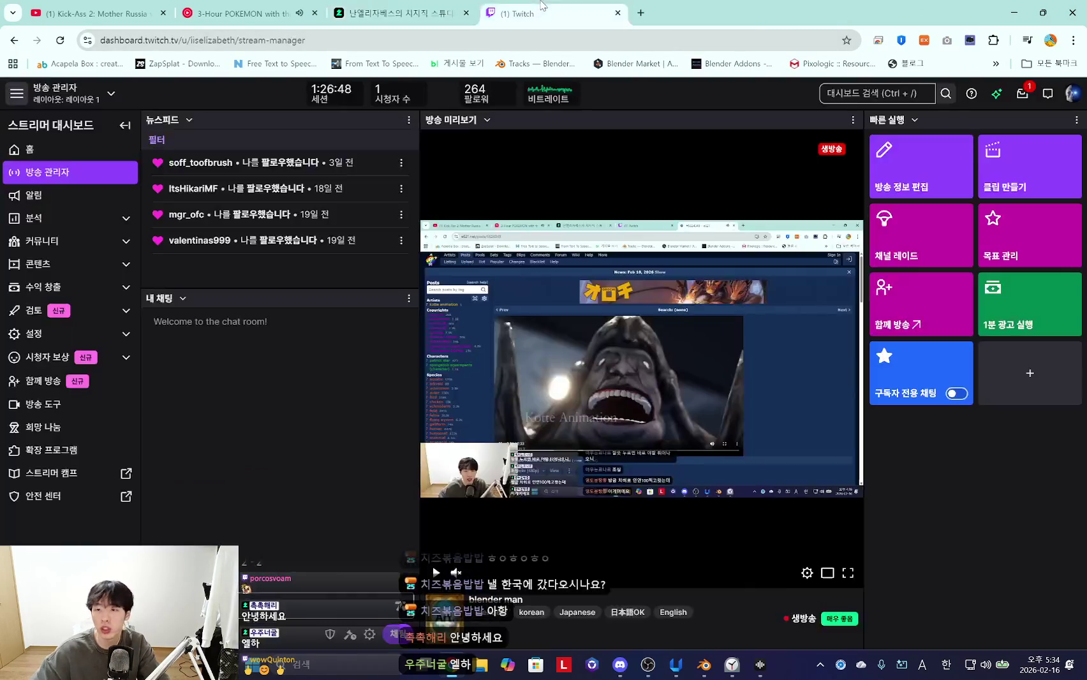
pyautogui.click(242, 12)
pyautogui.click(375, 8)
pyautogui.click(242, 12)
pyautogui.click(574, 13)
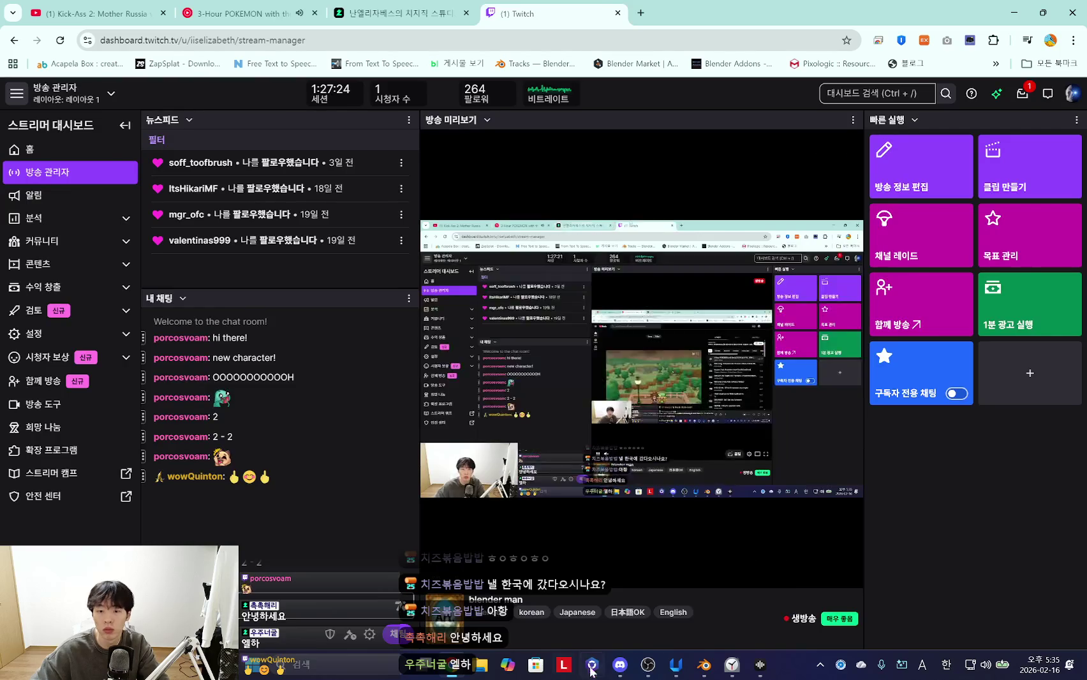
pyautogui.click(648, 665)
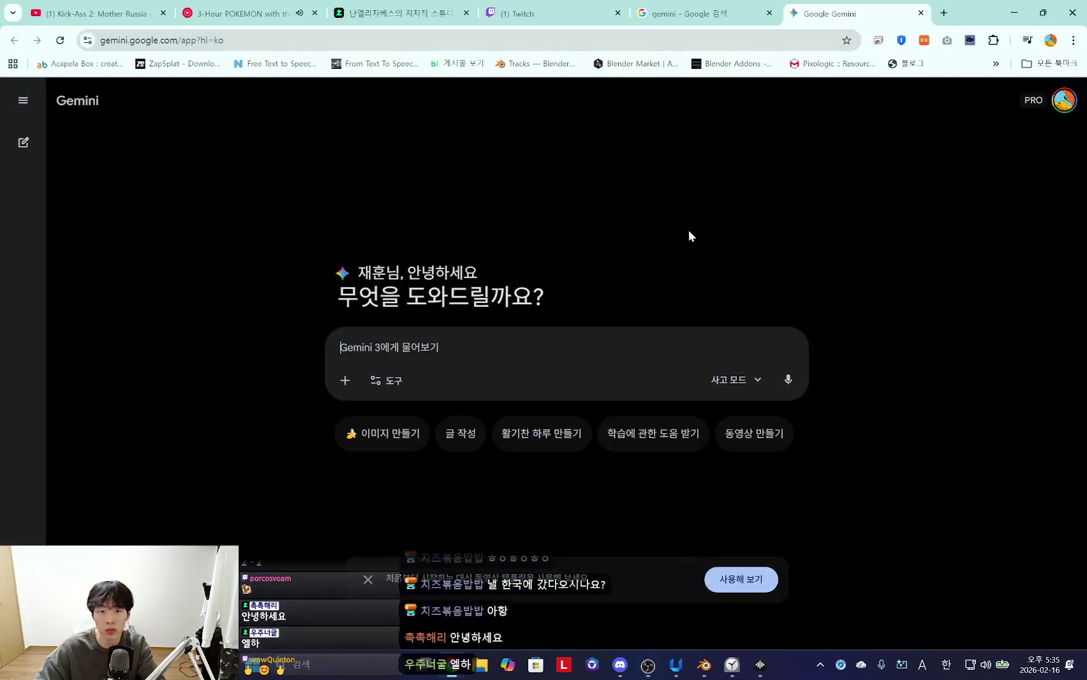
# Ask Gemini what Judy recorded on her carrot pen and read the Bellwether confession answer
pyautogui.click(603, 353)
pyautogui.write('지')
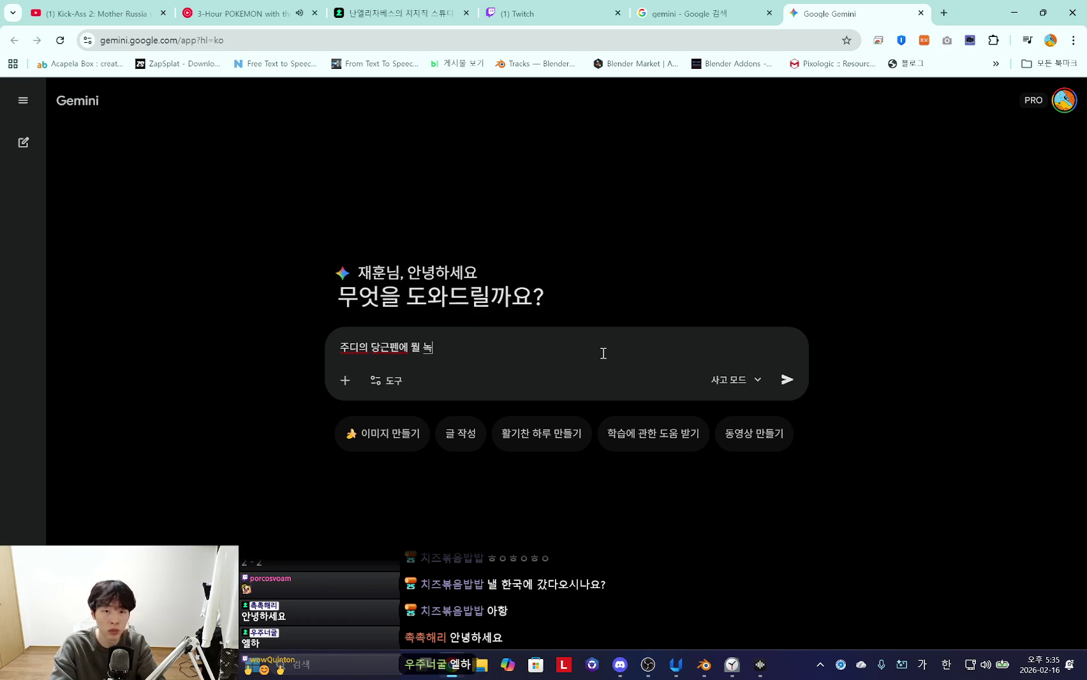
pyautogui.press('Return')
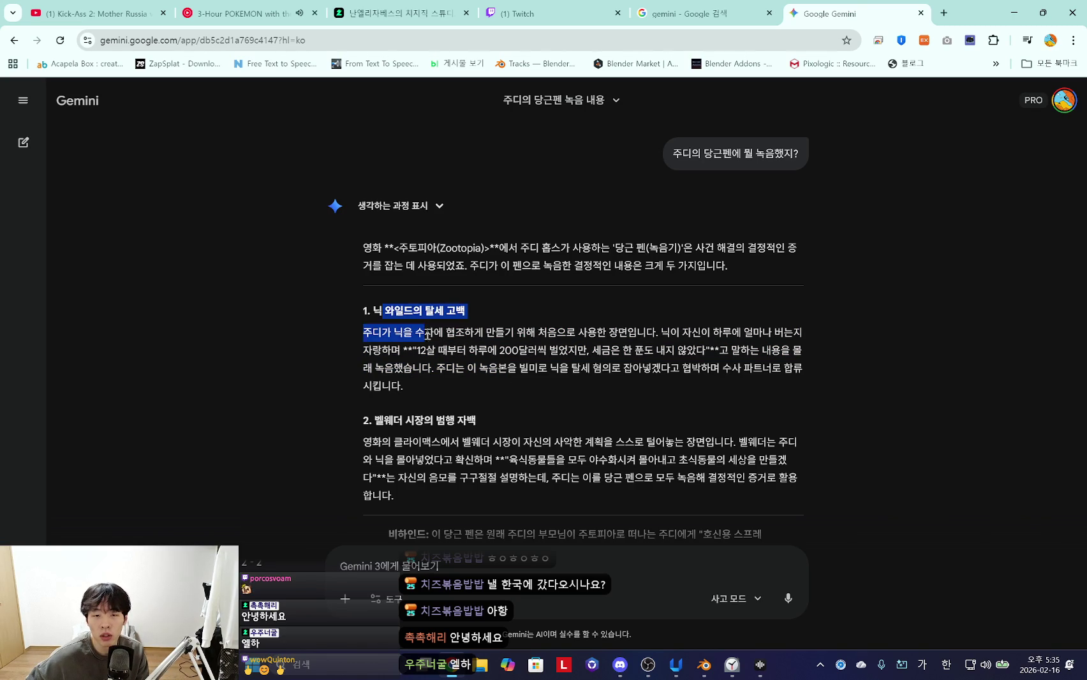
pyautogui.scroll(-2, 543, 367)
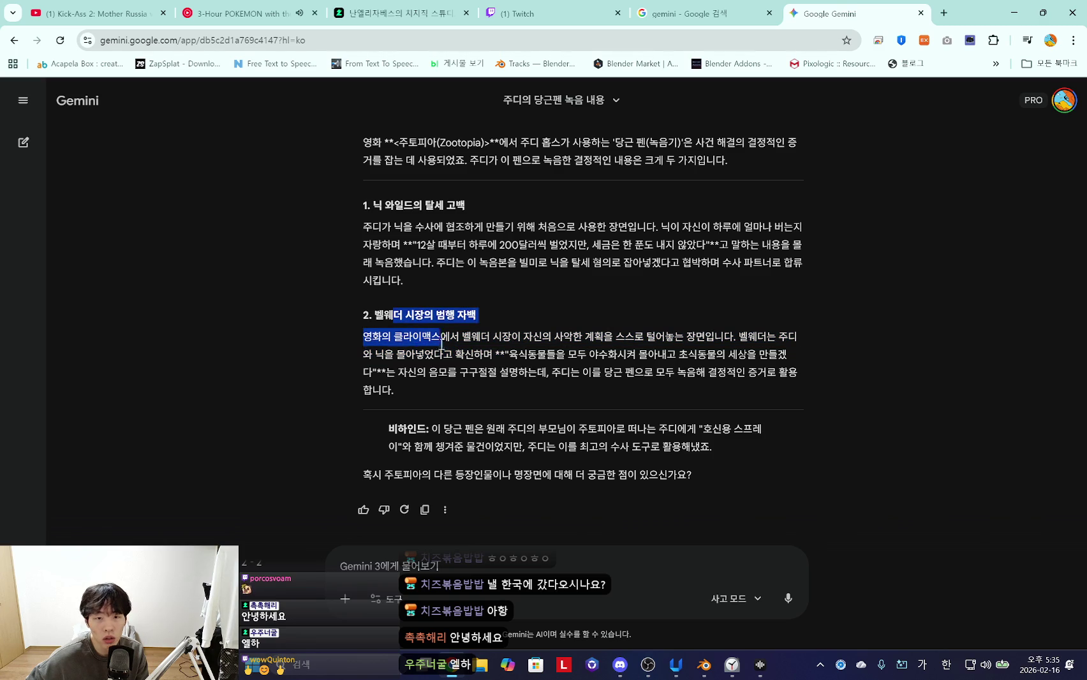
pyautogui.moveTo(401, 334); pyautogui.dragTo(764, 371)
pyautogui.click(764, 371)
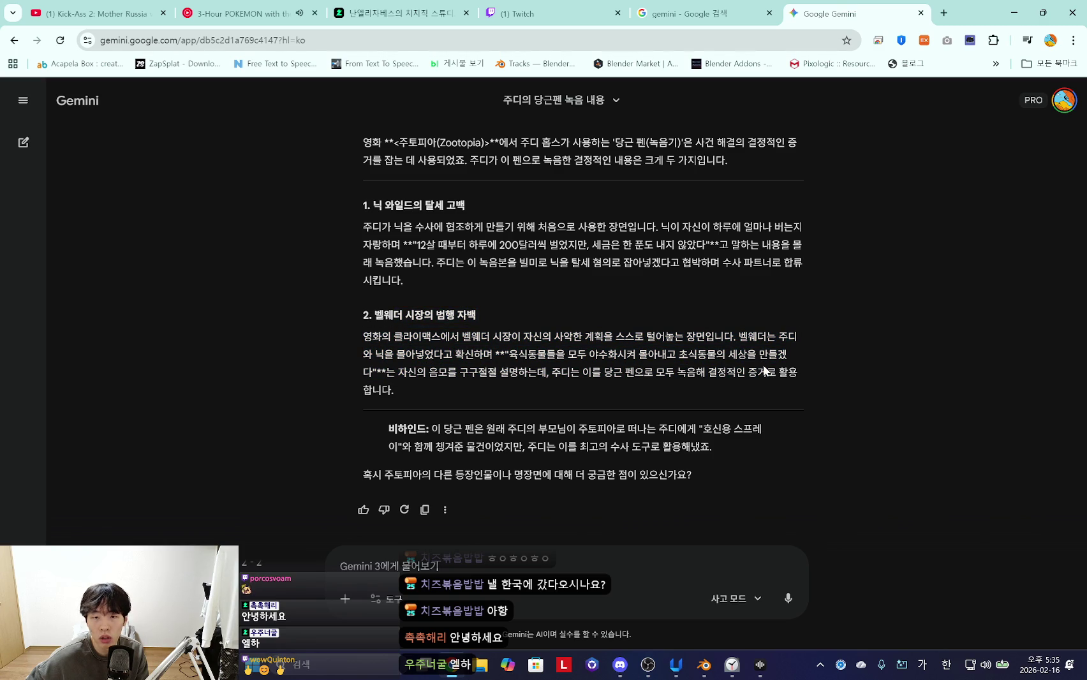
pyautogui.click(584, 560)
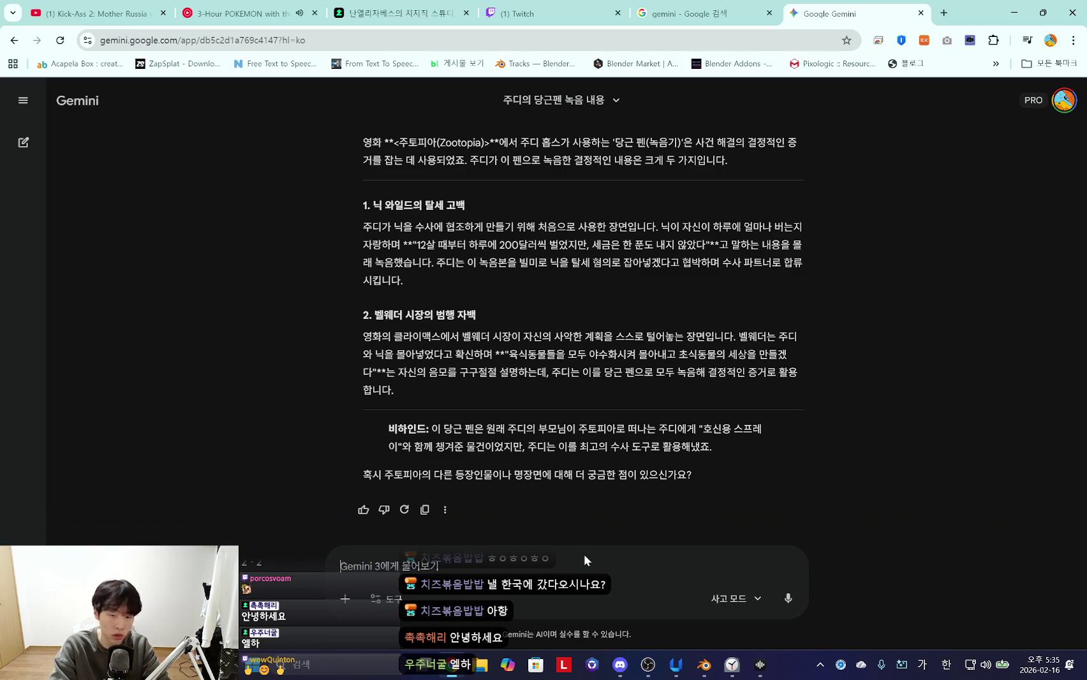
# Send a follow-up question asking about other recorded Nick and Judy lines
pyautogui.write('ㄴ')
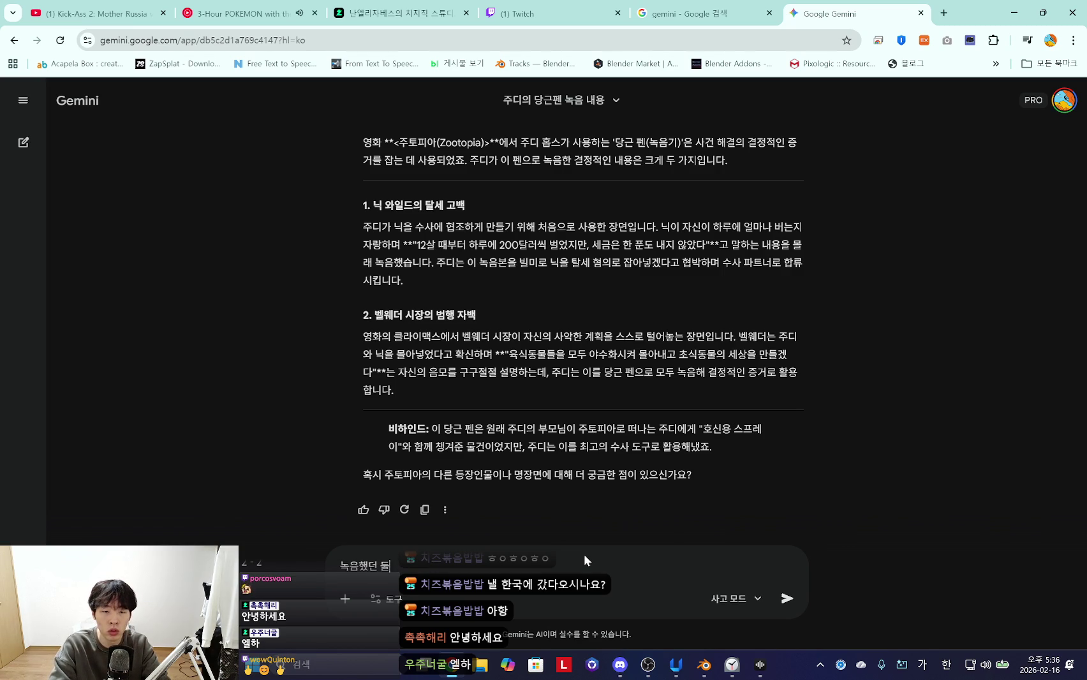
pyautogui.write('과 주디의 대사가 또 있지않나? 주디가 뭐 덤 버니')
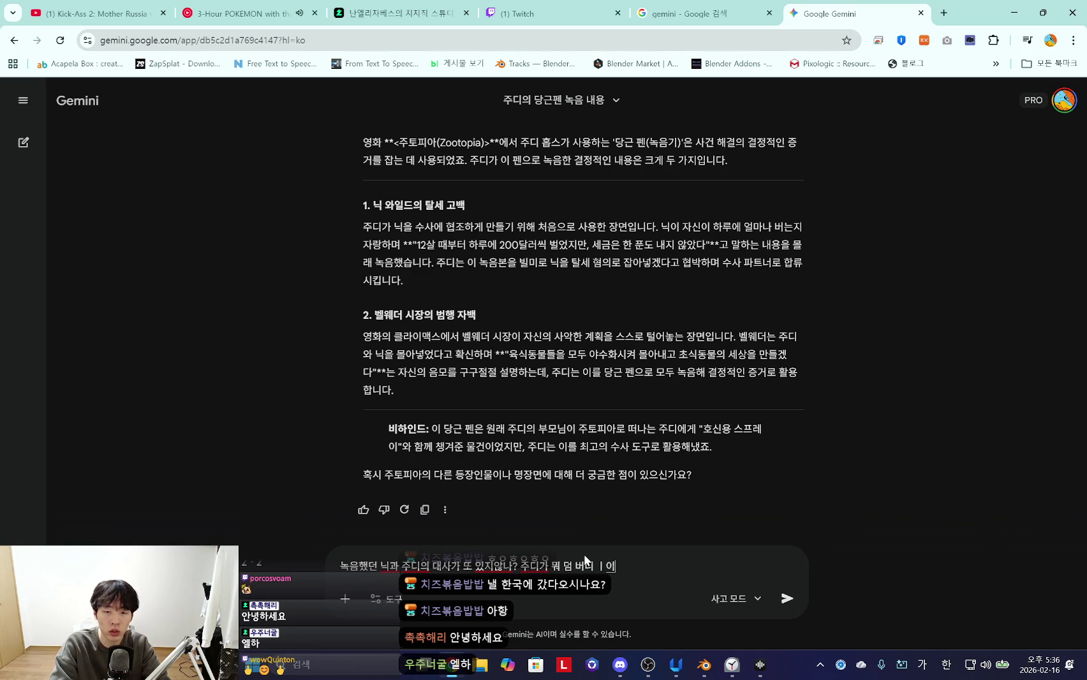
pyautogui.write(' 이러는거랑 닉이 뭐라고 하는게')
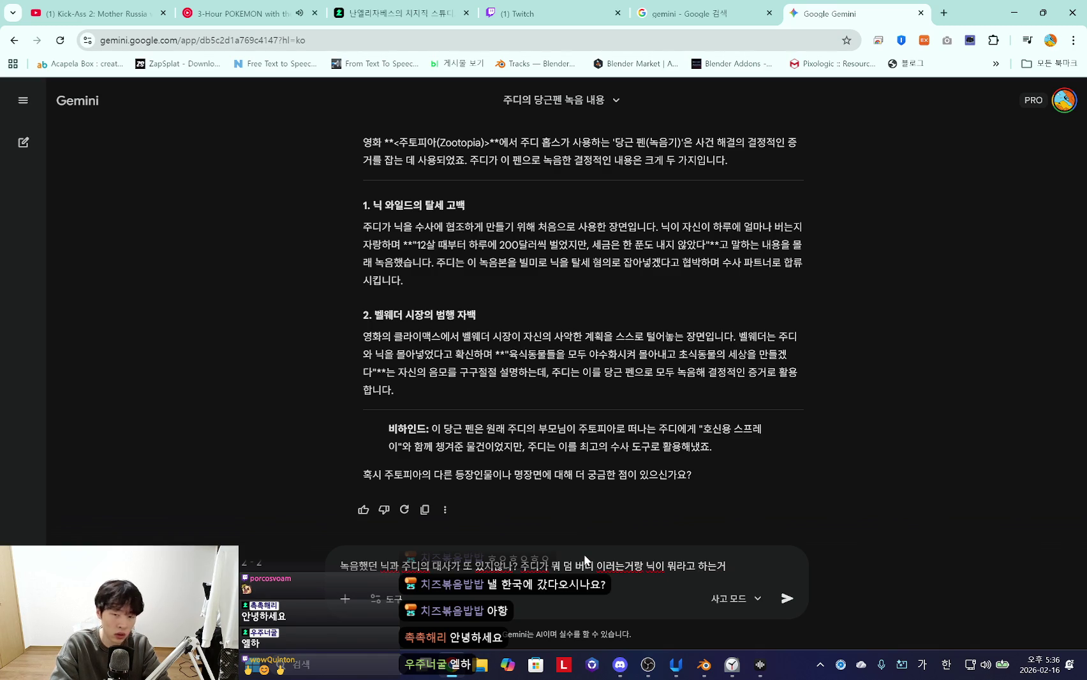
pyautogui.press('BackSpace')
pyautogui.write('거도 있잖')
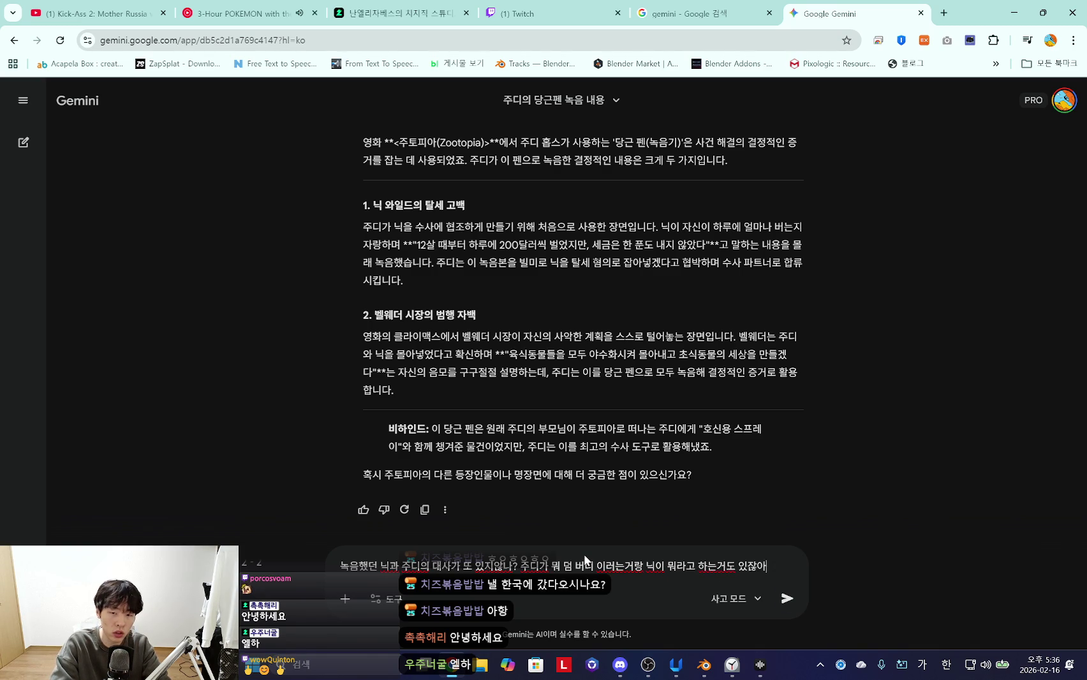
pyautogui.write('아')
pyautogui.press('Return')
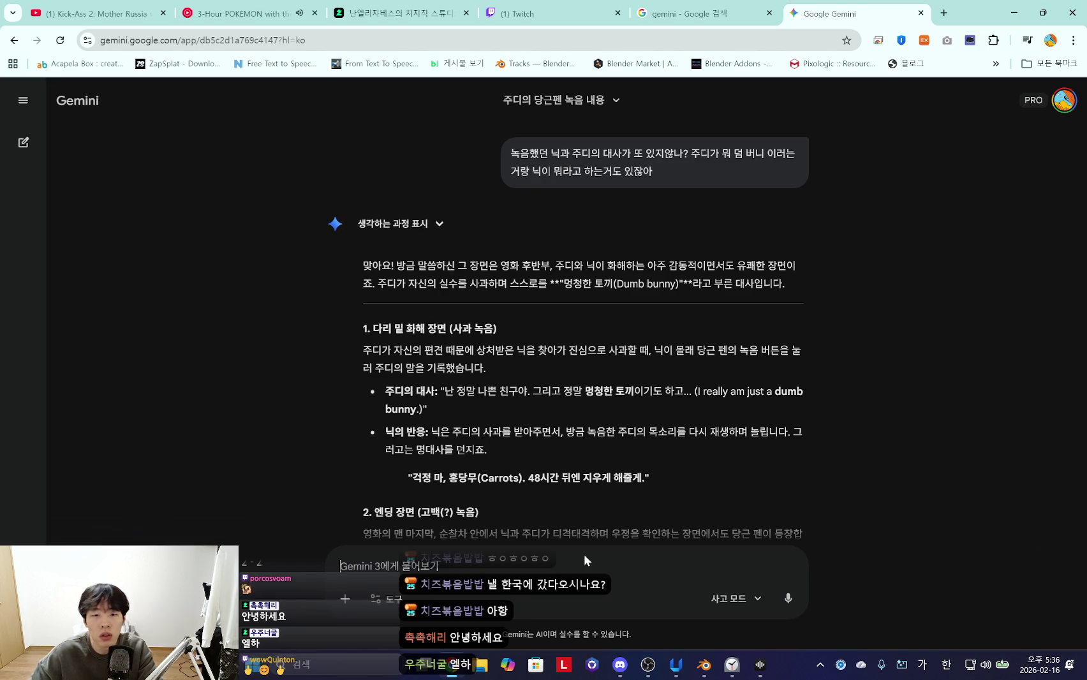
# Read the answer, highlighting Nick's 'You know you love me' line and the twist paragraph
pyautogui.scroll(-2, 524, 517)
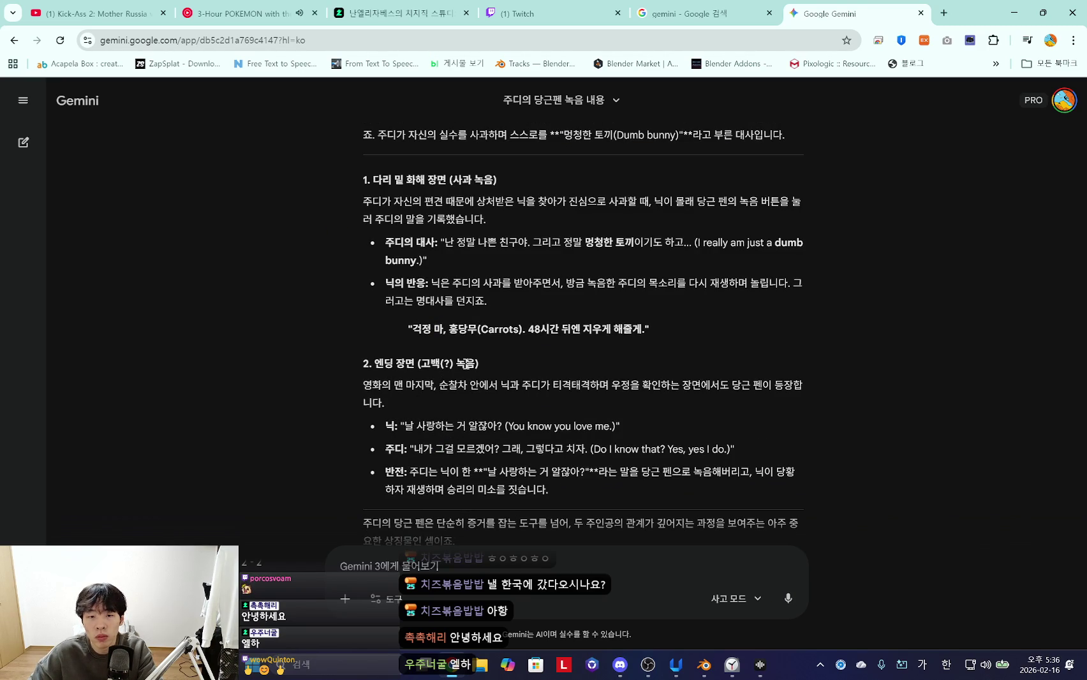
pyautogui.moveTo(406, 425); pyautogui.dragTo(431, 456)
pyautogui.click(432, 456)
pyautogui.moveTo(527, 491); pyautogui.dragTo(424, 449)
pyautogui.click(430, 442)
pyautogui.tripleClick(492, 495)
pyautogui.click(456, 464)
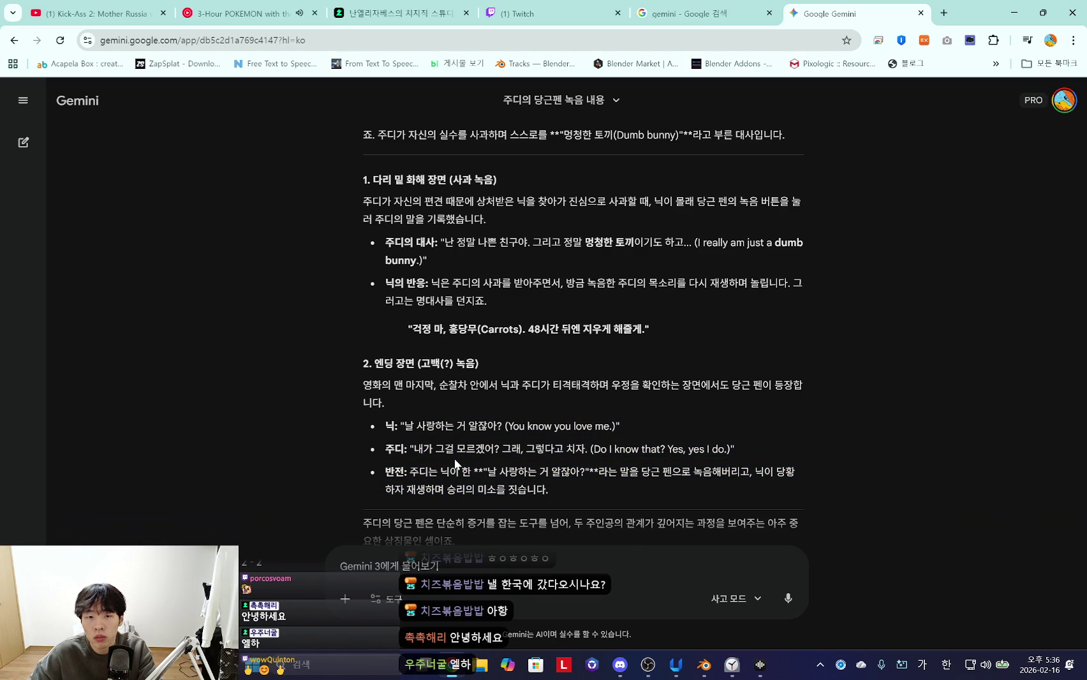
pyautogui.scroll(-2, 495, 460)
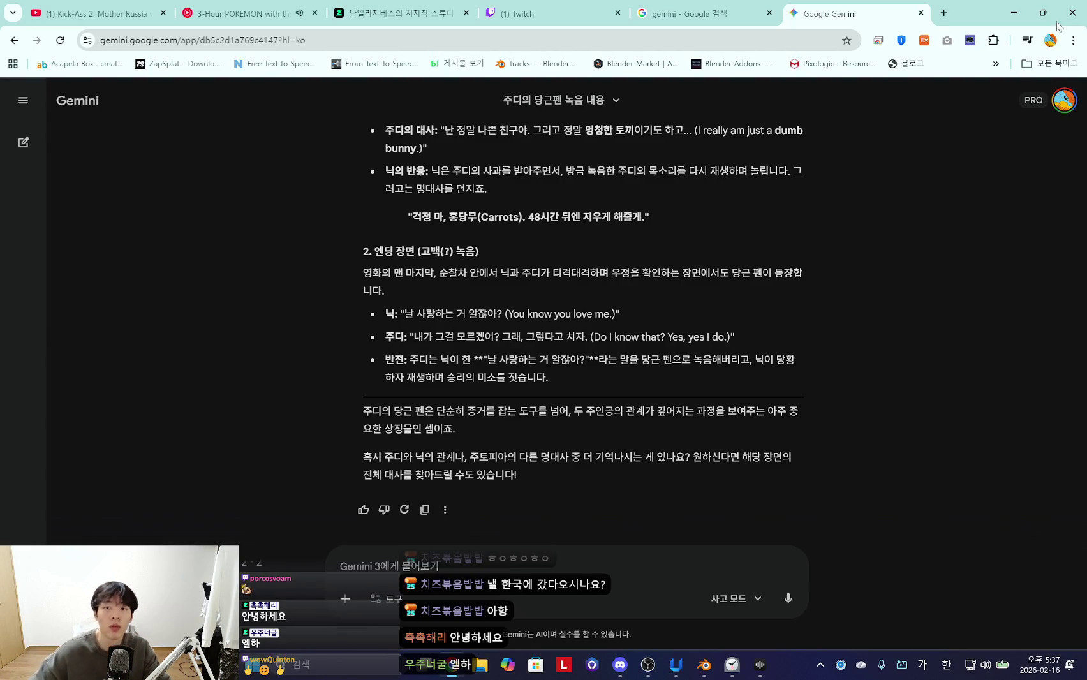
pyautogui.hotkey('alt', 'Tab')
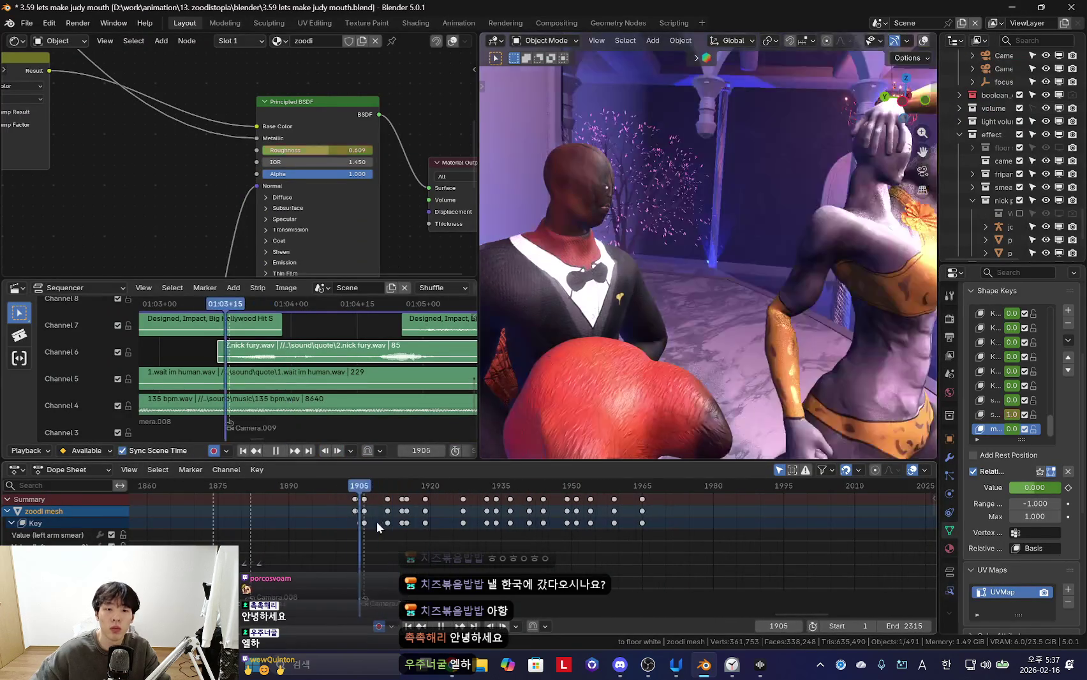
# Play the lip-sync from frame 1905 through the scene camera, then add a shape key below mouth o
pyautogui.press('space')
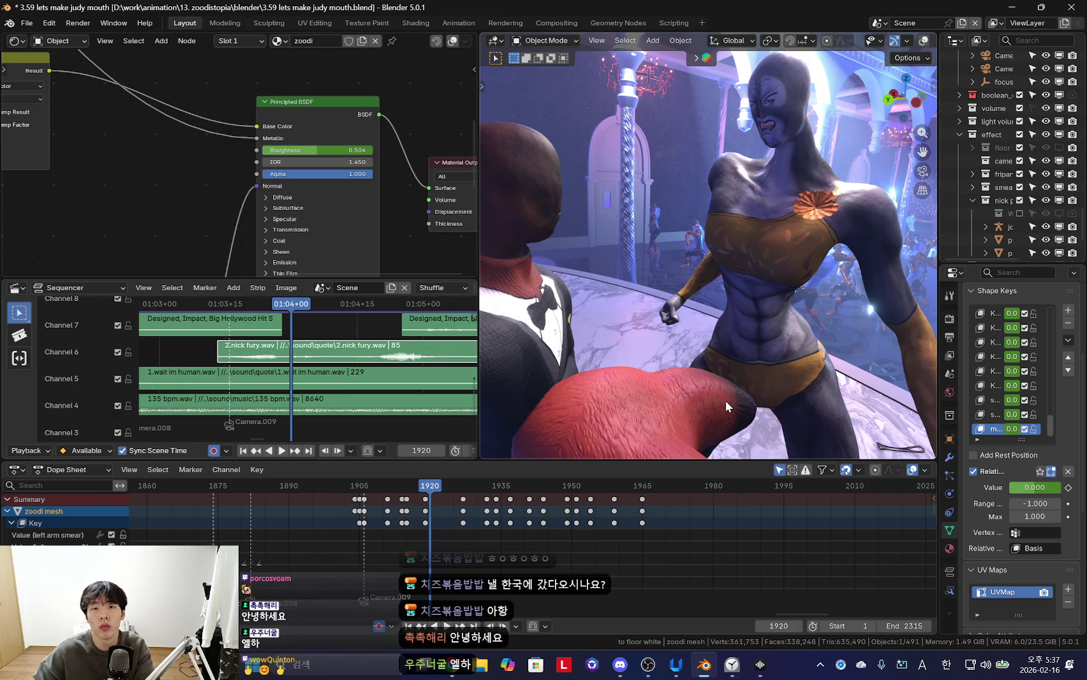
pyautogui.press('KP_0')
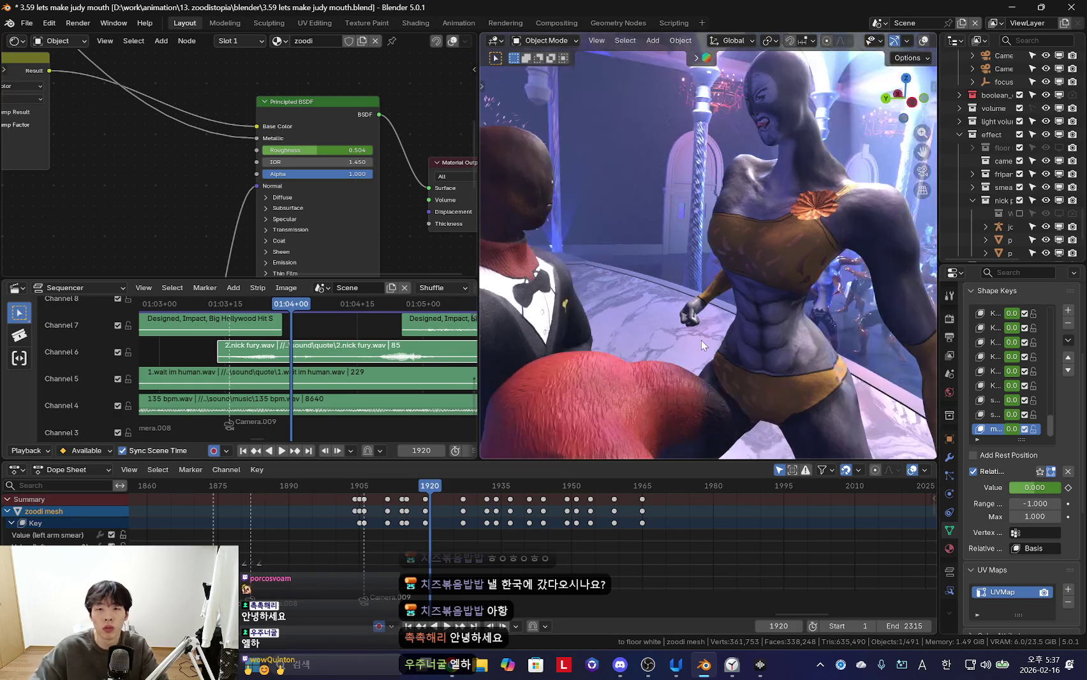
pyautogui.press('space')
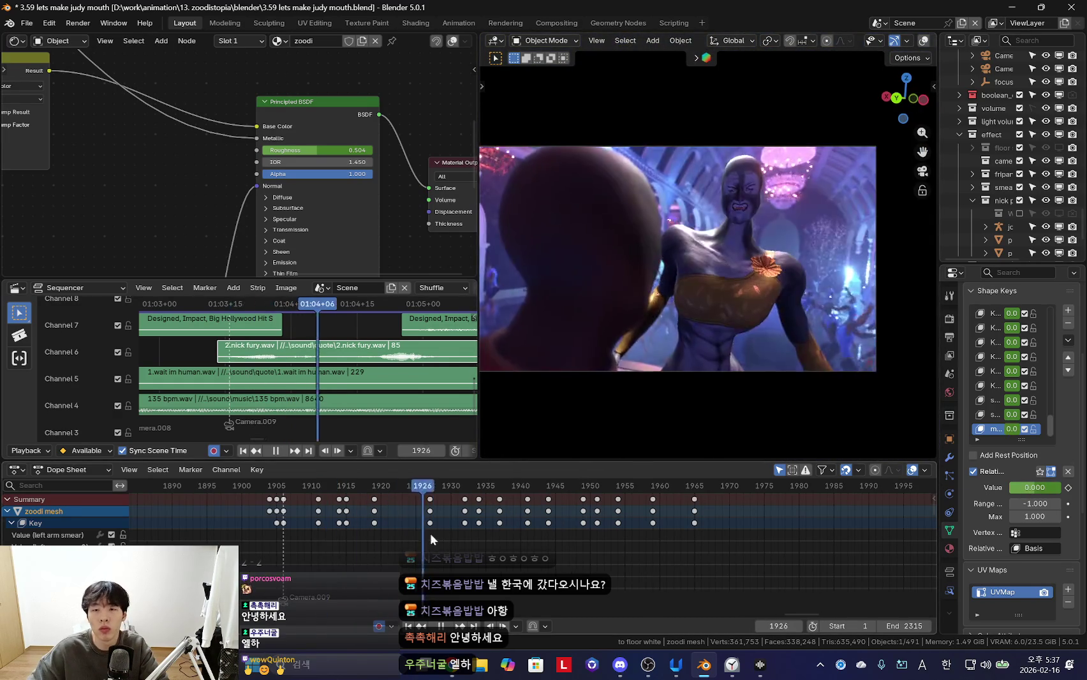
pyautogui.scroll(3, 572, 542)
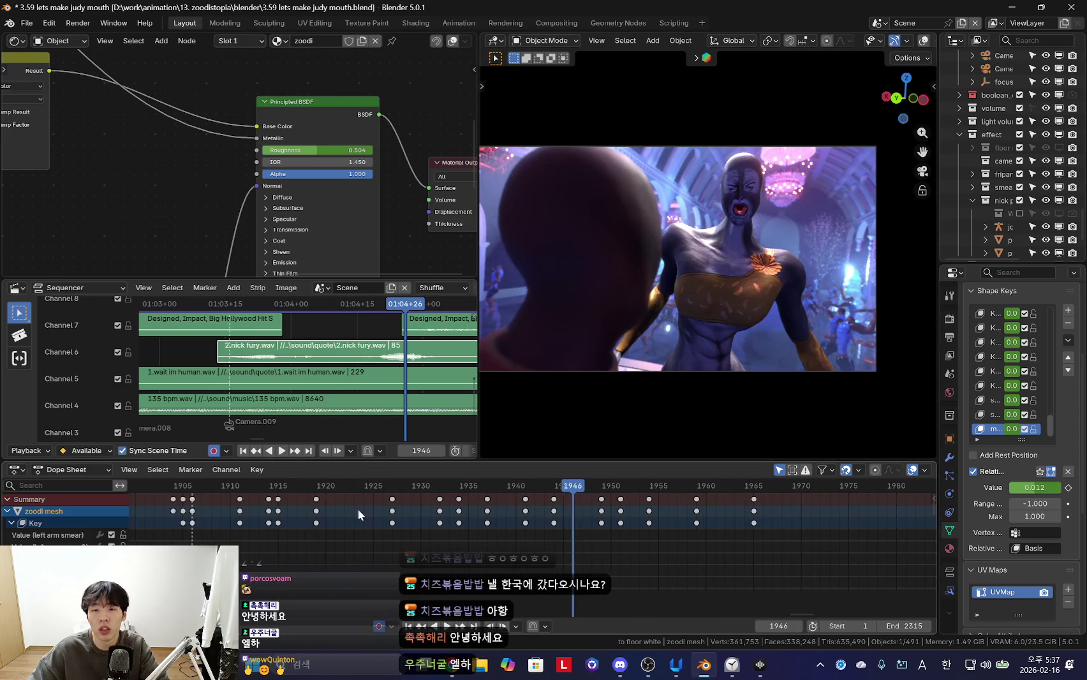
pyautogui.moveTo(429, 511); pyautogui.dragTo(388, 524)
pyautogui.press('space')
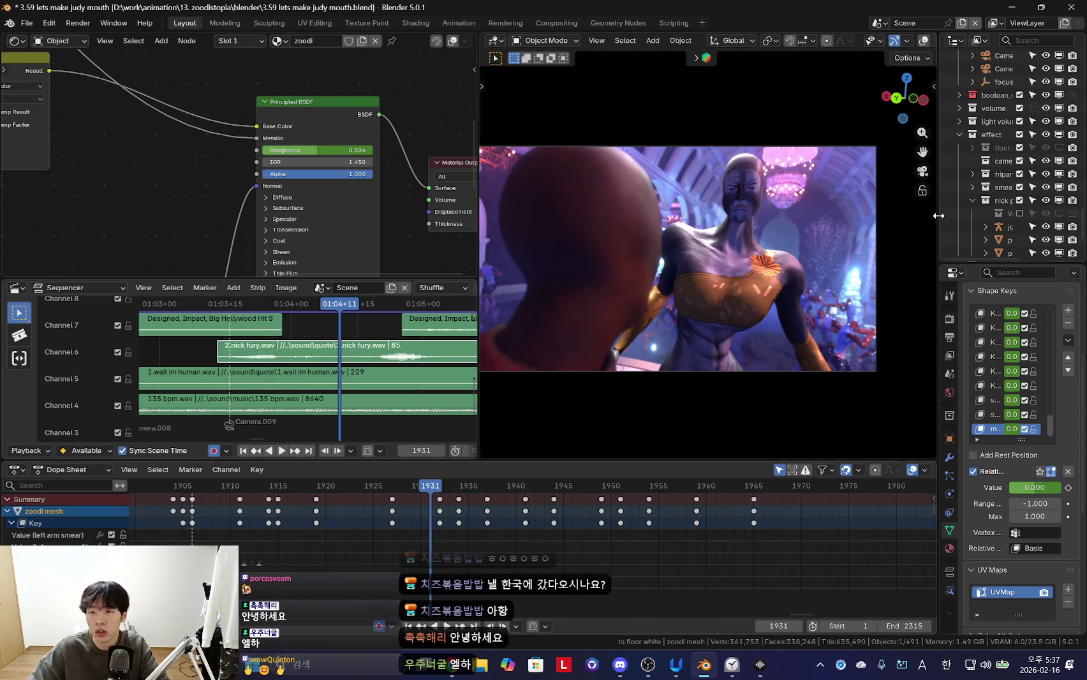
pyautogui.moveTo(939, 383); pyautogui.dragTo(842, 383)
pyautogui.click(1070, 312)
# Name the new shape key 'eye small' and zoom in close on the face
pyautogui.write('eye small')
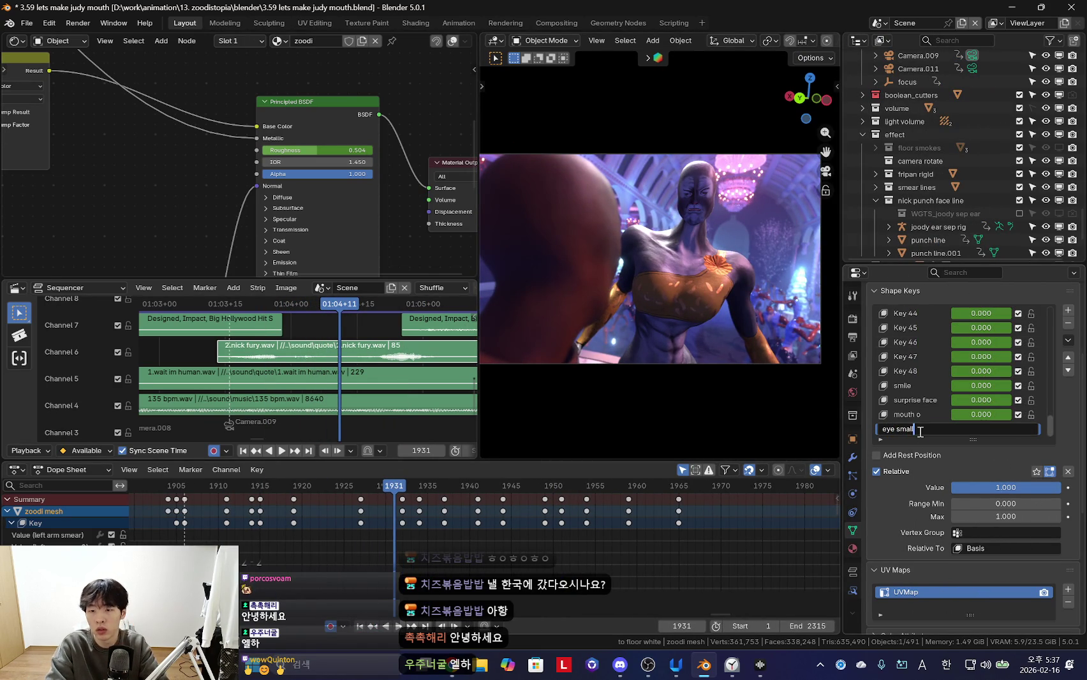
pyautogui.press('Return')
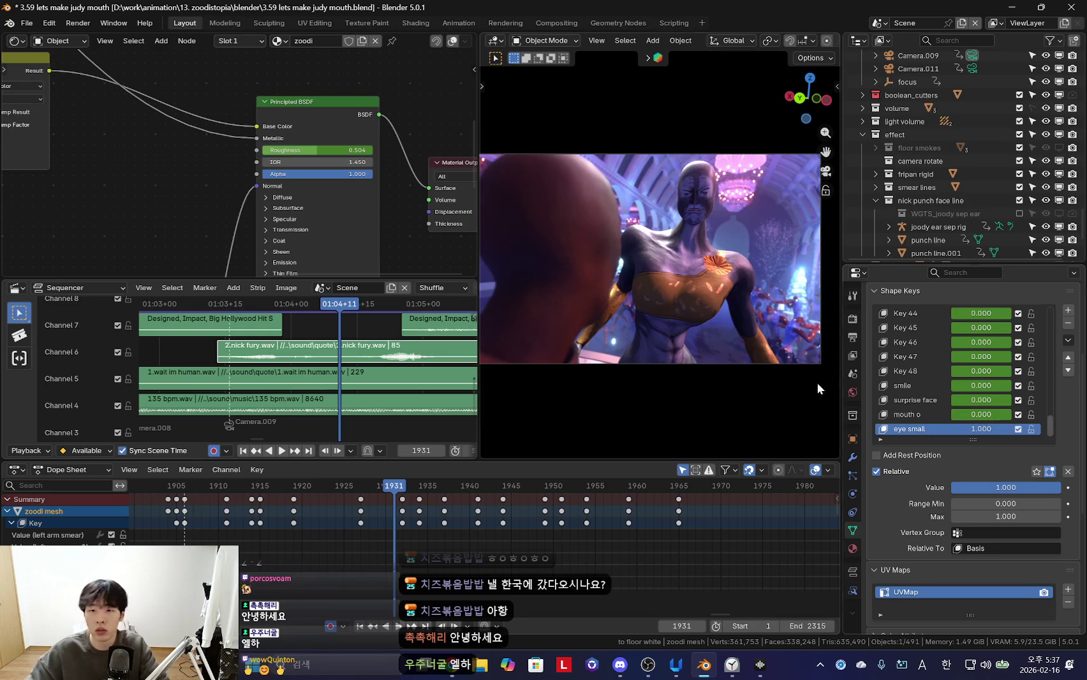
pyautogui.moveTo(743, 210); pyautogui.dragTo(645, 199, button='middle')
pyautogui.scroll(3, 699, 262)
pyautogui.moveTo(699, 262); pyautogui.dragTo(753, 274, button='middle')
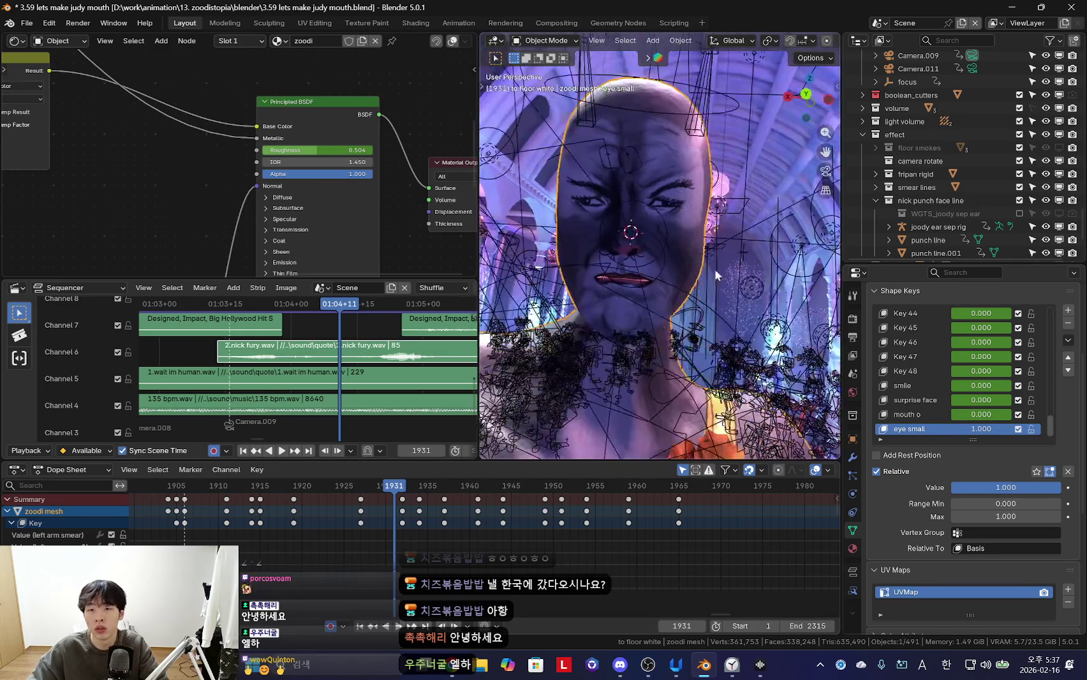
pyautogui.scroll(3, 921, 373)
pyautogui.scroll(-3, 934, 383)
# Set the close eye key to 0 and rename the eye small key to 'eye big'
pyautogui.click(951, 386)
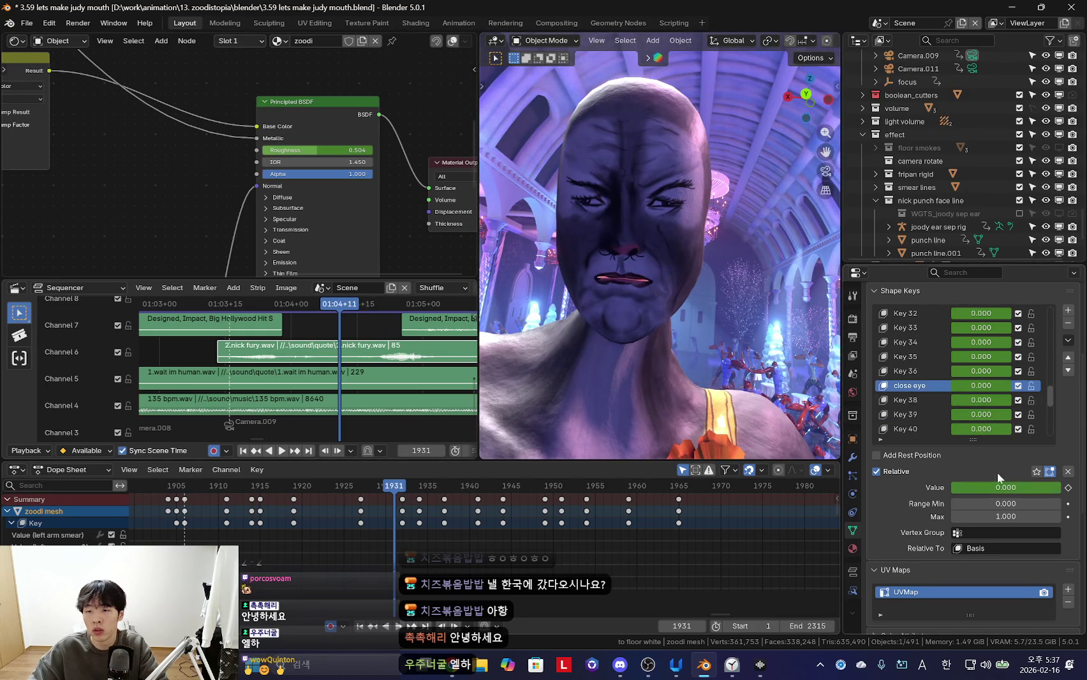
pyautogui.moveTo(1006, 488); pyautogui.dragTo(964, 488)
pyautogui.scroll(-12, 951, 446)
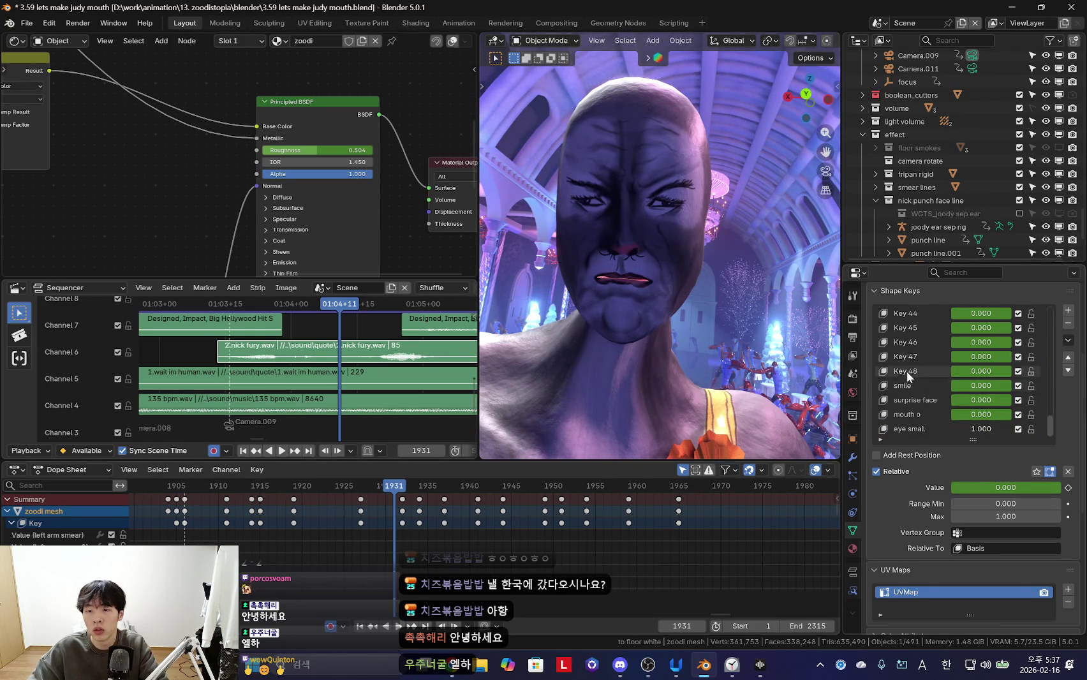
pyautogui.click(924, 431)
pyautogui.doubleClick(924, 431)
pyautogui.write('big')
pyautogui.press('Return')
# Sculpt the eyes larger with an enlarged Grab brush, then return to Object Mode at frame 1939
pyautogui.moveTo(718, 323)
pyautogui.mouseDown(button='middle')
pyautogui.moveTo(662, 287)
pyautogui.moveTo(674, 262)
pyautogui.mouseUp(button='middle')
pyautogui.hotkey('ctrl', 'Tab')
pyautogui.scroll(3, 691, 304)
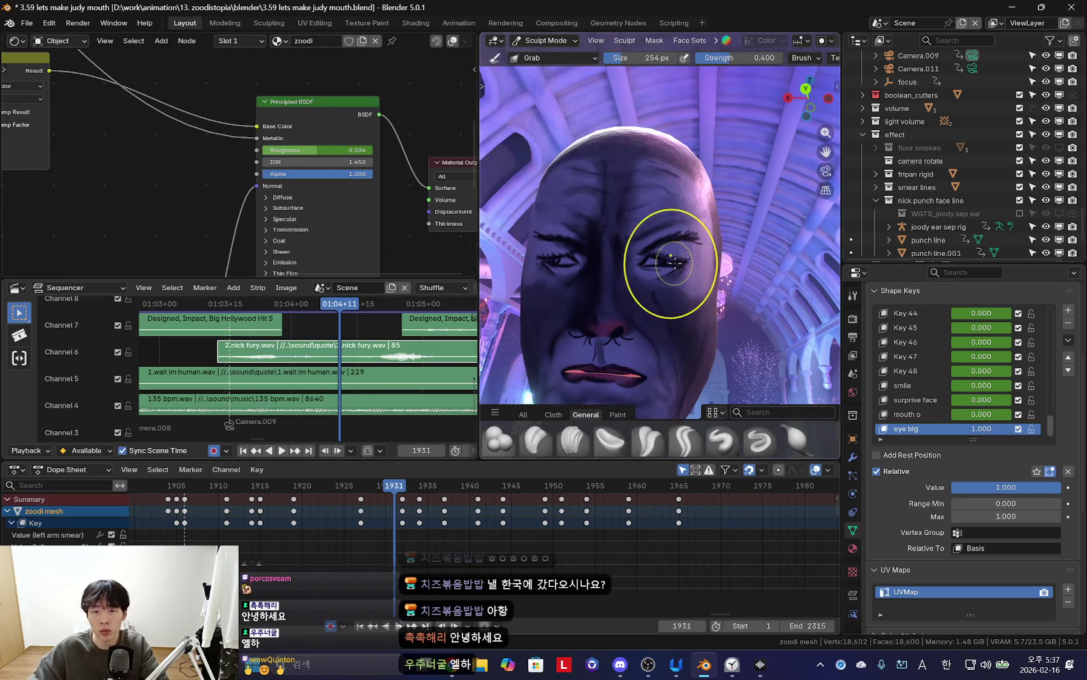
pyautogui.press('f')
pyautogui.click(667, 279)
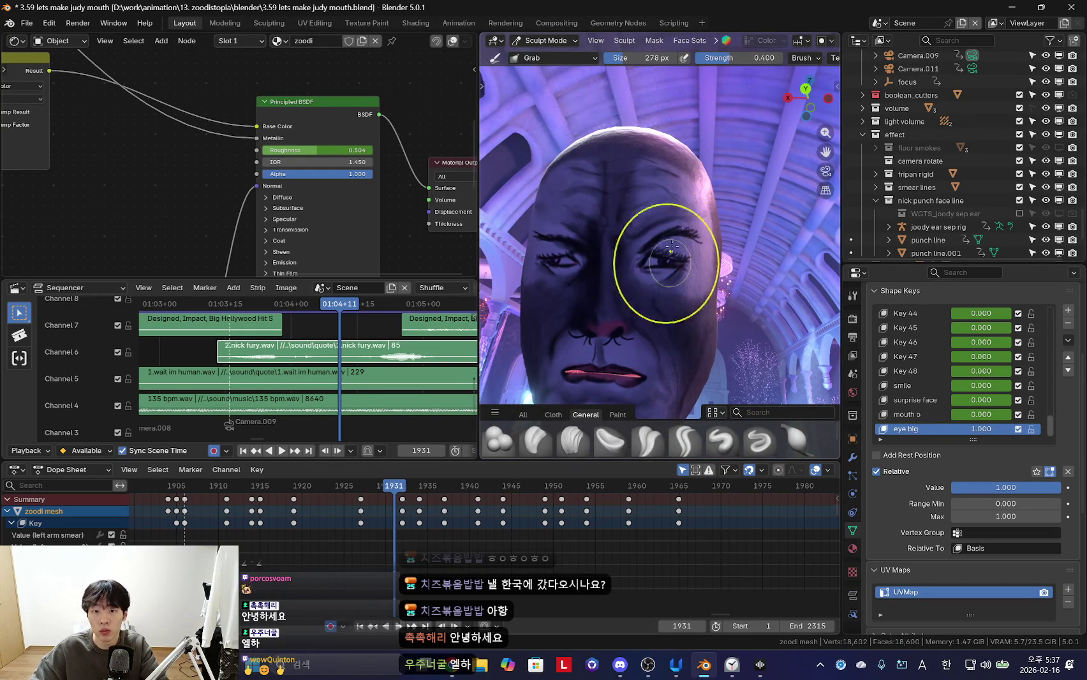
pyautogui.moveTo(703, 316)
pyautogui.mouseDown(button='middle')
pyautogui.moveTo(620, 271)
pyautogui.moveTo(610, 279)
pyautogui.mouseUp(button='middle')
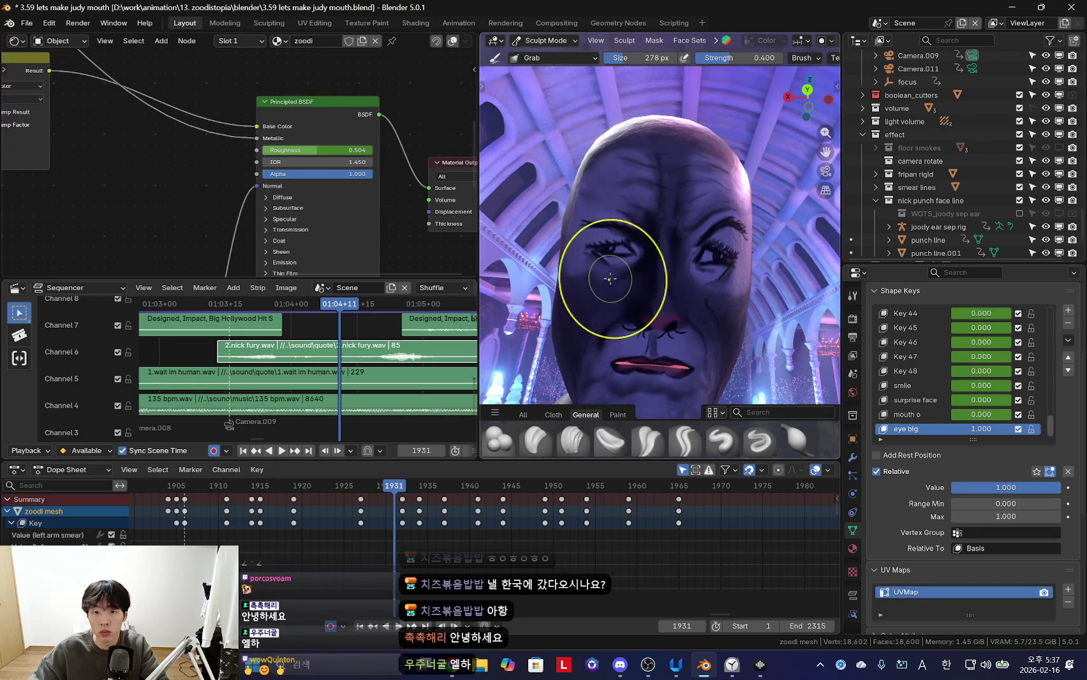
pyautogui.hotkey('ctrl', 'Tab')
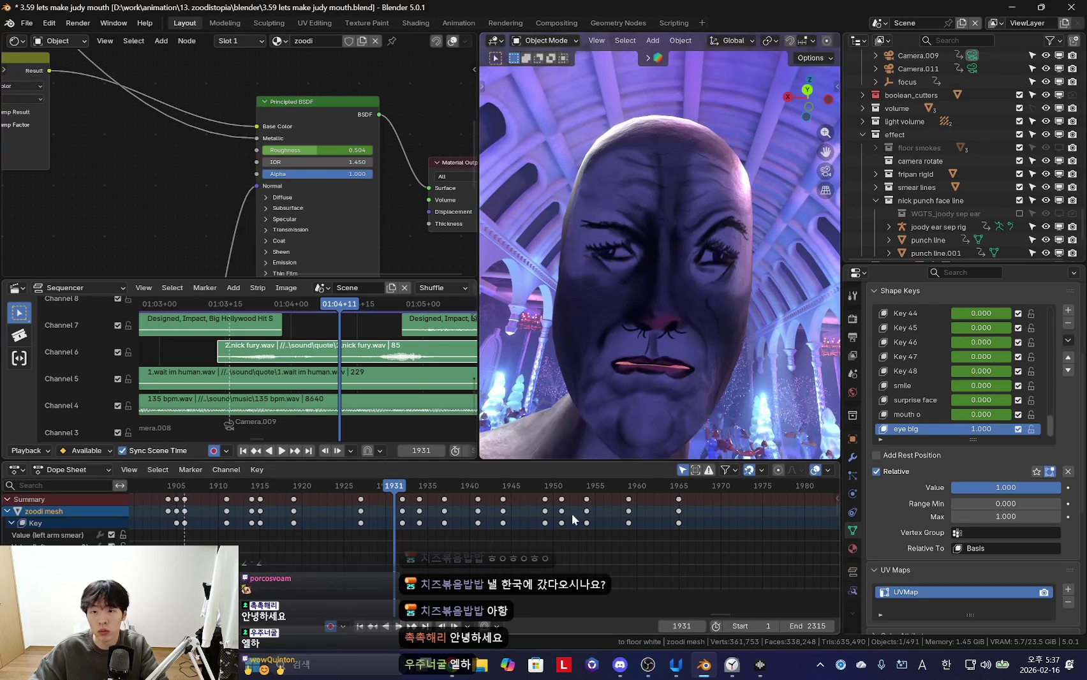
pyautogui.moveTo(528, 545); pyautogui.dragTo(413, 539)
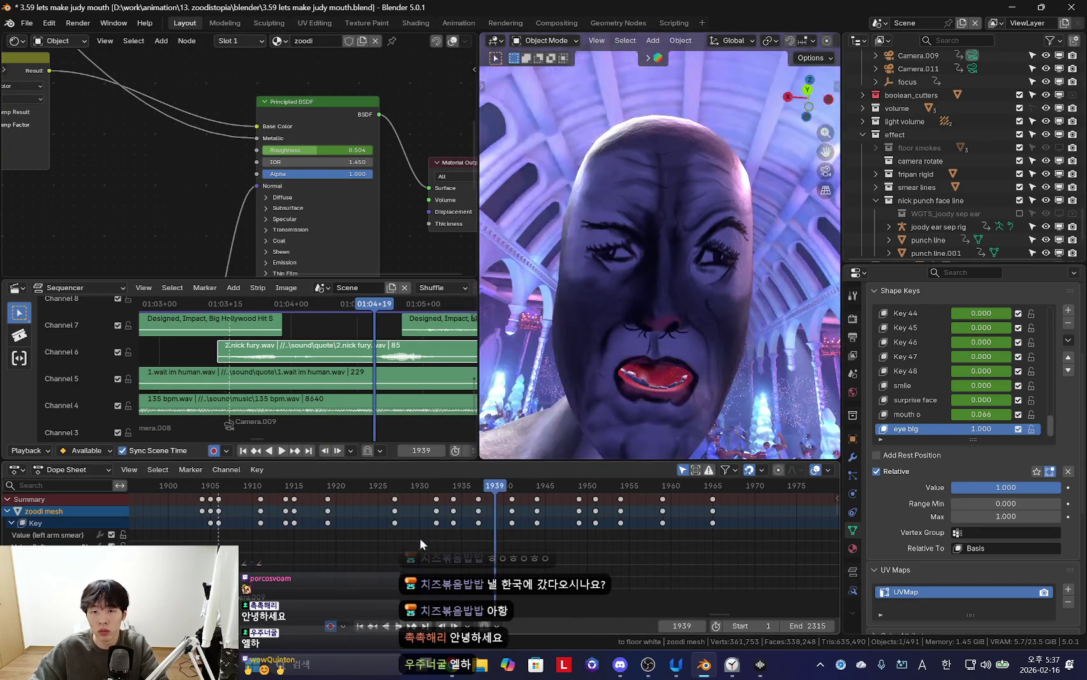
# Allow eye big to go to -1, then key it at 0 on frame 1935 and 1 on frame 1943
pyautogui.press('BackSpace')
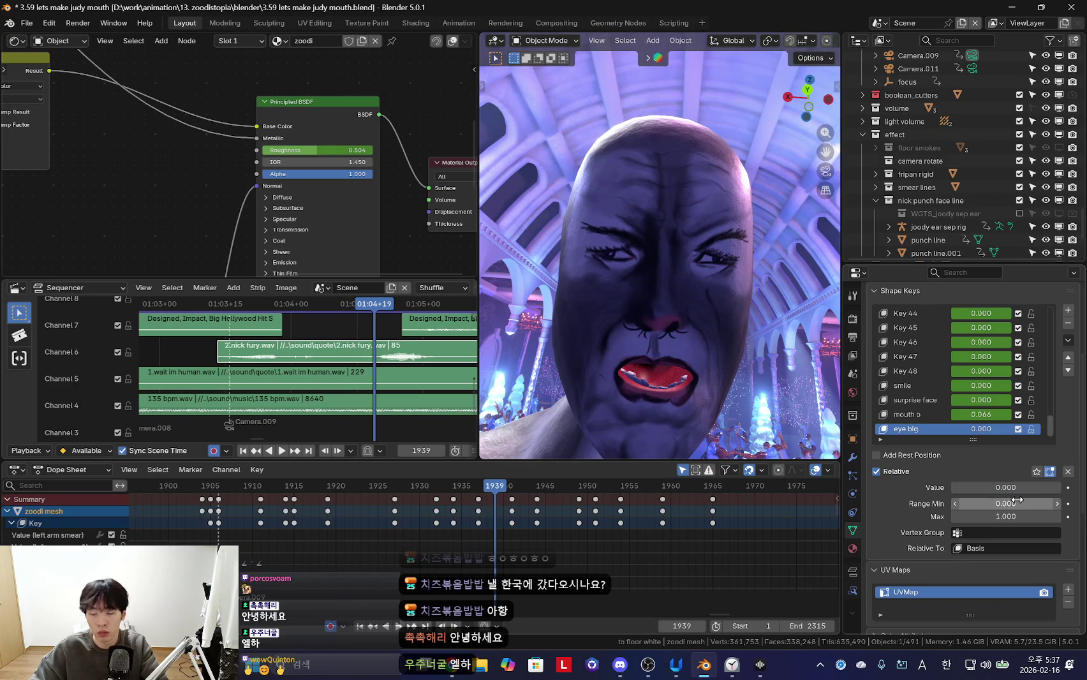
pyautogui.write('-1')
pyautogui.moveTo(1007, 488); pyautogui.dragTo(991, 487)
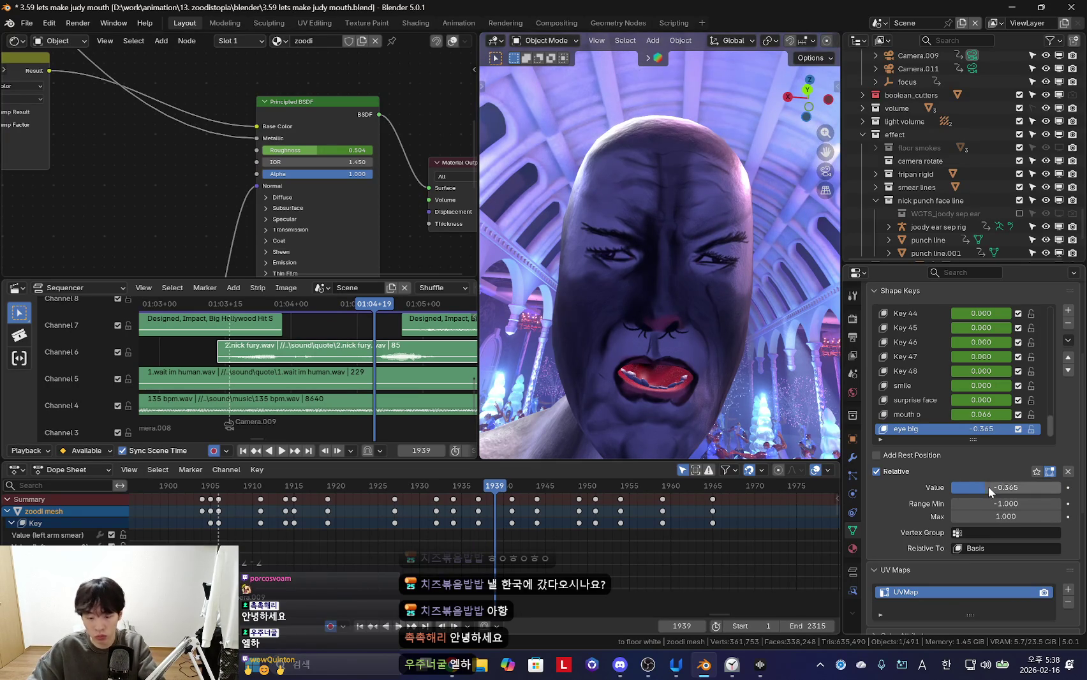
pyautogui.press('Left')
pyautogui.press('Left')
pyautogui.press('Left')
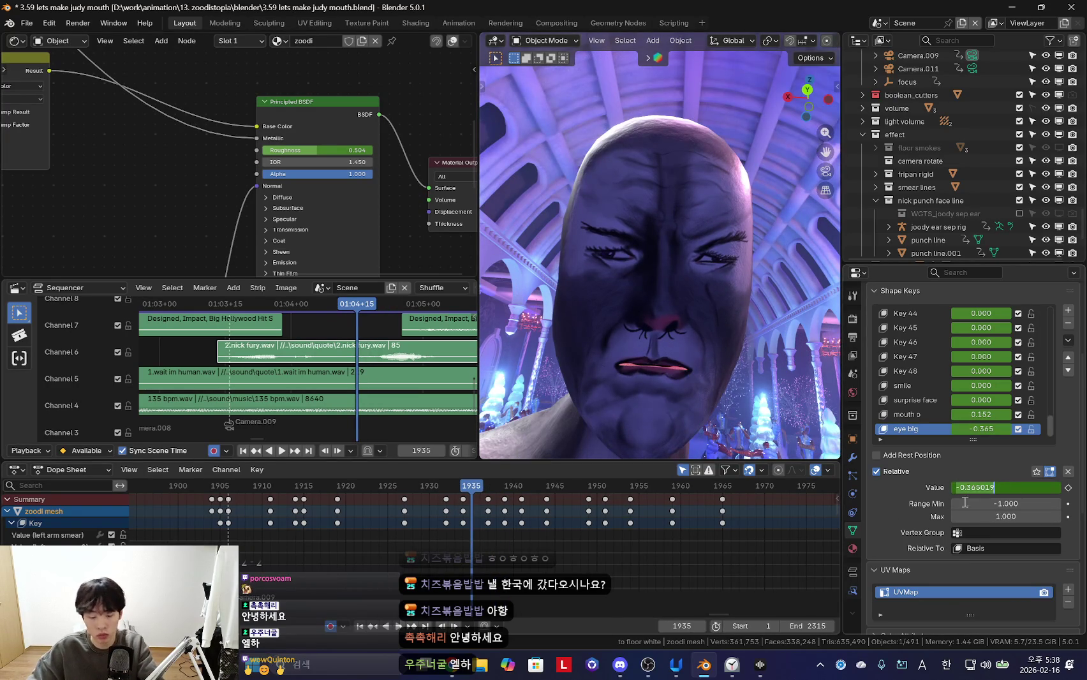
pyautogui.write('0')
pyautogui.press('Return')
pyautogui.moveTo(579, 566)
pyautogui.mouseDown(button='middle')
pyautogui.moveTo(493, 572)
pyautogui.moveTo(498, 593)
pyautogui.mouseUp(button='middle')
pyautogui.press('Right')
pyautogui.press('Right')
pyautogui.press('Right')
pyautogui.press('Right')
pyautogui.press('Right')
pyautogui.click(1006, 488)
pyautogui.write('1')
pyautogui.press('Return')
# Play the shot, re-key the eye big value, and play it backwards to check
pyautogui.press('space')
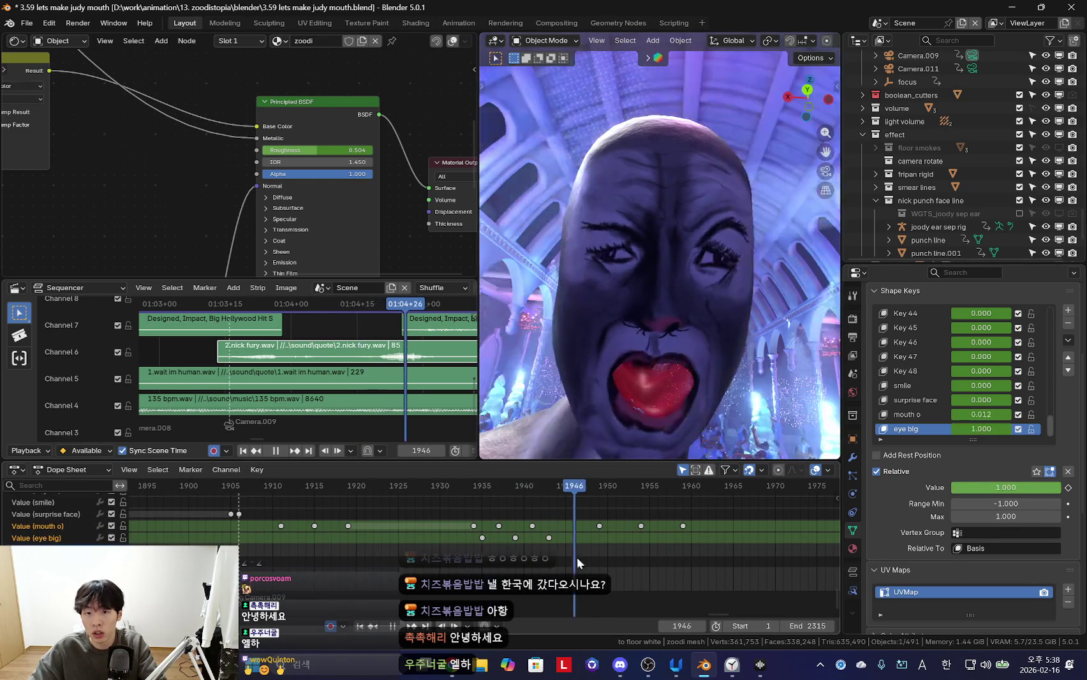
pyautogui.press('space')
pyautogui.click(1021, 489)
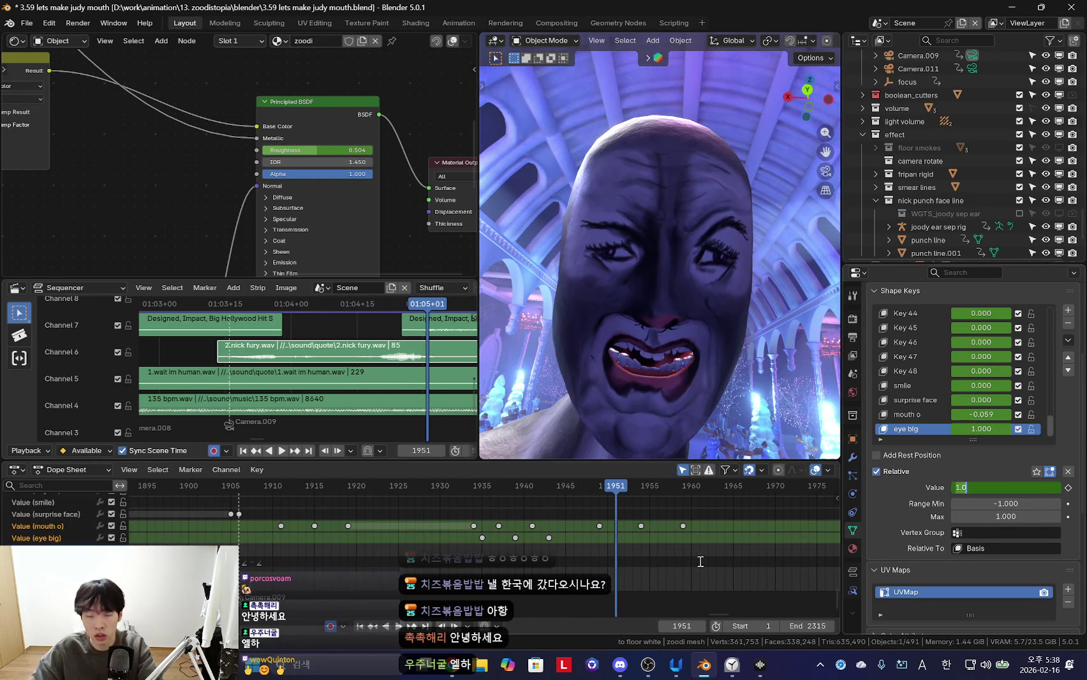
pyautogui.press('Return')
pyautogui.hotkey('shift', 'ctrl', 'space')
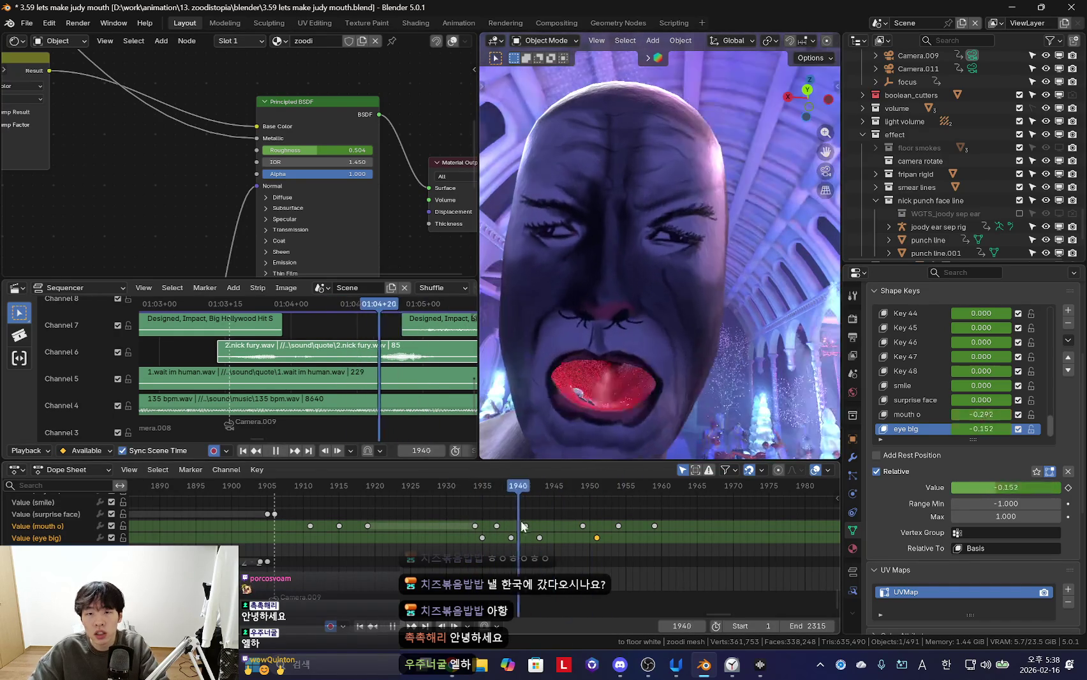
# In the camera view, add an eye big keyframe at frame 1909
pyautogui.press('KP_0')
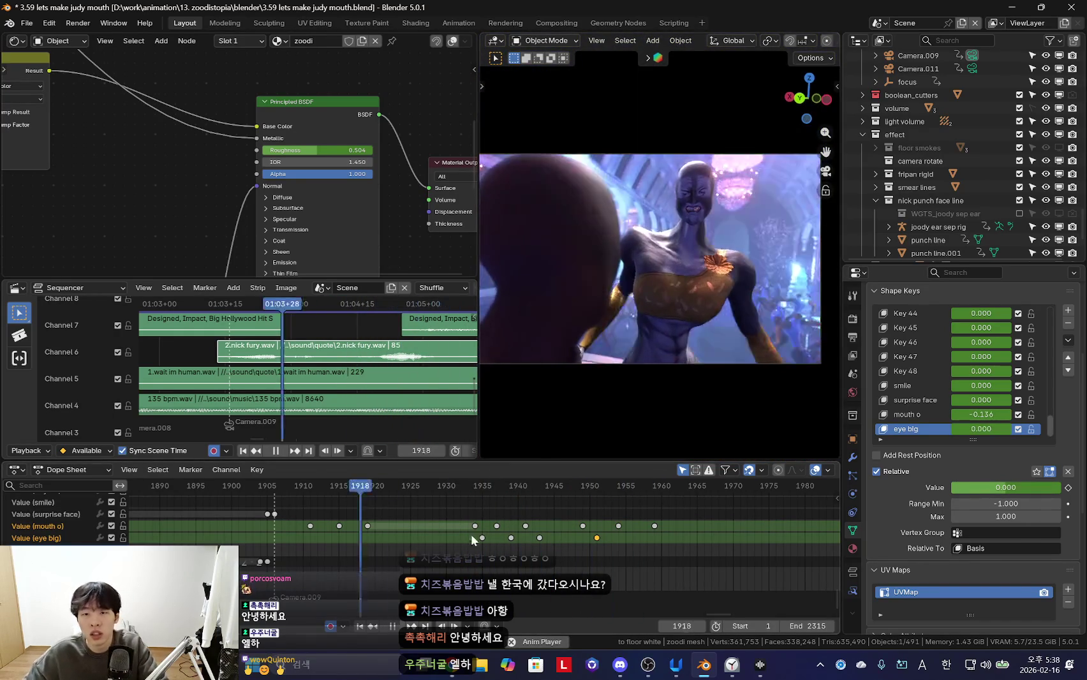
pyautogui.scroll(2, 326, 536)
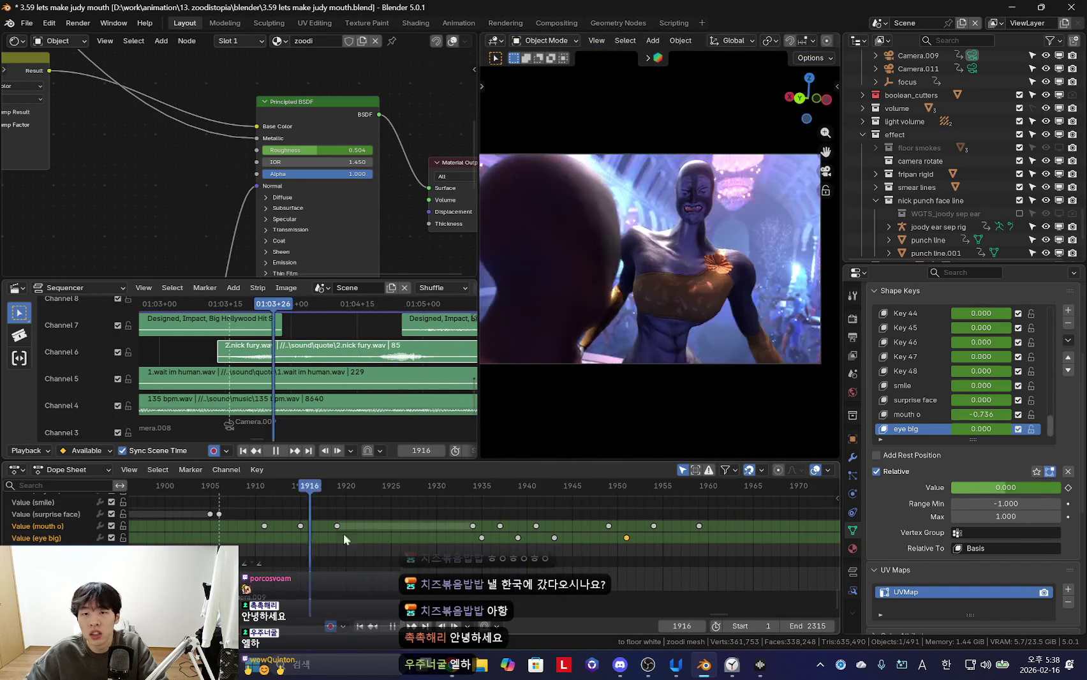
pyautogui.keyDown('ctrl'); pyautogui.hscroll(-5, 325, 536); pyautogui.keyUp('ctrl')
pyautogui.moveTo(370, 543)
pyautogui.mouseDown()
pyautogui.moveTo(462, 543)
pyautogui.moveTo(403, 536)
pyautogui.mouseUp()
pyautogui.press('i')
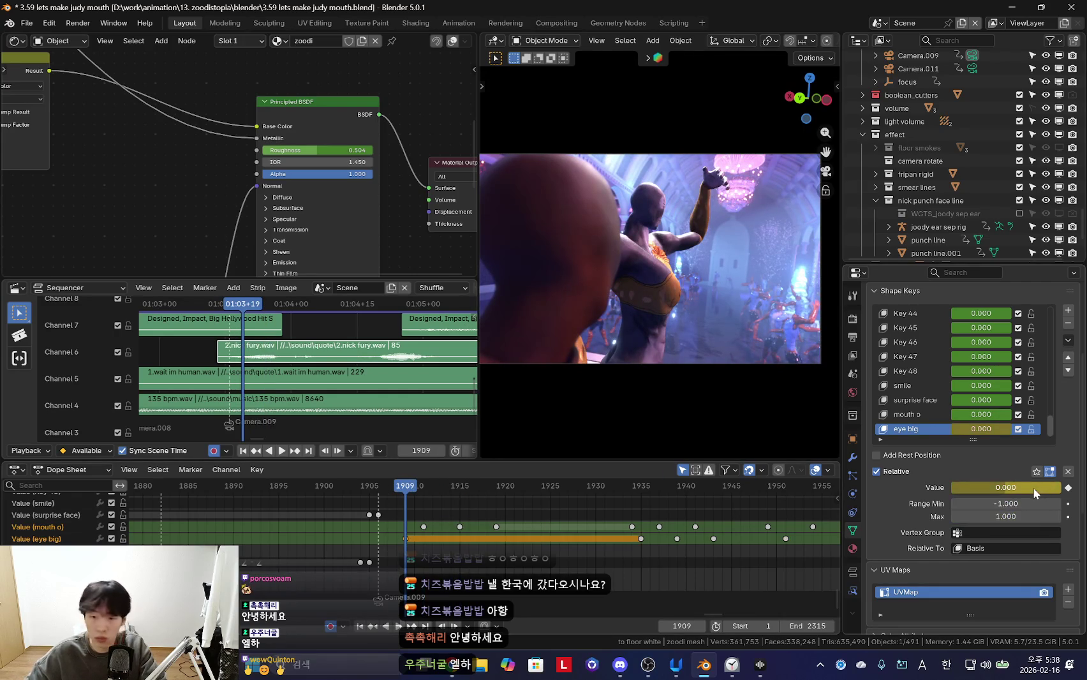
pyautogui.scroll(2, 500, 547)
pyautogui.click(415, 539)
# Raise eye big to about 0.586 and keyframe the new value
pyautogui.press('space')
pyautogui.moveTo(1022, 496); pyautogui.dragTo(1053, 496)
pyautogui.press('i')
pyautogui.scroll(2, 685, 331)
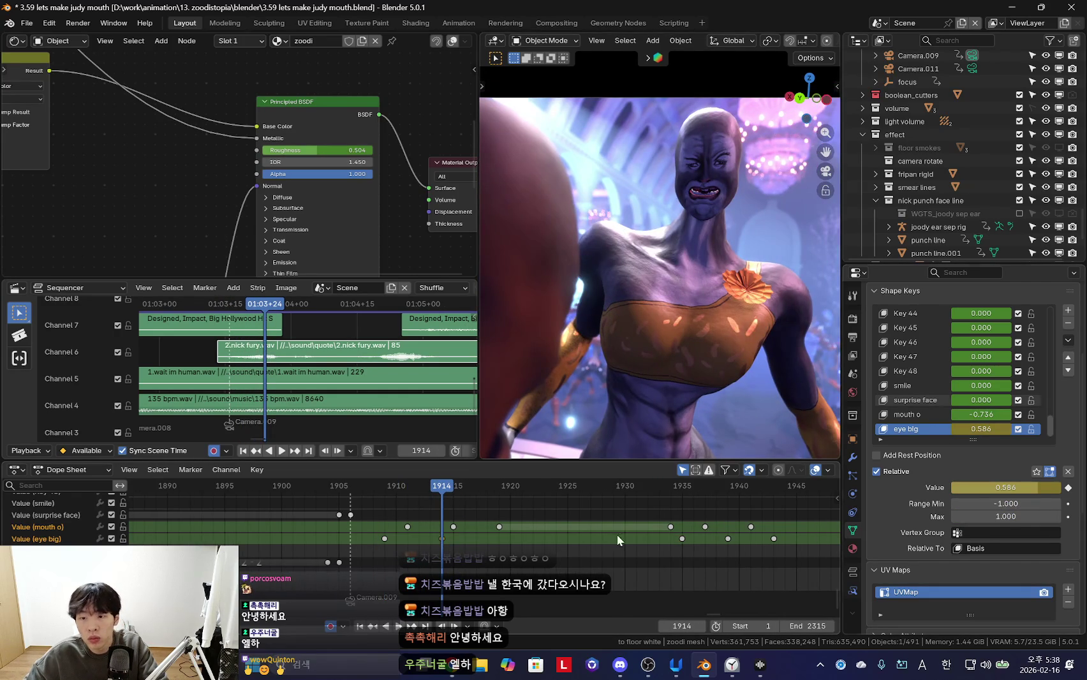
pyautogui.moveTo(530, 554); pyautogui.dragTo(561, 563, button='middle')
# Play the animation again and select the keyframe at frame 1928
pyautogui.press('space')
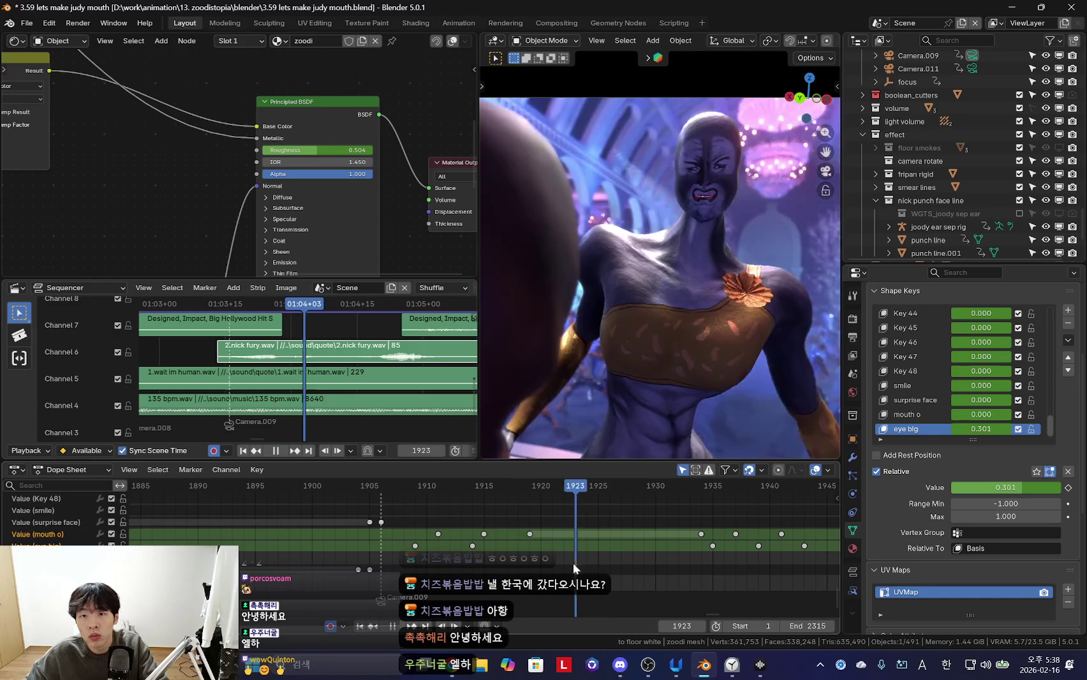
pyautogui.press('space')
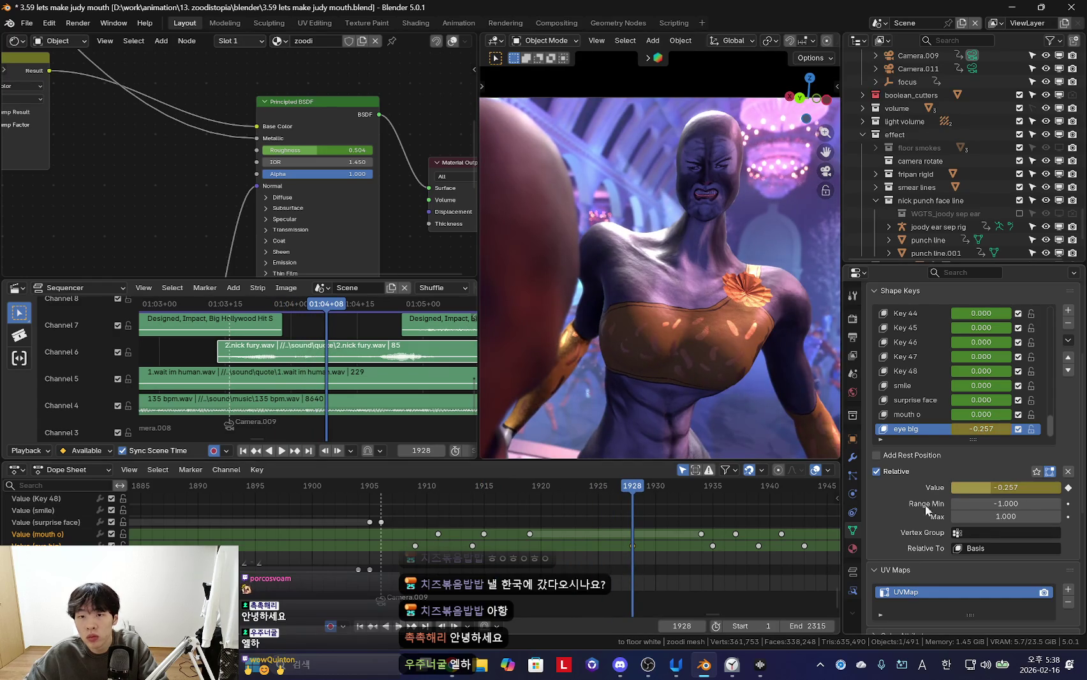
pyautogui.press('space')
pyautogui.scroll(-2, 662, 542)
pyautogui.click(605, 547)
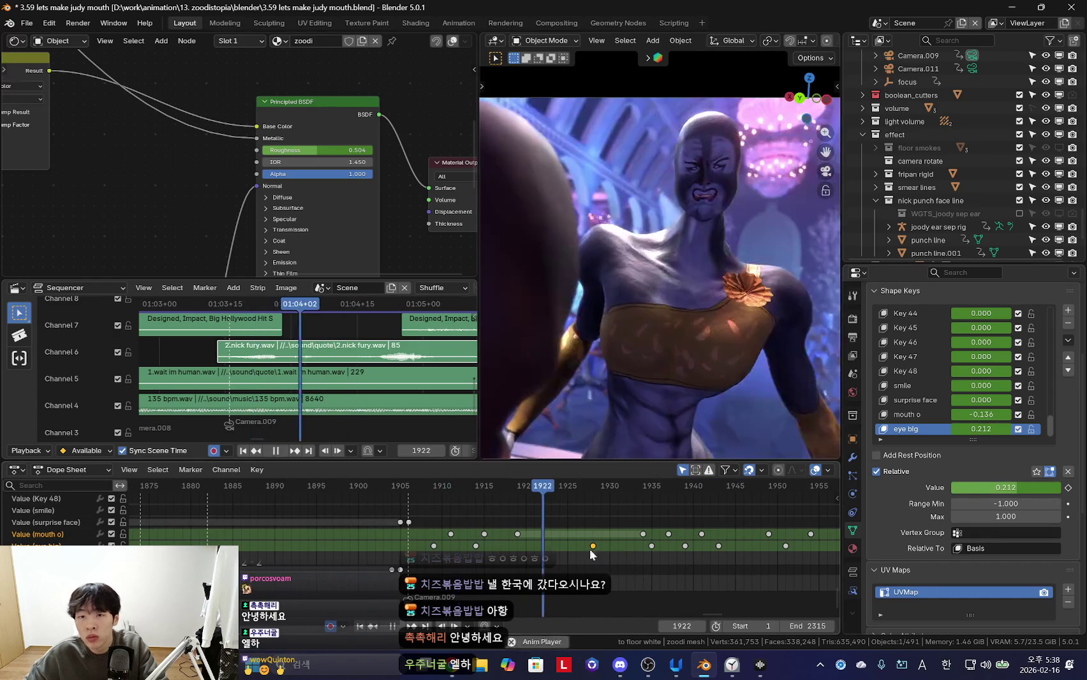
pyautogui.scroll(-2, 570, 538)
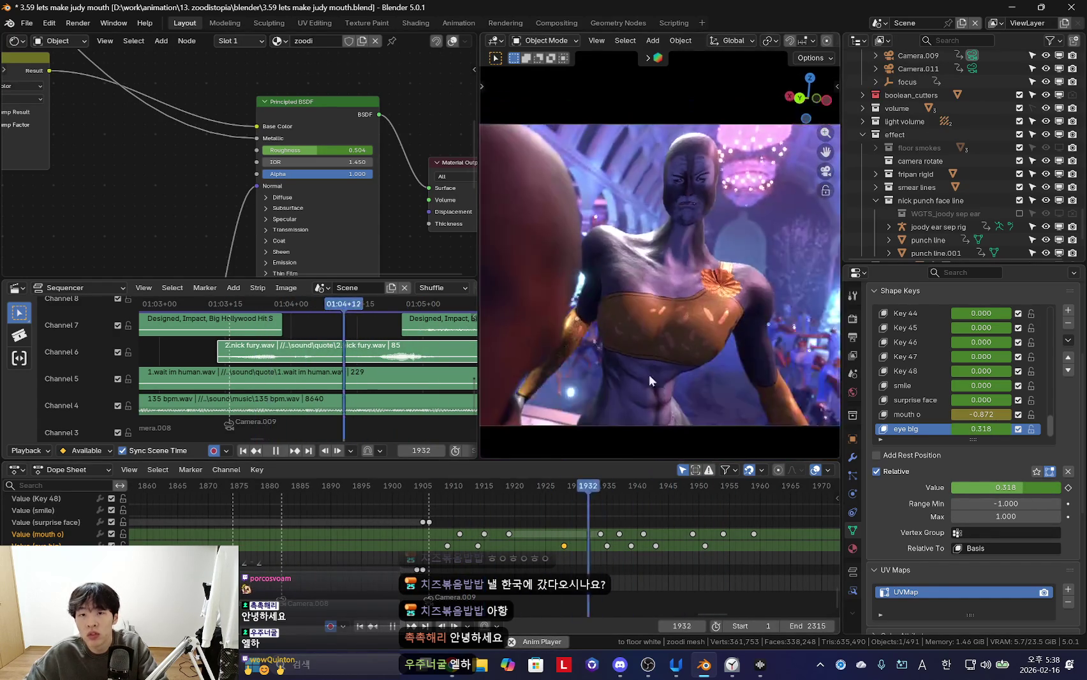
# Widen the 3D view, play through several shots to frame 1901, and select Nick's head mesh
pyautogui.moveTo(480, 199); pyautogui.dragTo(379, 199)
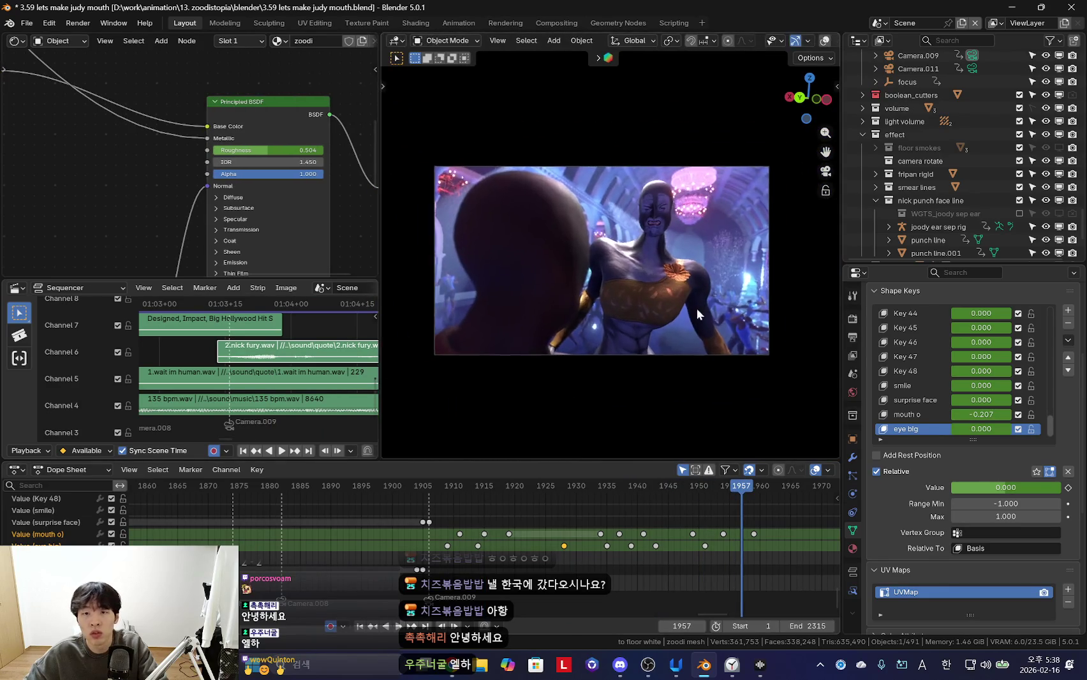
pyautogui.click(401, 486)
pyautogui.press('space')
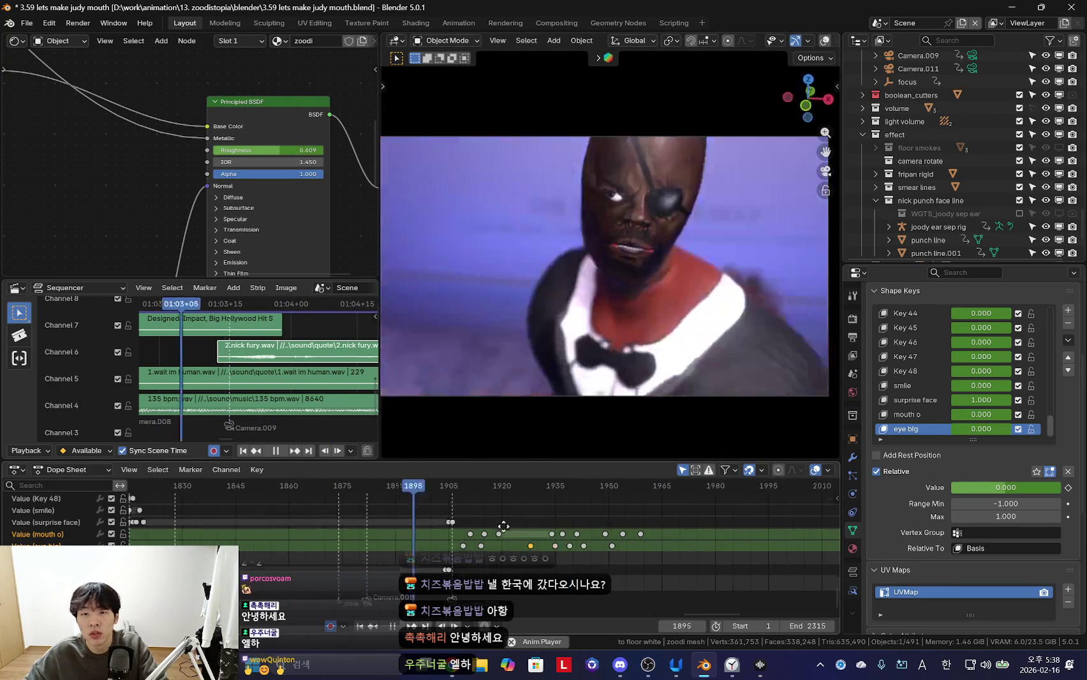
pyautogui.scroll(-2, 428, 521)
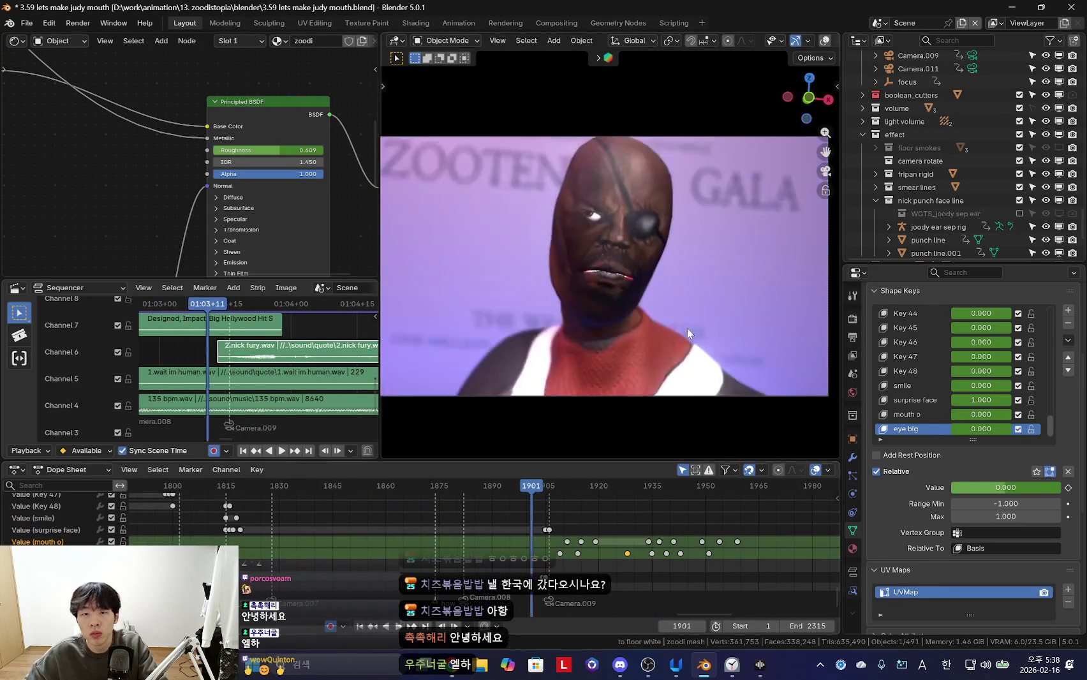
pyautogui.press('space')
pyautogui.click(678, 250)
pyautogui.click(634, 210)
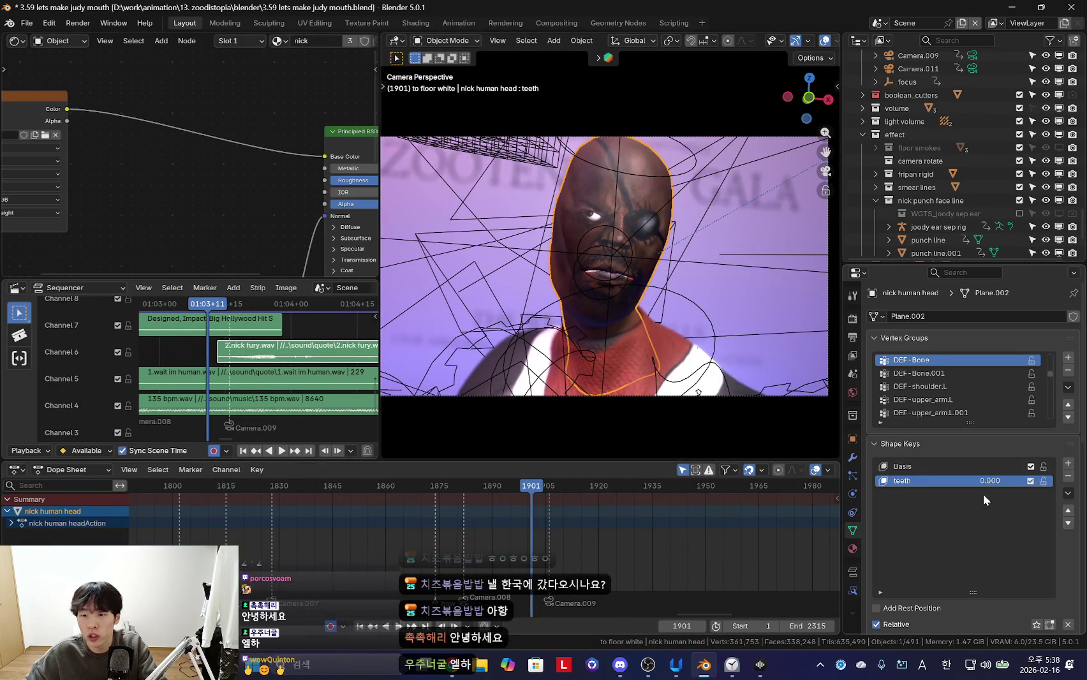
# Add a new shape key to Nick's head named 'smile nick'
pyautogui.click(1068, 463)
pyautogui.doubleClick(936, 495)
pyautogui.write('smile nick')
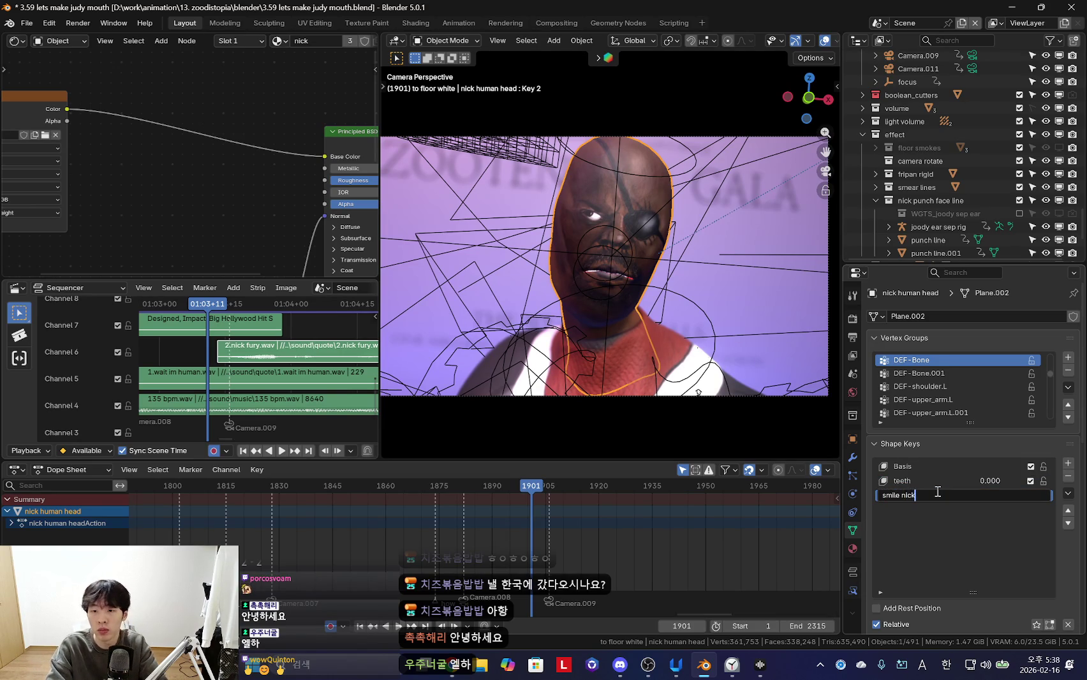
pyautogui.press('Return')
pyautogui.scroll(-3, 957, 510)
pyautogui.scroll(3, 671, 331)
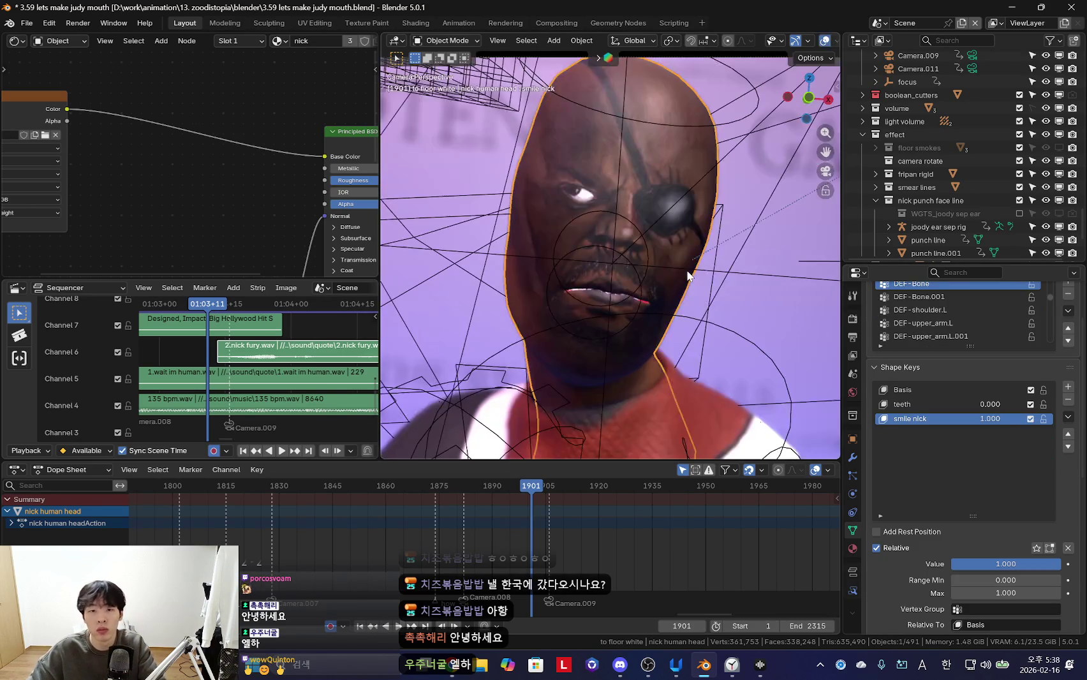
# In Sculpt Mode, size the Grab brush and pull the lips and chin upward
pyautogui.hotkey('ctrl', 'Tab')
pyautogui.press('f')
pyautogui.click(558, 298)
pyautogui.press('f')
pyautogui.click(534, 284)
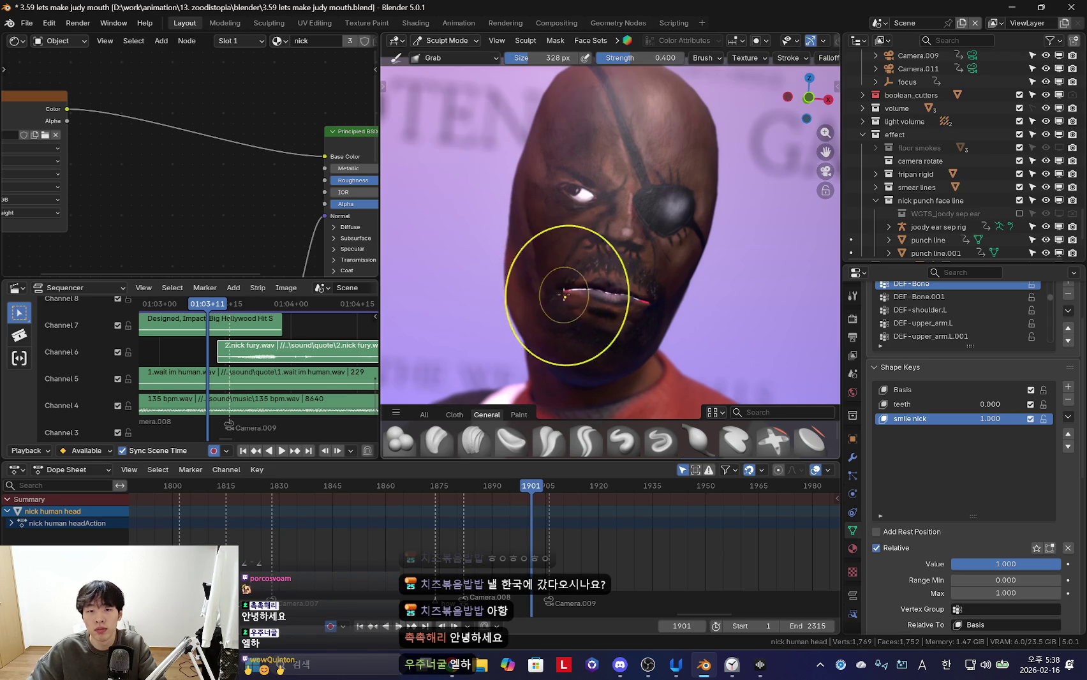
pyautogui.moveTo(559, 294); pyautogui.dragTo(593, 317, button='middle')
pyautogui.press('f')
pyautogui.click(593, 316)
pyautogui.moveTo(594, 317); pyautogui.dragTo(575, 255)
# Try several Grab brush sizes and undo the mouth deformation
pyautogui.press('f')
pyautogui.click(594, 290)
pyautogui.press('f')
pyautogui.click(517, 249)
pyautogui.press('f')
pyautogui.click(681, 285)
pyautogui.hotkey('ctrl', 'z')
# Reshape the eye and brow area with a 380 px brush, then undo those edits
pyautogui.press('f')
pyautogui.click(571, 182)
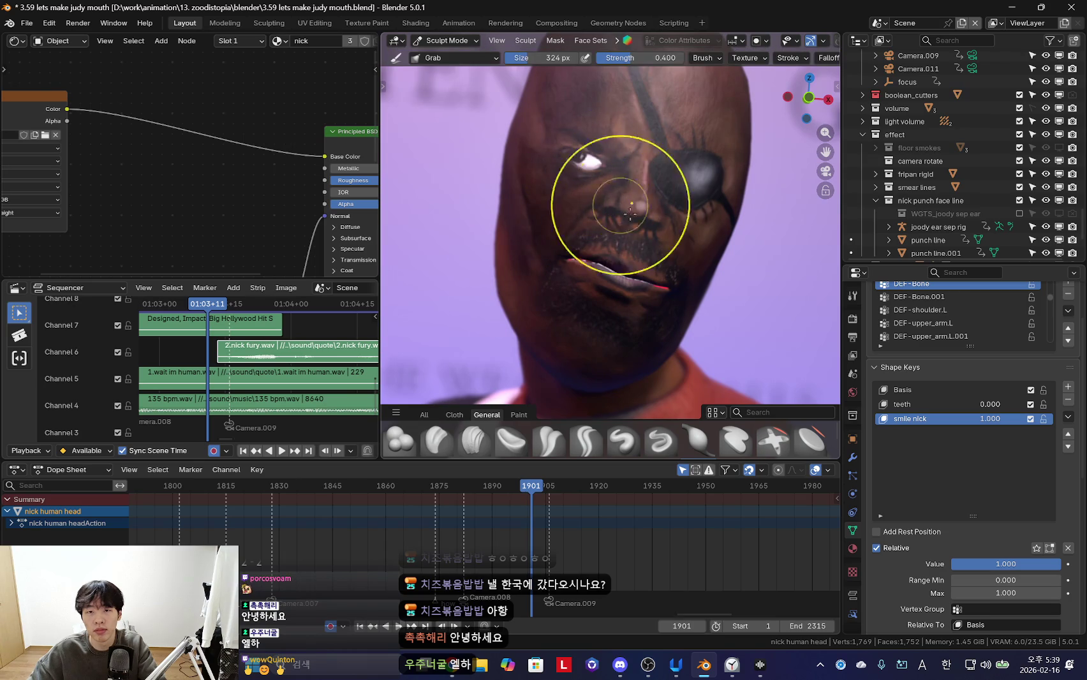
pyautogui.moveTo(583, 211)
pyautogui.mouseDown()
pyautogui.moveTo(615, 150)
pyautogui.moveTo(552, 182)
pyautogui.mouseUp()
pyautogui.hotkey('ctrl', 'z')
pyautogui.press('f')
pyautogui.click(600, 148)
pyautogui.hotkey('ctrl', 'z')
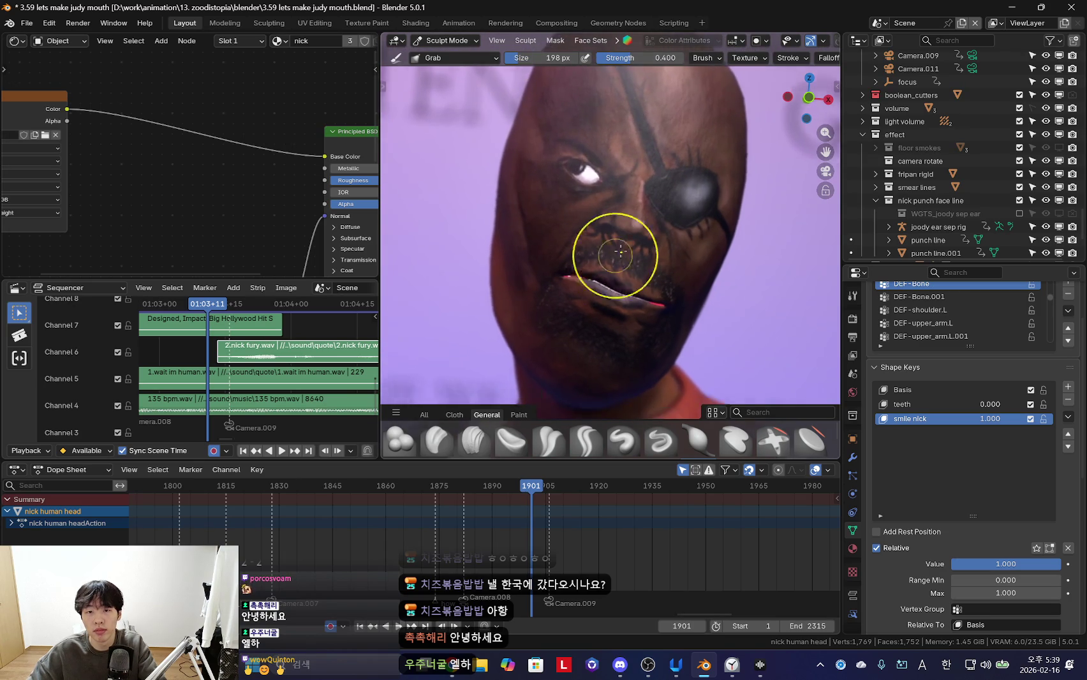
# Work the mouth corner with Grab brush sizes of 348, 222, 318 and 304 px
pyautogui.press('f')
pyautogui.click(583, 321)
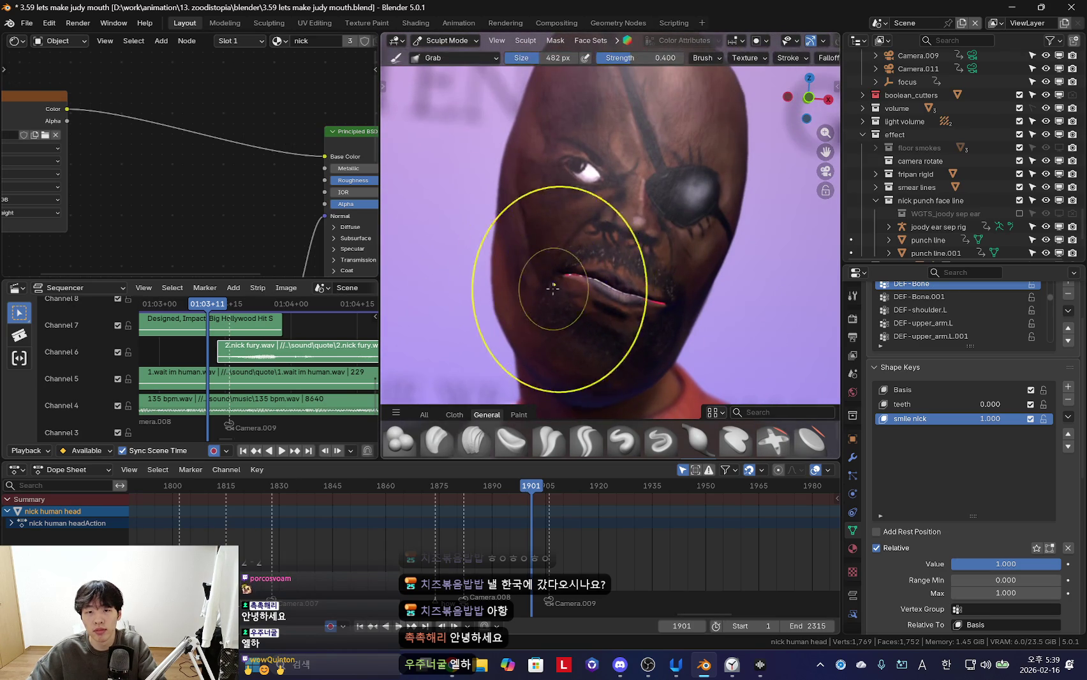
pyautogui.press('f')
pyautogui.click(485, 284)
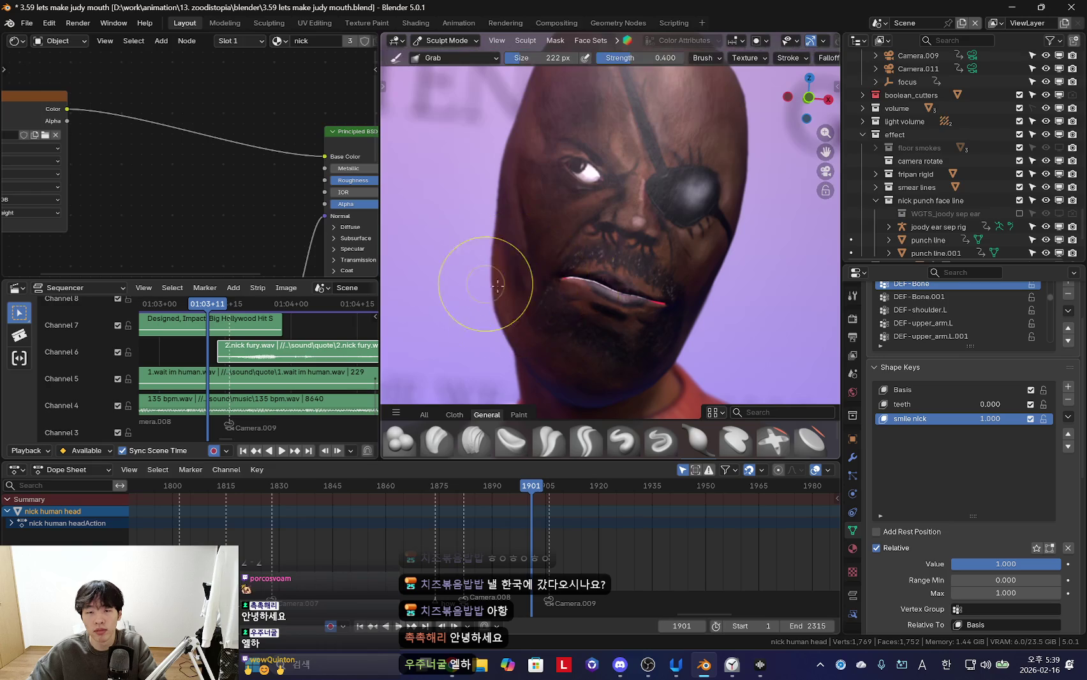
pyautogui.press('f')
pyautogui.click(568, 262)
pyautogui.press('f')
pyautogui.click(686, 315)
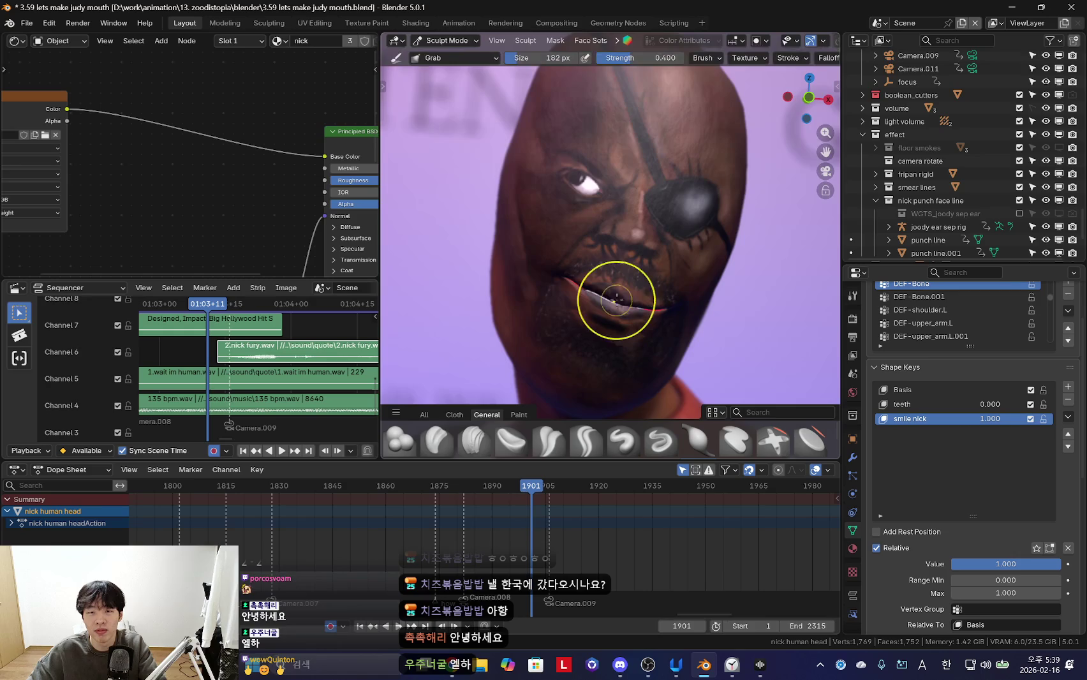
pyautogui.press('f')
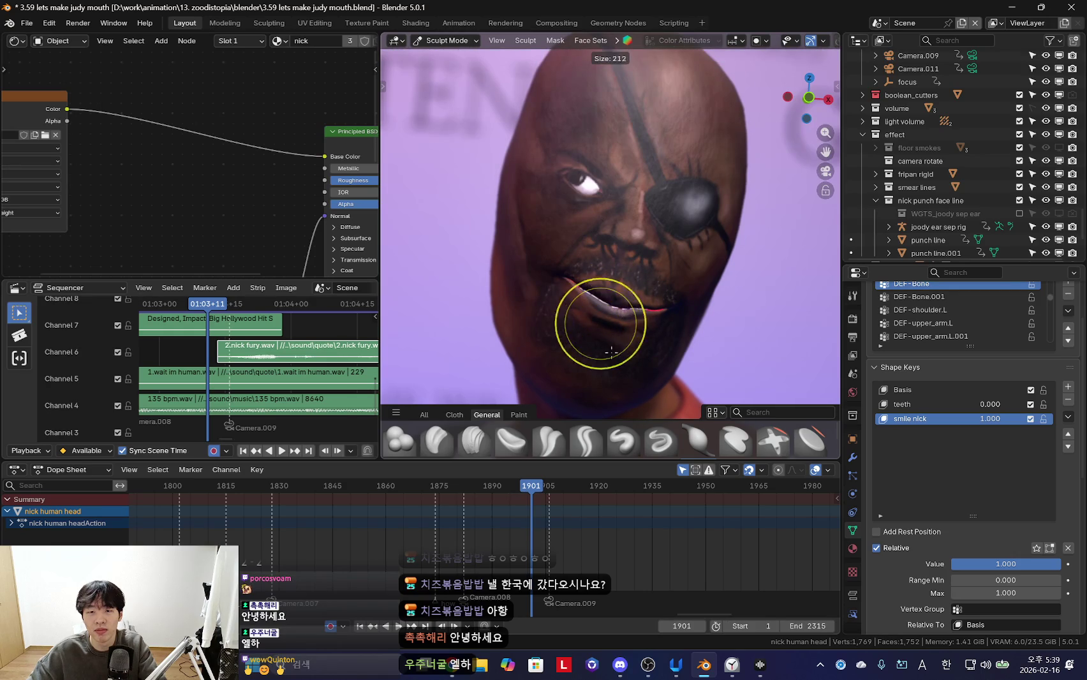
pyautogui.click(616, 374)
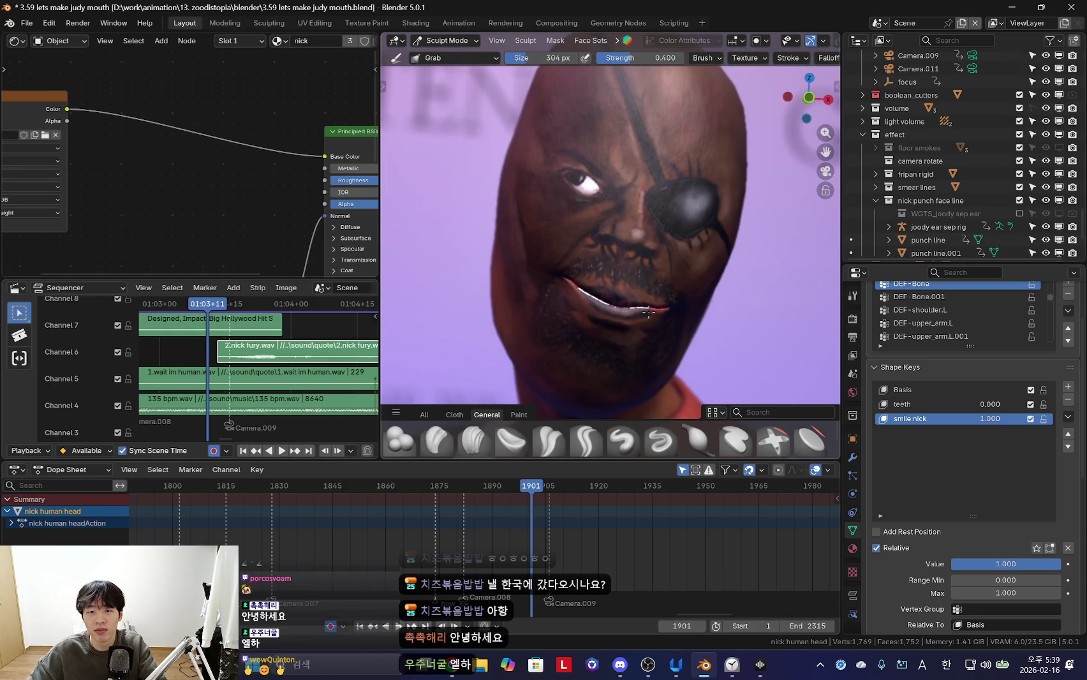
# Set the brush to 372 px and shift the head down-left in the view
pyautogui.scroll(-3, 650, 321)
pyautogui.scroll(2, 650, 321)
pyautogui.press('f')
pyautogui.click(644, 260)
pyautogui.keyDown('shift'); pyautogui.moveTo(650, 256); pyautogui.dragTo(635, 268, button='middle'); pyautogui.keyUp('shift')
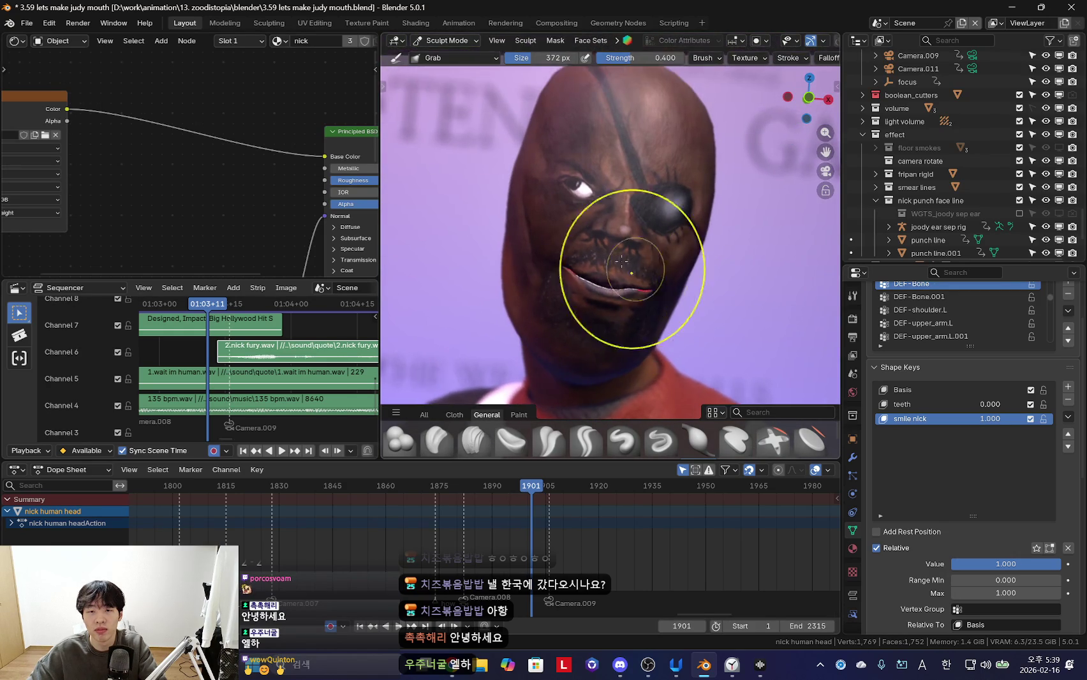
pyautogui.keyDown('shift'); pyautogui.moveTo(593, 227); pyautogui.dragTo(600, 267, button='middle'); pyautogui.keyUp('shift')
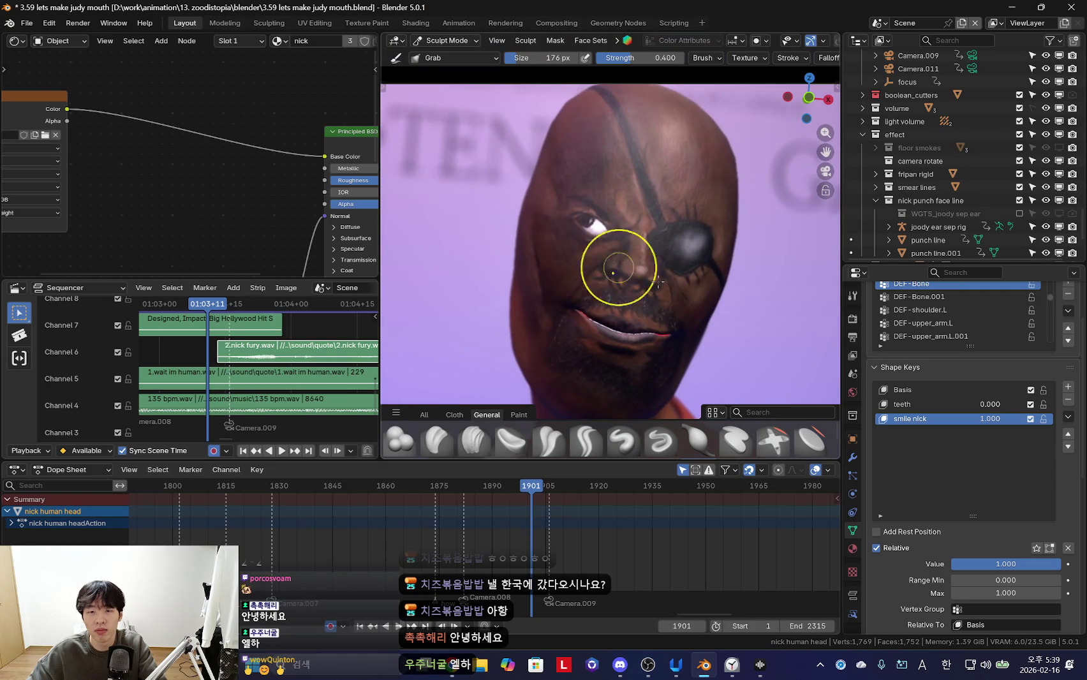
# Return to Object Mode and keyframe smile nick at frame 1901 and frame 1895
pyautogui.press('f')
pyautogui.click(702, 293)
pyautogui.hotkey('ctrl', 'Tab')
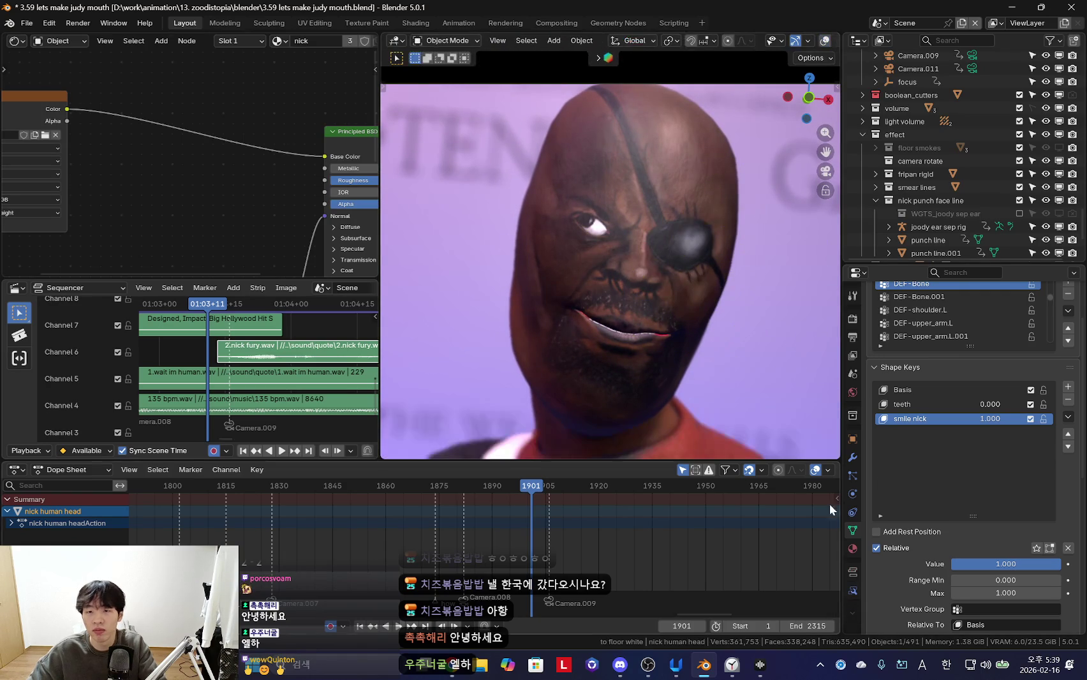
pyautogui.press('i')
pyautogui.press('Left')
pyautogui.press('Left')
pyautogui.press('Left')
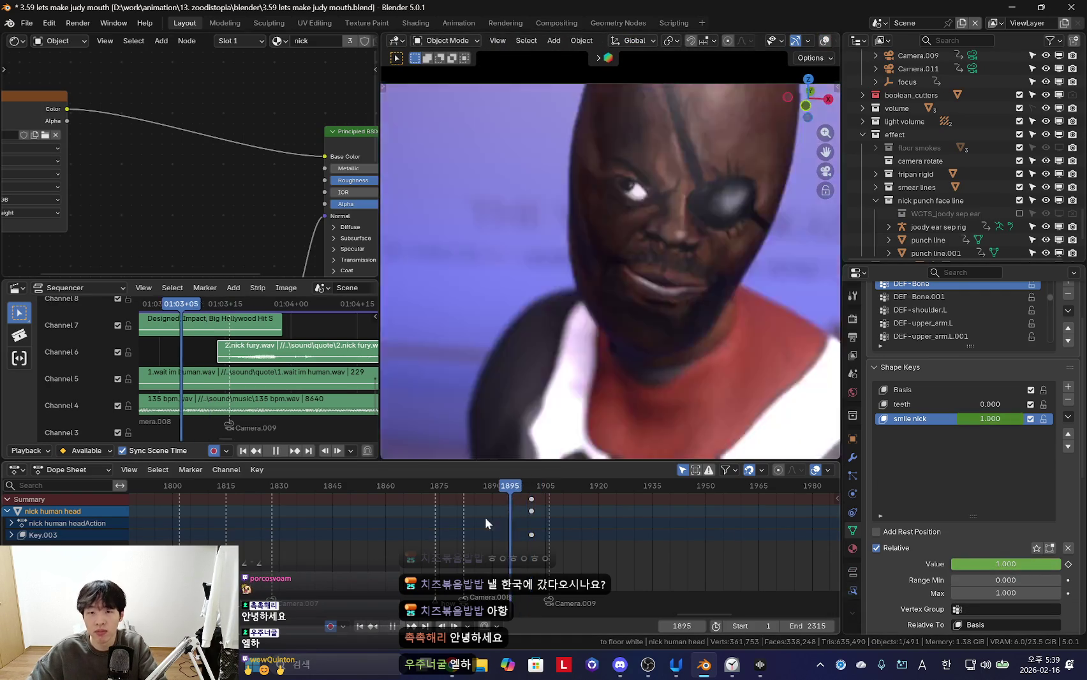
pyautogui.press('Left')
pyautogui.press('Left')
pyautogui.press('Left')
pyautogui.press('space')
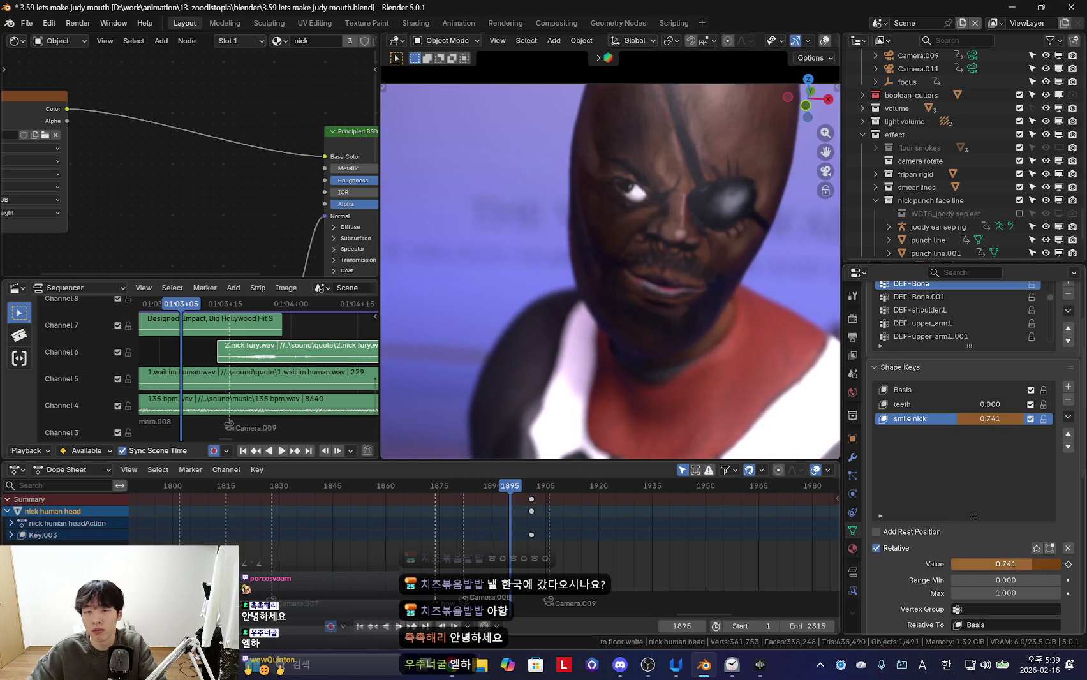
pyautogui.press('i')
# Play the shot and scrub frames 1890–1902 to check Nick's smile
pyautogui.press('space')
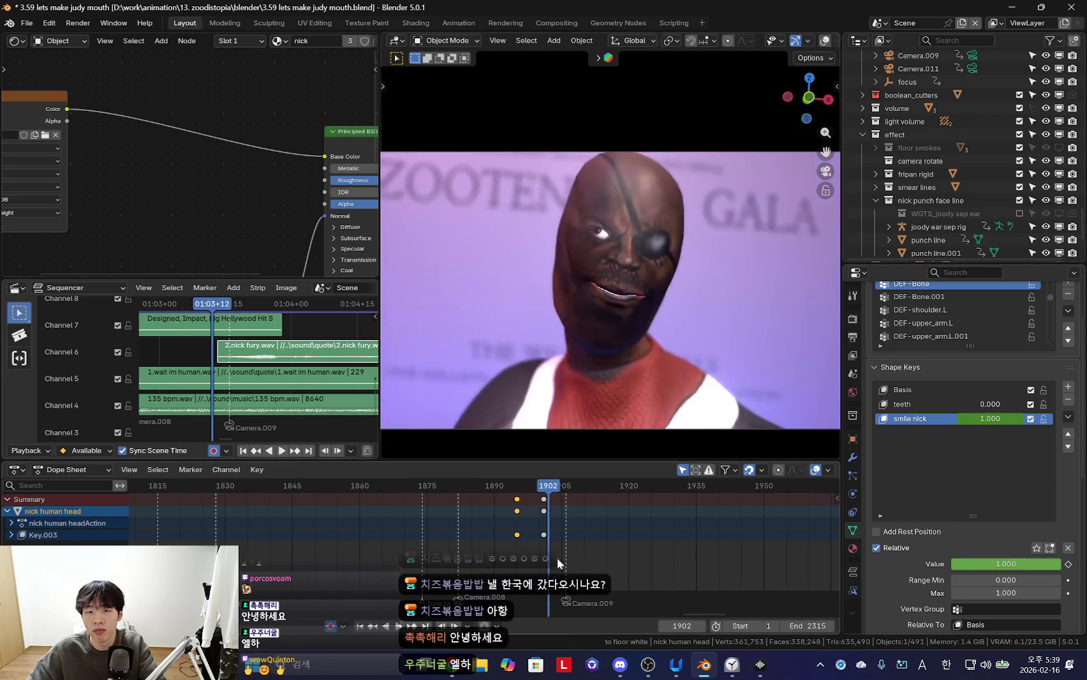
pyautogui.scroll(3, 561, 521)
pyautogui.click(526, 513)
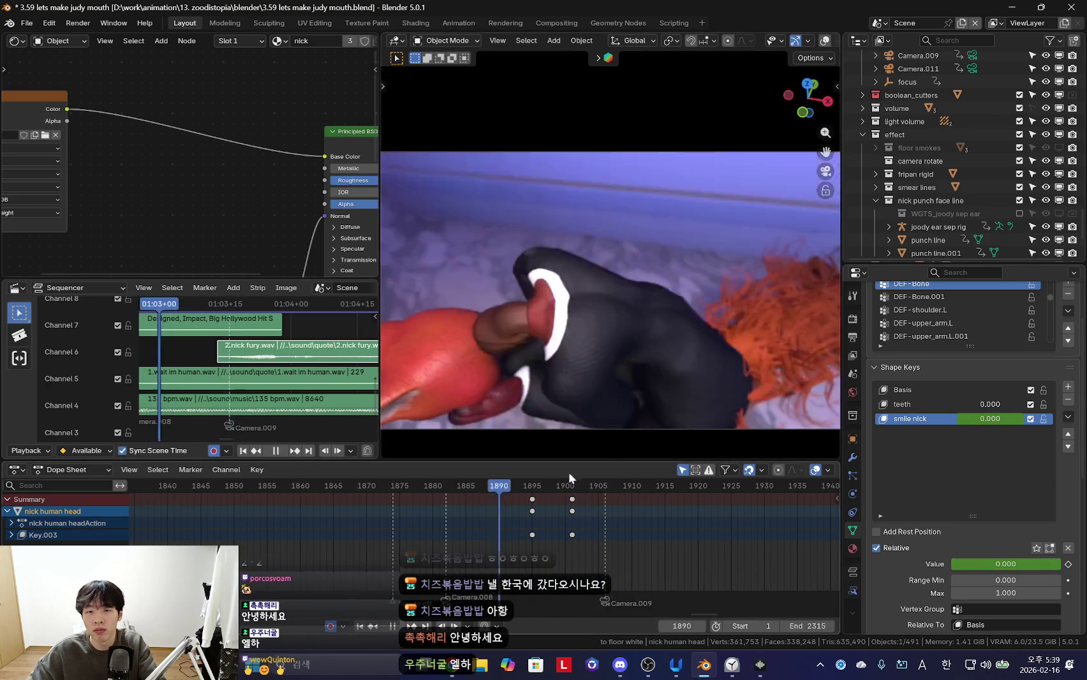
pyautogui.scroll(-3, 548, 535)
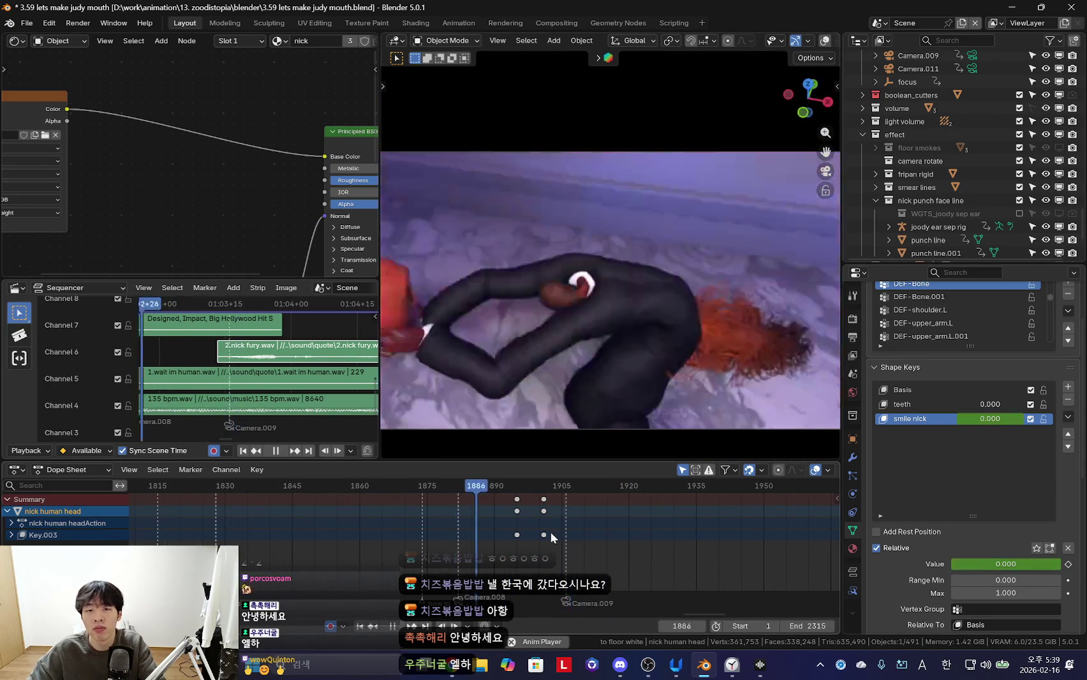
pyautogui.scroll(-4, 599, 536)
pyautogui.scroll(5, 600, 537)
pyautogui.press('space')
pyautogui.moveTo(578, 539); pyautogui.dragTo(601, 554)
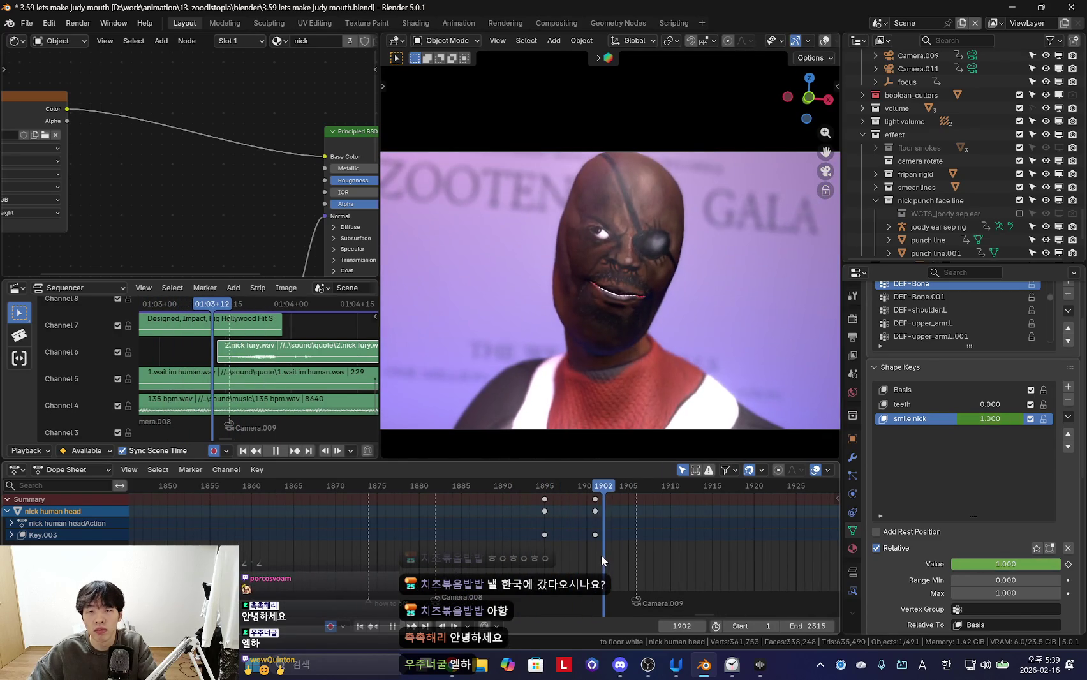
pyautogui.scroll(2, 611, 553)
pyautogui.press('Left')
# Replay the shot from frame 1888, then switch to the browser's Google tab
pyautogui.scroll(2, 693, 354)
pyautogui.scroll(2, 686, 367)
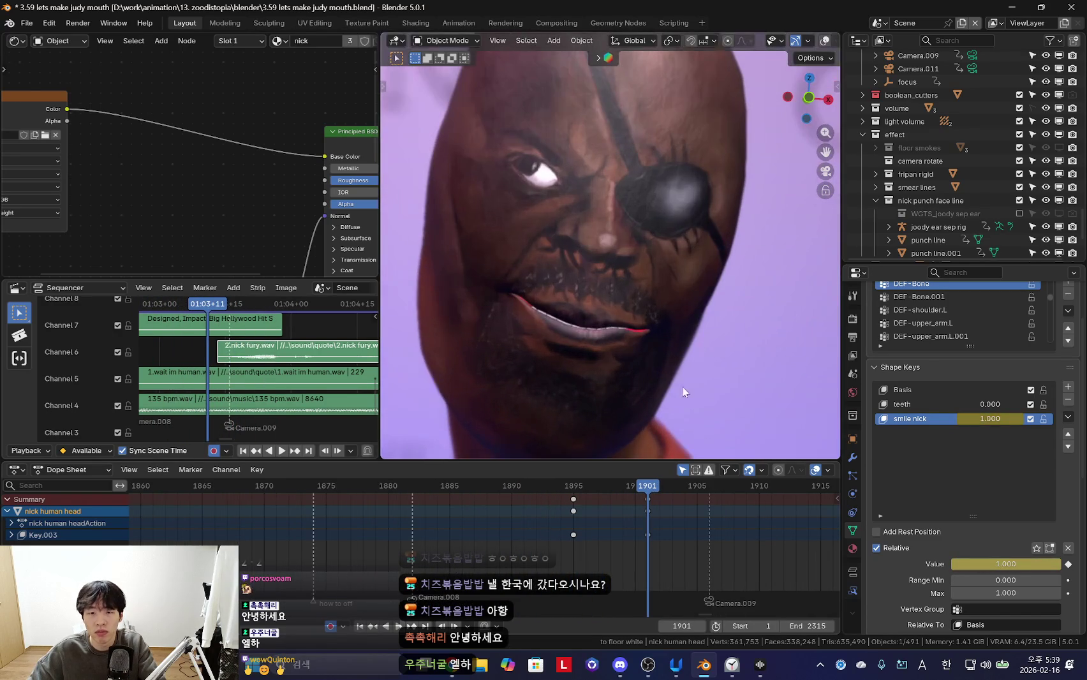
pyautogui.scroll(-2, 602, 506)
pyautogui.moveTo(638, 522)
pyautogui.mouseDown()
pyautogui.moveTo(649, 521)
pyautogui.moveTo(620, 518)
pyautogui.mouseUp()
pyautogui.scroll(-3, 647, 518)
pyautogui.hotkey('shift', 'ctrl', 'space')
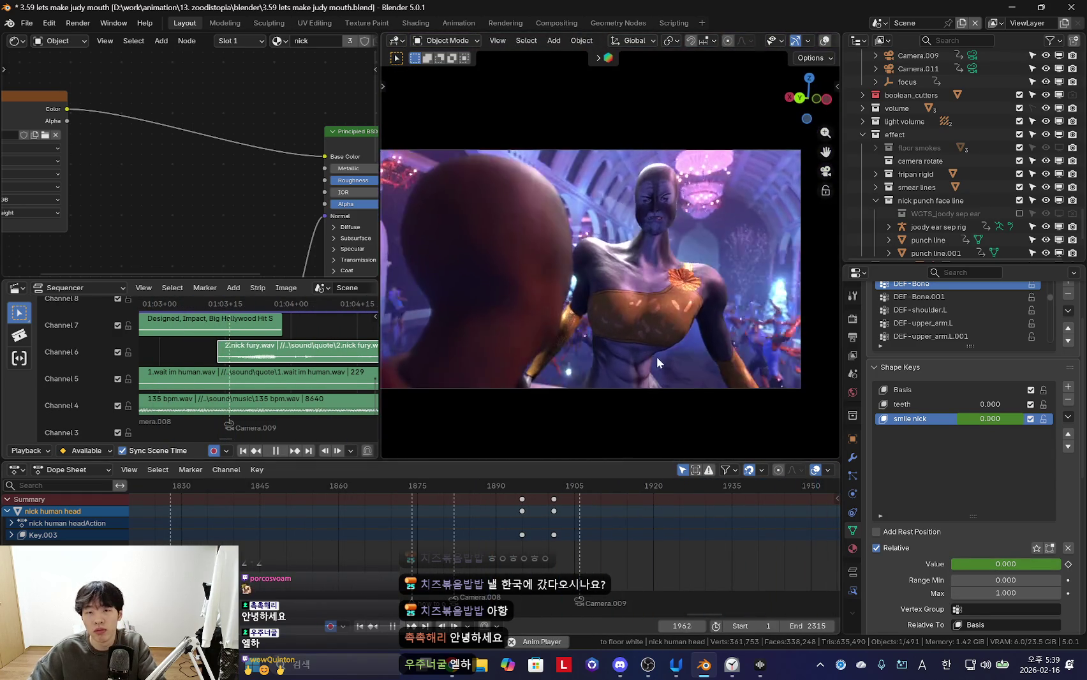
pyautogui.press('space')
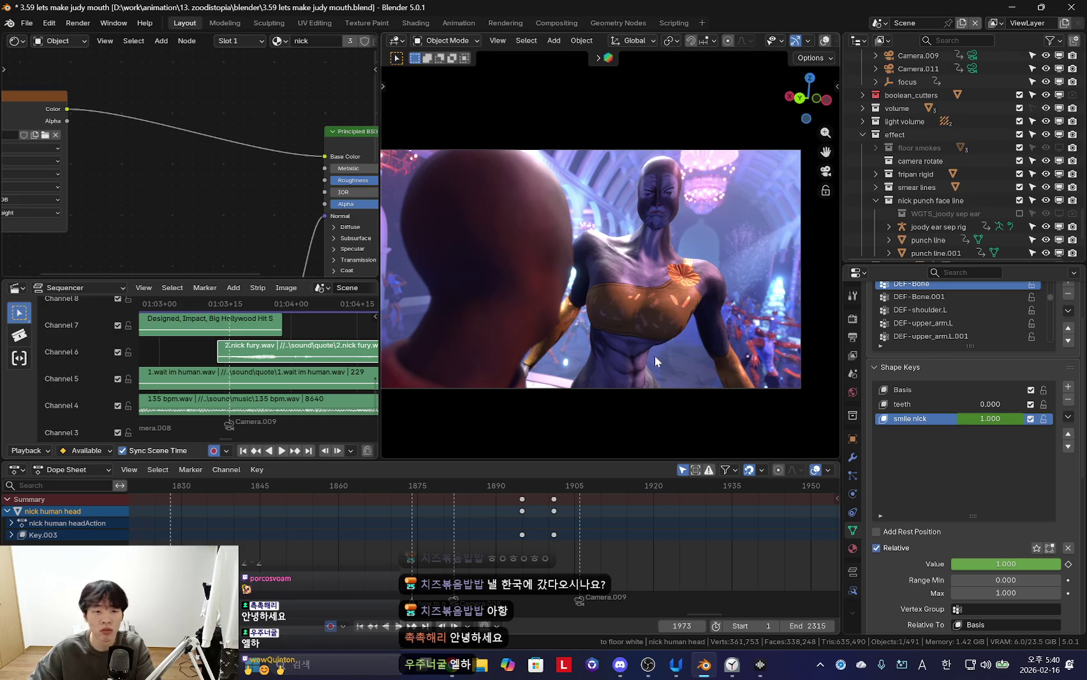
pyautogui.hotkey('alt', 'Tab')
pyautogui.click(742, 13)
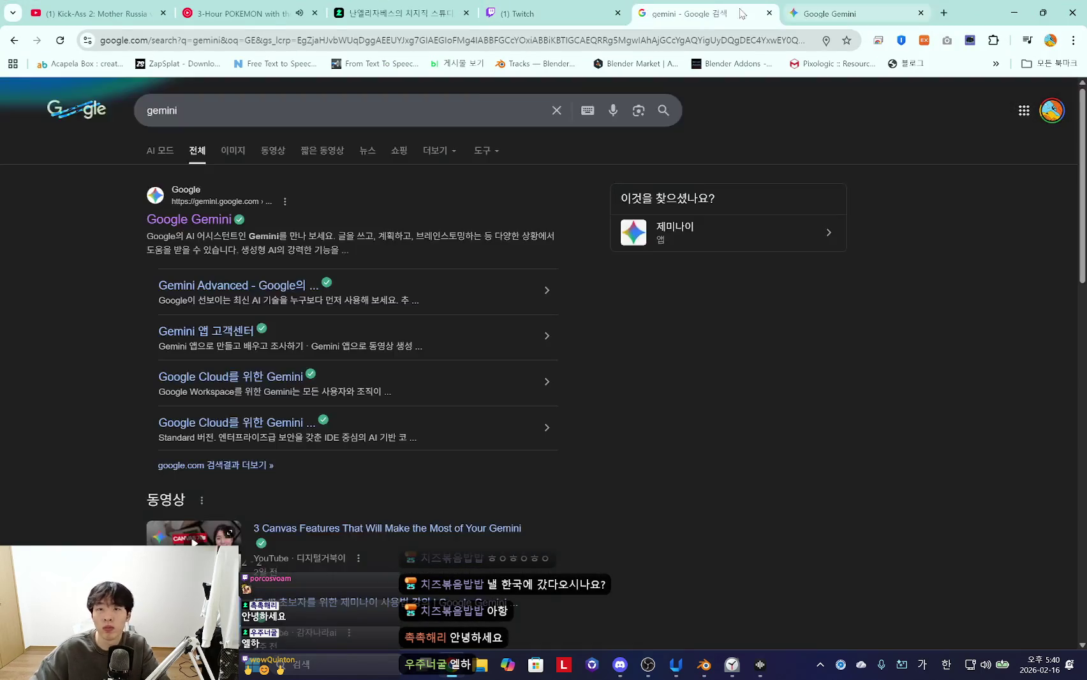
# Search Google for 'elevenlabs', open the site, sign in and open Text to Speech
pyautogui.click(556, 110)
pyautogui.write('elevenlabs')
pyautogui.press('Return')
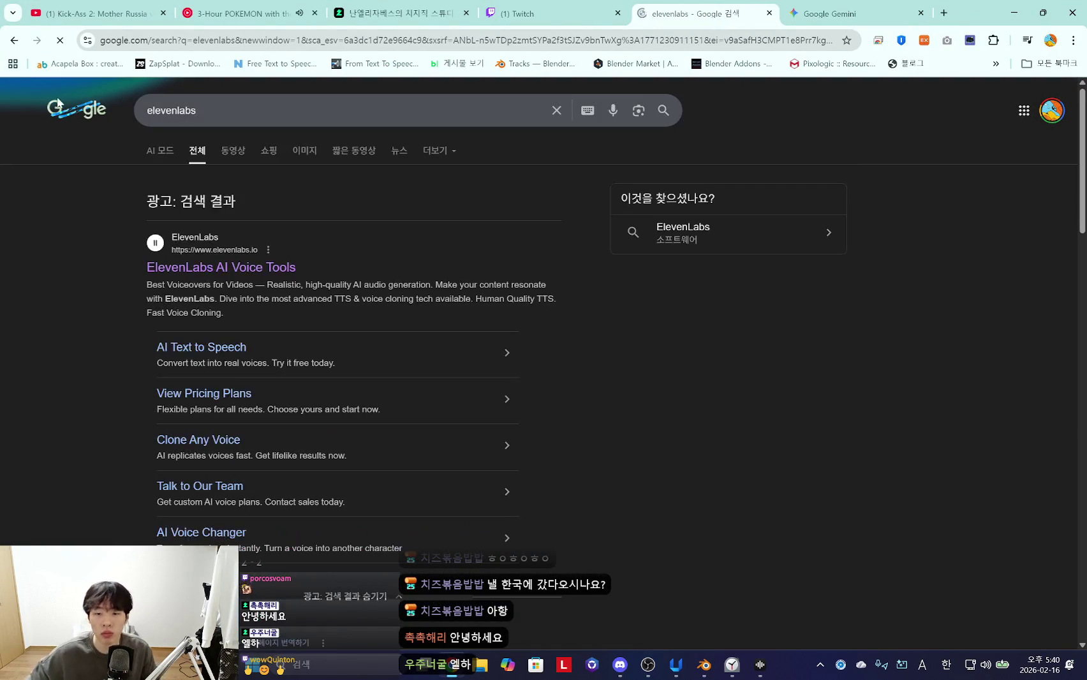
pyautogui.click(731, 665)
pyautogui.click(178, 267)
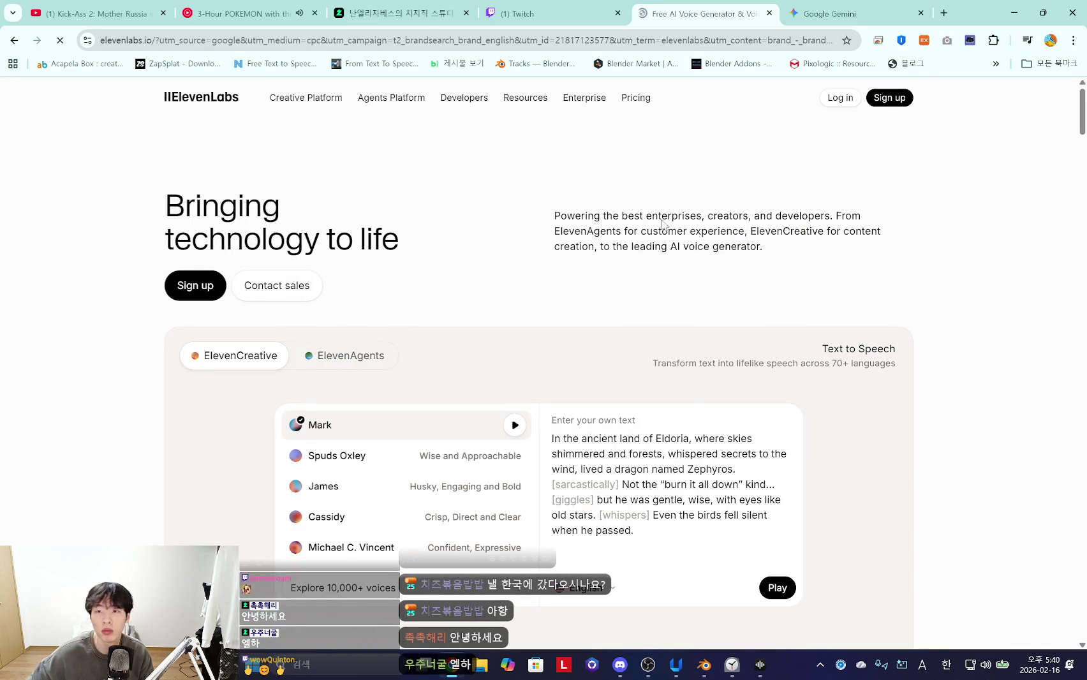
pyautogui.click(843, 99)
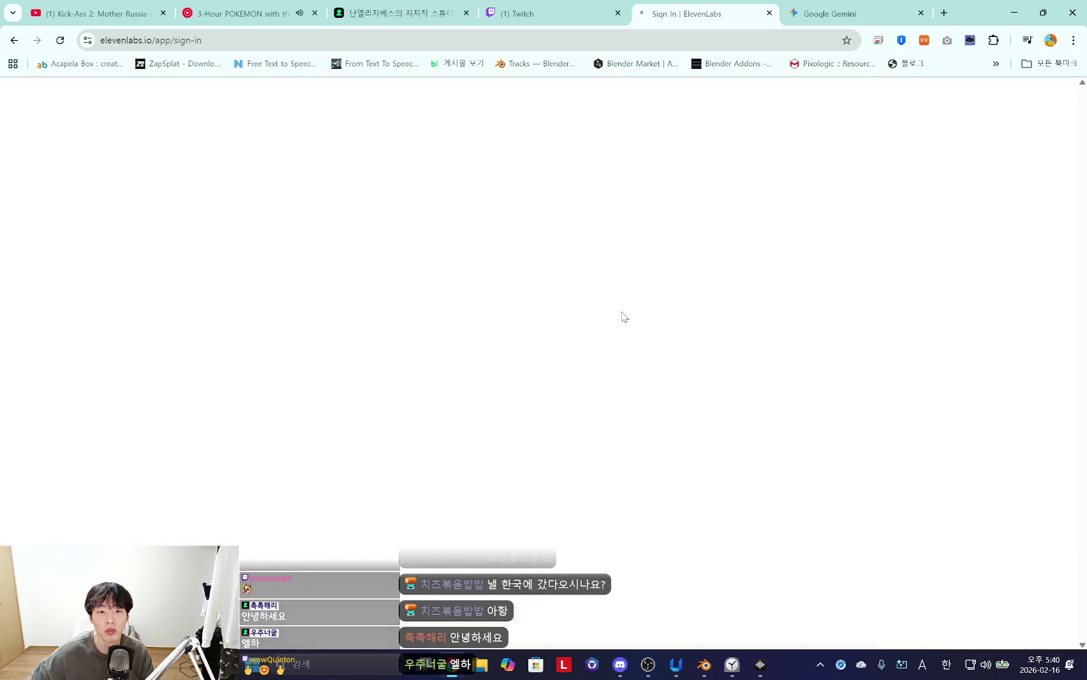
pyautogui.click(85, 234)
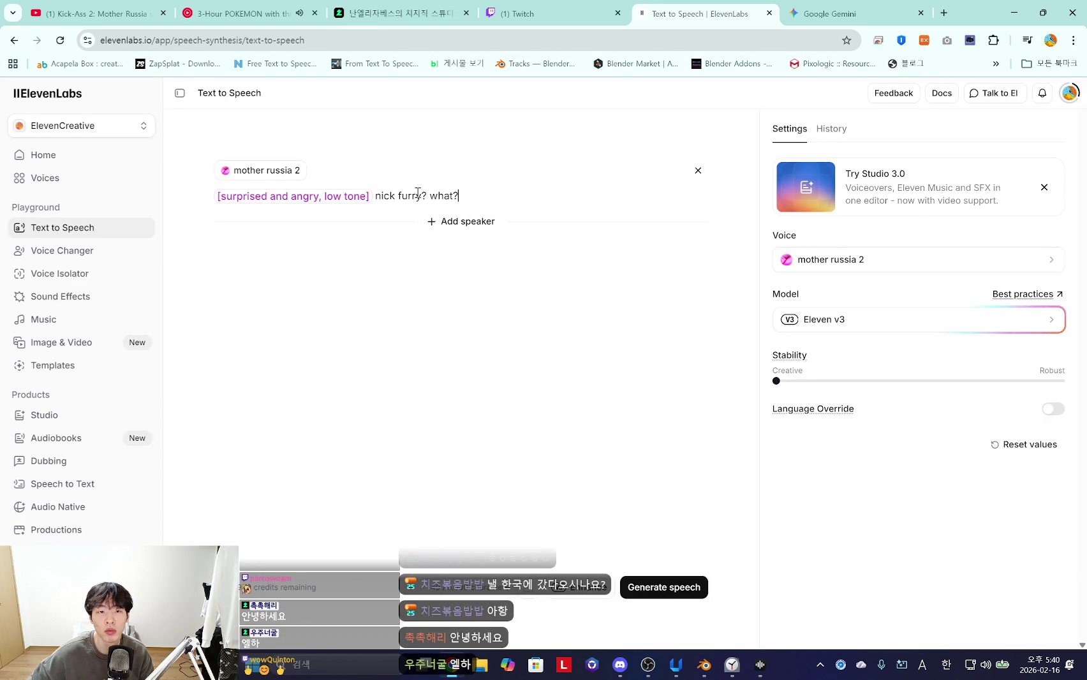
# Switch to the Sean voice from My Voices and replace the emotion tag with [excited]
pyautogui.click(859, 259)
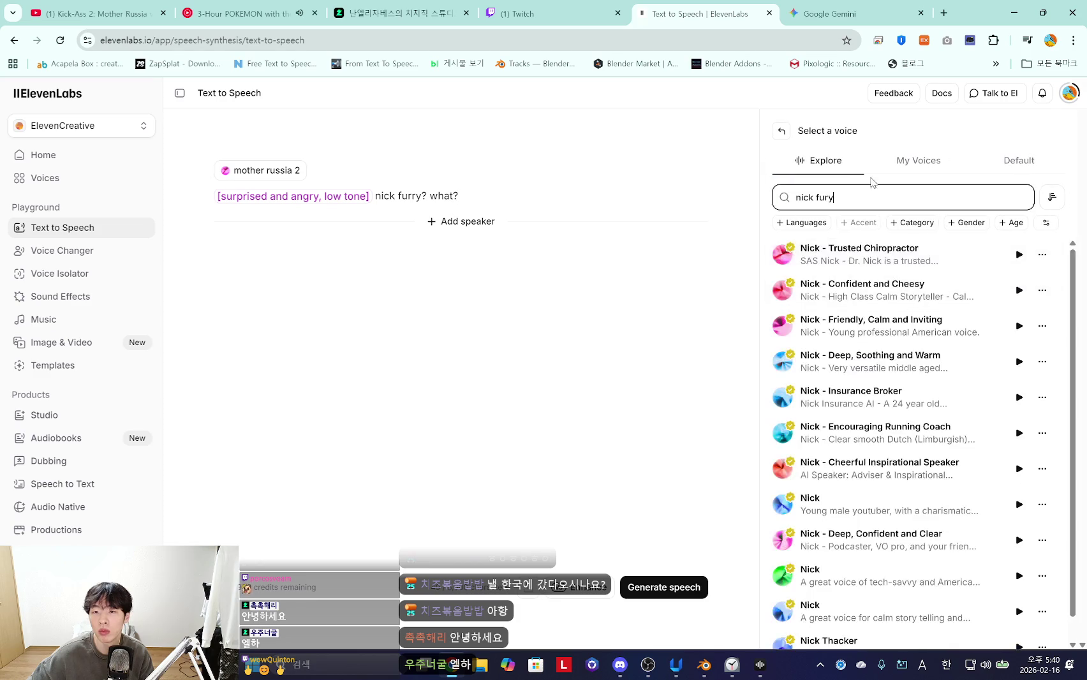
pyautogui.click(919, 160)
pyautogui.click(847, 320)
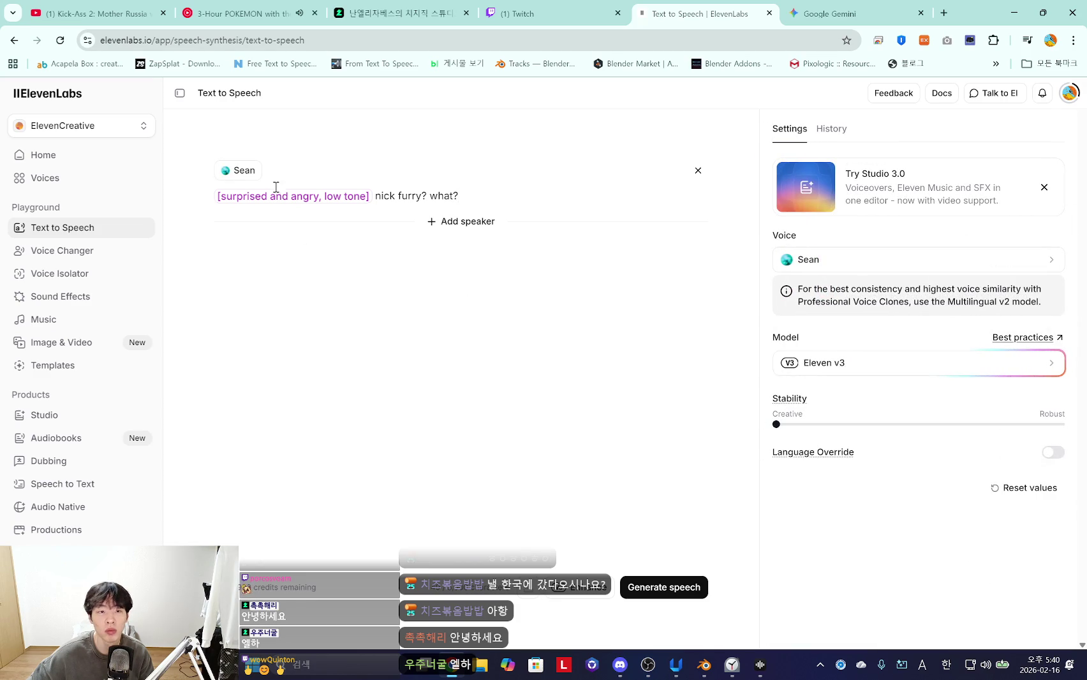
pyautogui.moveTo(492, 197); pyautogui.dragTo(330, 196)
pyautogui.press('BackSpace')
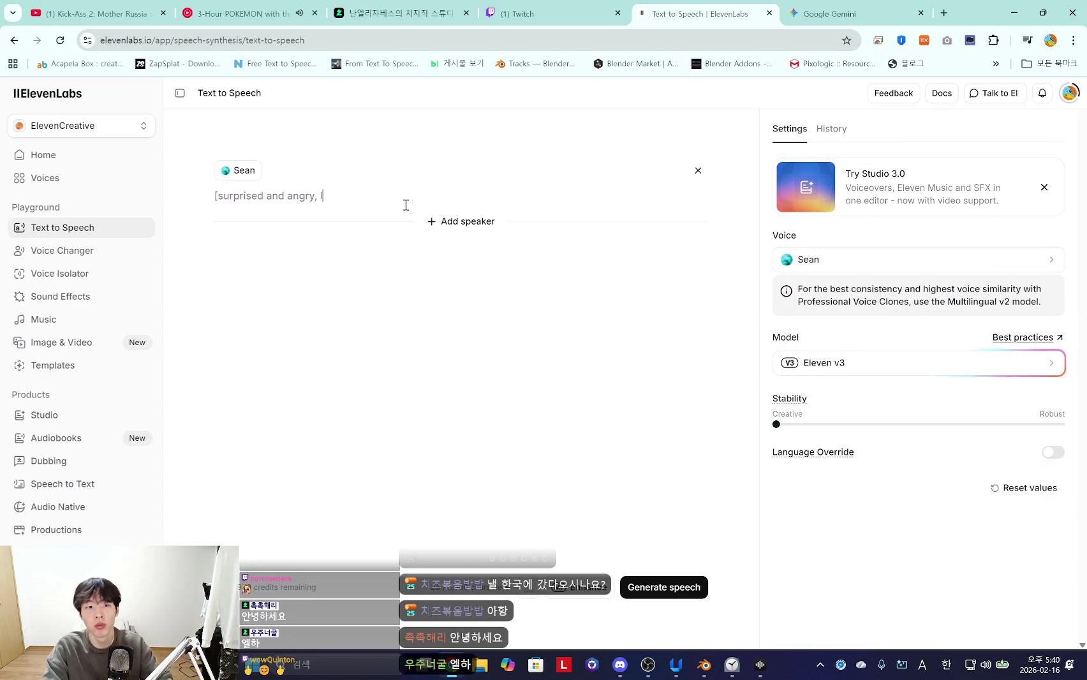
pyautogui.hotkey('ctrl', 'z')
pyautogui.press('Left')
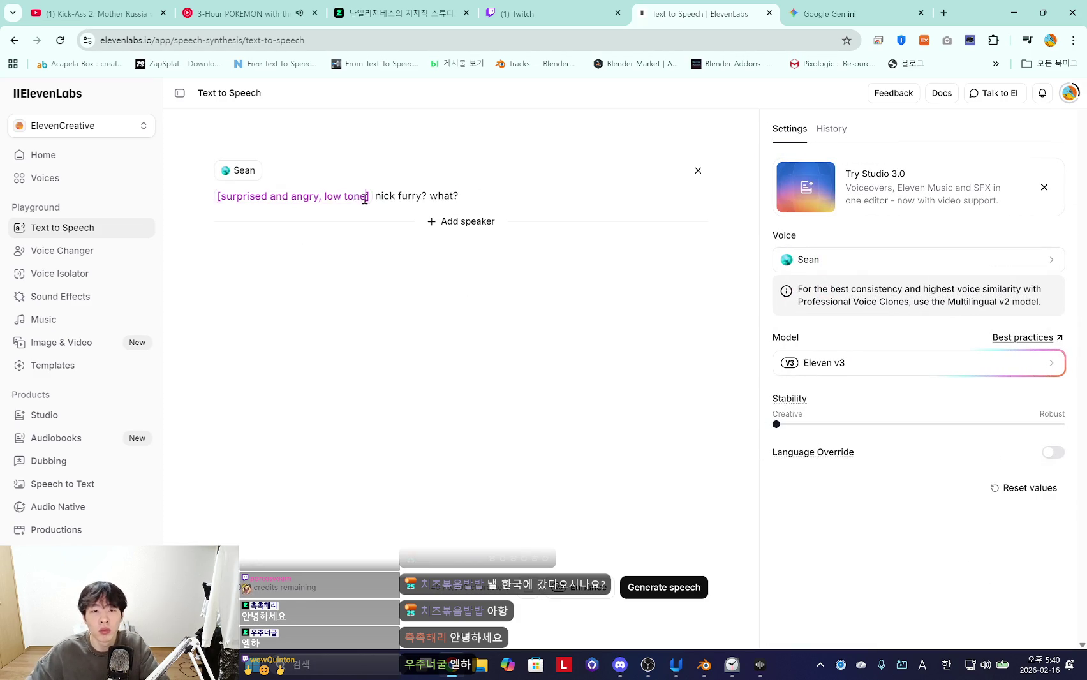
pyautogui.moveTo(364, 200); pyautogui.dragTo(253, 199)
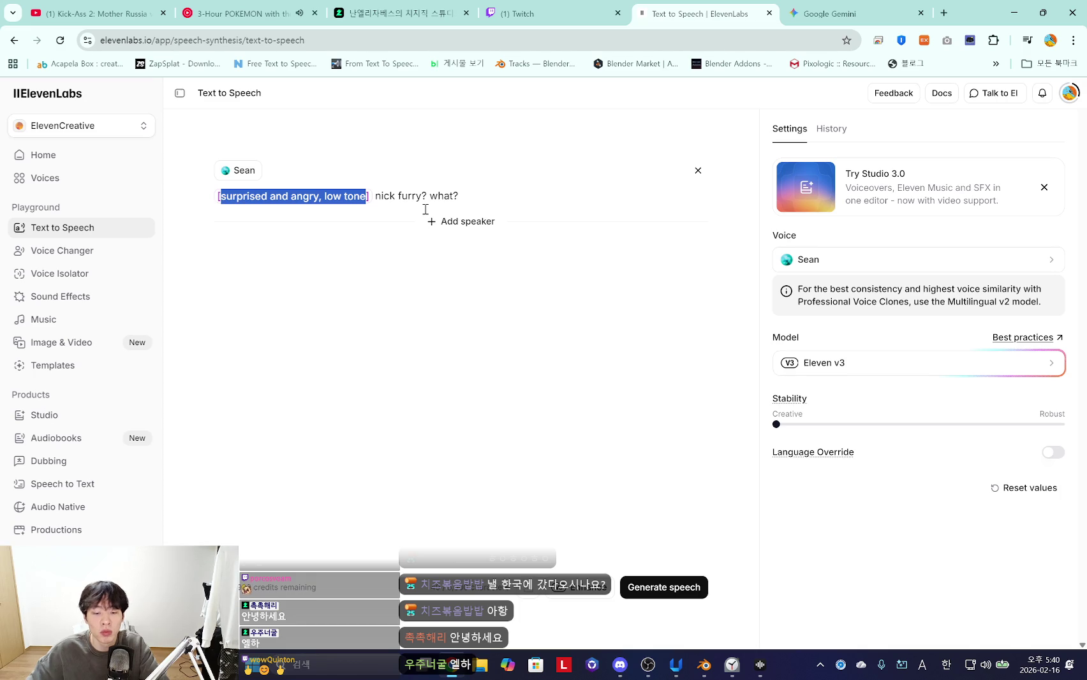
pyautogui.press('BackSpace')
pyautogui.write('[exci')
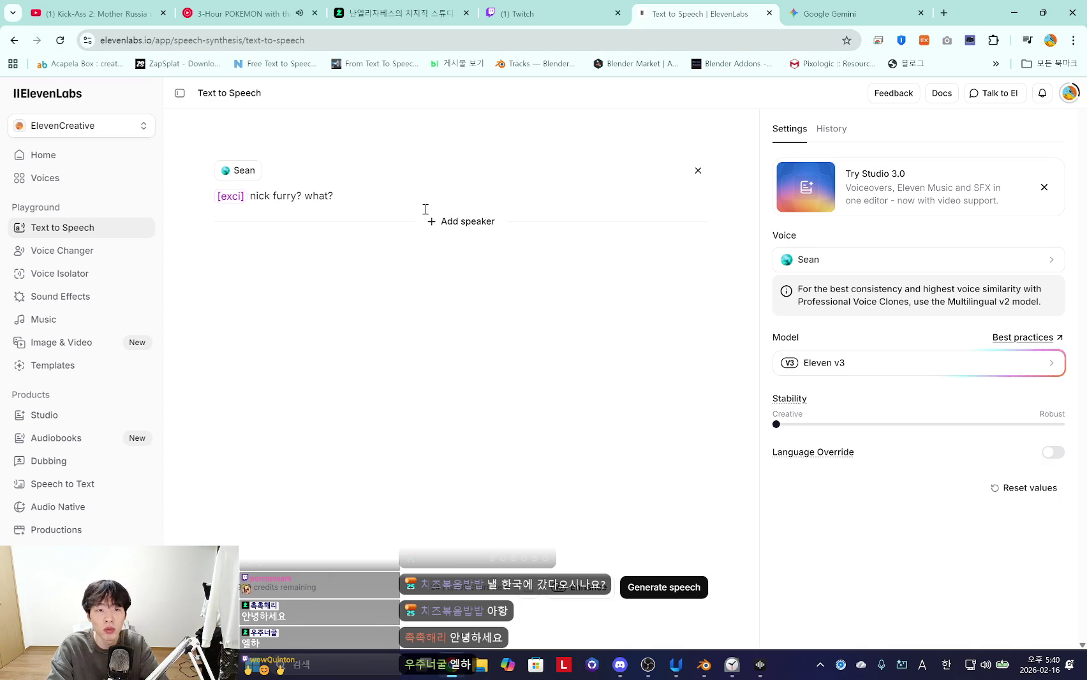
pyautogui.write('ted]')
# Replace the old line with 'are we friends?', generate the speech, and return to Blender
pyautogui.moveTo(349, 198); pyautogui.dragTo(268, 210)
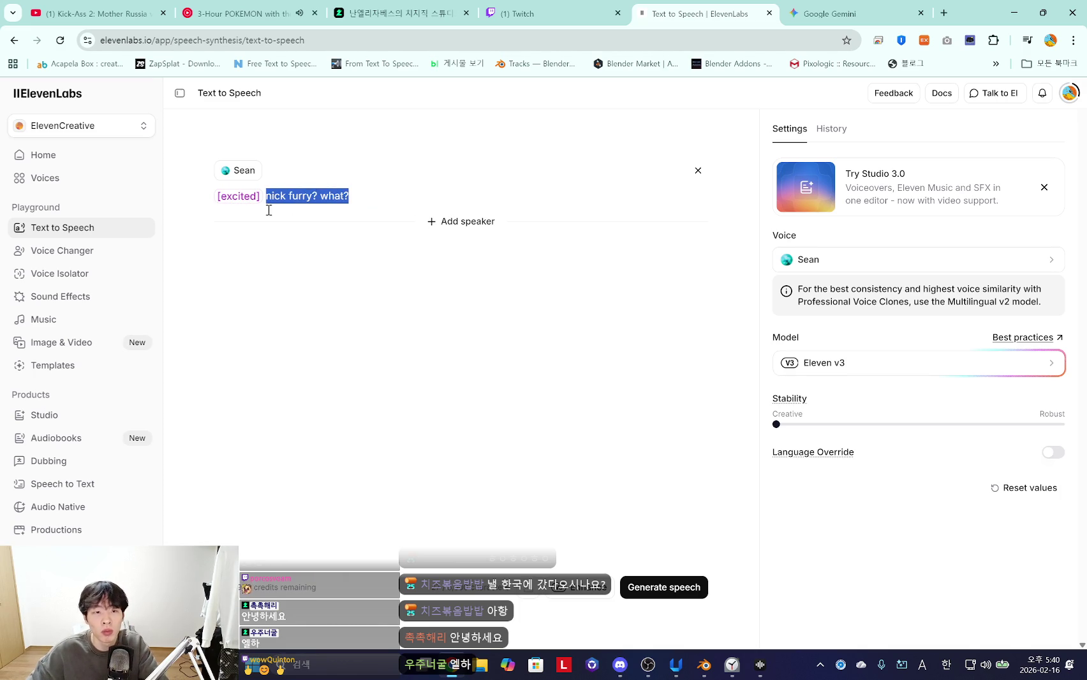
pyautogui.press('BackSpace')
pyautogui.write('c')
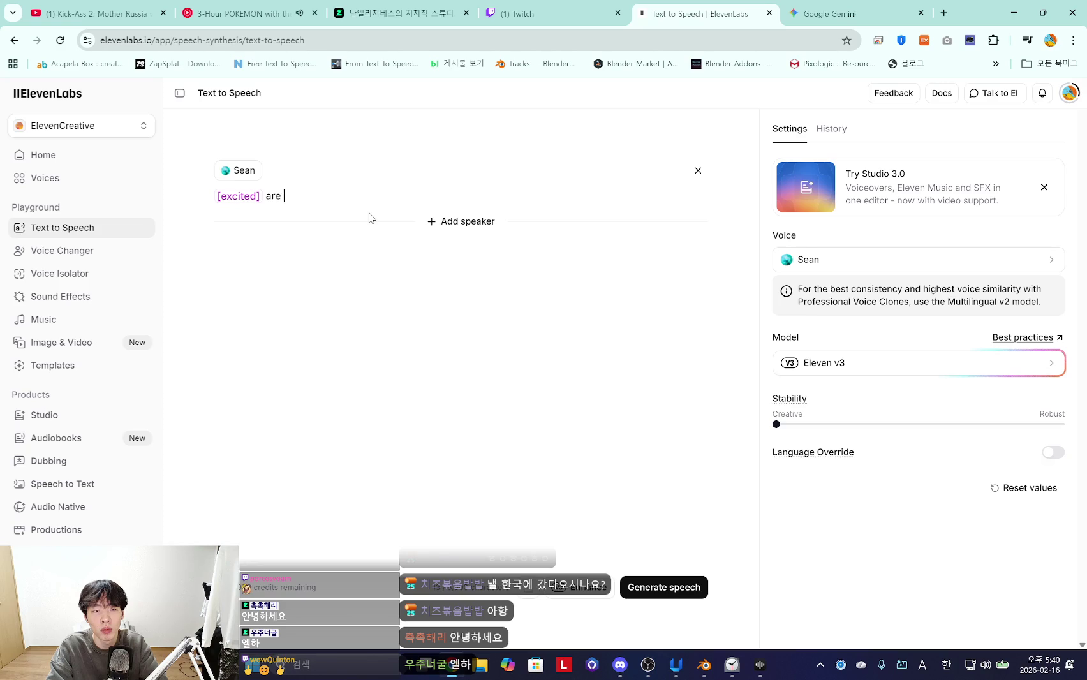
pyautogui.write('s?')
pyautogui.click(689, 595)
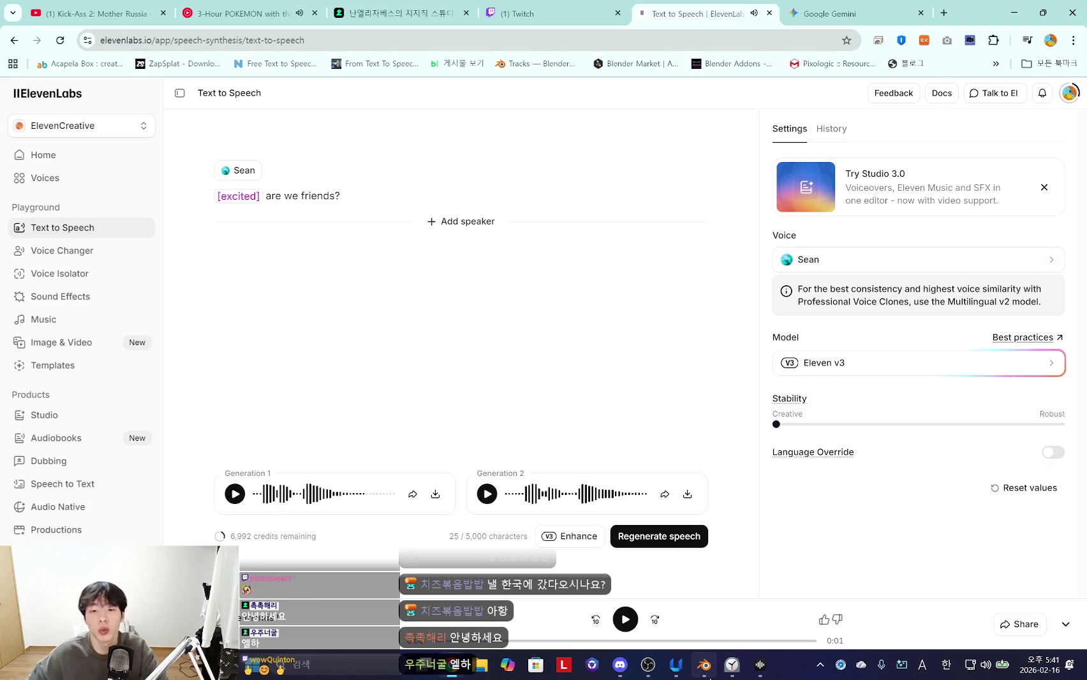
pyautogui.click(704, 665)
# Select the Channel 6 sound strip and scrub the timeline back to frame 1882
pyautogui.click(235, 362)
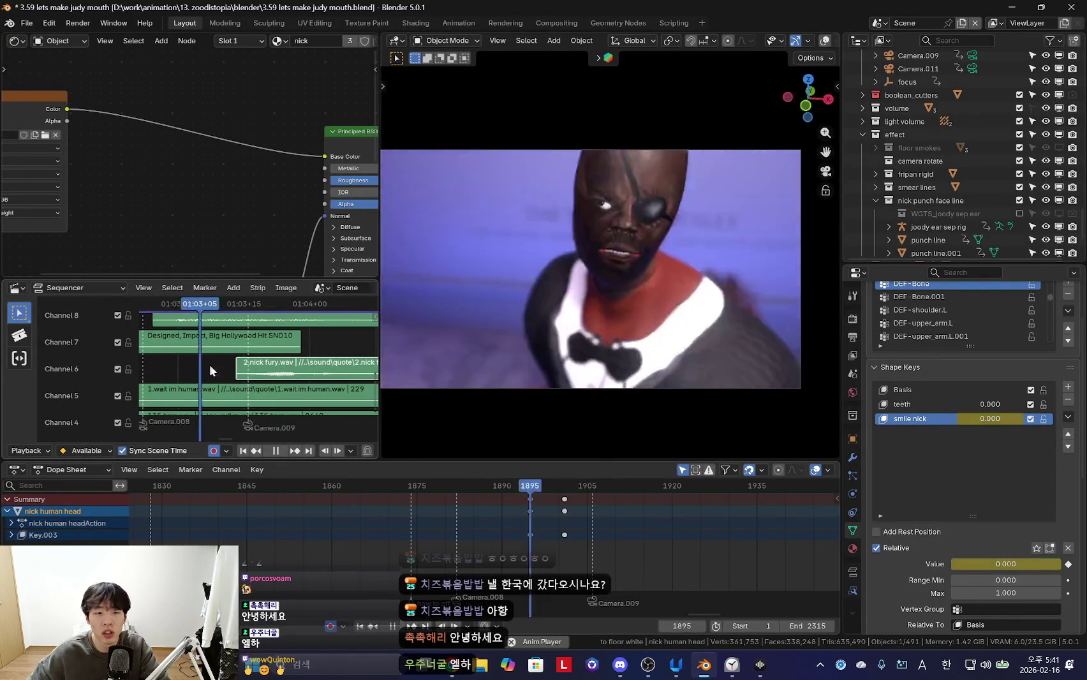
pyautogui.scroll(-3, 211, 367)
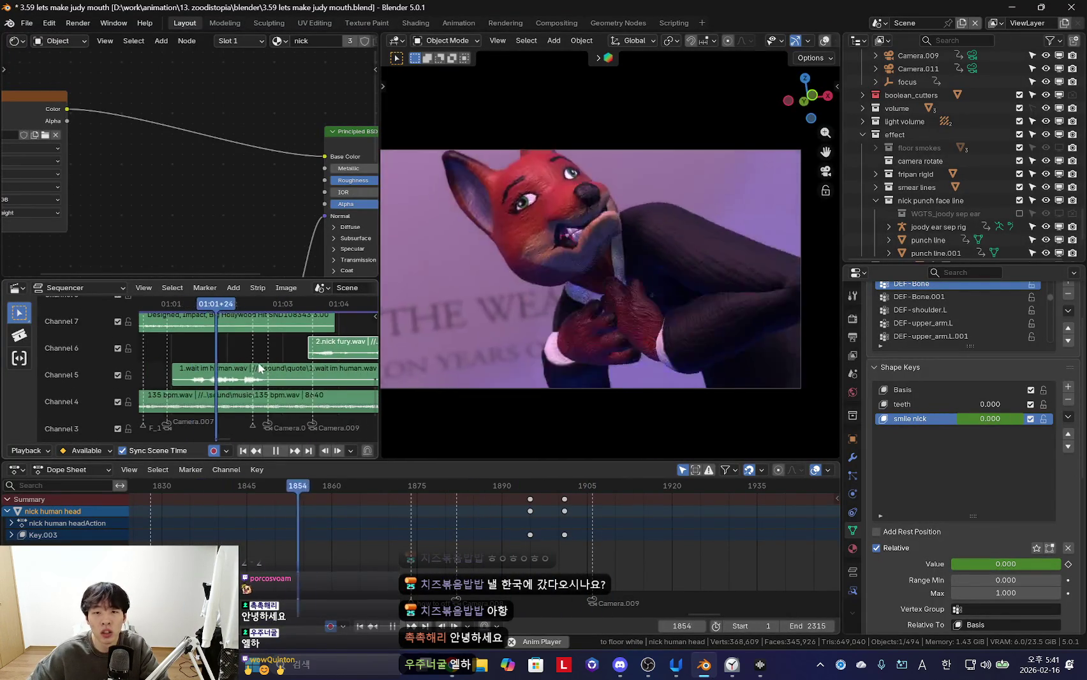
pyautogui.hscroll(2, 248, 367)
pyautogui.scroll(-2, 268, 361)
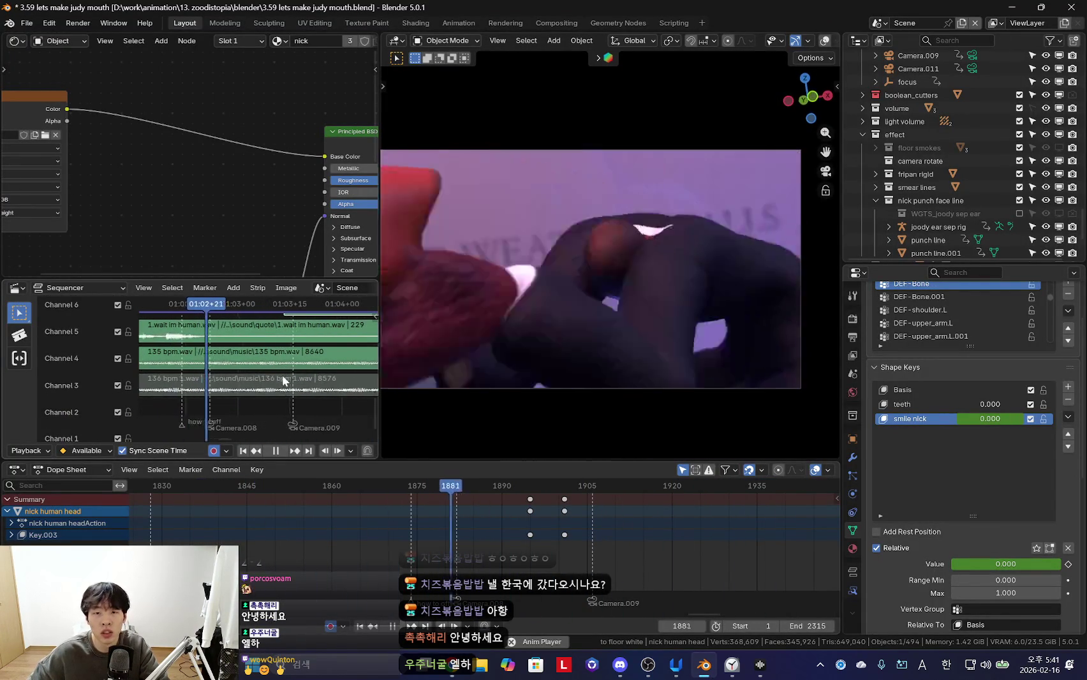
pyautogui.scroll(2, 299, 374)
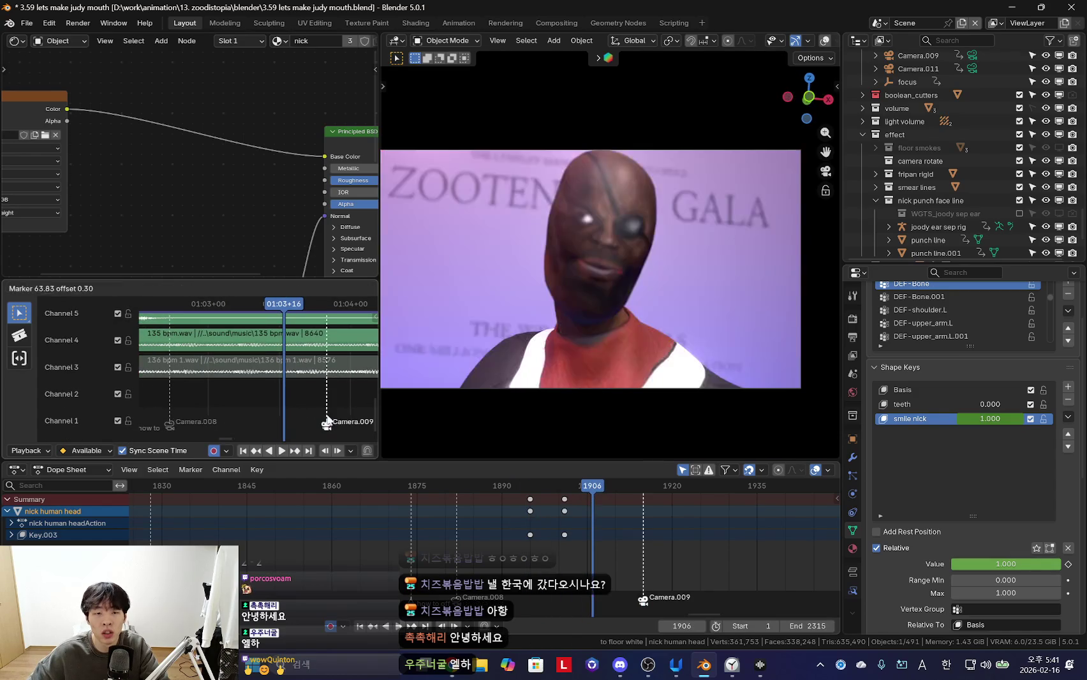
pyautogui.moveTo(281, 398); pyautogui.dragTo(162, 379)
# Stop on frame 1914, where the smile peaks, and turn viewport overlays on
pyautogui.scroll(-2, 236, 383)
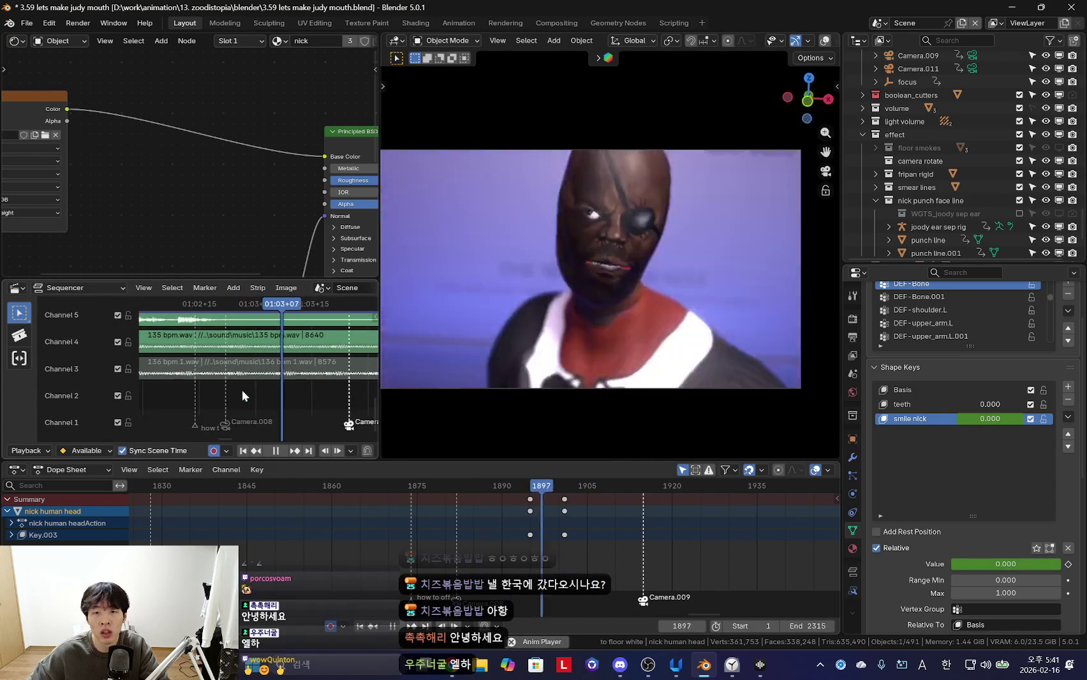
pyautogui.keyDown('ctrl'); pyautogui.scroll(-1, 596, 554); pyautogui.keyUp('ctrl')
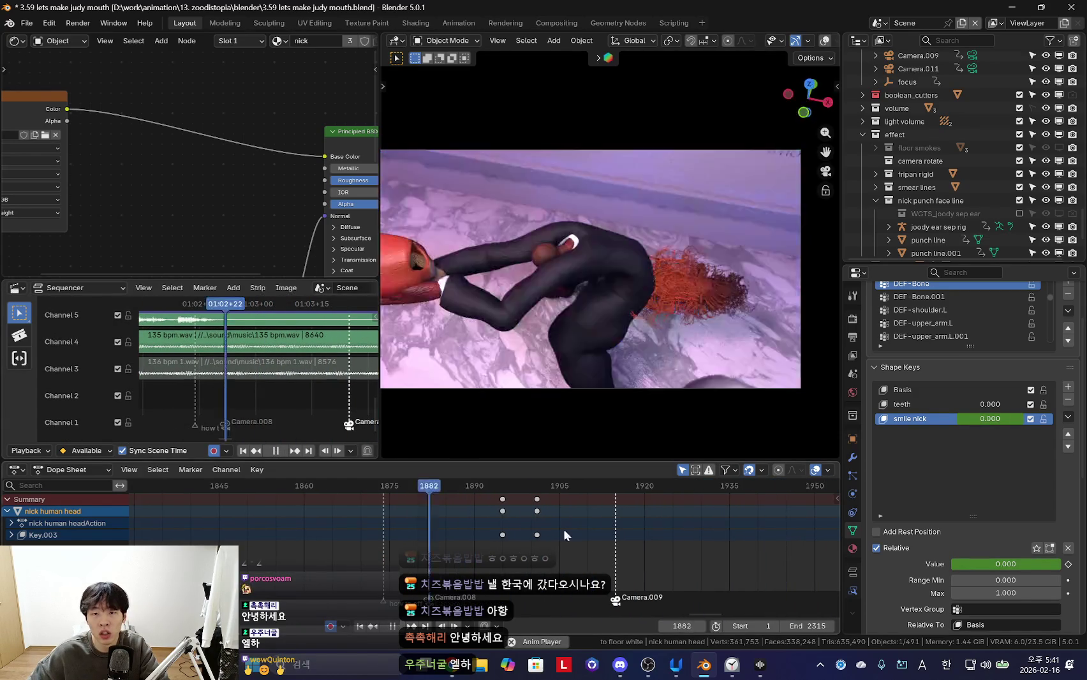
pyautogui.scroll(-2, 631, 550)
pyautogui.moveTo(564, 528)
pyautogui.mouseDown()
pyautogui.moveTo(584, 575)
pyautogui.moveTo(559, 523)
pyautogui.mouseUp()
pyautogui.scroll(-1, 558, 524)
pyautogui.click(558, 523)
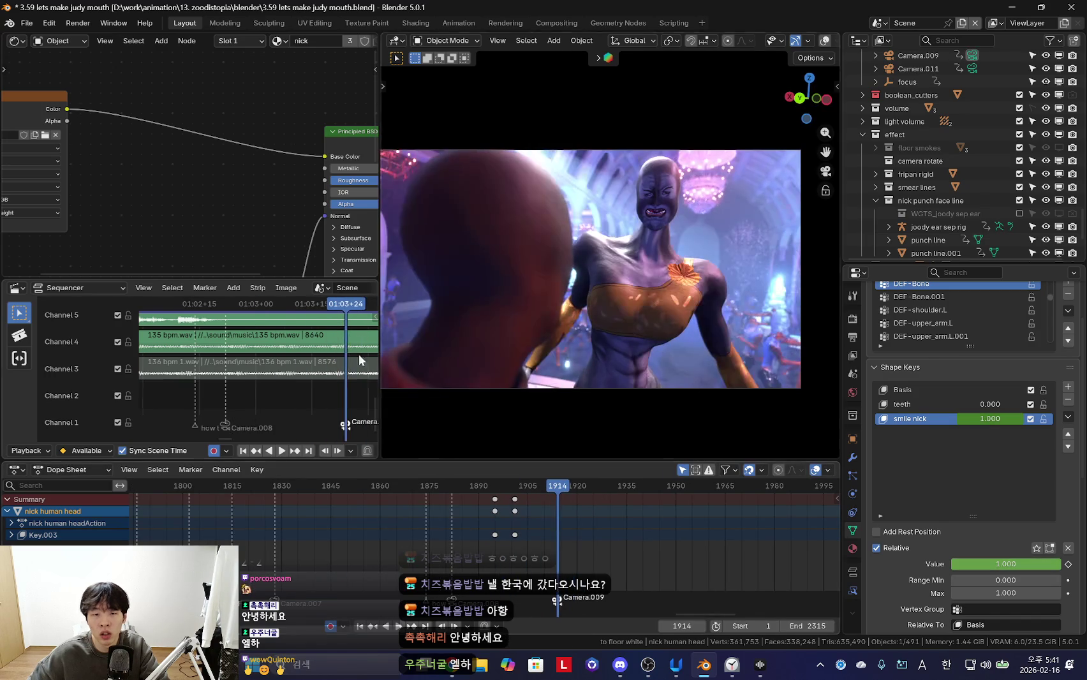
pyautogui.hotkey('shift', 'alt', 'z')
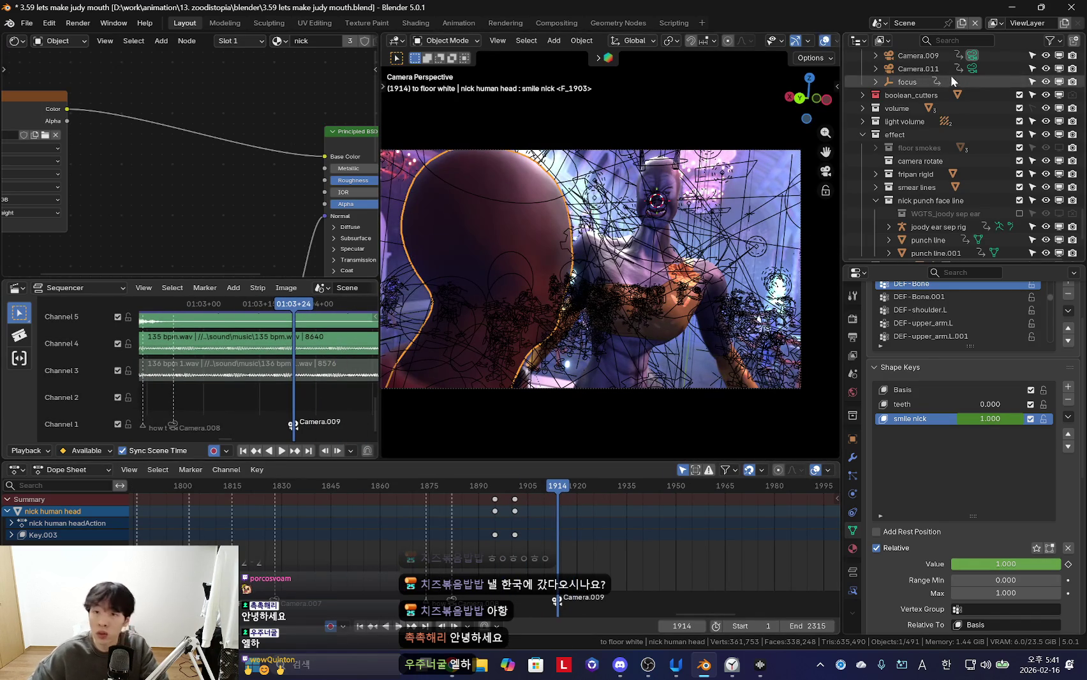
pyautogui.click(907, 82)
# Select the focus keys near frame 1913 and play the shot to review the focus
pyautogui.moveTo(586, 536)
pyautogui.mouseDown()
pyautogui.moveTo(573, 516)
pyautogui.moveTo(588, 508)
pyautogui.mouseUp()
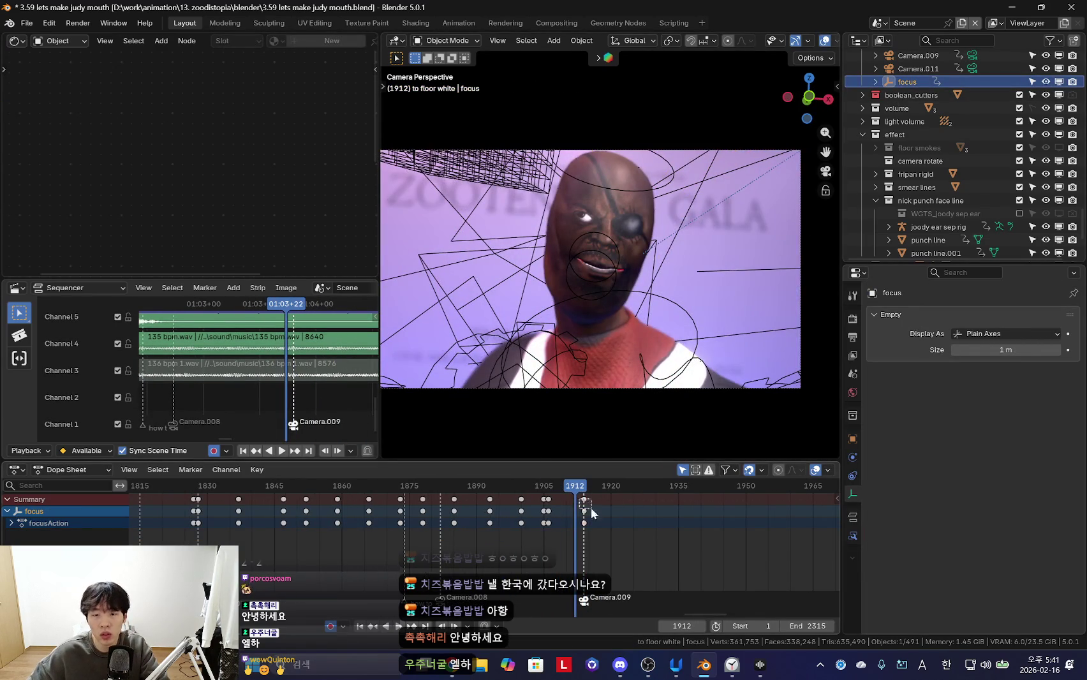
pyautogui.hotkey('shift', 'alt', 'z')
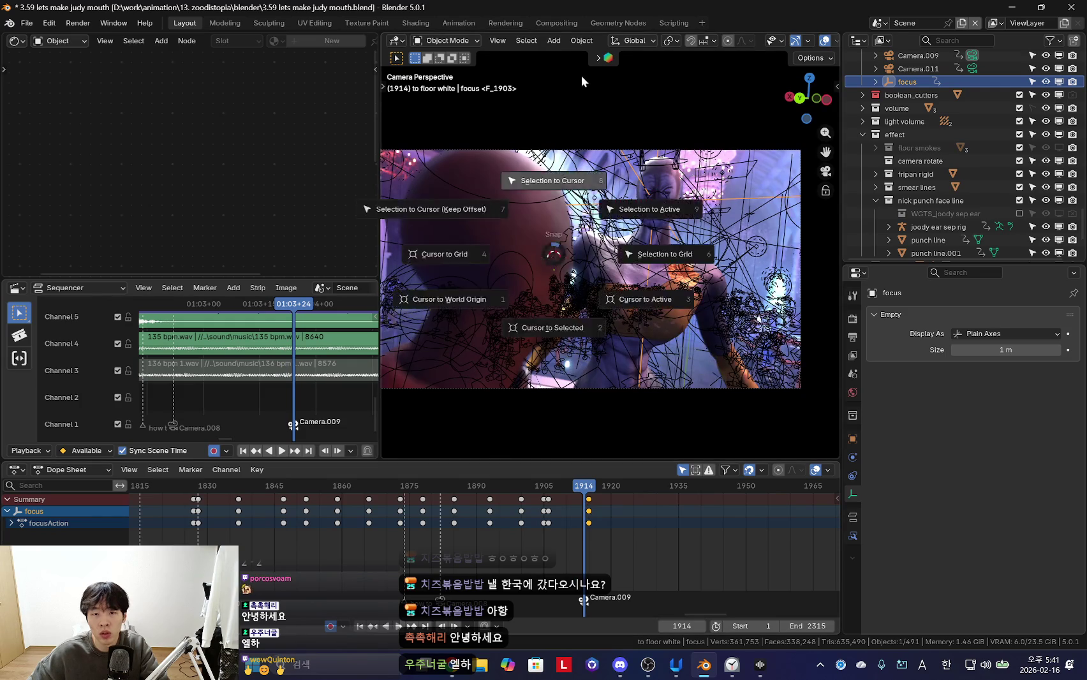
pyautogui.click(552, 497)
pyautogui.press('space')
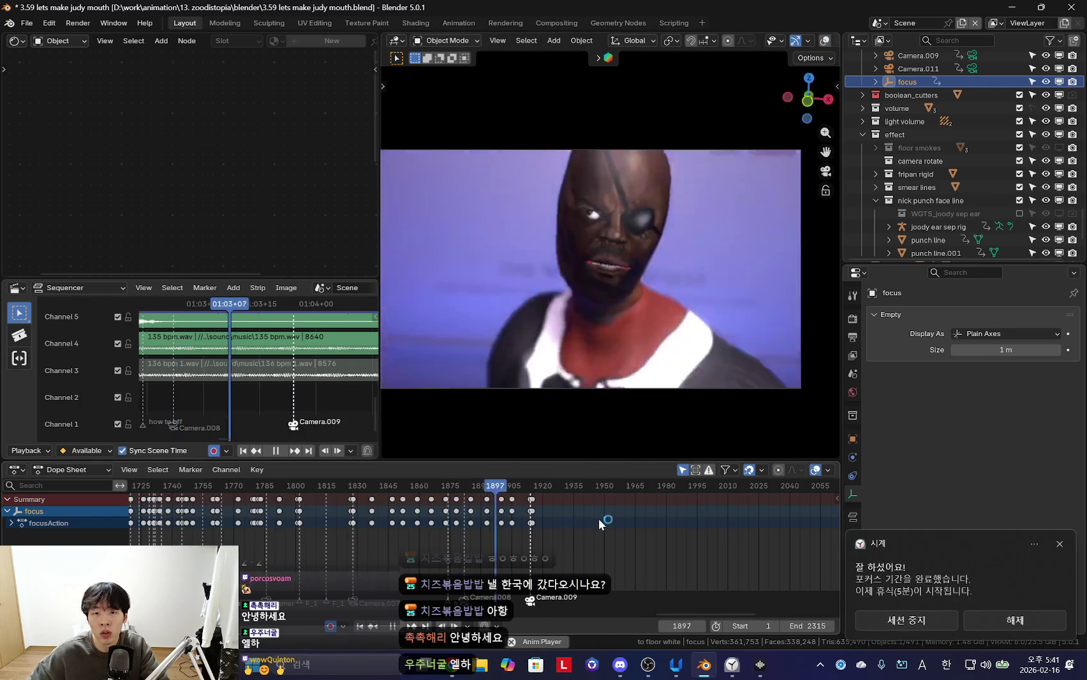
pyautogui.scroll(-1, 600, 533)
pyautogui.scroll(2, 512, 501)
pyautogui.press('Escape')
# At frame 1914, snap the focus empty onto the 3D cursor and key its new position
pyautogui.press('Down')
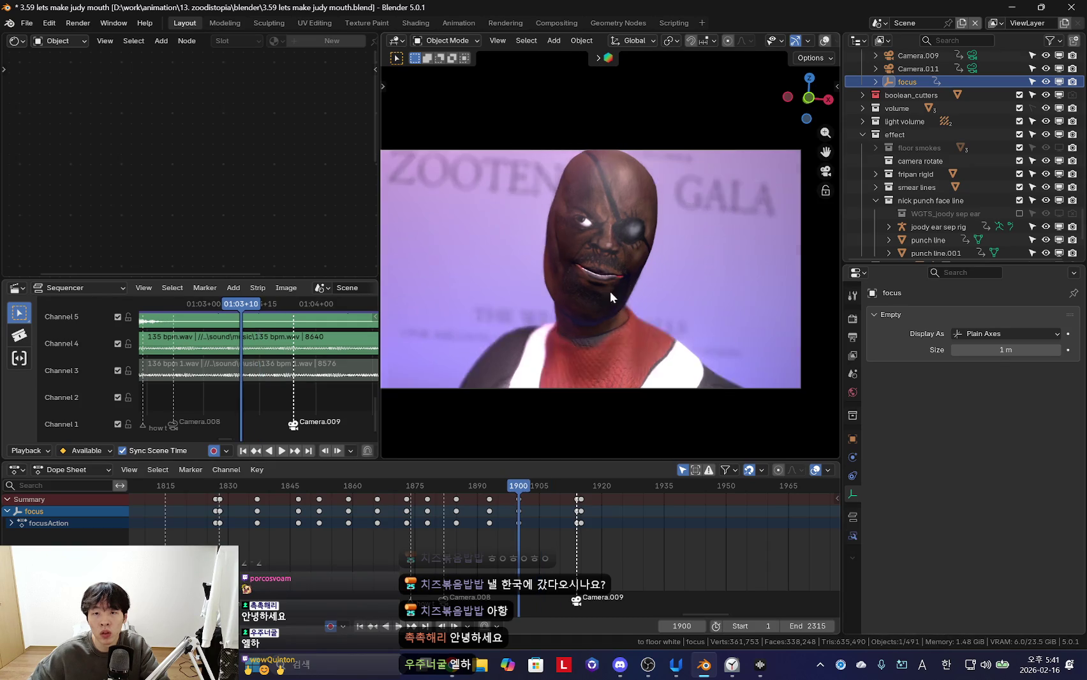
pyautogui.press('Up')
pyautogui.press('Down')
pyautogui.press('Up')
pyautogui.hotkey('shift', 'alt', 'z')
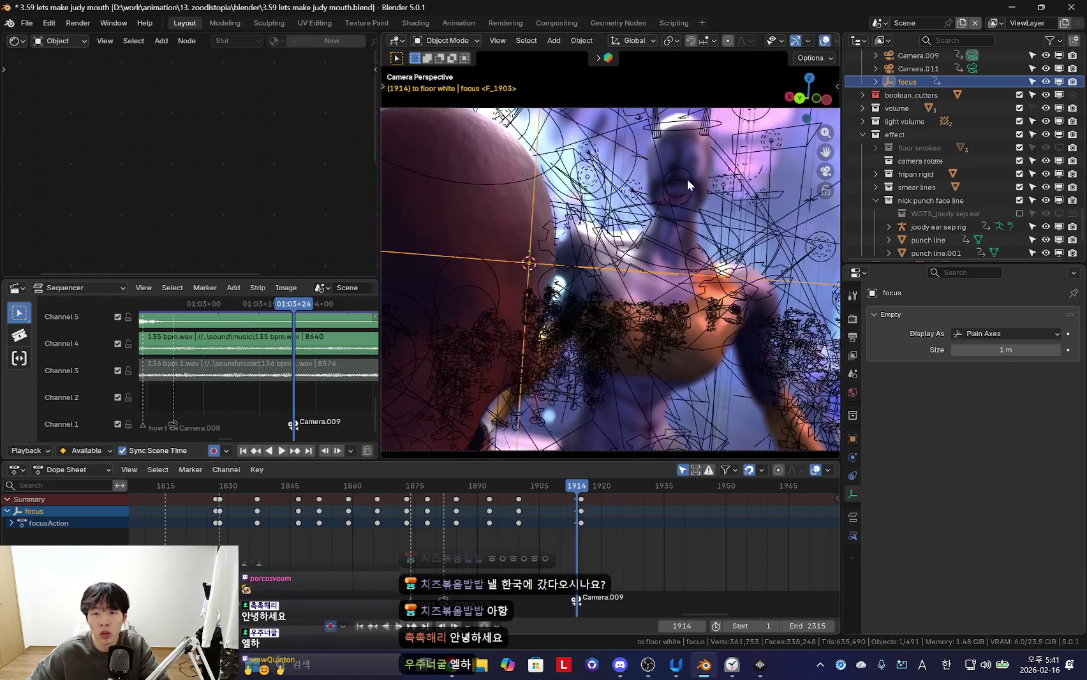
pyautogui.hotkey('shift', 's')
pyautogui.press('space')
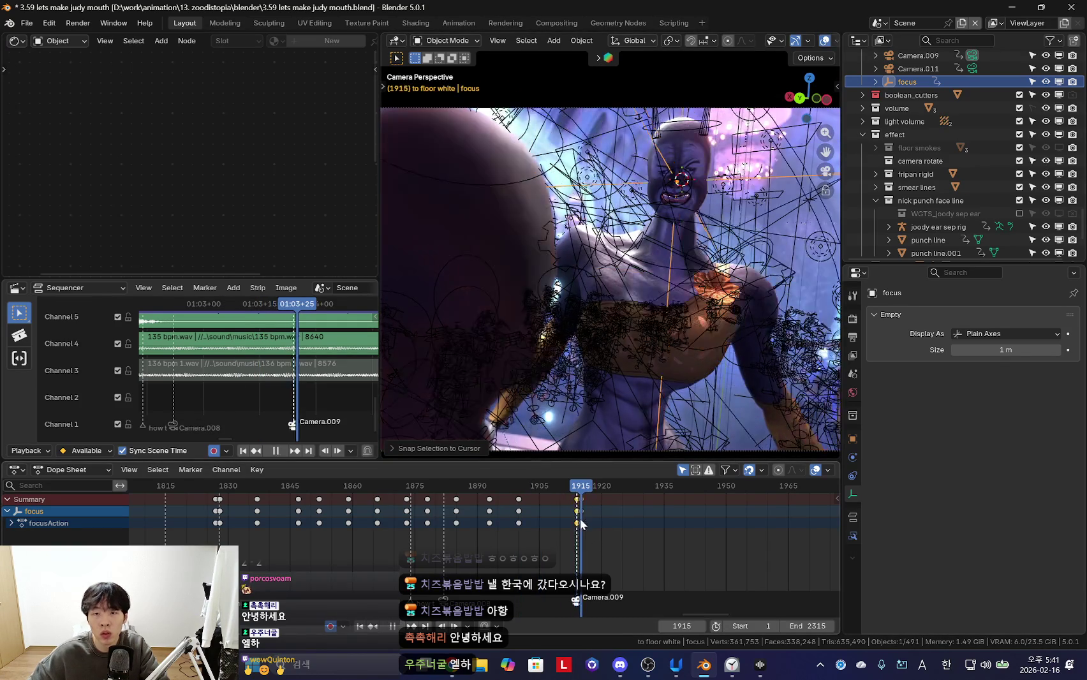
pyautogui.hotkey('shift', 'alt', 'z')
pyautogui.hotkey('shift', 's')
pyautogui.click(634, 91)
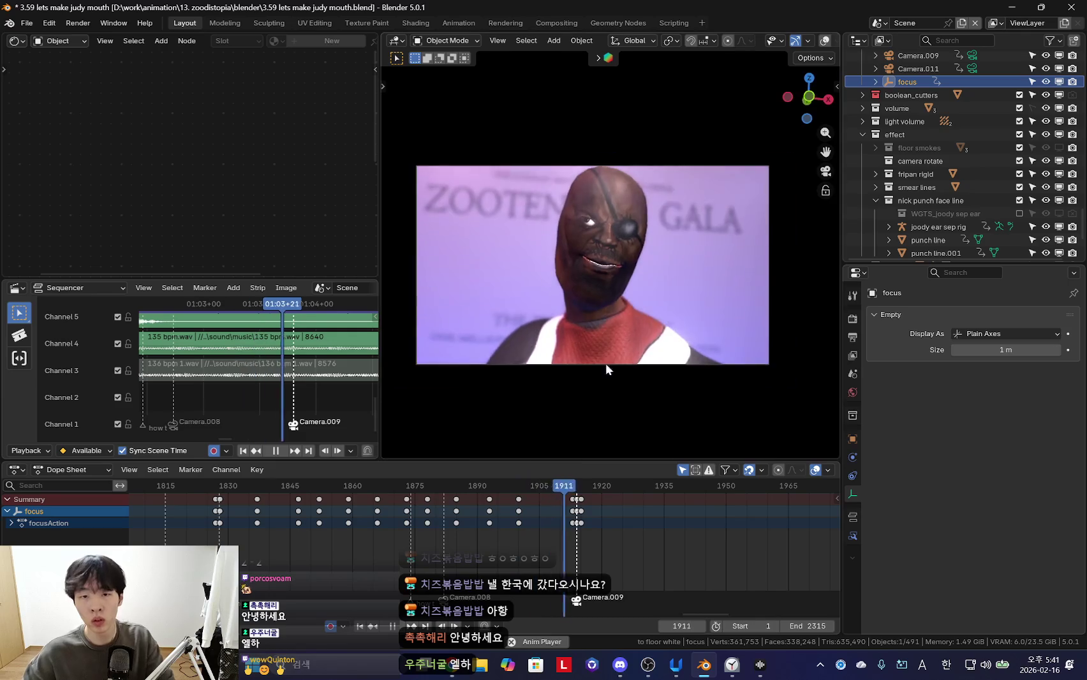
# Replay the shot from frame 1896 with viewport overlays shown
pyautogui.click(442, 541)
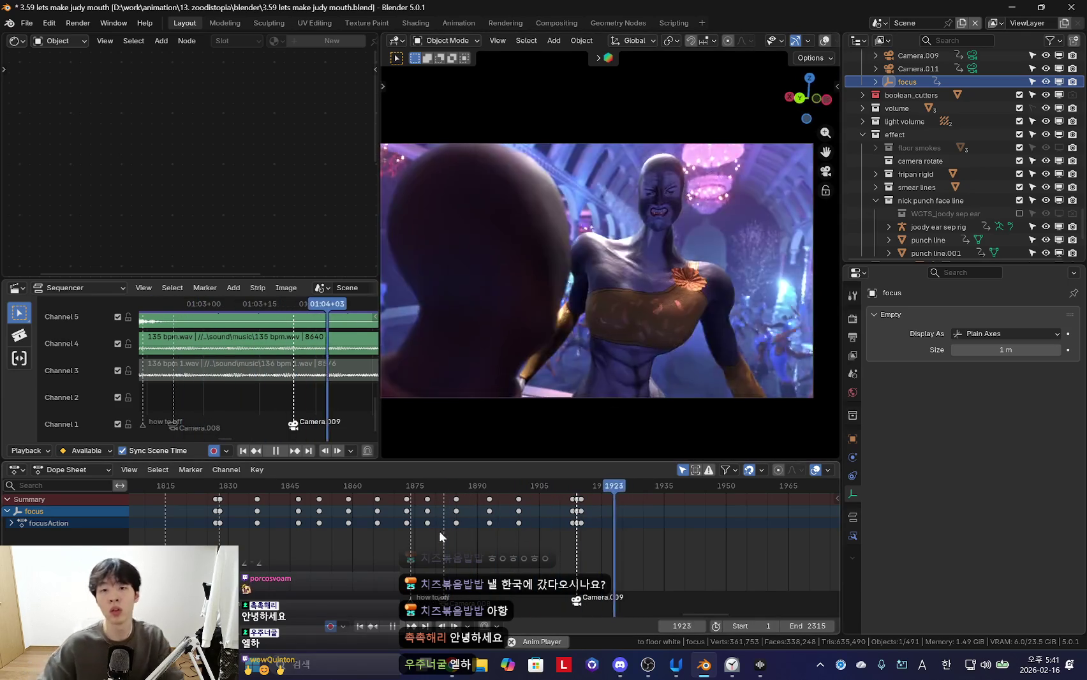
pyautogui.click(442, 531)
pyautogui.scroll(-2, 593, 518)
pyautogui.scroll(3, 613, 521)
pyautogui.scroll(-1, 539, 523)
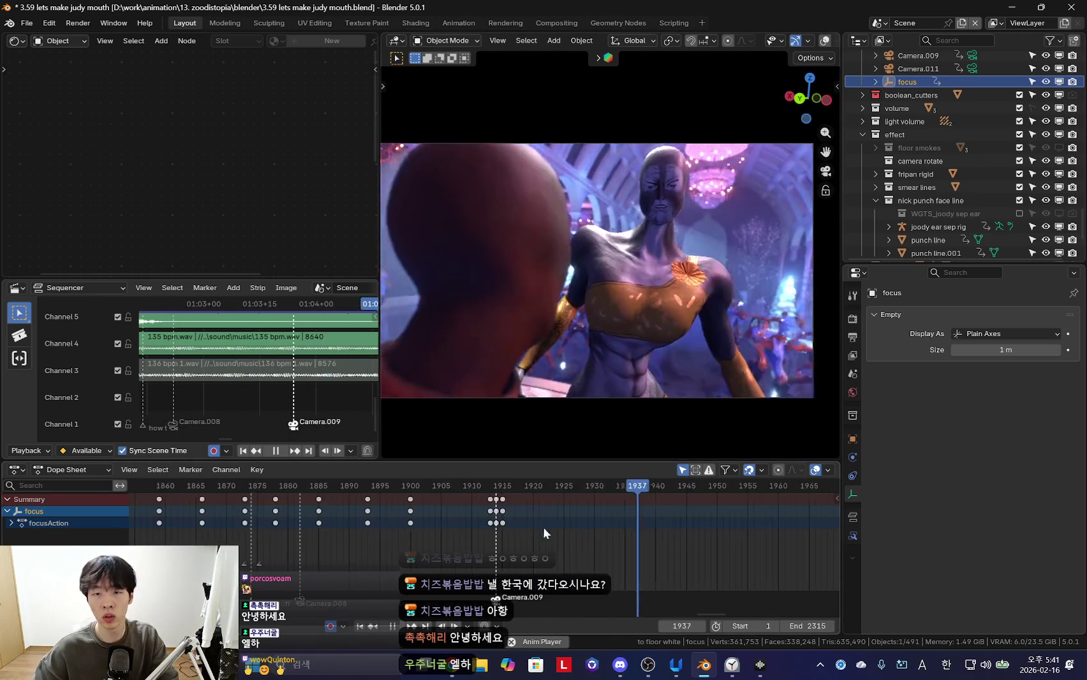
pyautogui.click(480, 526)
pyautogui.scroll(1, 493, 527)
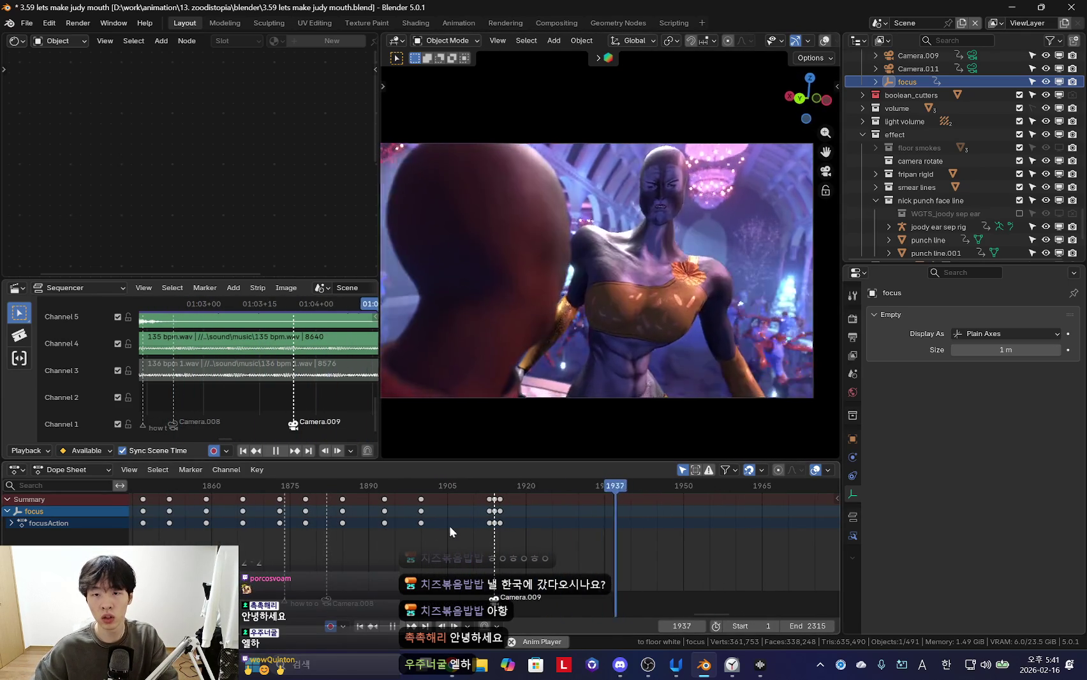
pyautogui.click(402, 528)
pyautogui.hotkey('shift', 'alt', 'z')
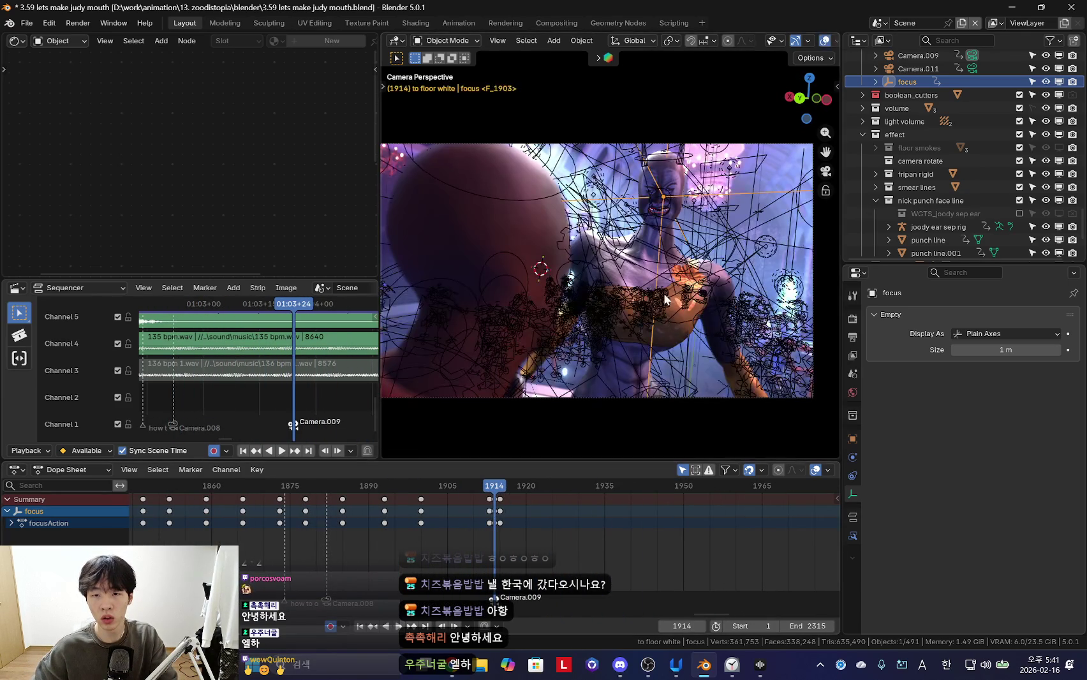
# Put the character rig in Pose Mode and select all its bones
pyautogui.click(672, 285)
pyautogui.click(672, 285)
pyautogui.hotkey('ctrl', 'Tab')
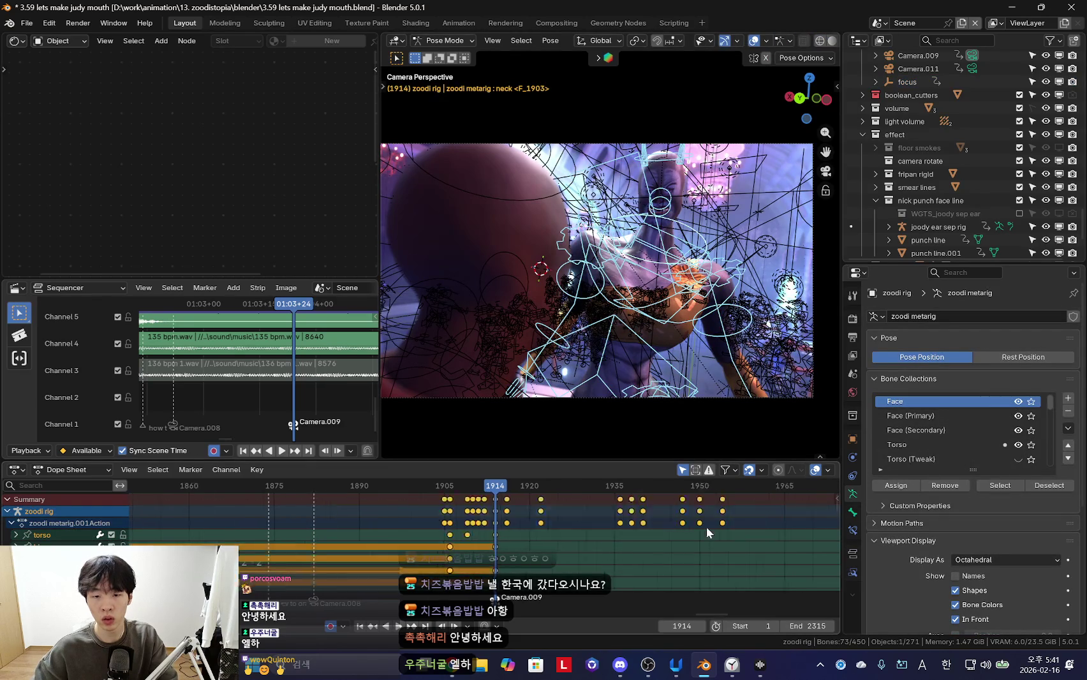
pyautogui.scroll(1, 480, 548)
pyautogui.click(669, 198)
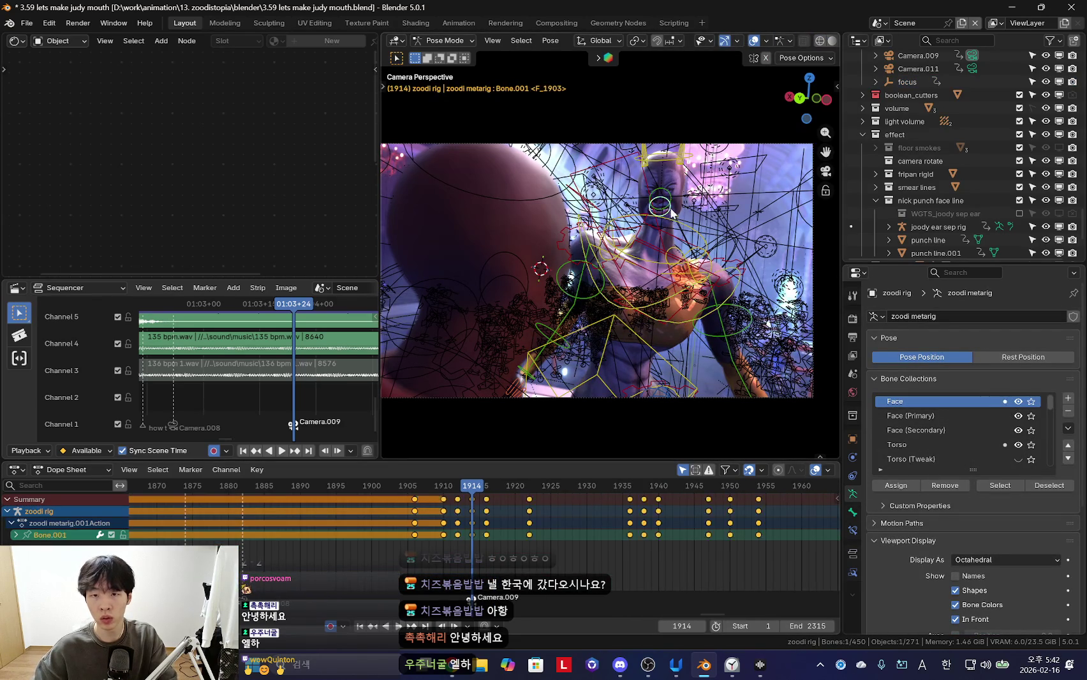
pyautogui.press('a')
# Delete the rig's keyframes around frames 1935–1955, preview, and return to frame 1914
pyautogui.moveTo(387, 508); pyautogui.dragTo(568, 524)
pyautogui.press('space')
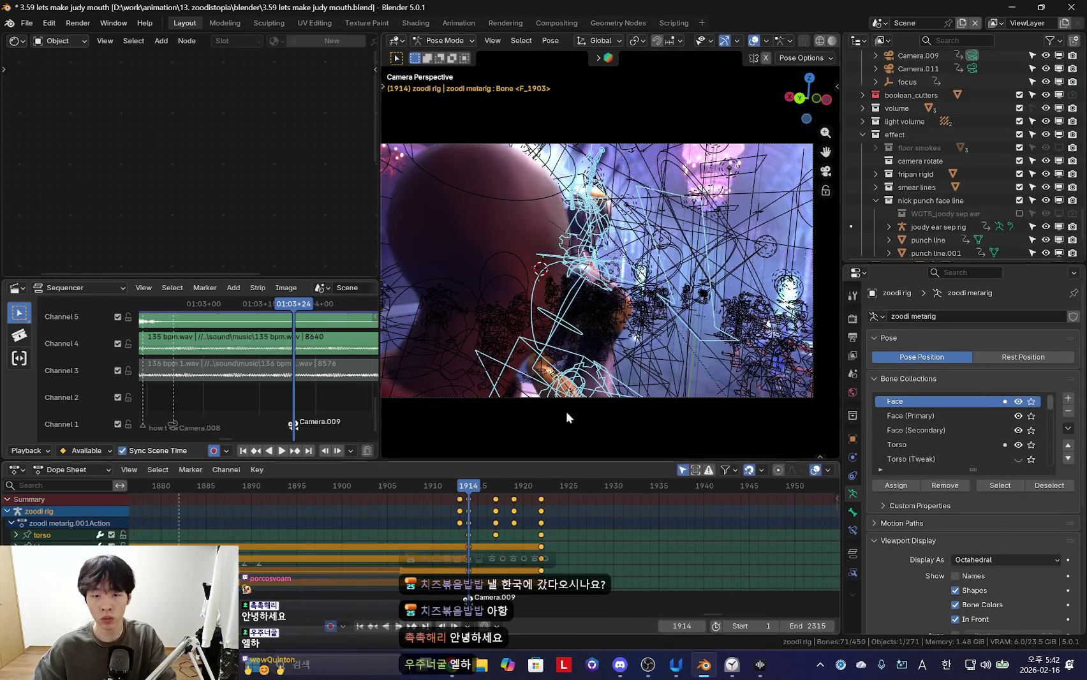
pyautogui.hotkey('shift', 'alt', 'z')
pyautogui.click(397, 513)
pyautogui.scroll(2, 516, 506)
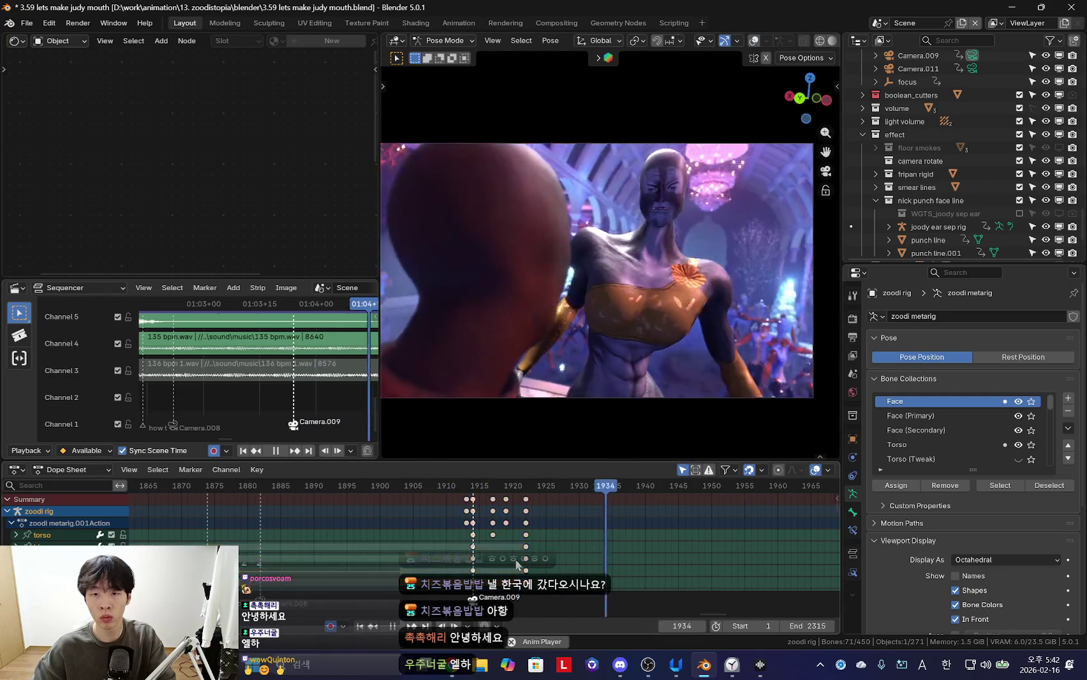
pyautogui.scroll(-2, 462, 545)
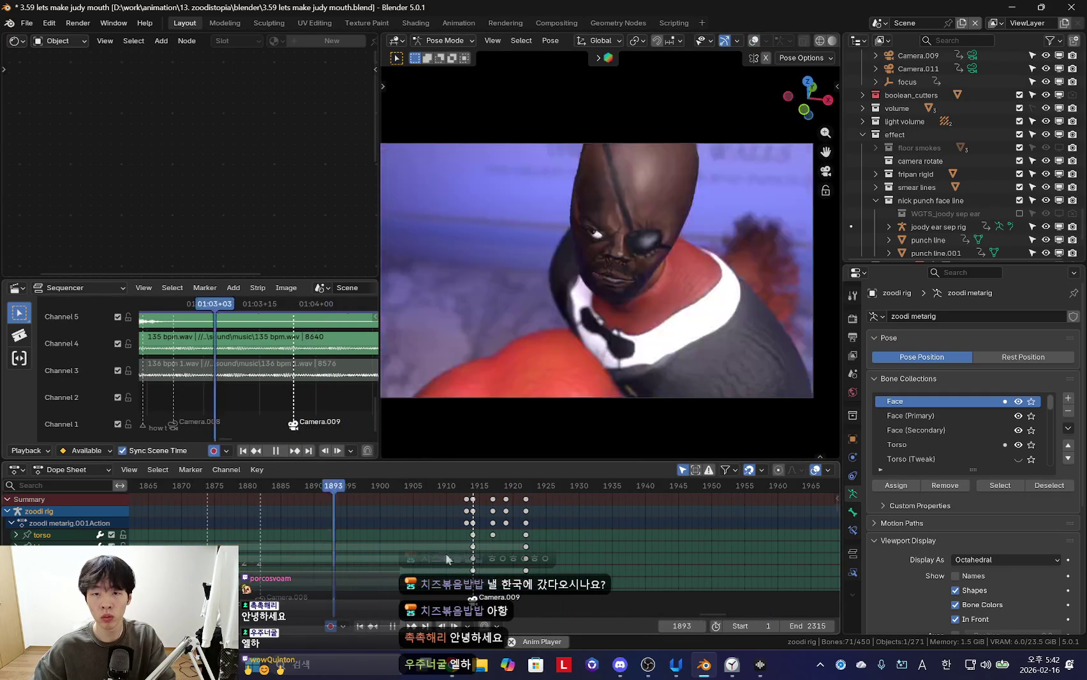
pyautogui.press('space')
pyautogui.click(466, 527)
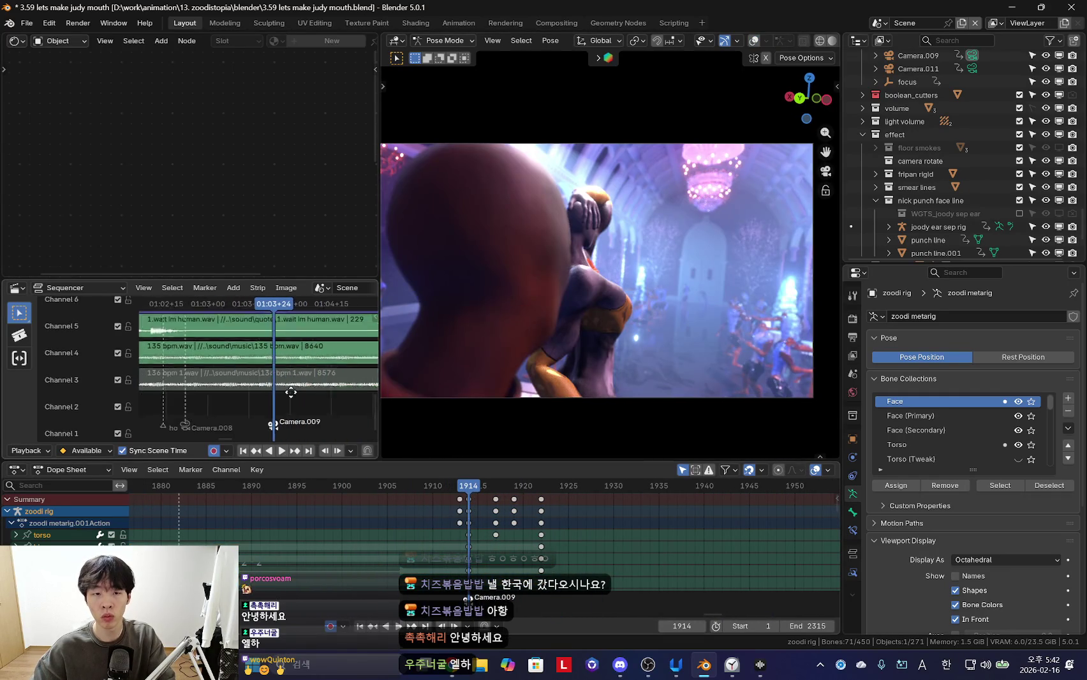
pyautogui.scroll(-2, 272, 362)
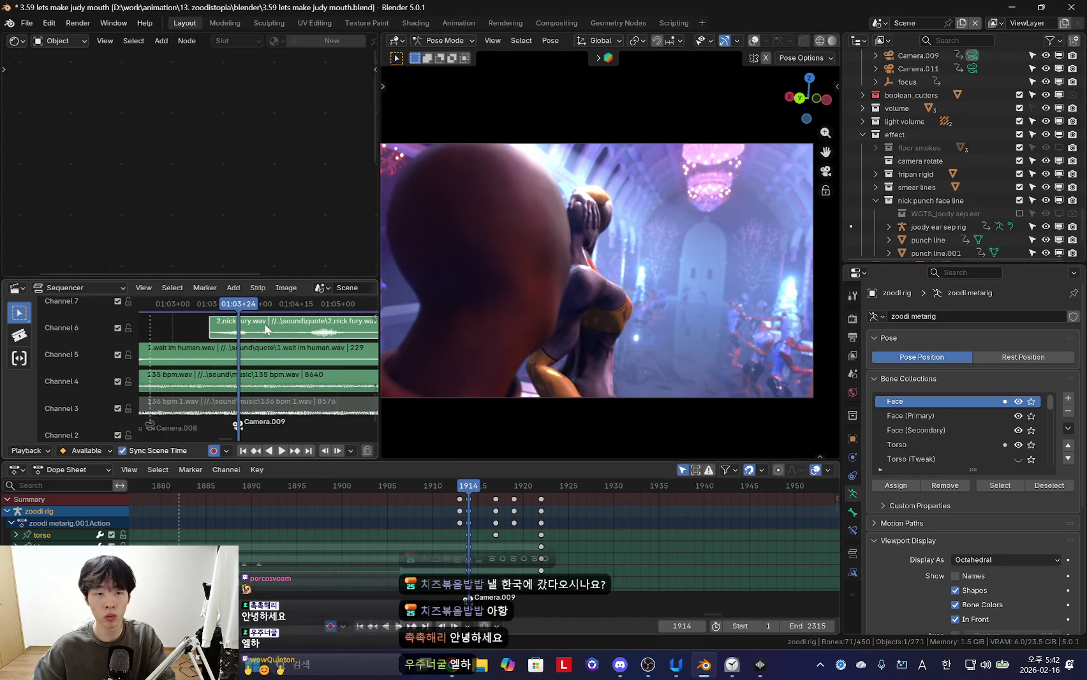
# Move 2.nick fury.wav on channel 6 a few frames later and play back to check timing
pyautogui.keyDown('shift'); pyautogui.scroll(2, 272, 362); pyautogui.keyUp('shift')
pyautogui.moveTo(272, 362); pyautogui.dragTo(287, 362)
pyautogui.press('space')
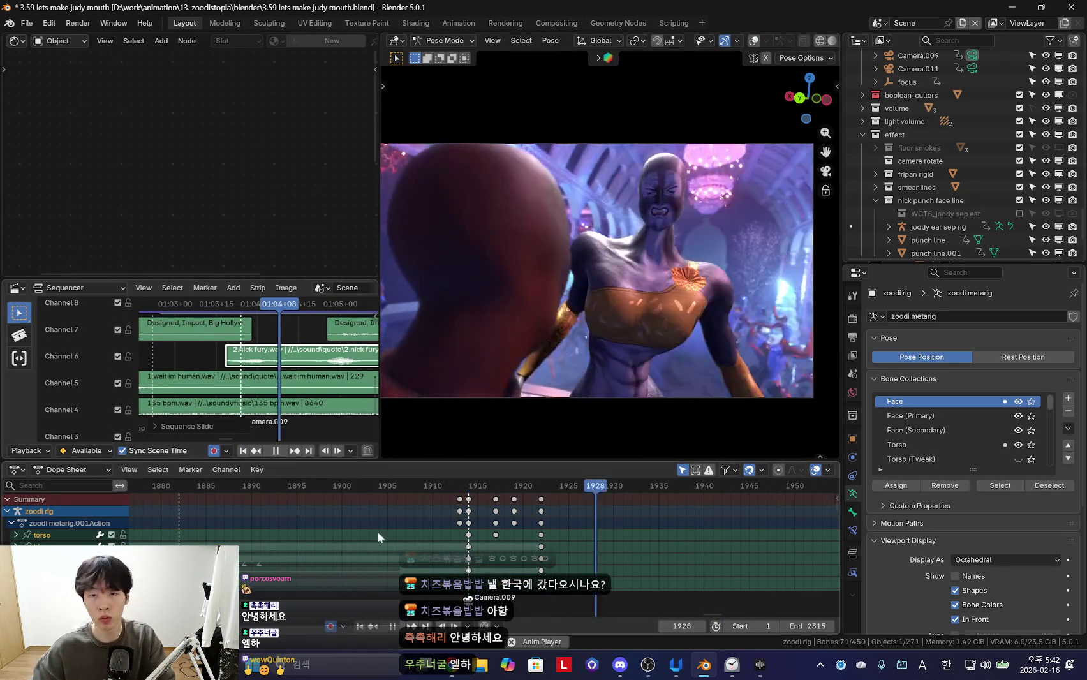
pyautogui.scroll(-2, 480, 548)
pyautogui.moveTo(365, 546); pyautogui.dragTo(330, 531)
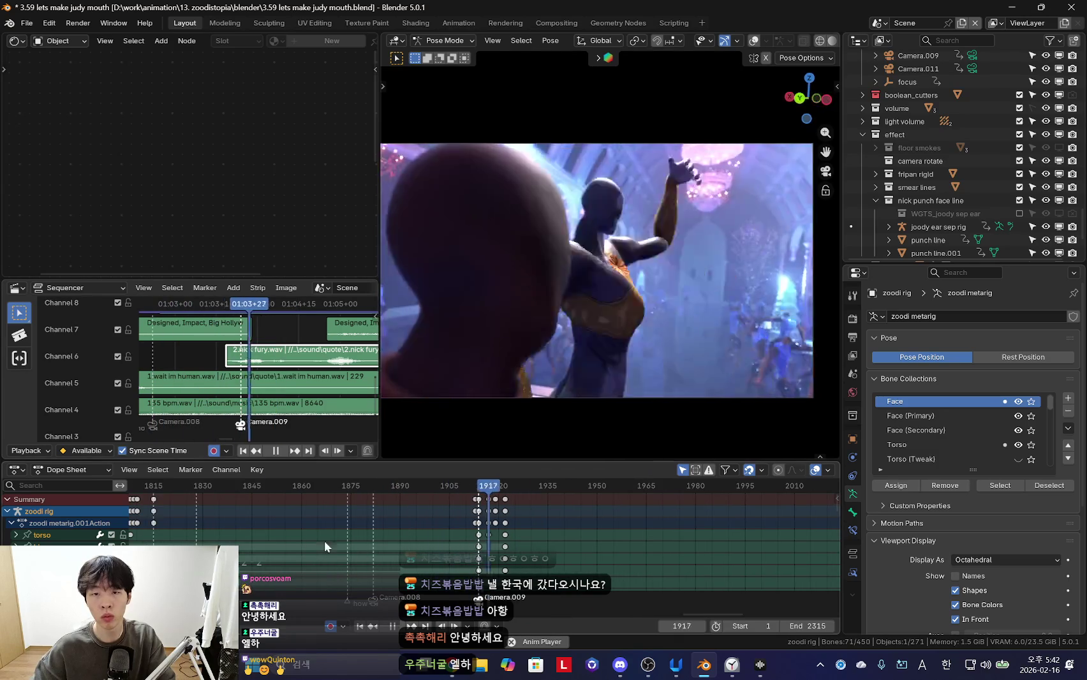
pyautogui.scroll(-5, 329, 531)
pyautogui.click(270, 531)
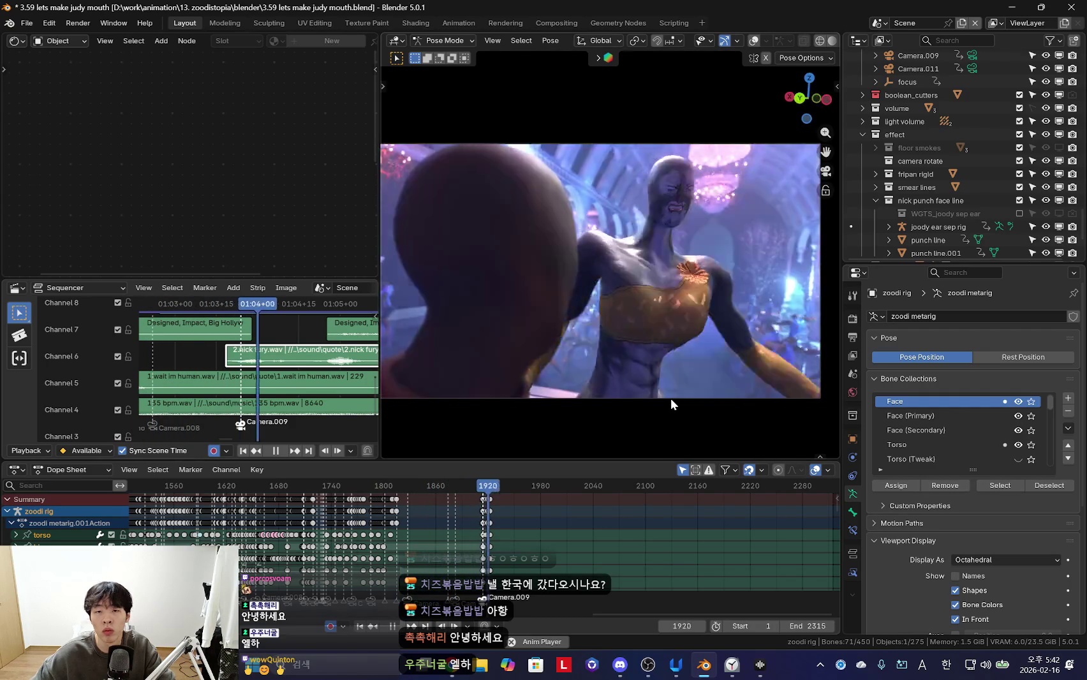
pyautogui.scroll(7, 516, 523)
pyautogui.scroll(2, 268, 370)
pyautogui.moveTo(303, 280); pyautogui.dragTo(305, 261)
# Widen the sequencer area by dragging its right border toward the 3D viewport
pyautogui.moveTo(381, 246); pyautogui.dragTo(423, 251)
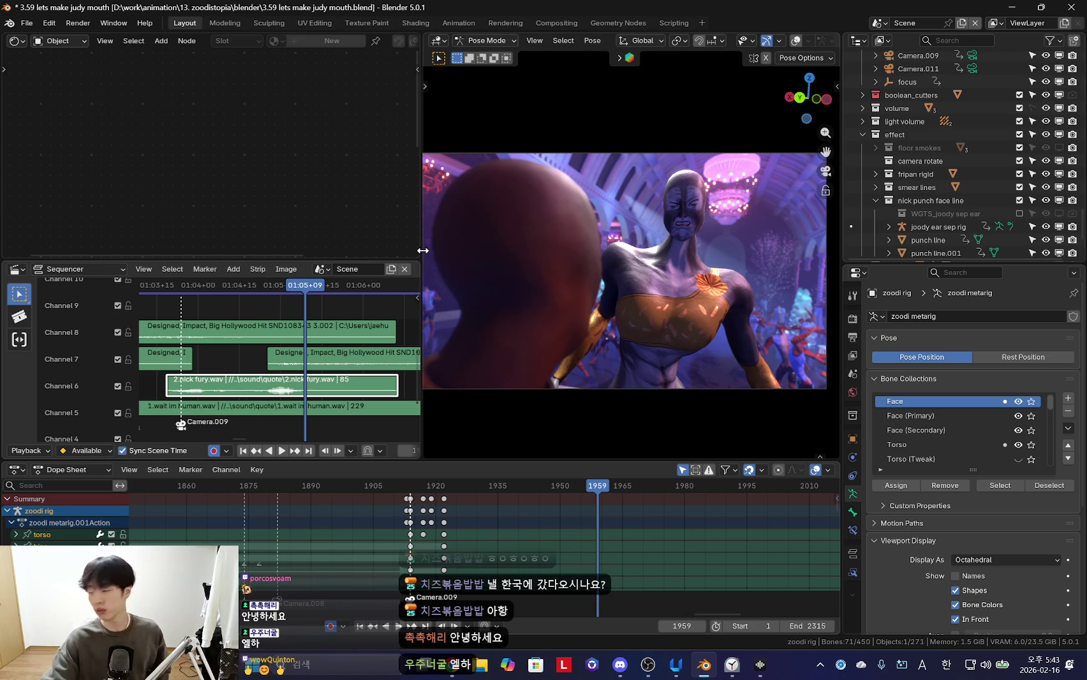
# Regenerate the excited 'are we friends?' line in ElevenLabs, then return to Blender
pyautogui.click(458, 670)
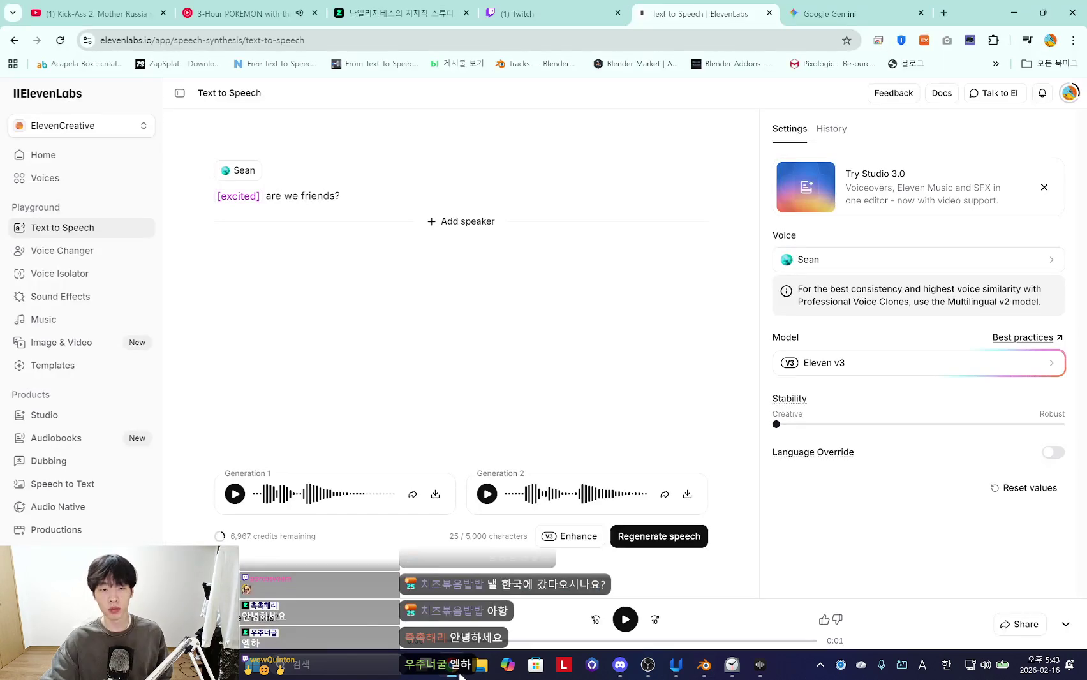
pyautogui.click(659, 536)
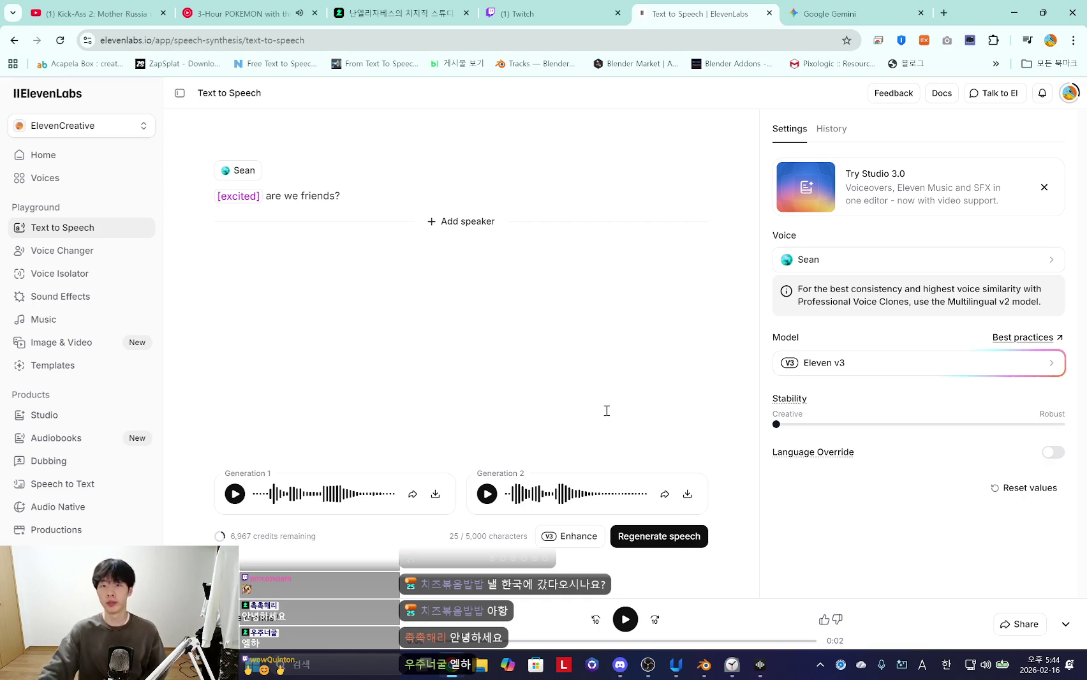
pyautogui.hotkey('alt', 'Tab')
pyautogui.click(732, 665)
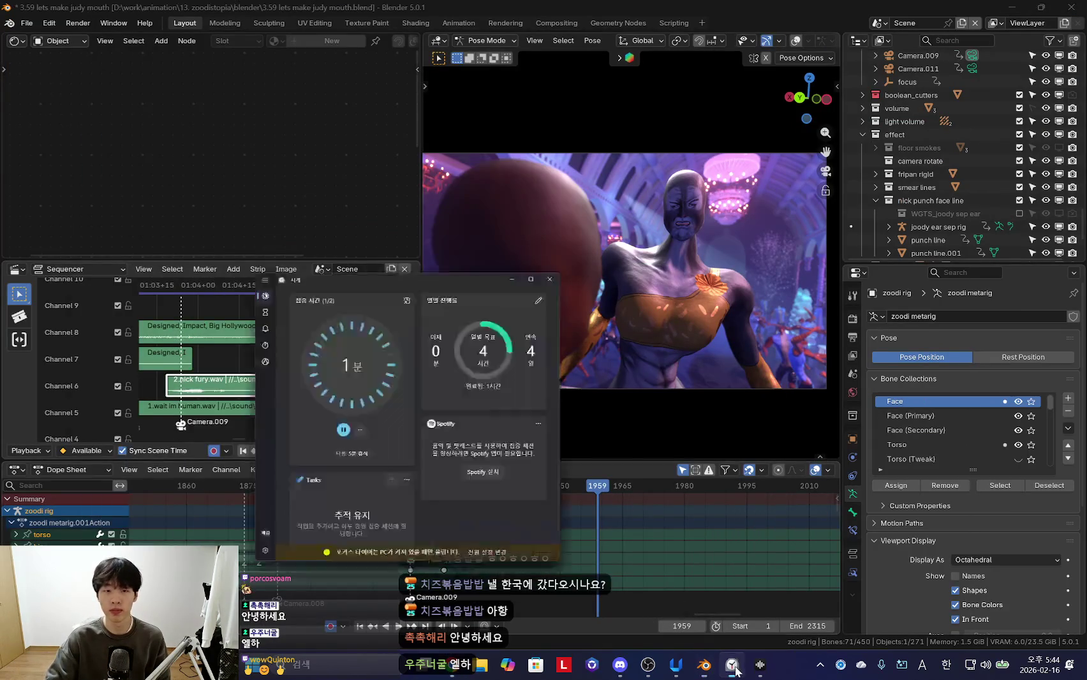
# Move the Focus sessions timer window up-left, then hide the Clock window
pyautogui.moveTo(314, 93); pyautogui.dragTo(261, 59)
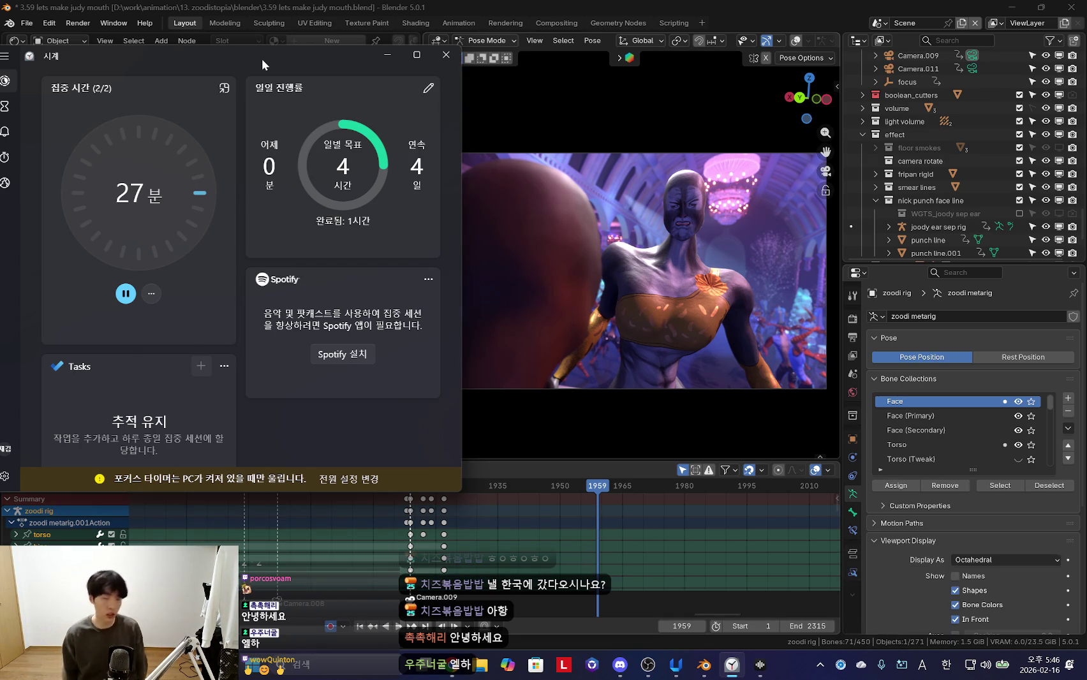
pyautogui.click(387, 56)
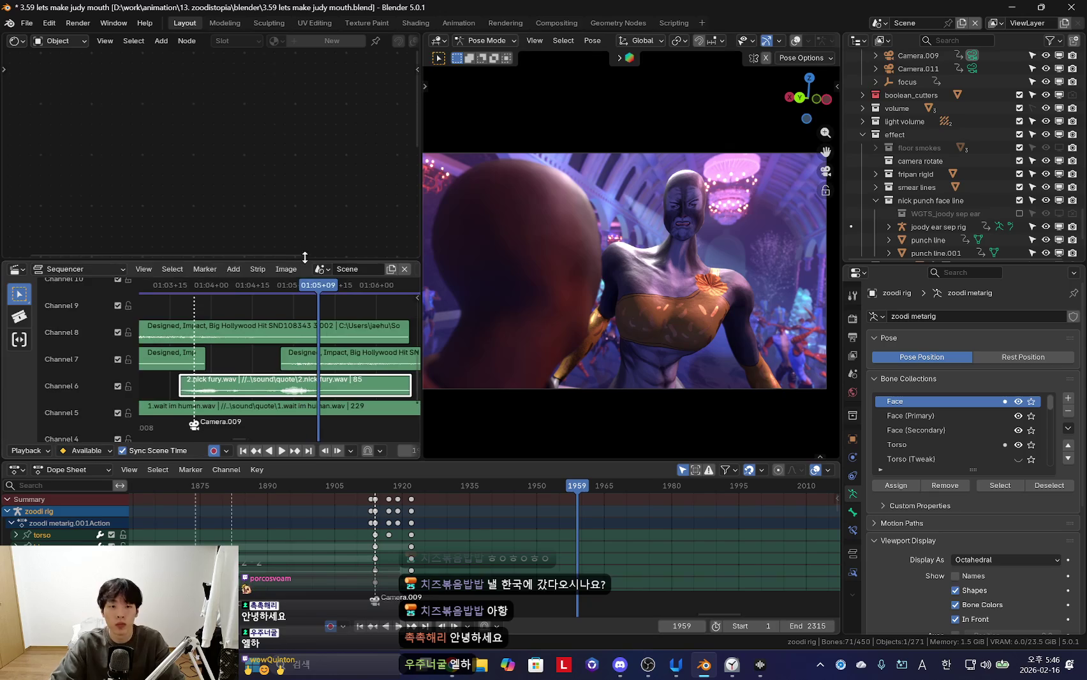
# Make the sequencer taller and play the shot back from frame 1914
pyautogui.moveTo(313, 261); pyautogui.dragTo(313, 165)
pyautogui.click(211, 346)
pyautogui.press('space')
pyautogui.scroll(-1, 211, 346)
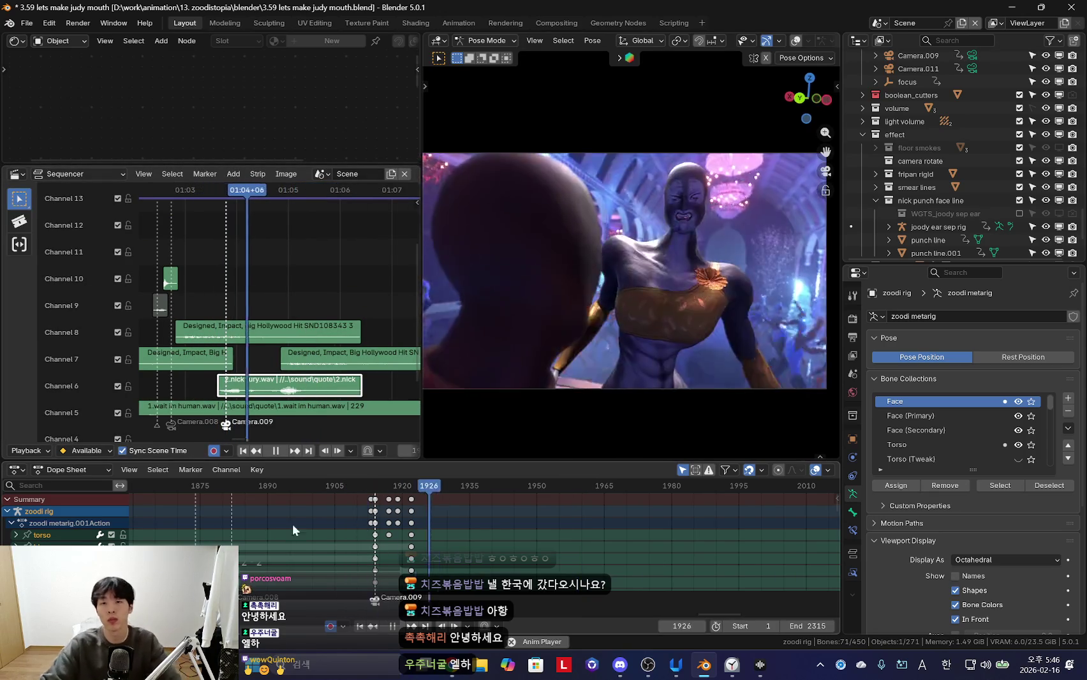
pyautogui.scroll(-2, 377, 517)
pyautogui.moveTo(249, 551); pyautogui.dragTo(428, 555)
pyautogui.scroll(-5, 428, 555)
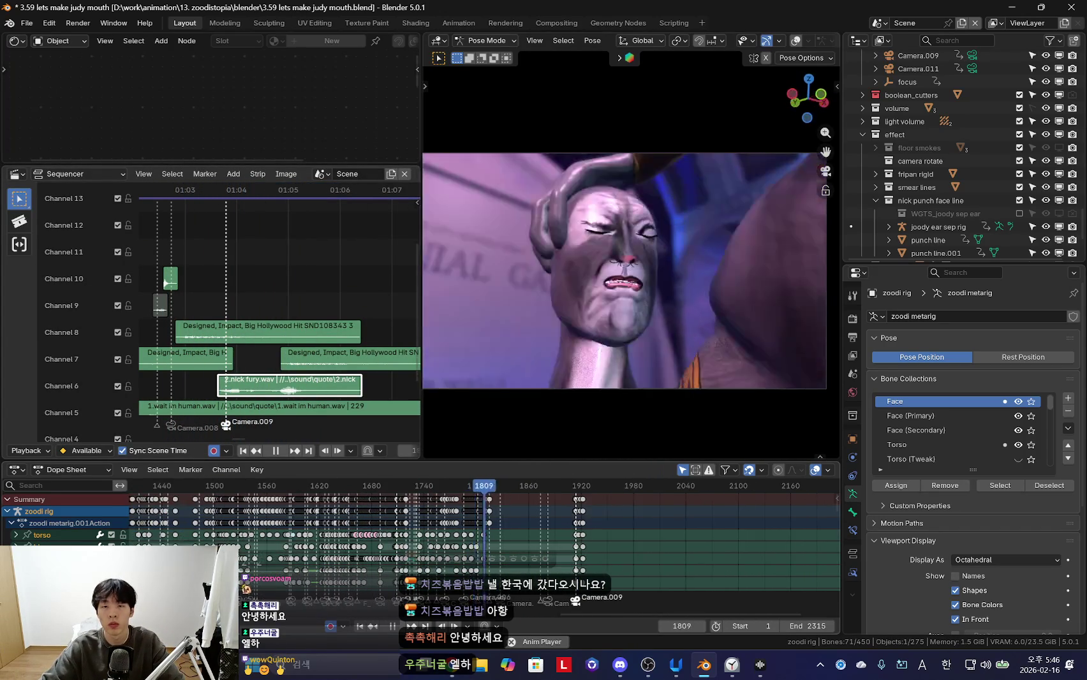
pyautogui.scroll(-3, 322, 576)
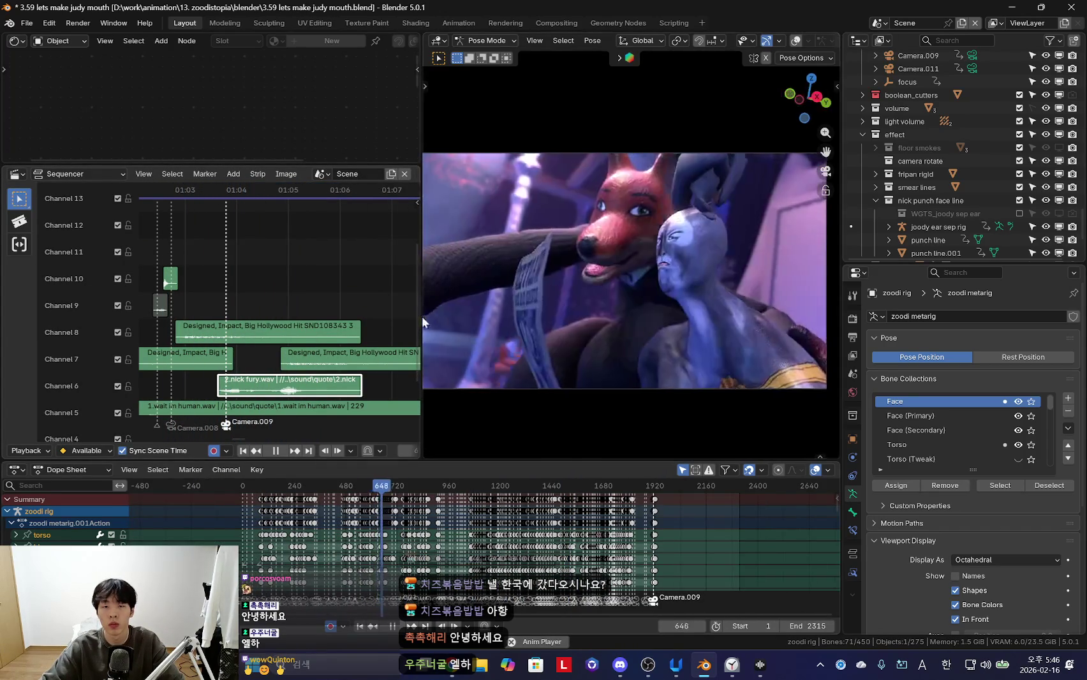
# Widen the shot preview and replay the shot to check the sound timing
pyautogui.moveTo(423, 315); pyautogui.dragTo(376, 319)
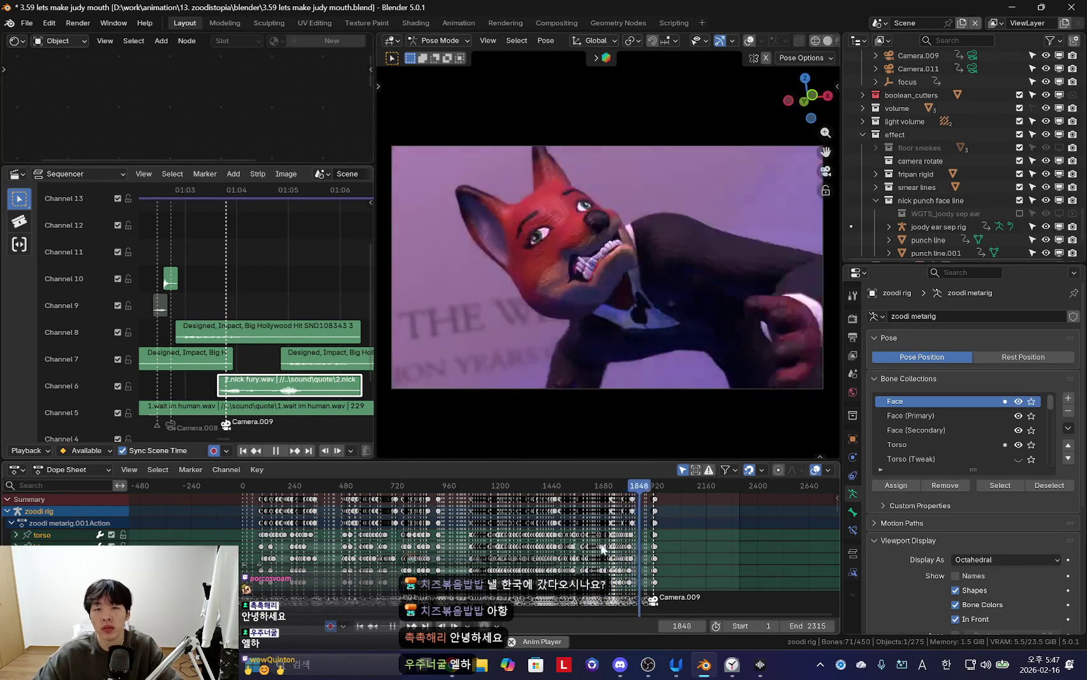
pyautogui.scroll(3, 585, 547)
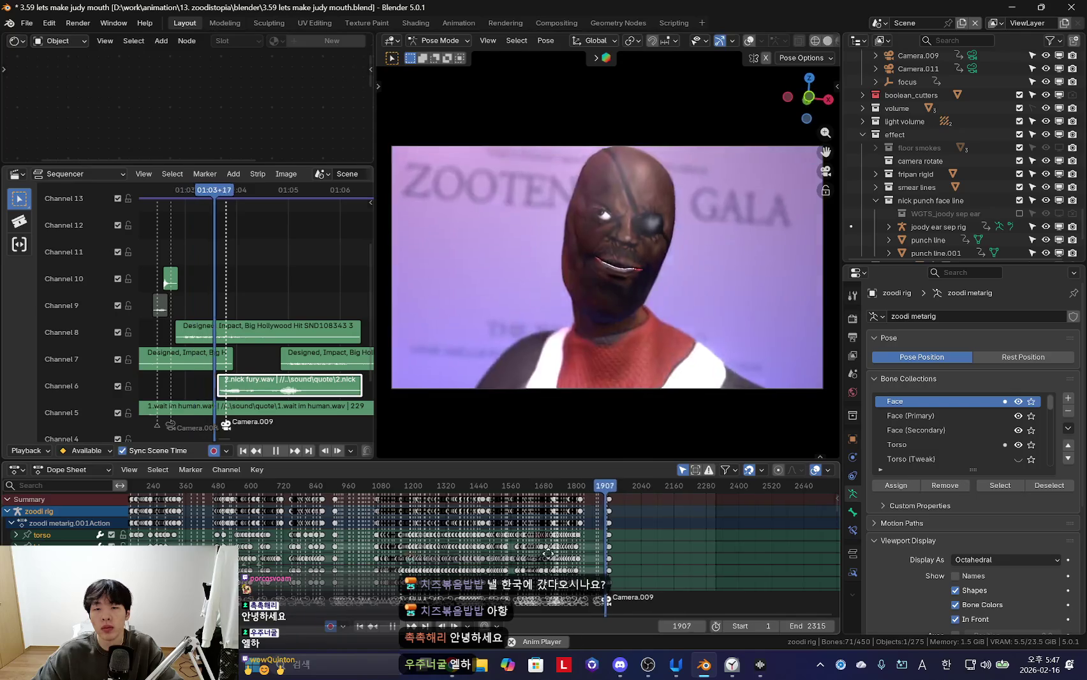
pyautogui.scroll(5, 574, 551)
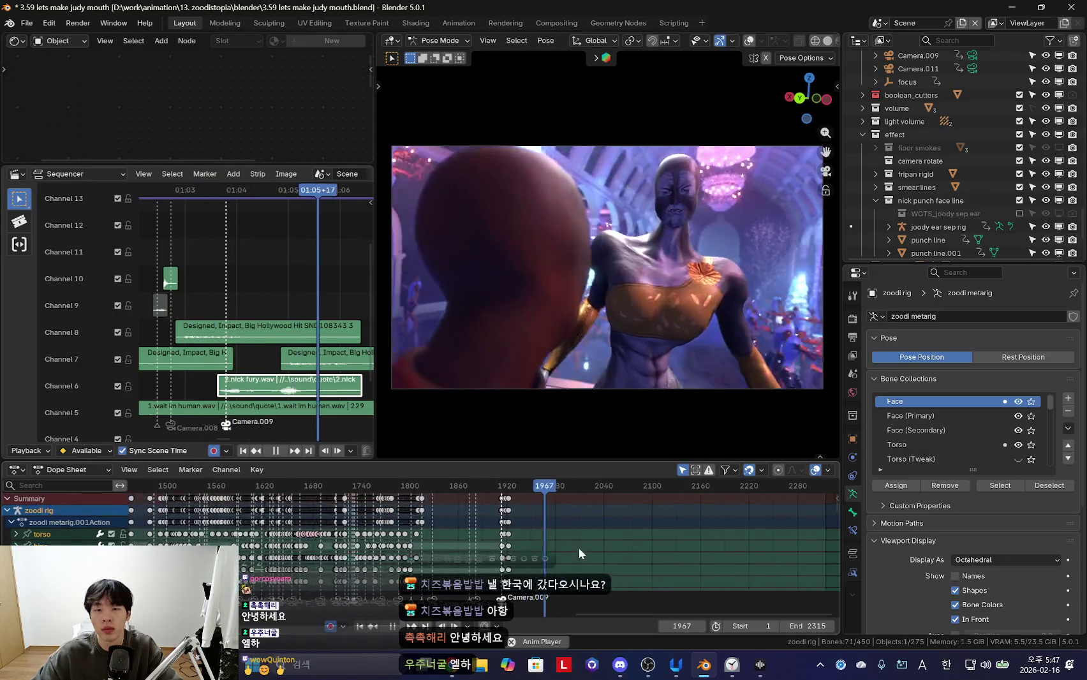
pyautogui.scroll(3, 317, 390)
pyautogui.press('space')
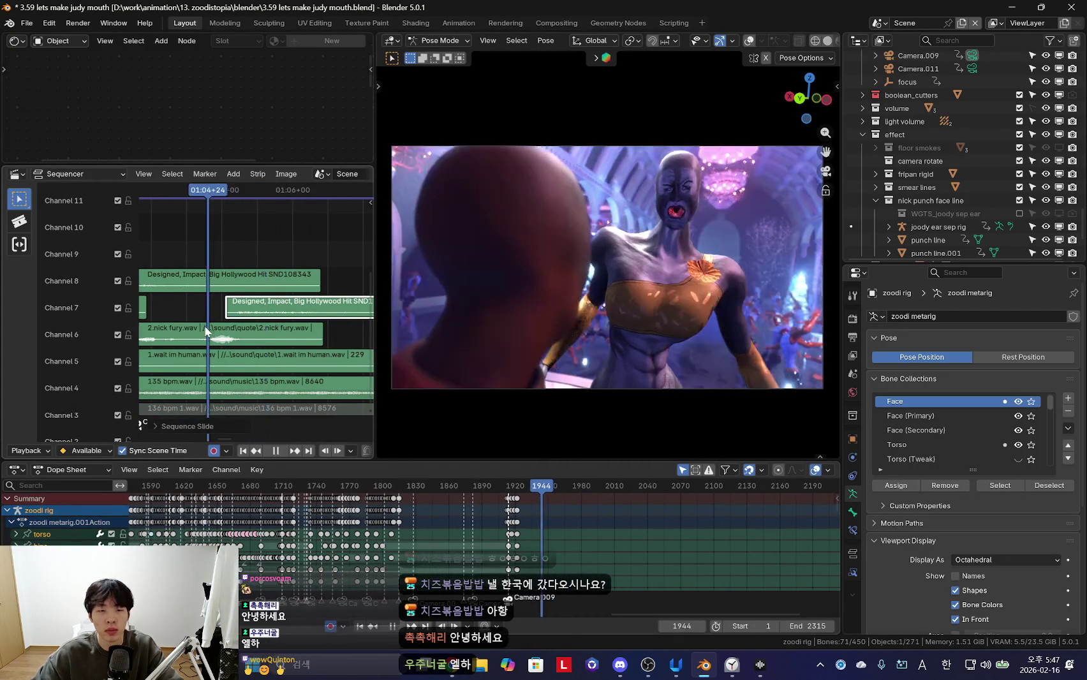
pyautogui.scroll(-2, 257, 294)
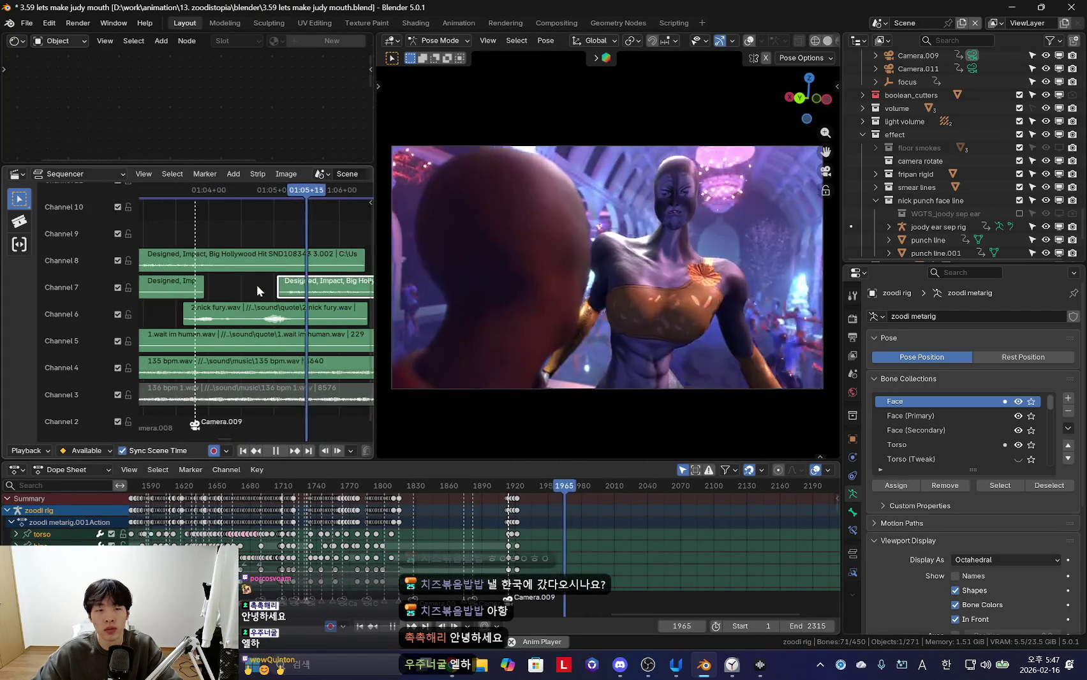
pyautogui.click(453, 665)
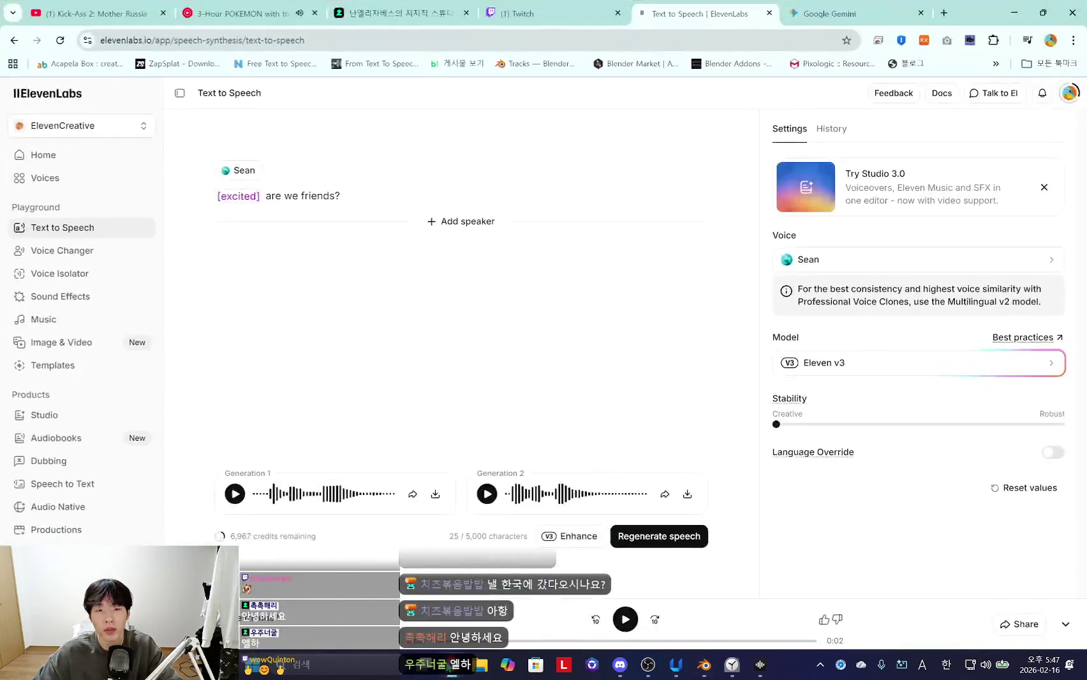
# Search YouTube for 'fahhh sound effect'
pyautogui.click(236, 13)
pyautogui.click(162, 23)
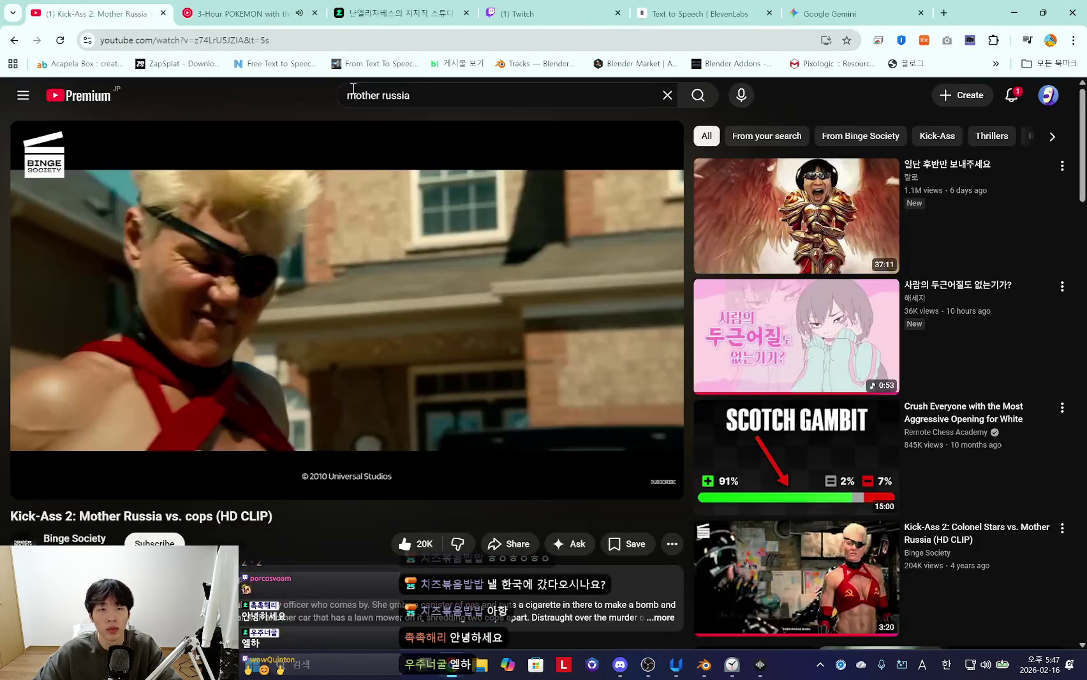
pyautogui.write('h')
pyautogui.press('BackSpace')
pyautogui.press('BackSpace')
pyautogui.press('Hangul')
pyautogui.write('fha')
pyautogui.press('BackSpace')
pyautogui.press('BackSpace')
pyautogui.write('ahhh')
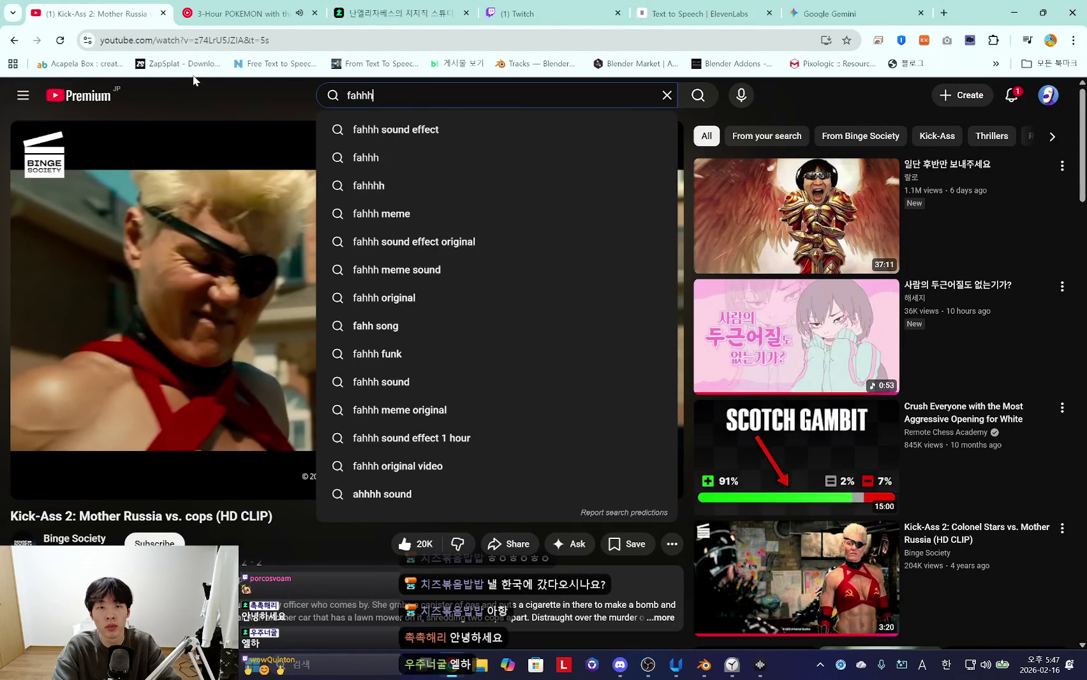
pyautogui.write(' sound effect')
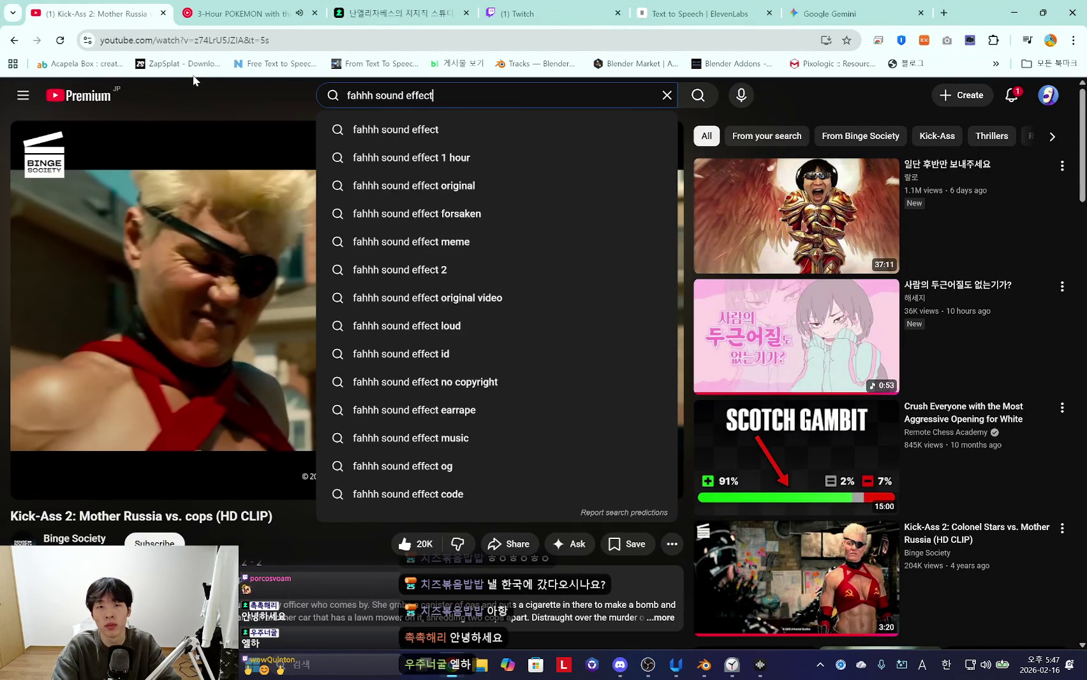
pyautogui.press('Return')
# Pause the background music and play the FAHHH Sound Effect video from the start
pyautogui.hotkey('ctrl', '2')
pyautogui.press('space')
pyautogui.hotkey('ctrl', '1')
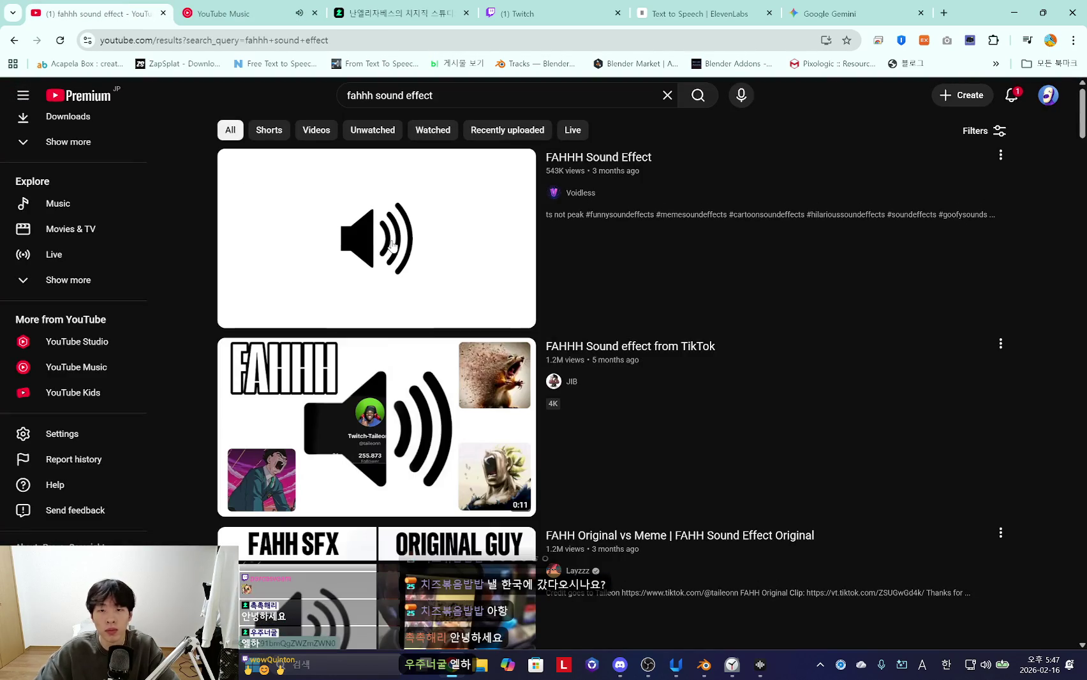
pyautogui.click(392, 245)
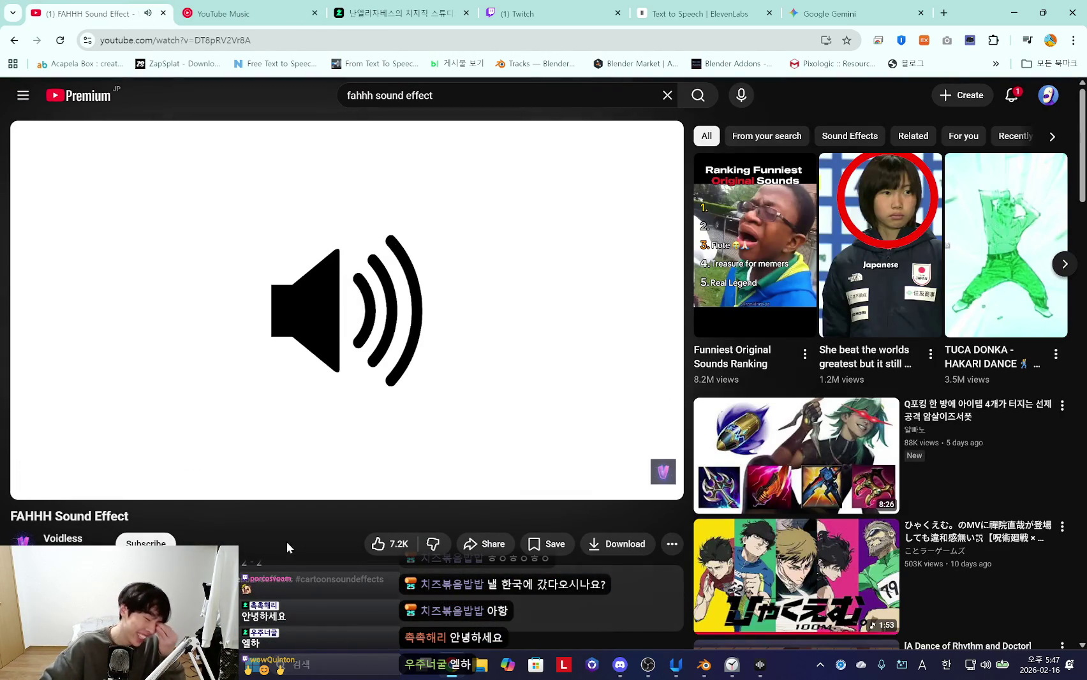
pyautogui.click(20, 460)
# Launch Audacity from Windows search
pyautogui.click(336, 669)
pyautogui.write('audacity')
pyautogui.press('Return')
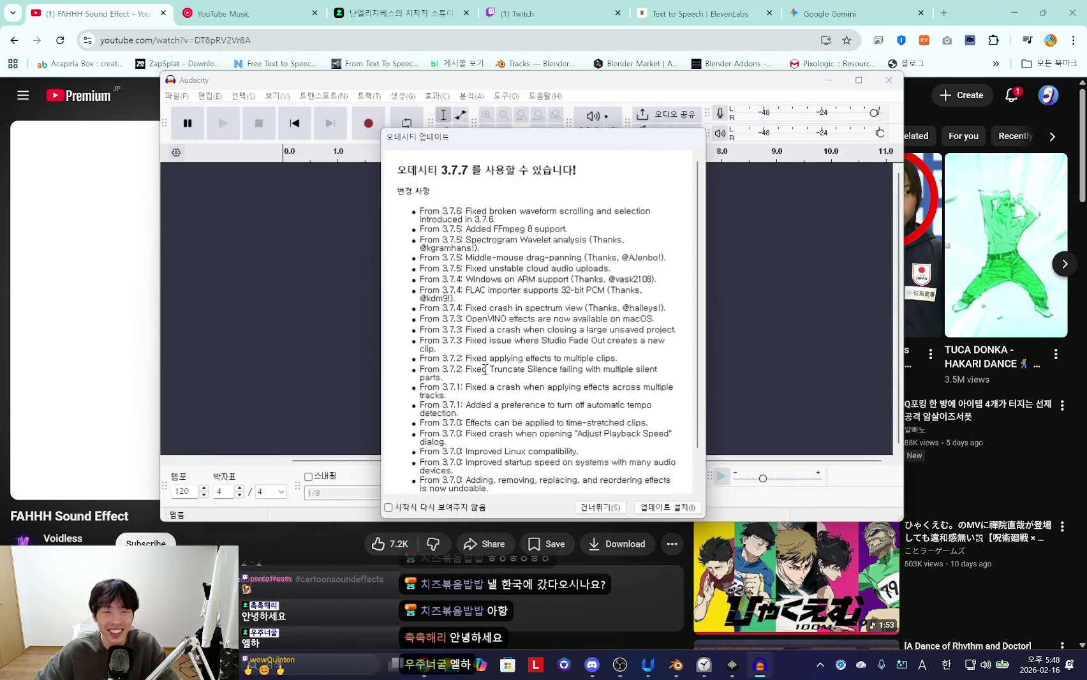
# Dismiss Audacity's update notice and make a short test recording, then play it back
pyautogui.click(600, 507)
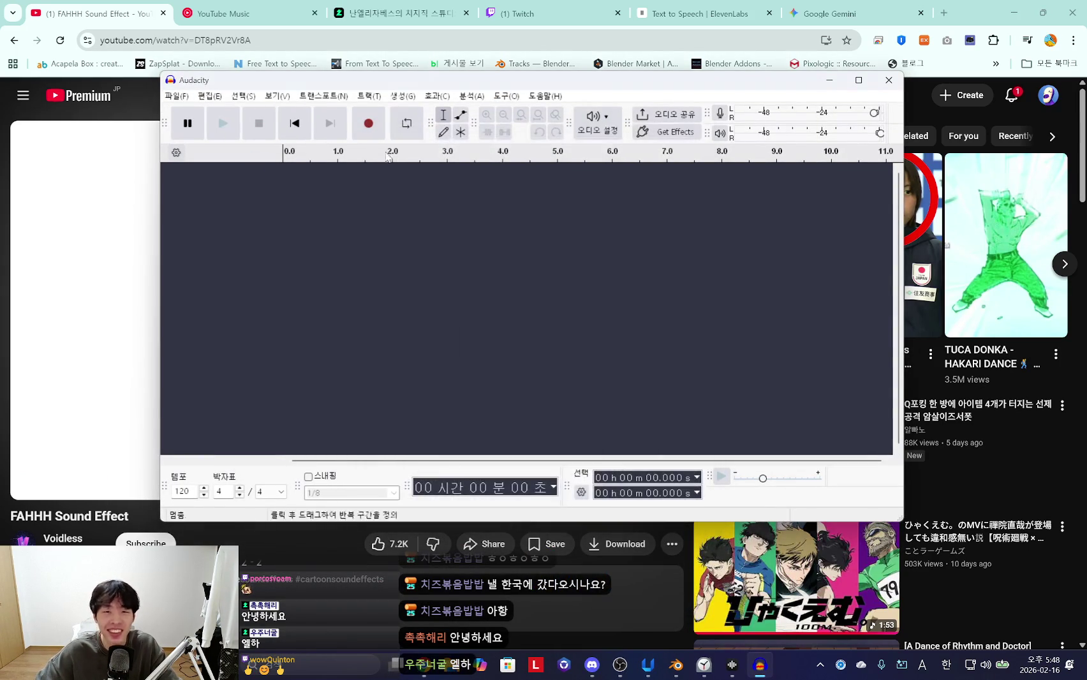
pyautogui.click(374, 136)
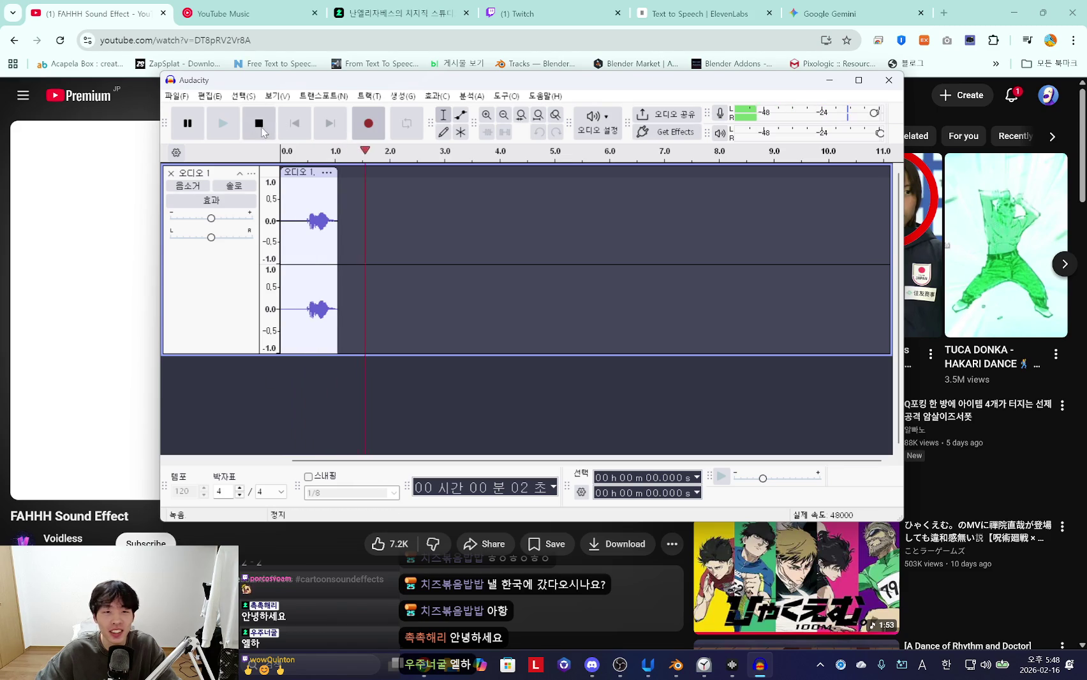
pyautogui.press('space')
pyautogui.click(304, 218)
pyautogui.press('space')
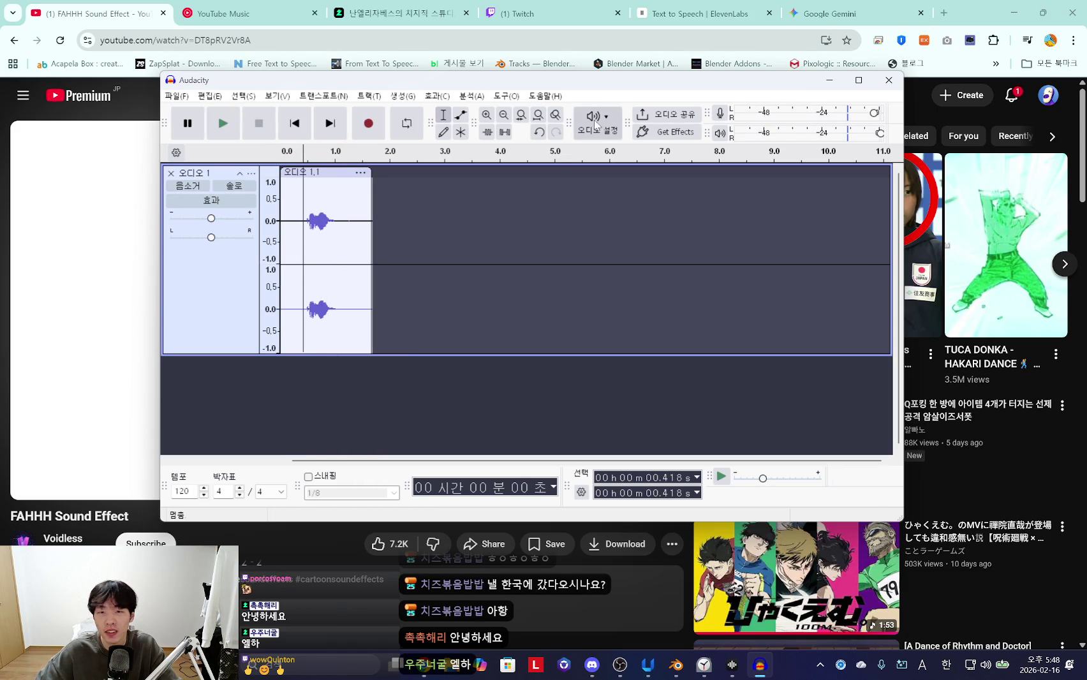
# Choose the input device in Audio Setup, record the FAHHH video, and play it back
pyautogui.click(597, 121)
pyautogui.click(789, 218)
pyautogui.click(368, 123)
pyautogui.click(88, 322)
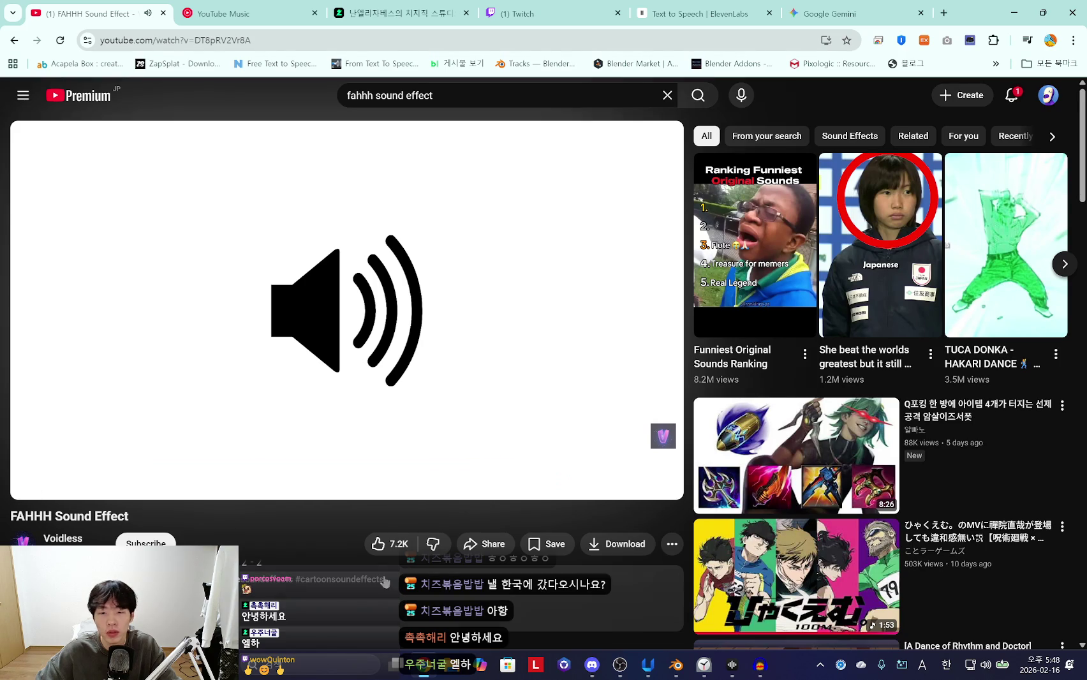
pyautogui.click(759, 665)
pyautogui.press('space')
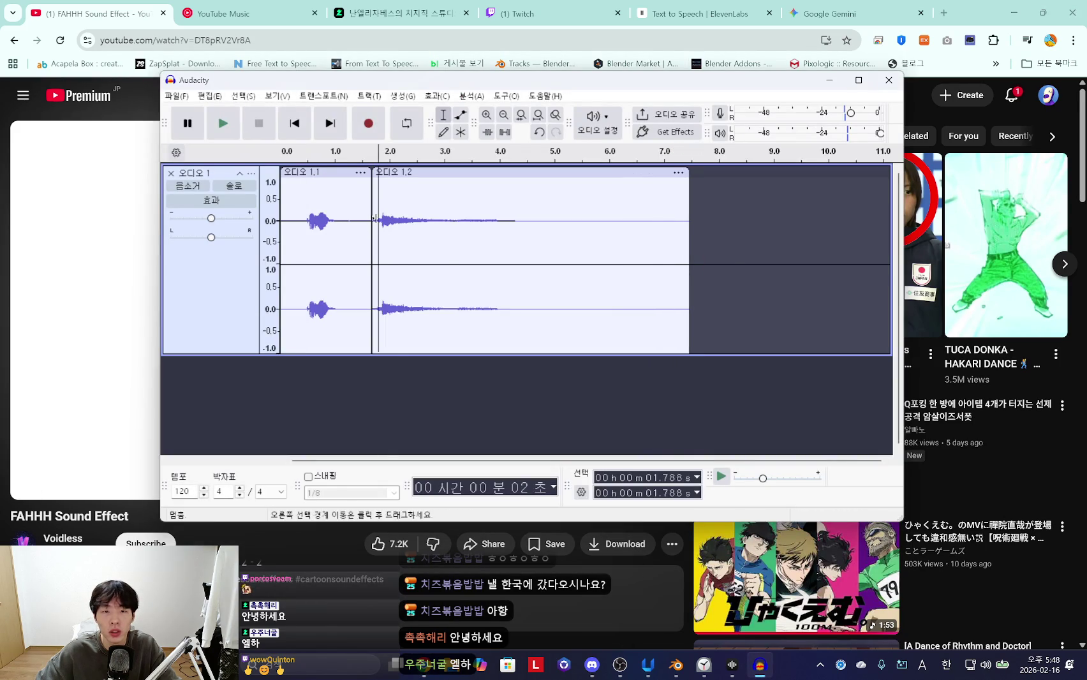
# Return to the 'fahhh sound effect' YouTube search results
pyautogui.keyDown('ctrl'); pyautogui.scroll(1, 471, 258); pyautogui.keyUp('ctrl')
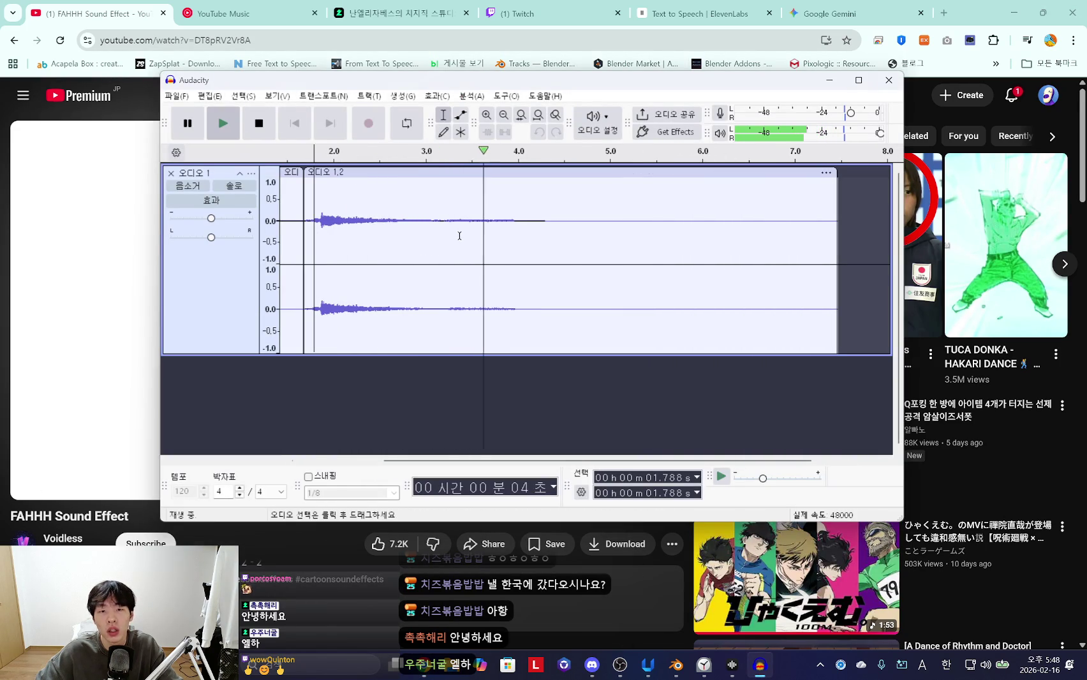
pyautogui.hotkey('alt', 'Tab')
pyautogui.hotkey('alt', 'Left')
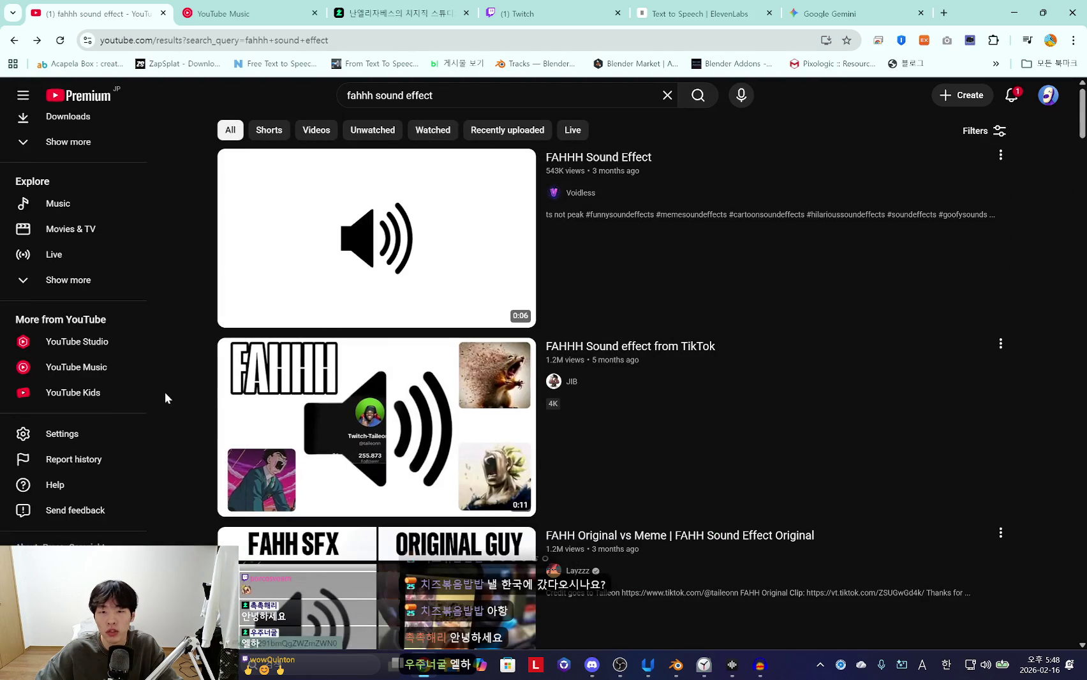
# Preview the 'FAHHH Sound effect from TikTok' video, then go back to the search results
pyautogui.click(224, 504)
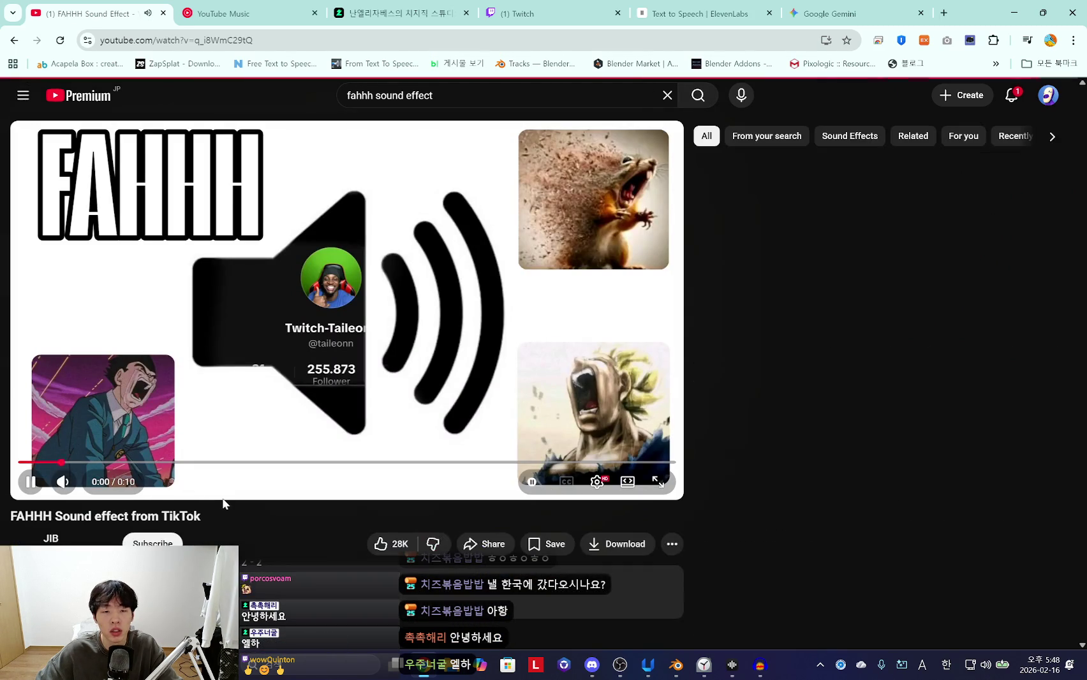
pyautogui.moveTo(63, 481)
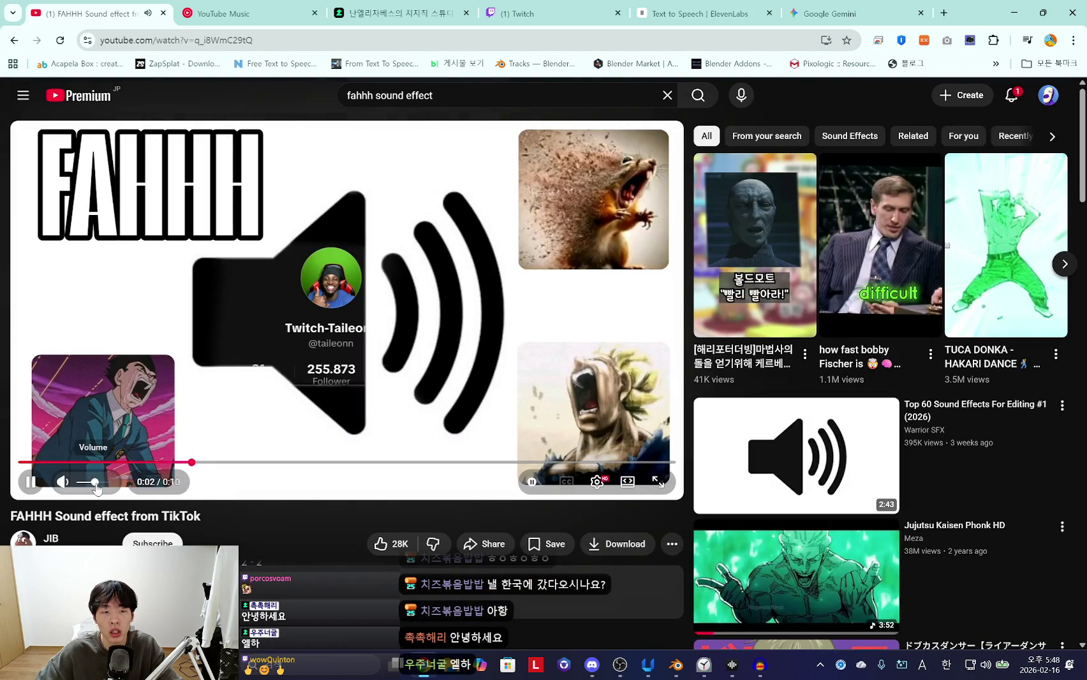
pyautogui.press('0')
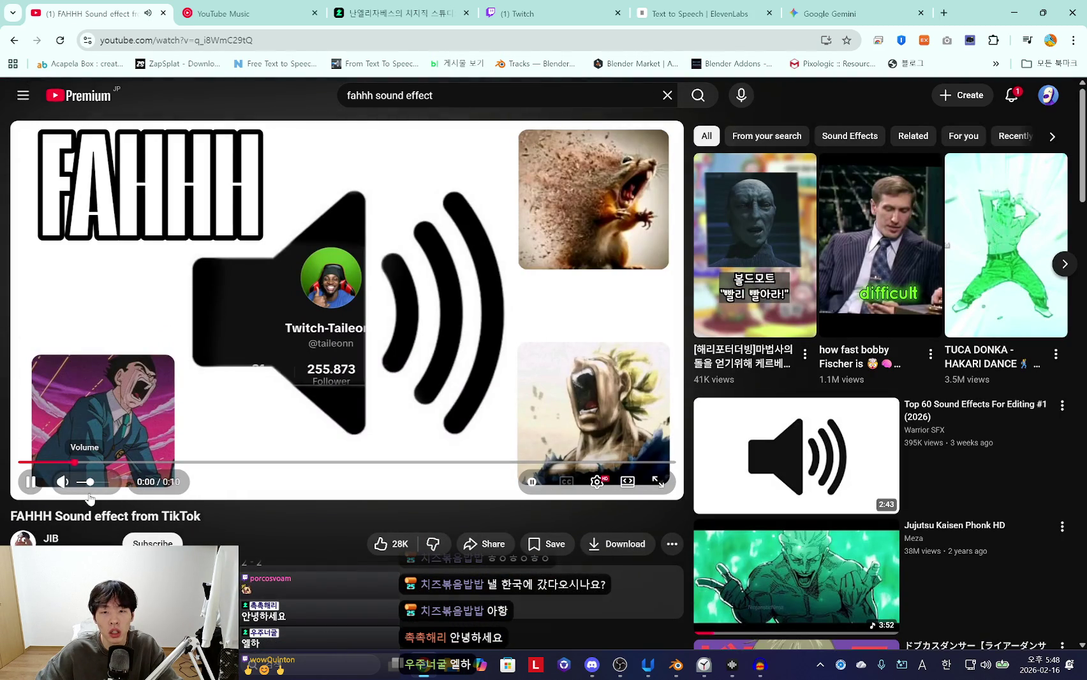
pyautogui.click(234, 339)
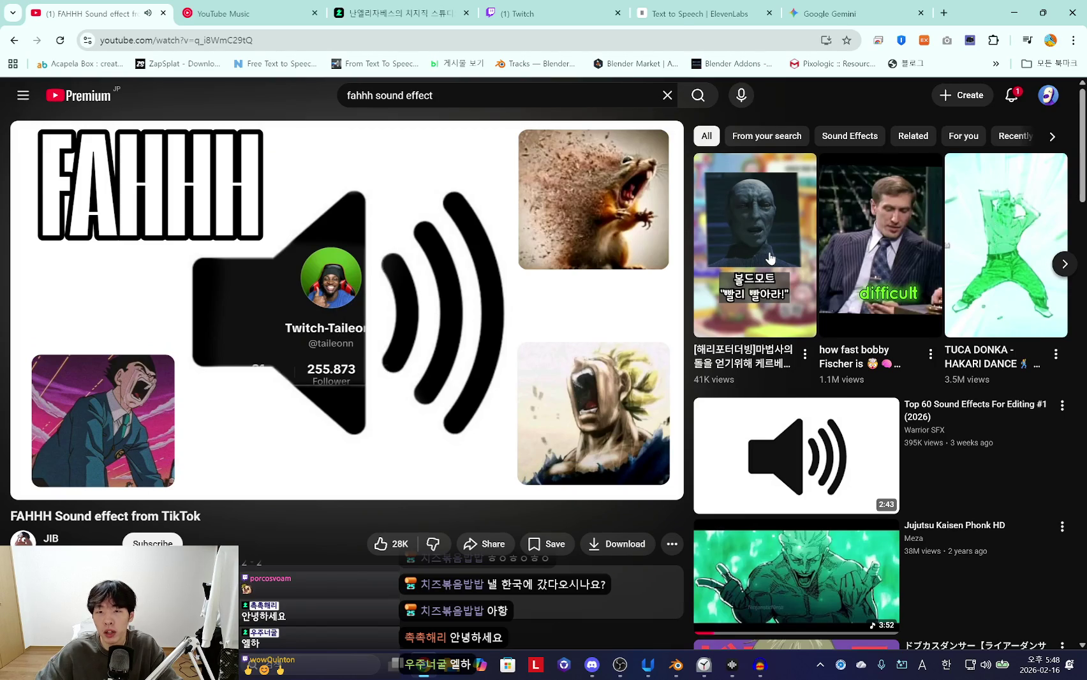
pyautogui.hotkey('alt', 'Left')
pyautogui.scroll(-2, 375, 413)
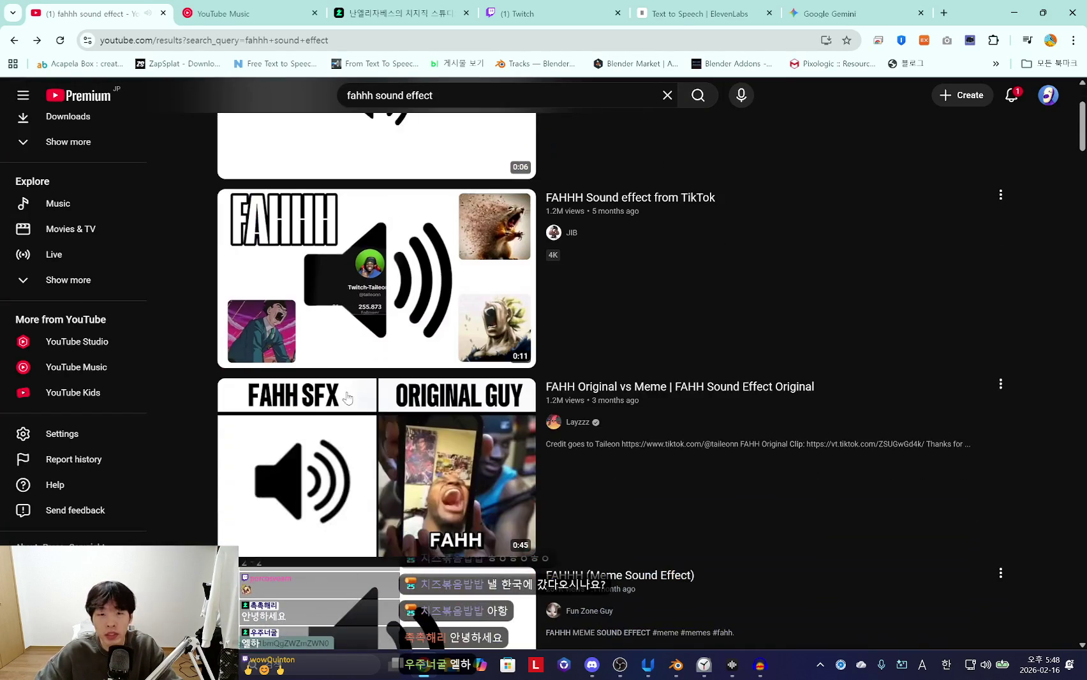
pyautogui.scroll(-2, 376, 413)
# Play the 'FAHH Original vs Meme' shout from the start while Audacity records it
pyautogui.click(287, 402)
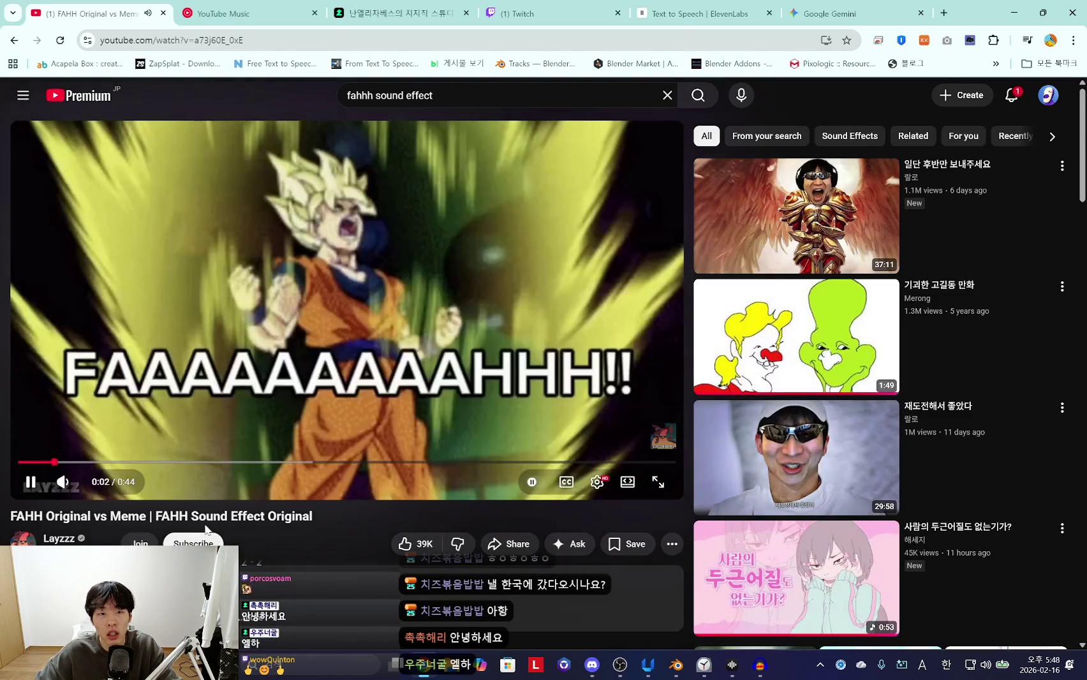
pyautogui.click(48, 464)
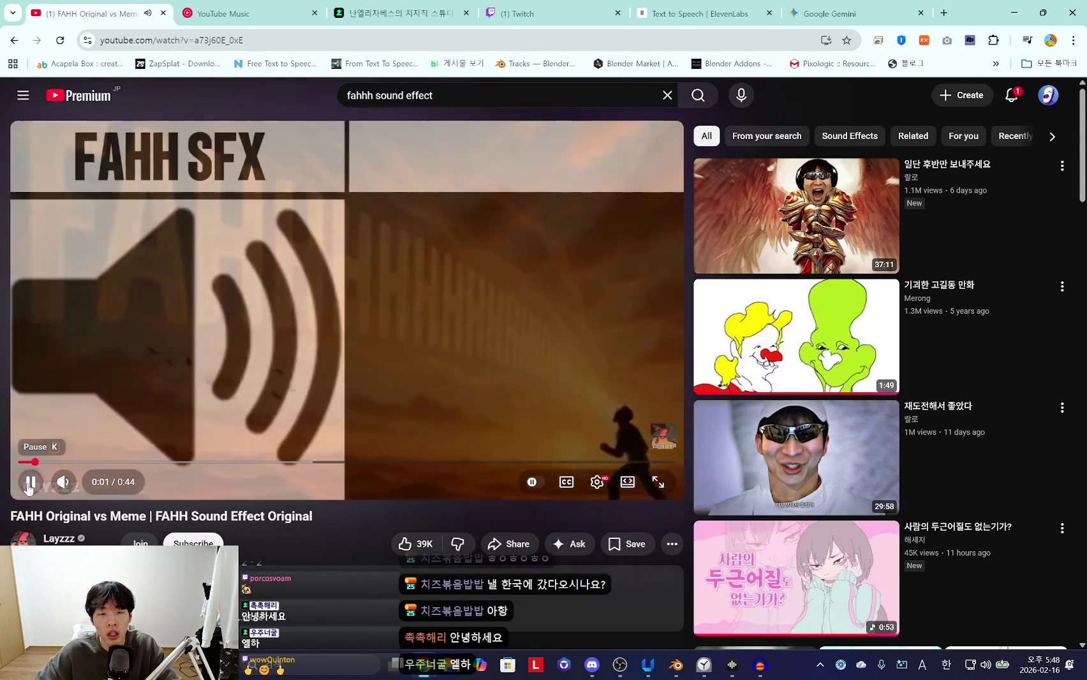
pyautogui.click(28, 483)
pyautogui.scroll(-5, 319, 514)
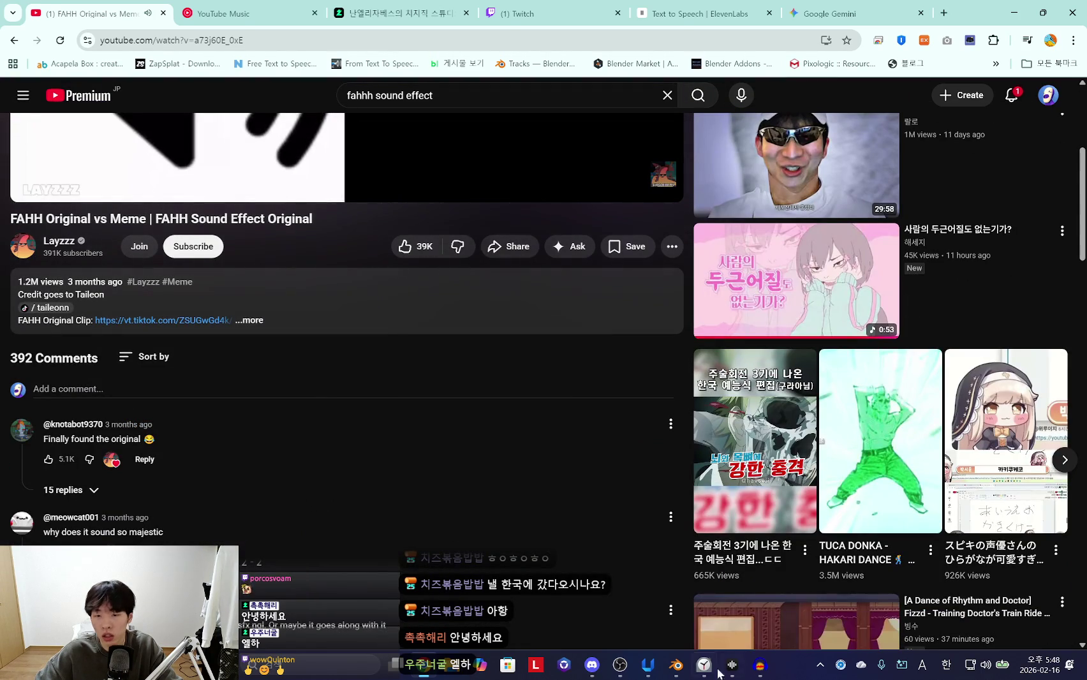
pyautogui.click(762, 667)
pyautogui.click(330, 123)
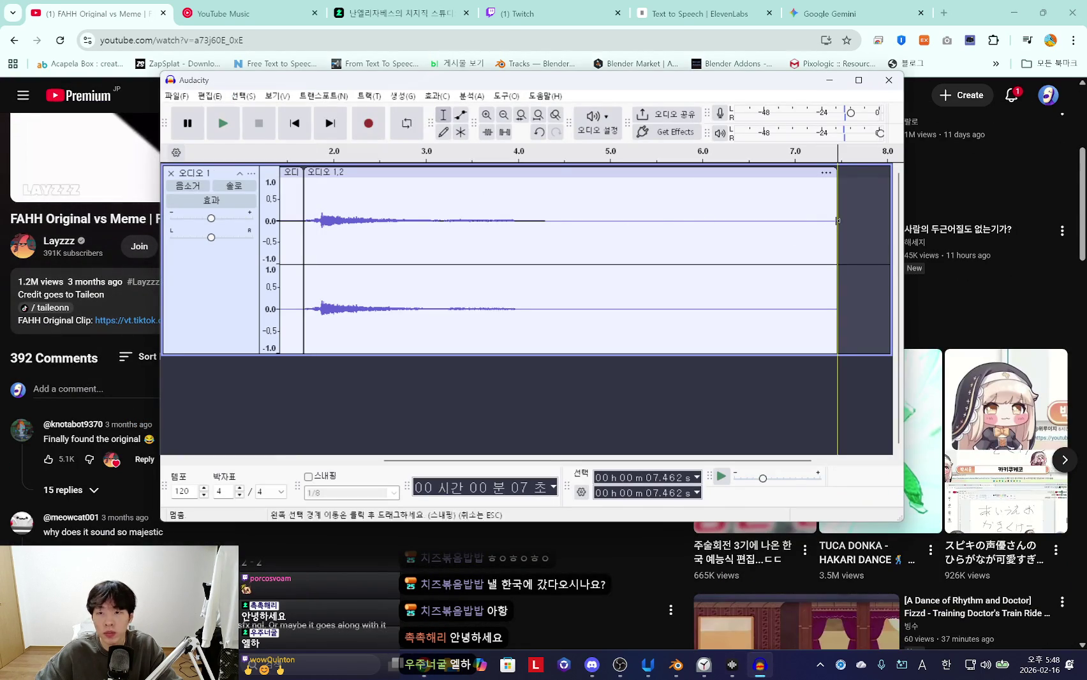
pyautogui.click(127, 217)
pyautogui.scroll(5, 127, 217)
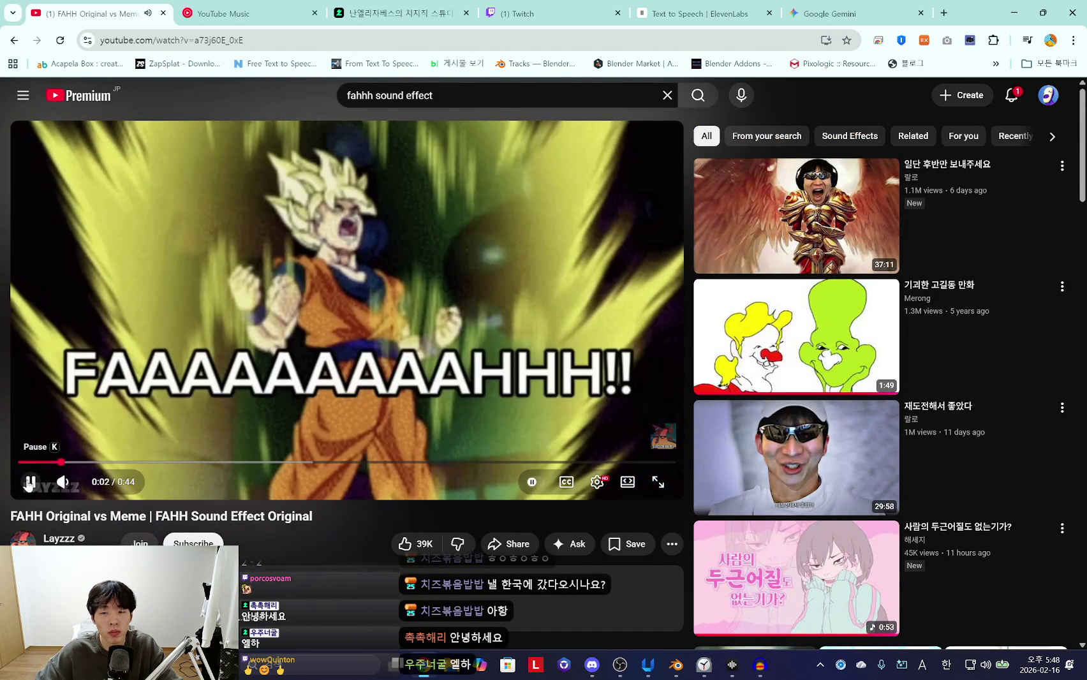
pyautogui.click(29, 483)
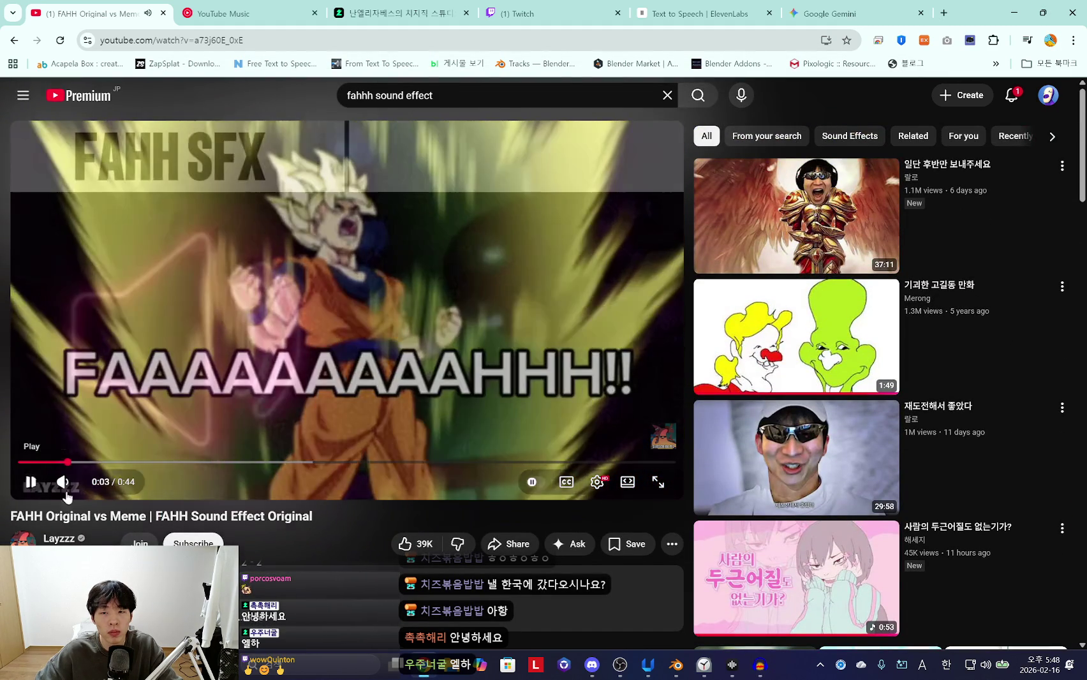
pyautogui.click(759, 664)
pyautogui.keyDown('ctrl'); pyautogui.scroll(-1, 476, 273); pyautogui.keyUp('ctrl')
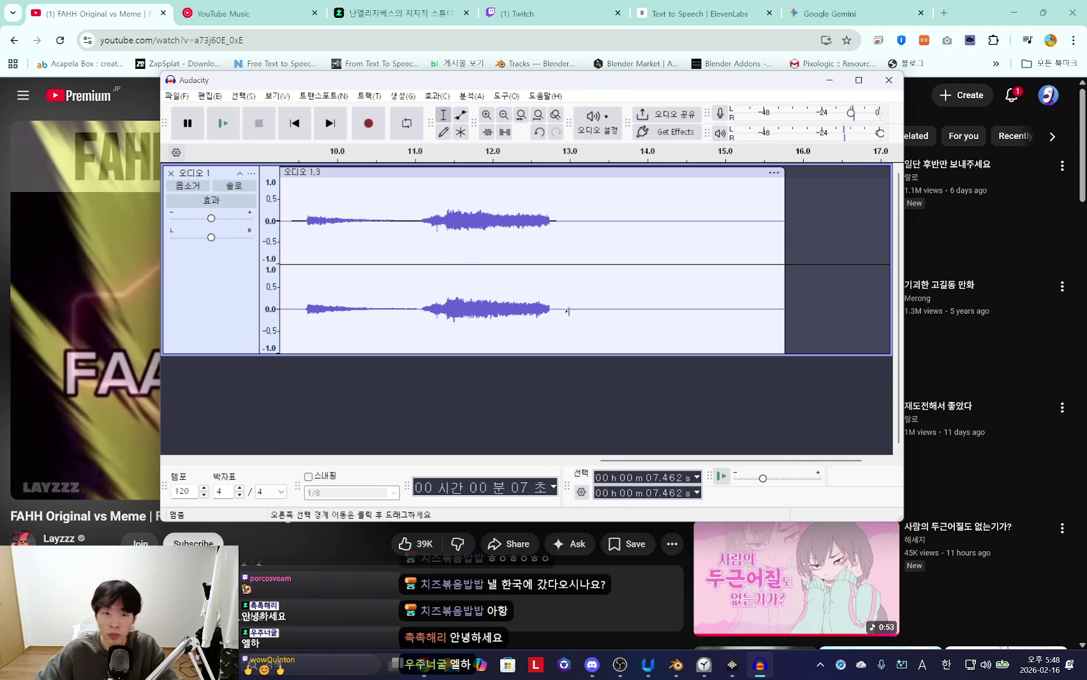
# Select just the fahh shout and apply the Compressor to make it louder
pyautogui.keyDown('shift'); pyautogui.scroll(2, 520, 303); pyautogui.keyUp('shift')
pyautogui.moveTo(423, 222); pyautogui.dragTo(557, 242)
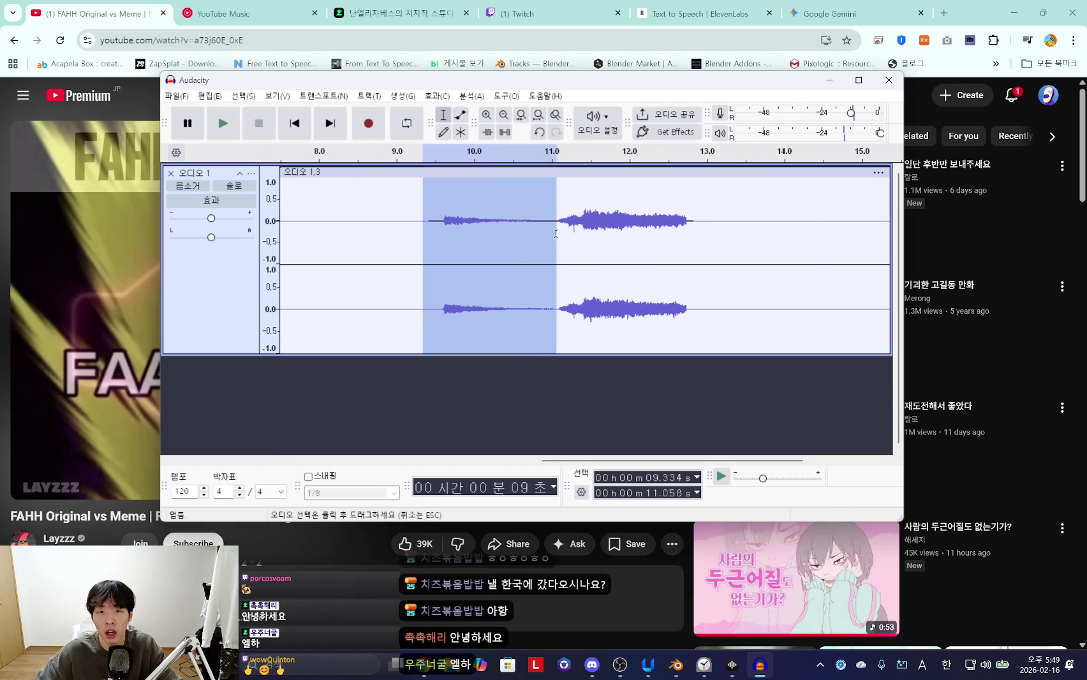
pyautogui.press('space')
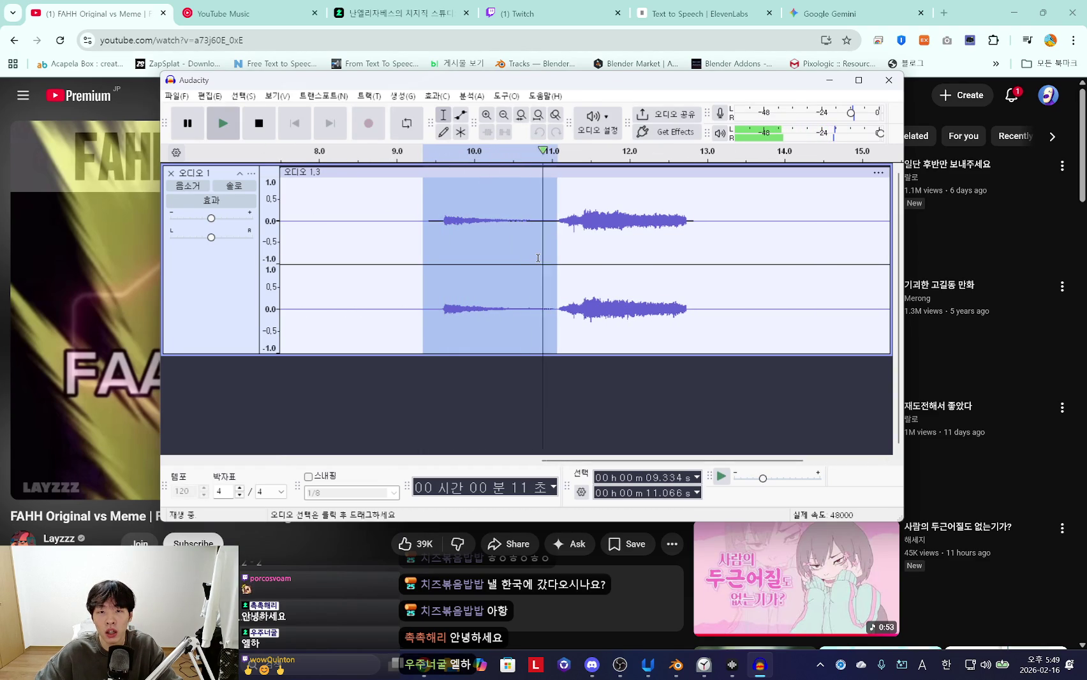
pyautogui.moveTo(549, 255); pyautogui.dragTo(428, 240)
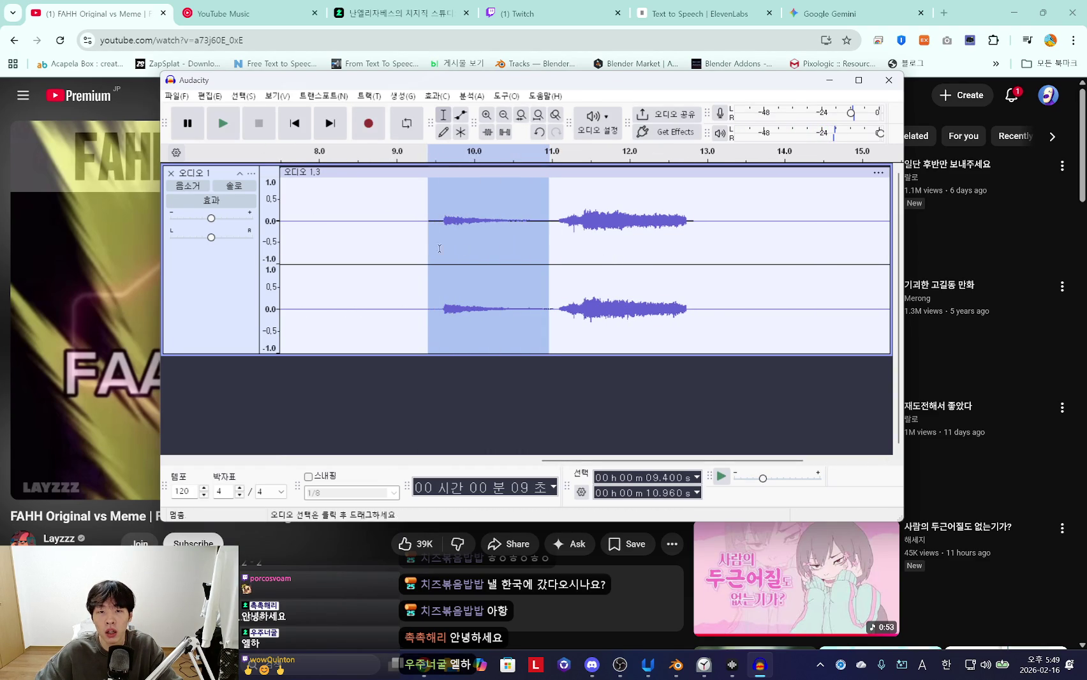
pyautogui.press('space')
pyautogui.keyDown('ctrl'); pyautogui.scroll(1, 471, 245); pyautogui.keyUp('ctrl')
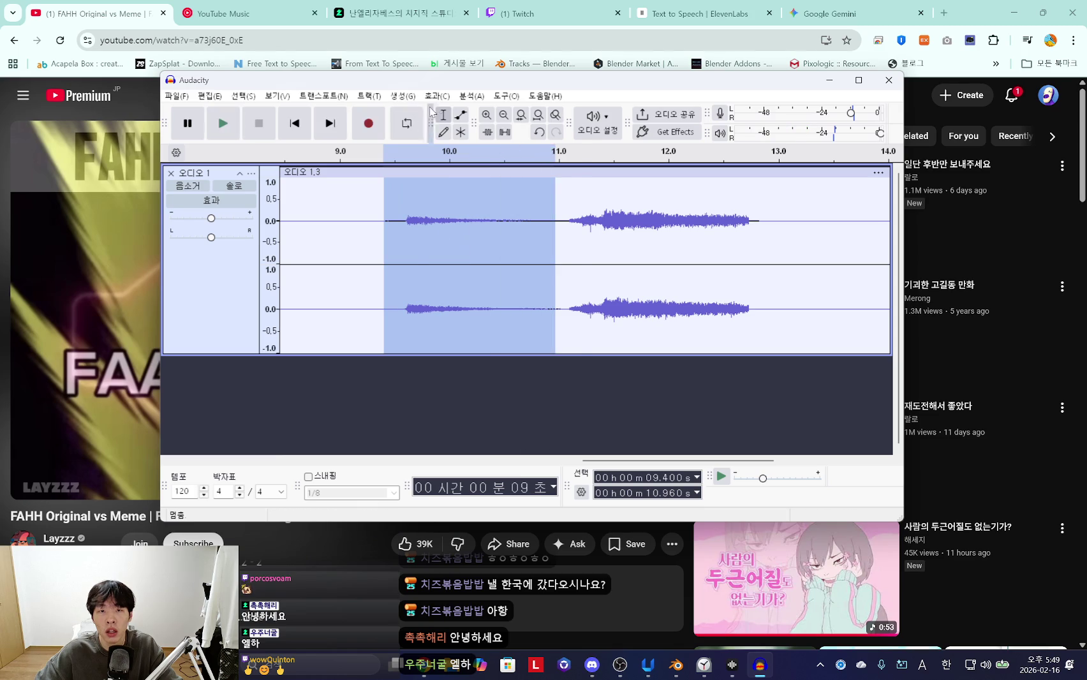
pyautogui.click(439, 97)
pyautogui.click(660, 213)
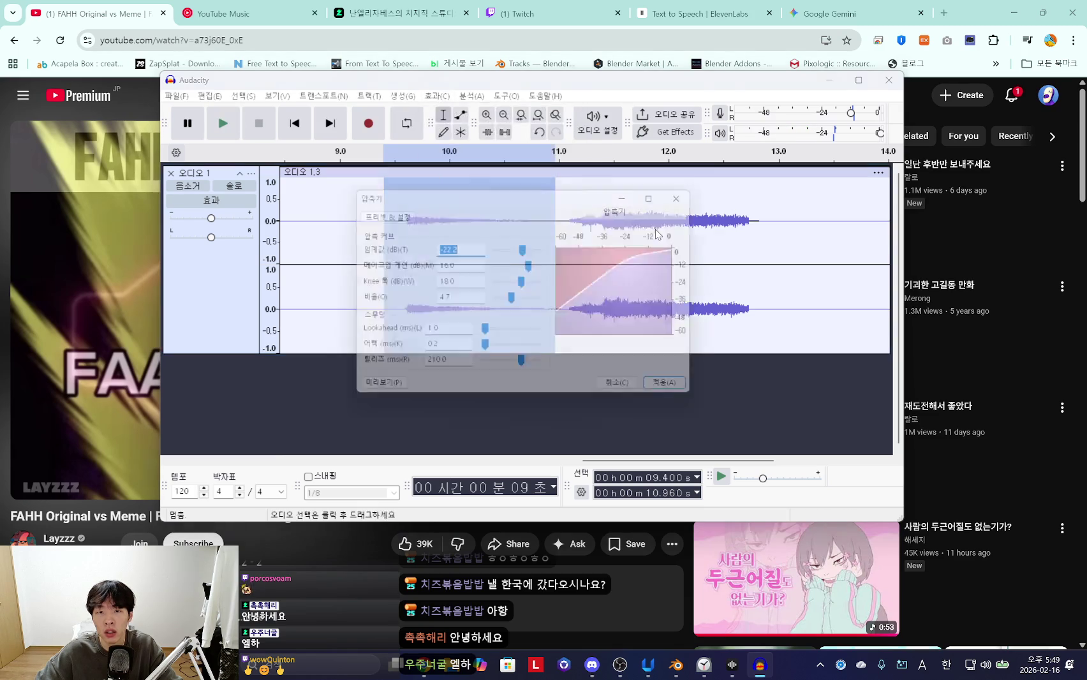
pyautogui.click(689, 203)
pyautogui.press('space')
# Select the shout's tail near 11 seconds and apply a Fade Out
pyautogui.click(559, 223)
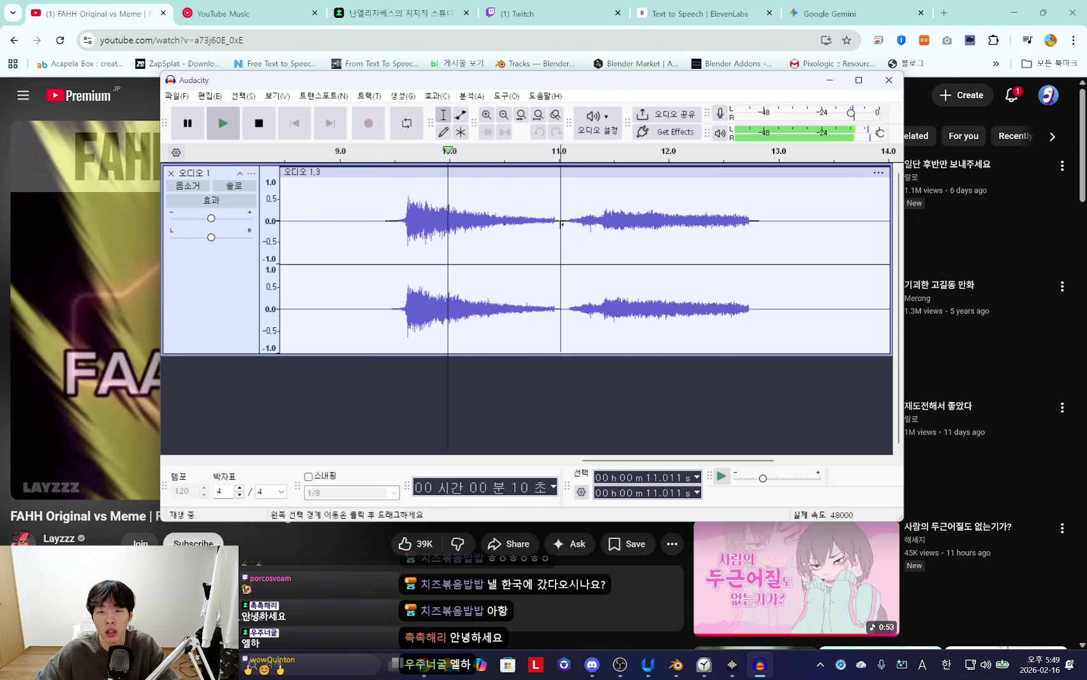
pyautogui.moveTo(522, 228); pyautogui.dragTo(482, 226)
pyautogui.click(437, 96)
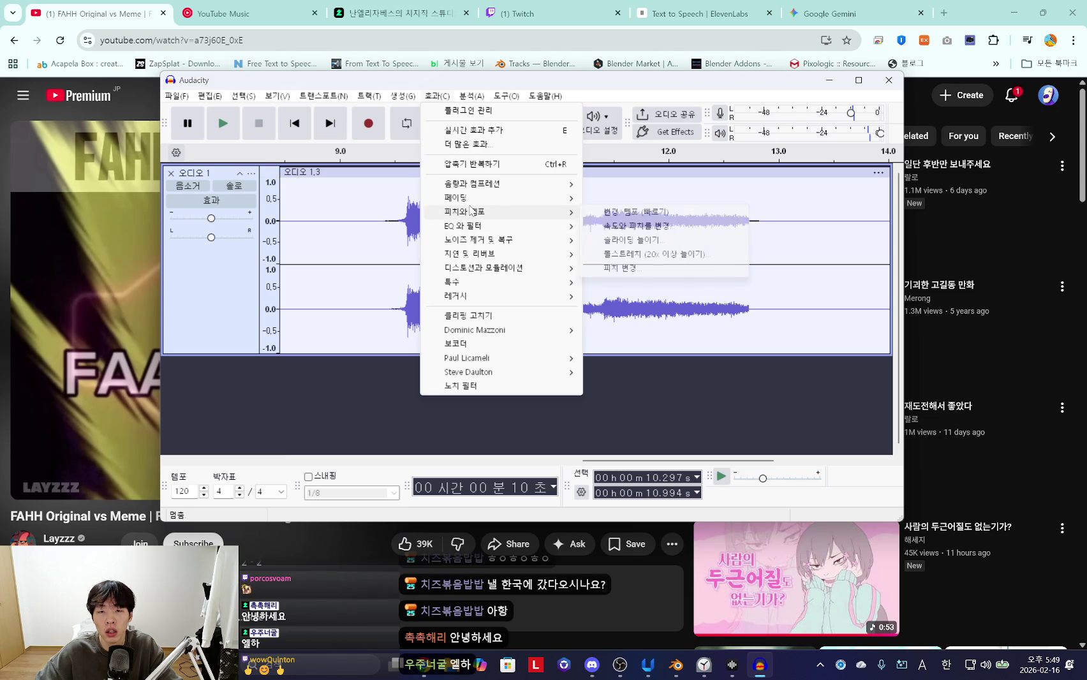
pyautogui.moveTo(476, 198)
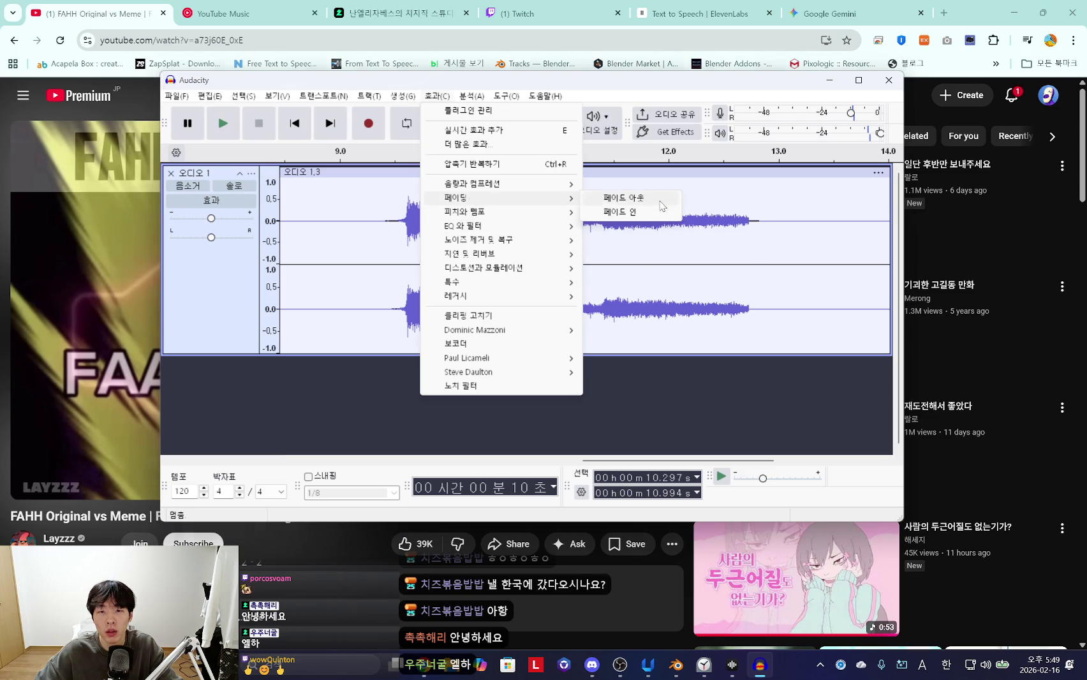
pyautogui.click(662, 206)
pyautogui.moveTo(551, 230); pyautogui.dragTo(456, 229)
# Play back the finished shout and select it from 9.067 to 11.011 s
pyautogui.click(395, 230)
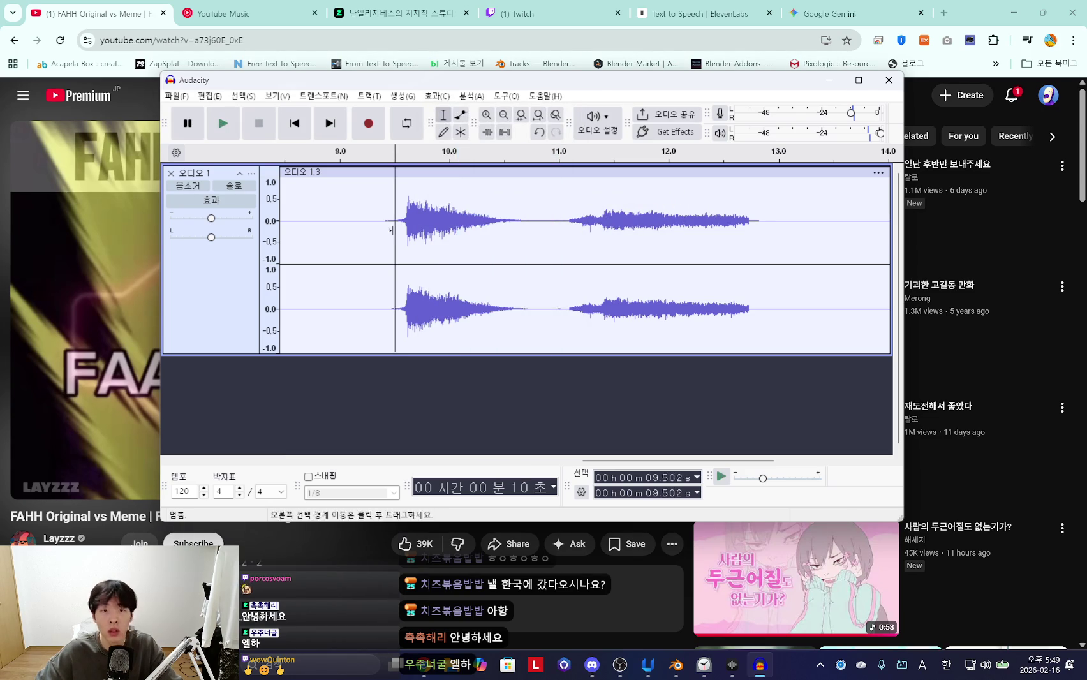
pyautogui.click(387, 231)
pyautogui.press('space')
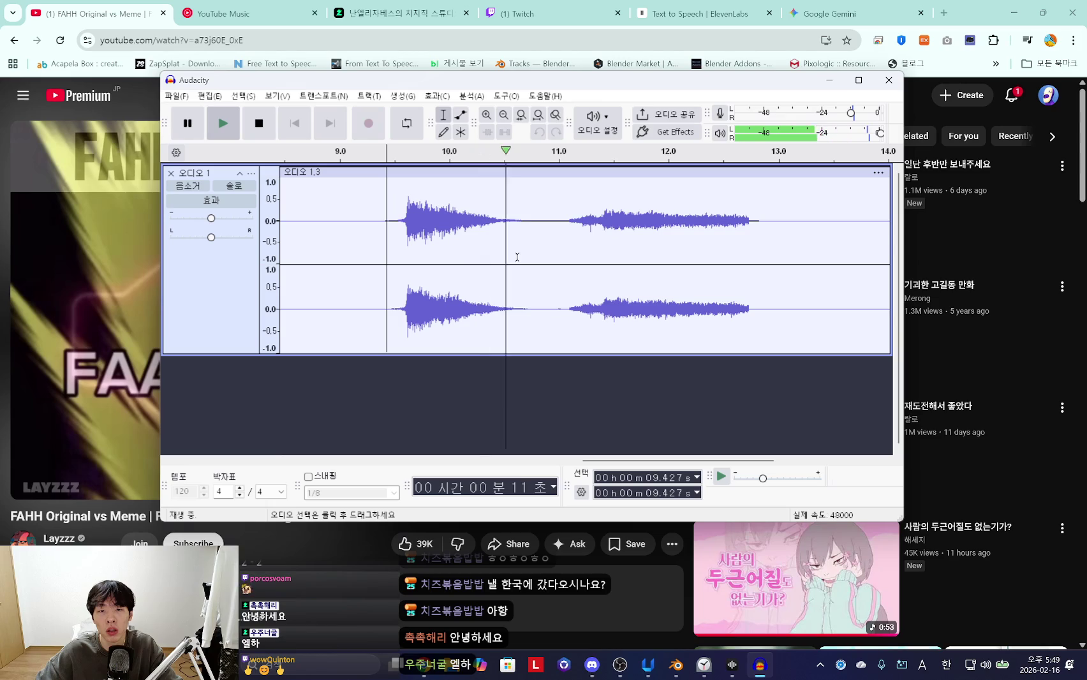
pyautogui.moveTo(560, 237); pyautogui.dragTo(347, 241)
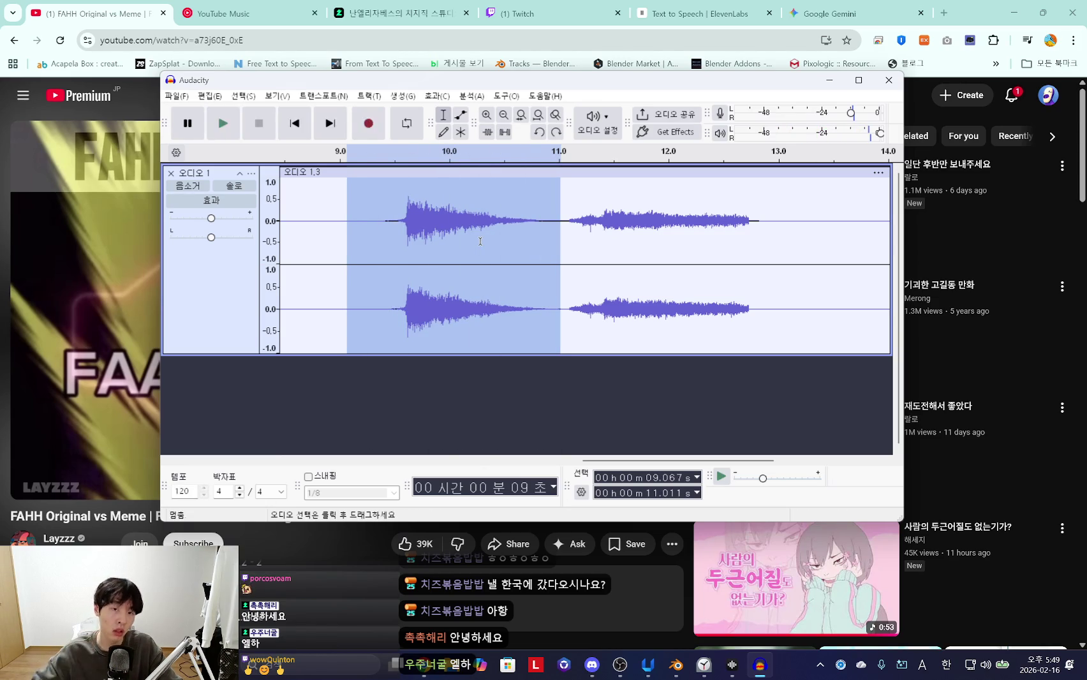
pyautogui.press('space')
pyautogui.click(259, 123)
pyautogui.click(177, 96)
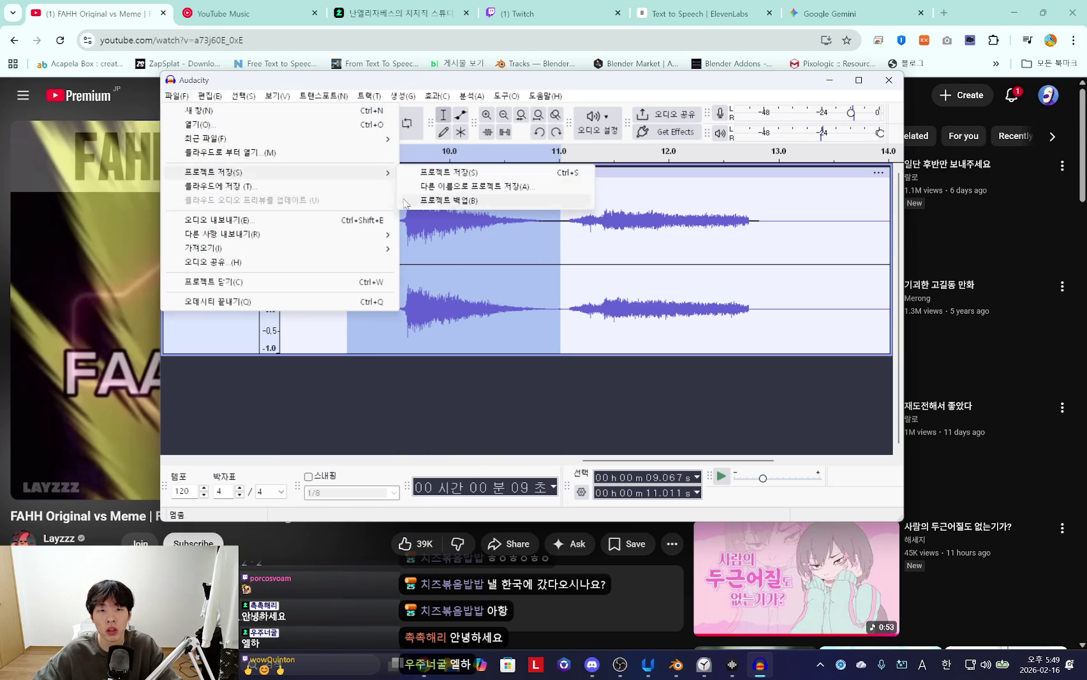
# Export the shout as fahh.wav into the soundeffect folder, then switch back to Blender
pyautogui.click(255, 219)
pyautogui.click(676, 216)
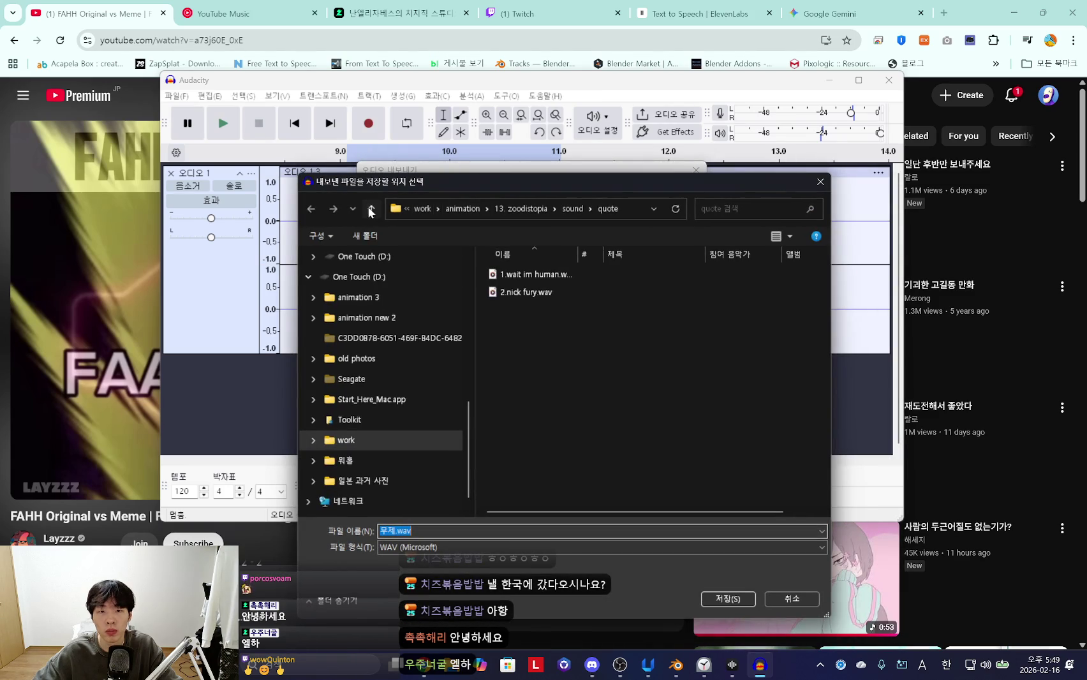
pyautogui.click(369, 208)
pyautogui.doubleClick(514, 346)
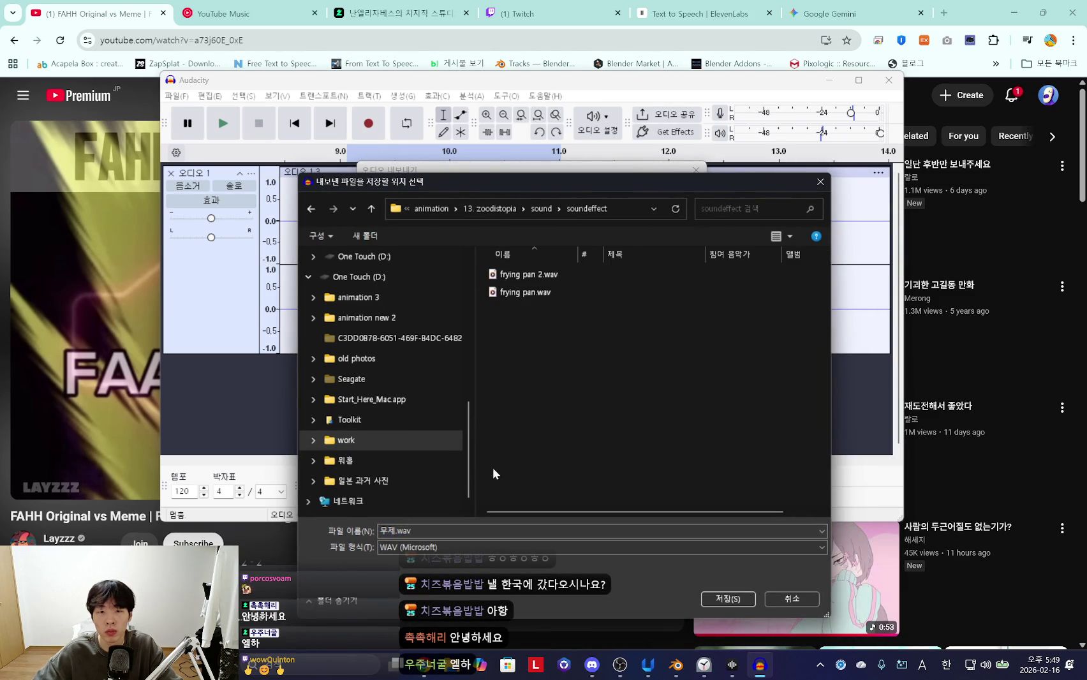
pyautogui.click(490, 531)
pyautogui.write('fahh')
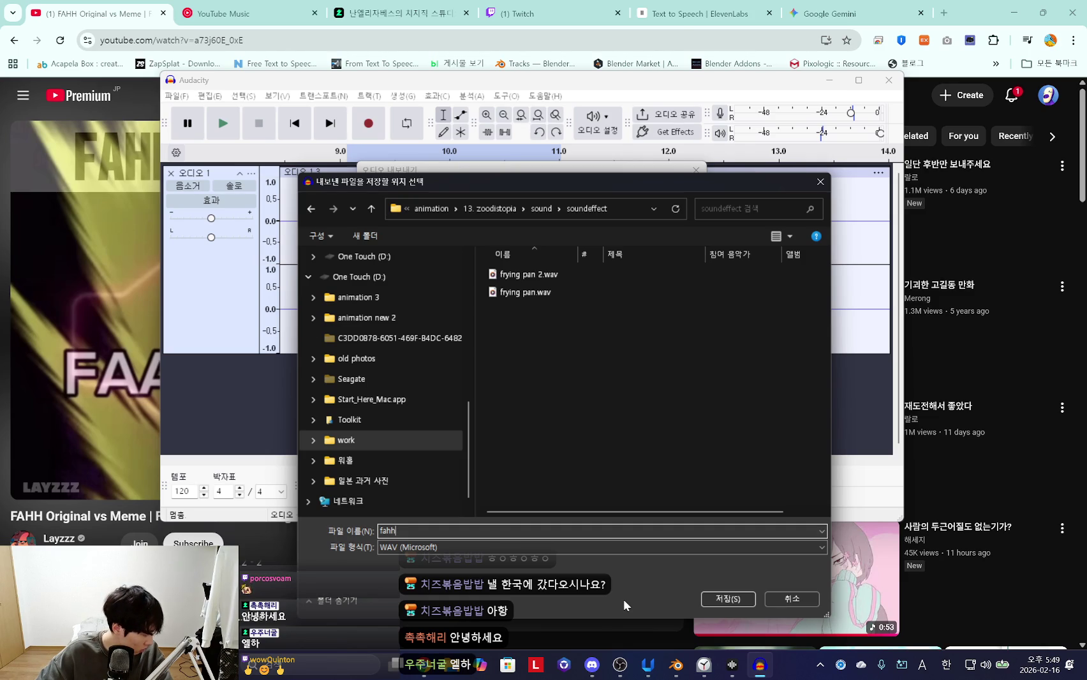
pyautogui.click(723, 603)
pyautogui.click(665, 424)
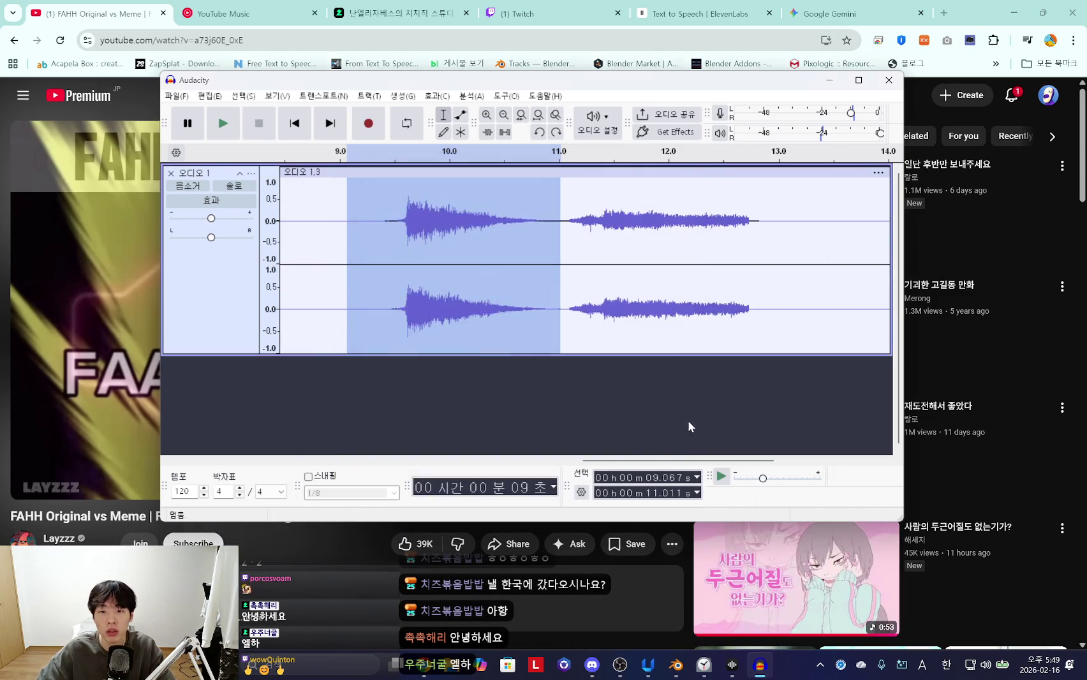
pyautogui.click(303, 545)
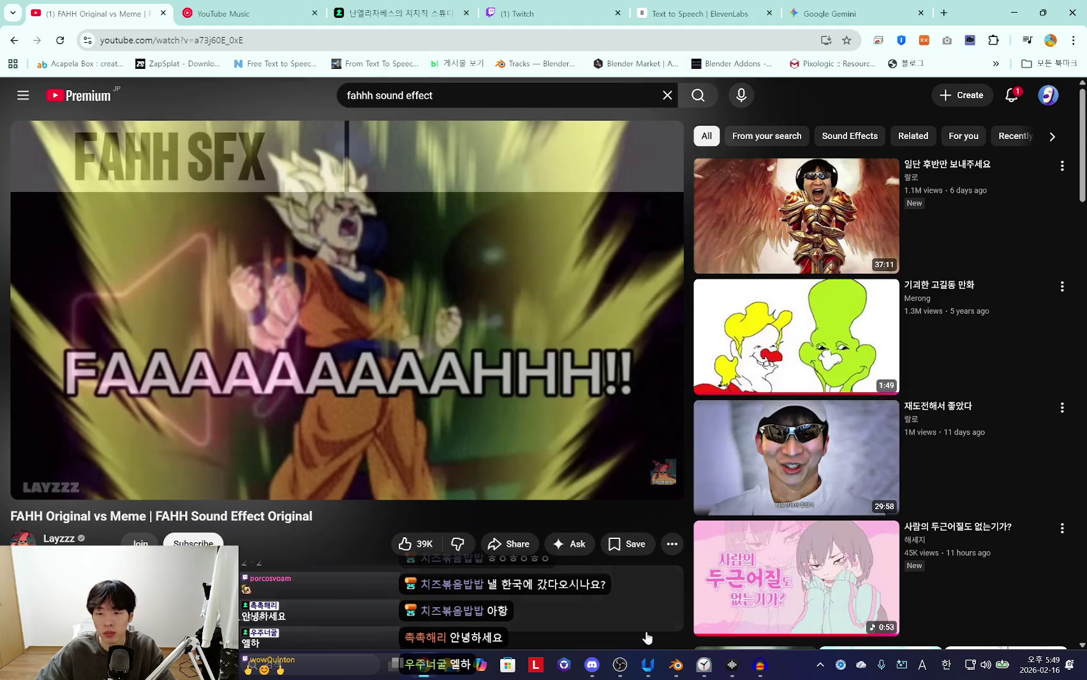
pyautogui.click(676, 665)
# Add fahh.wav from sound\soundeffect as a new sound strip in the sequencer
pyautogui.hotkey('shift', 'a')
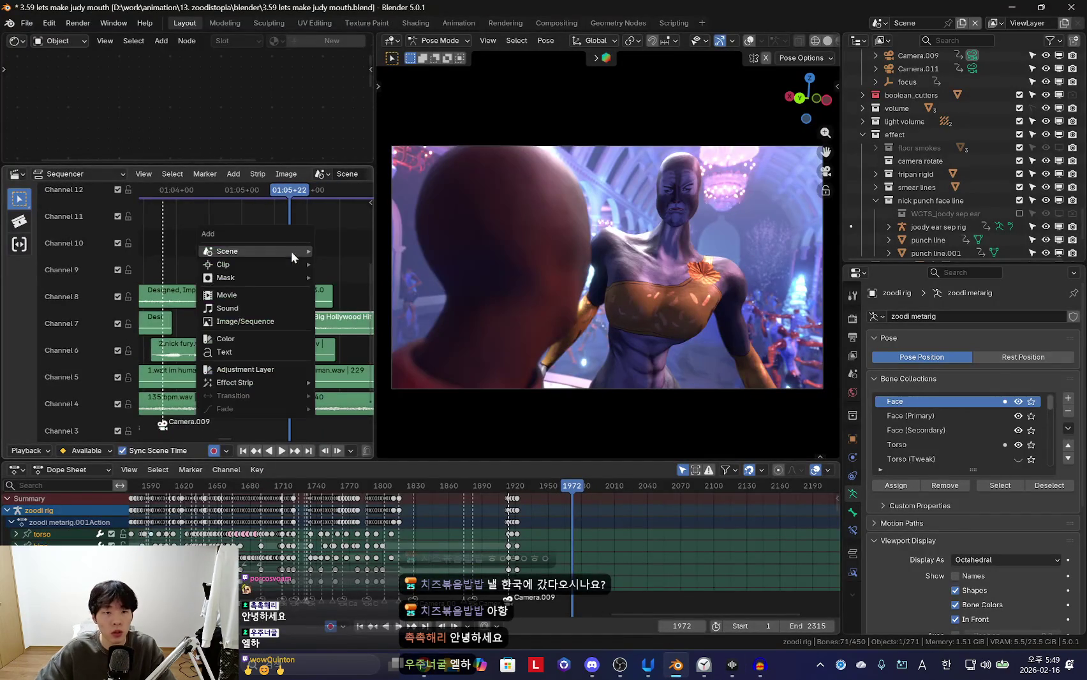
pyautogui.click(255, 297)
pyautogui.click(832, 485)
pyautogui.hotkey('shift', 'a')
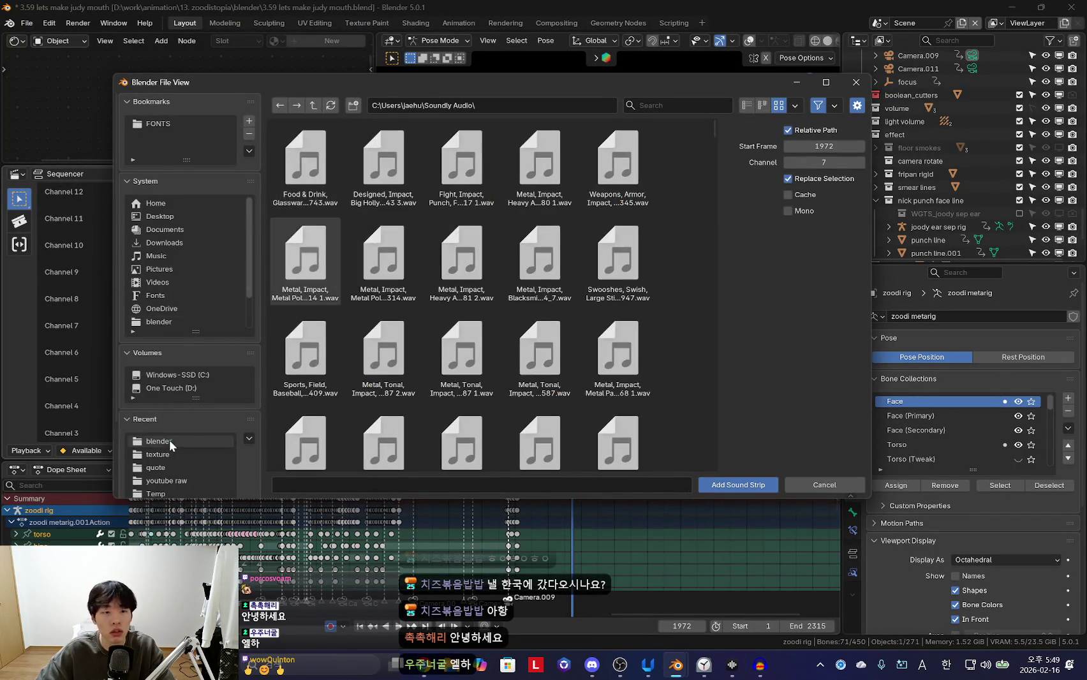
pyautogui.click(169, 441)
pyautogui.click(167, 467)
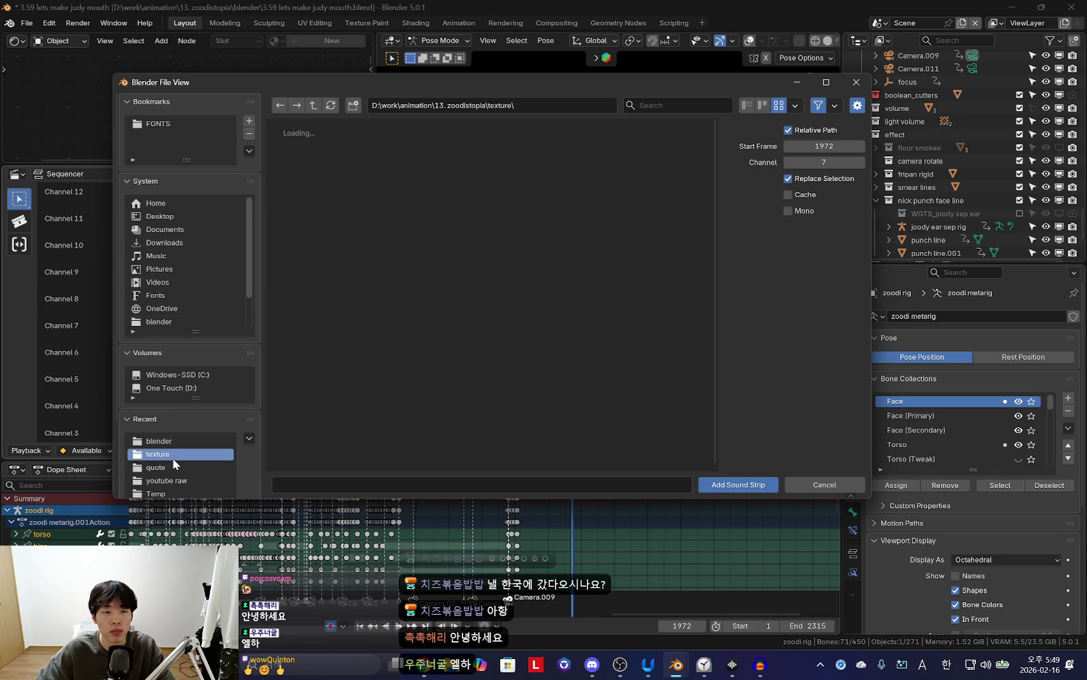
pyautogui.click(313, 108)
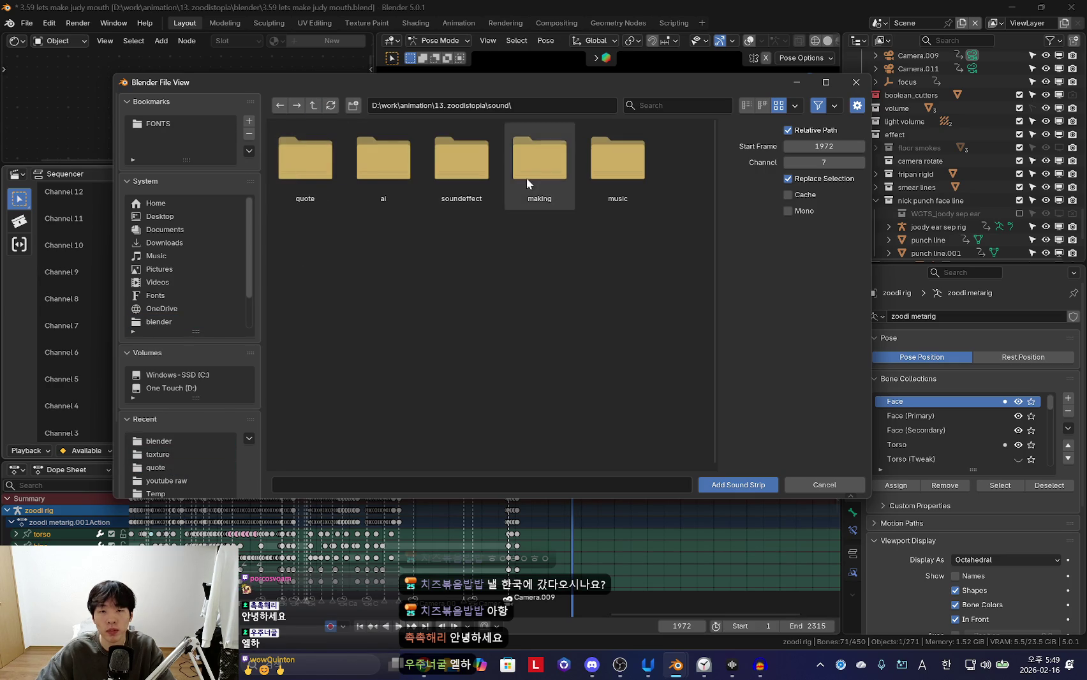
pyautogui.doubleClick(447, 169)
pyautogui.click(294, 183)
pyautogui.doubleClick(294, 184)
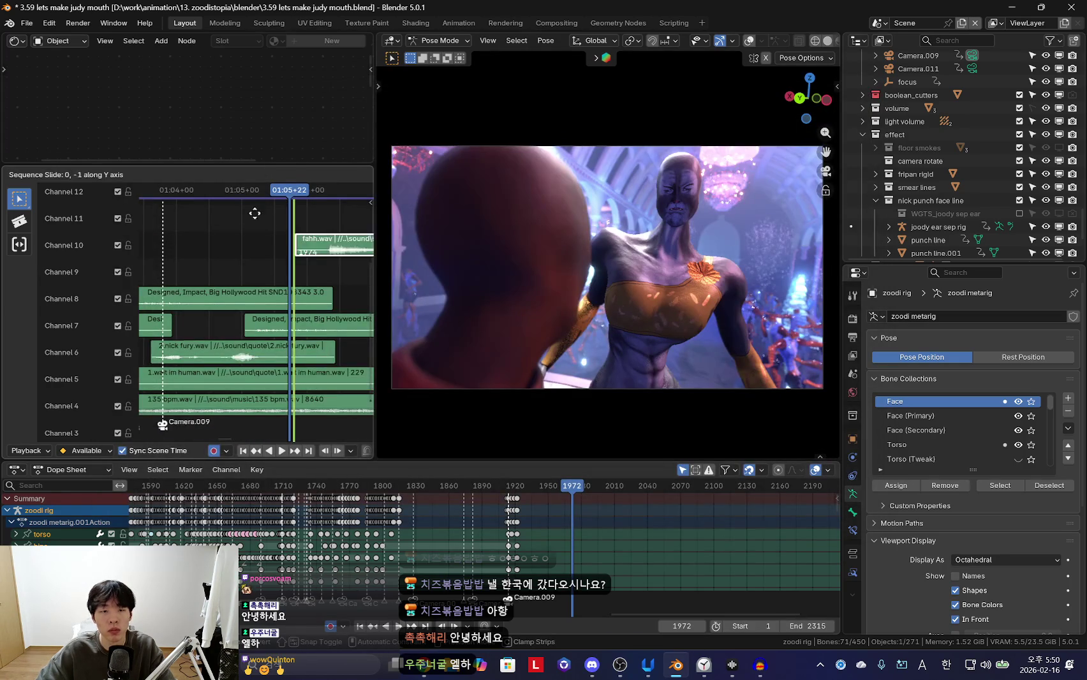
# Place the fahh.wav strip on channel 9 and set its volume to 0.500
pyautogui.click(232, 305)
pyautogui.moveTo(258, 292); pyautogui.dragTo(246, 292)
pyautogui.click(852, 571)
pyautogui.click(852, 554)
pyautogui.click(852, 512)
pyautogui.click(850, 569)
pyautogui.click(852, 554)
pyautogui.click(854, 530)
pyautogui.click(853, 554)
pyautogui.moveTo(1008, 357); pyautogui.dragTo(983, 356)
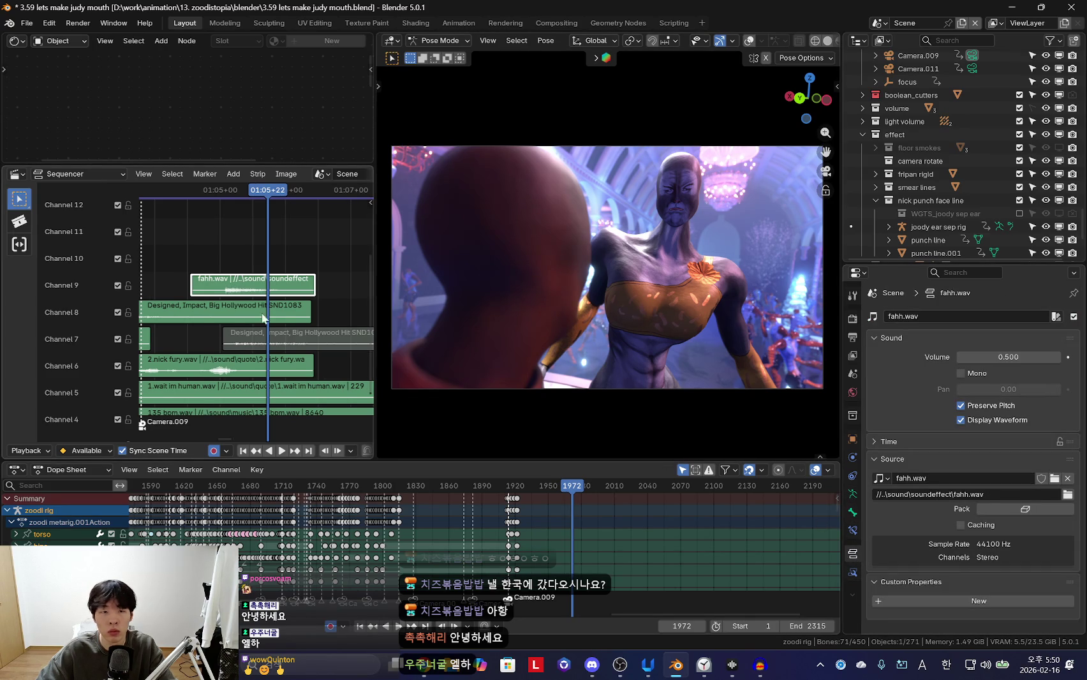
# Play the shot from just before the fahh sound to check its timing
pyautogui.click(210, 189)
pyautogui.press('space')
pyautogui.scroll(3, 268, 322)
pyautogui.scroll(2, 269, 322)
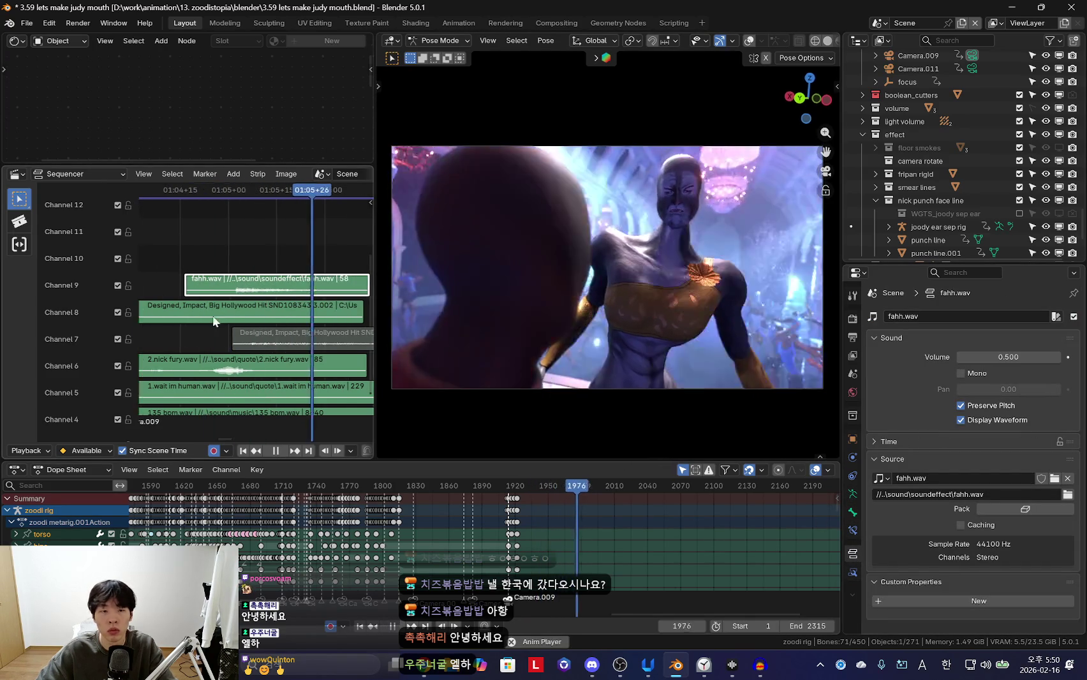
pyautogui.press('Escape')
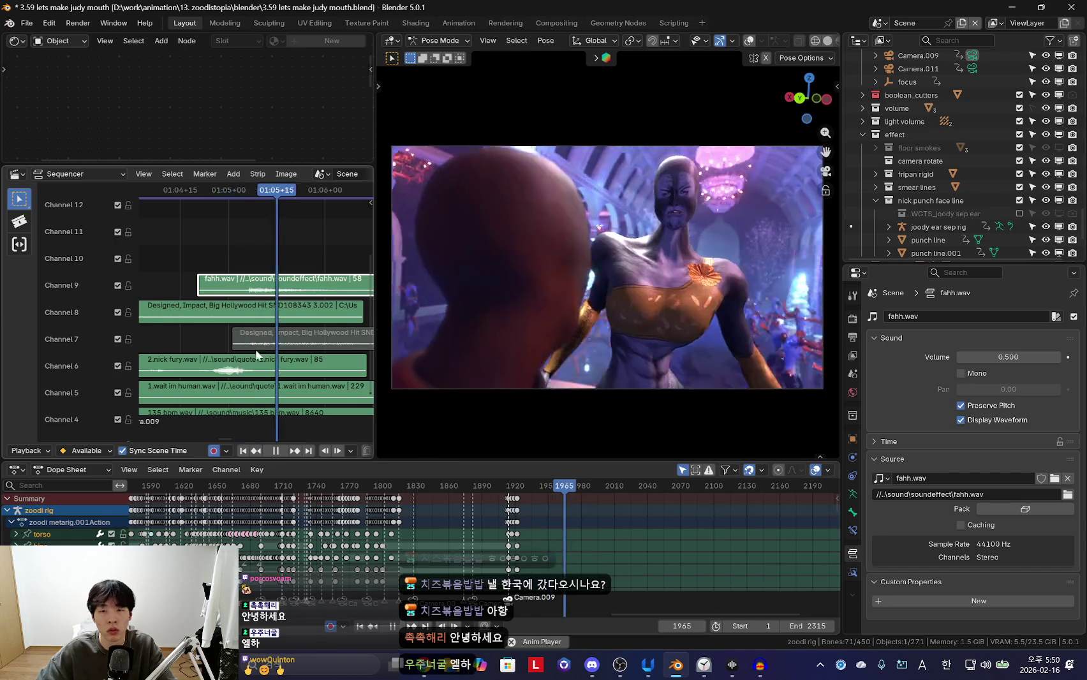
pyautogui.scroll(-4, 286, 313)
pyautogui.press('Escape')
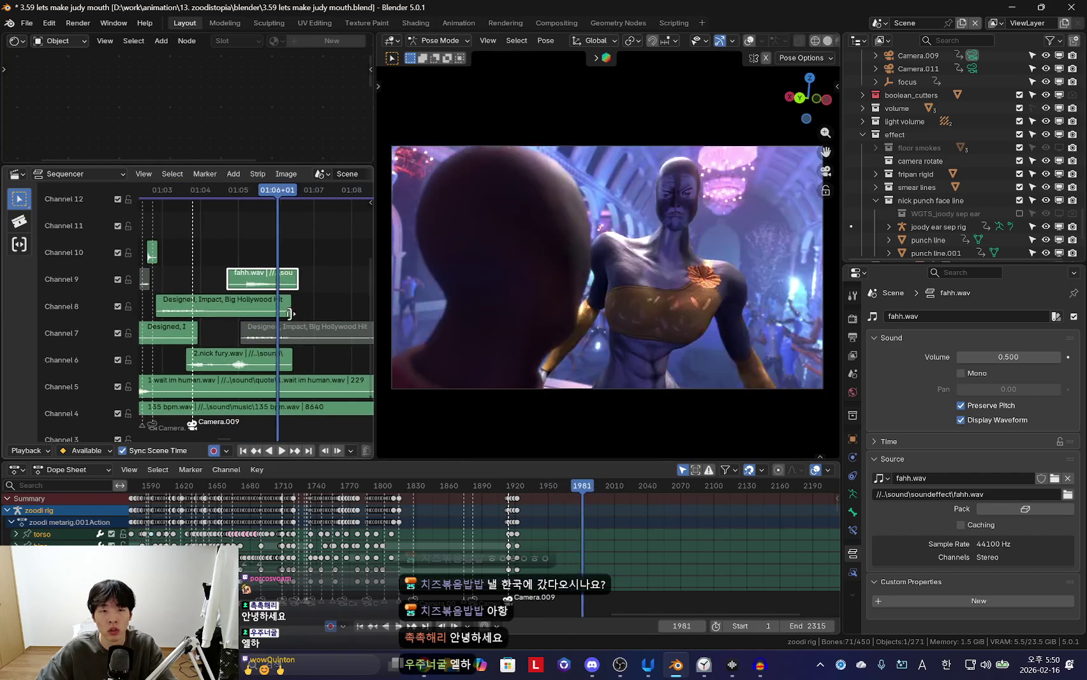
pyautogui.press('KP_0')
pyautogui.press('space')
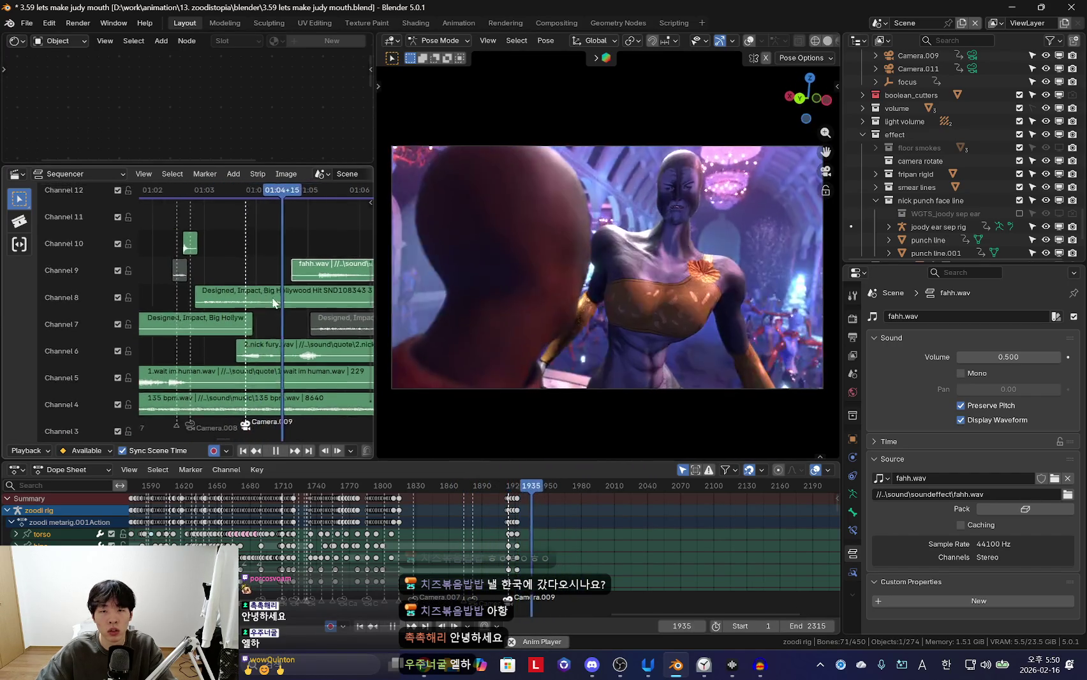
pyautogui.press('space')
# Replay the shot a few more times past the sound, then switch to the browser
pyautogui.keyDown('ctrl'); pyautogui.hscroll(-5, 211, 276); pyautogui.keyUp('ctrl')
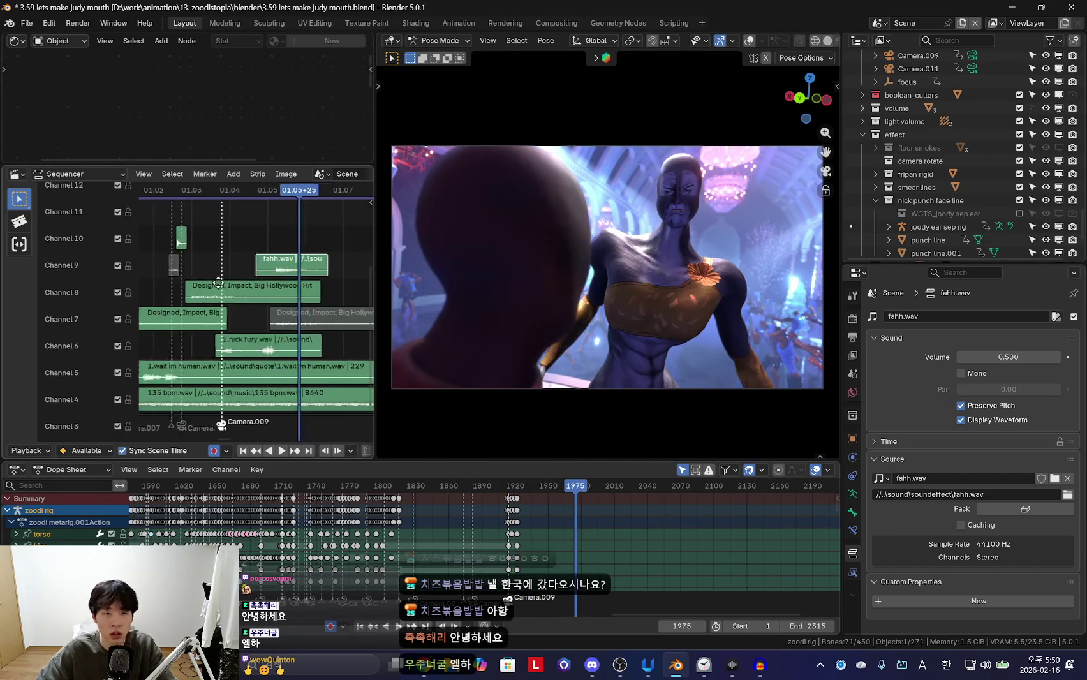
pyautogui.press('space')
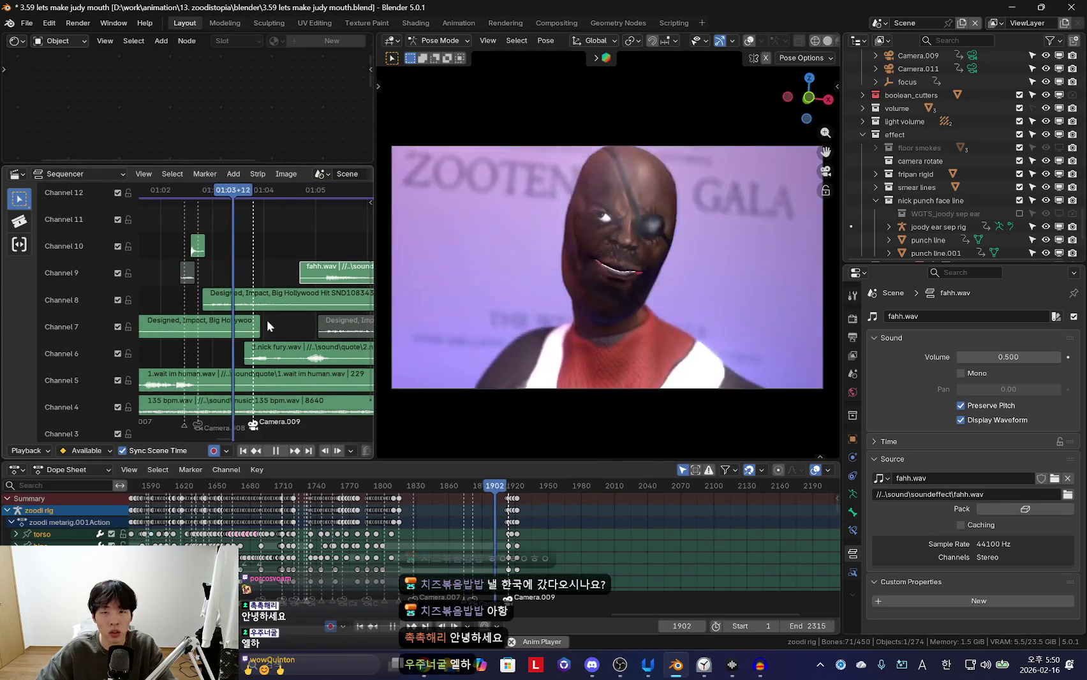
pyautogui.press('space')
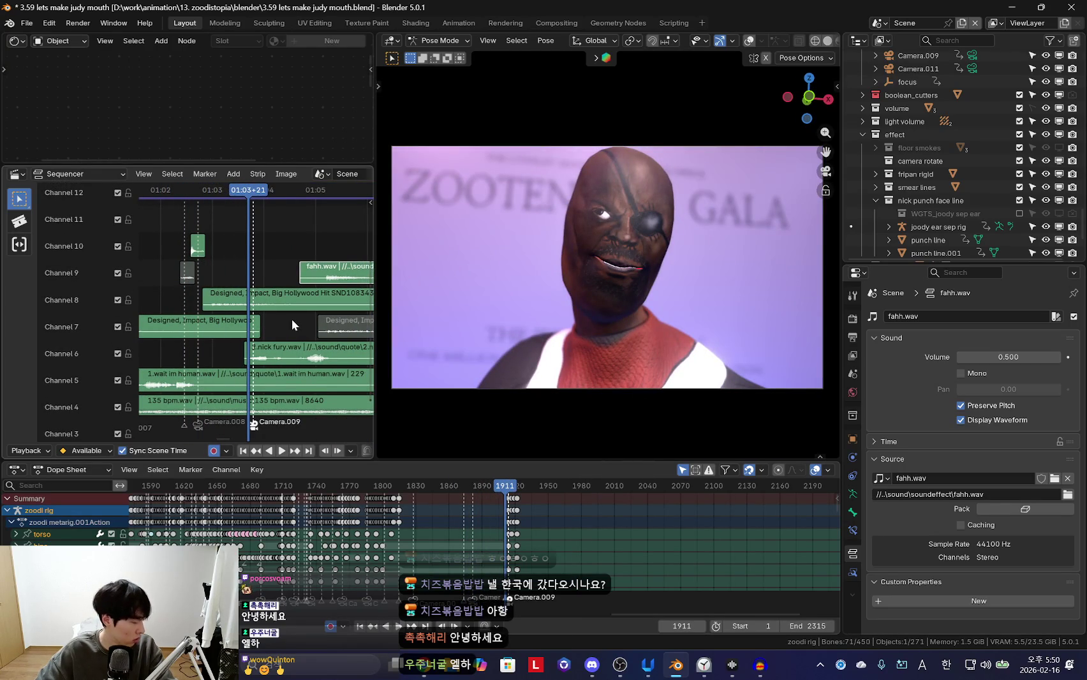
pyautogui.press('space')
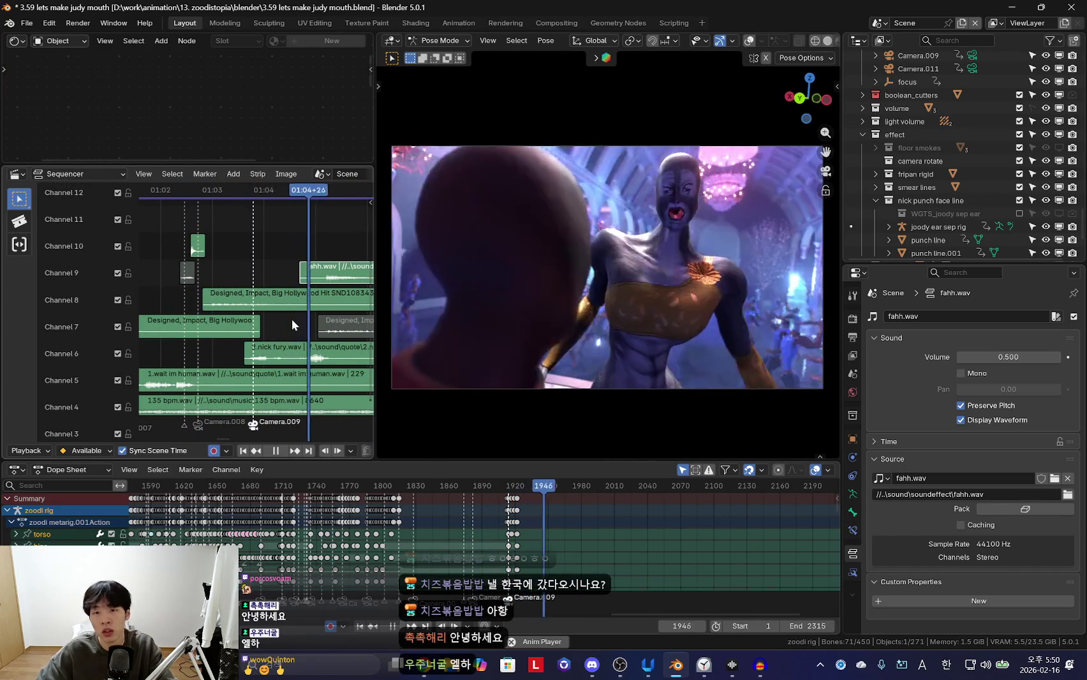
pyautogui.scroll(2, 593, 559)
pyautogui.press('space')
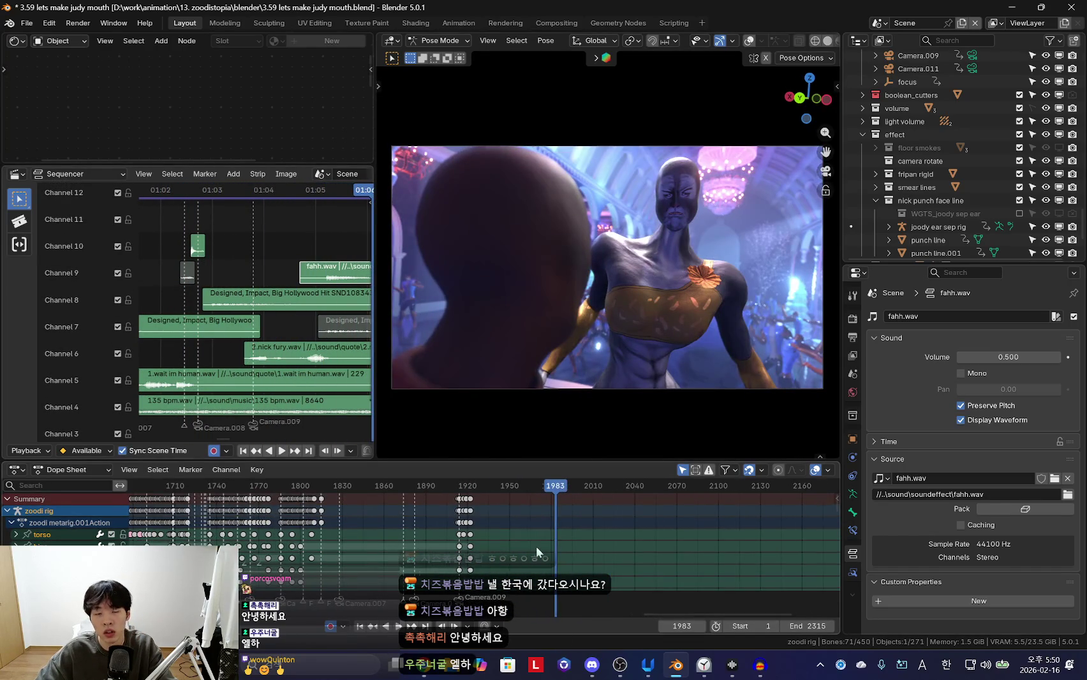
pyautogui.scroll(-1, 537, 553)
pyautogui.press('space')
pyautogui.scroll(-1, 315, 315)
pyautogui.hotkey('alt', 'Tab')
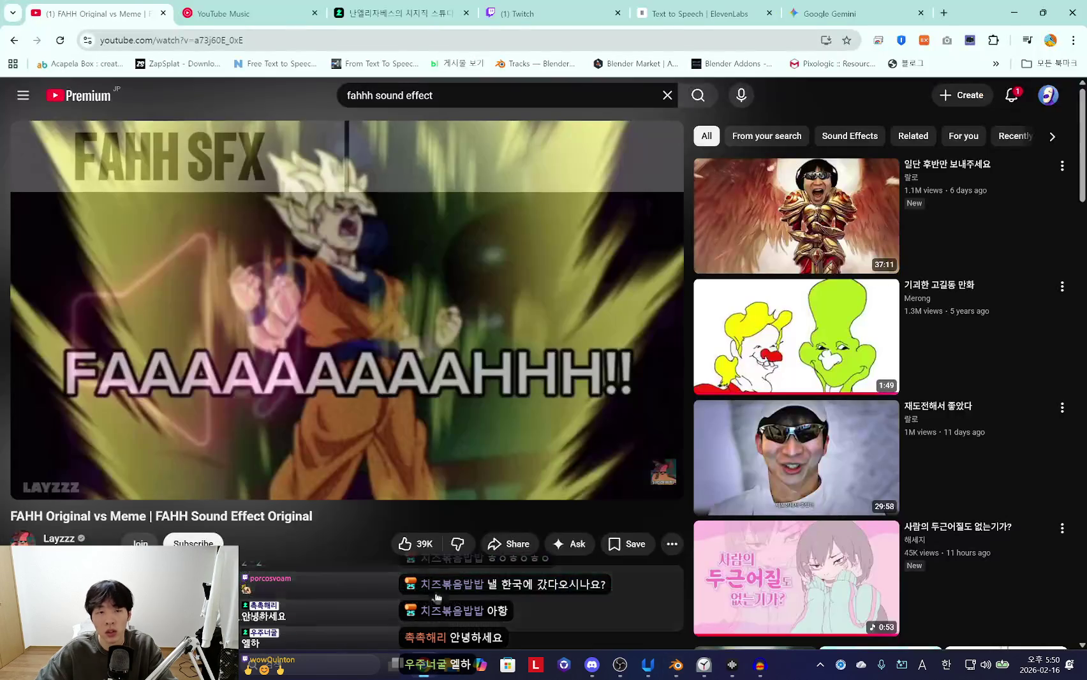
# Replay Generation 2, change the tag to '[excited and happy, fast]', and nudge Audacity clip 1.3 right
pyautogui.hotkey('ctrl', 'Tab')
pyautogui.hotkey('ctrl', 'Tab')
pyautogui.hotkey('ctrl', 'Tab')
pyautogui.hotkey('ctrl', 'Tab')
pyautogui.hotkey('ctrl', 'shift', 'Tab')
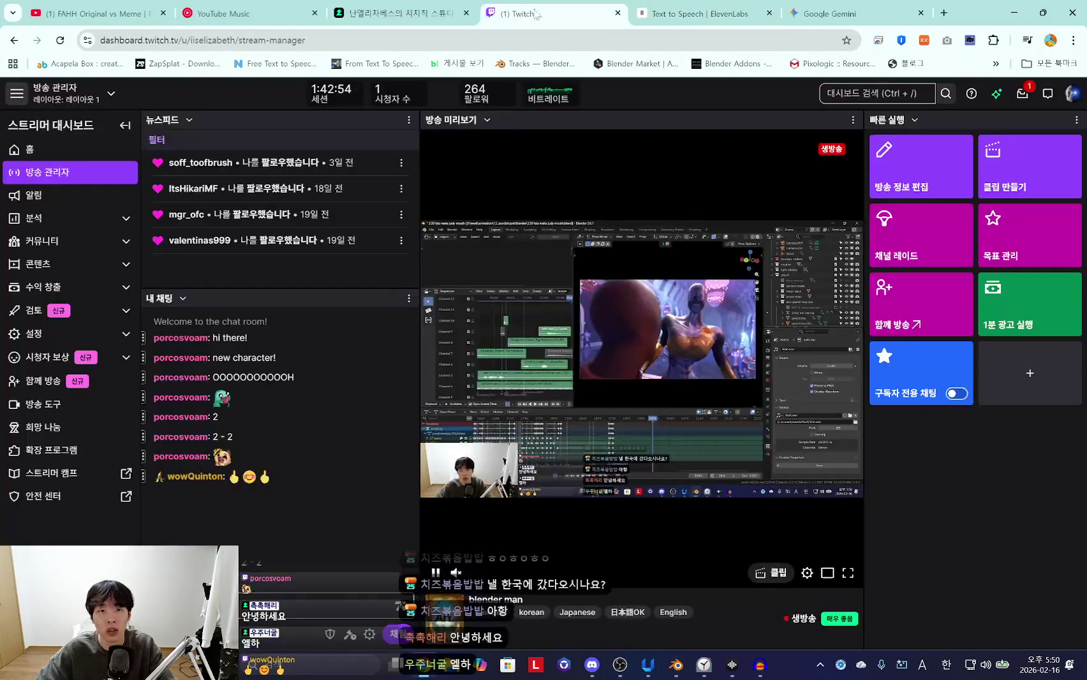
pyautogui.hotkey('ctrl', 'Tab')
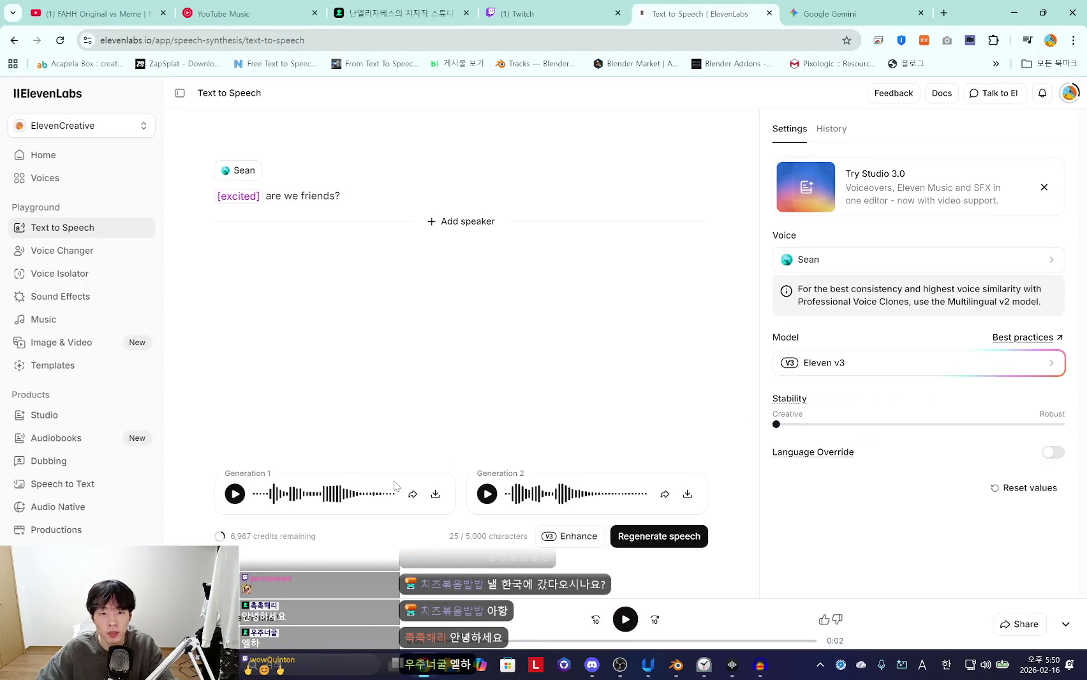
pyautogui.click(486, 494)
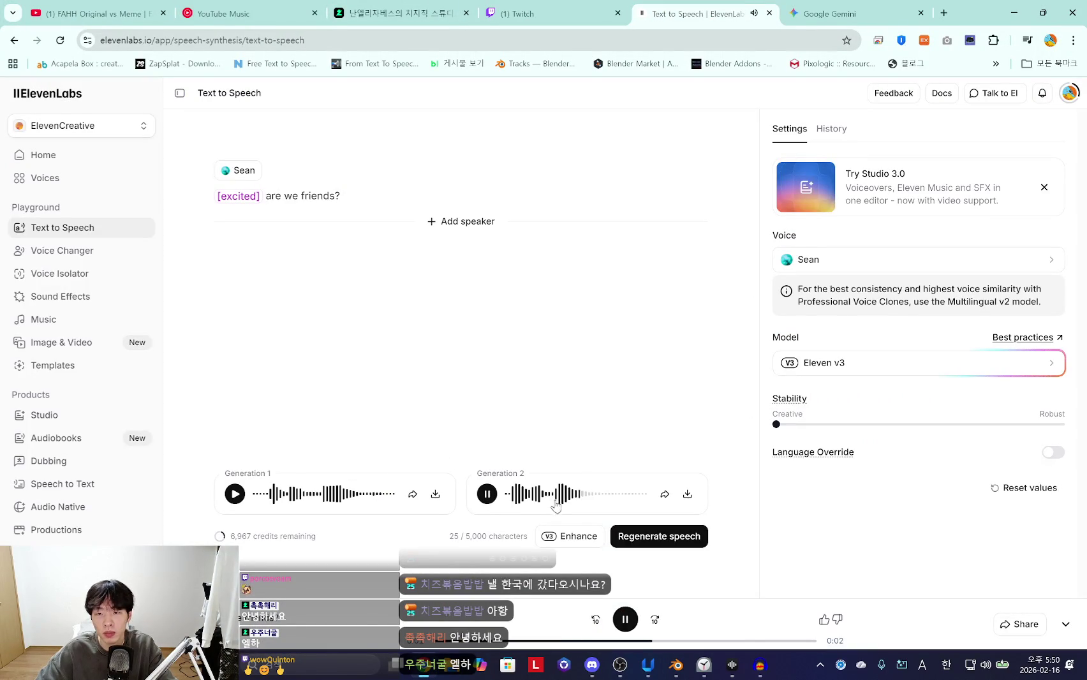
pyautogui.write('and ha')
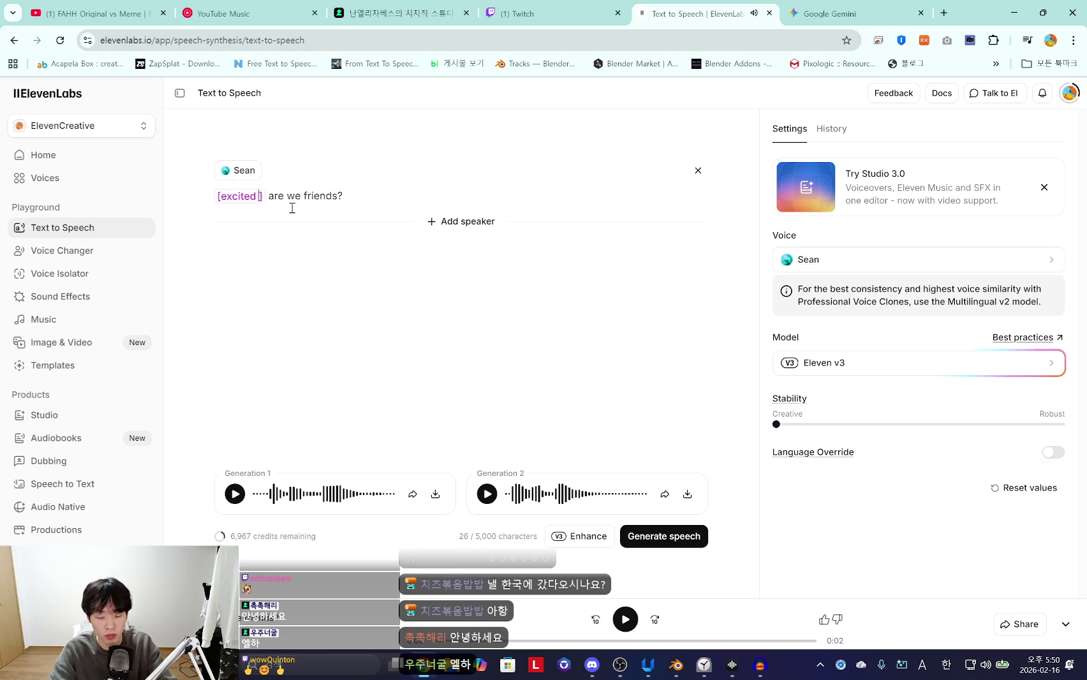
pyautogui.write('ppy, fast')
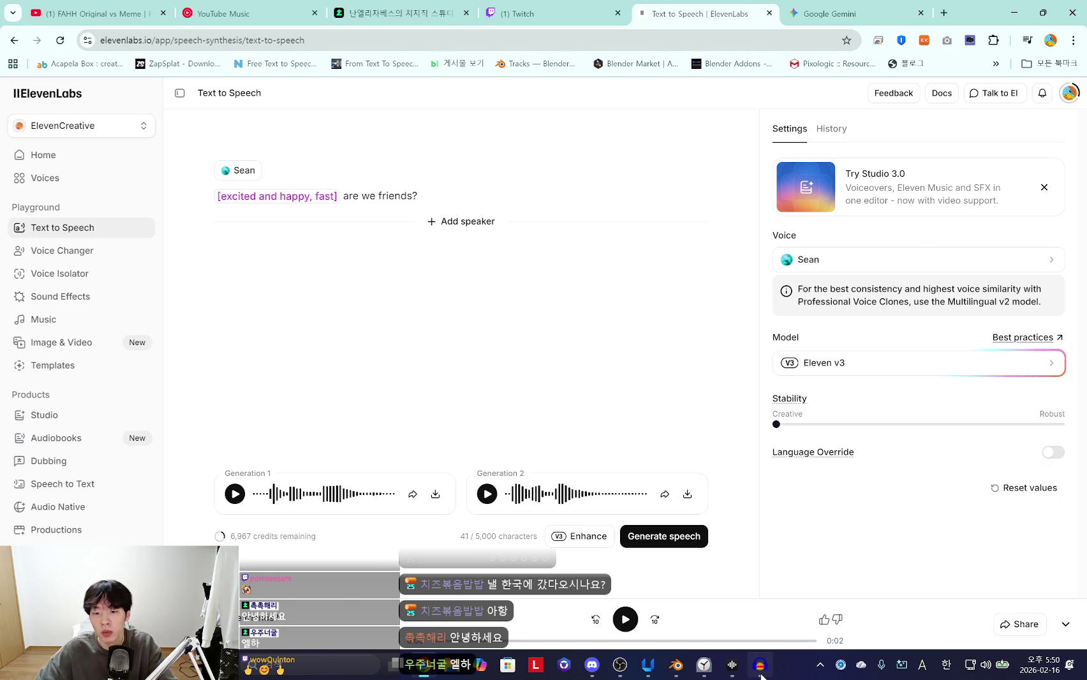
pyautogui.click(760, 667)
pyautogui.moveTo(708, 250); pyautogui.dragTo(782, 254)
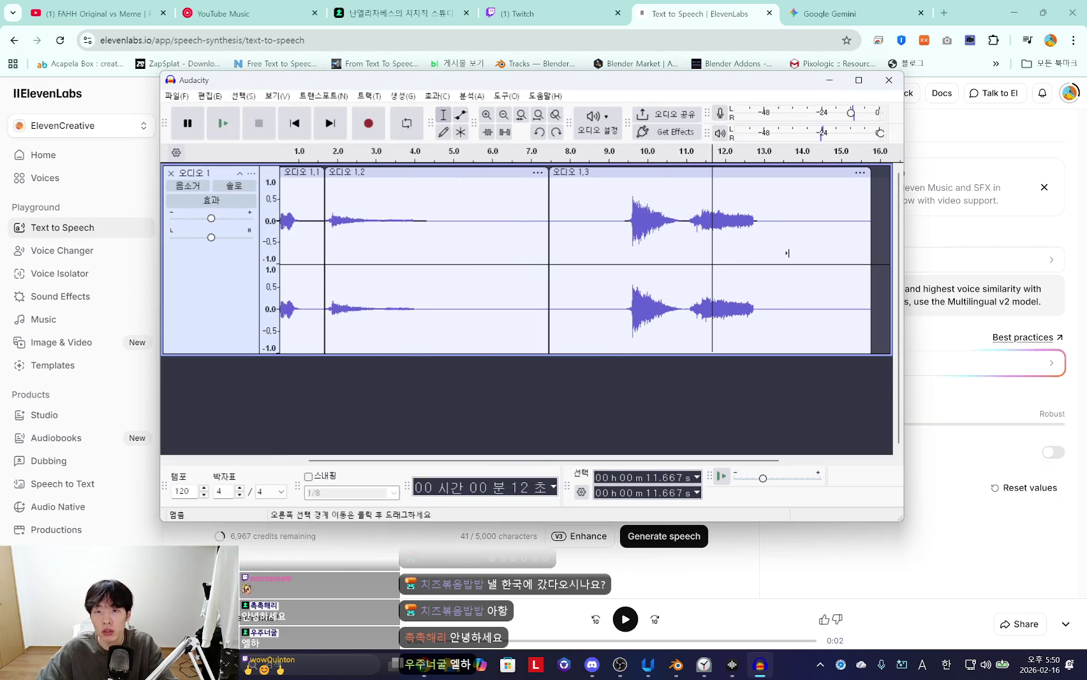
# Record ElevenLabs' second voice take into Audacity as a new clip
pyautogui.click(368, 123)
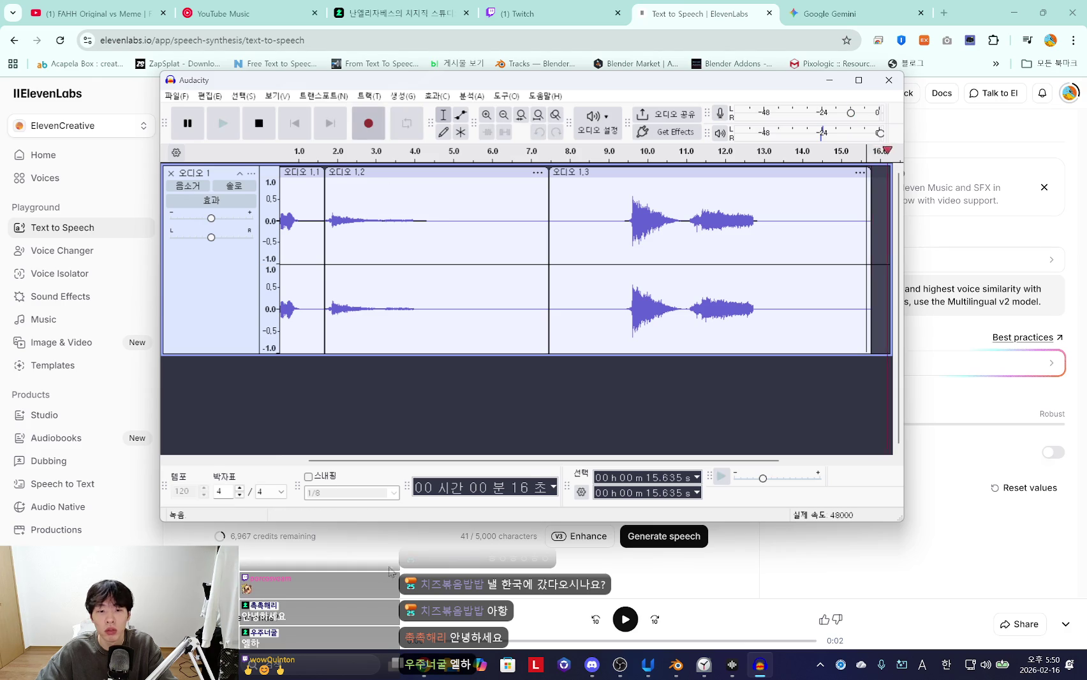
pyautogui.click(394, 567)
pyautogui.click(486, 494)
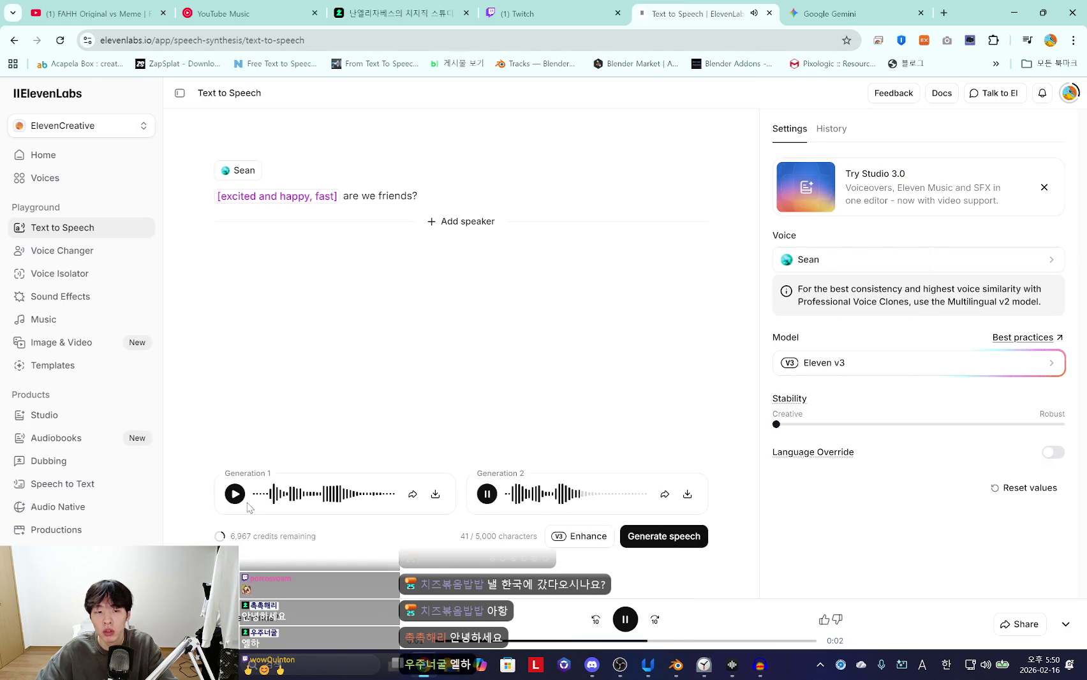
pyautogui.click(769, 667)
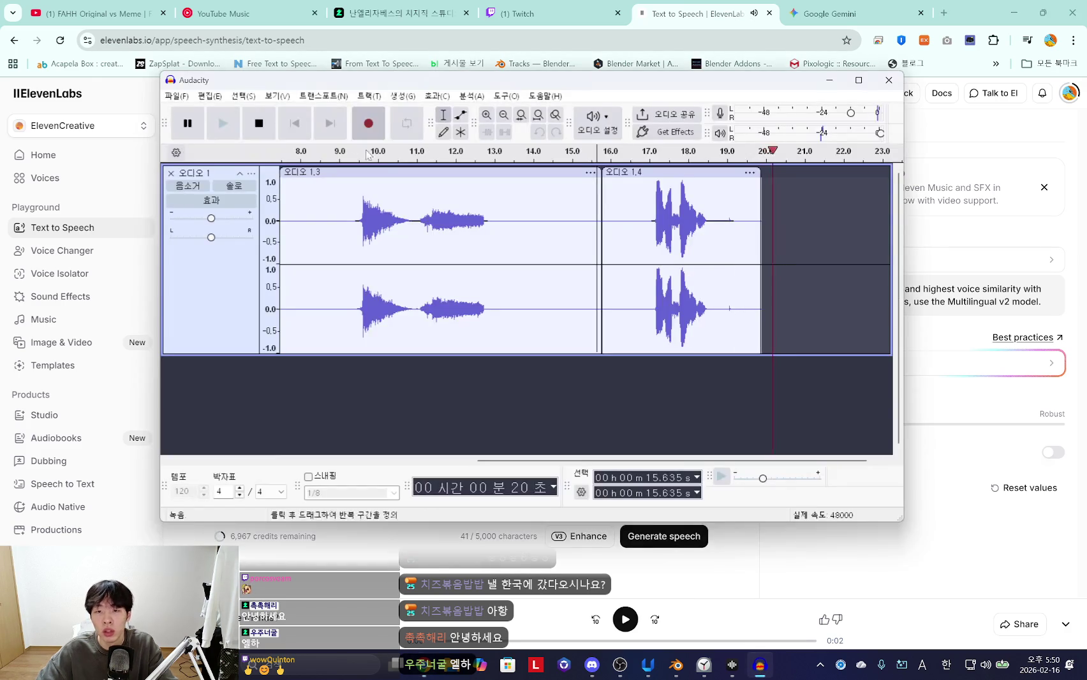
pyautogui.press('space')
# Listen back to the new clip from 17 seconds, then bring ElevenLabs forward
pyautogui.click(649, 211)
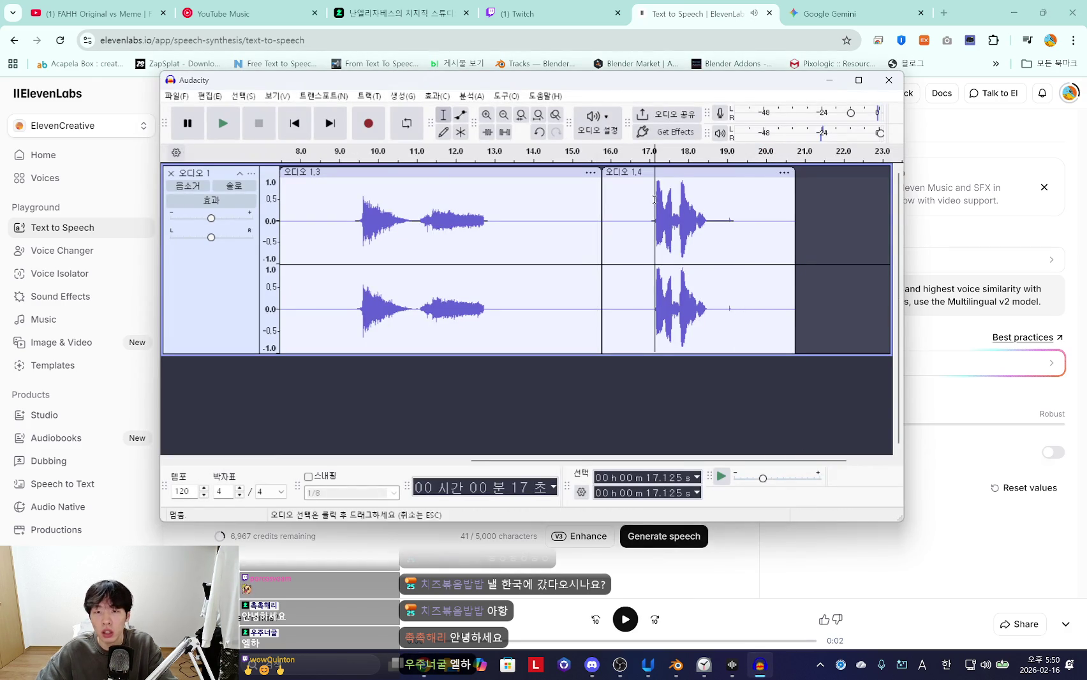
pyautogui.press('space')
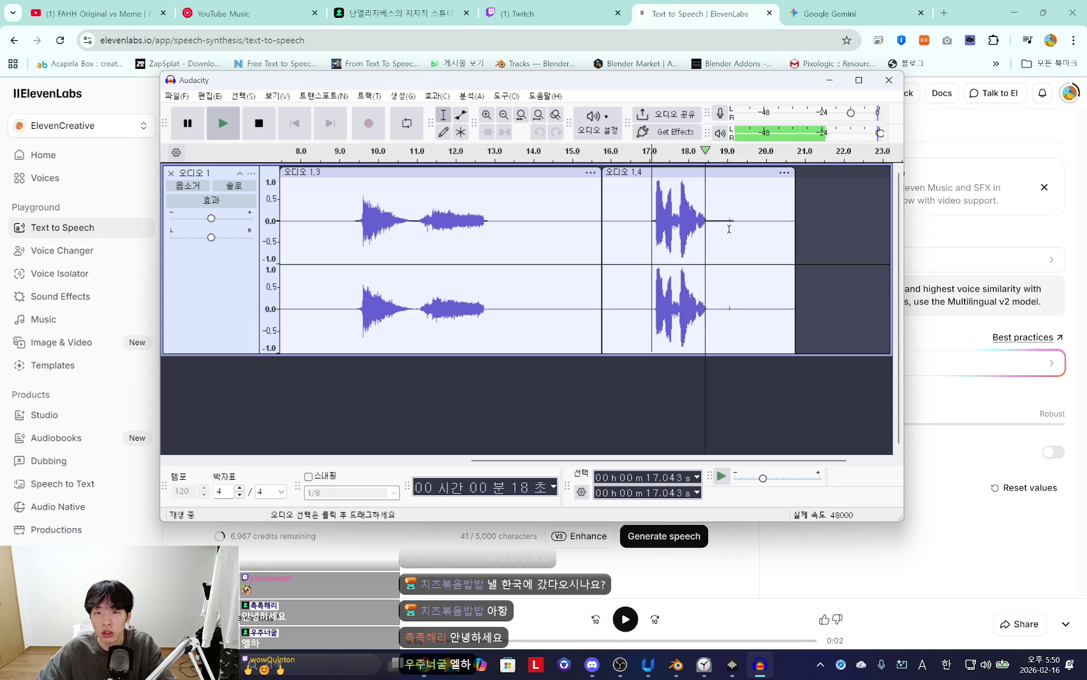
pyautogui.press('space')
pyautogui.moveTo(728, 223); pyautogui.dragTo(735, 227)
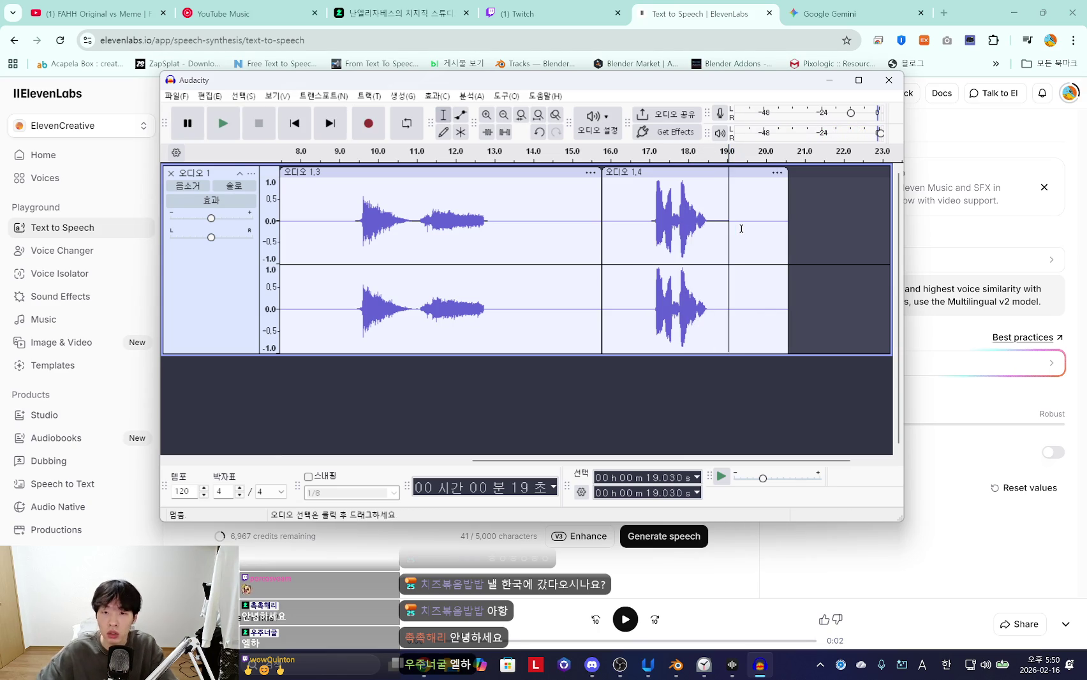
pyautogui.click(646, 625)
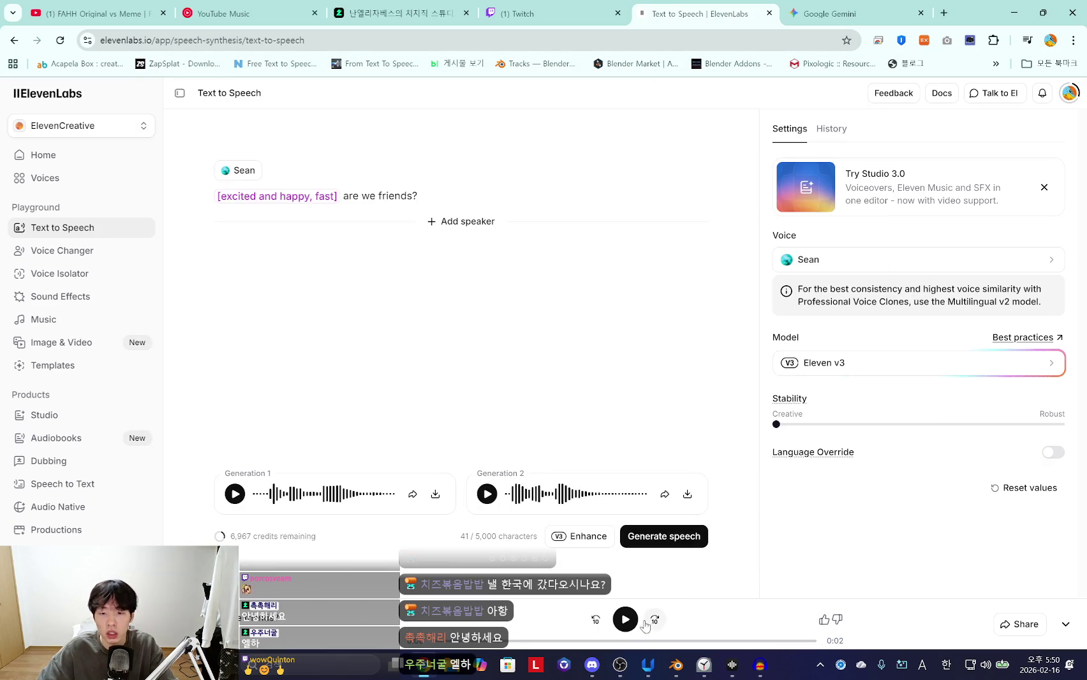
# Generate the excited 'are we friends?' line, audition both generations, and regenerate it twice
pyautogui.click(666, 543)
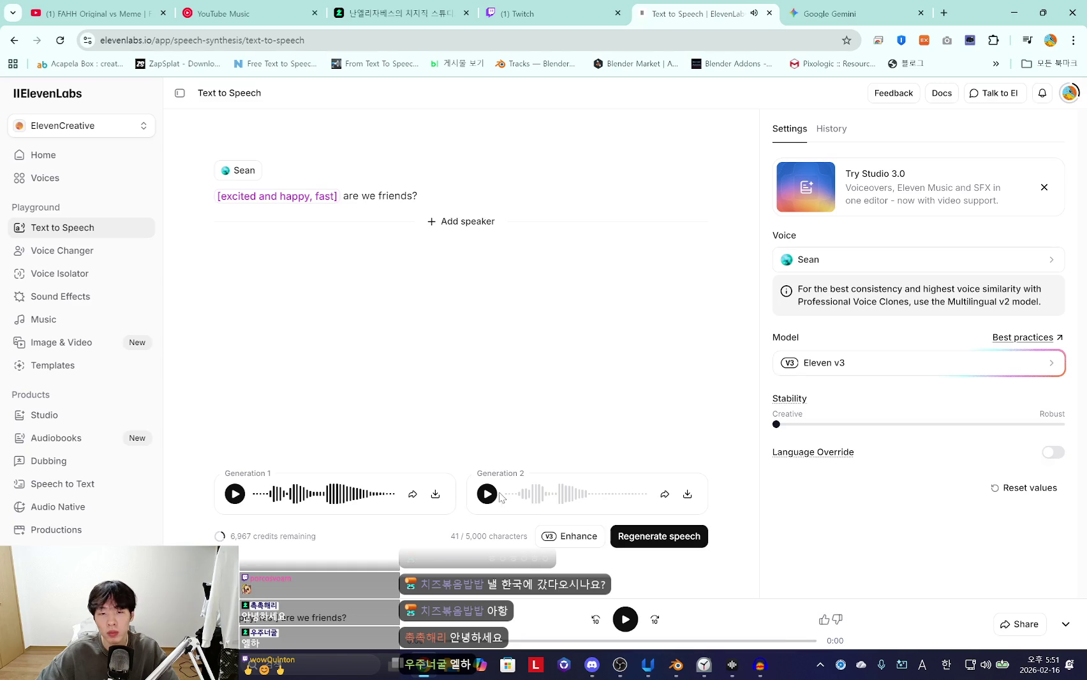
pyautogui.click(488, 494)
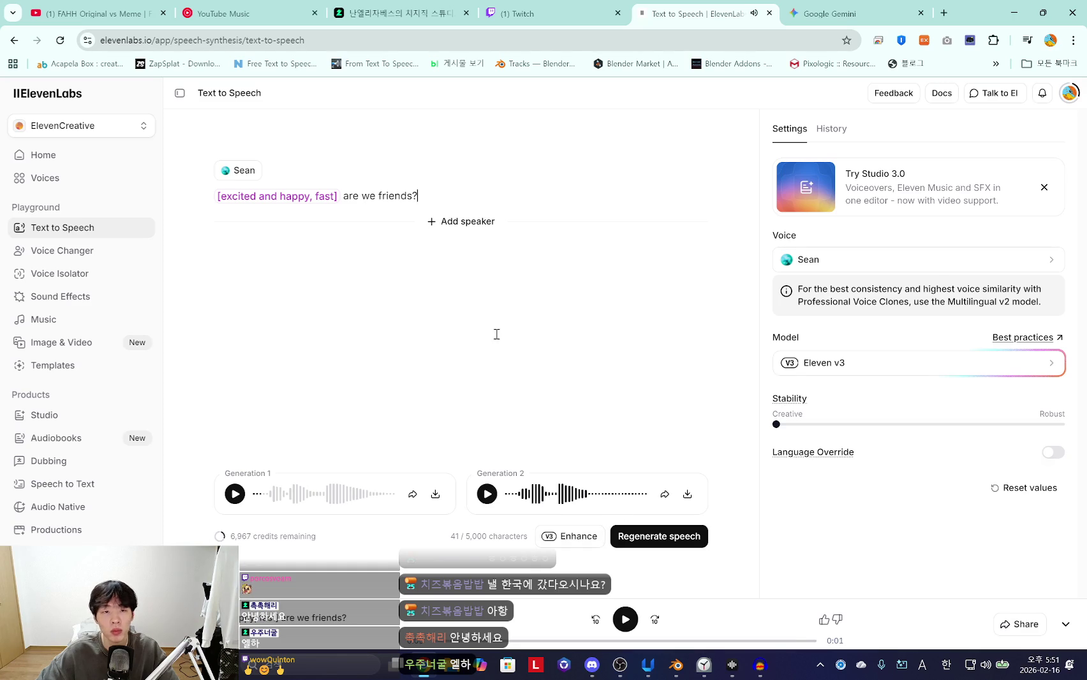
pyautogui.click(667, 536)
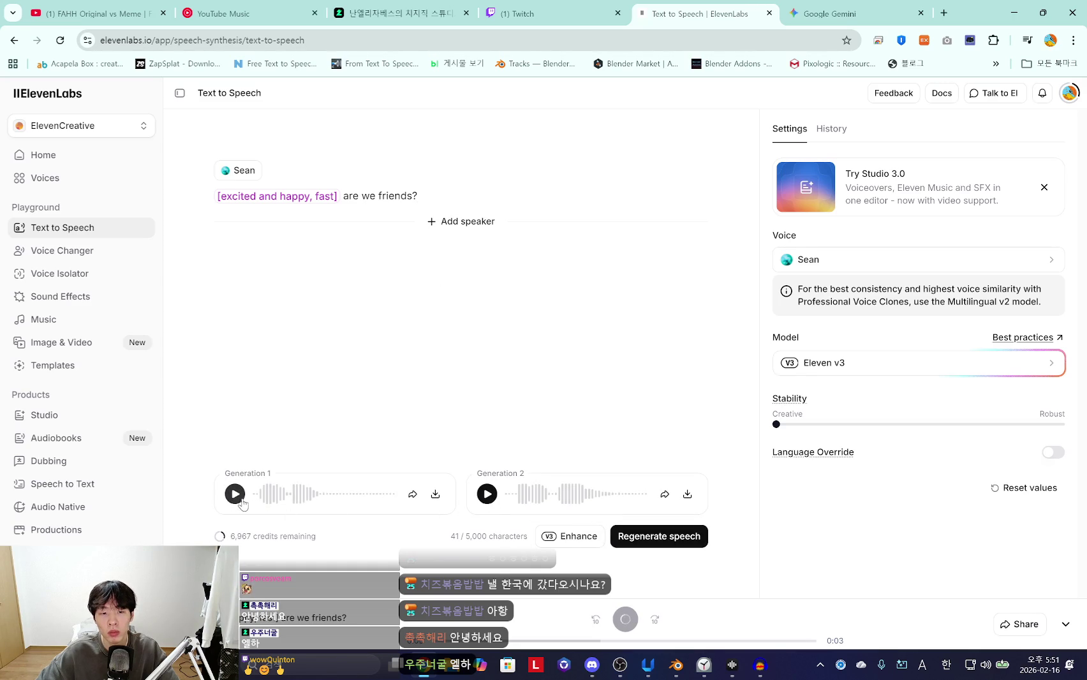
pyautogui.click(488, 494)
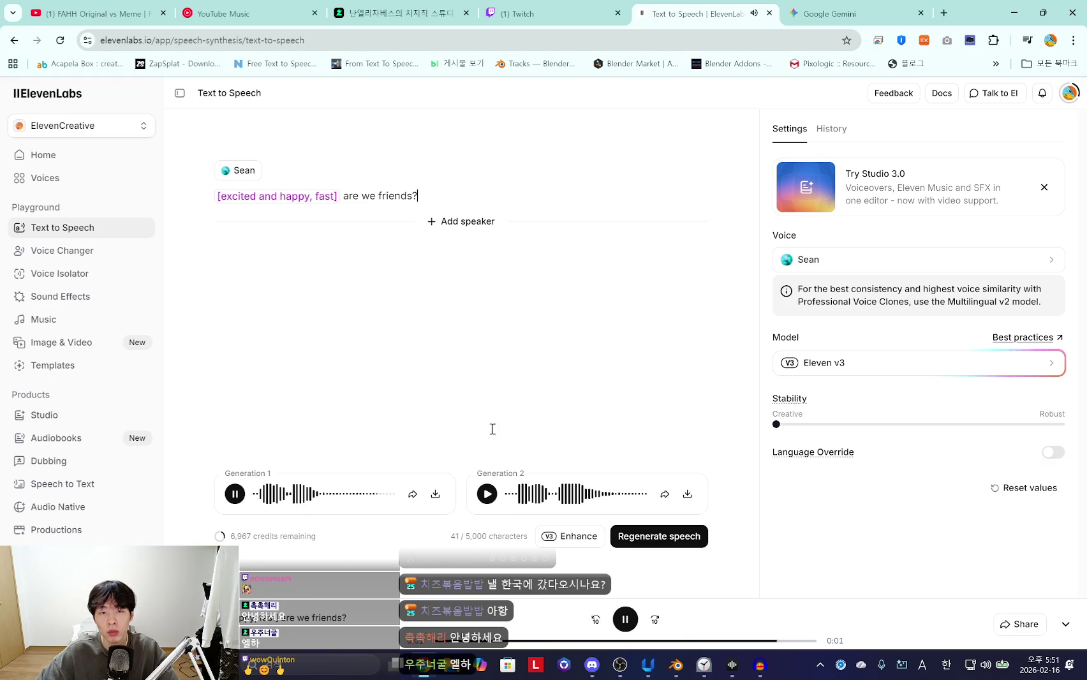
pyautogui.click(683, 543)
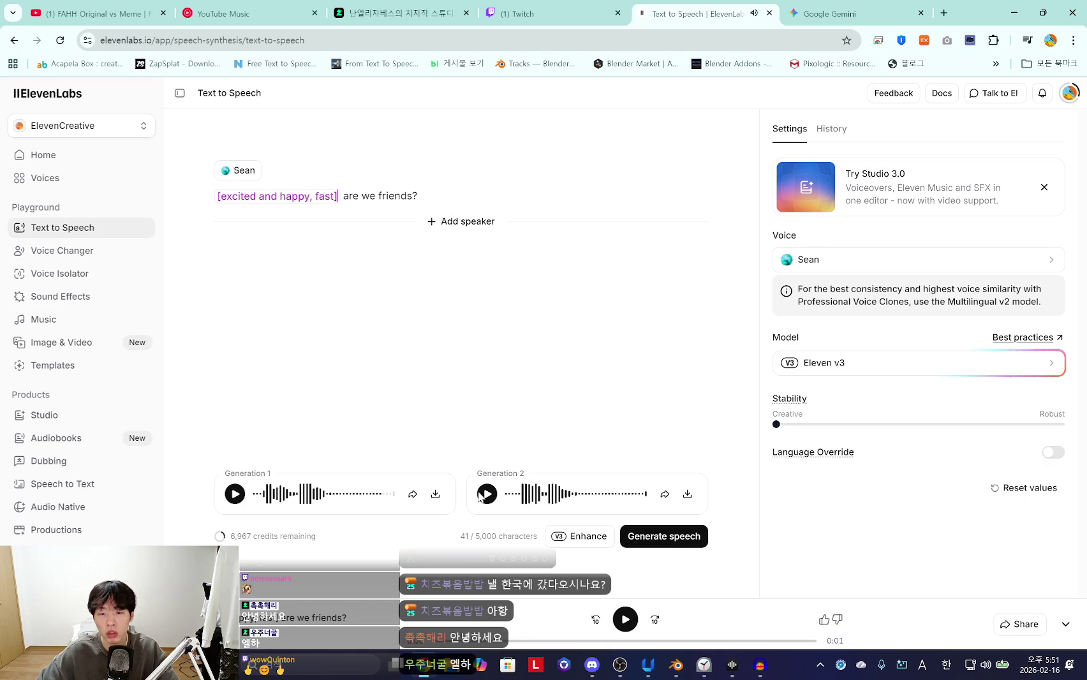
# Play the Audacity recording from about 17 seconds
pyautogui.click(759, 665)
pyautogui.click(650, 287)
pyautogui.press('space')
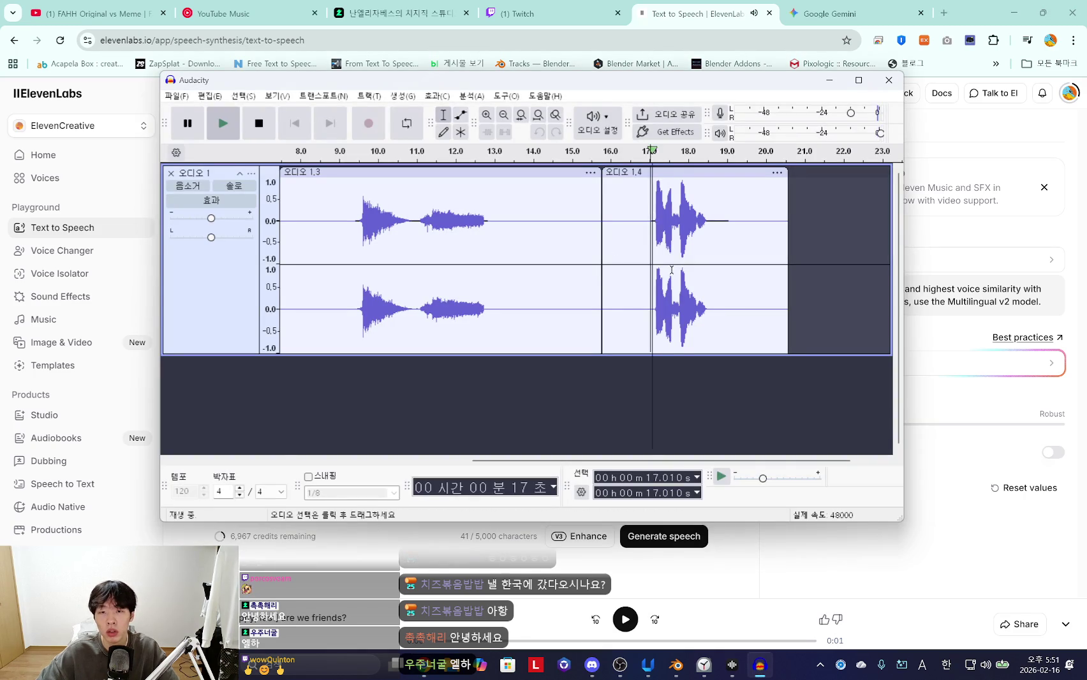
# Preview the Blender shot from around frame 1862, then return to ElevenLabs Text to Speech
pyautogui.press('space')
pyautogui.hotkey('alt', 'Tab')
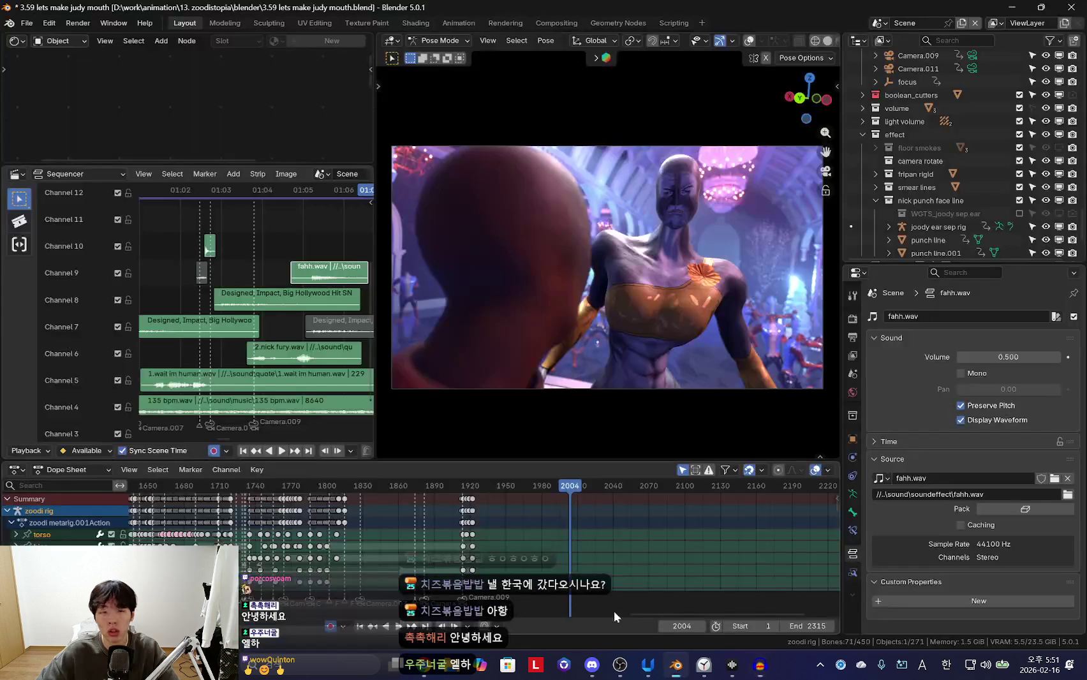
pyautogui.click(189, 354)
pyautogui.press('space')
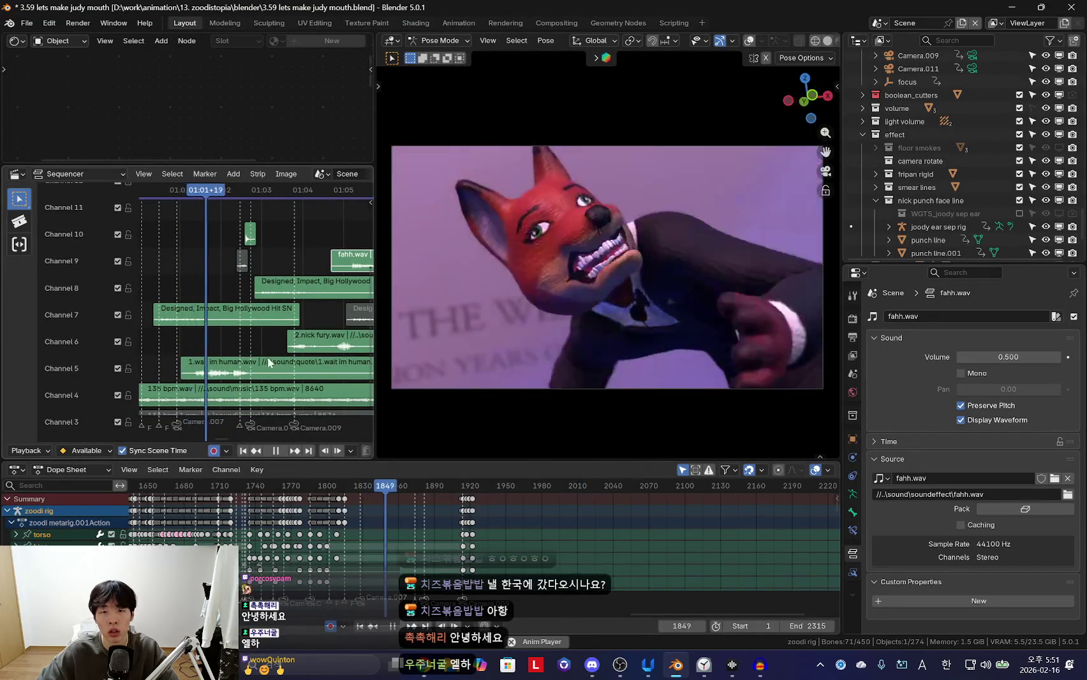
pyautogui.press('space')
pyautogui.hotkey('alt', 'Tab')
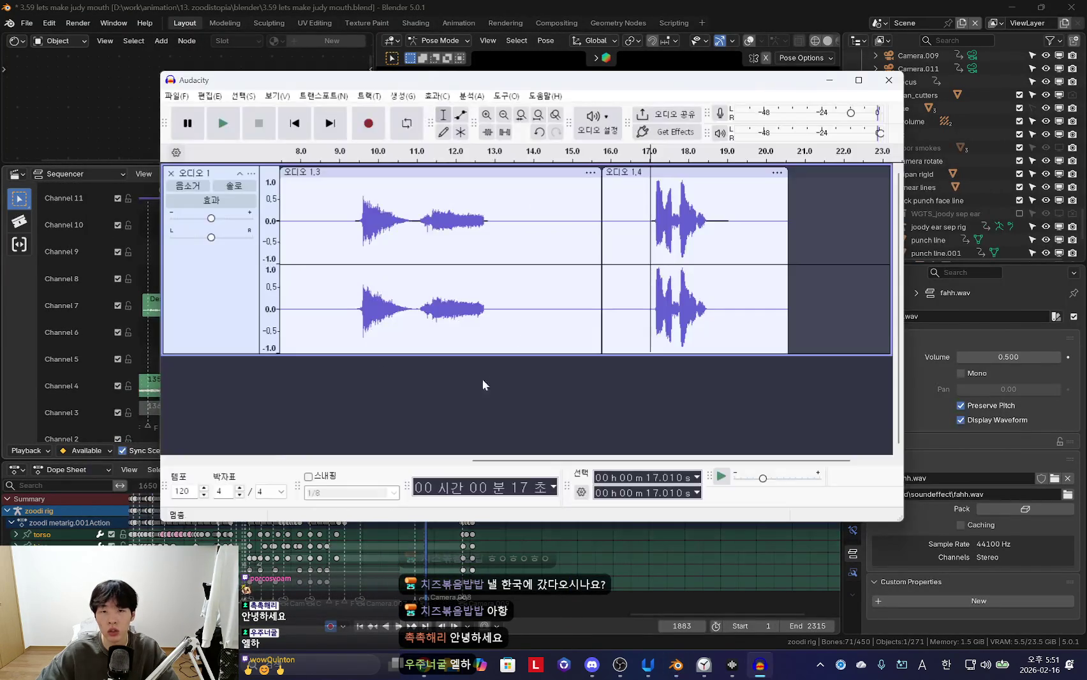
pyautogui.click(889, 80)
pyautogui.click(1011, 7)
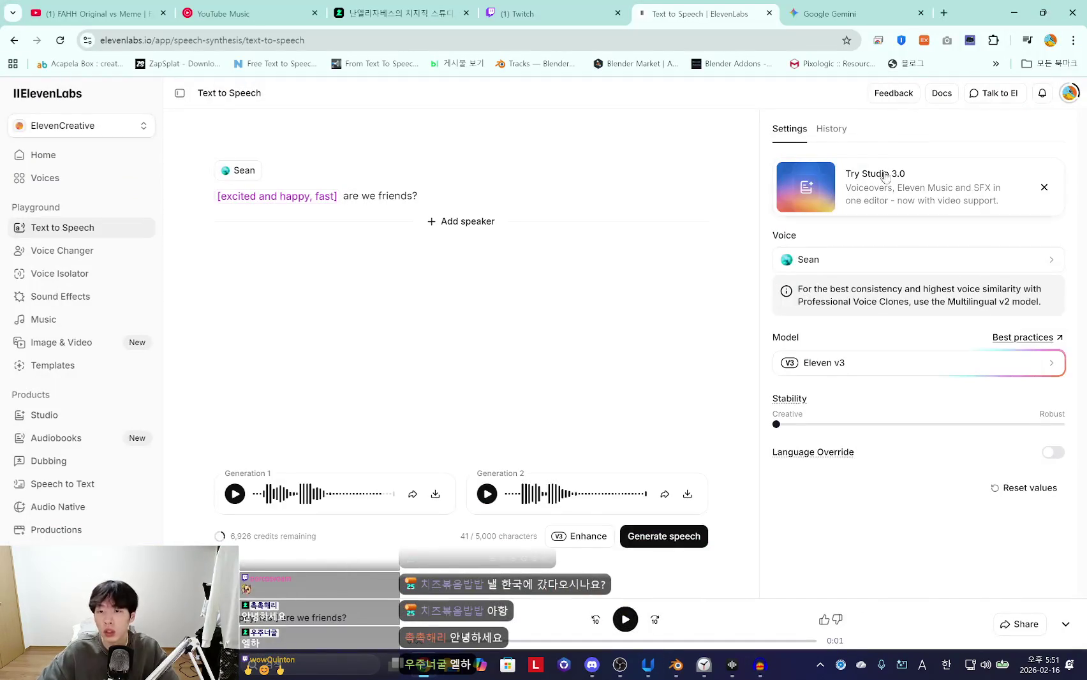
# Open the ElevenLabs History and replay several older 'Wait I'm human too!!!' takes
pyautogui.click(832, 129)
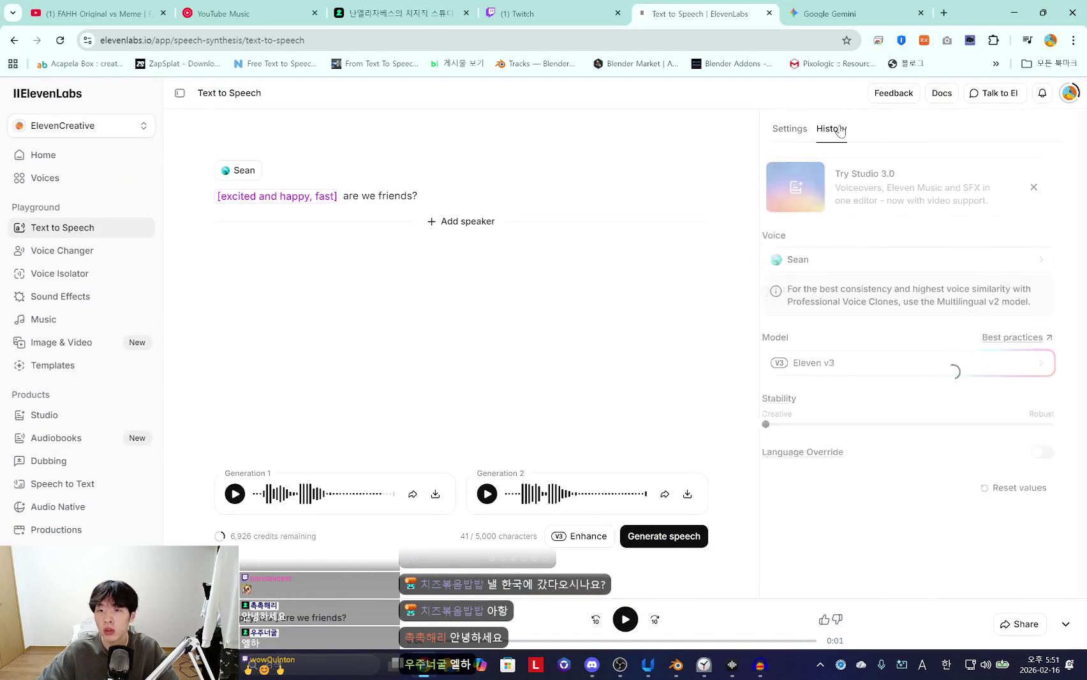
pyautogui.scroll(-10, 899, 393)
pyautogui.scroll(-3, 894, 402)
pyautogui.scroll(-3, 890, 412)
pyautogui.scroll(-3, 887, 419)
pyautogui.scroll(-5, 886, 418)
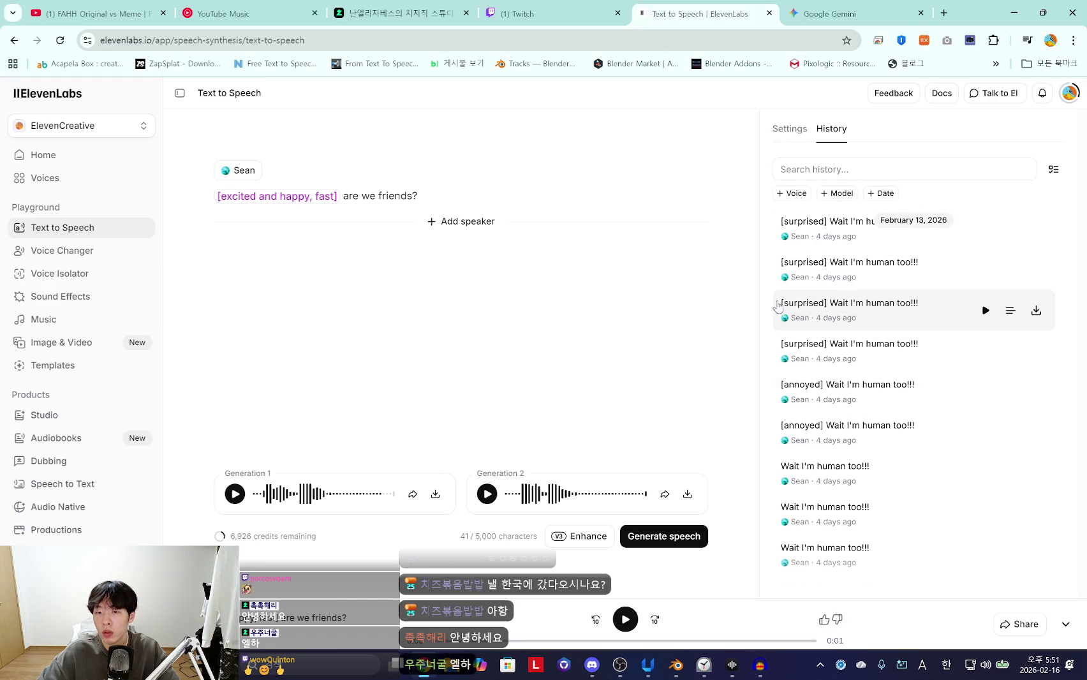
pyautogui.click(985, 311)
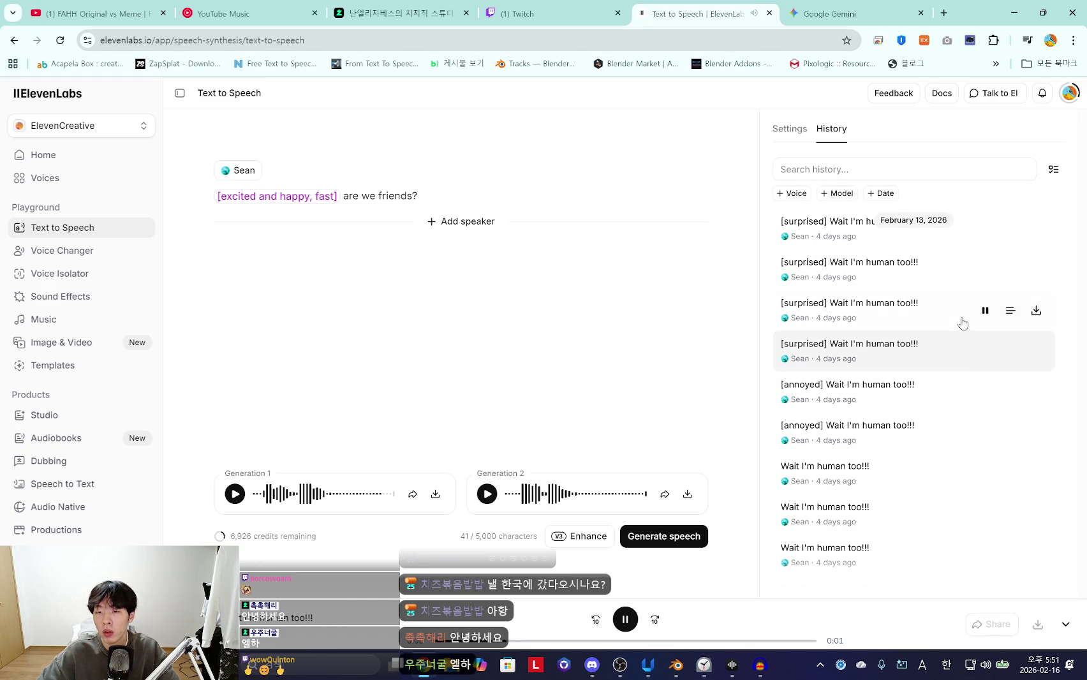
pyautogui.scroll(2, 955, 387)
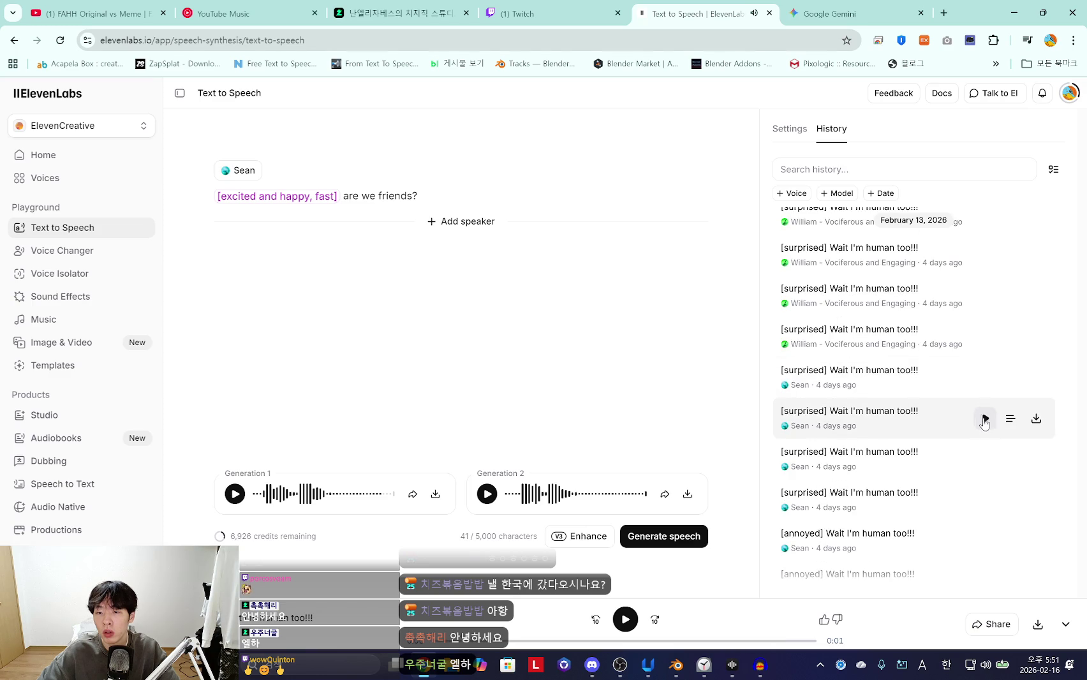
pyautogui.click(986, 419)
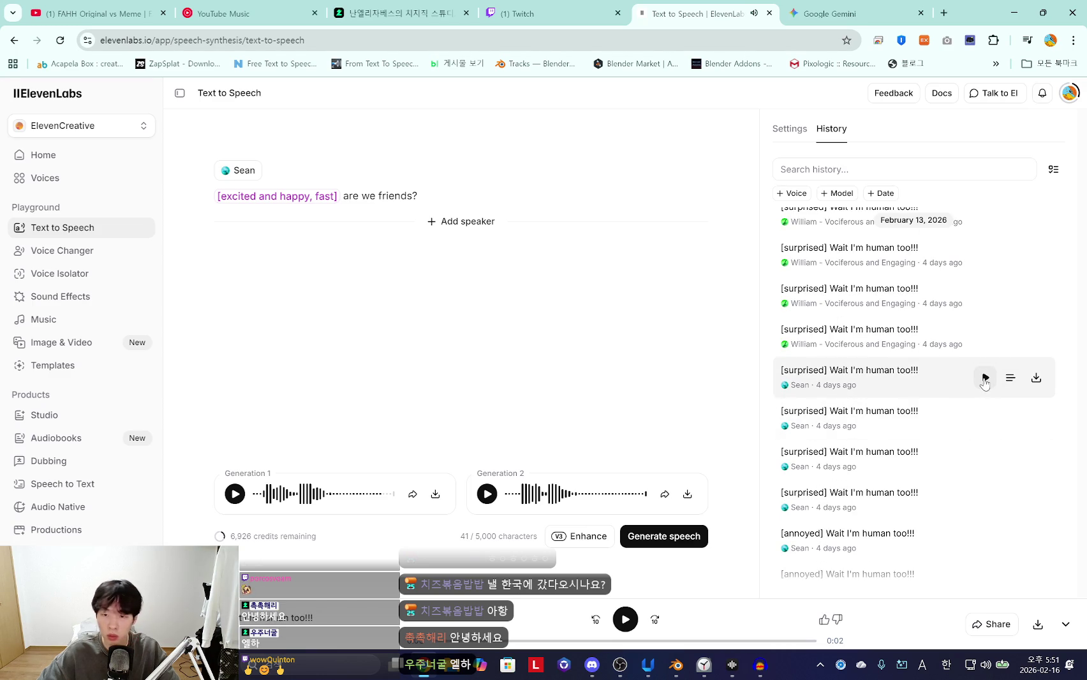
pyautogui.click(986, 378)
pyautogui.scroll(5, 919, 408)
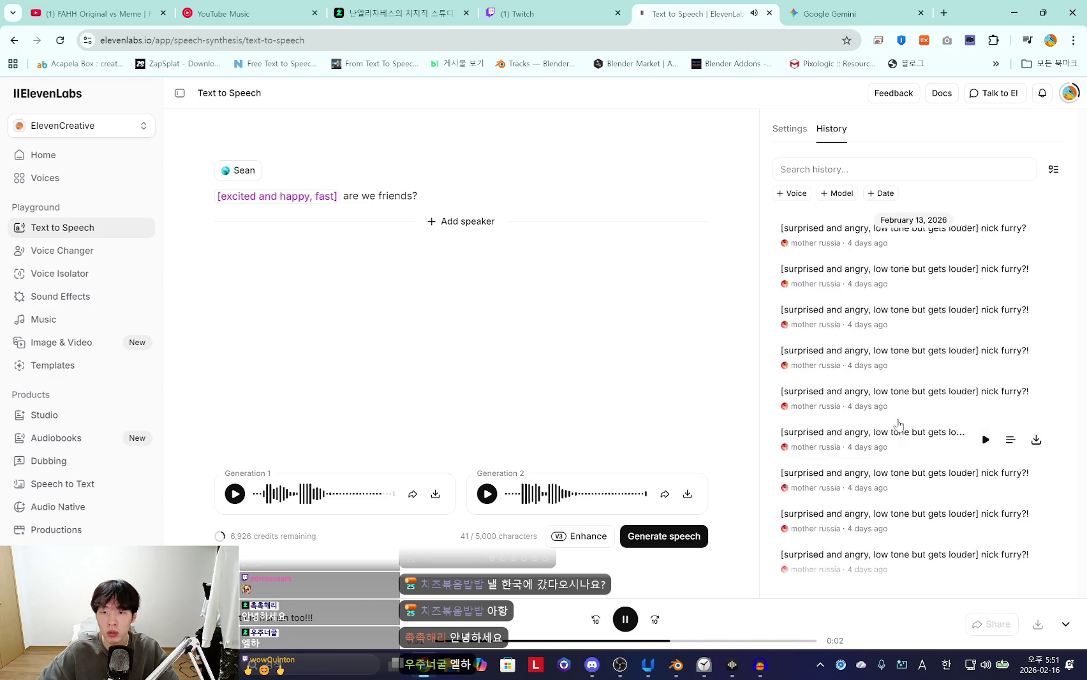
pyautogui.scroll(5, 893, 428)
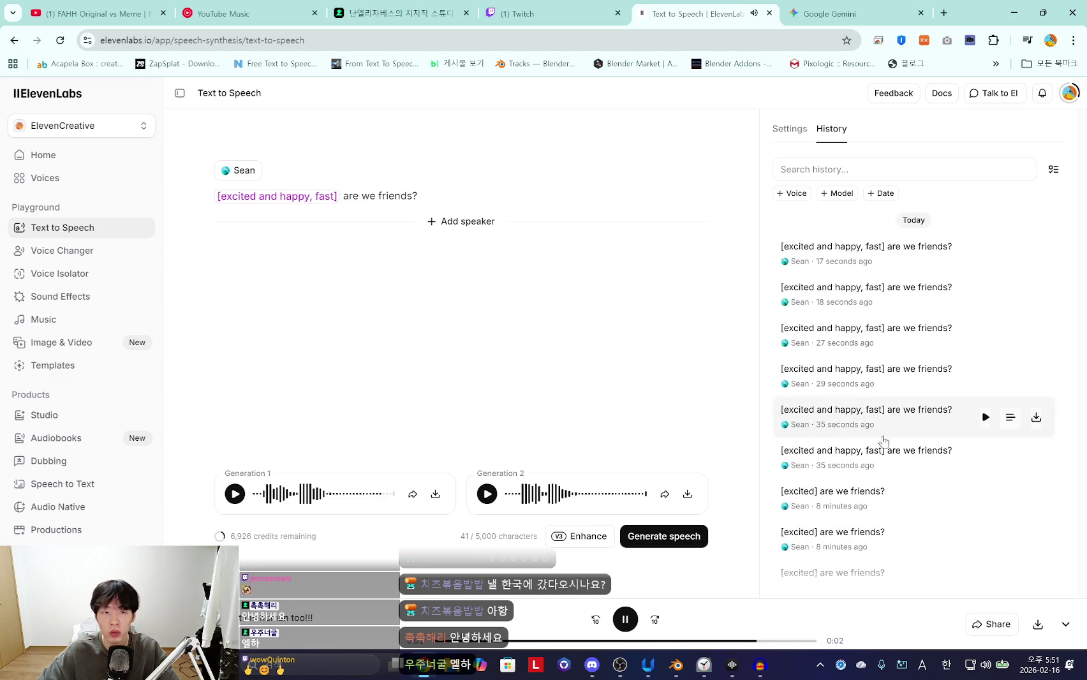
# Select the 'are we friends?' words in the prompt text
pyautogui.click(440, 195)
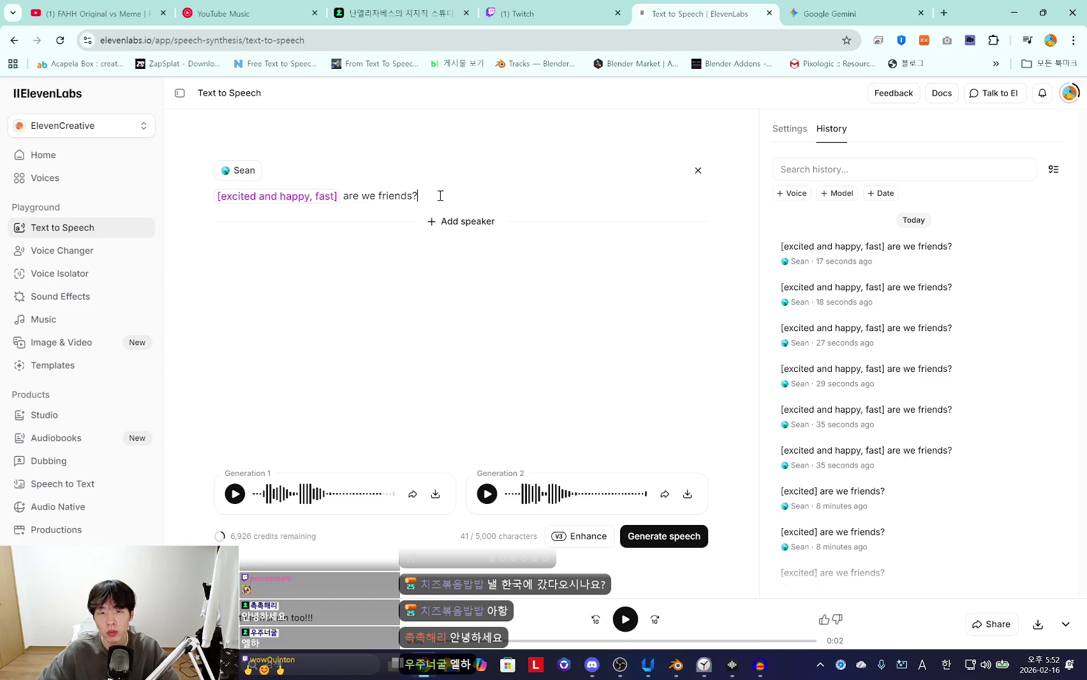
pyautogui.click(430, 196)
pyautogui.moveTo(429, 196); pyautogui.dragTo(343, 198)
pyautogui.click(423, 195)
pyautogui.moveTo(439, 192); pyautogui.dragTo(362, 201)
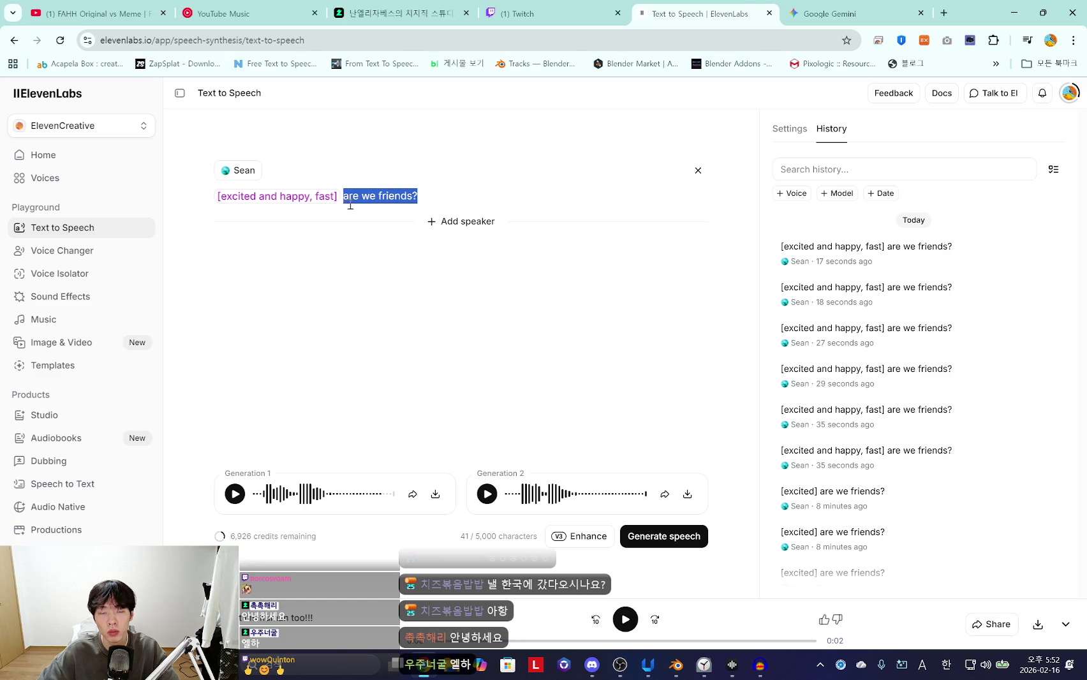
pyautogui.click(440, 196)
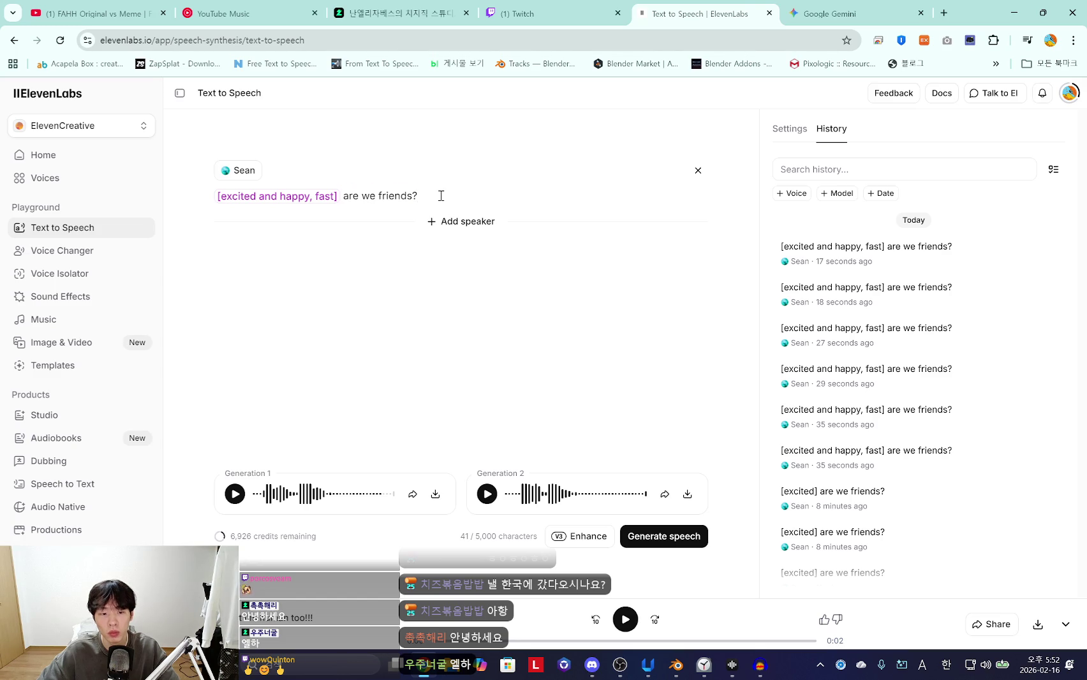
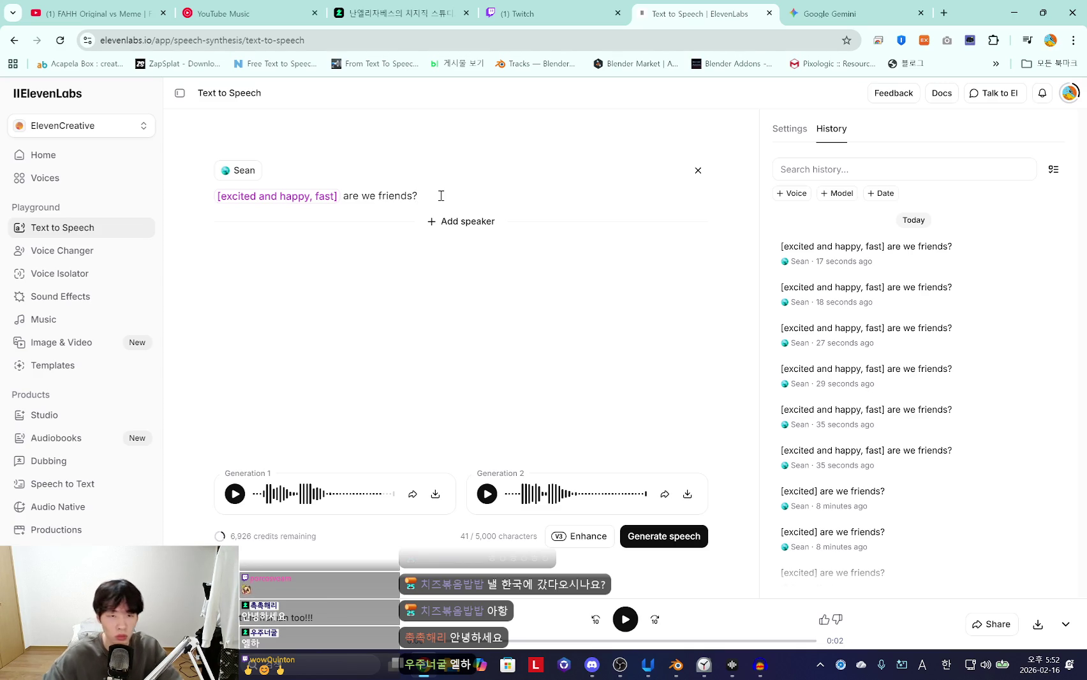
# Generate new '[excited and happy, fast] are we friends?' takes and record Generation 2 into Audacity
pyautogui.click(697, 536)
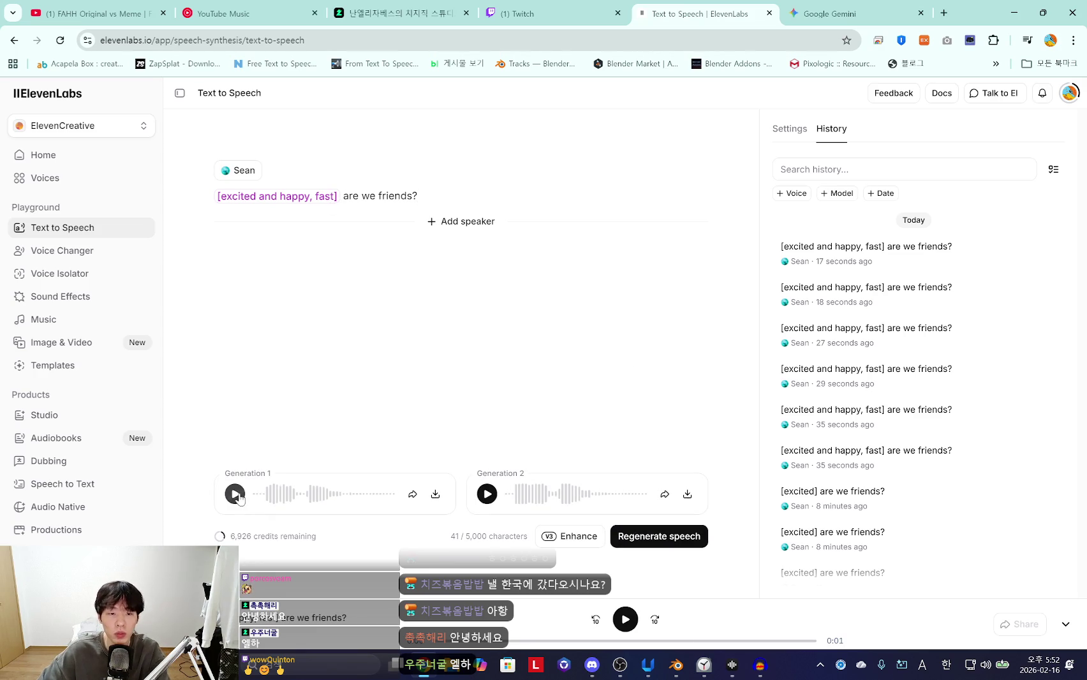
pyautogui.click(484, 494)
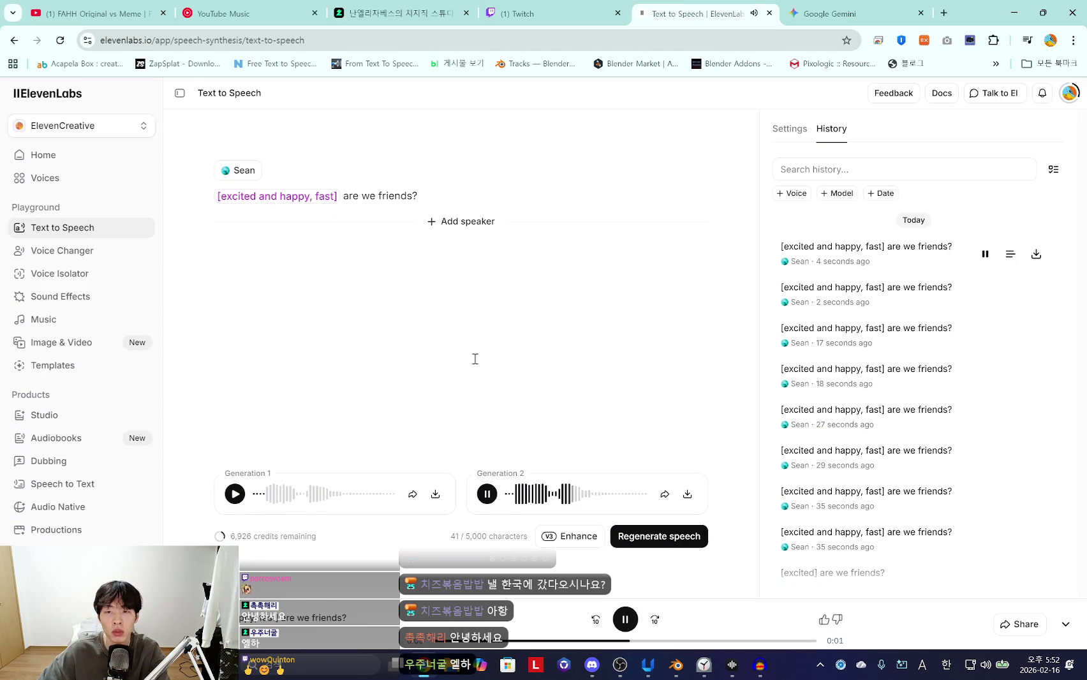
pyautogui.click(760, 665)
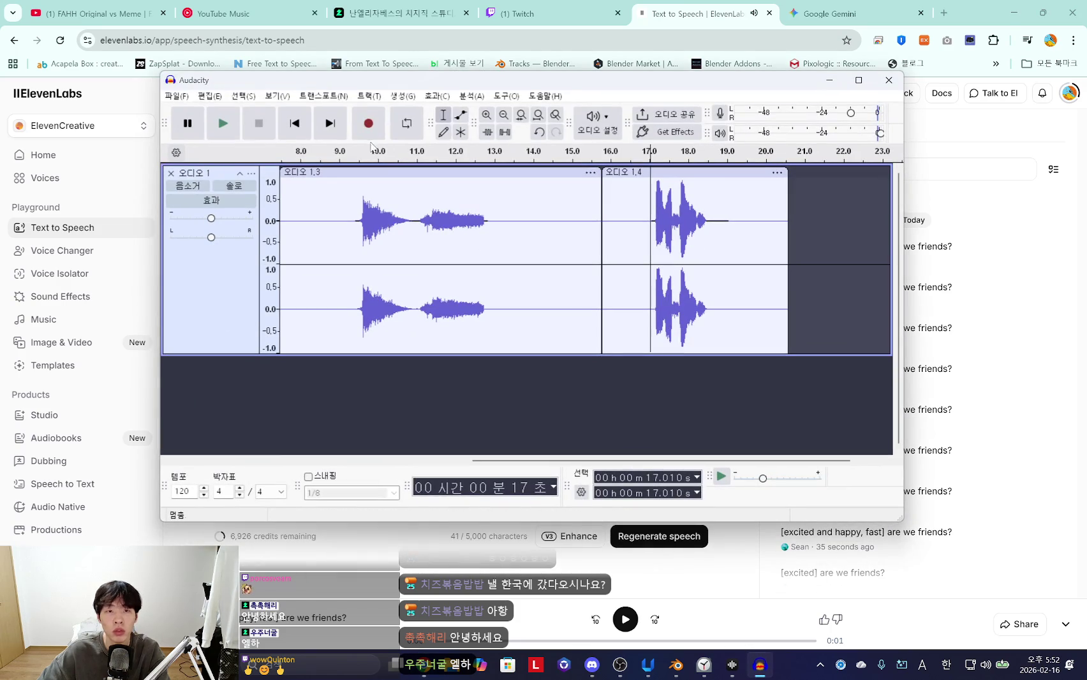
pyautogui.click(368, 123)
pyautogui.click(610, 606)
pyautogui.click(487, 494)
pyautogui.click(721, 665)
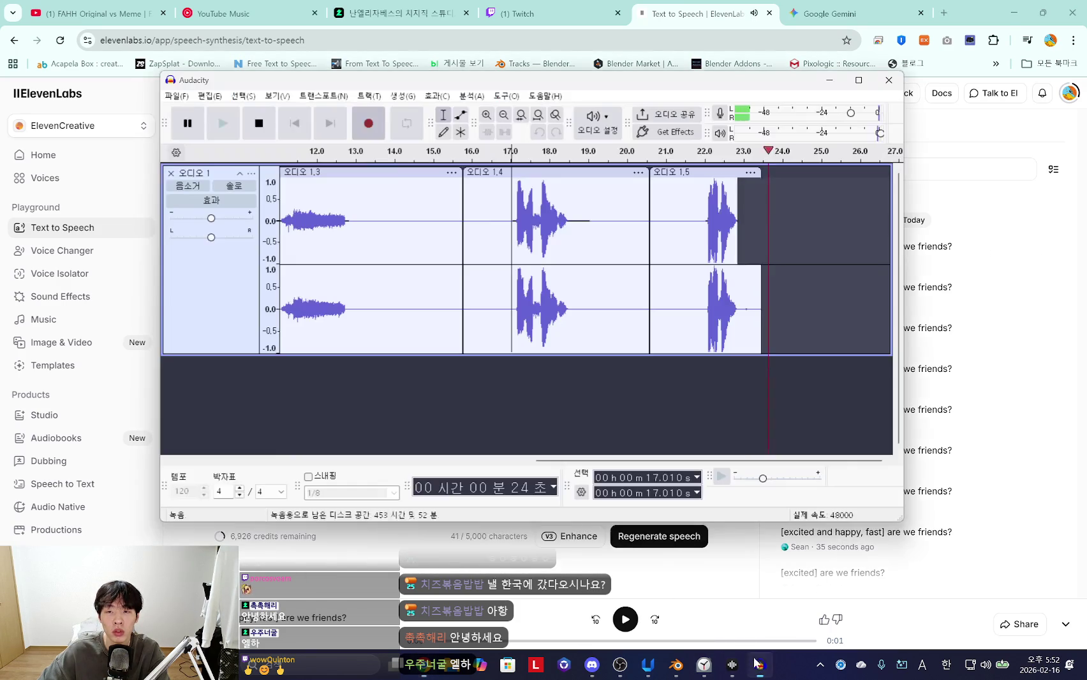
pyautogui.click(260, 122)
pyautogui.click(414, 560)
pyautogui.moveTo(344, 198)
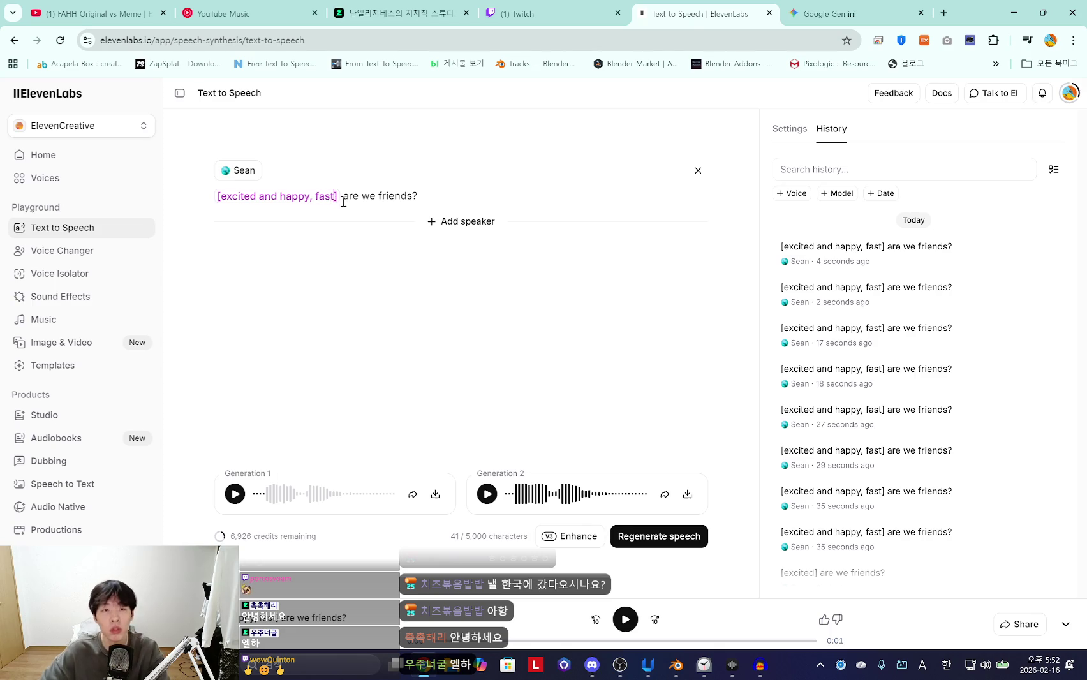
# Shorten the tag to '[excited and happy]' and generate speech for the line
pyautogui.press('BackSpace')
pyautogui.press('BackSpace')
pyautogui.press('BackSpace')
pyautogui.press('BackSpace')
pyautogui.press('BackSpace')
pyautogui.press('BackSpace')
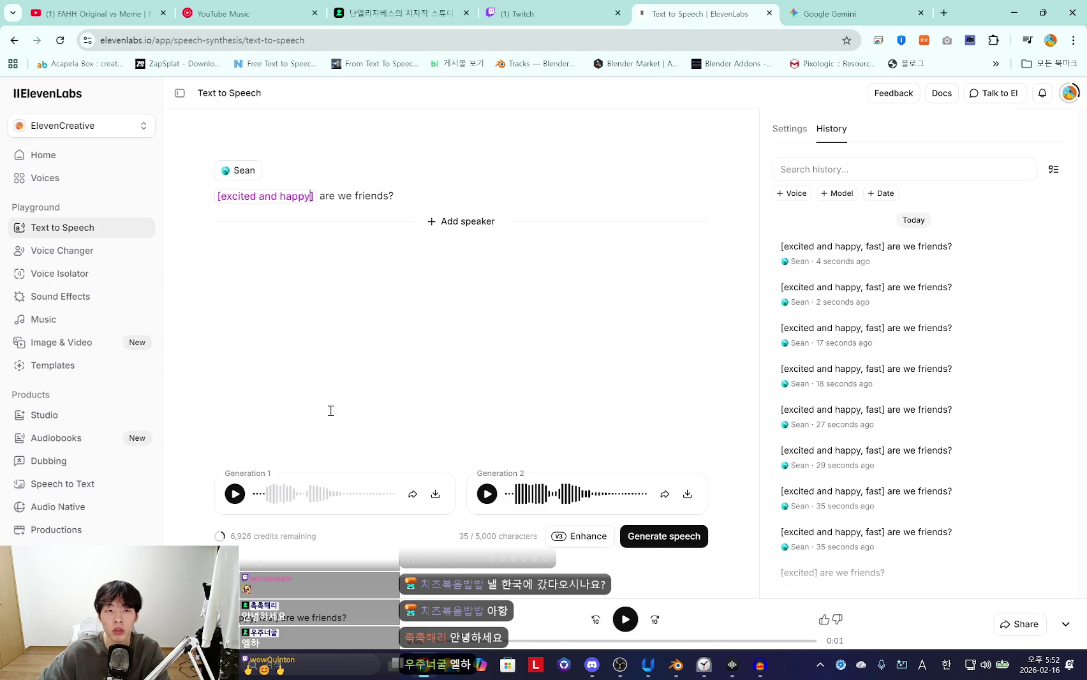
pyautogui.tripleClick(242, 199)
pyautogui.click(318, 220)
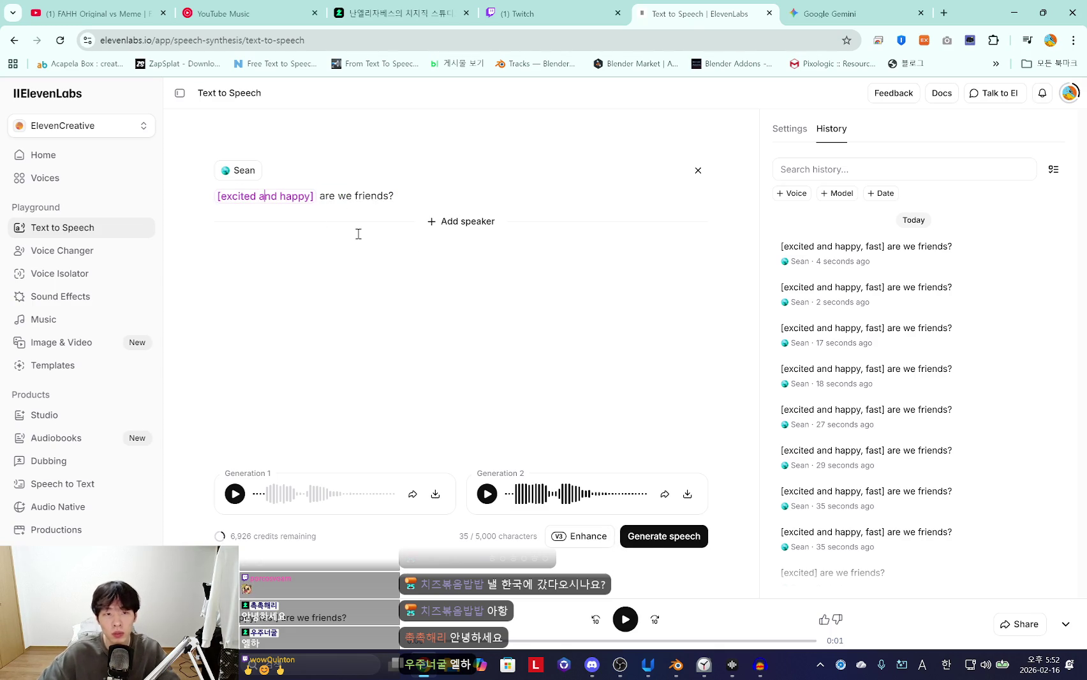
pyautogui.click(678, 543)
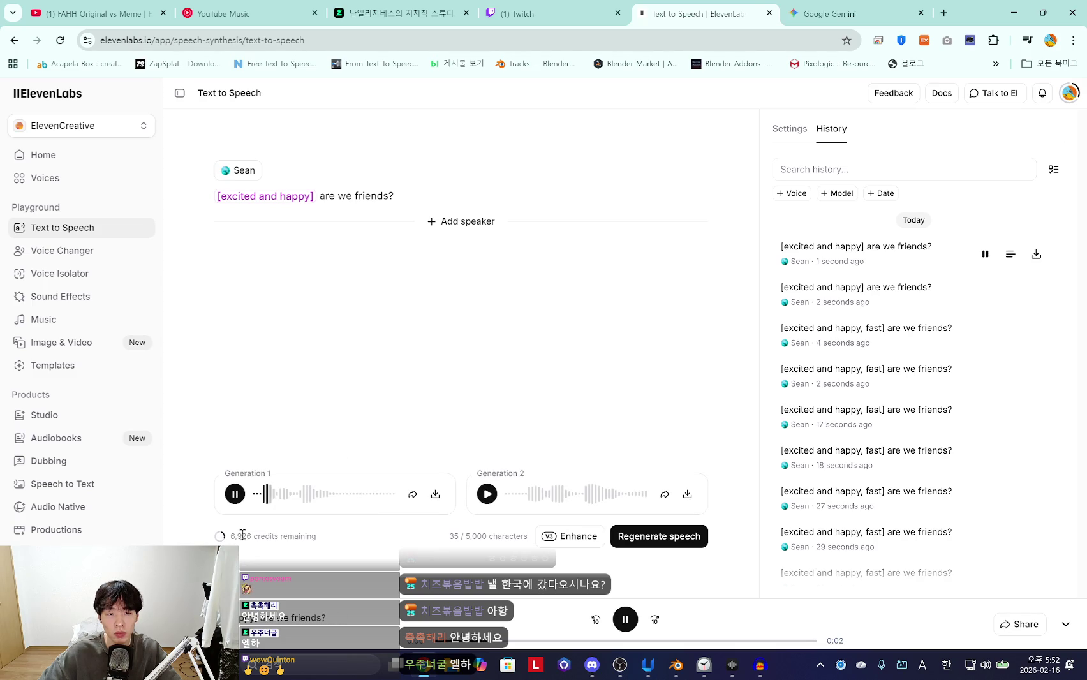
# Regenerate the '[excited and happy]' line several times, auditioning both takes each time
pyautogui.click(489, 495)
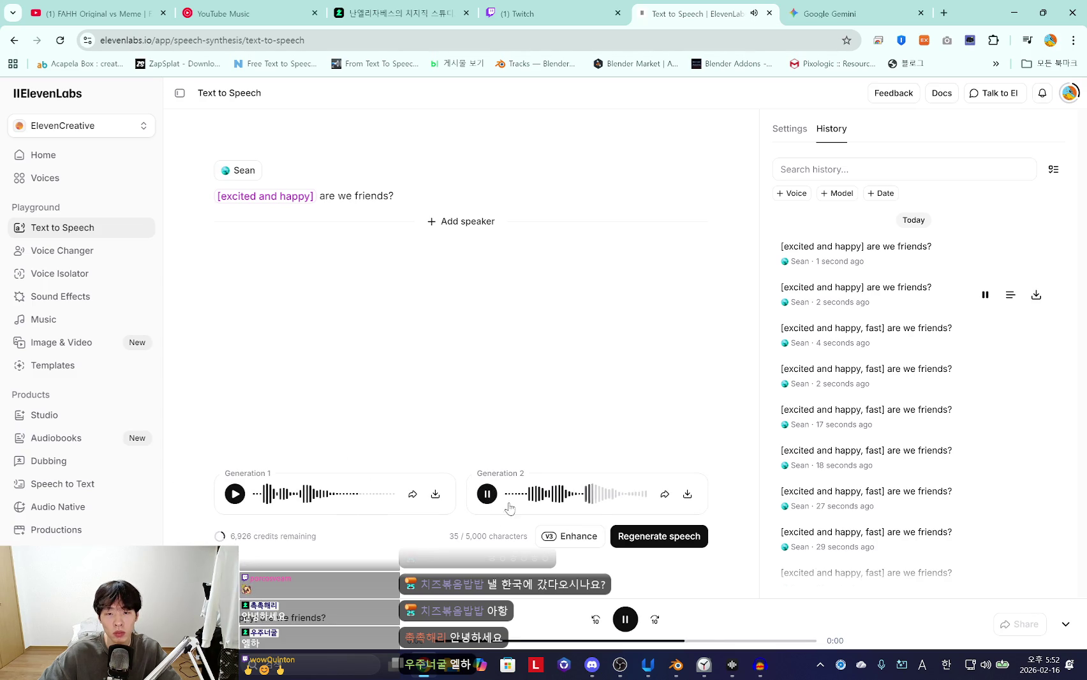
pyautogui.click(656, 538)
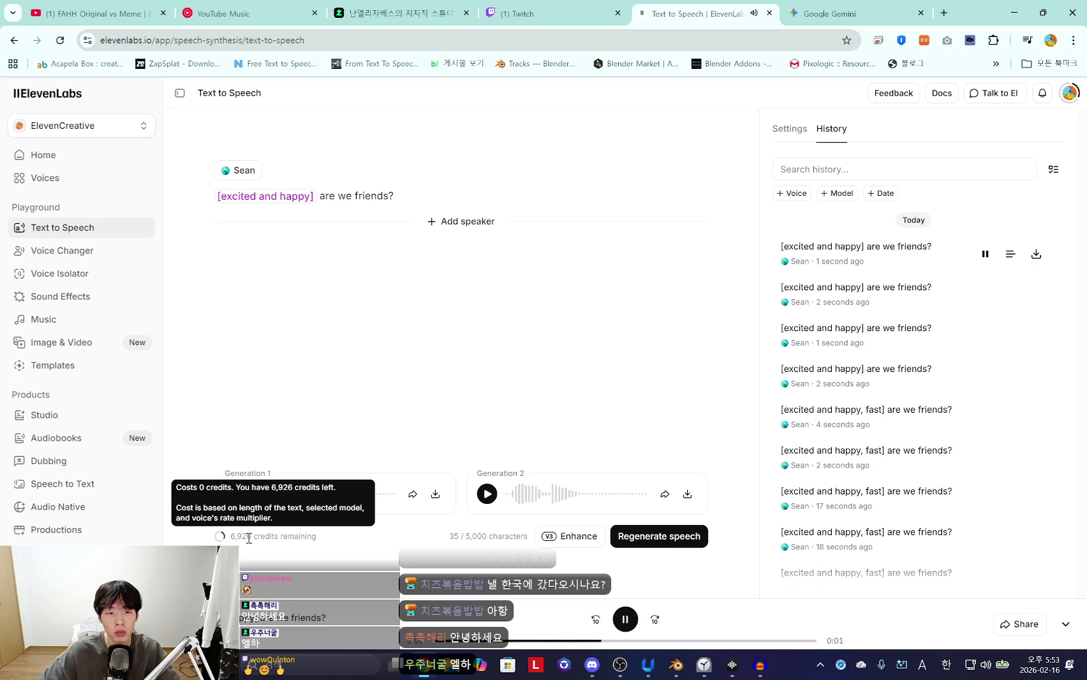
pyautogui.click(486, 495)
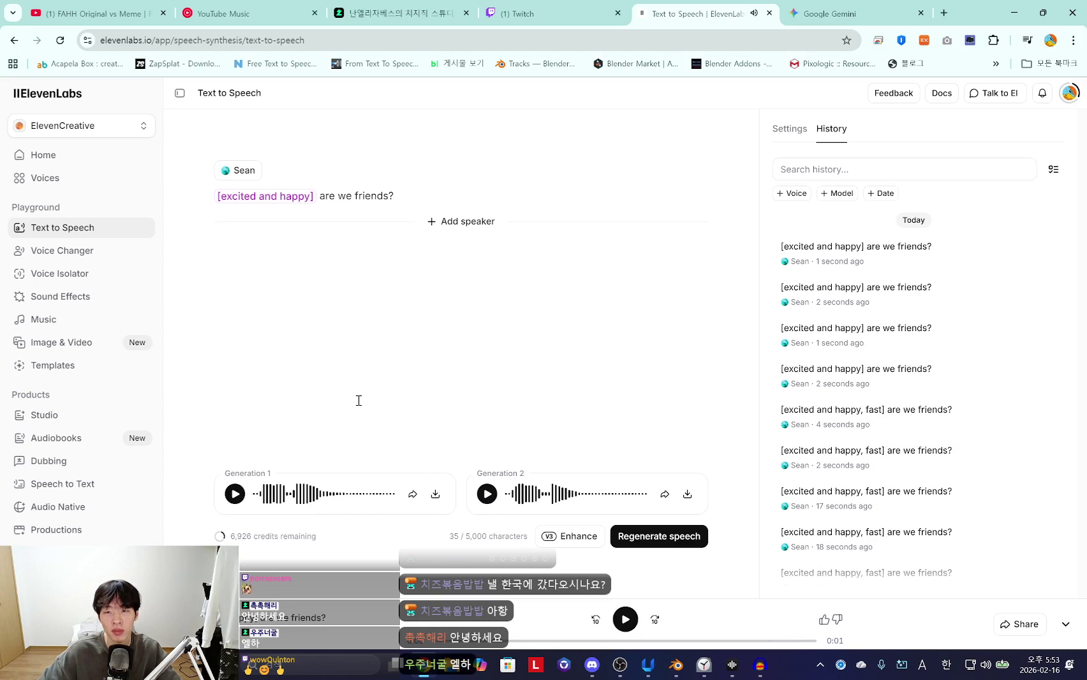
pyautogui.click(236, 500)
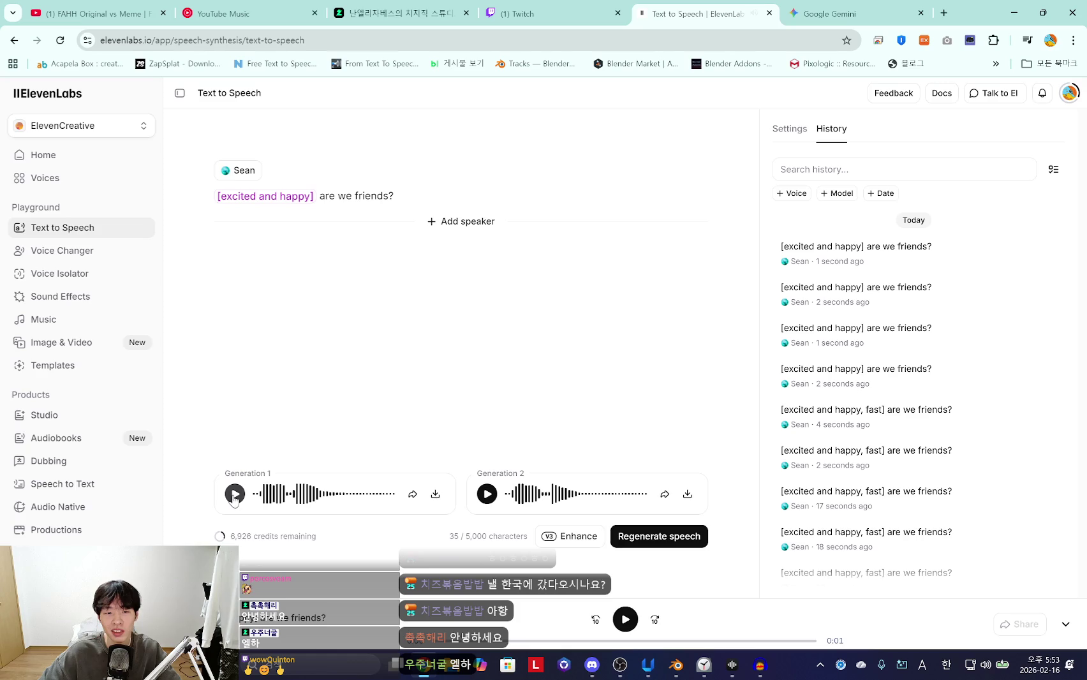
pyautogui.click(670, 541)
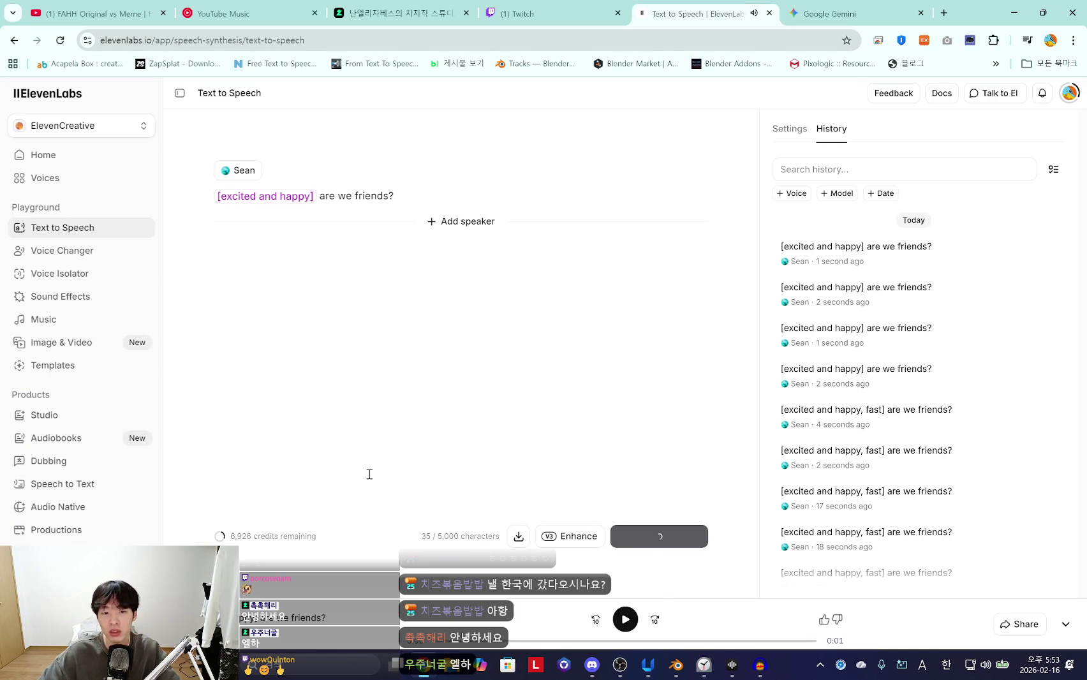
pyautogui.click(234, 495)
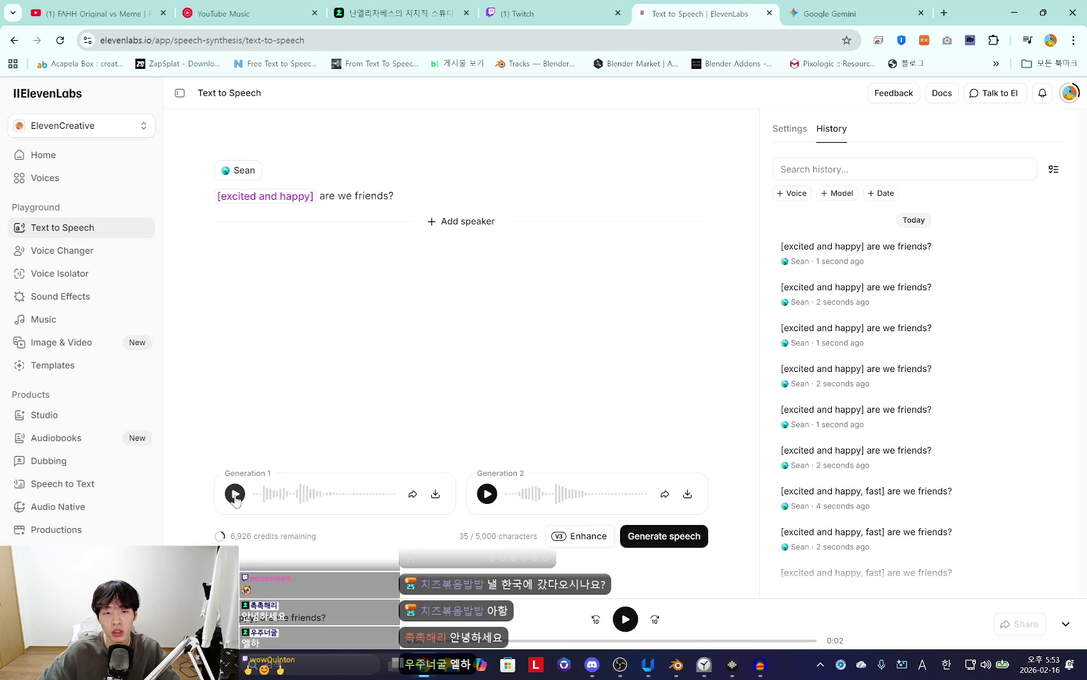
pyautogui.click(487, 494)
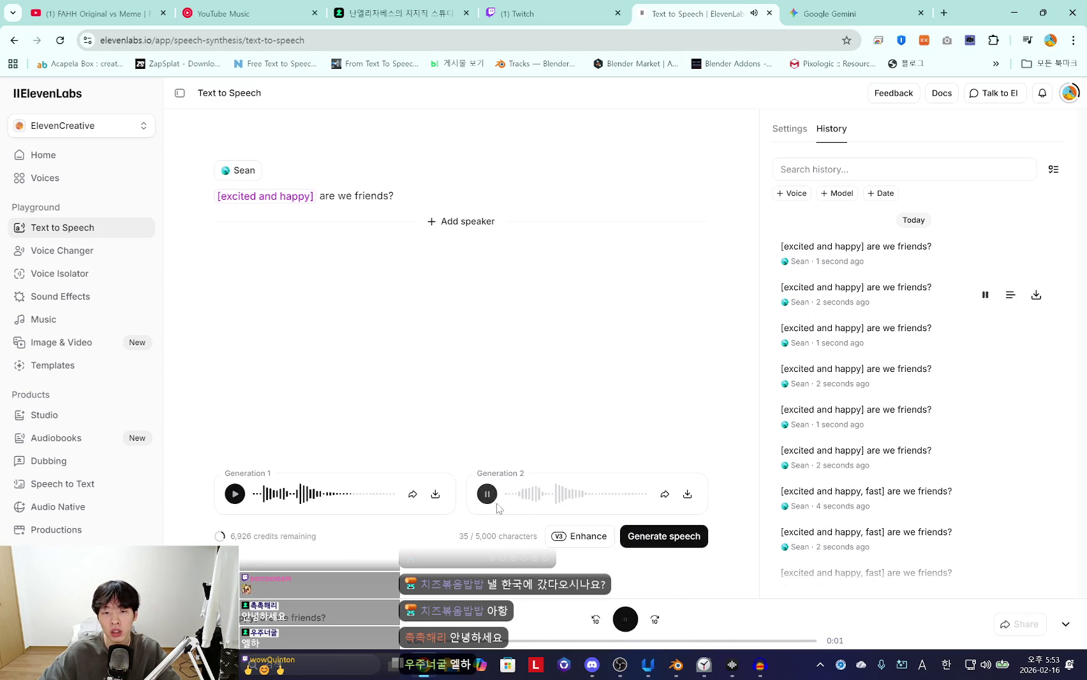
pyautogui.click(666, 543)
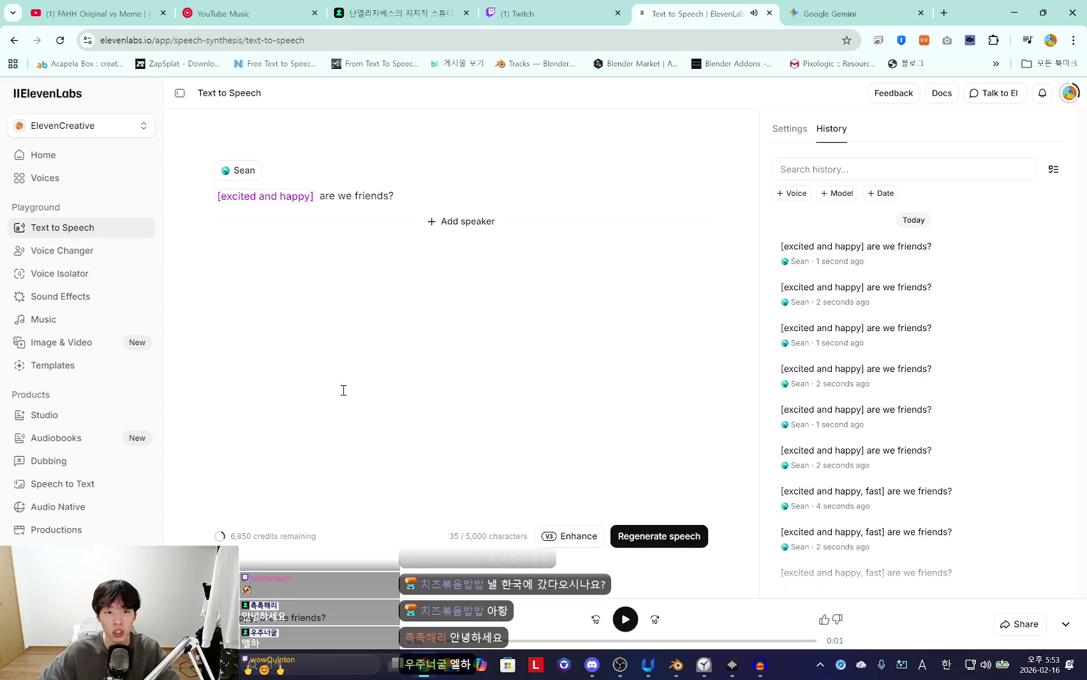
pyautogui.click(234, 495)
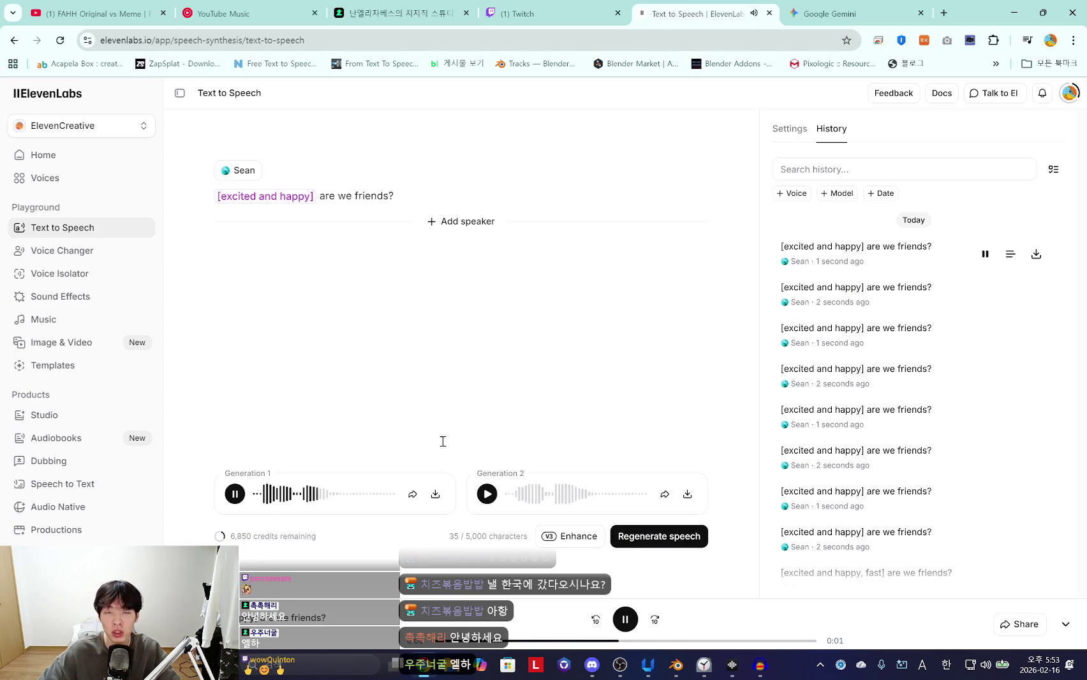
# Search Google in a new tab for the English word for 흥분하다
pyautogui.click(886, 7)
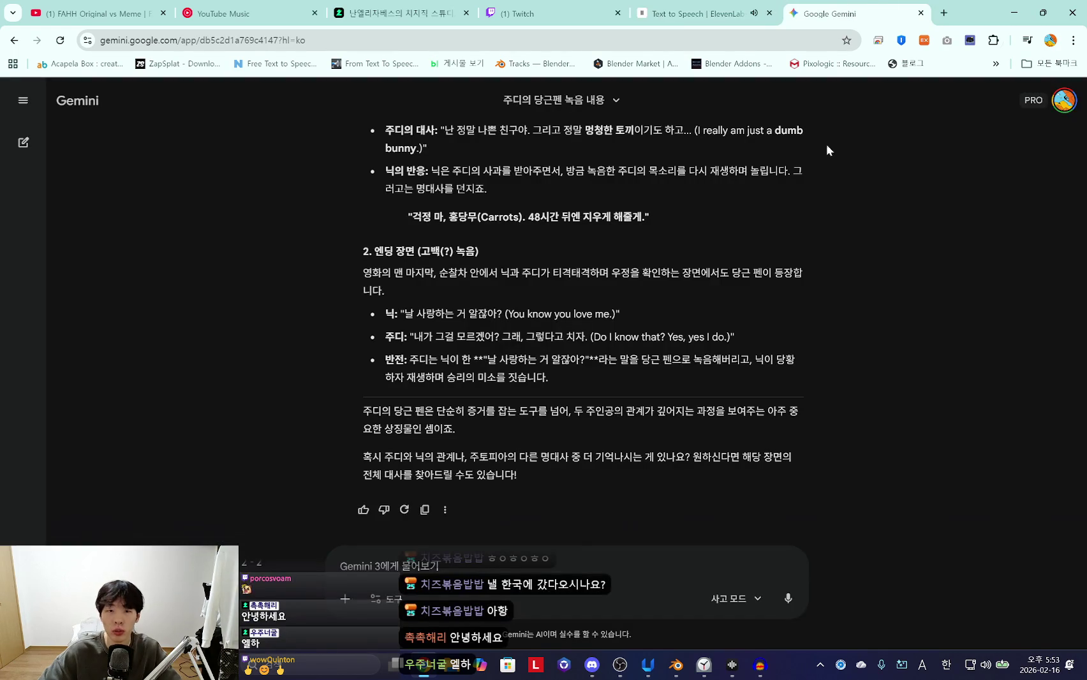
pyautogui.click(943, 13)
pyautogui.click(526, 261)
pyautogui.write('g')
pyautogui.press('BackSpace')
pyautogui.press('Hangul')
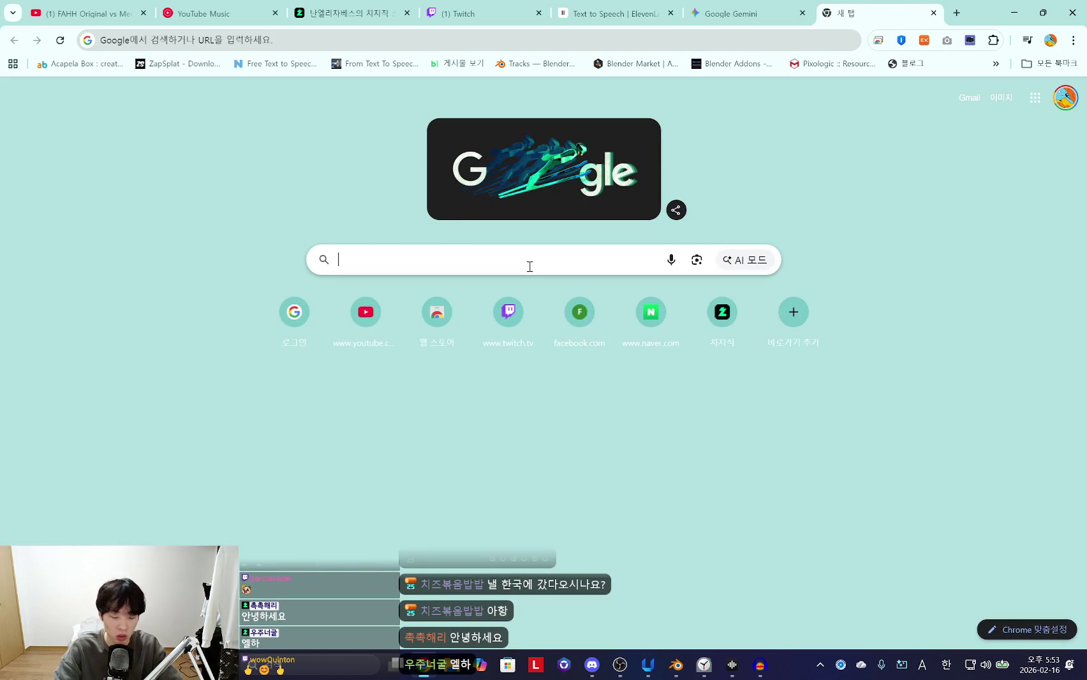
pyautogui.write('흐ㅇ분해')
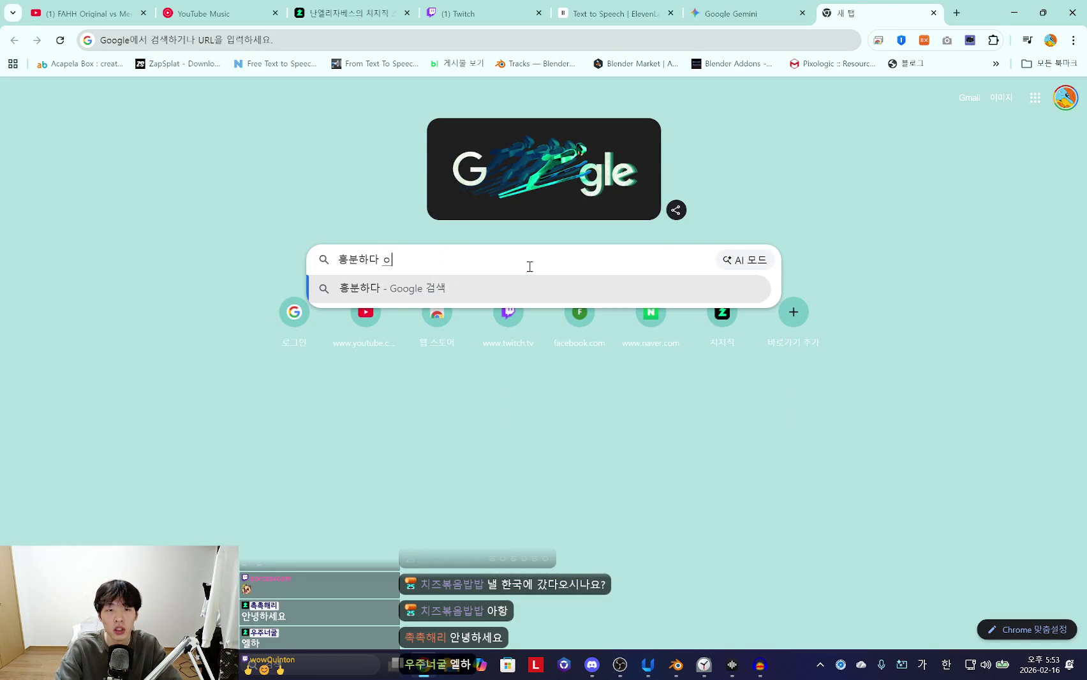
pyautogui.write('어로')
pyautogui.press('Return')
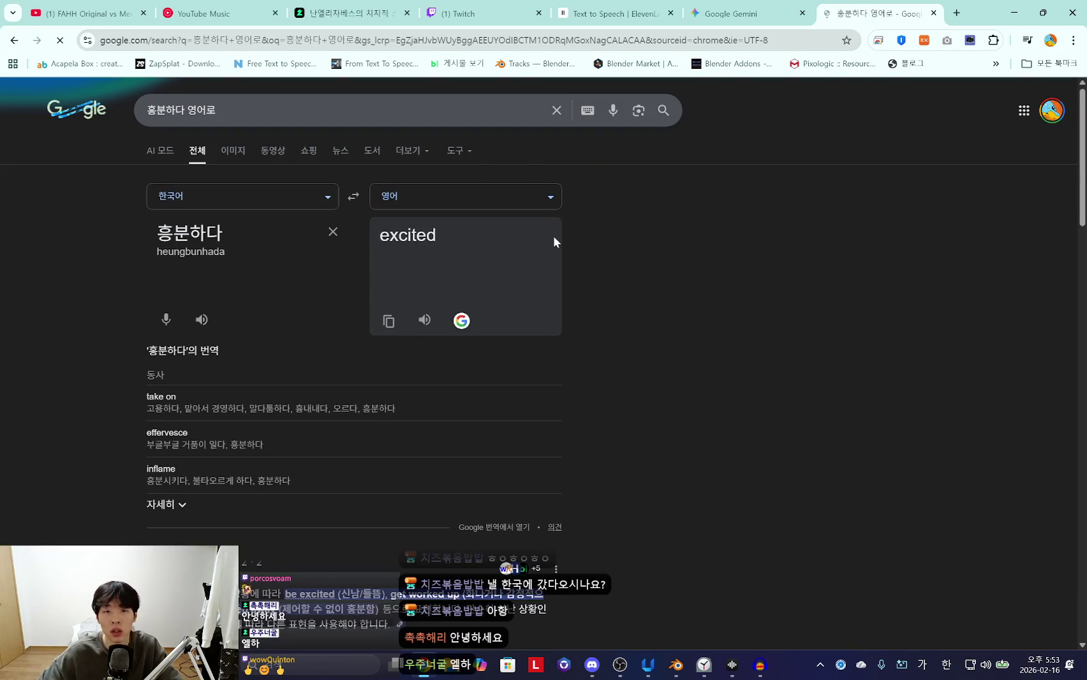
pyautogui.click(652, 14)
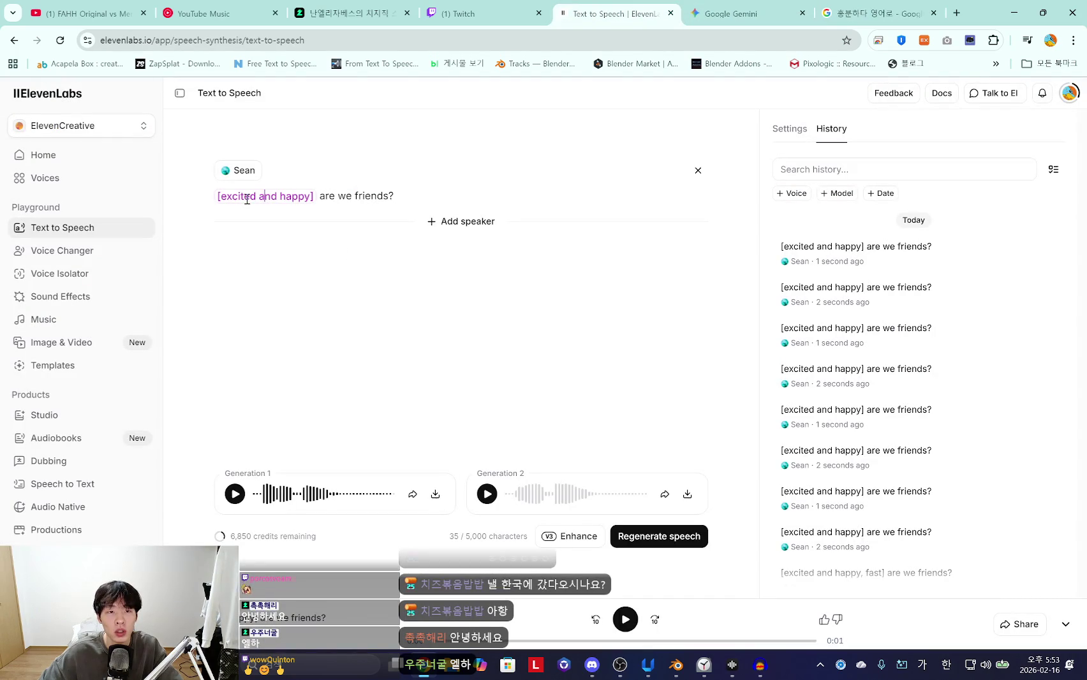
# Retag the line as '[very excited] are we friends?' and generate speech
pyautogui.moveTo(309, 199); pyautogui.dragTo(233, 203)
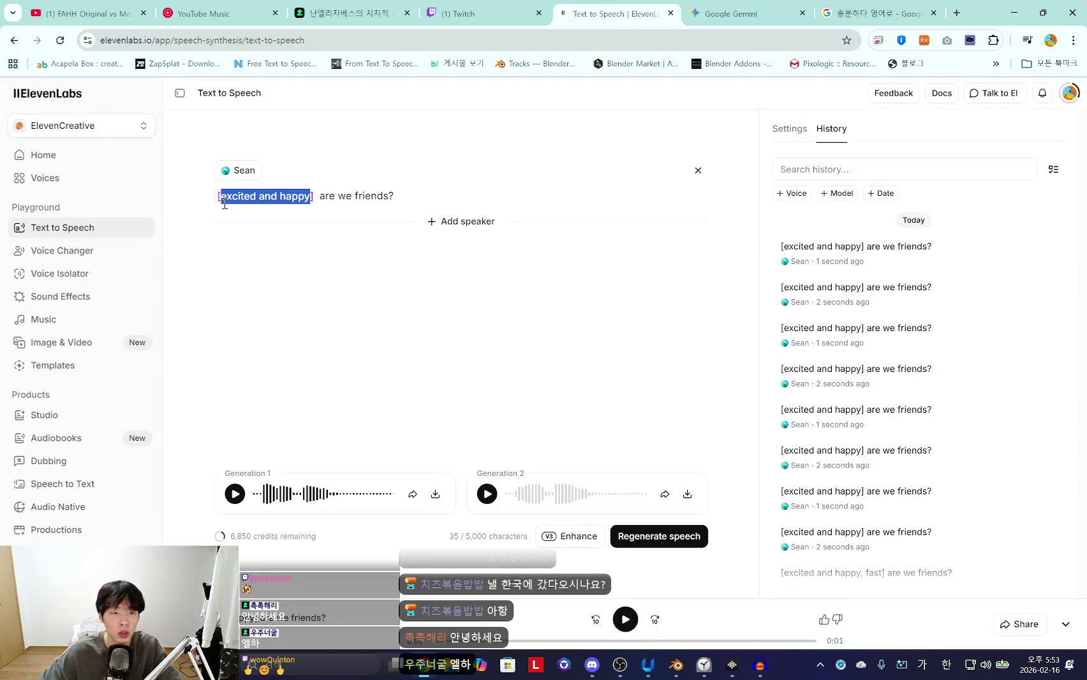
pyautogui.press('BackSpace')
pyautogui.write('very ')
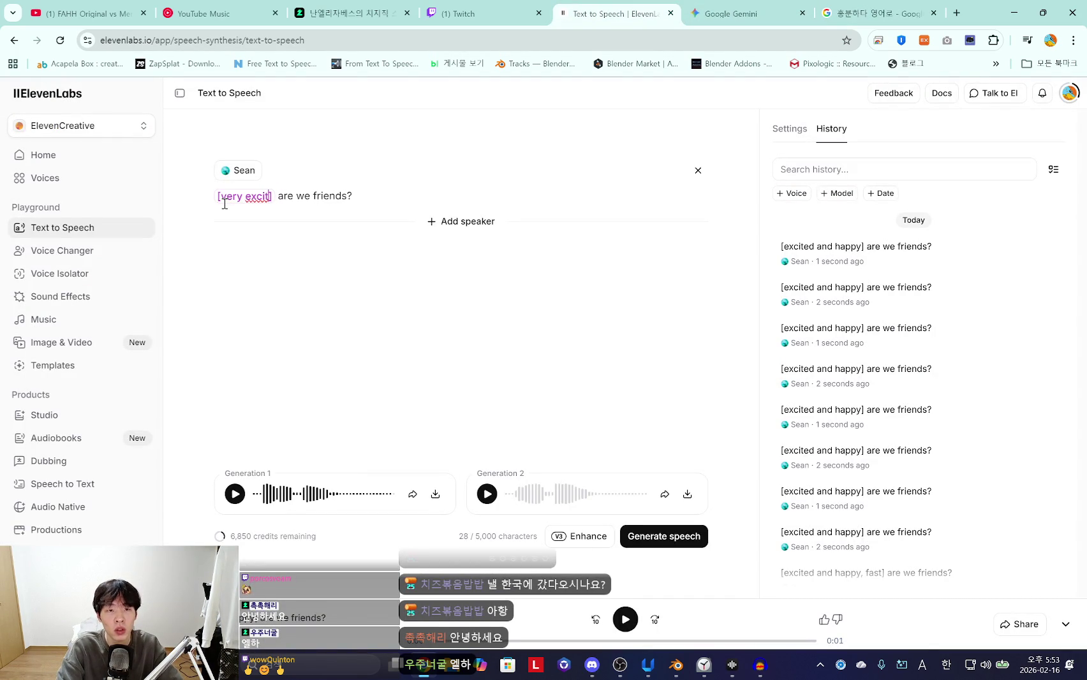
pyautogui.write('excited')
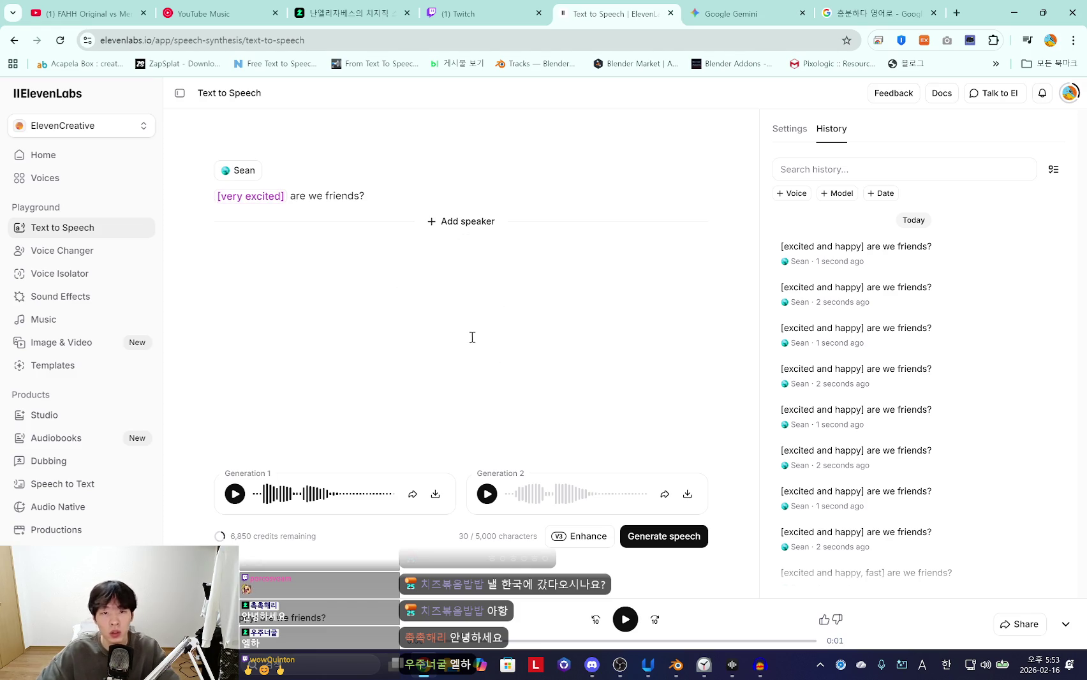
pyautogui.click(669, 535)
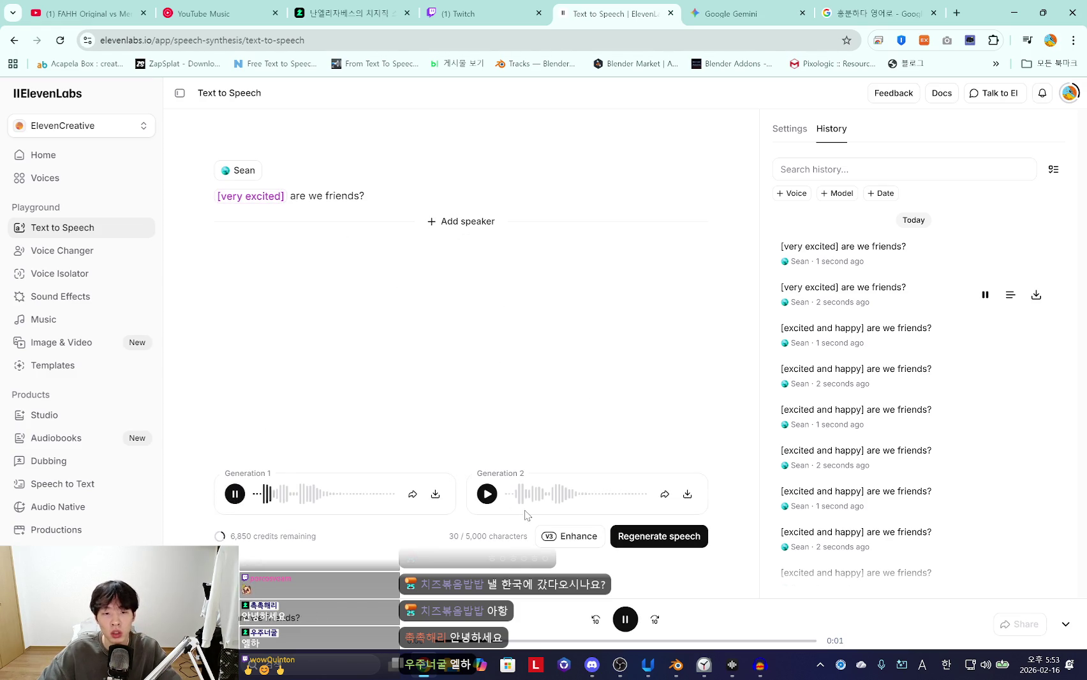
pyautogui.click(488, 500)
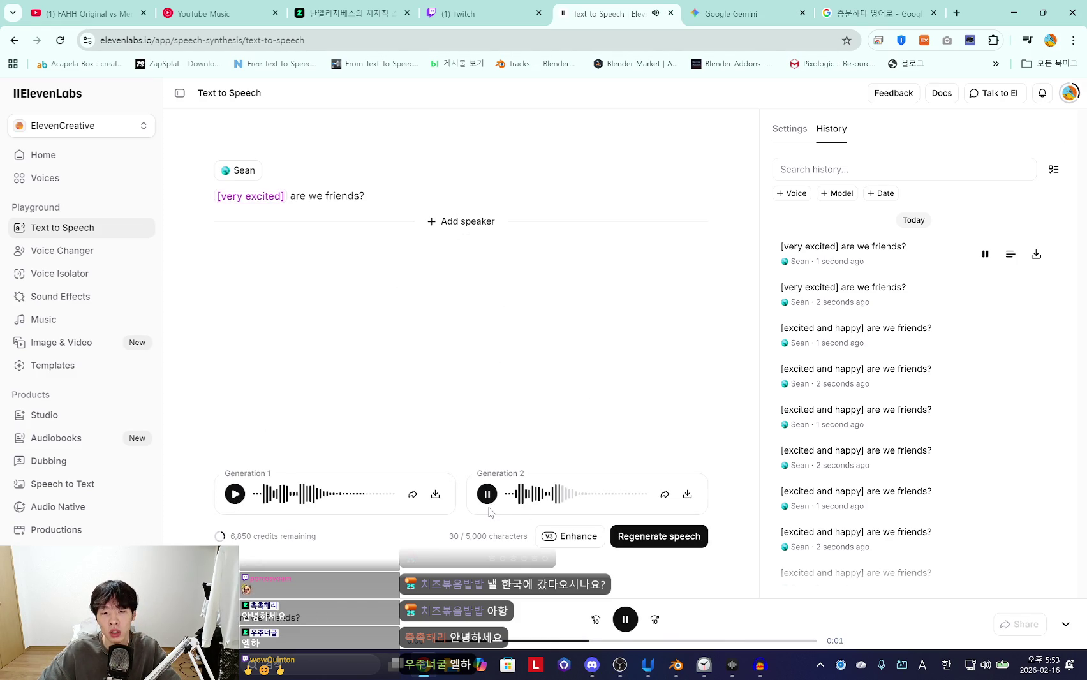
# Record the second '[very excited]' take into Audacity
pyautogui.click(760, 665)
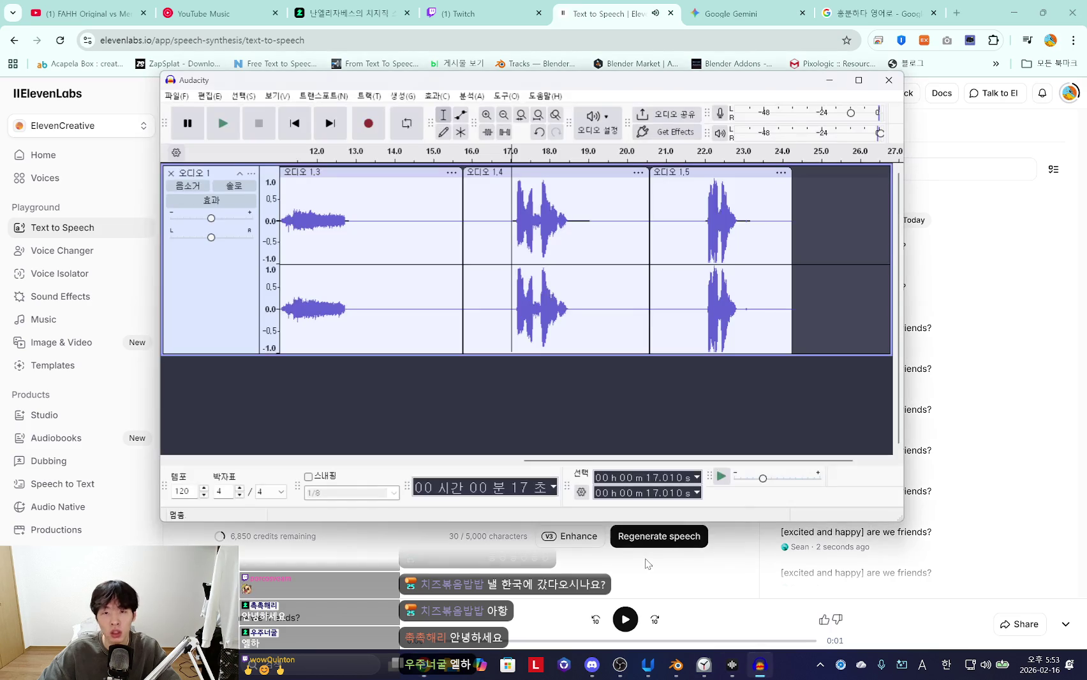
pyautogui.click(771, 258)
pyautogui.press('space')
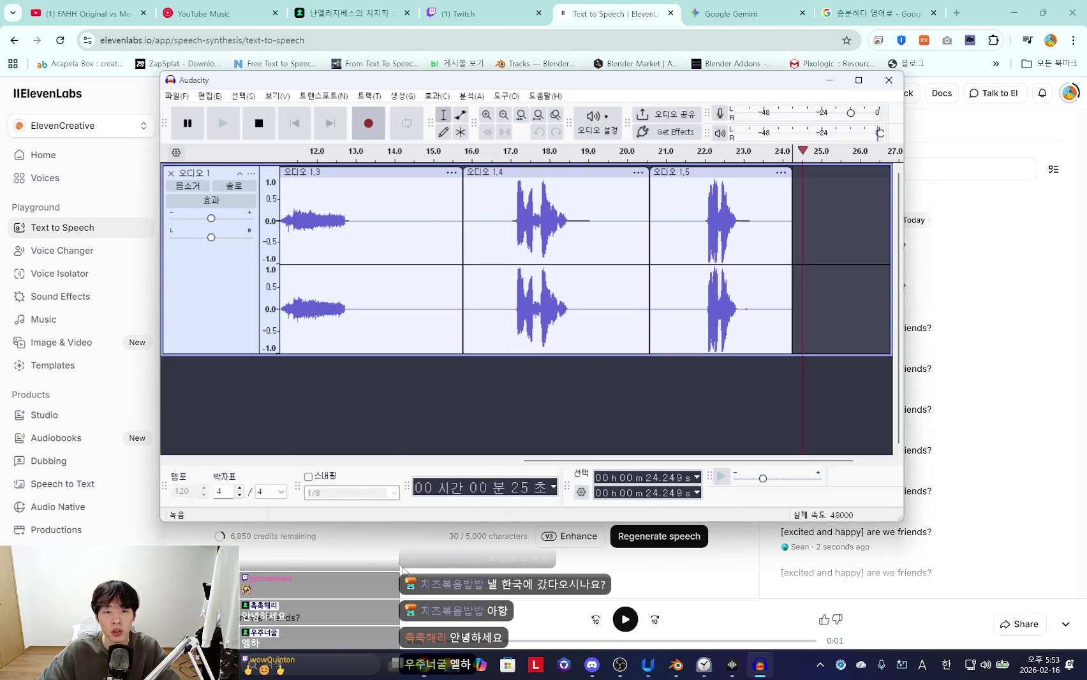
pyautogui.click(759, 665)
pyautogui.click(488, 495)
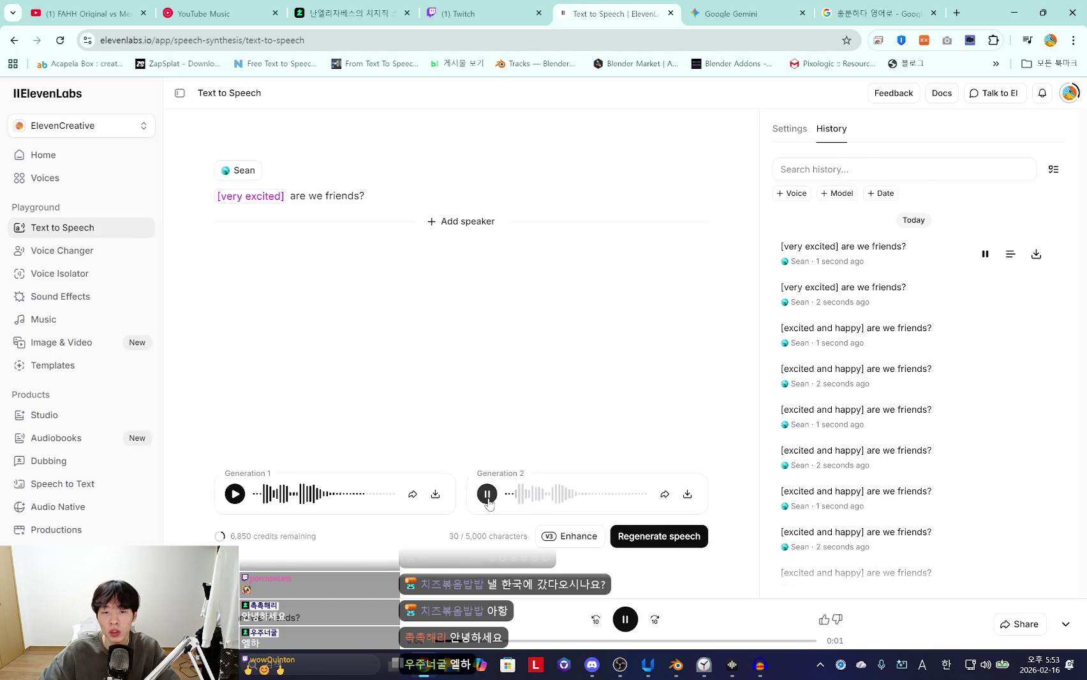
pyautogui.click(759, 665)
pyautogui.press('space')
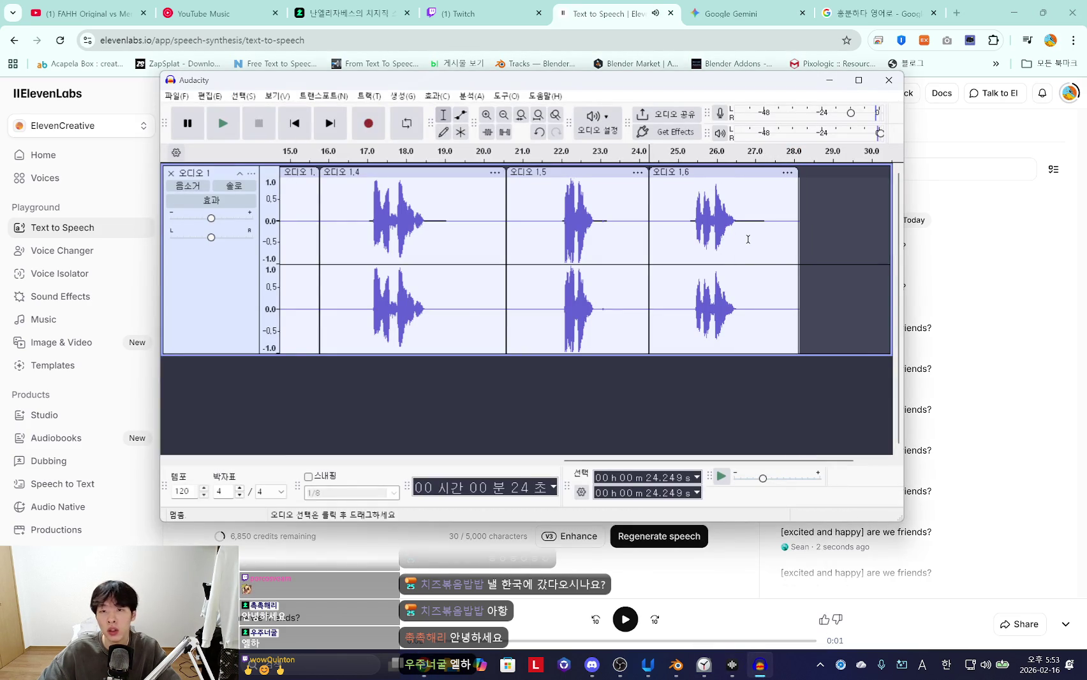
# Regenerate the '[very excited]' line and compare Generation 2 with Generation 1
pyautogui.click(472, 531)
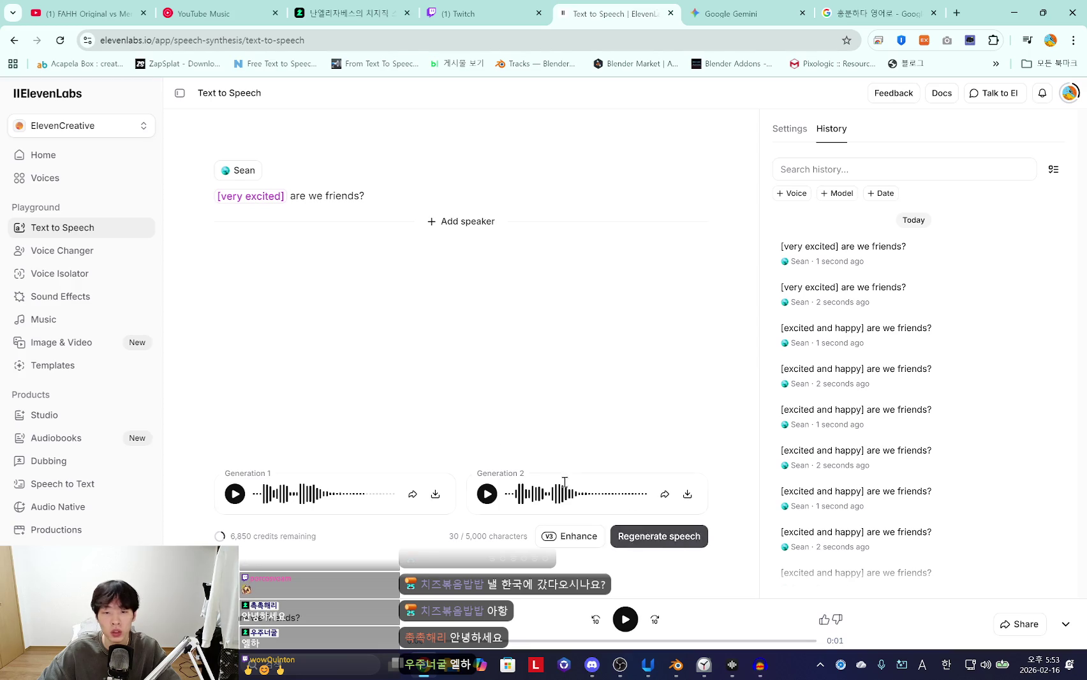
pyautogui.click(638, 535)
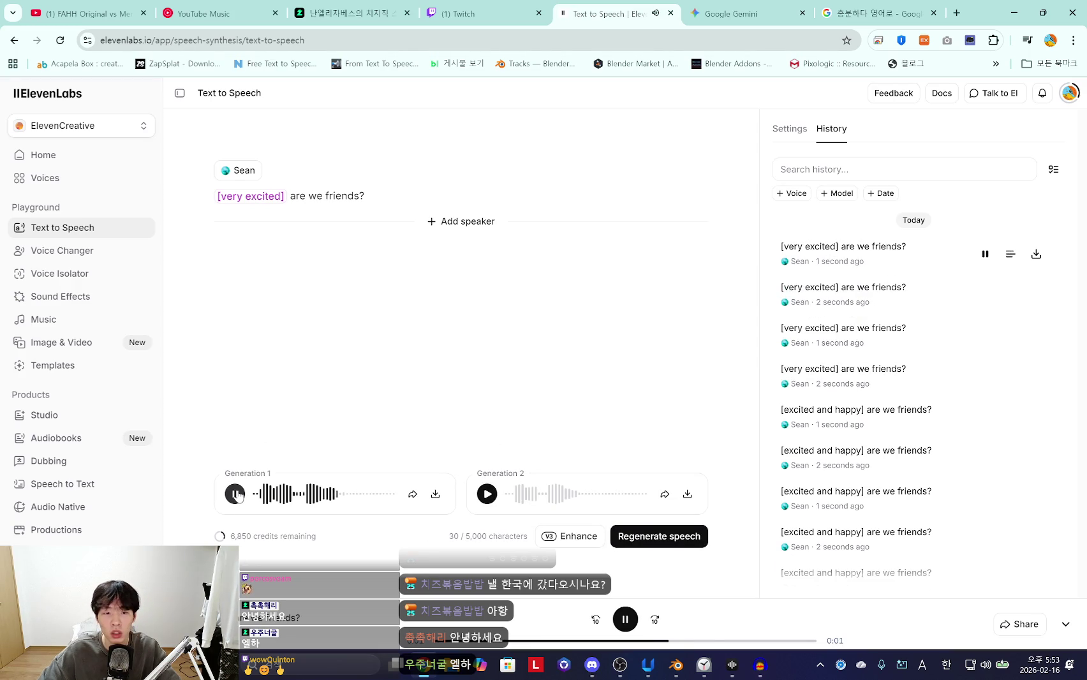
pyautogui.click(487, 495)
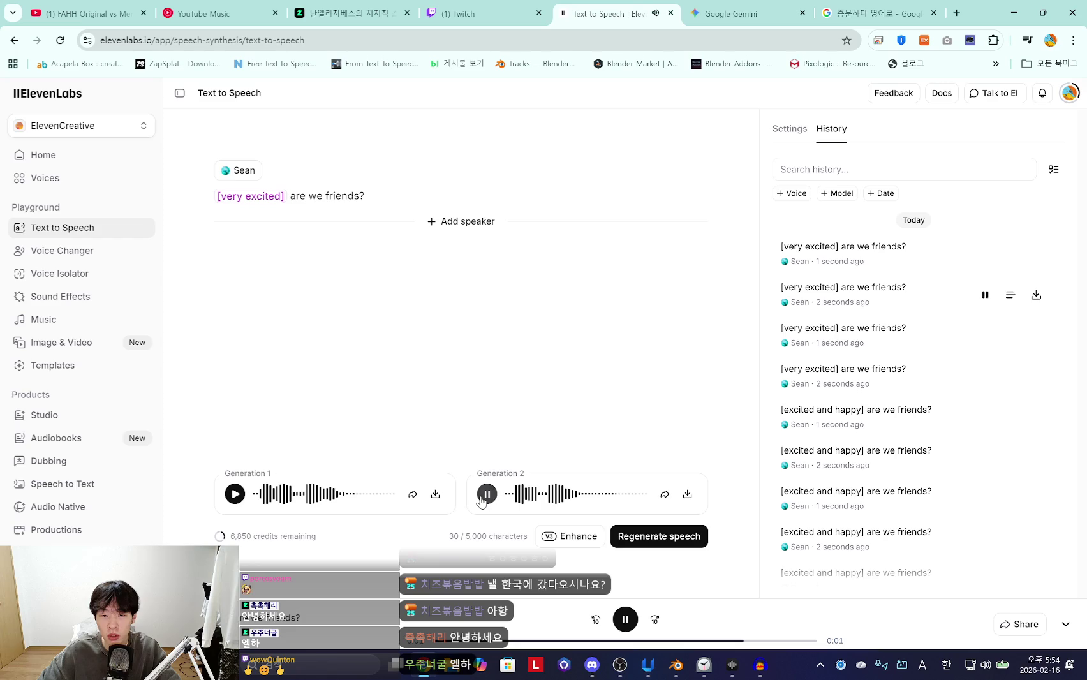
pyautogui.click(235, 494)
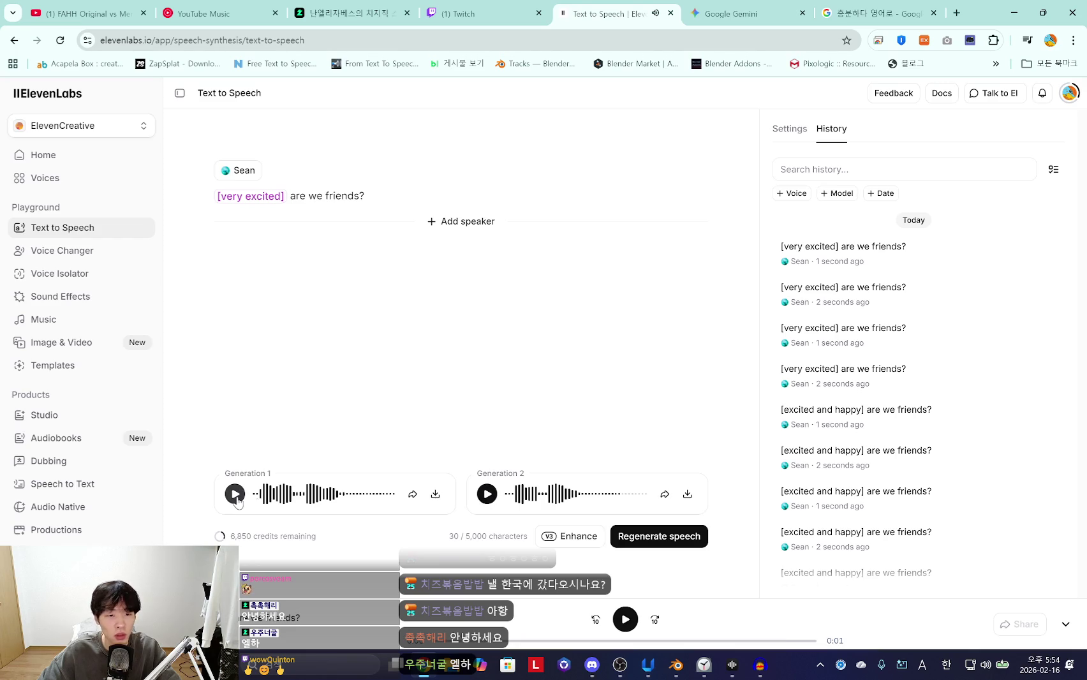
pyautogui.click(234, 493)
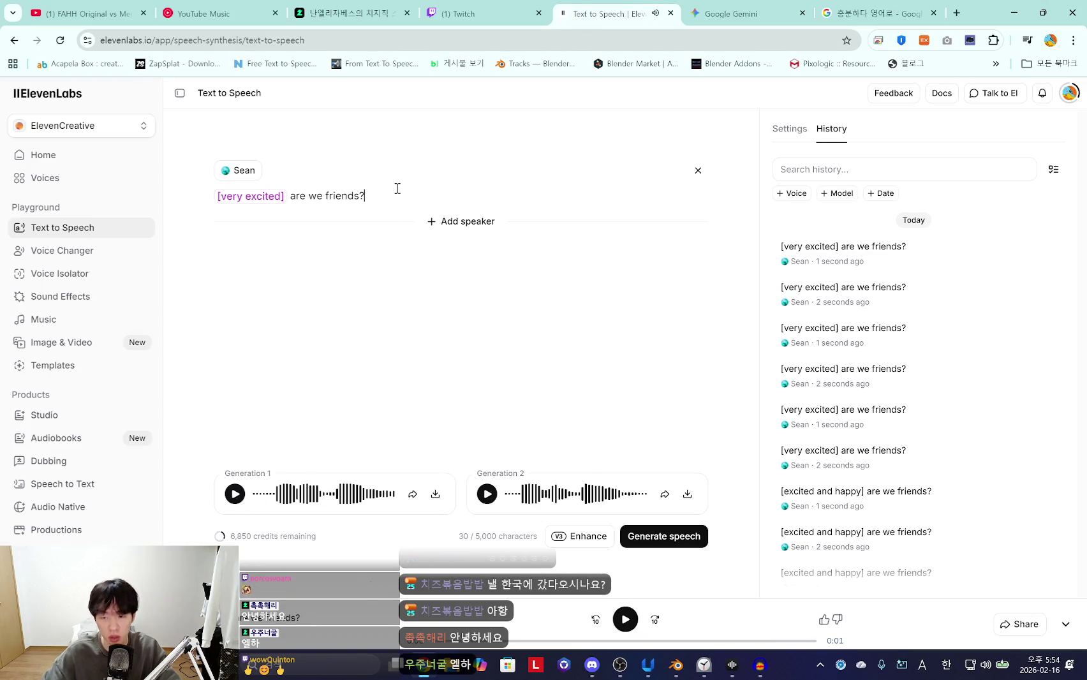
# Change the line to 'are we friends!' and generate new '[very excited]' takes
pyautogui.write('!')
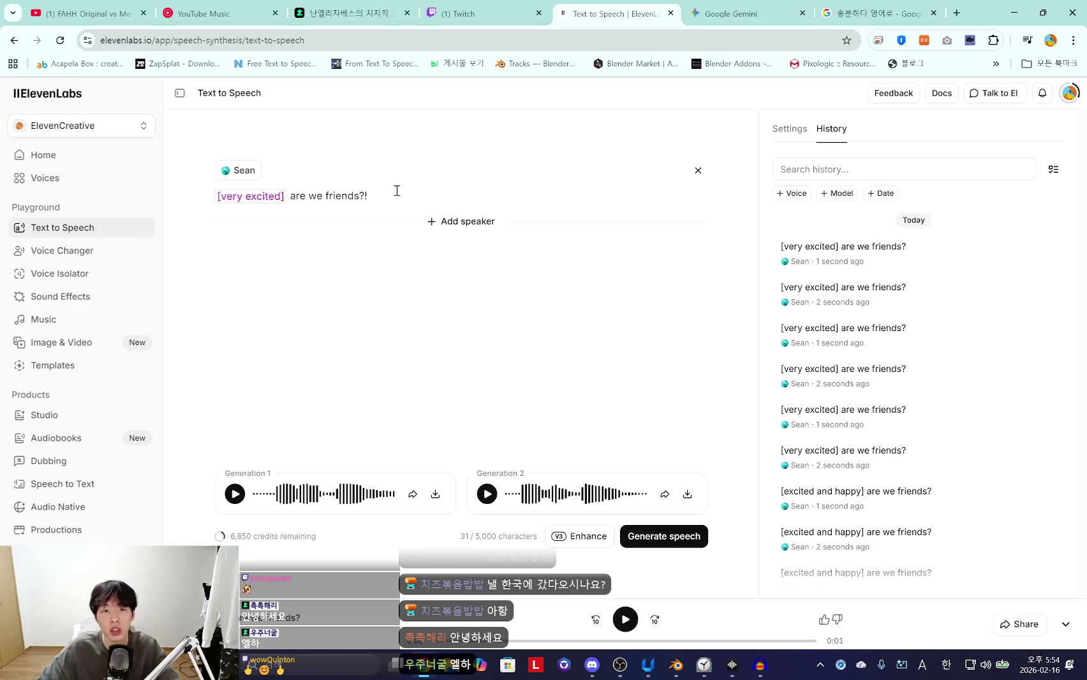
pyautogui.press('Left')
pyautogui.press('BackSpace')
pyautogui.click(673, 541)
pyautogui.click(673, 541)
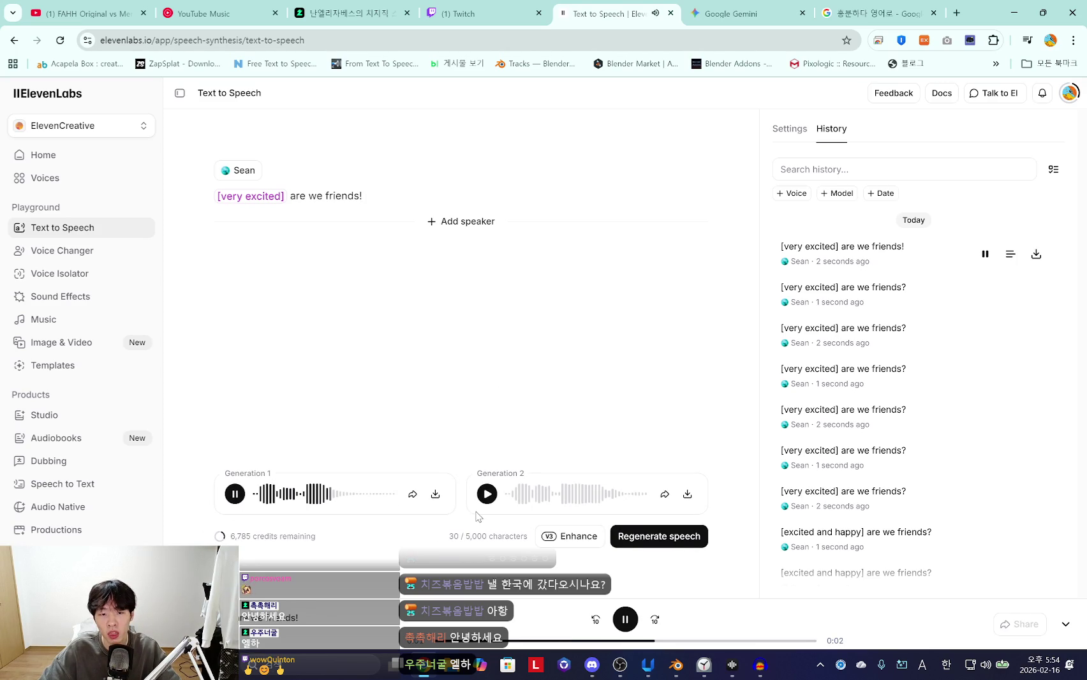
pyautogui.click(484, 496)
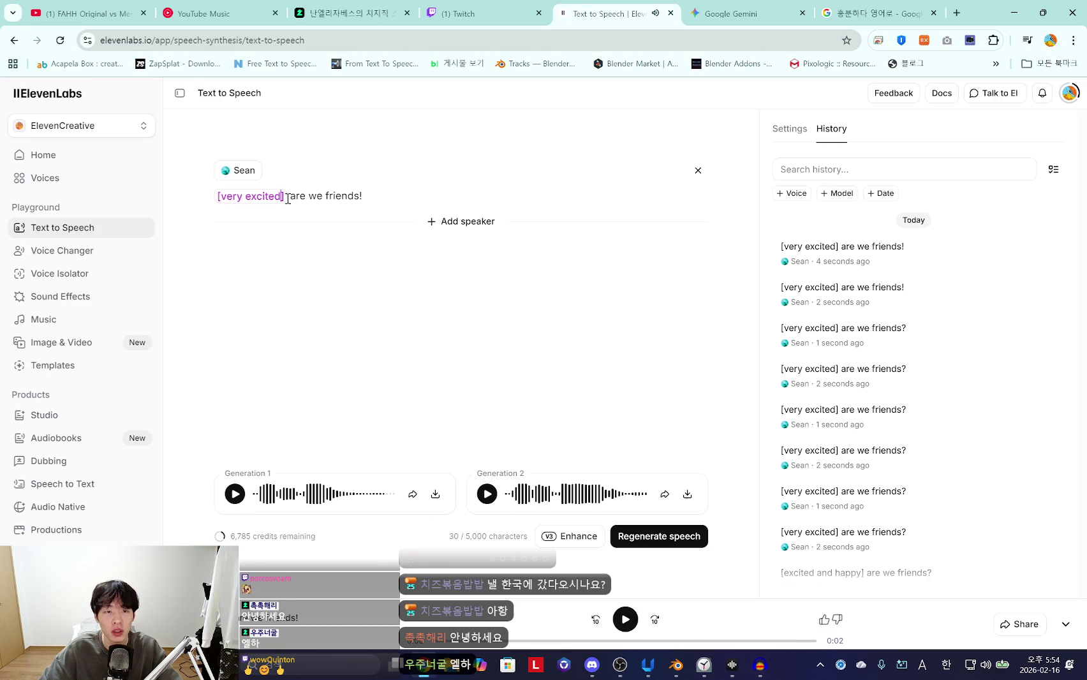
# Add ', fast' to the tag, regenerate, and record an earlier take into Audacity
pyautogui.write(', fast')
pyautogui.click(695, 543)
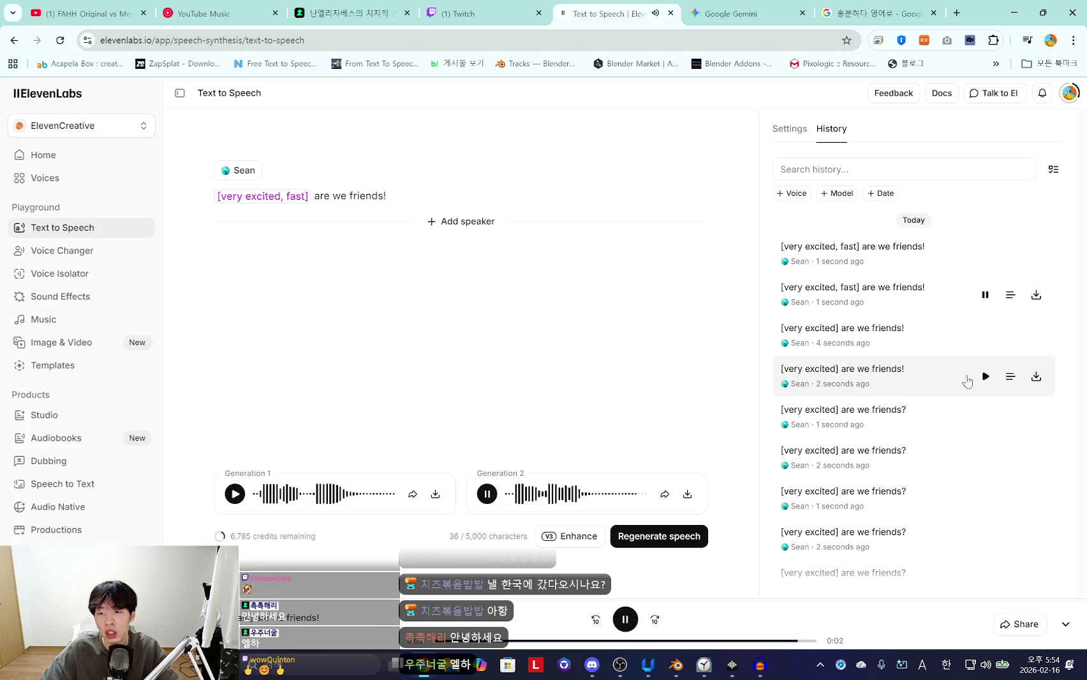
pyautogui.click(984, 379)
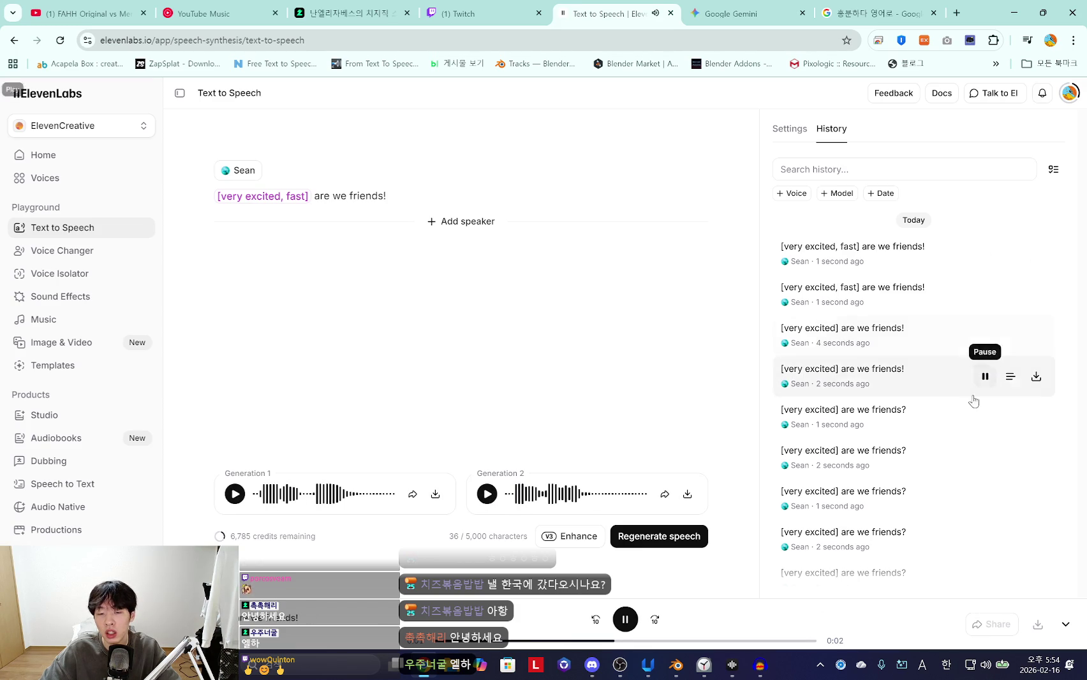
pyautogui.click(759, 665)
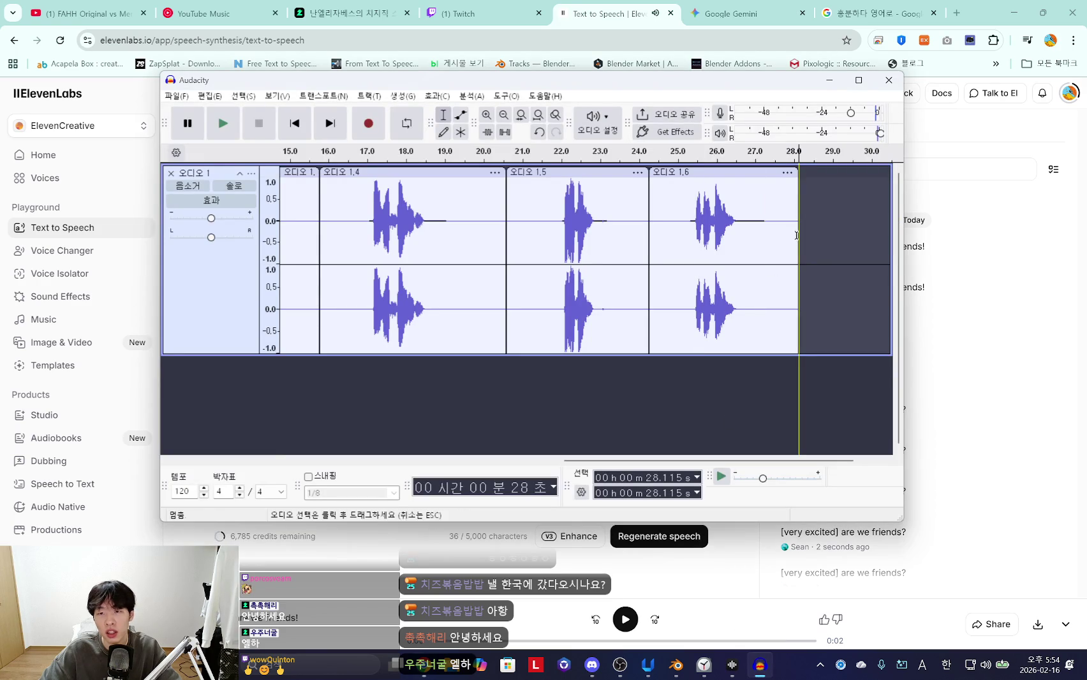
pyautogui.click(1078, 327)
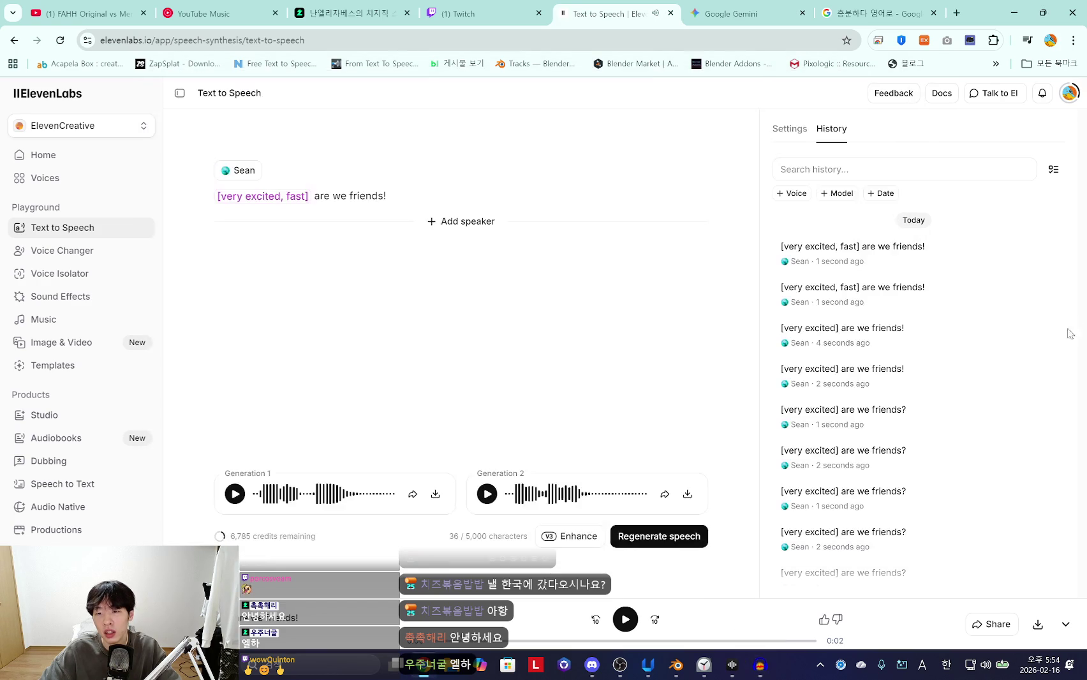
pyautogui.moveTo(985, 377)
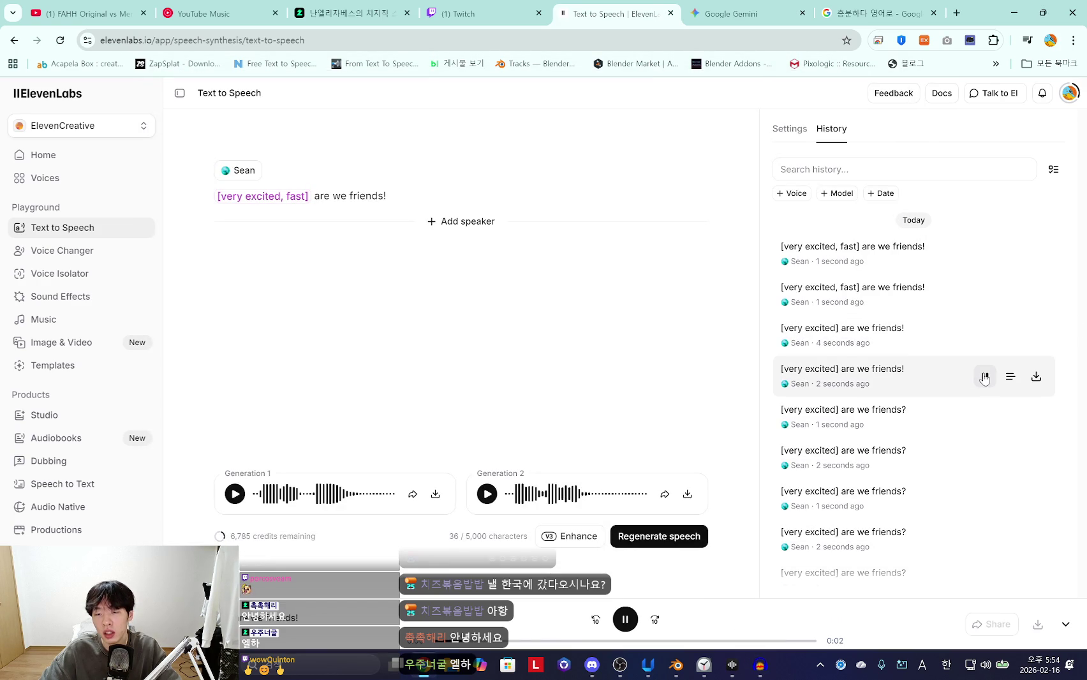
pyautogui.click(759, 665)
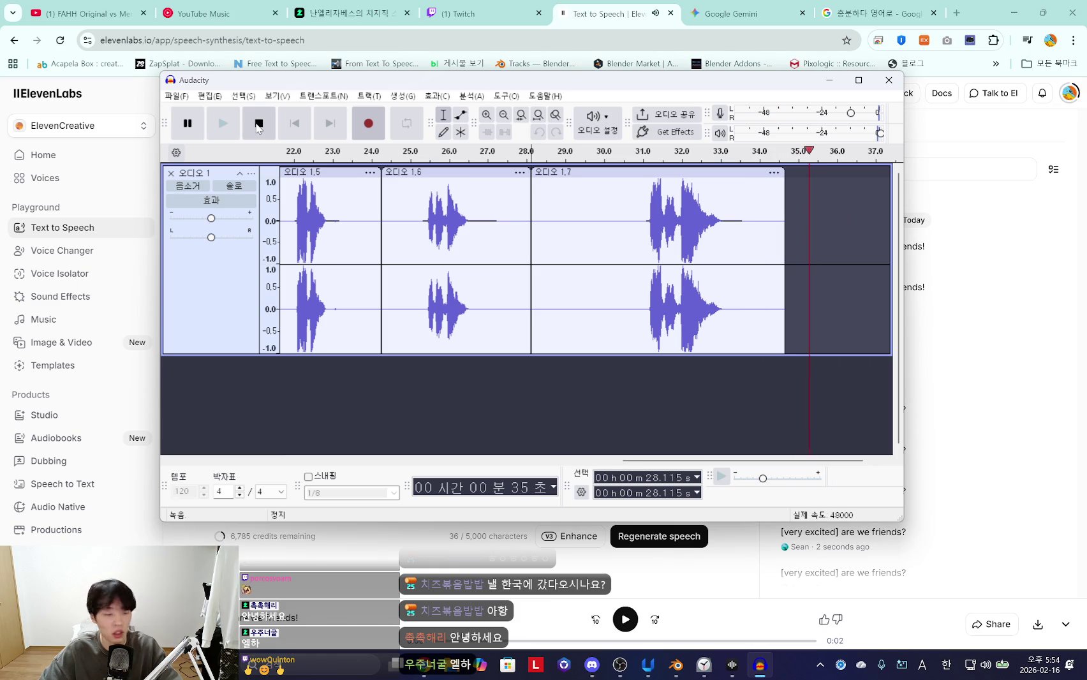
pyautogui.click(258, 123)
# Copy the newest recorded phrase (30.7–34.7 s) and paste it at 34.513 s
pyautogui.click(641, 225)
pyautogui.press('space')
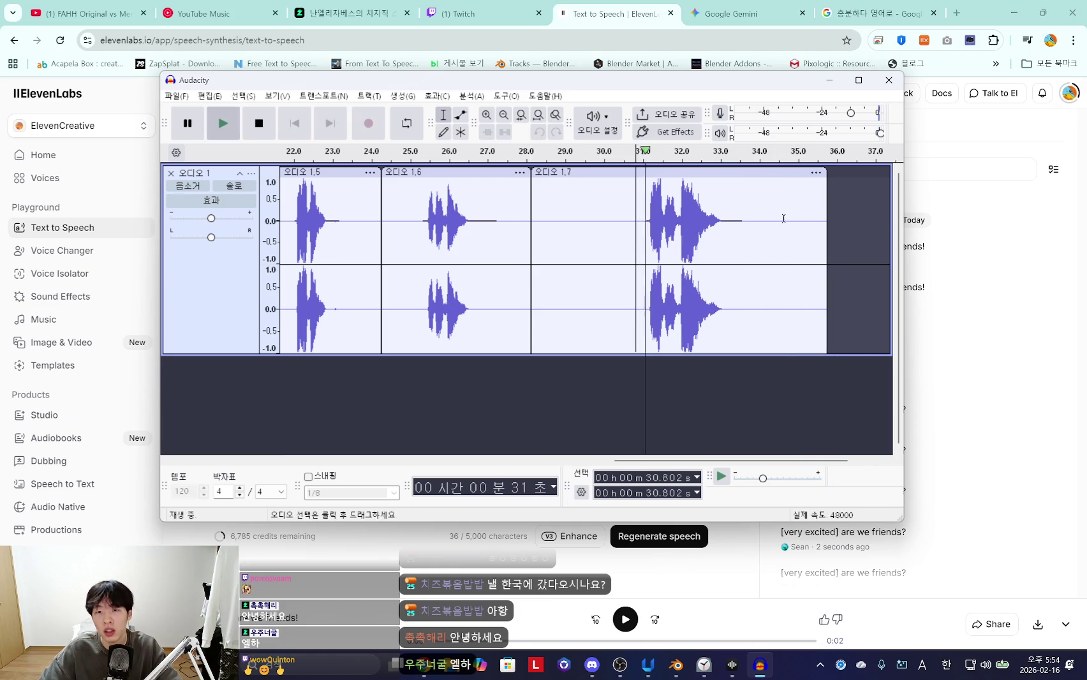
pyautogui.moveTo(786, 223); pyautogui.dragTo(631, 243)
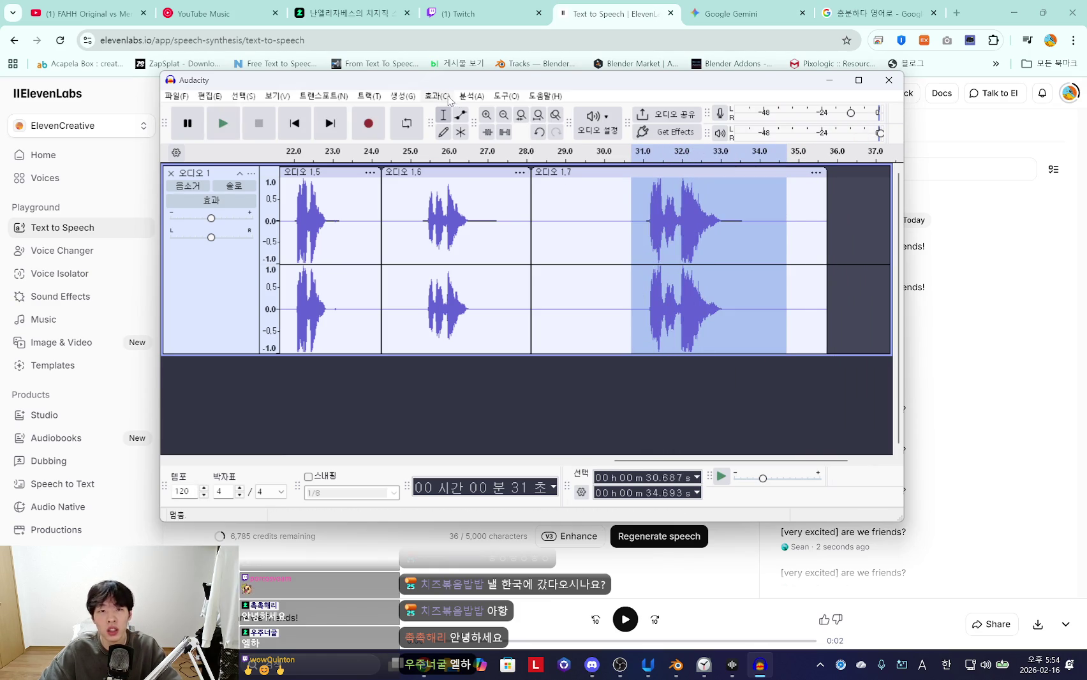
pyautogui.click(780, 222)
pyautogui.hotkey('ctrl', 'v')
# Apply the Limiter effect to the pasted phrase and listen to it
pyautogui.click(437, 96)
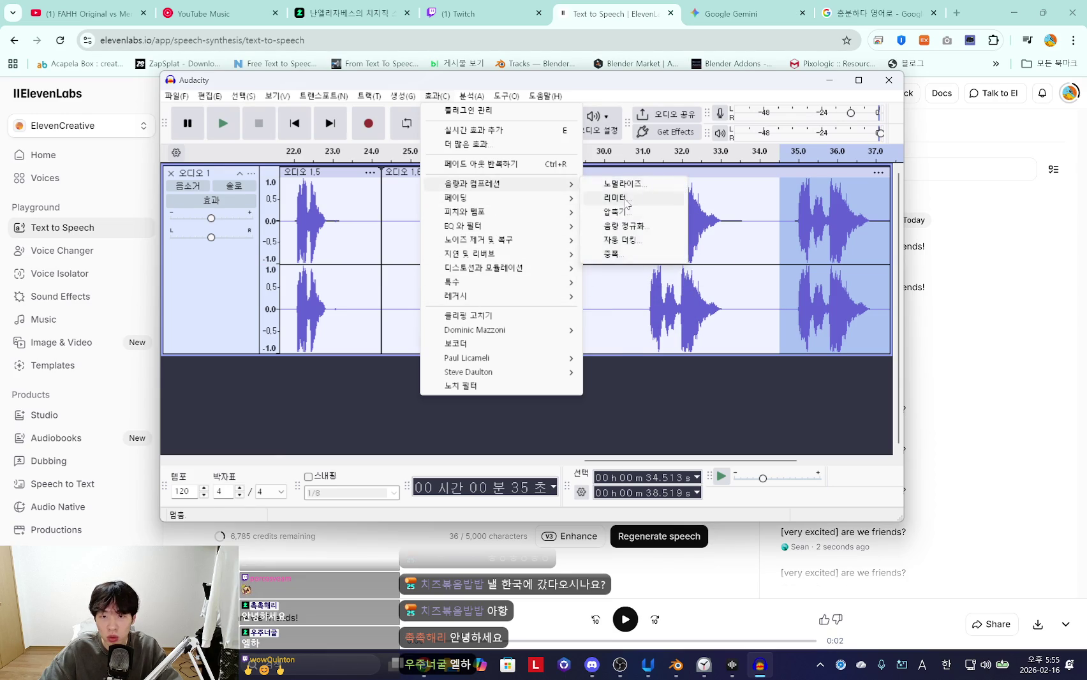
pyautogui.moveTo(500, 184)
pyautogui.click(616, 198)
pyautogui.click(610, 378)
pyautogui.press('space')
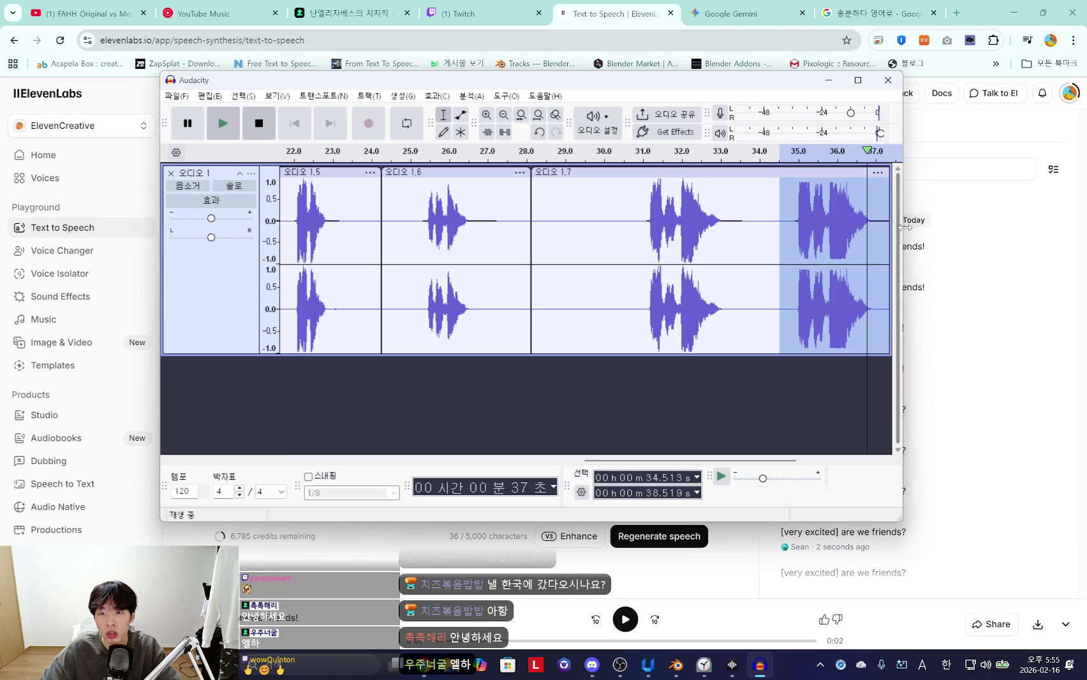
pyautogui.moveTo(903, 255); pyautogui.dragTo(1050, 255)
pyautogui.press('space')
# Apply Normalize Loudness, then try Clip Fix on the copy and undo it
pyautogui.click(437, 96)
pyautogui.moveTo(473, 184)
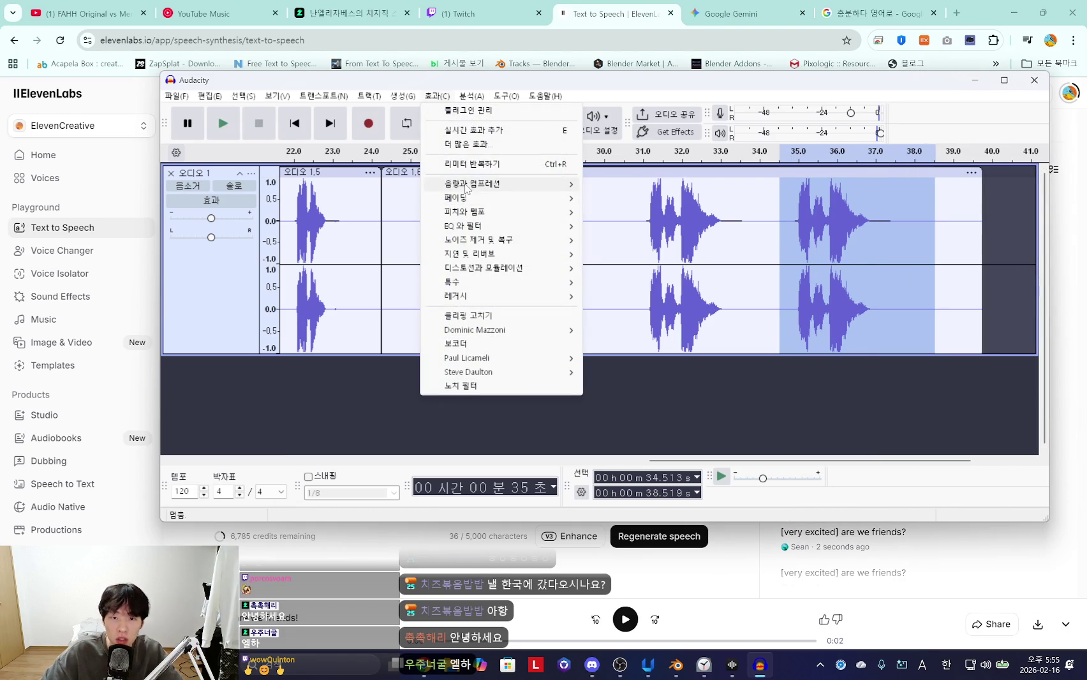
pyautogui.click(625, 225)
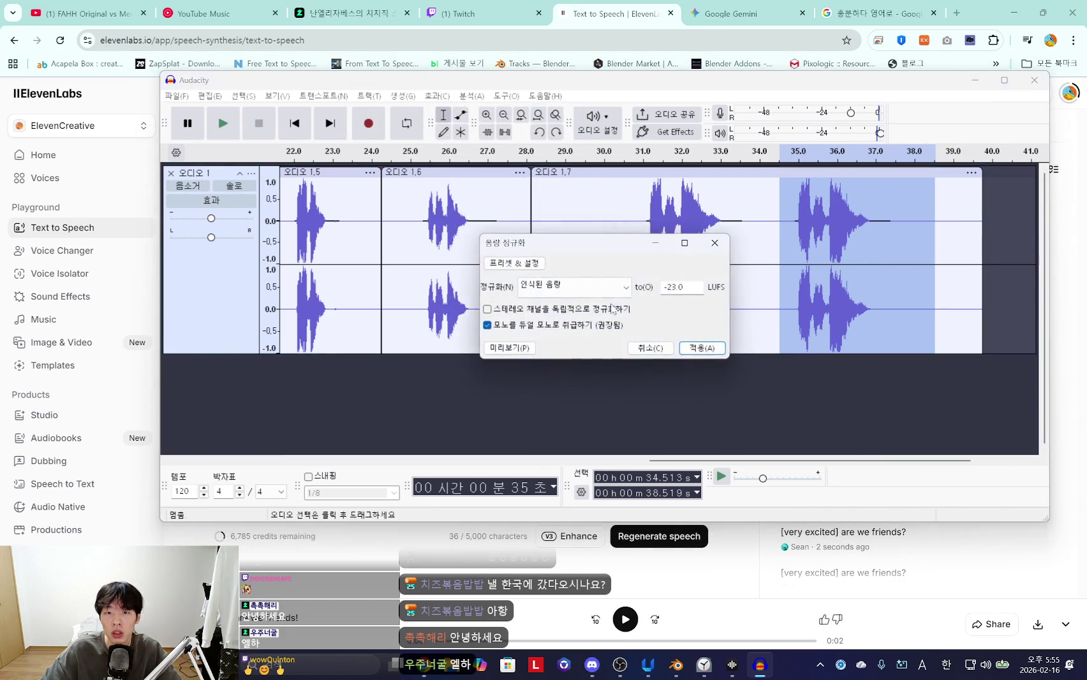
pyautogui.click(701, 351)
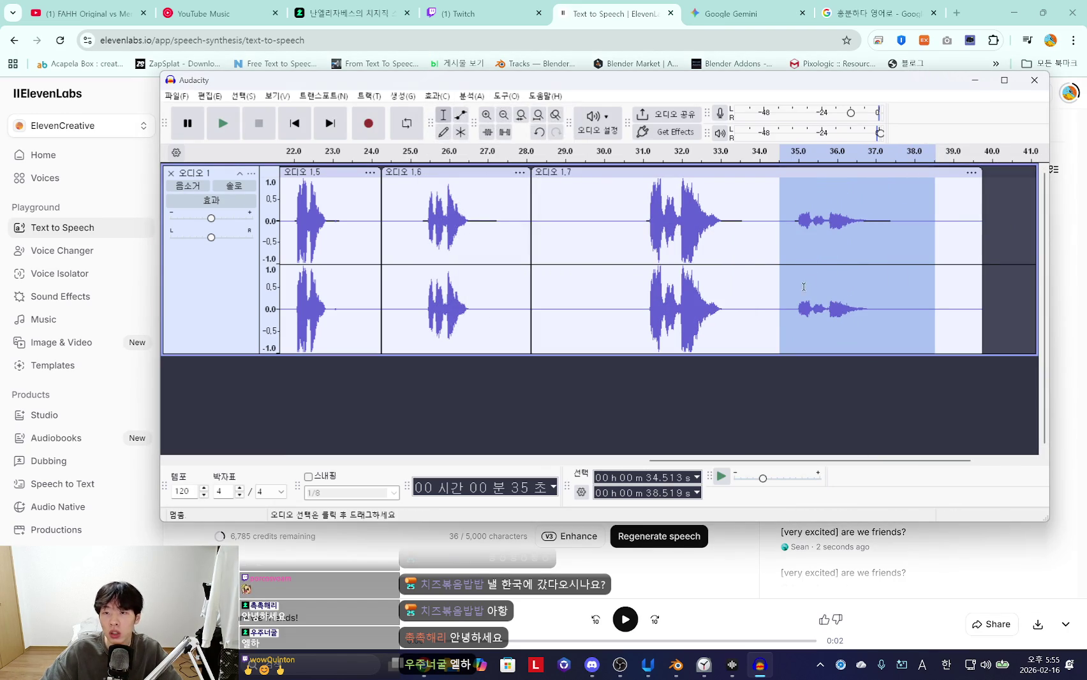
pyautogui.click(441, 96)
pyautogui.moveTo(472, 184)
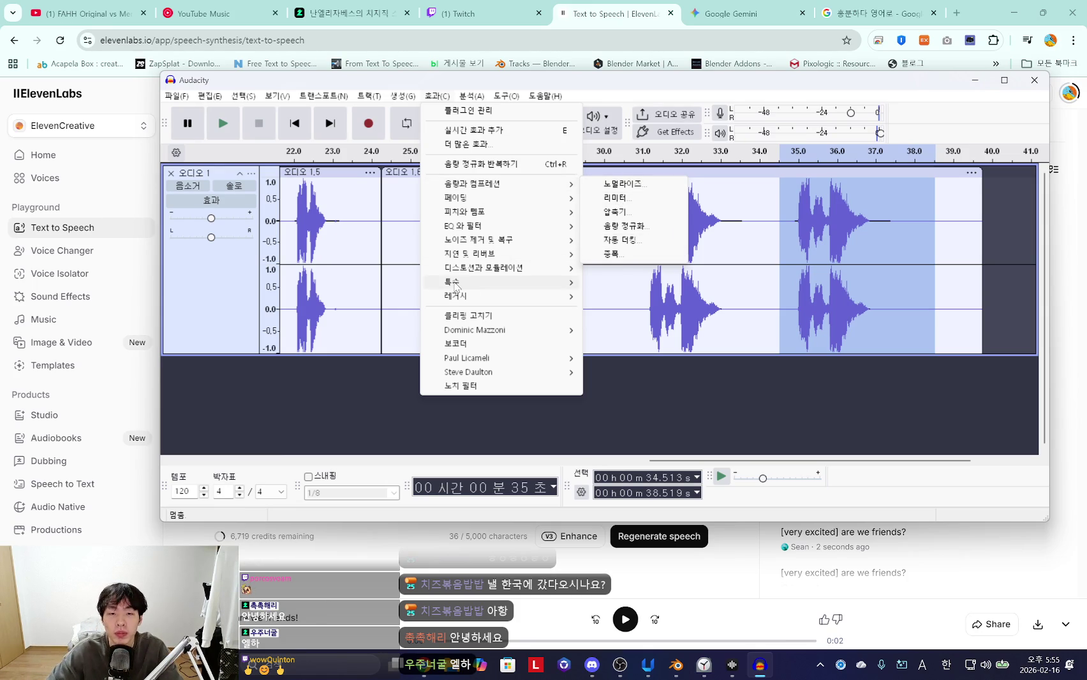
pyautogui.click(485, 315)
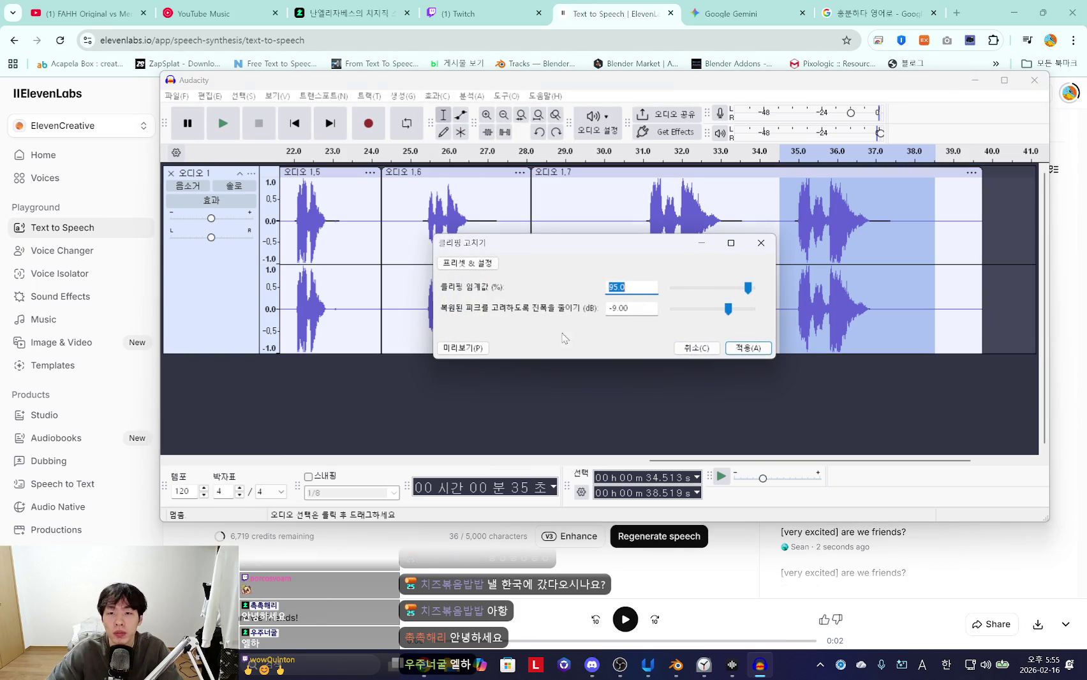
pyautogui.click(743, 347)
pyautogui.press('space')
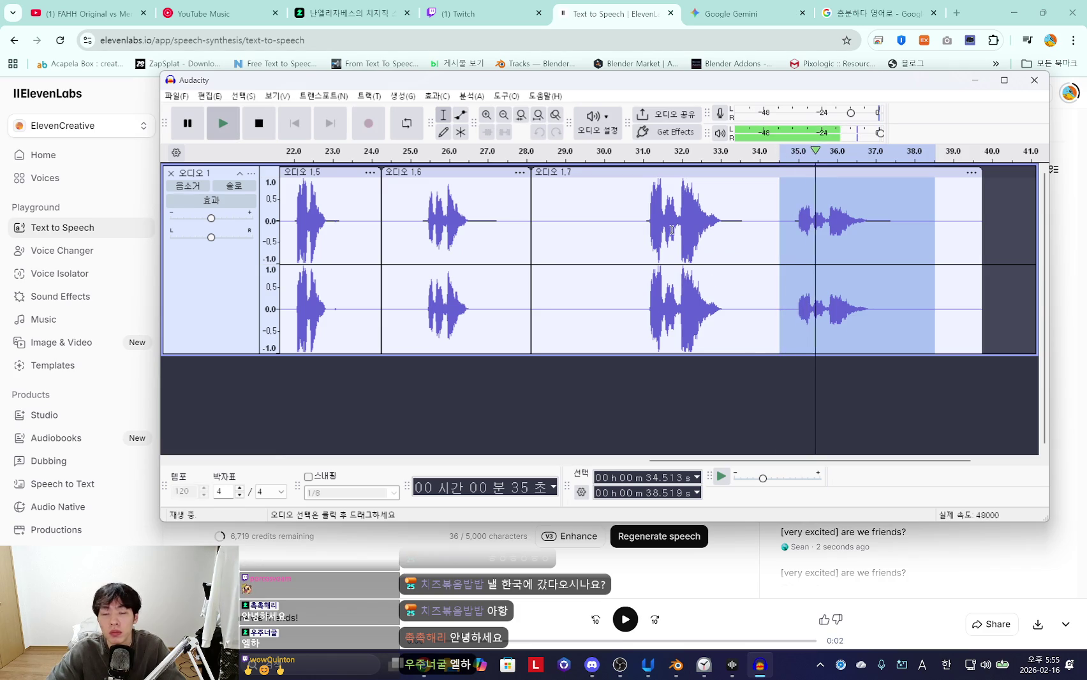
pyautogui.hotkey('ctrl', 'z')
# Apply Normalize to the pasted phrase and listen to the result
pyautogui.click(436, 95)
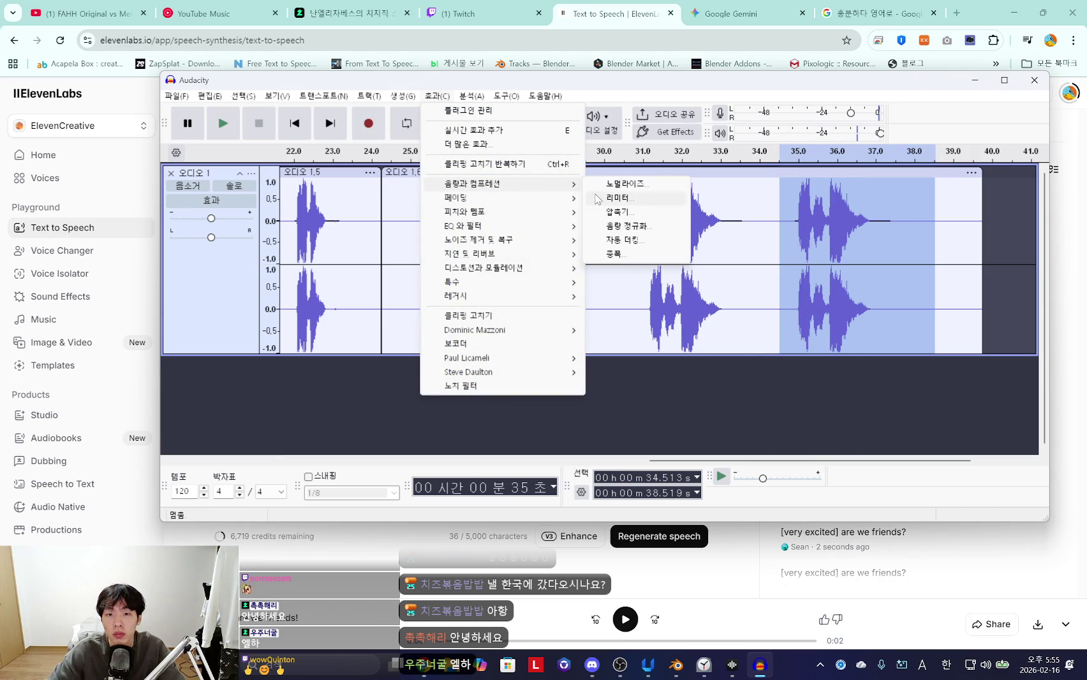
pyautogui.click(651, 184)
pyautogui.click(682, 348)
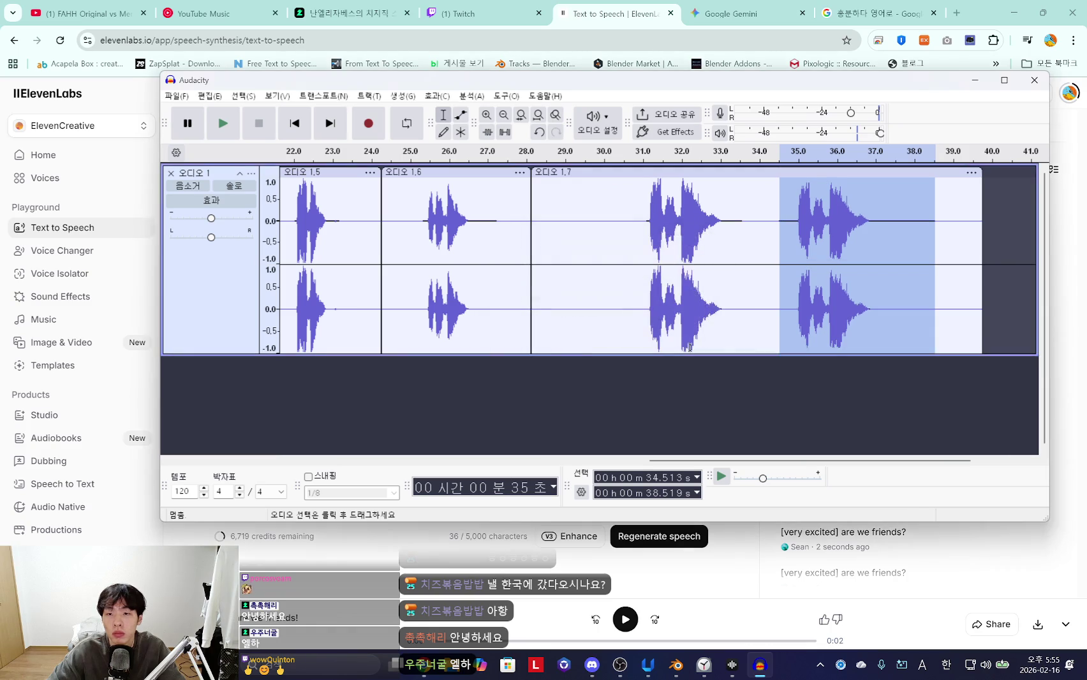
pyautogui.press('space')
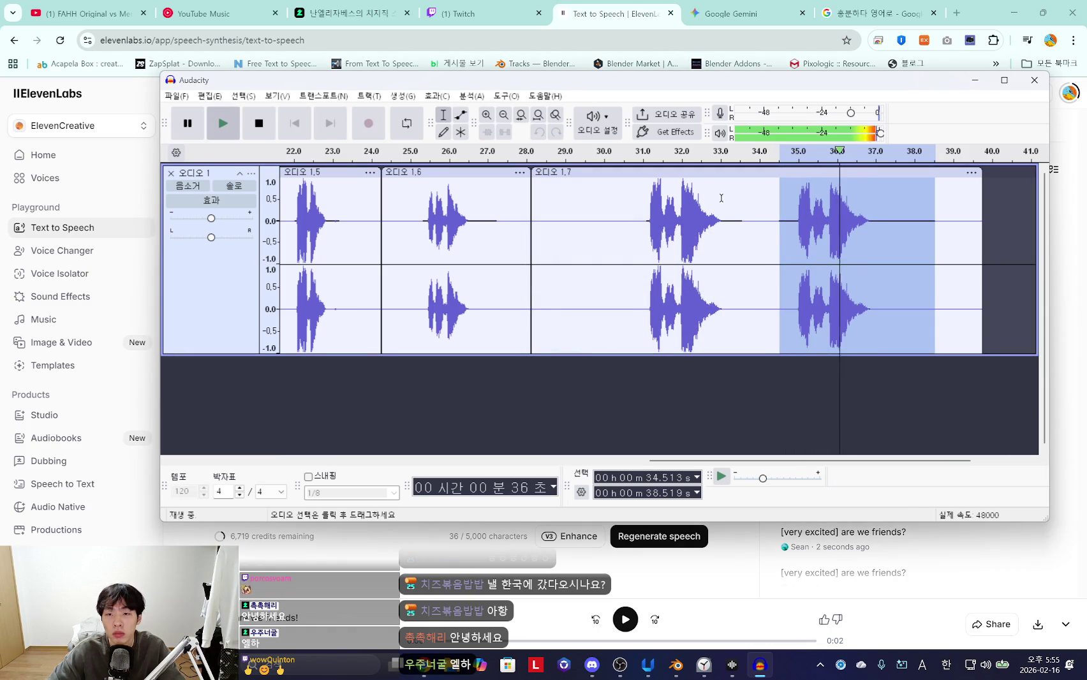
pyautogui.press('space')
pyautogui.click(437, 96)
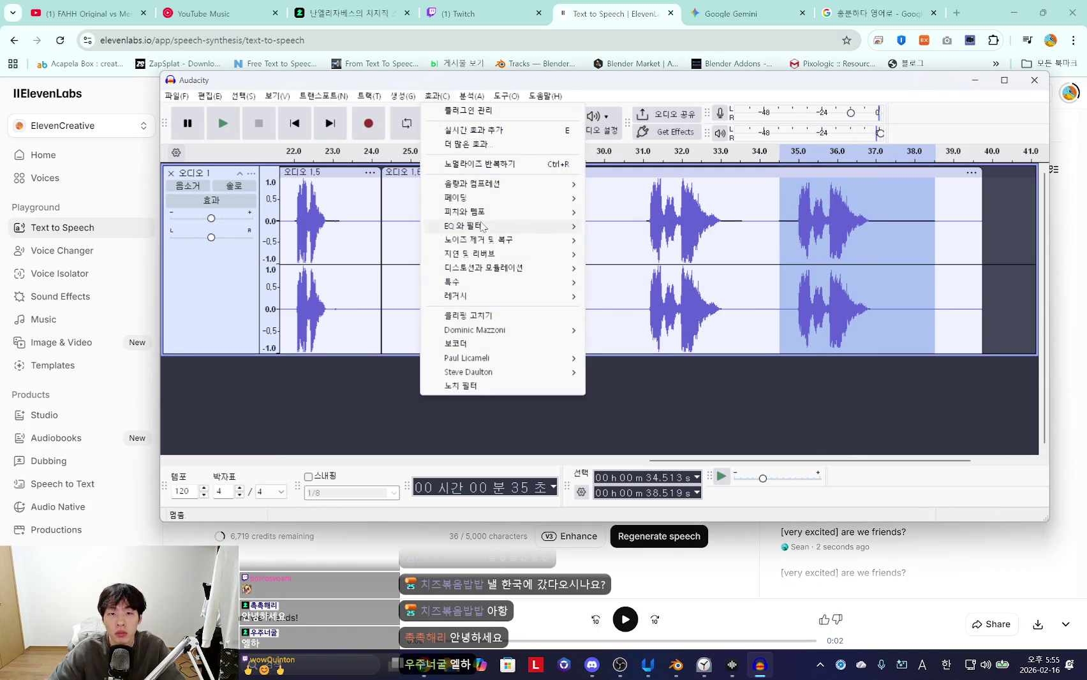
pyautogui.click(922, 240)
# Play back from 25.4 s to compare the processed copy with the original
pyautogui.moveTo(775, 208); pyautogui.dragTo(954, 223)
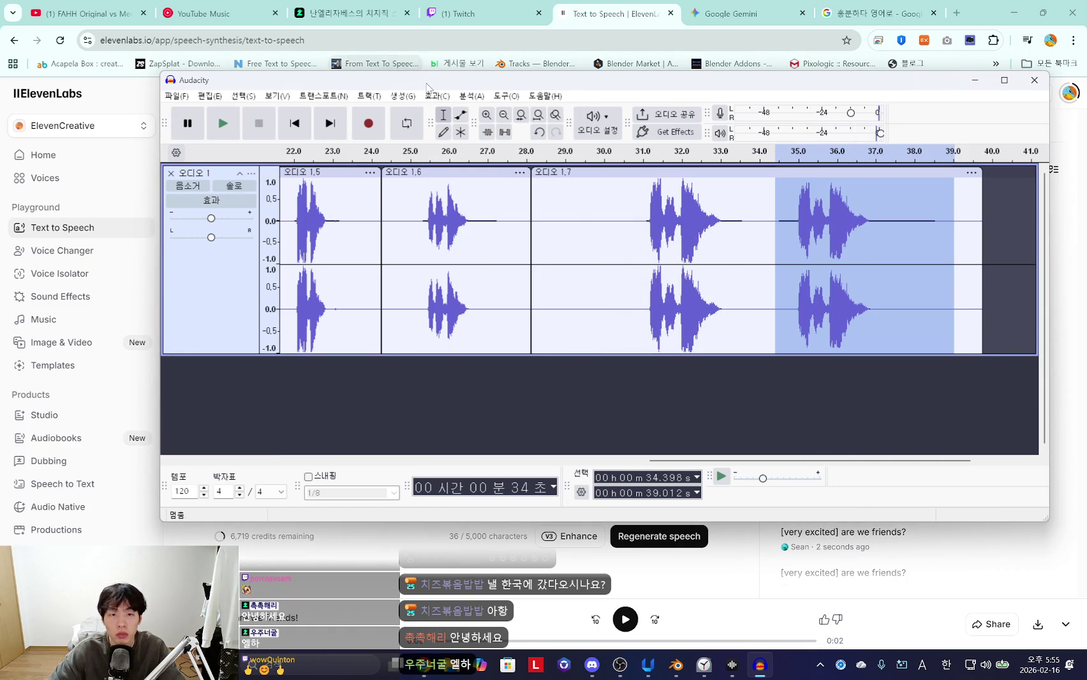
pyautogui.click(425, 217)
pyautogui.press('space')
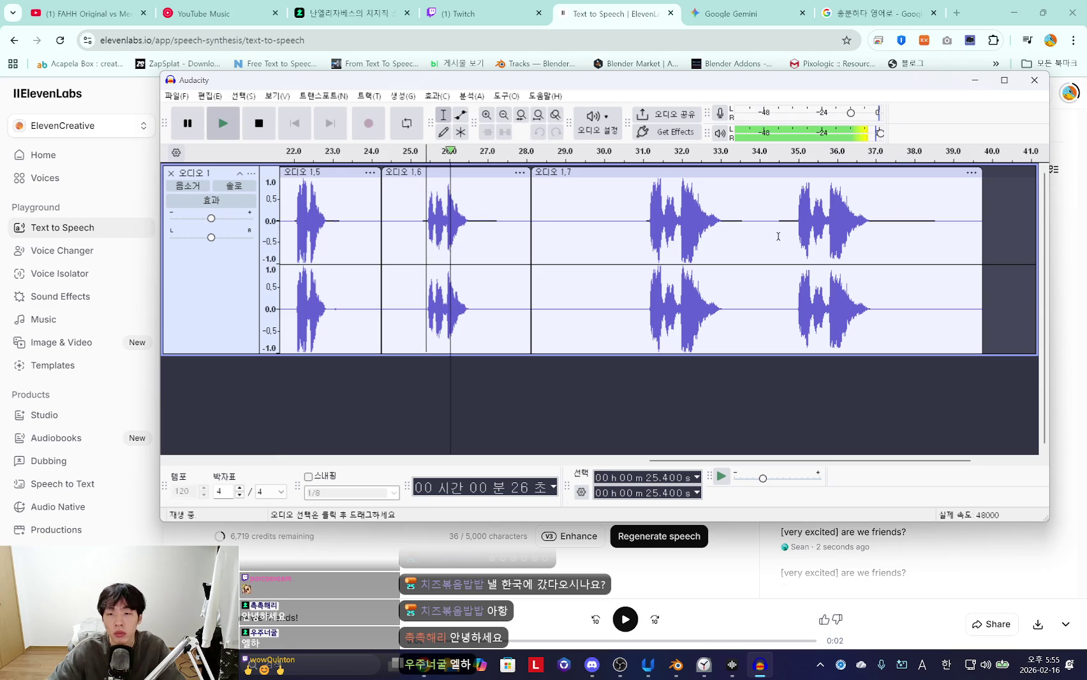
pyautogui.click(492, 576)
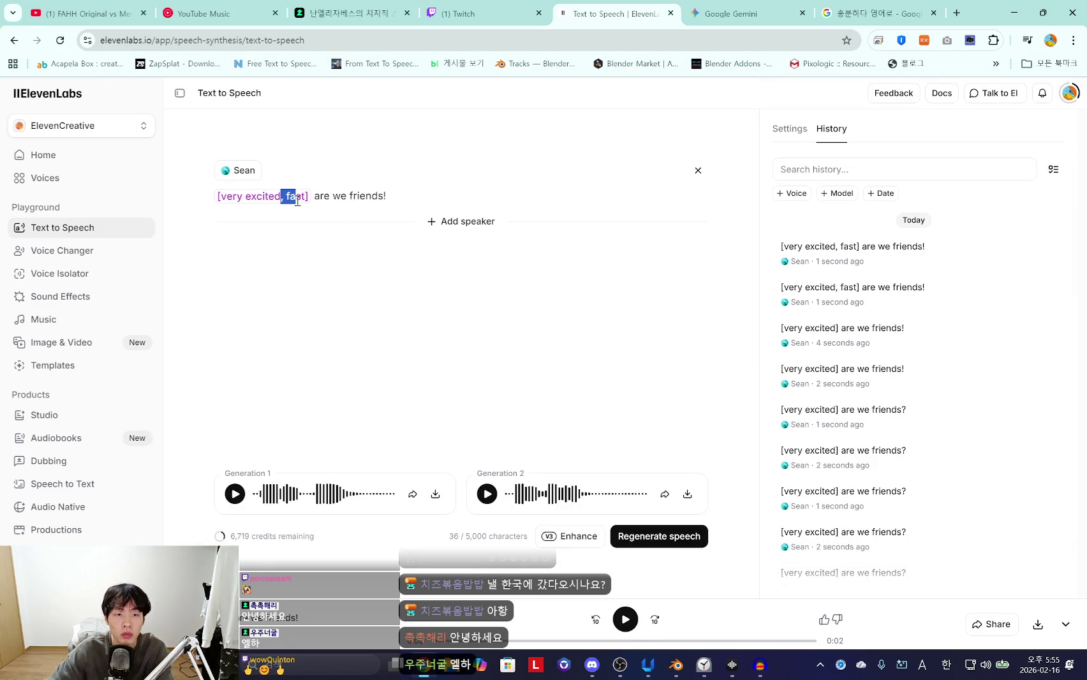
# Drop ', fast' from the tag and regenerate '[very excited] are we friends!', auditioning Generation 2
pyautogui.press('BackSpace')
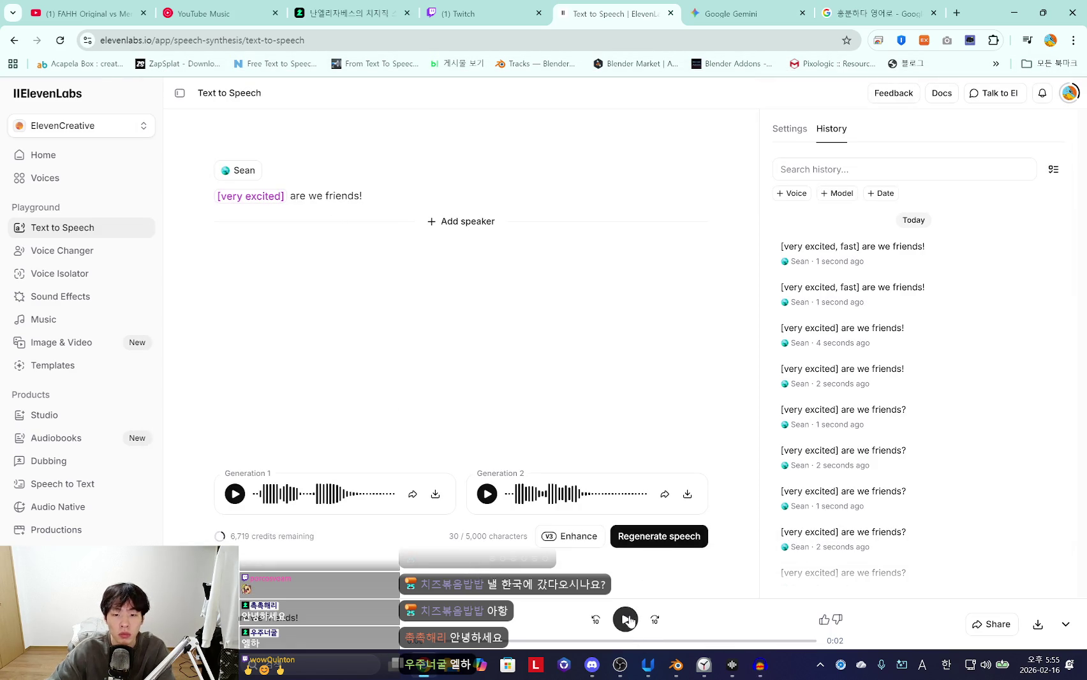
pyautogui.click(627, 619)
pyautogui.click(680, 538)
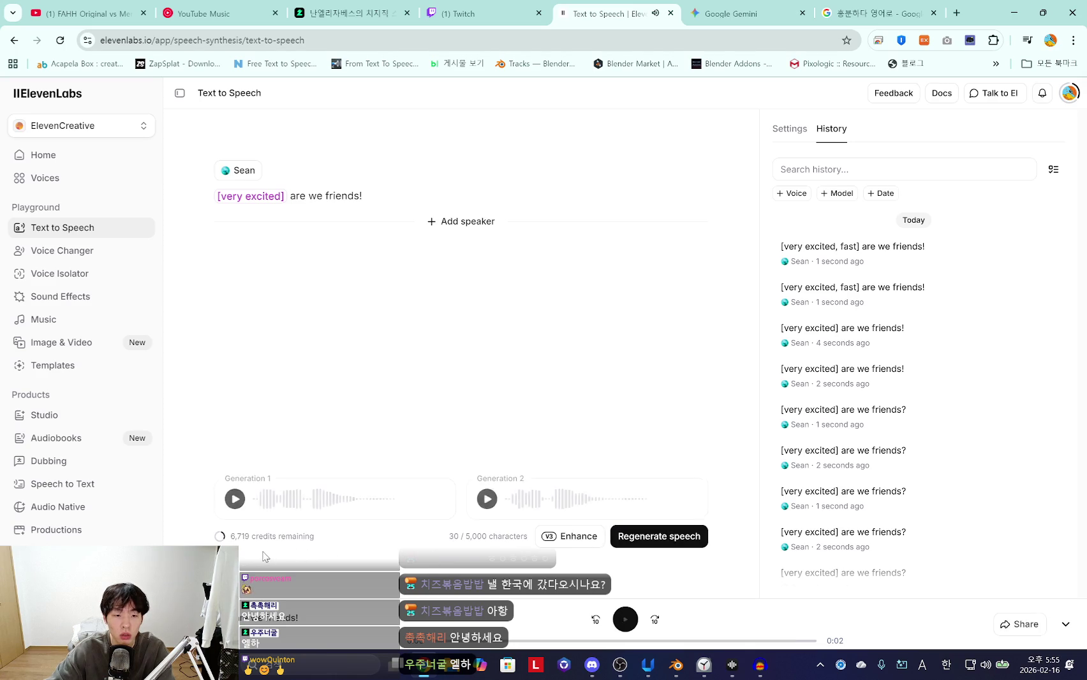
pyautogui.click(487, 495)
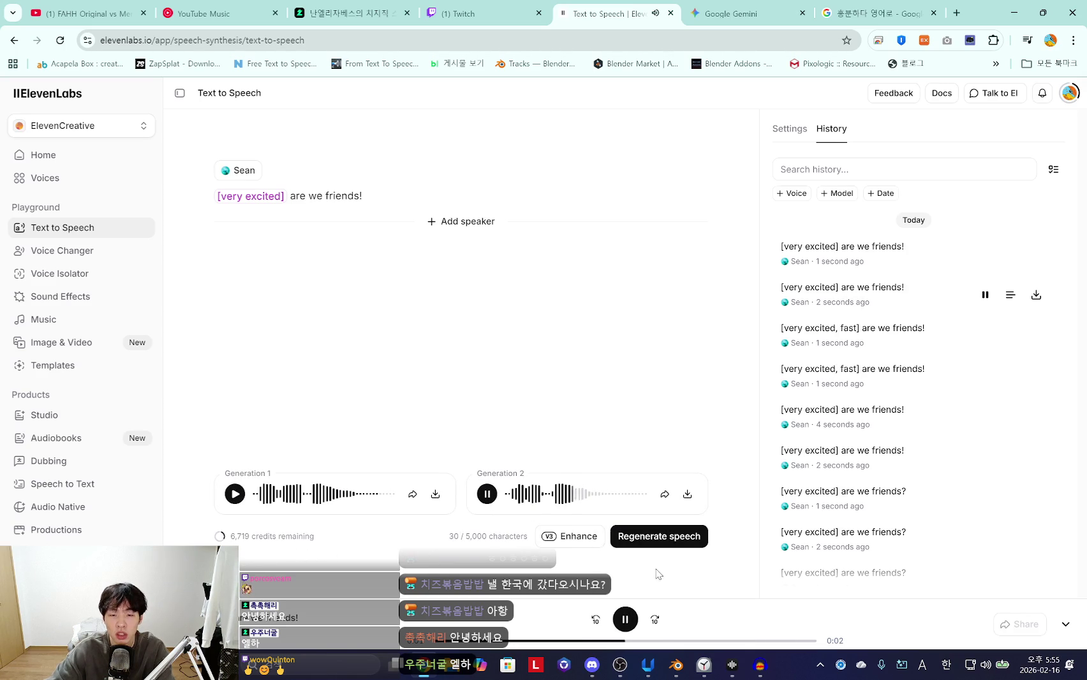
pyautogui.click(657, 541)
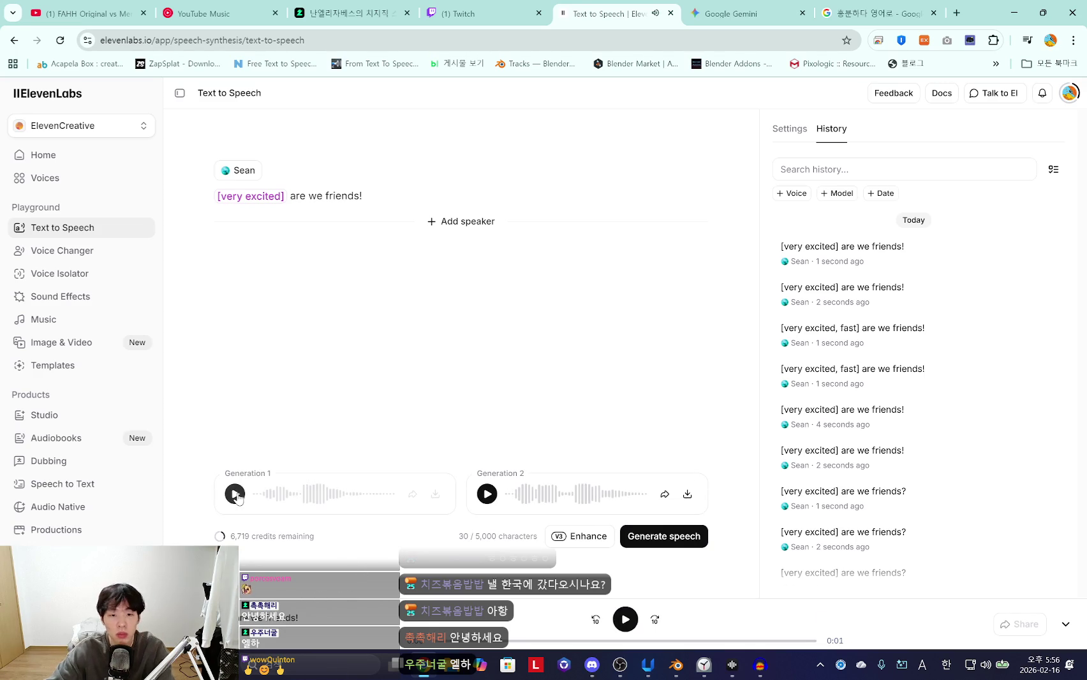
pyautogui.click(488, 498)
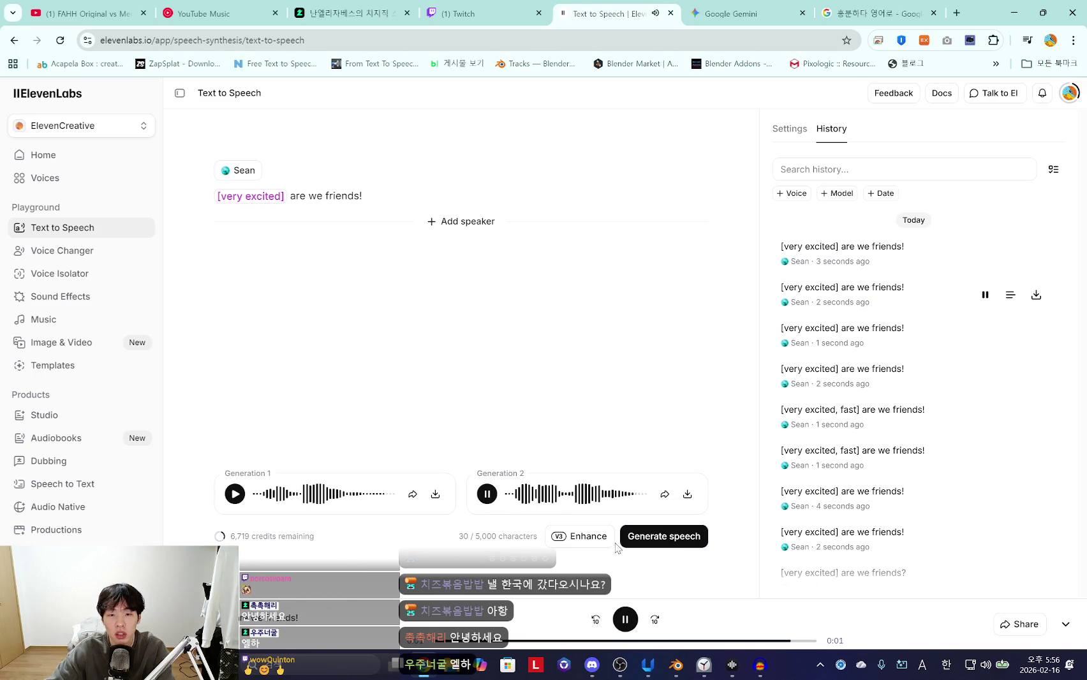
# Regenerate the line three more times, auditioning Generation 2 after each run
pyautogui.click(678, 536)
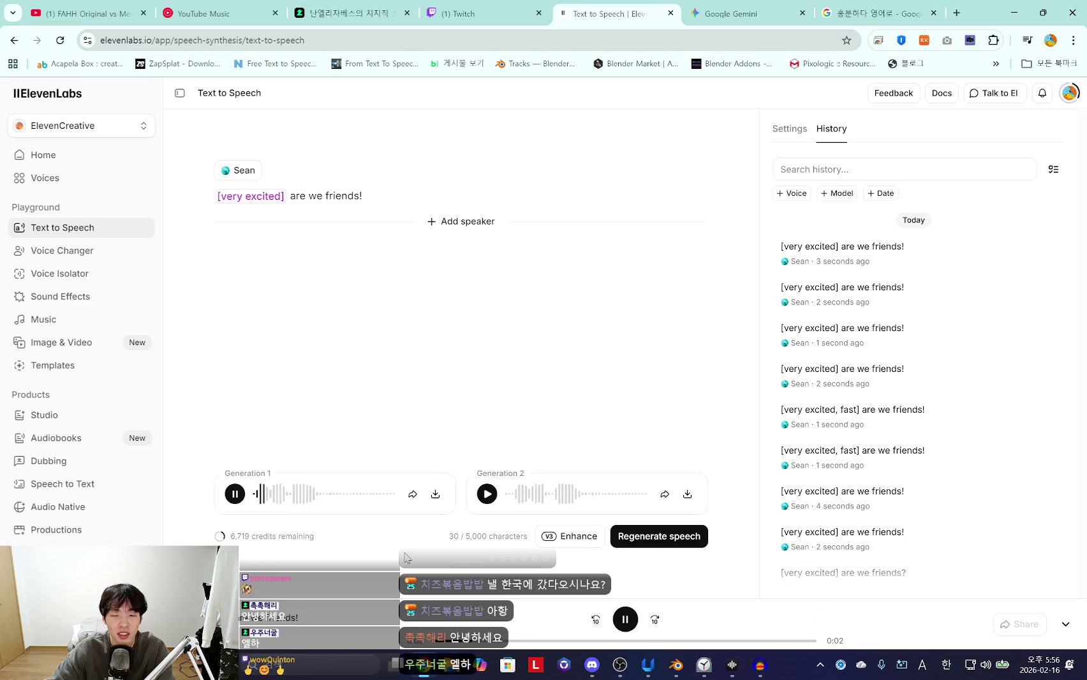
pyautogui.click(487, 494)
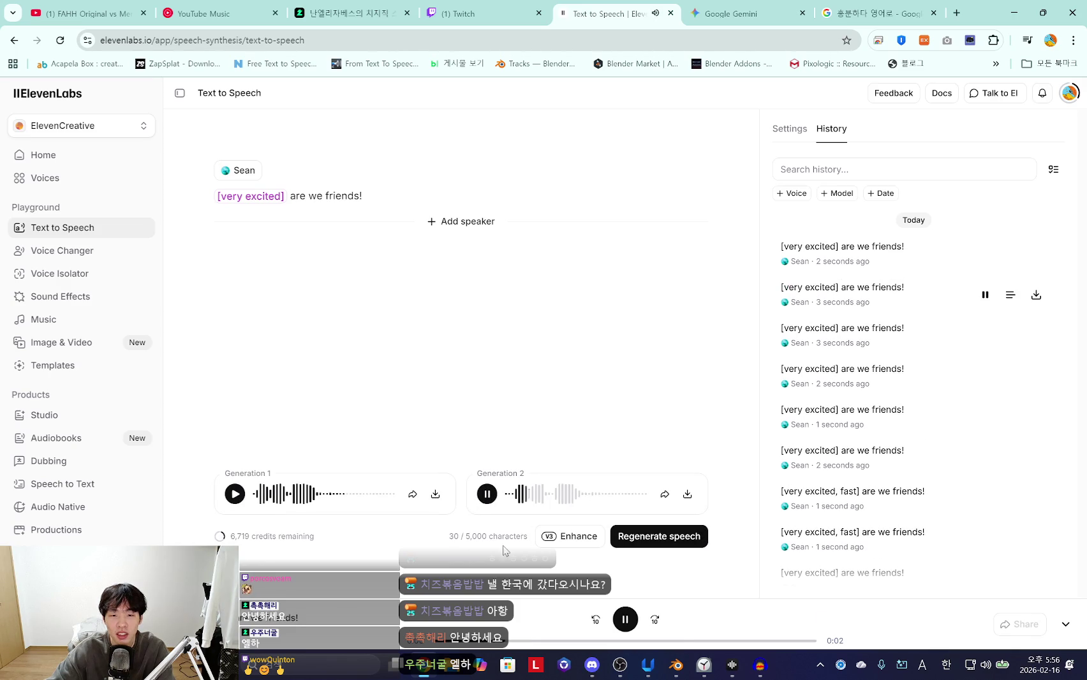
pyautogui.click(664, 536)
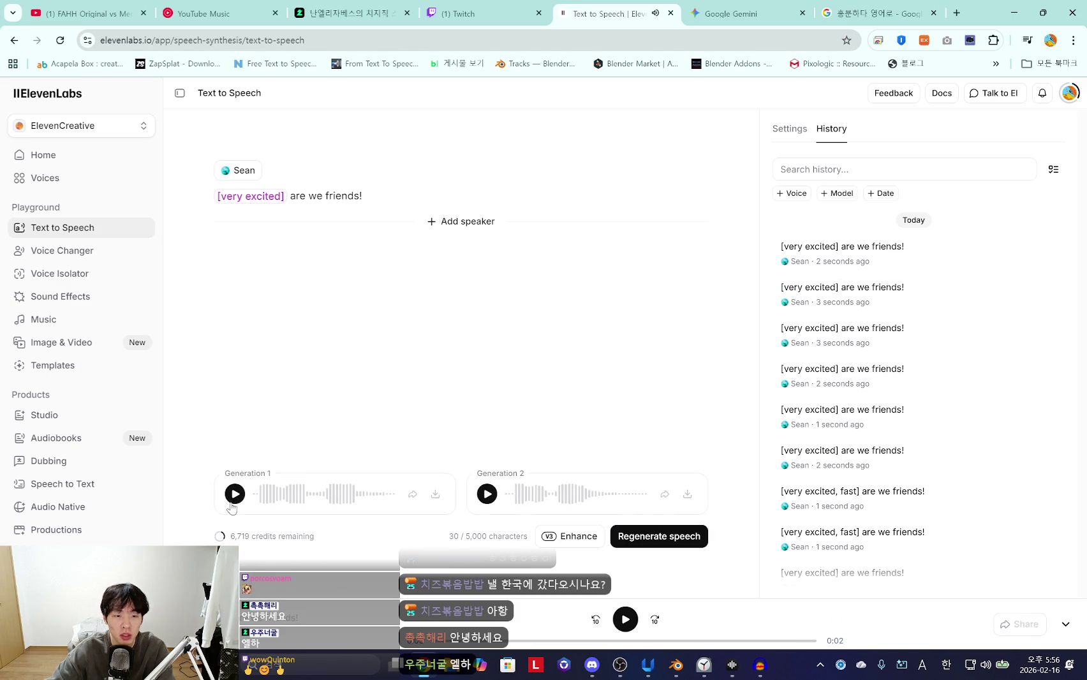
pyautogui.click(487, 494)
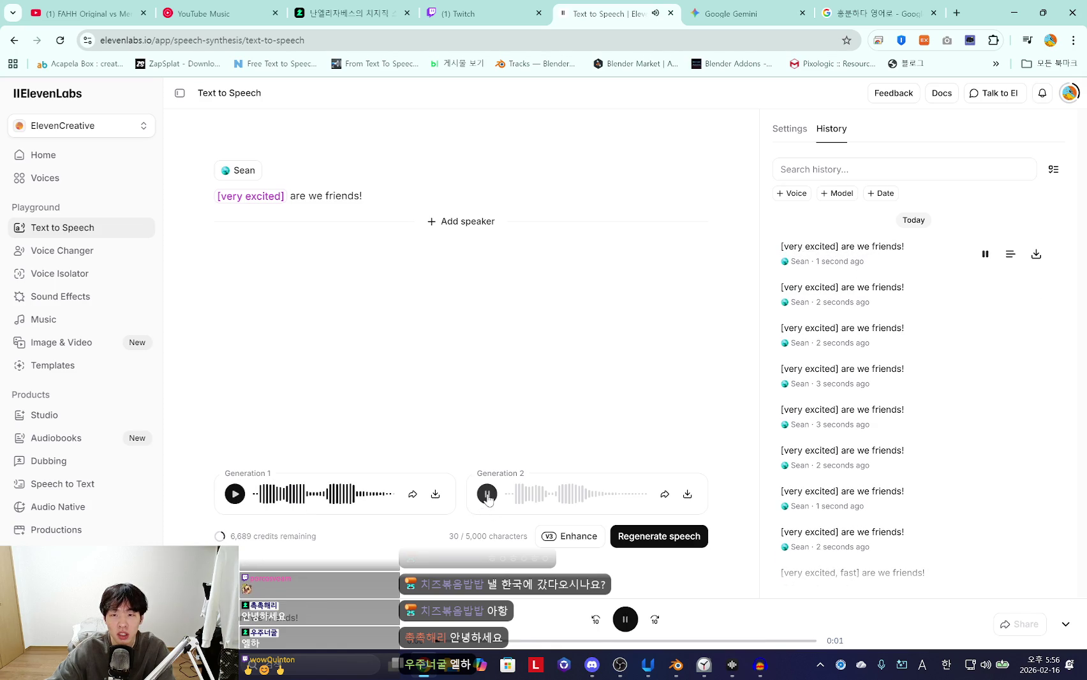
pyautogui.click(666, 541)
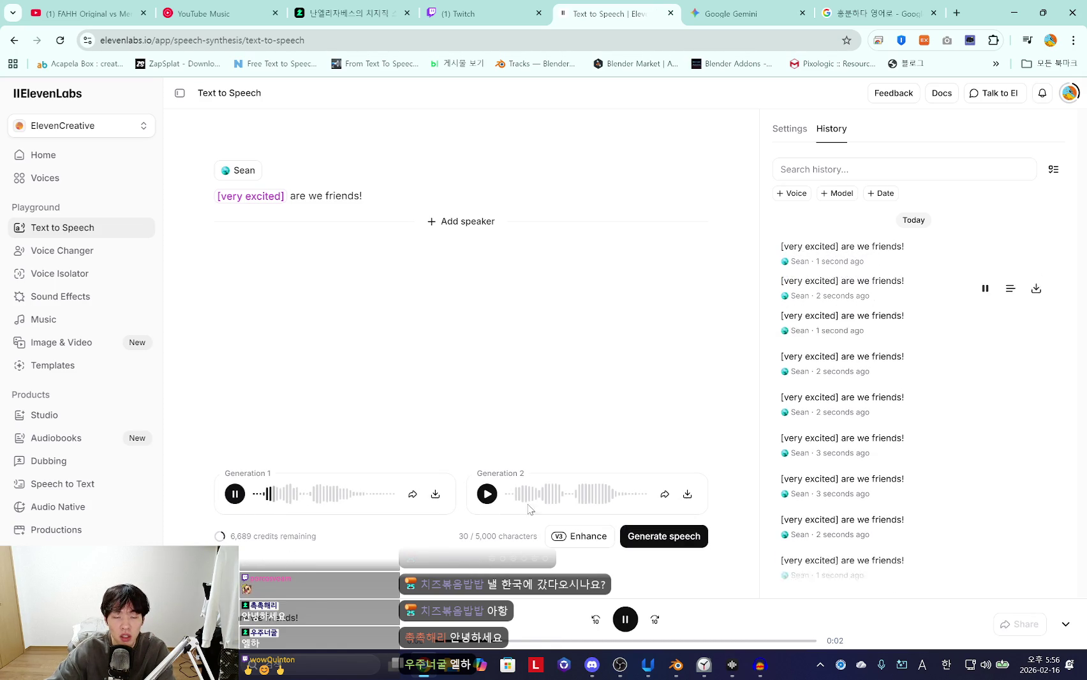
pyautogui.click(487, 495)
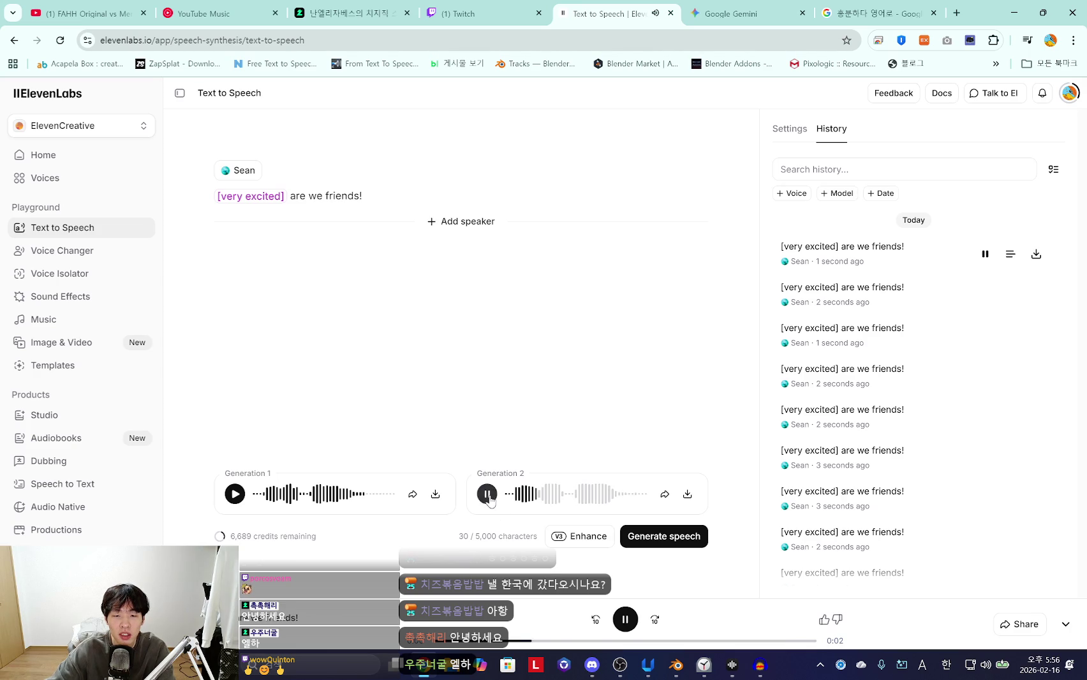
pyautogui.click(759, 664)
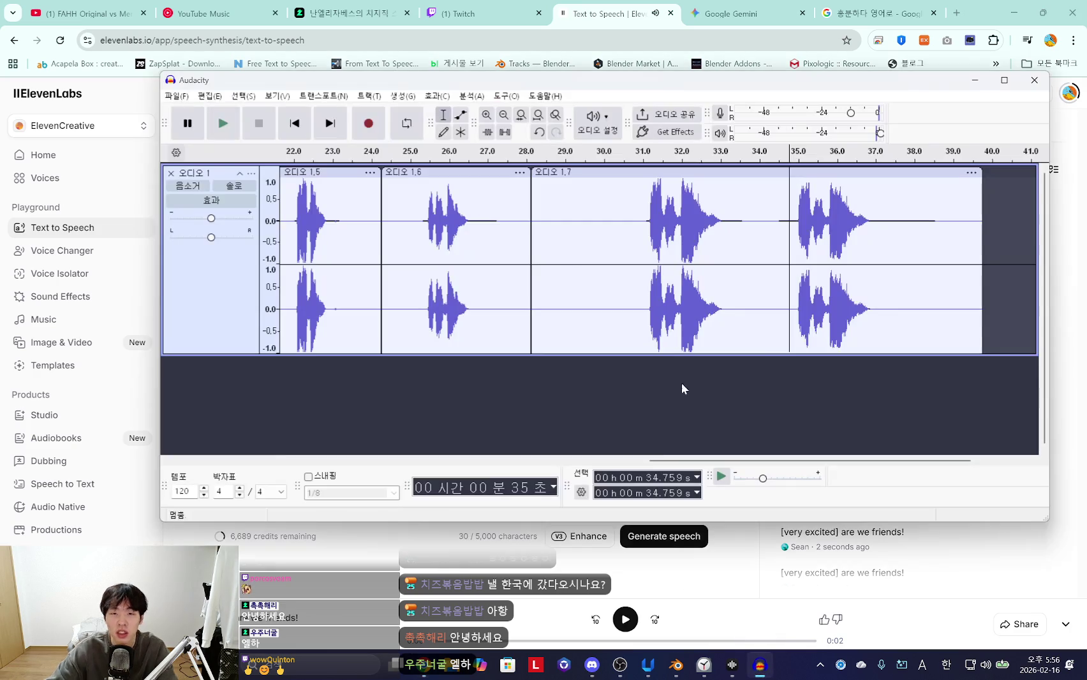
# Normalize the newest clip 오디오 1.8 (40.358–43.757 s) in Audacity
pyautogui.click(626, 619)
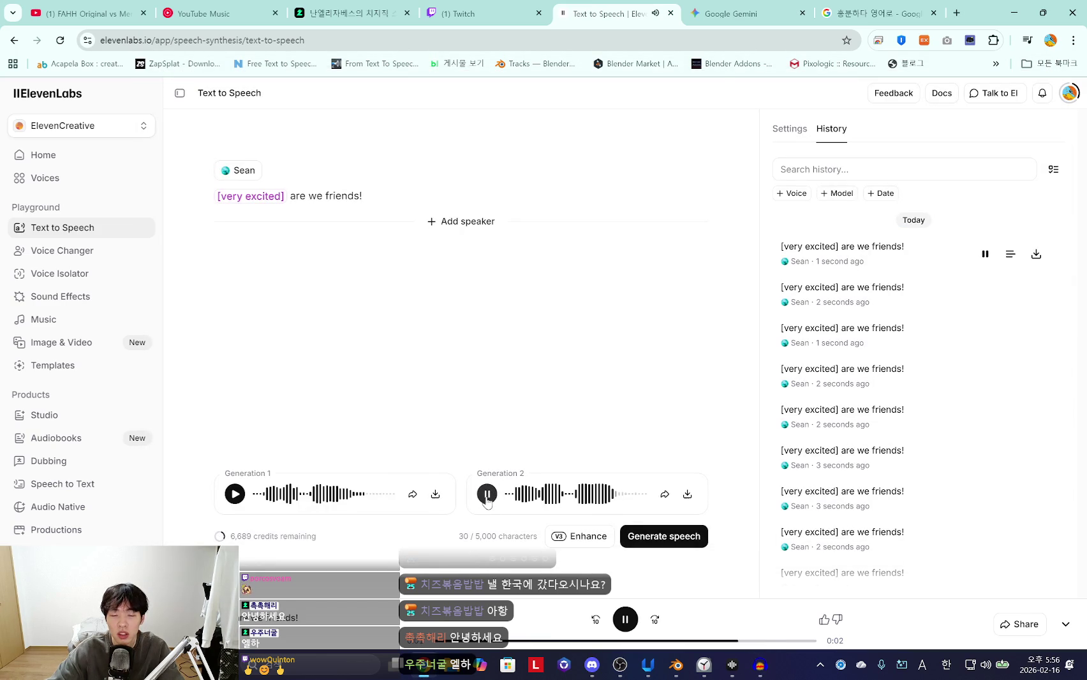
pyautogui.click(759, 665)
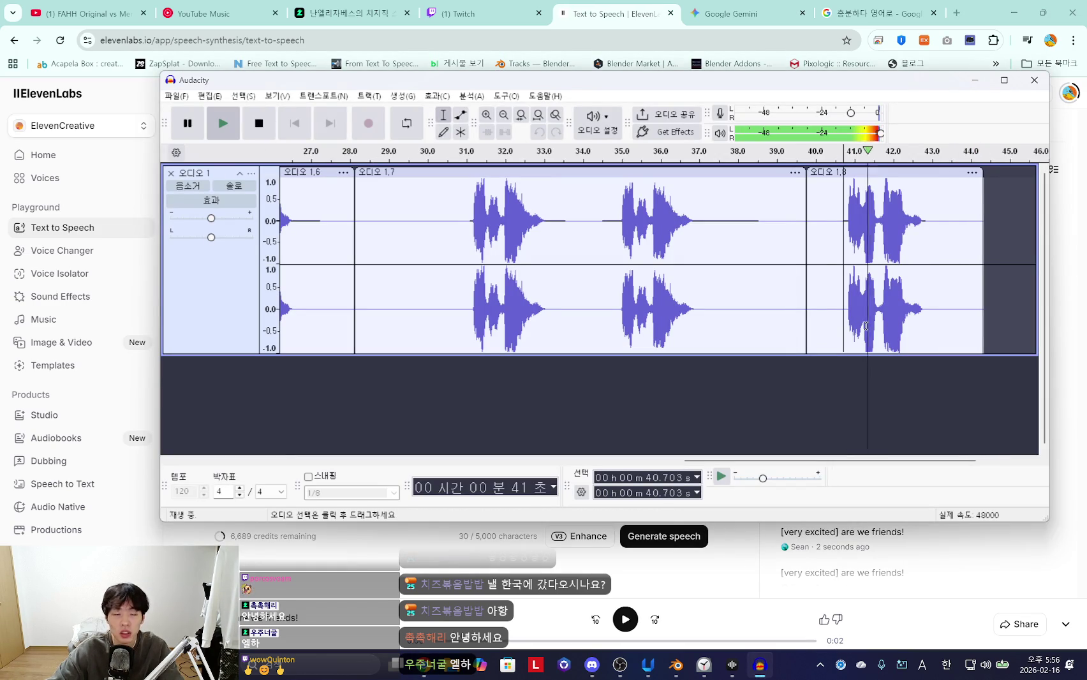
pyautogui.moveTo(962, 237); pyautogui.dragTo(831, 191)
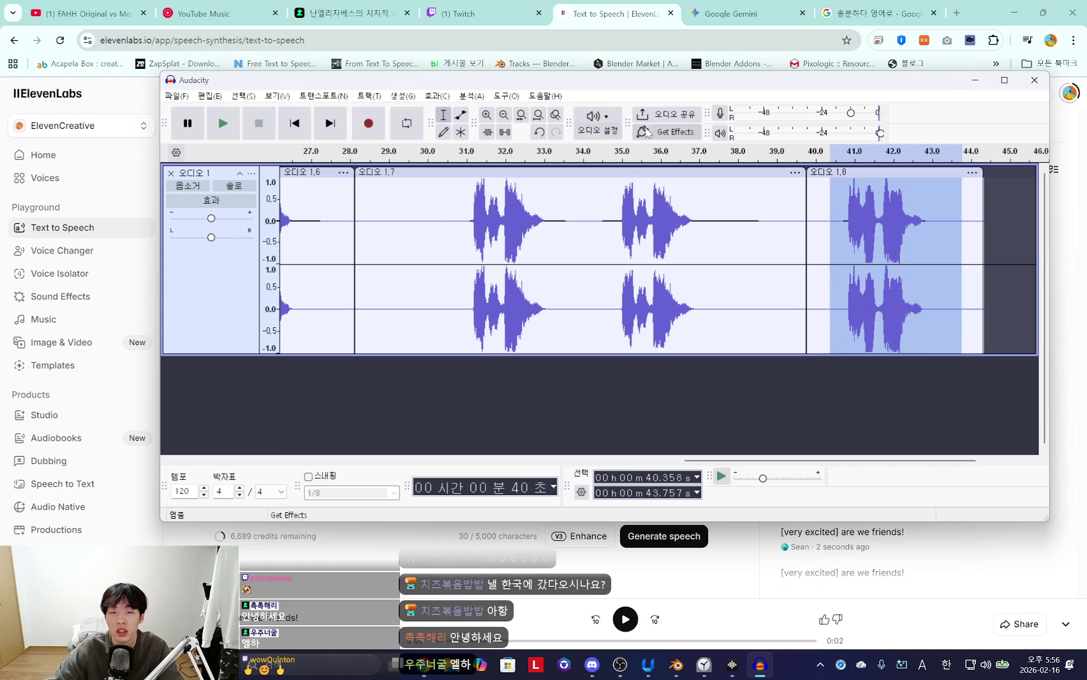
pyautogui.click(441, 97)
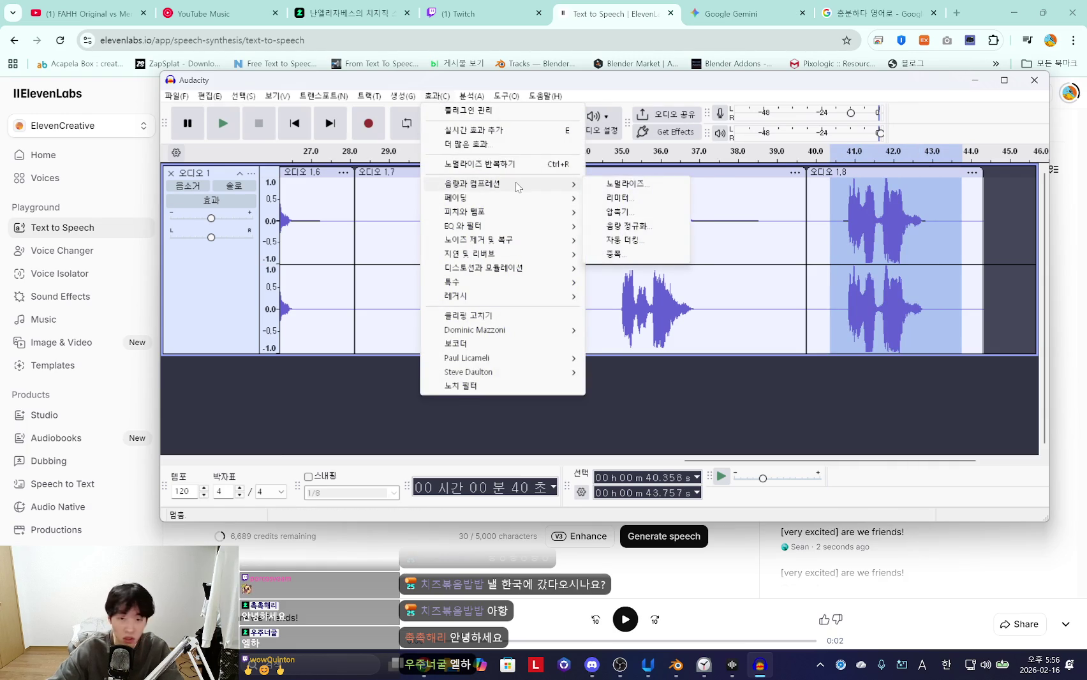
pyautogui.click(628, 184)
pyautogui.click(684, 346)
pyautogui.click(840, 206)
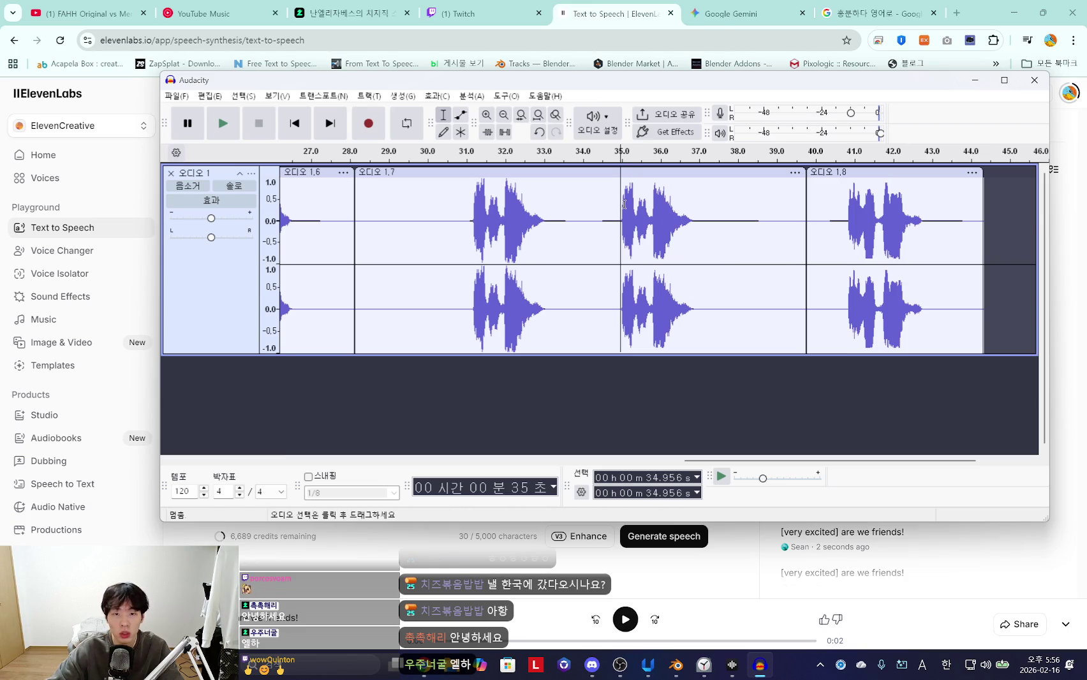
# Select and play the audio from 34.86 to 38.73 s
pyautogui.moveTo(808, 460); pyautogui.dragTo(777, 460)
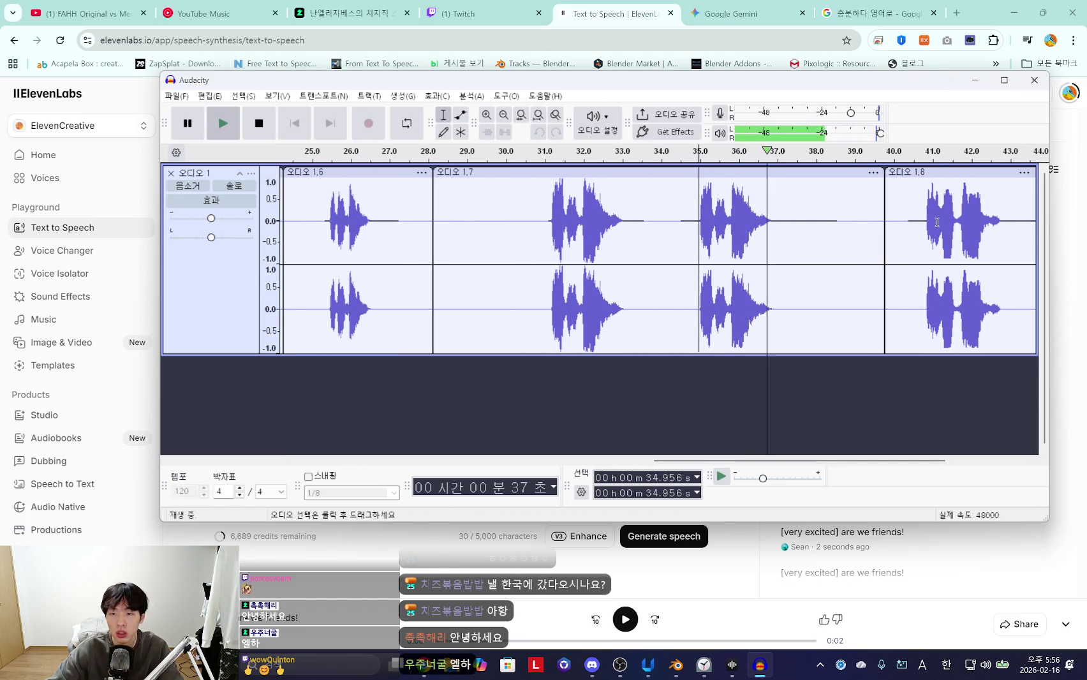
pyautogui.moveTo(862, 462); pyautogui.dragTo(906, 462)
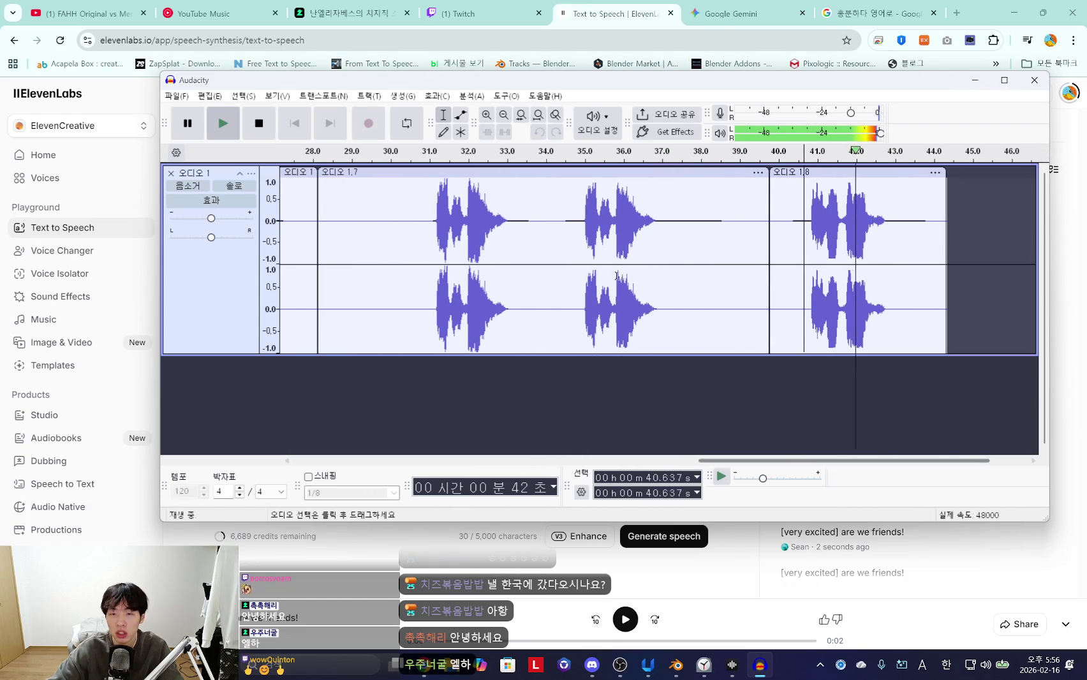
pyautogui.moveTo(579, 214); pyautogui.dragTo(730, 217)
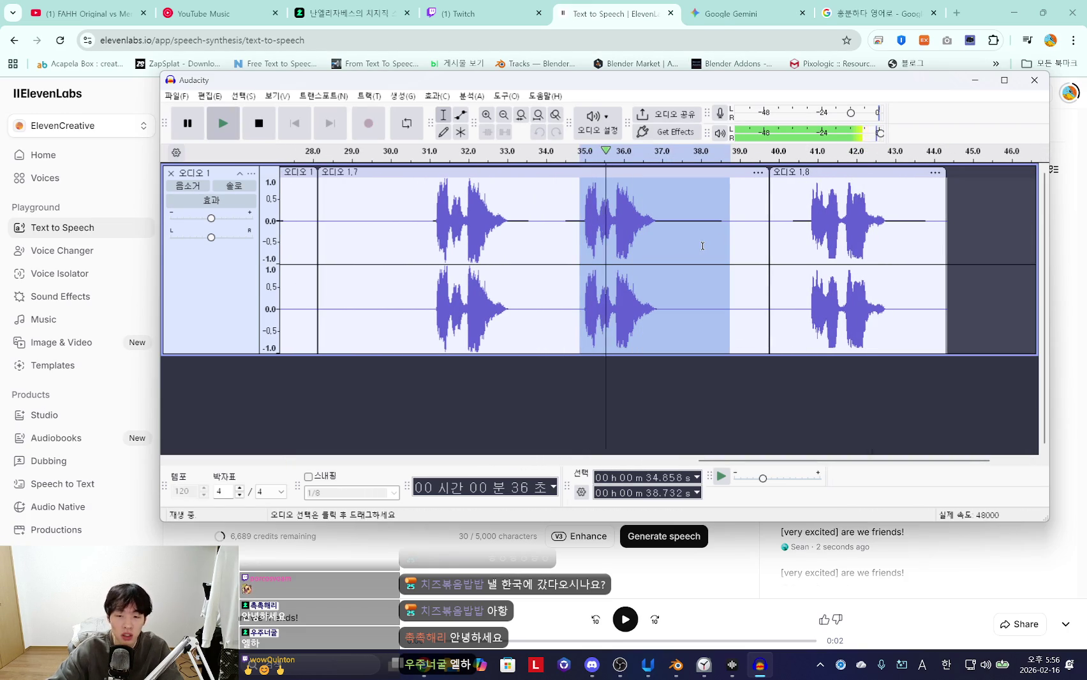
pyautogui.press('space')
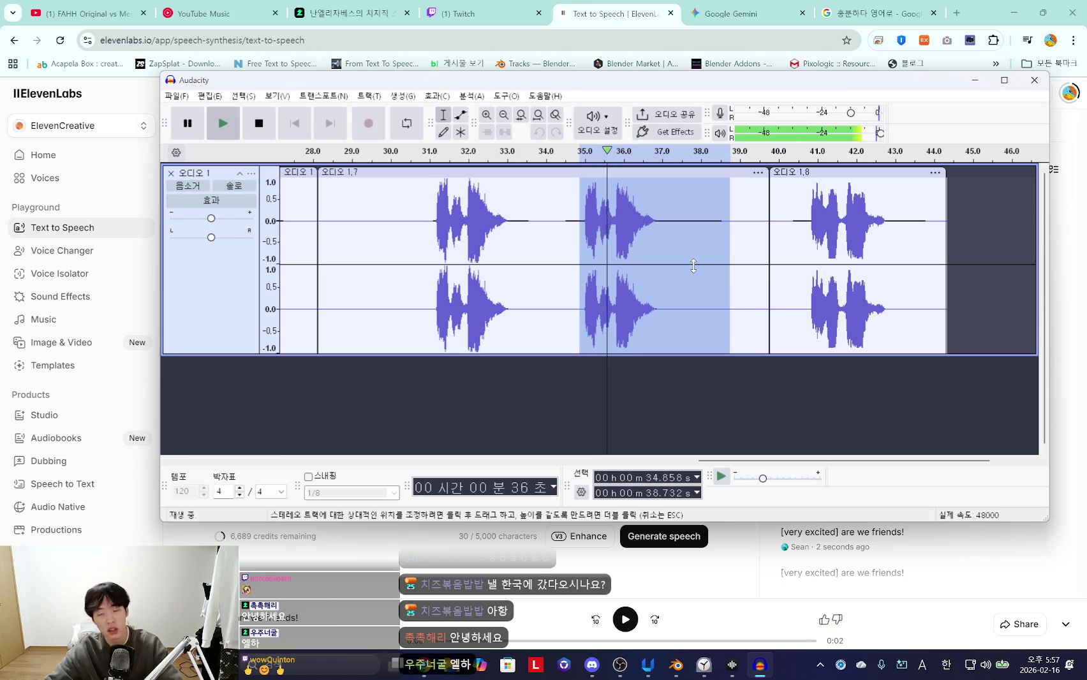
pyautogui.press('space')
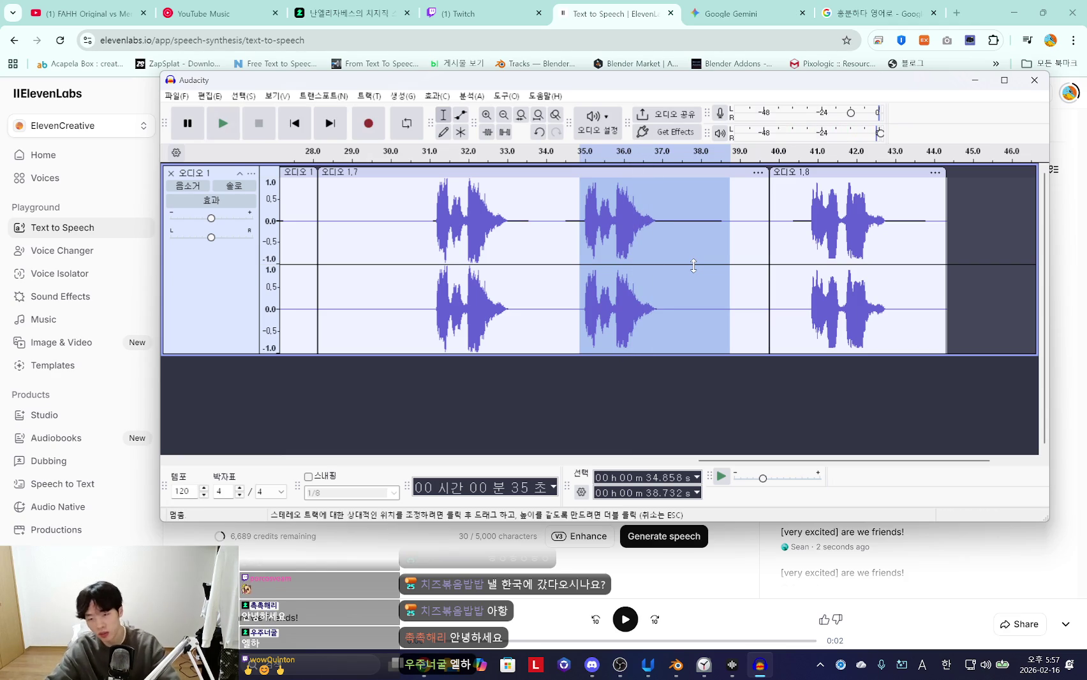
pyautogui.click(676, 664)
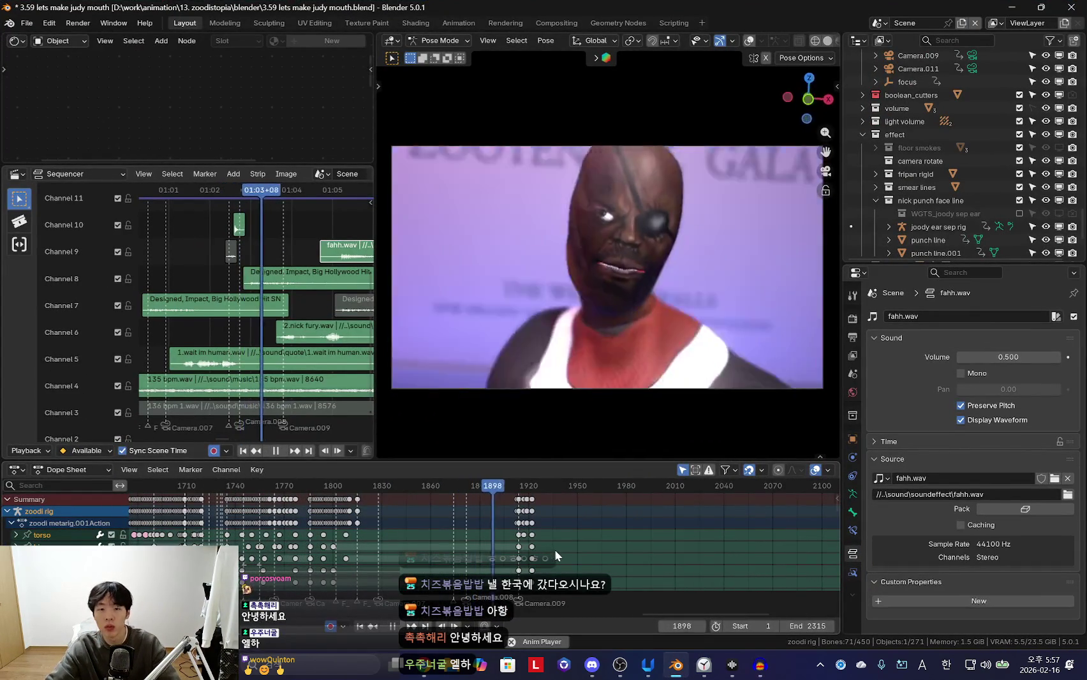
# Play the animation through the scene camera and stop at frame 1921
pyautogui.scroll(3, 556, 539)
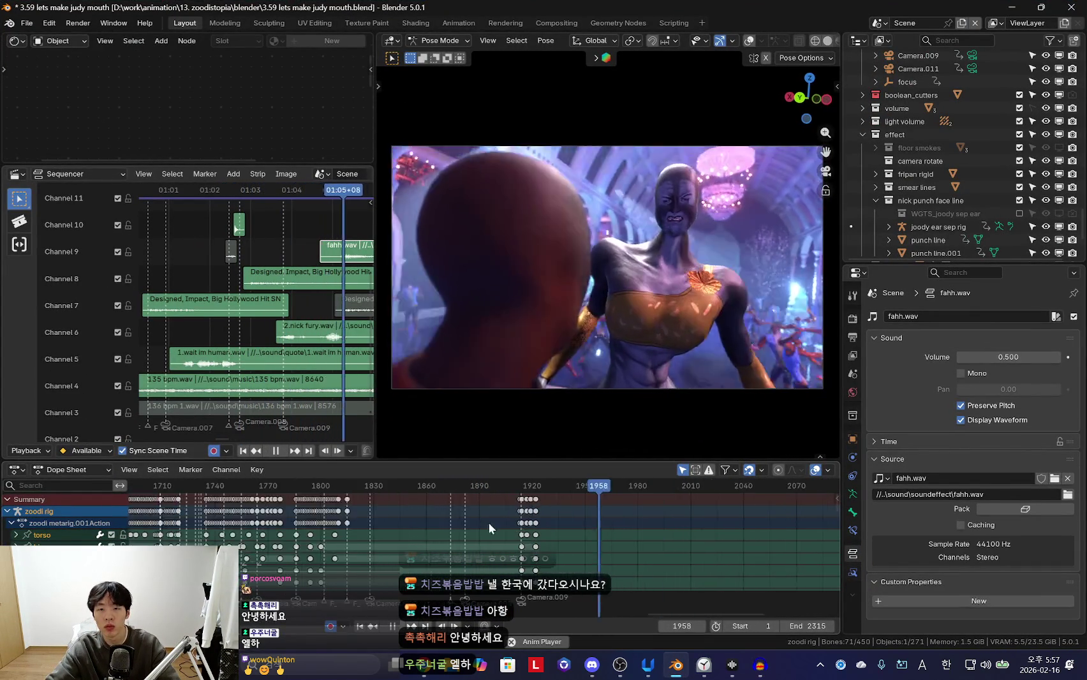
pyautogui.scroll(-3, 481, 523)
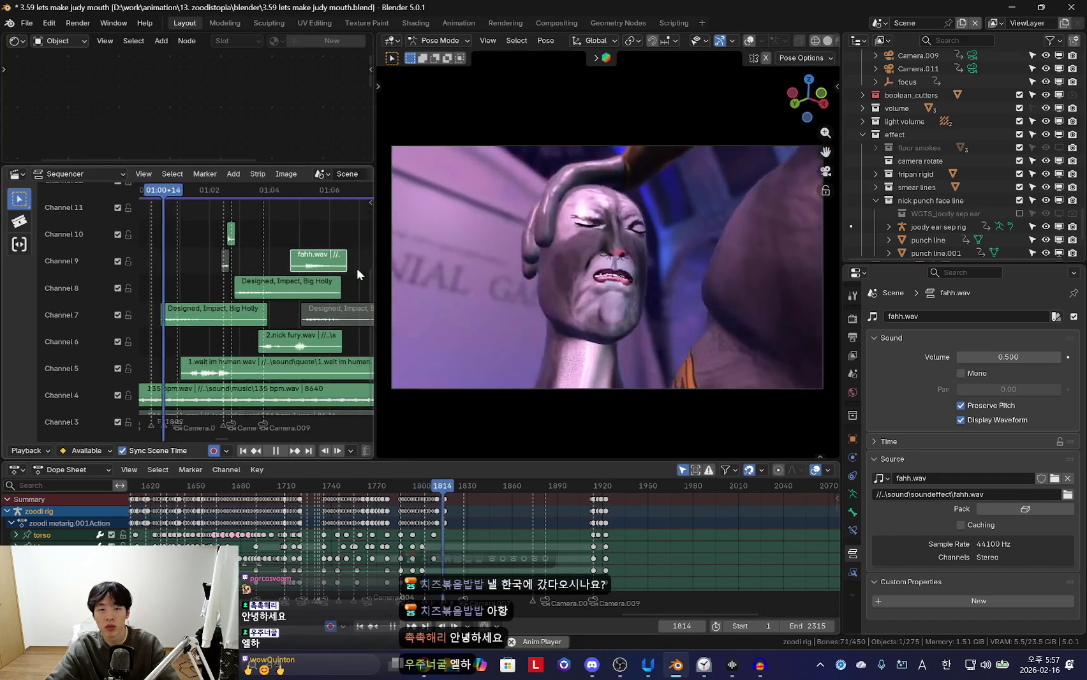
pyautogui.scroll(2, 257, 310)
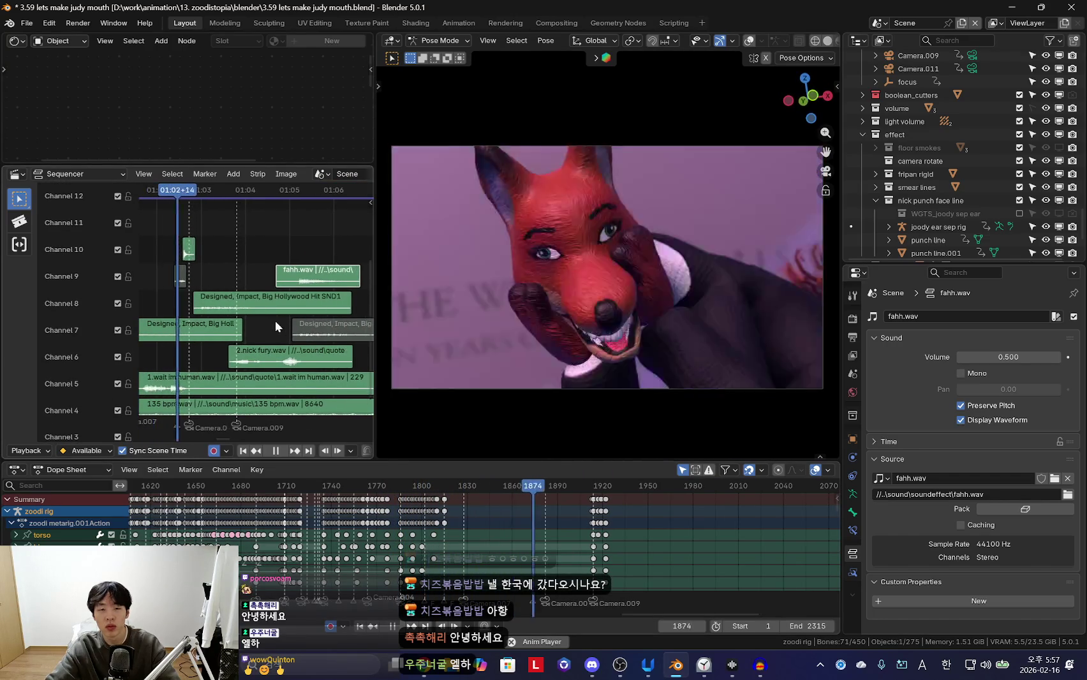
pyautogui.scroll(2, 323, 342)
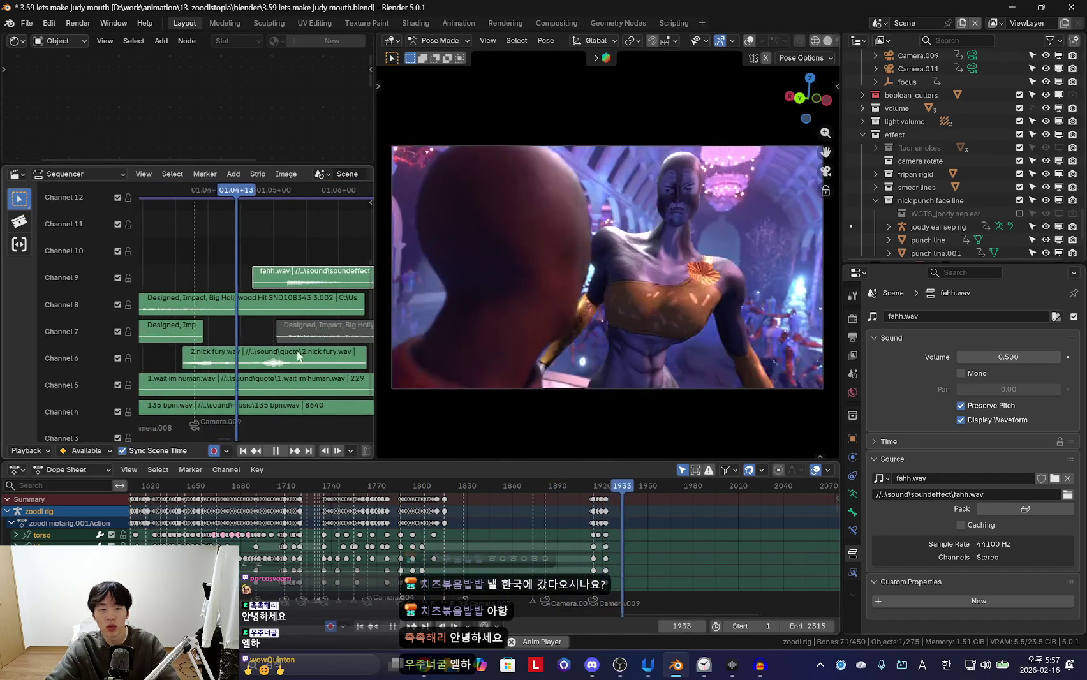
pyautogui.scroll(2, 289, 314)
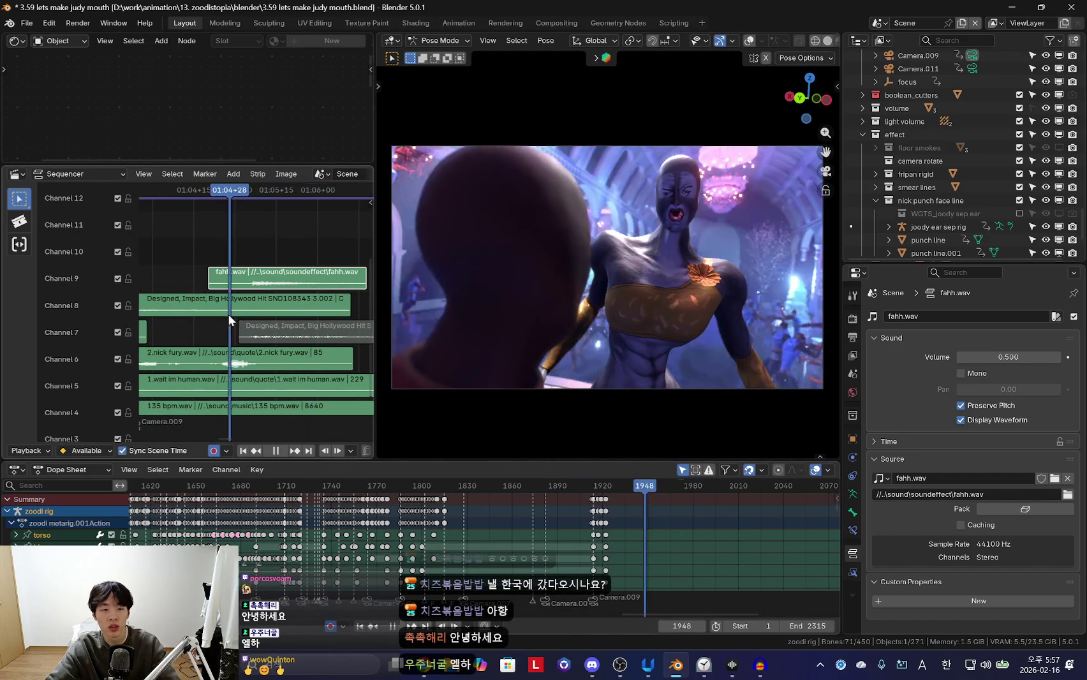
pyautogui.scroll(-2, 229, 315)
pyautogui.press('space')
pyautogui.scroll(-2, 556, 531)
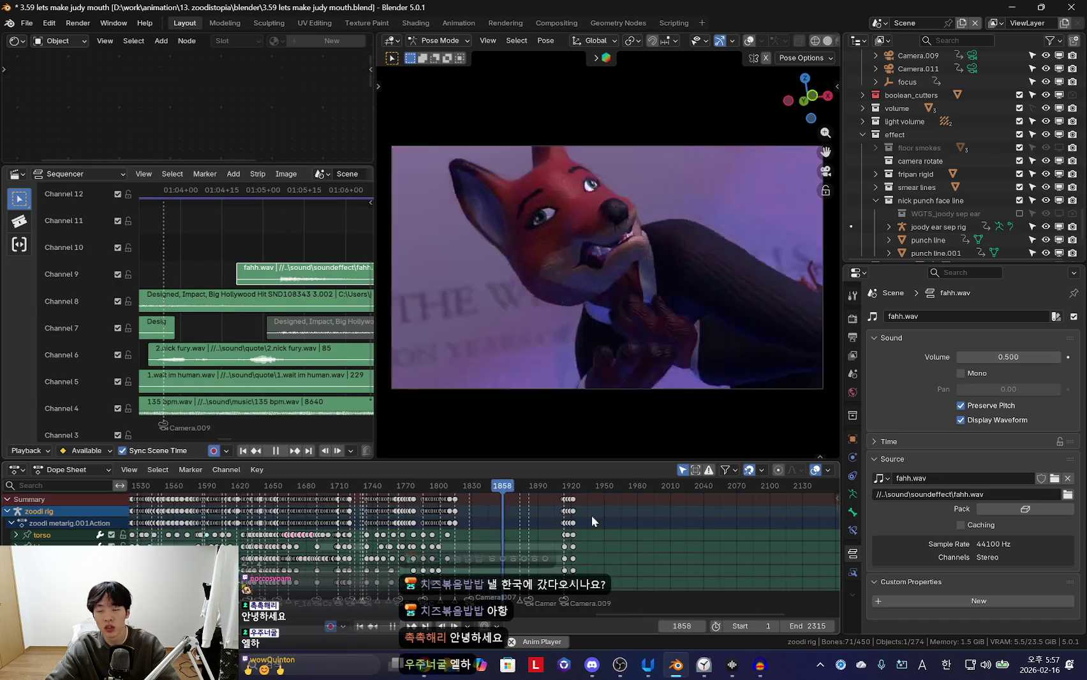
pyautogui.scroll(2, 549, 531)
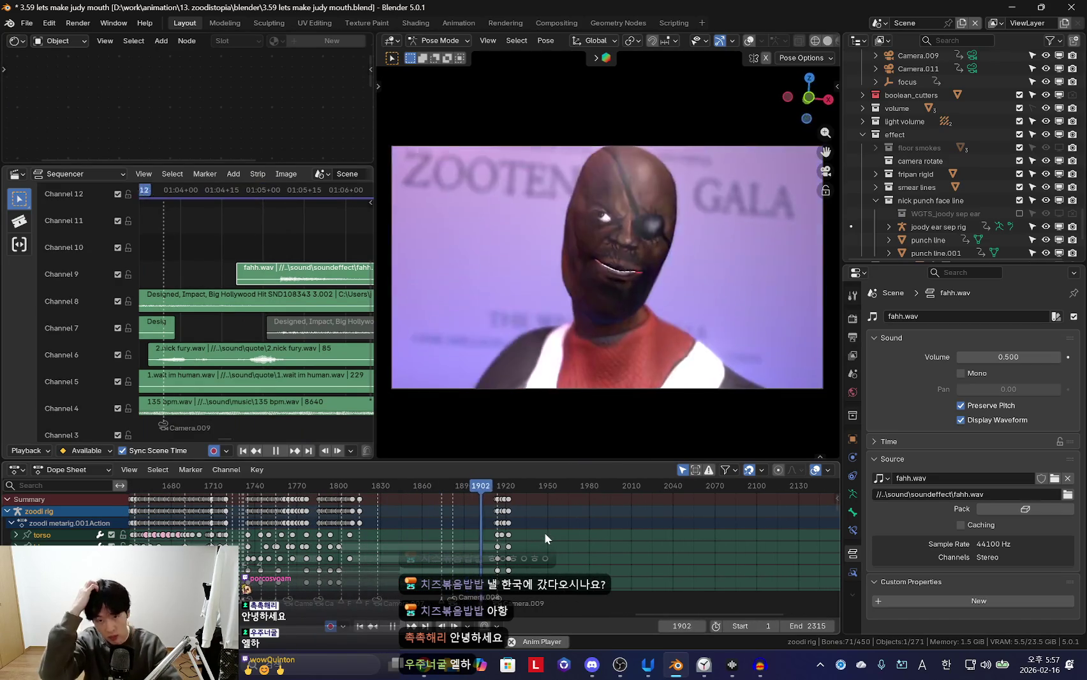
pyautogui.press('space')
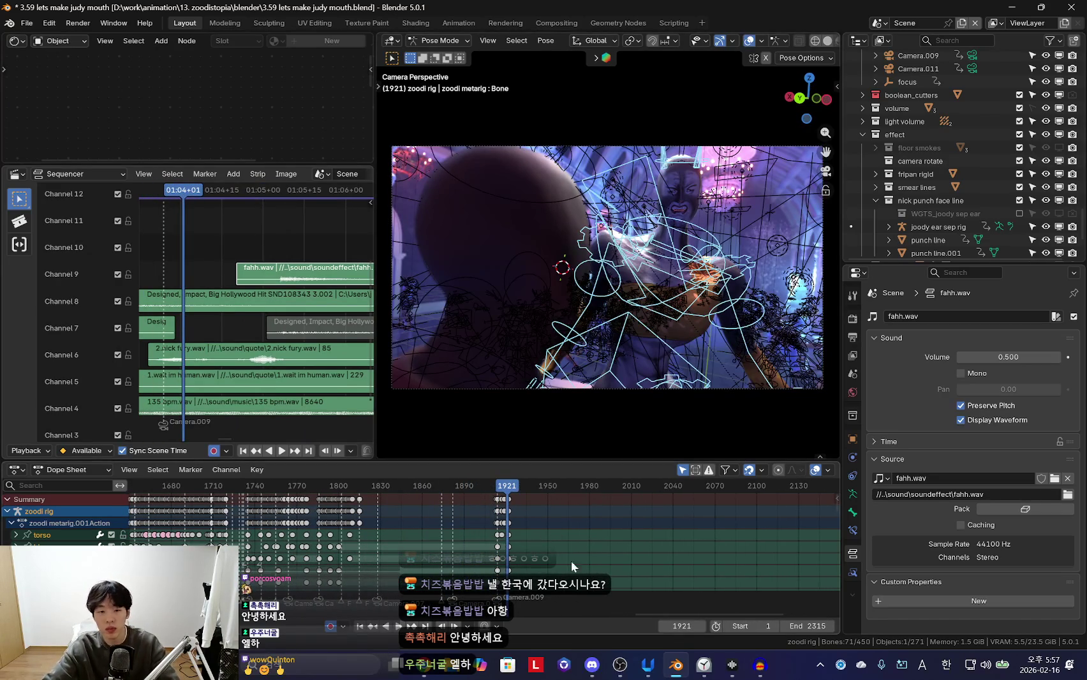
pyautogui.scroll(5, 605, 536)
pyautogui.scroll(3, 575, 535)
# Return to frame 1917, orbit around both characters, and select the thigh_parent.L bone
pyautogui.click(456, 522)
pyautogui.press('space')
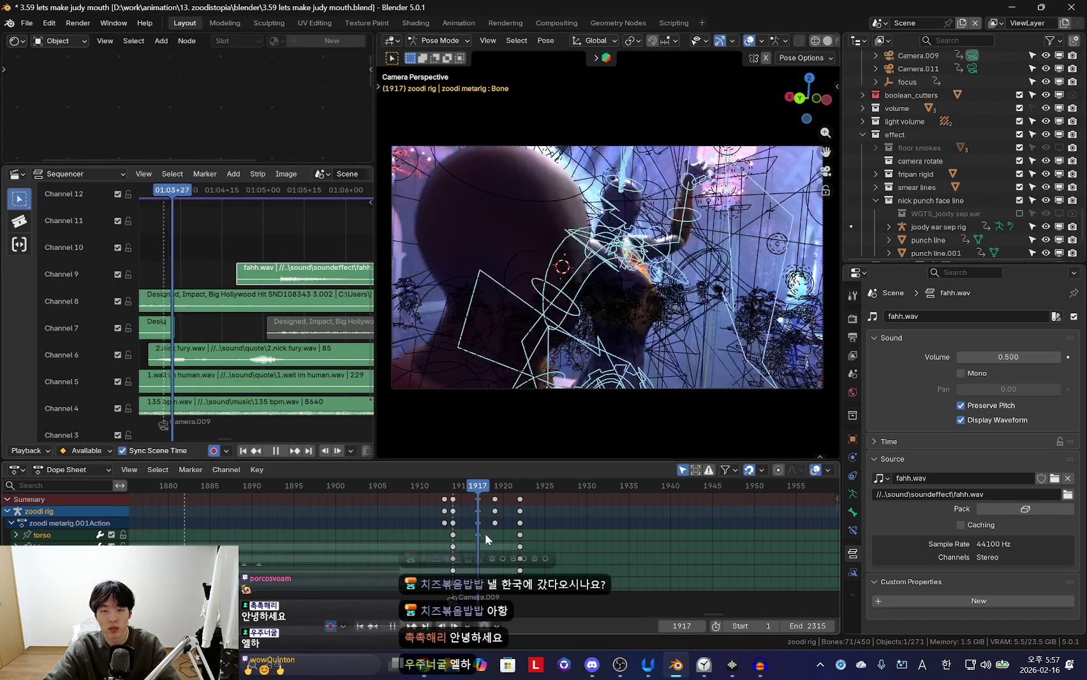
pyautogui.press('space')
pyautogui.click(381, 531)
pyautogui.moveTo(677, 344); pyautogui.dragTo(546, 450, button='middle')
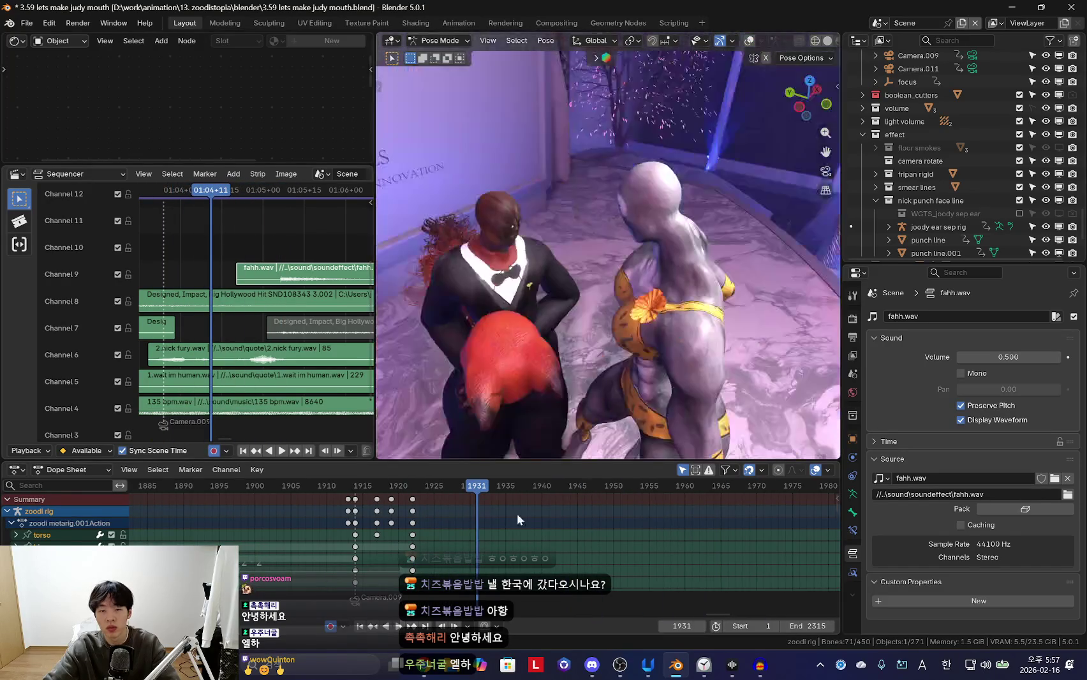
pyautogui.scroll(2, 467, 530)
pyautogui.click(342, 527)
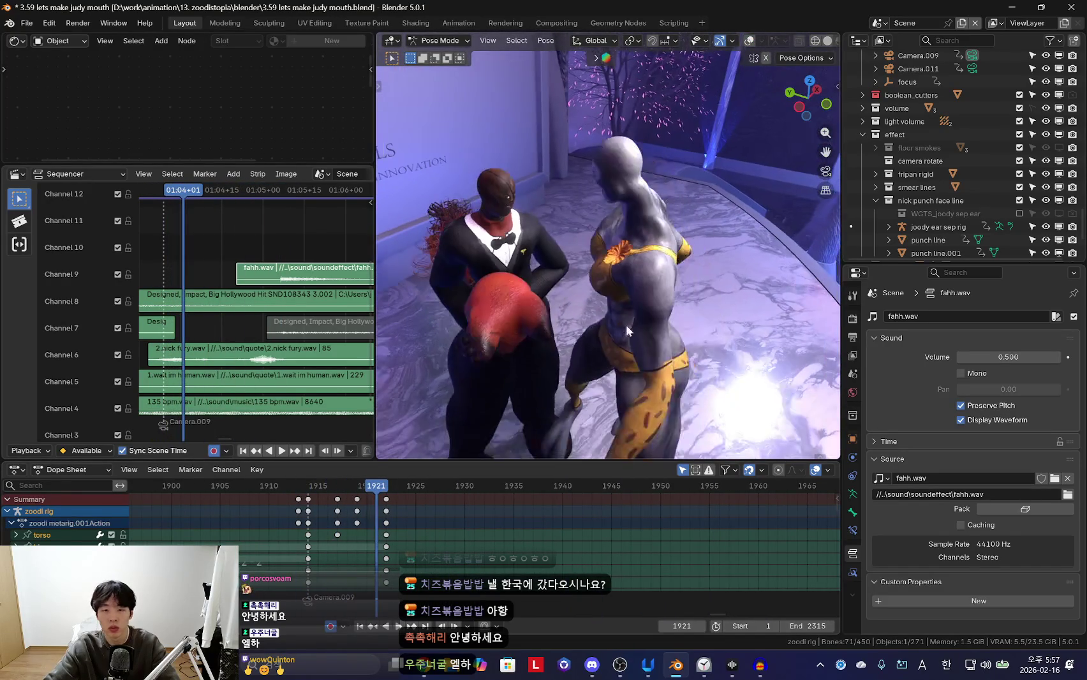
pyautogui.click(339, 535)
pyautogui.press('space')
pyautogui.click(727, 330)
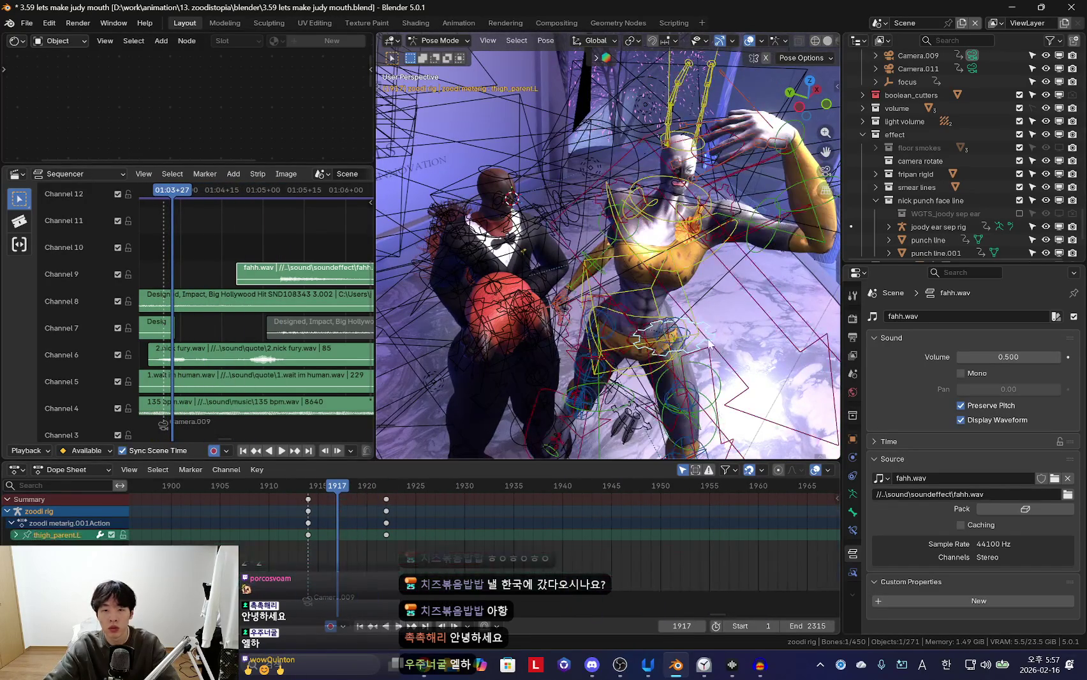
# Replay the dance from frame 1914 and slide the frame-1922 keys later to 1925
pyautogui.click(244, 511)
pyautogui.press('space')
pyautogui.press('Escape')
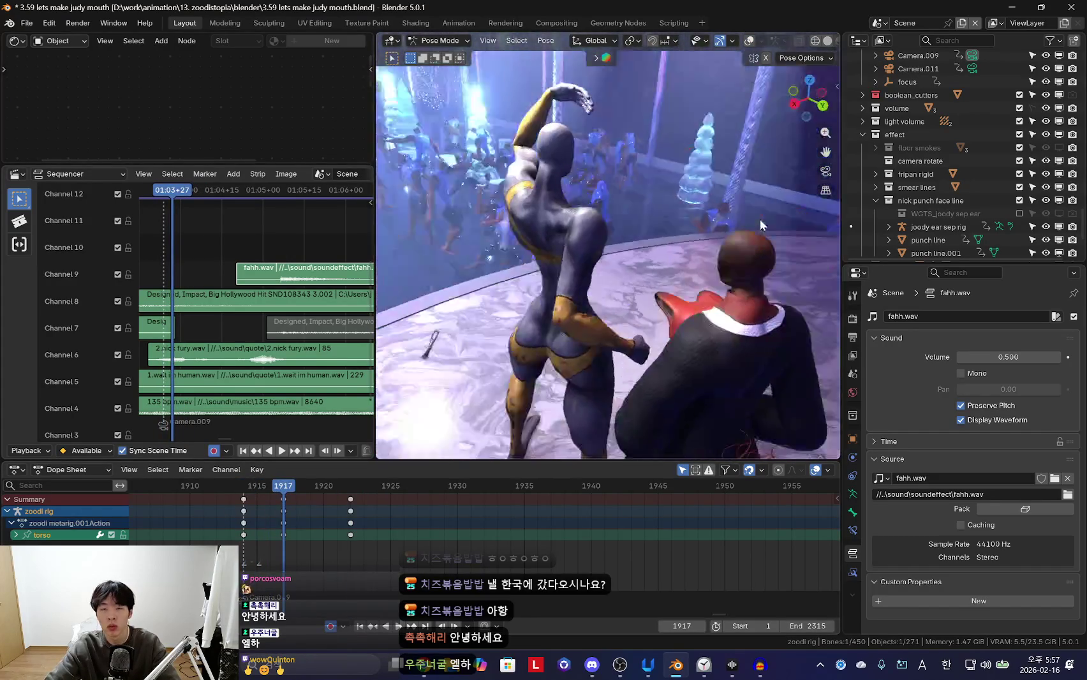
pyautogui.press('Escape')
pyautogui.press('space')
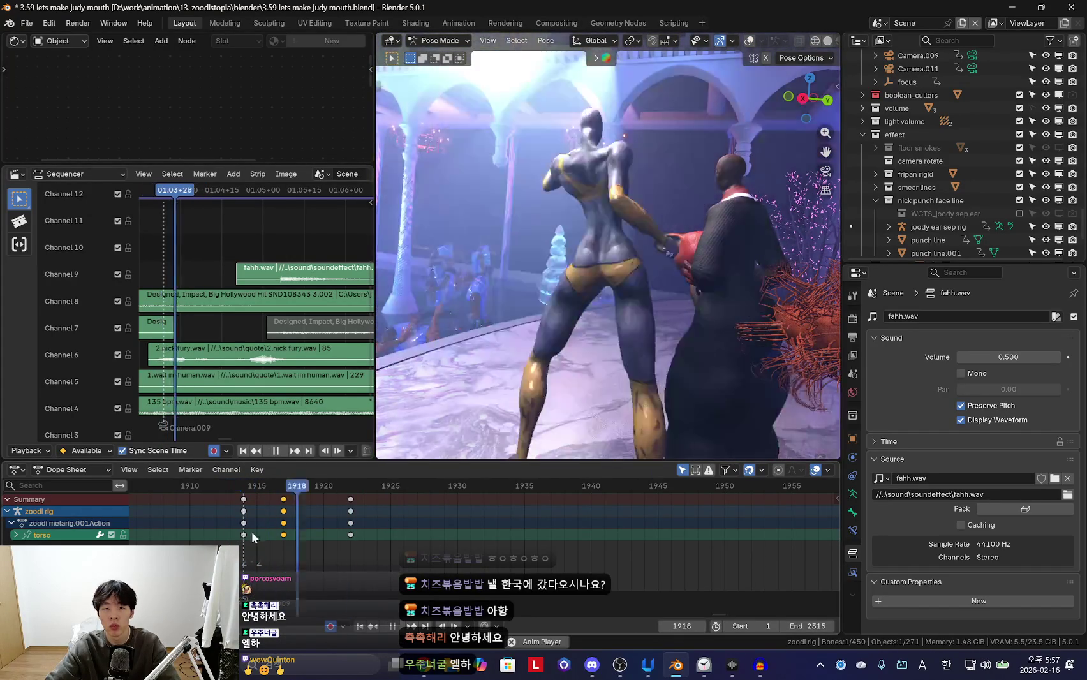
pyautogui.press('space')
pyautogui.click(353, 520)
pyautogui.moveTo(353, 521); pyautogui.dragTo(391, 520)
pyautogui.press('space')
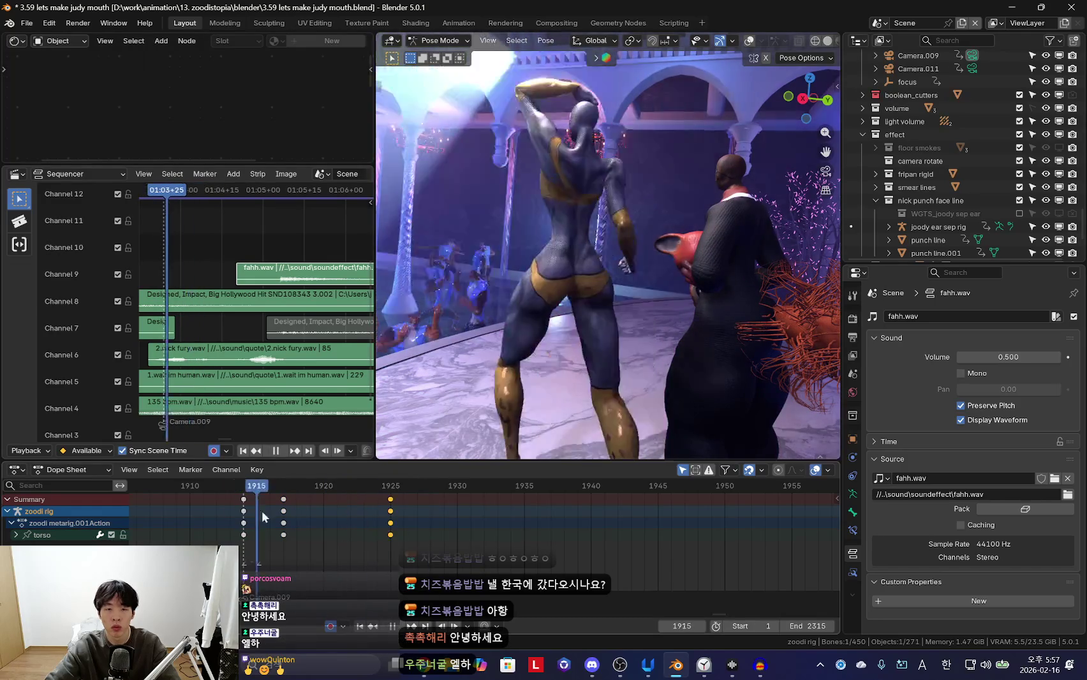
# Preview the shot through the scene camera around frames 1913–1918, stopping at frame 1918
pyautogui.press('KP_0')
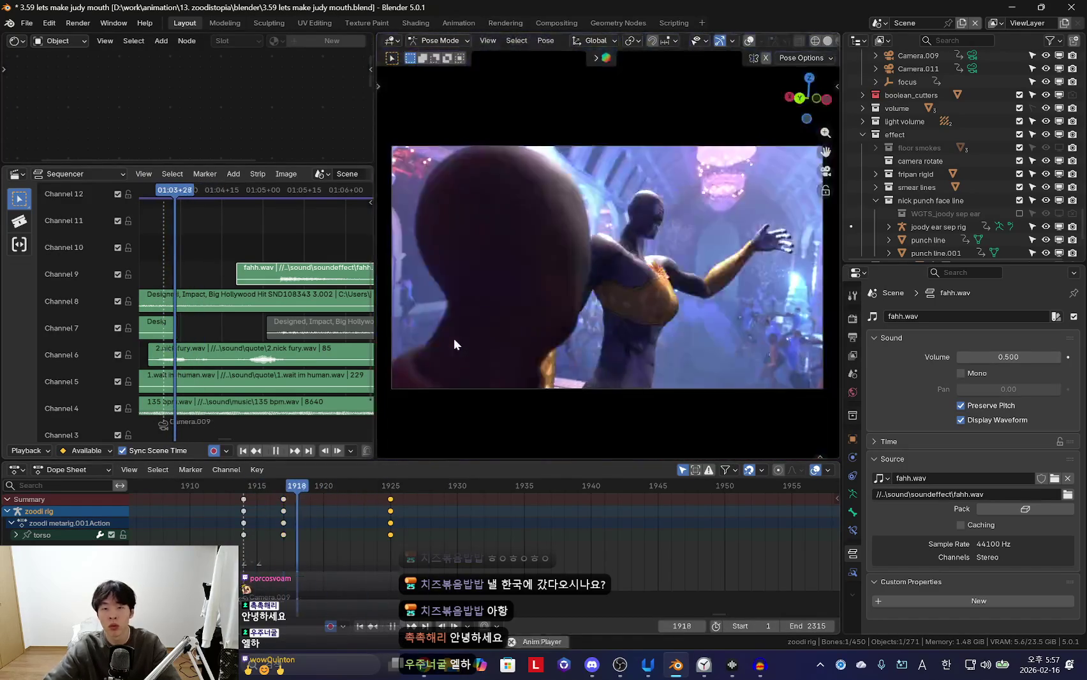
pyautogui.scroll(-2, 346, 550)
pyautogui.moveTo(346, 549); pyautogui.dragTo(498, 550, button='middle')
pyautogui.press('Escape')
pyautogui.scroll(3, 511, 549)
pyautogui.press('space')
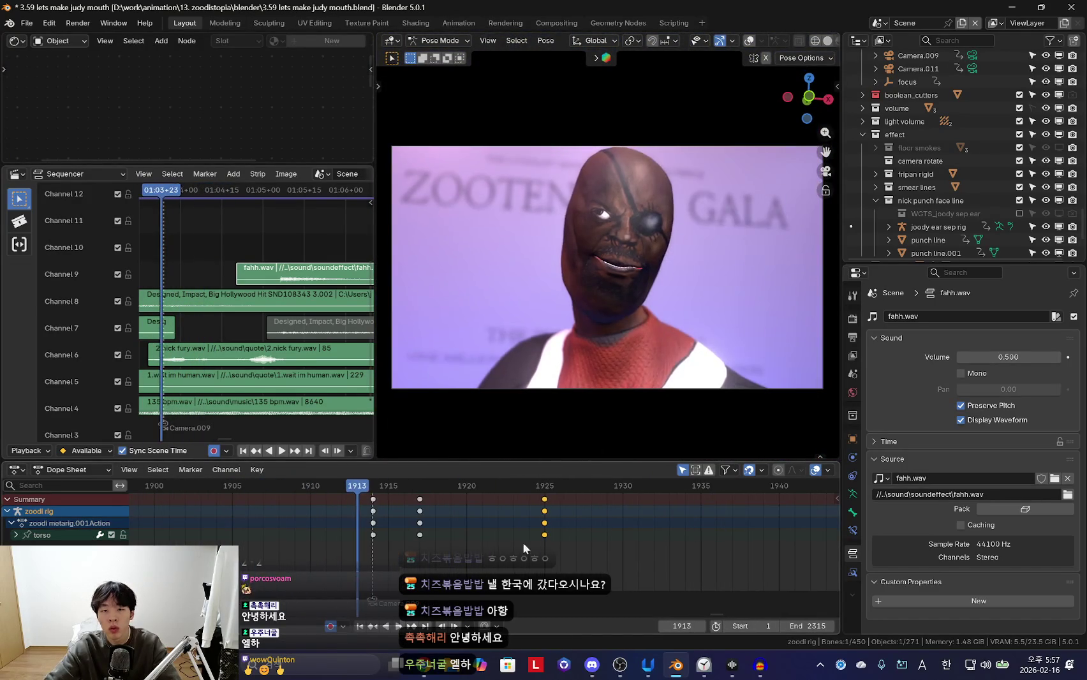
pyautogui.press('Escape')
pyautogui.press('space')
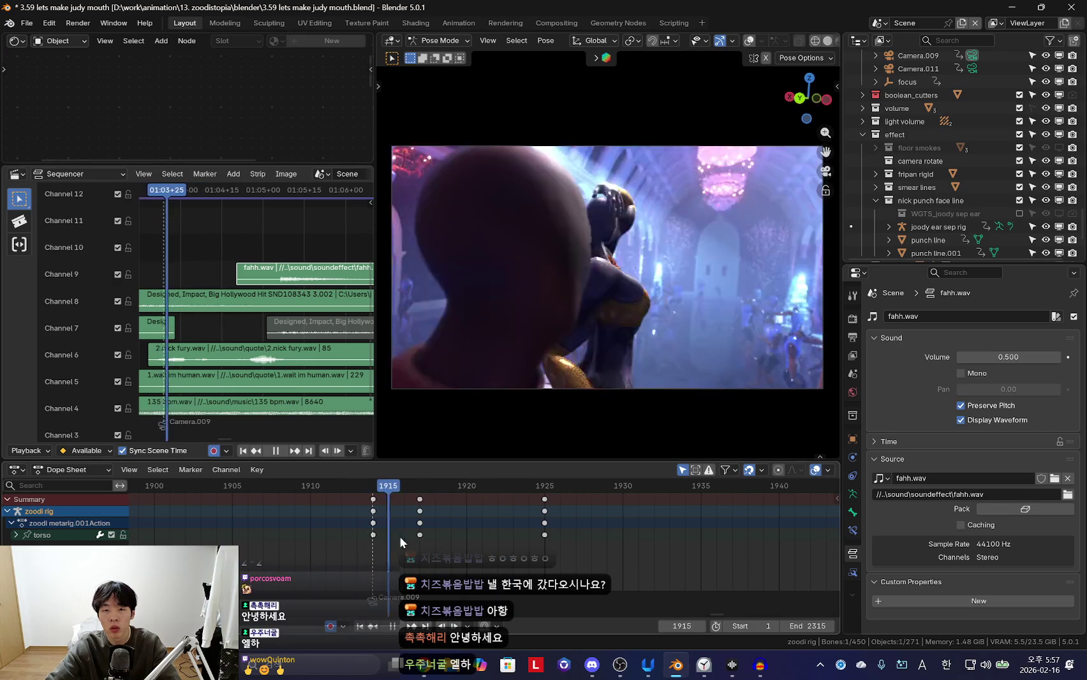
pyautogui.press('space')
# Rotate the left forearm bone upward toward the head at frame 1918
pyautogui.moveTo(684, 270); pyautogui.dragTo(752, 324, button='middle')
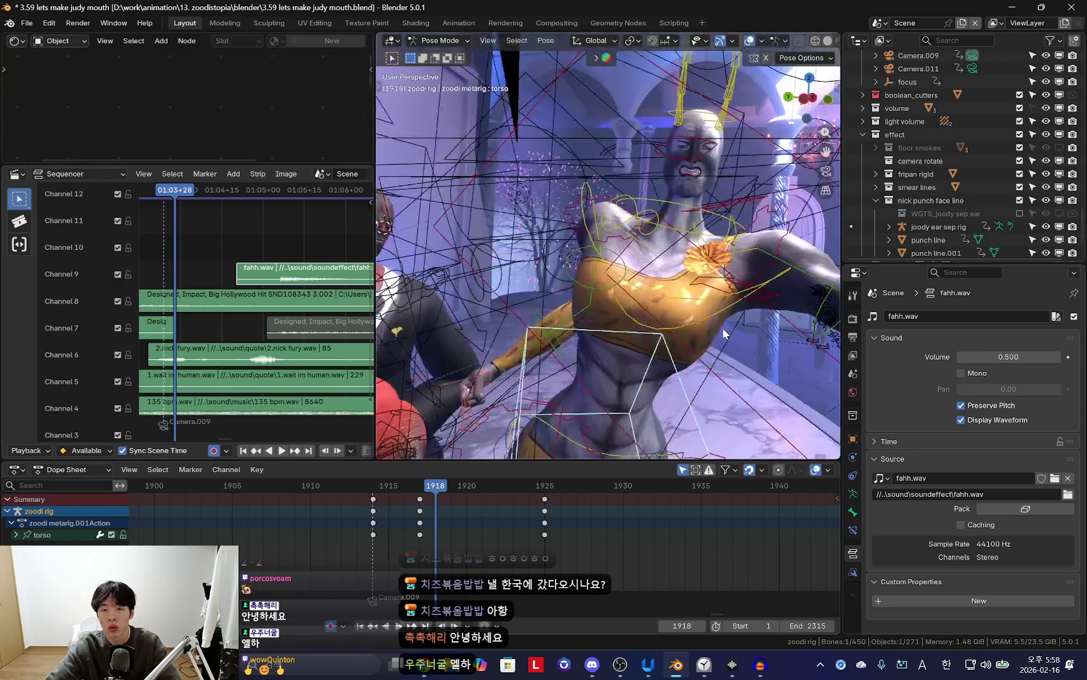
pyautogui.press('KP_0')
pyautogui.hotkey('shift', 'alt', 'z')
pyautogui.click(522, 231)
pyautogui.press('r')
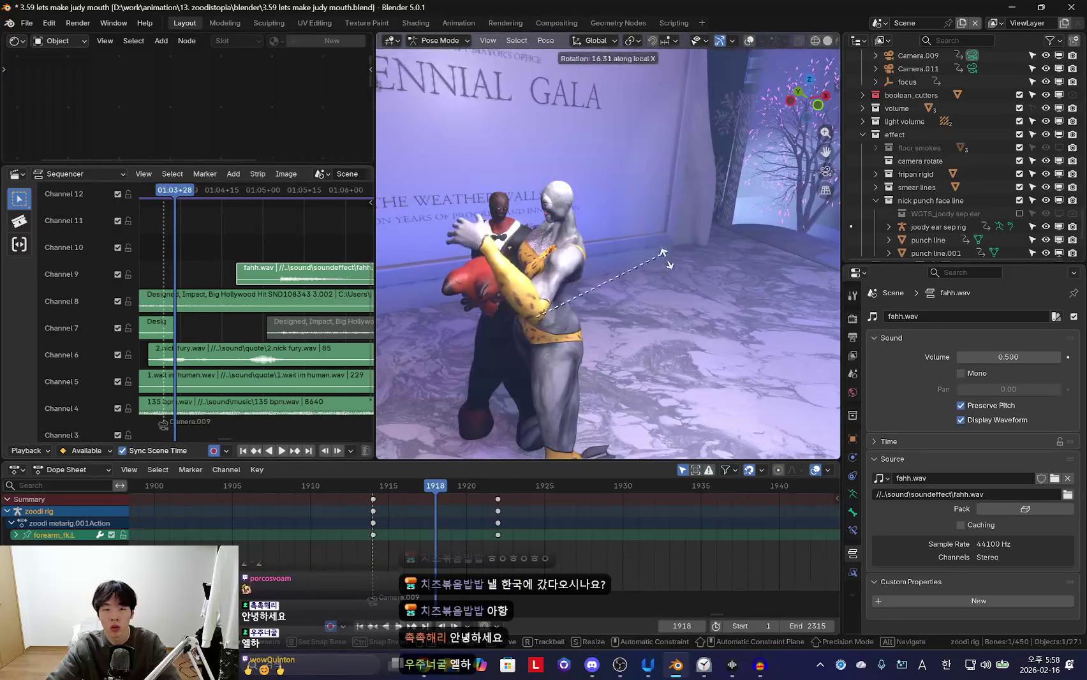
pyautogui.click(554, 274)
pyautogui.hotkey('shift', 'alt', 'z')
# Rotate the left hand and swing the left upper arm outward, keying the arm pose at 1918
pyautogui.click(530, 237)
pyautogui.moveTo(530, 237); pyautogui.dragTo(670, 278, button='middle')
pyautogui.hotkey('shift', 'alt', 'z')
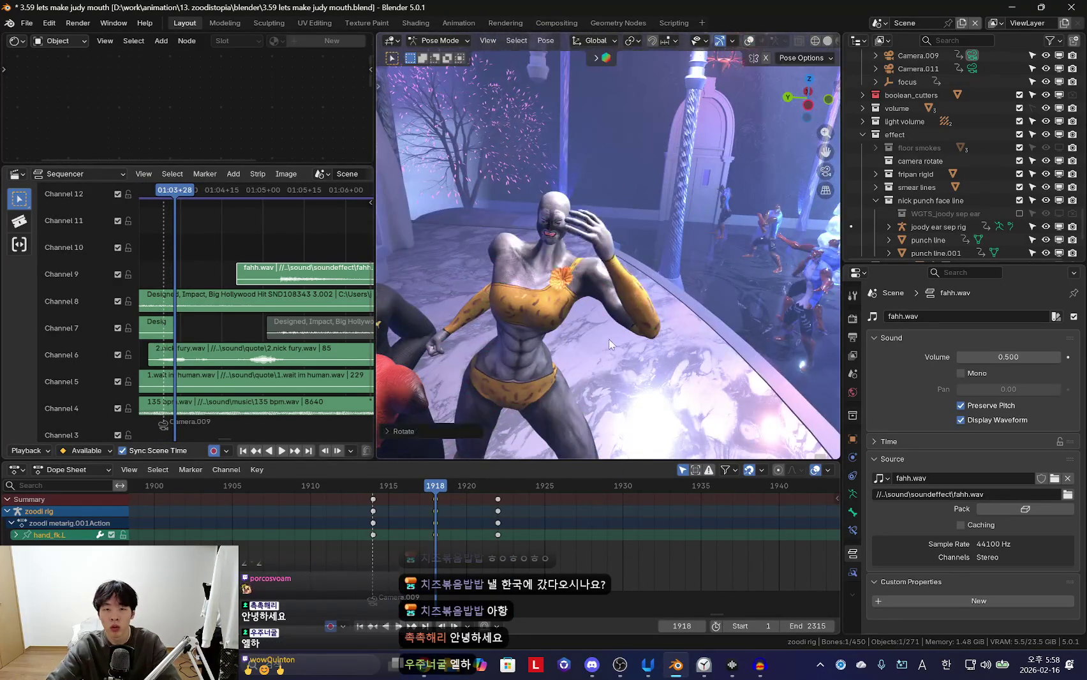
pyautogui.moveTo(614, 342); pyautogui.dragTo(664, 293, button='middle')
pyautogui.hotkey('shift', 'alt', 'z')
pyautogui.click(665, 293)
pyautogui.hotkey('shift', 'alt', 'z')
pyautogui.press('r')
pyautogui.click(610, 260)
# Move the left arm keys from frame 1922 to 1925 and play back the new timing in camera view
pyautogui.press('Down')
pyautogui.press('Up')
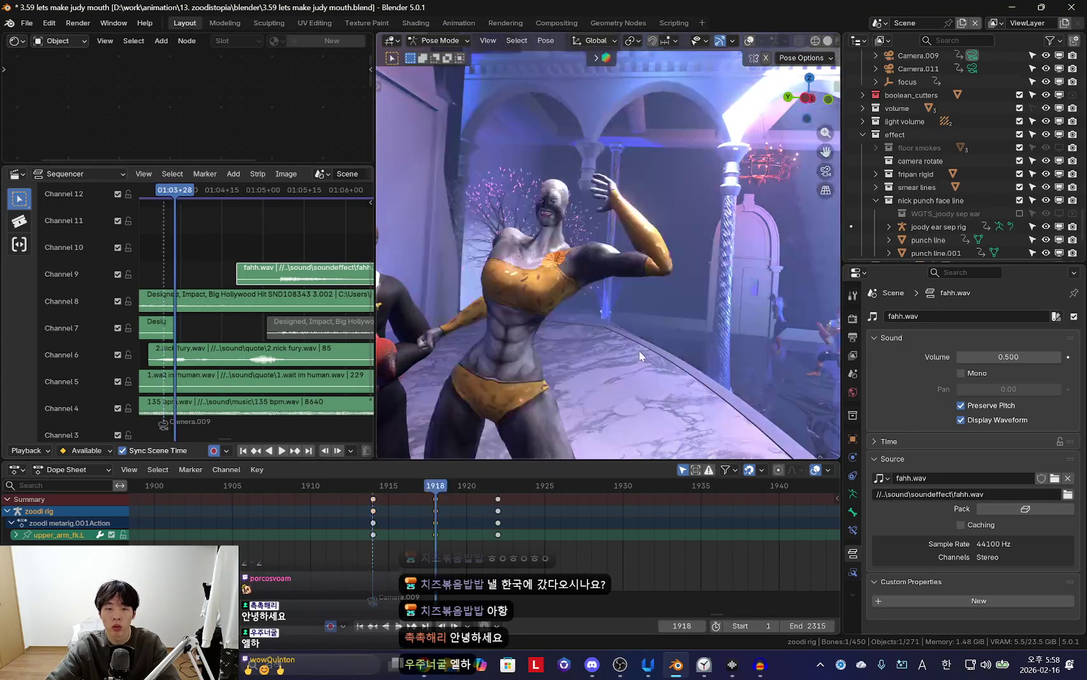
pyautogui.press('Up')
pyautogui.hotkey('shift', 'alt', 'z')
pyautogui.moveTo(639, 356); pyautogui.dragTo(751, 358, button='middle')
pyautogui.keyDown('shift'); pyautogui.click(751, 357); pyautogui.keyUp('shift')
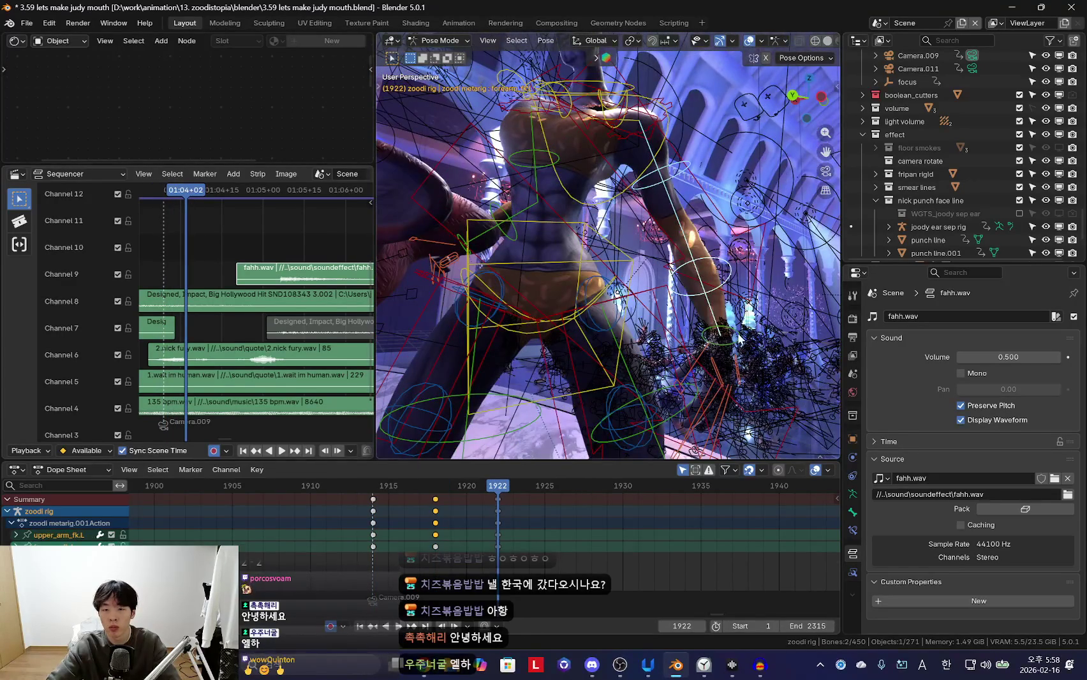
pyautogui.moveTo(506, 529); pyautogui.dragTo(552, 529)
pyautogui.hotkey('shift', 'alt', 'z')
pyautogui.press('KP_0')
pyautogui.press('space')
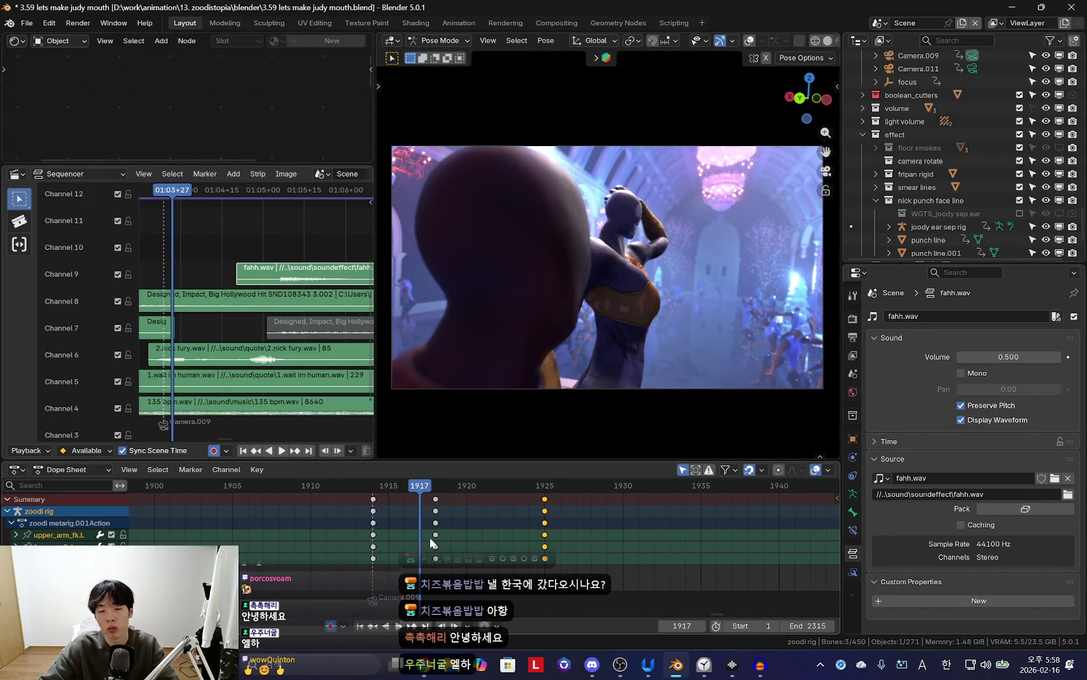
# Stop at frame 1918 and select the torso bone, viewing from behind the characters
pyautogui.press('space')
pyautogui.hotkey('shift', 'alt', 'z')
pyautogui.moveTo(728, 339)
pyautogui.mouseDown(button='middle')
pyautogui.moveTo(650, 332)
pyautogui.moveTo(742, 370)
pyautogui.mouseUp(button='middle')
pyautogui.click(651, 331)
pyautogui.hotkey('shift', 'alt', 'z')
pyautogui.press('Left')
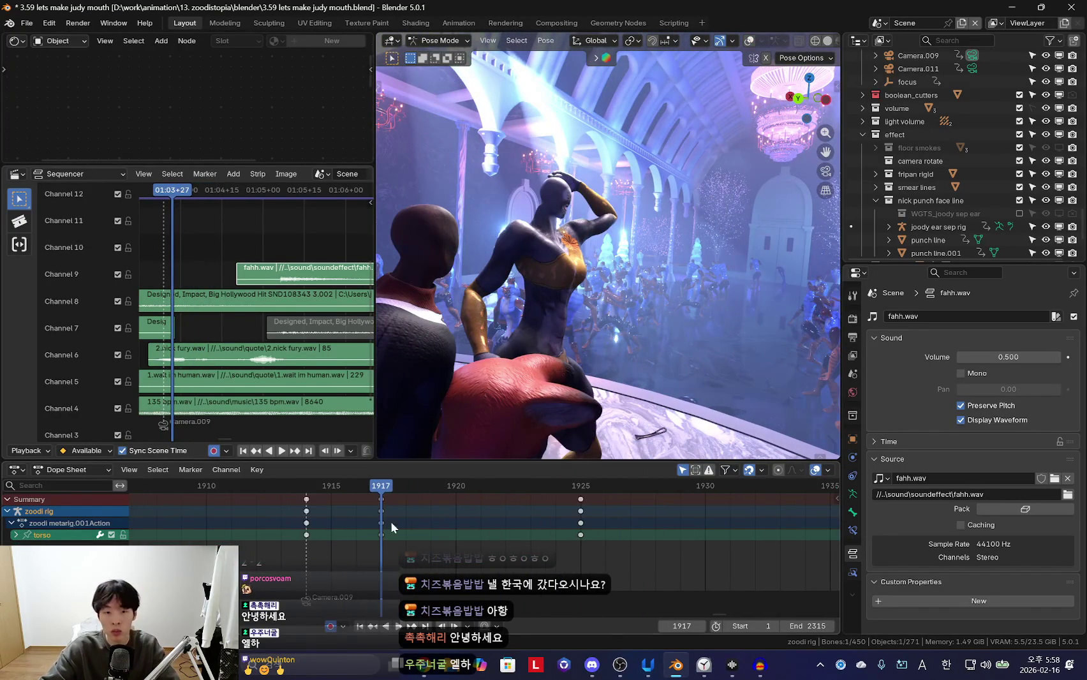
pyautogui.press('Right')
pyautogui.moveTo(660, 380); pyautogui.dragTo(594, 331, button='middle')
# Rotate the torso control and key its pose at frame 1918, reviewing in camera view
pyautogui.press('r')
pyautogui.click(595, 331)
pyautogui.hotkey('shift', 'alt', 'z')
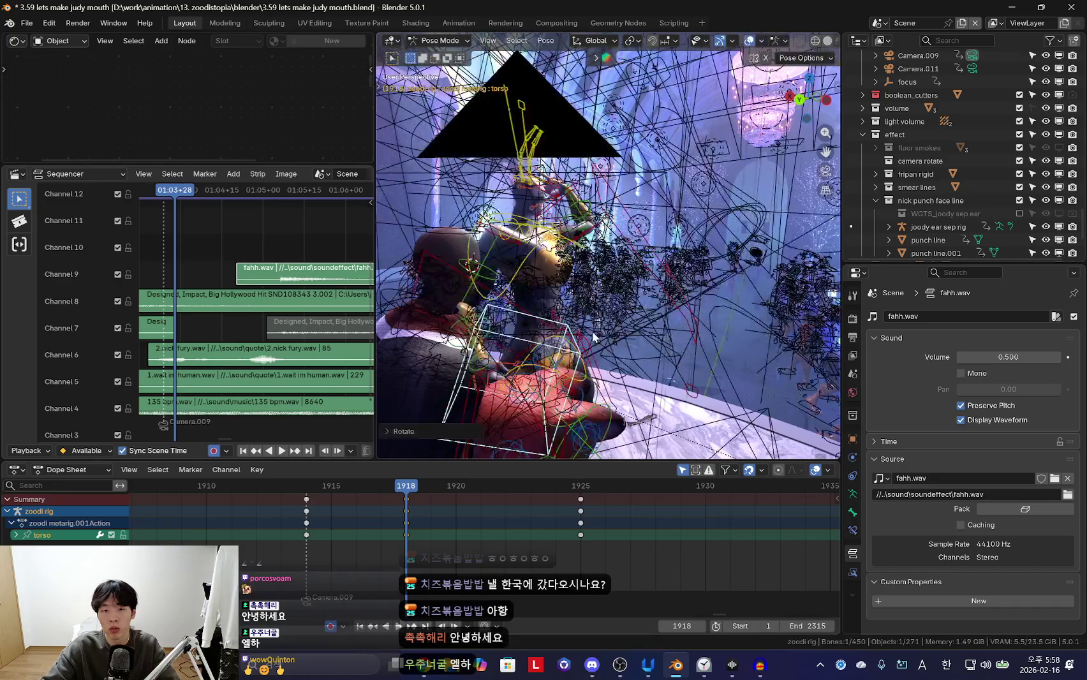
pyautogui.press('i')
pyautogui.hotkey('shift', 'alt', 'z')
pyautogui.press('KP_0')
pyautogui.press('space')
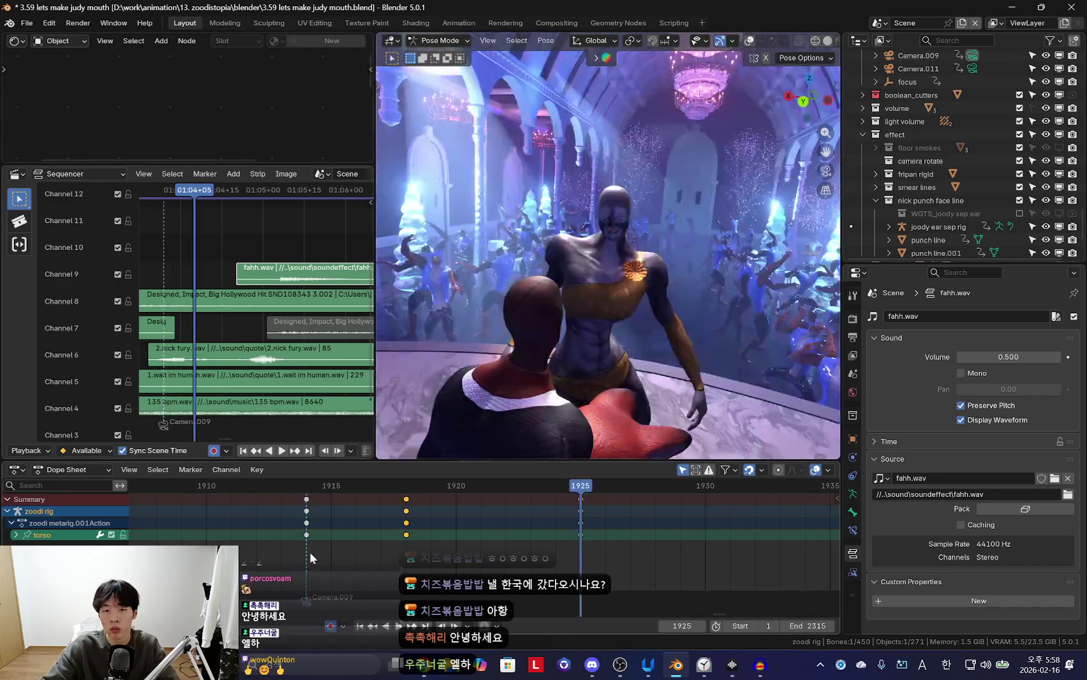
# Trackball-rotate the selected bones and shift the frame-1925 key column back to 1924
pyautogui.scroll(-3, 509, 288)
pyautogui.scroll(-2, 430, 553)
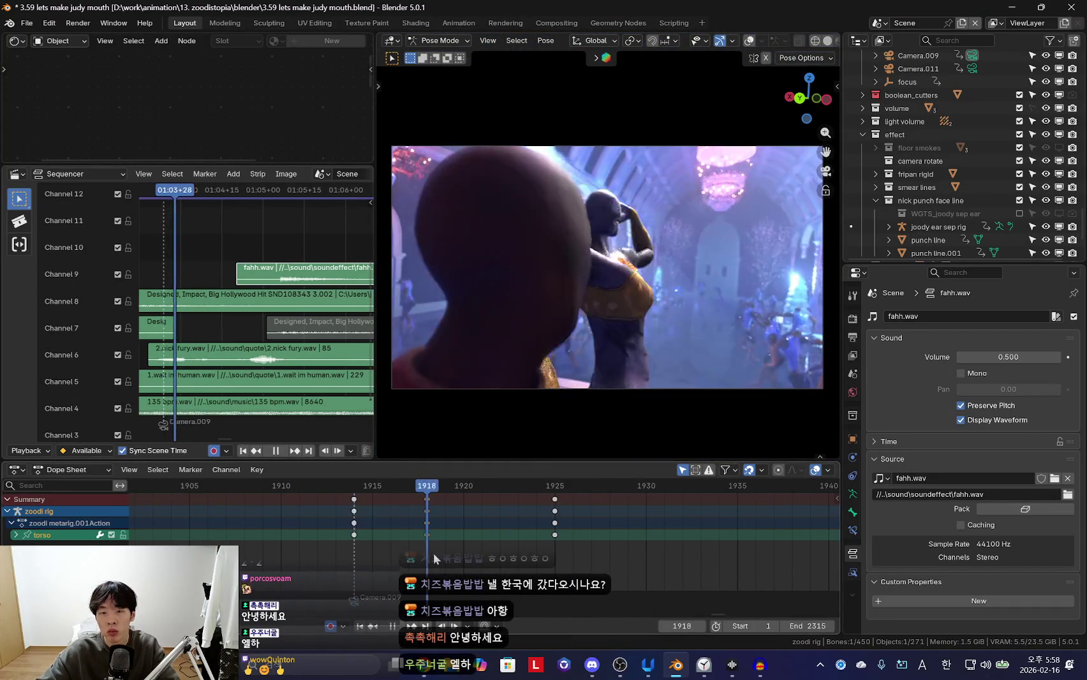
pyautogui.press('Escape')
pyautogui.press('r')
pyautogui.press('r')
pyautogui.press('Return')
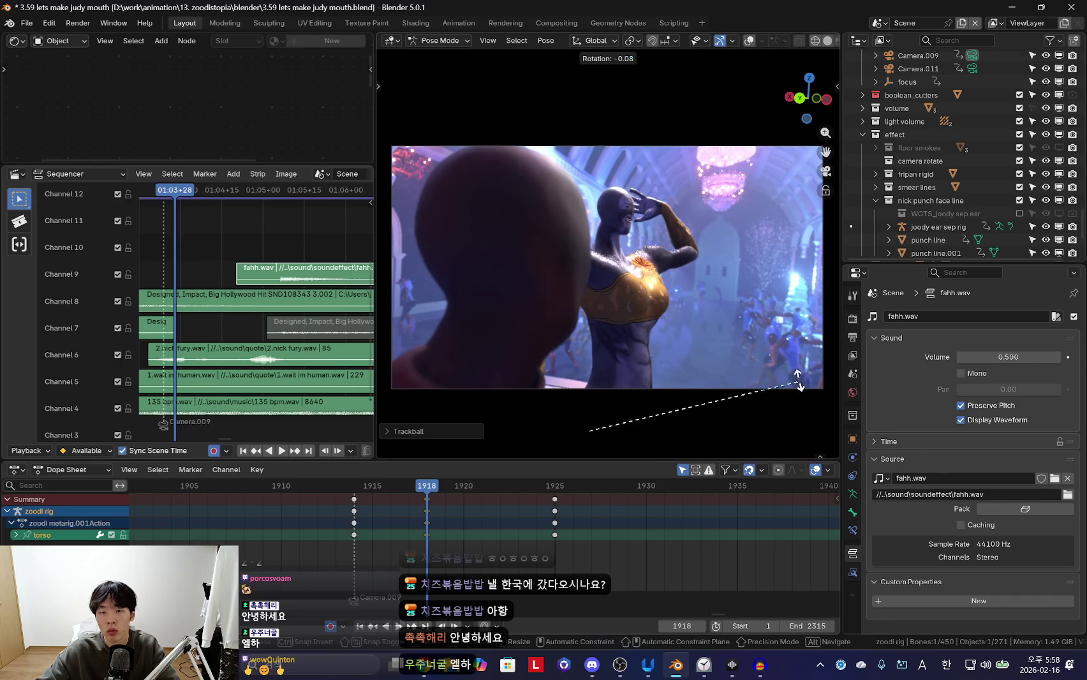
pyautogui.moveTo(372, 550); pyautogui.dragTo(605, 550)
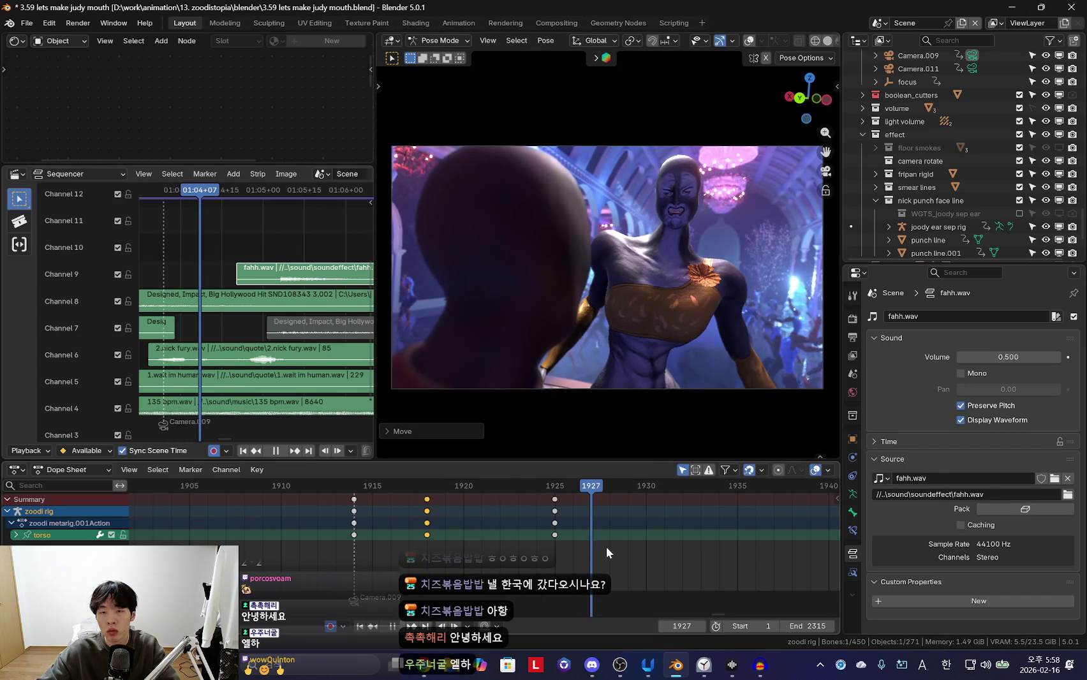
pyautogui.moveTo(555, 511); pyautogui.dragTo(537, 511)
pyautogui.press('space')
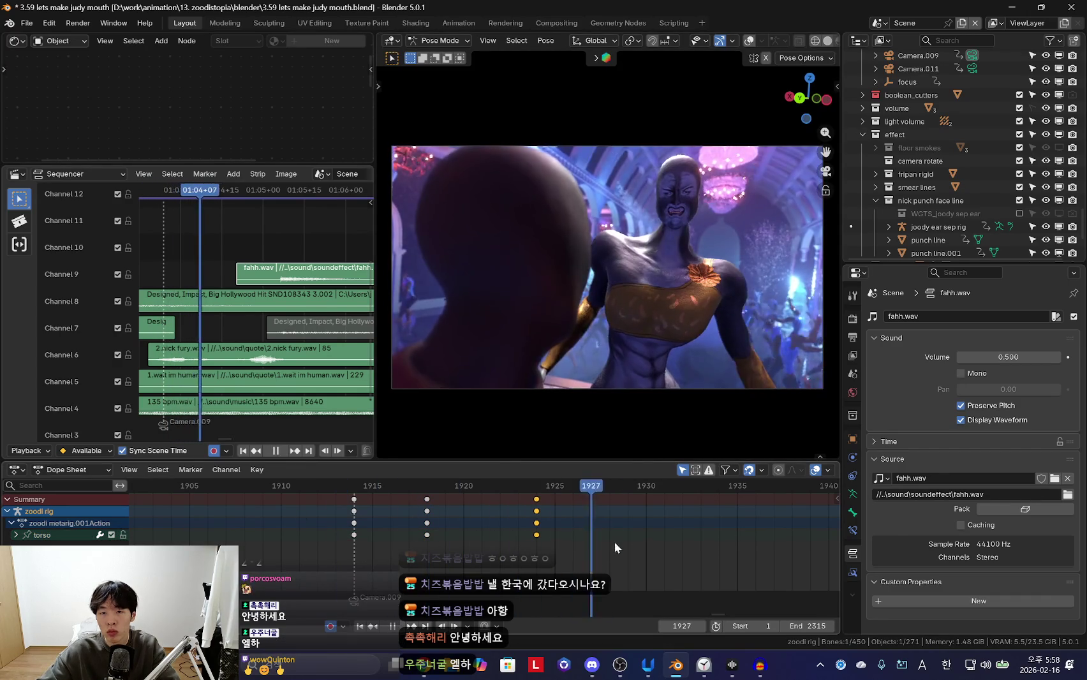
# Insert a new pose key at frame 1933 and replay the animation
pyautogui.press('i')
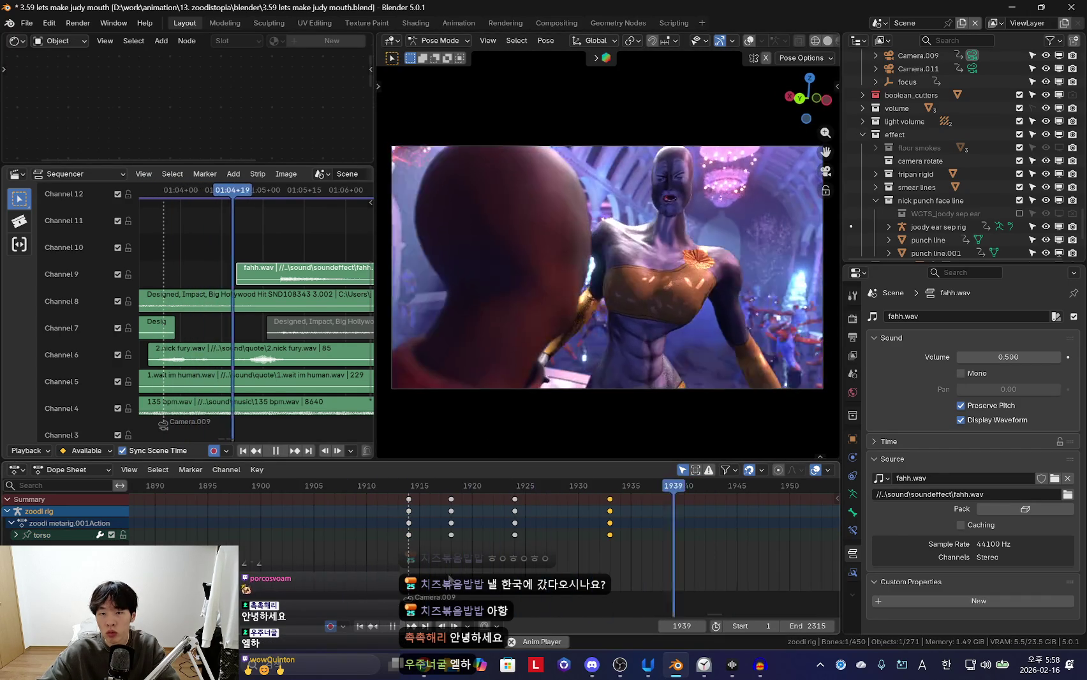
pyautogui.scroll(-3, 330, 541)
pyautogui.scroll(-2, 360, 554)
pyautogui.press('space')
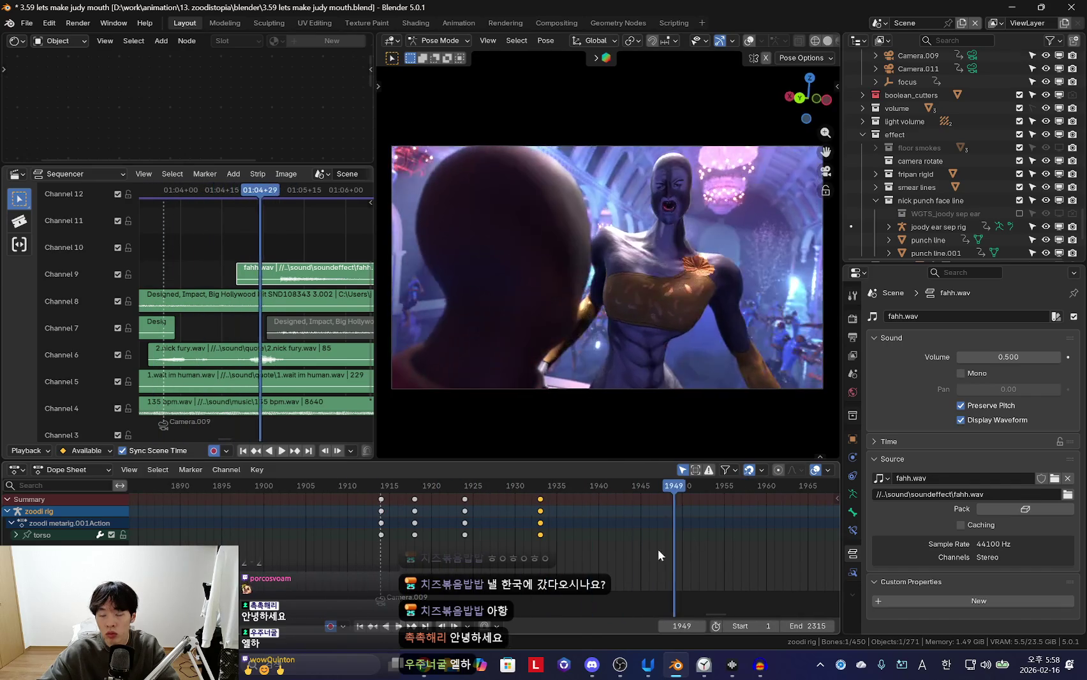
pyautogui.press('space')
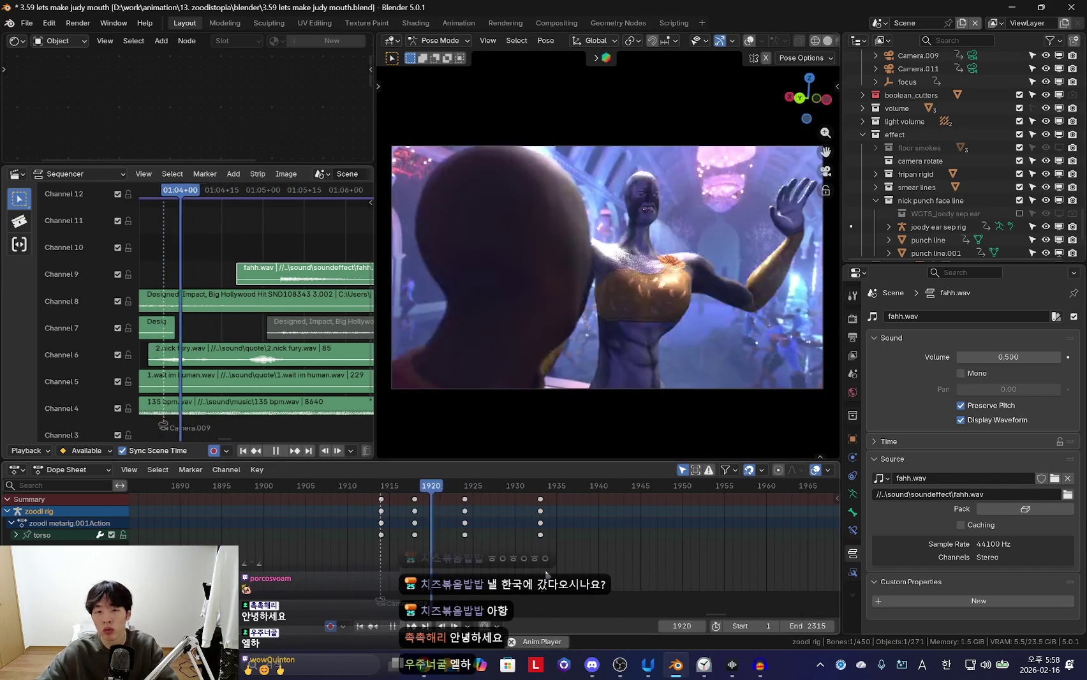
# Select the chest bone and trackball-rotate it into a twisting pose keyed at frame 1919
pyautogui.press('space')
pyautogui.click(652, 307)
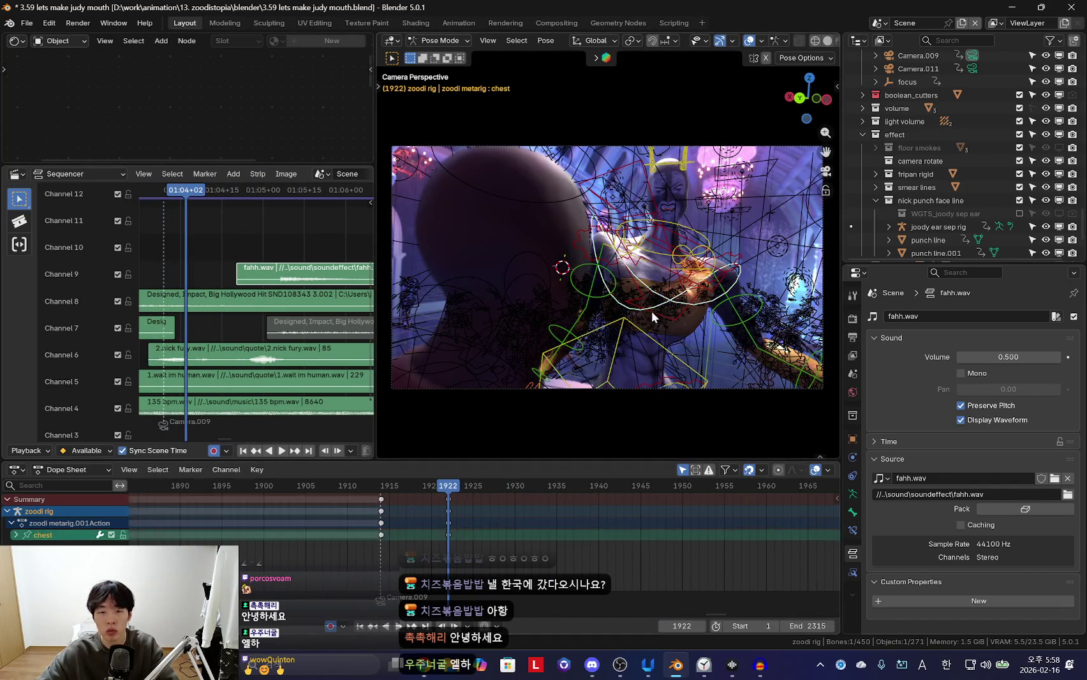
pyautogui.press('space')
pyautogui.hotkey('shift', 'alt', 'z')
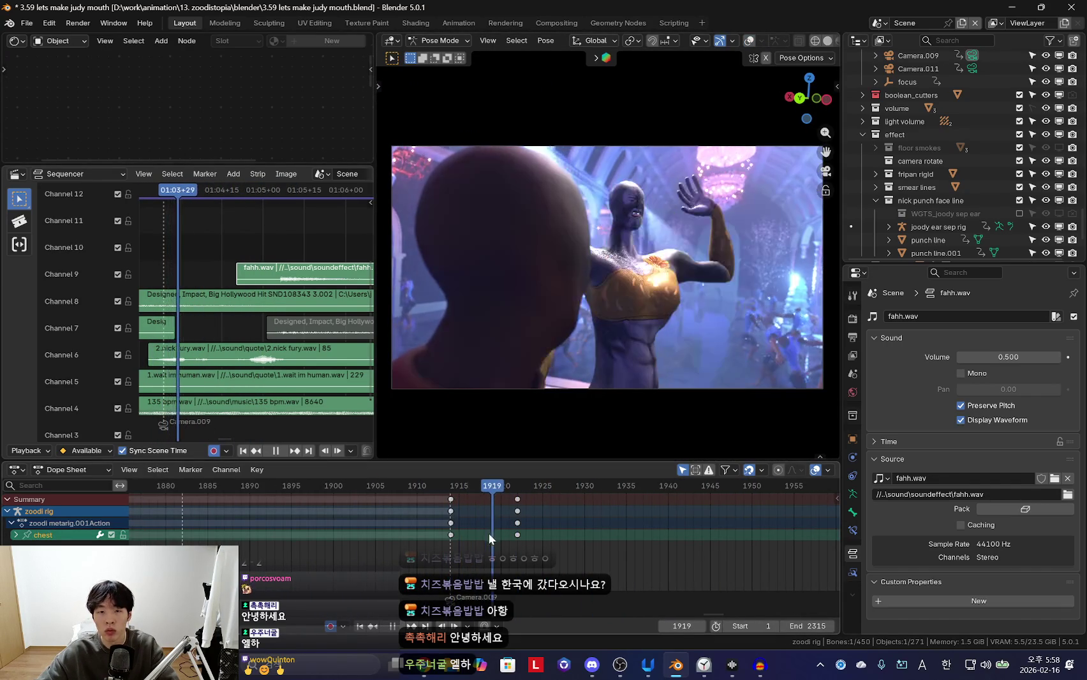
pyautogui.press('space')
pyautogui.press('r')
pyautogui.press('r')
pyautogui.click(778, 344)
pyautogui.press('r')
pyautogui.press('r')
pyautogui.click(776, 331)
# Slide the frame-1922 keys later to about 1933 and adjust the chest rotation
pyautogui.press('Up')
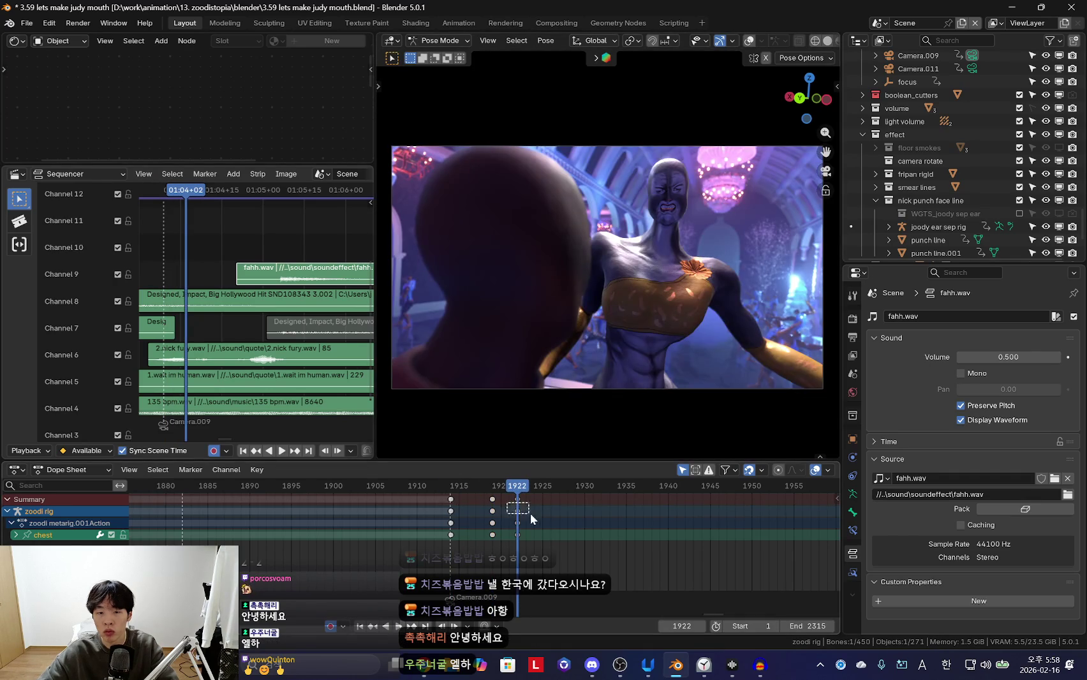
pyautogui.press('space')
pyautogui.moveTo(514, 503); pyautogui.dragTo(606, 535)
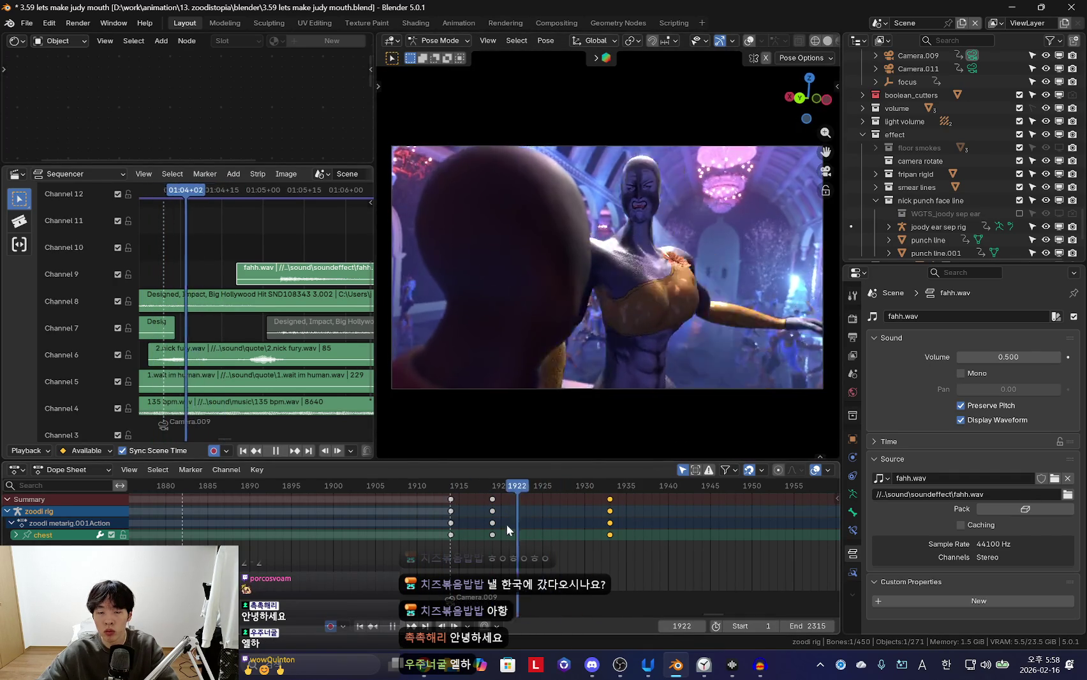
pyautogui.click(623, 374)
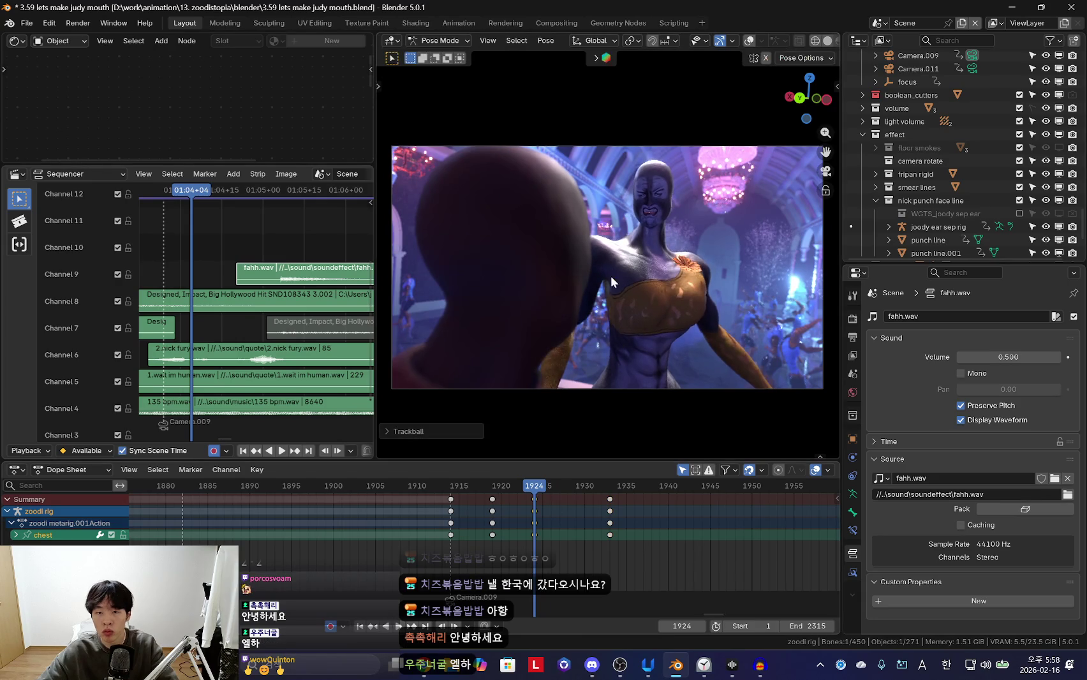
pyautogui.press('space')
# Trackball-rotate the chest into a new twist and key it at frame 1933
pyautogui.press('space')
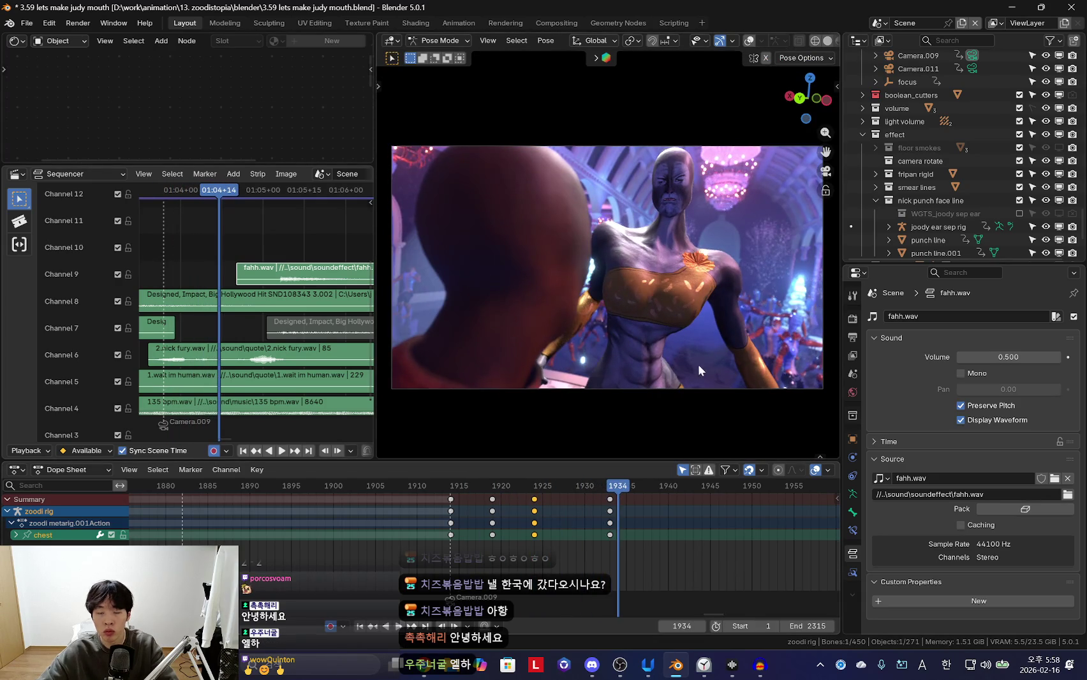
pyautogui.press('Left')
pyautogui.press('r')
pyautogui.press('r')
pyautogui.click(820, 378)
pyautogui.press('space')
pyautogui.scroll(-3, 538, 541)
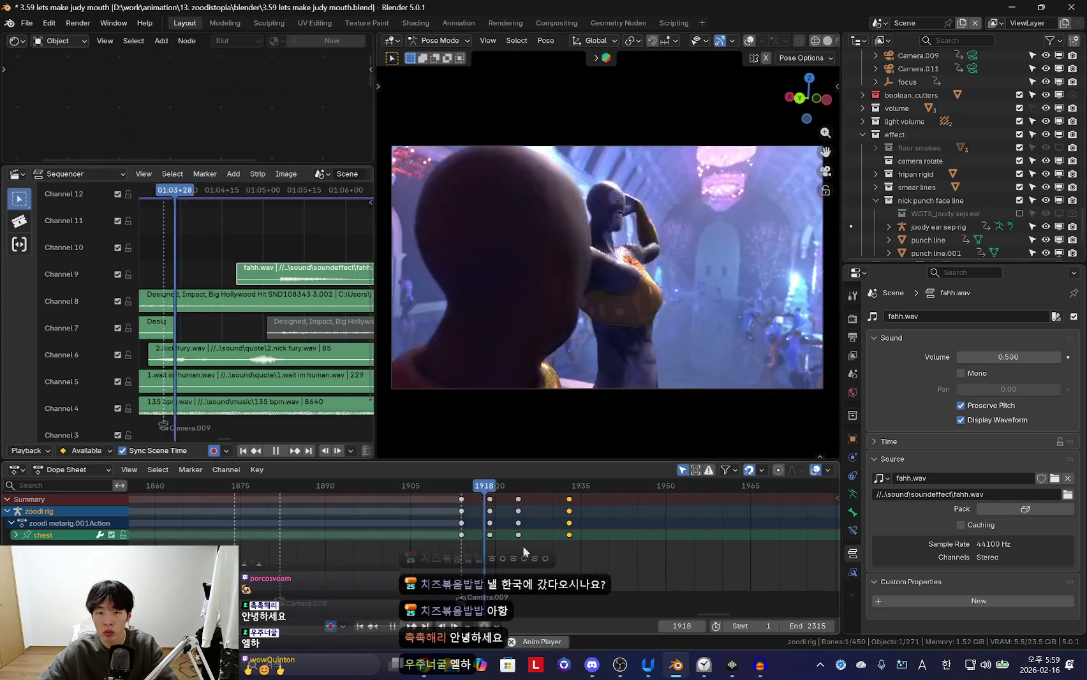
pyautogui.scroll(2, 528, 535)
# Delete the unwanted 1924 key column, undoing a trial slide of the 1919 keys
pyautogui.press('space')
pyautogui.hotkey('alt', 'a')
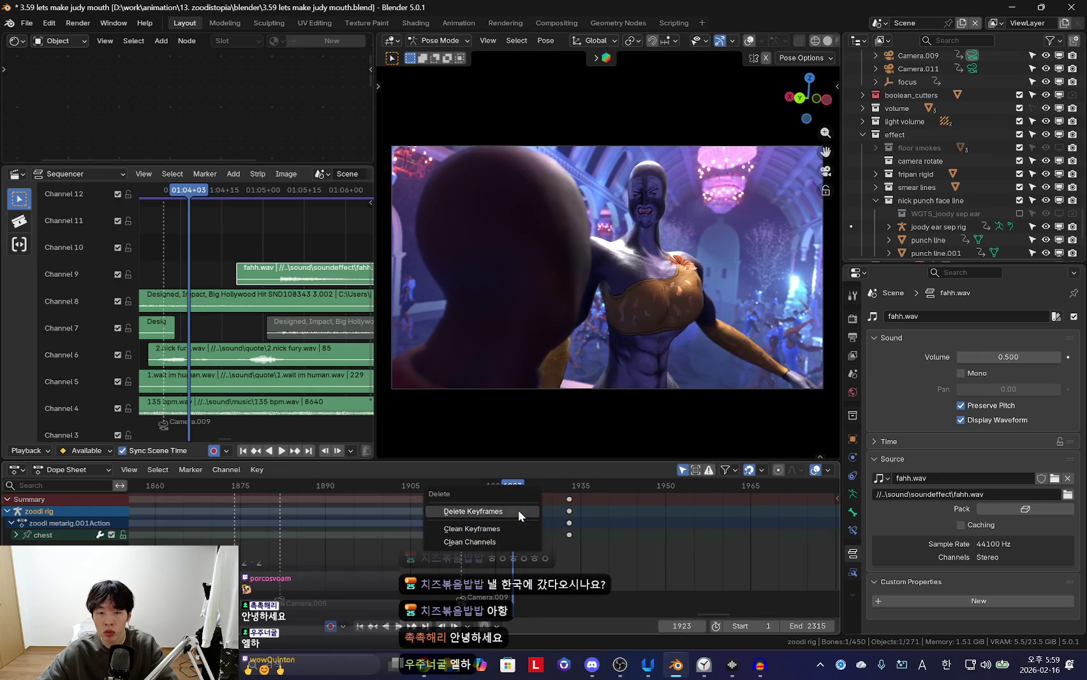
pyautogui.press('space')
pyautogui.scroll(-2, 490, 524)
pyautogui.moveTo(488, 511); pyautogui.dragTo(507, 511)
pyautogui.press('space')
pyautogui.hotkey('ctrl', 'z')
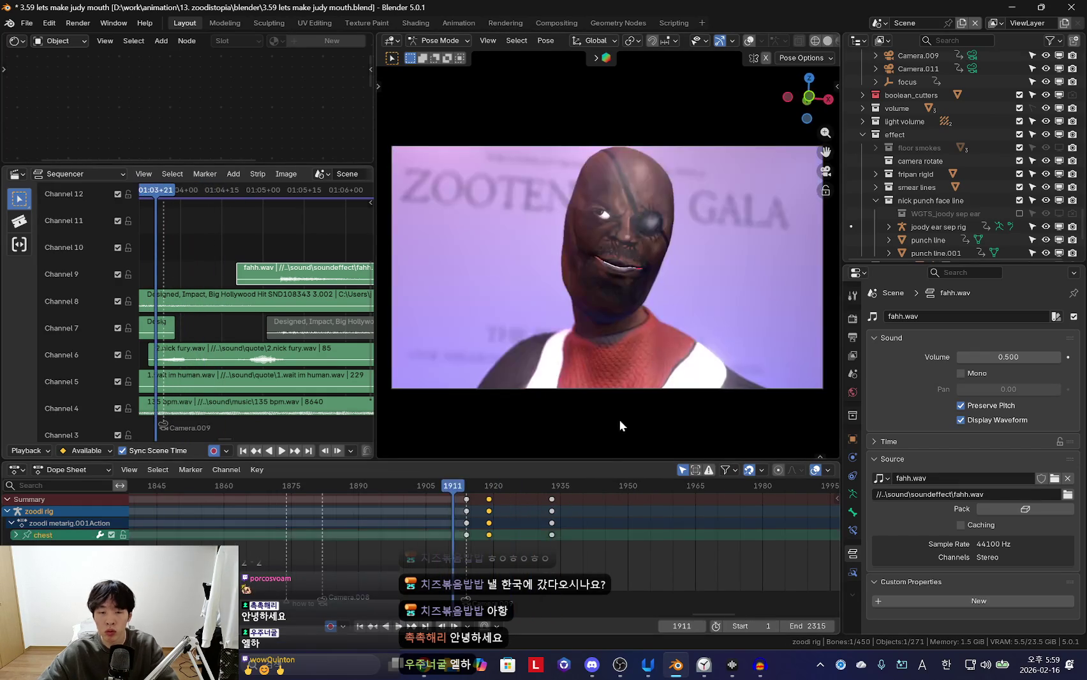
# Review the dance playback and select the torso control, then return to the camera view
pyautogui.press('space')
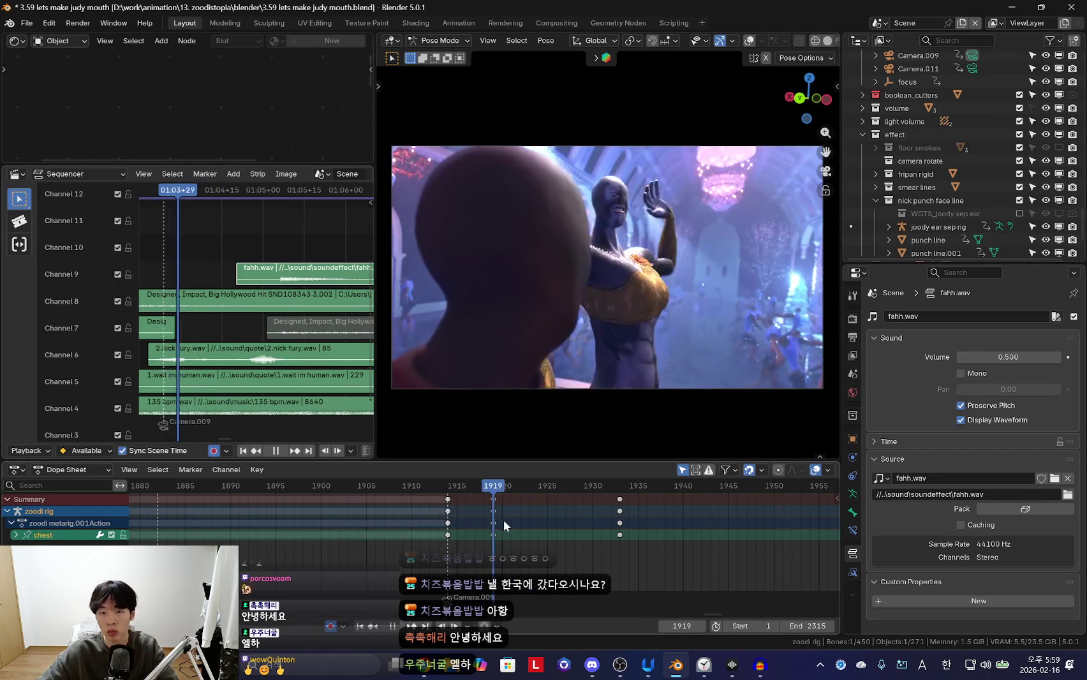
pyautogui.press('space')
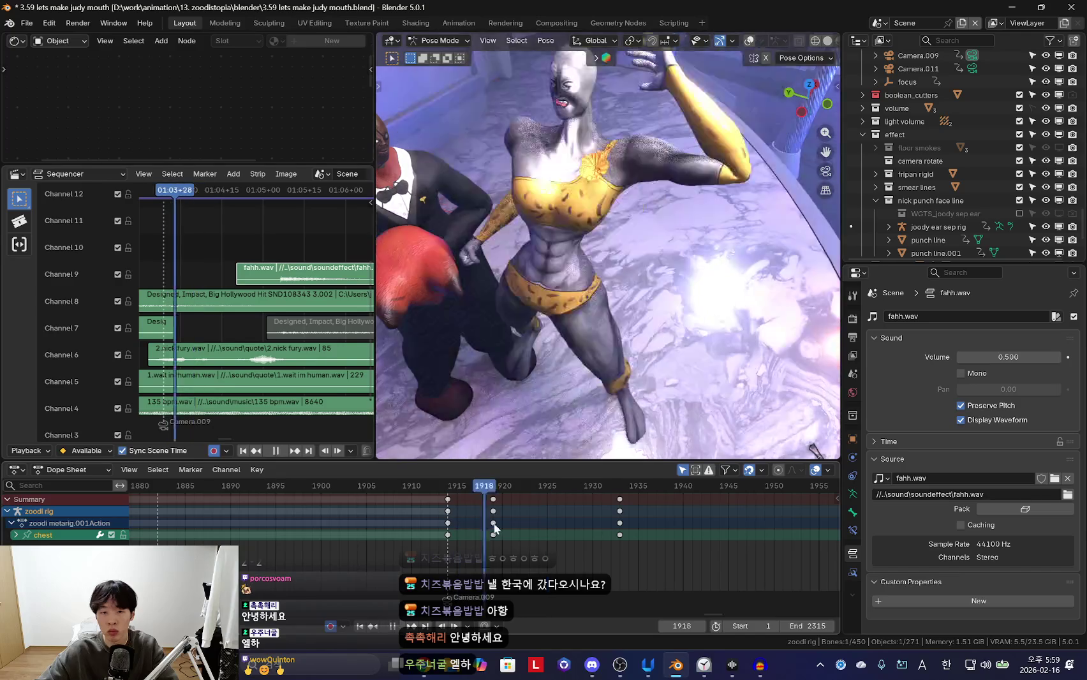
pyautogui.hotkey('shift', 'alt', 'z')
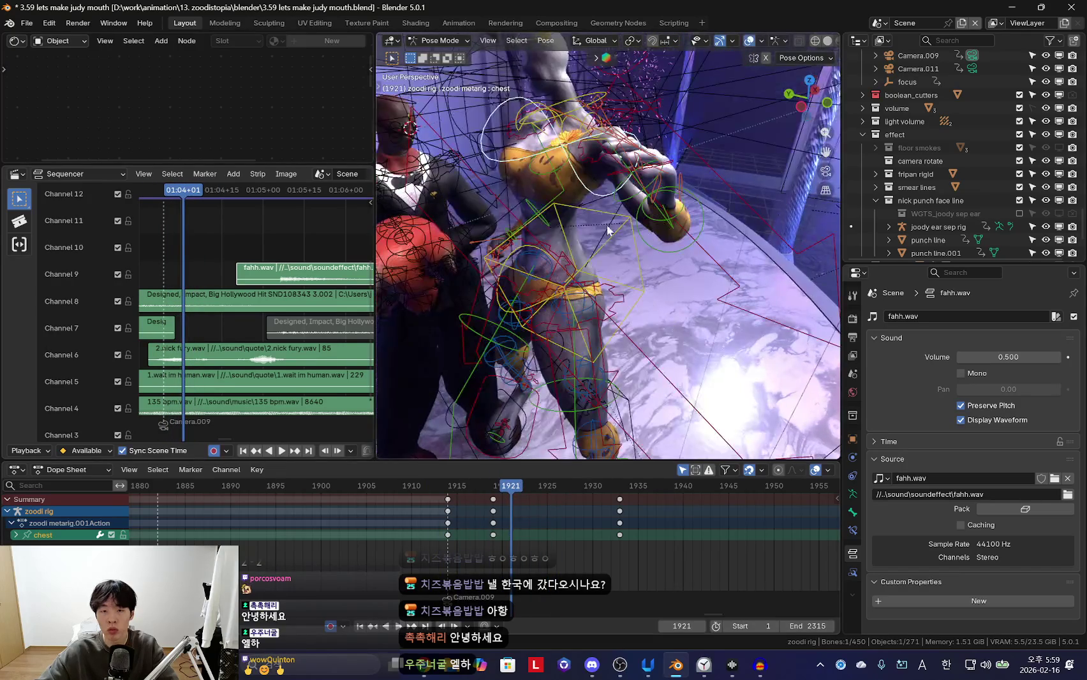
pyautogui.click(611, 240)
pyautogui.scroll(2, 434, 523)
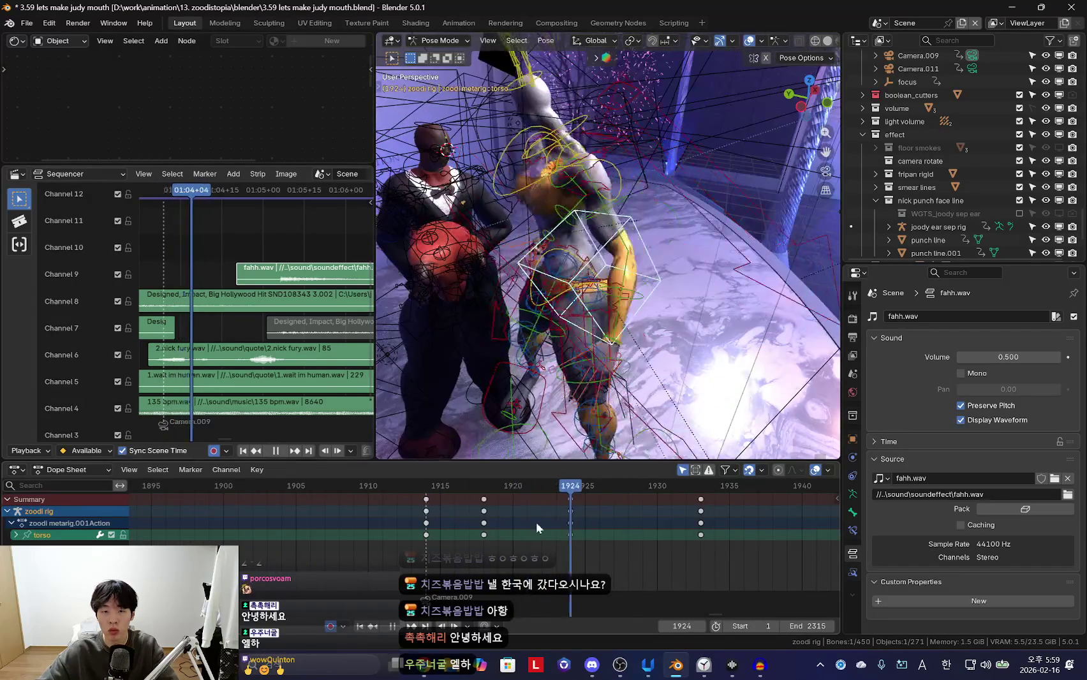
pyautogui.press('space')
pyautogui.click(427, 528)
pyautogui.press('space')
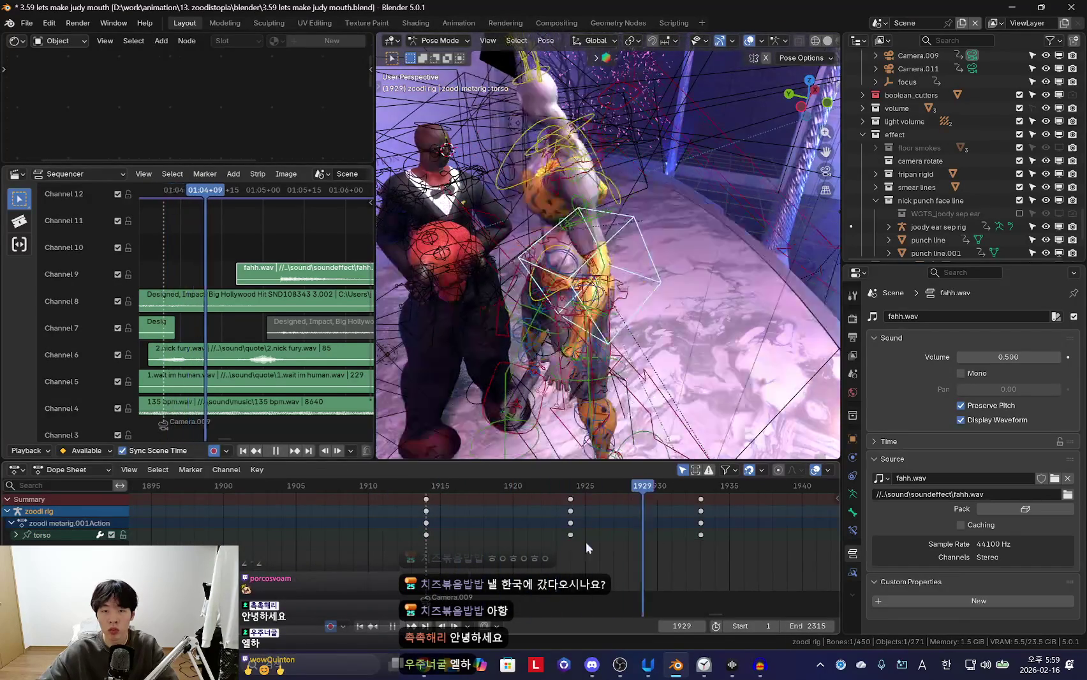
pyautogui.hotkey('shift', 'alt', 'z')
pyautogui.press('KP_0')
# Nudge the torso at frame 1920 to key it between 1915 and 1925, and replay the motion
pyautogui.scroll(-2, 480, 543)
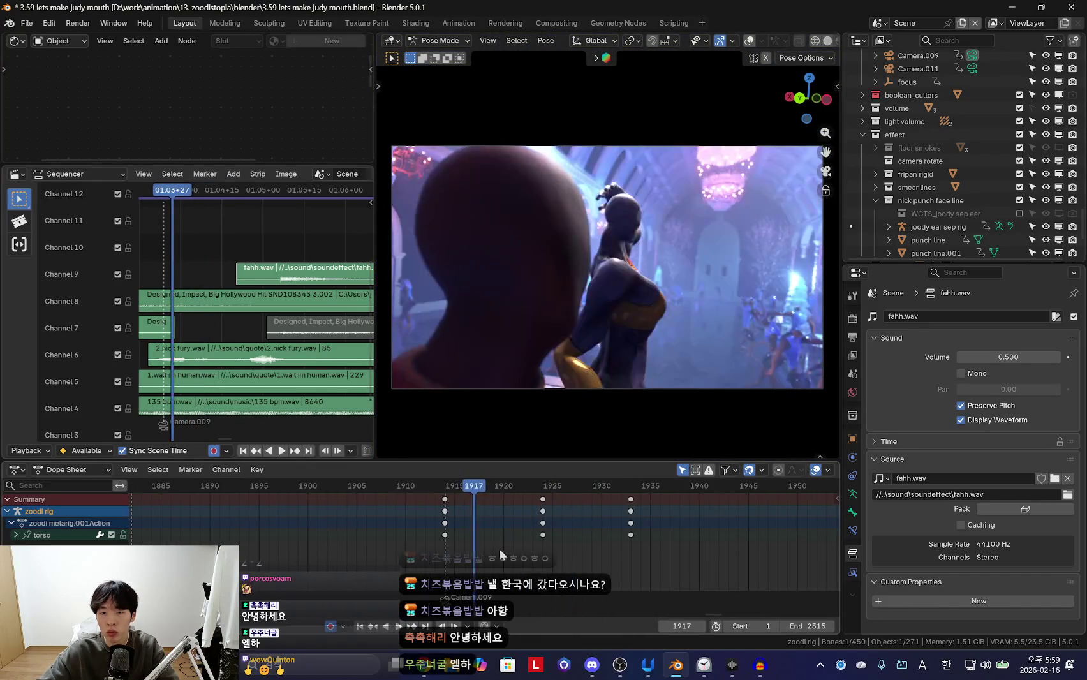
pyautogui.moveTo(508, 527)
pyautogui.mouseDown()
pyautogui.moveTo(545, 541)
pyautogui.moveTo(435, 520)
pyautogui.moveTo(498, 536)
pyautogui.mouseUp()
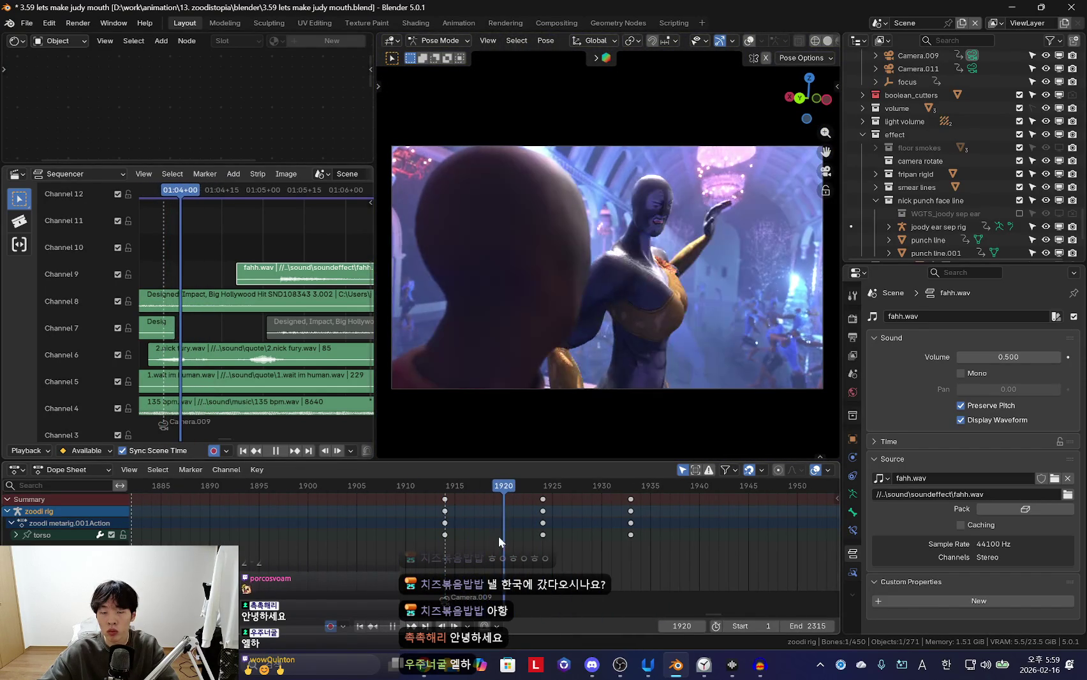
pyautogui.press('space')
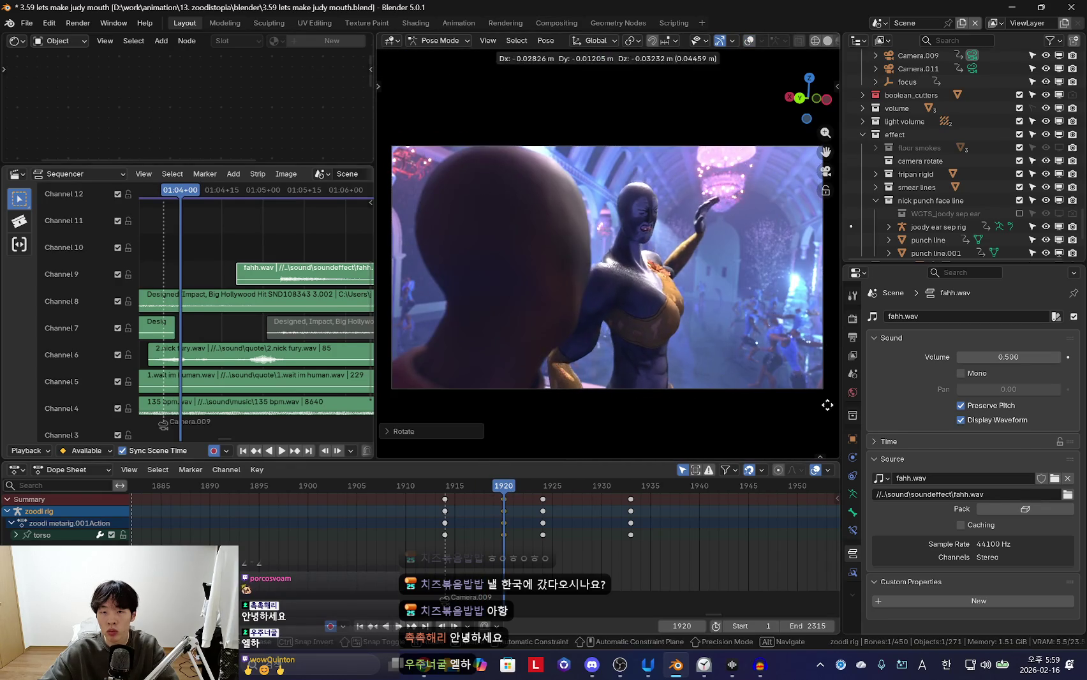
pyautogui.press('space')
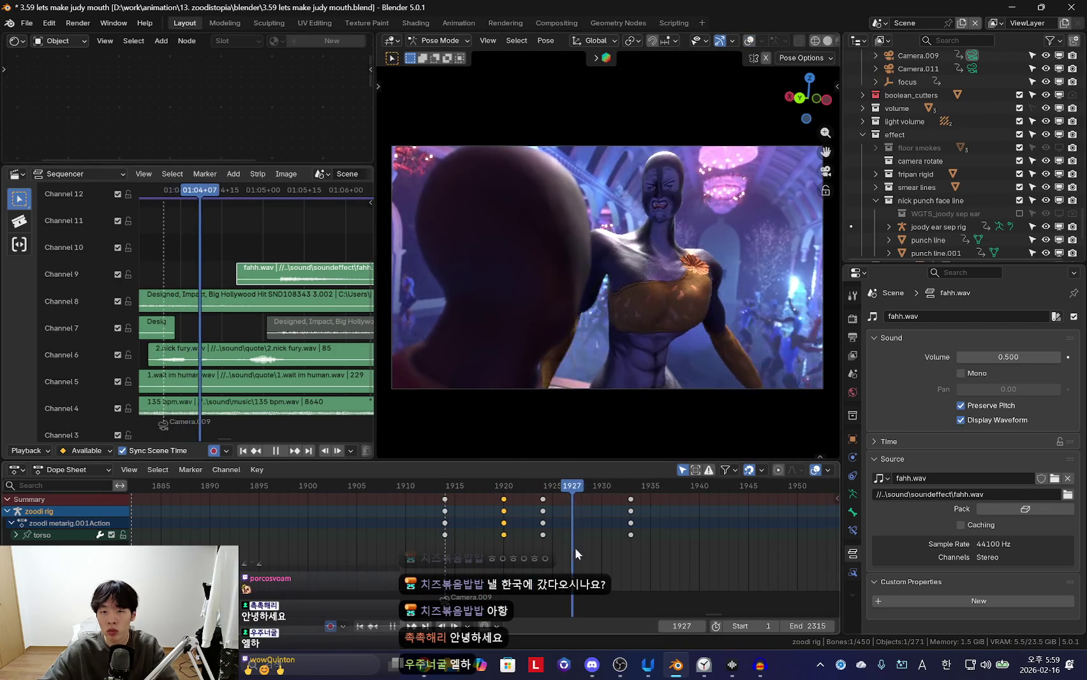
pyautogui.scroll(-5, 391, 549)
pyautogui.scroll(5, 542, 547)
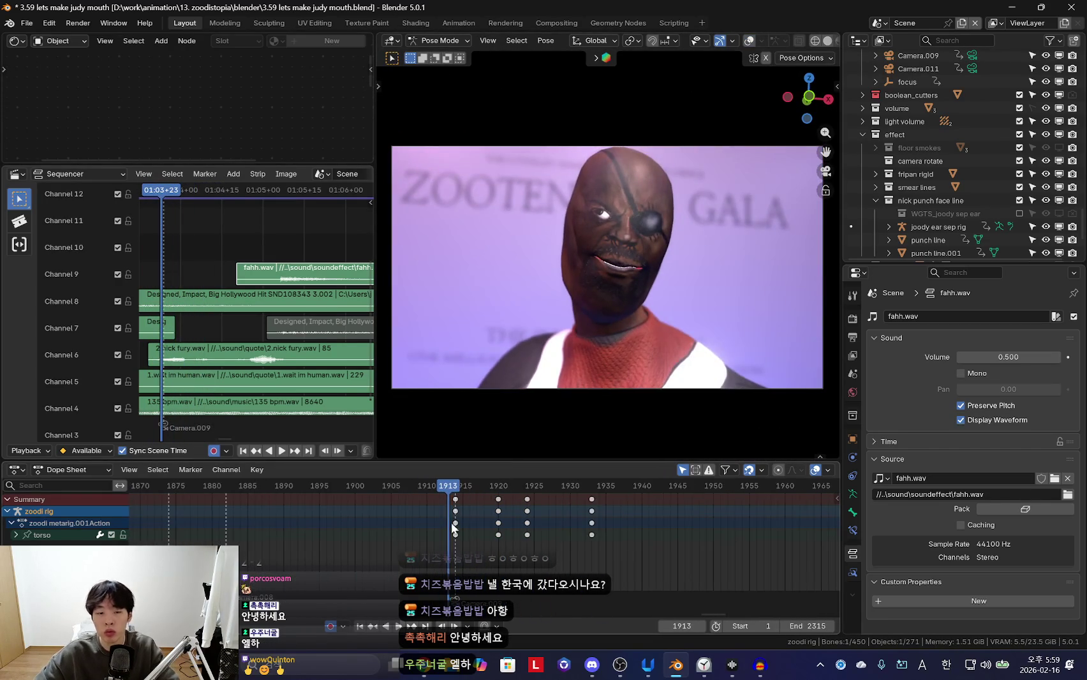
pyautogui.press('Escape')
pyautogui.press('space')
pyautogui.hotkey('shift', 'alt', 'z')
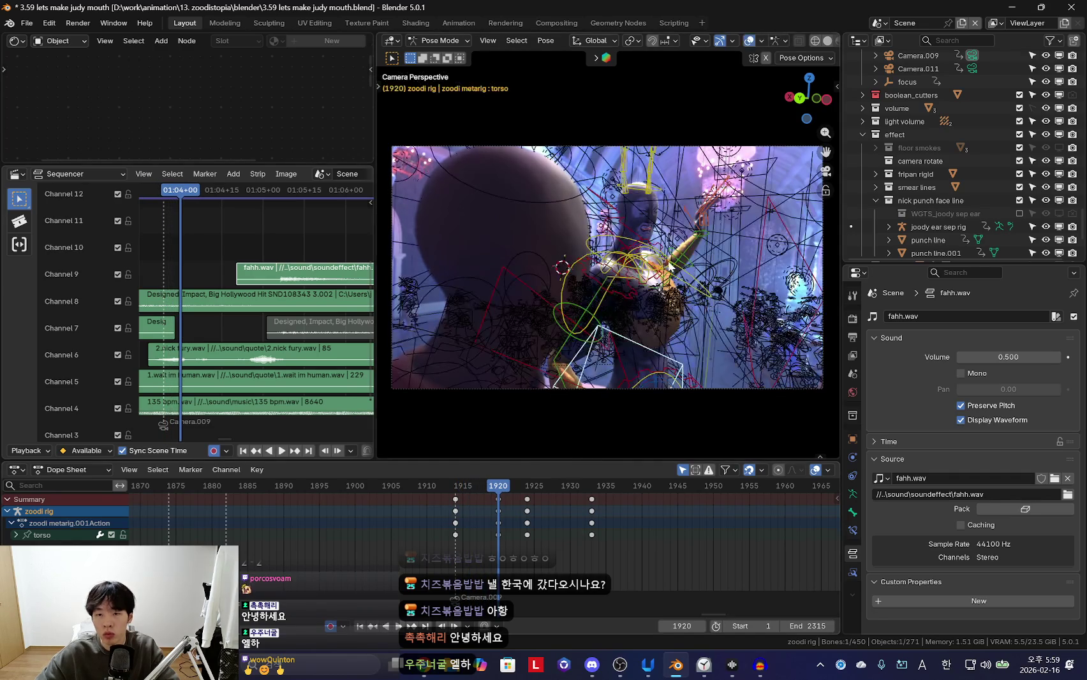
# Orbit away from the camera shot, select the left upper arm control and return to frame 1918
pyautogui.press('Up')
pyautogui.hotkey('shift', 'alt', 'z')
pyautogui.moveTo(681, 259); pyautogui.dragTo(664, 284, button='middle')
pyautogui.hotkey('shift', 'alt', 'z')
pyautogui.click(697, 266)
pyautogui.hotkey('shift', 'alt', 'z')
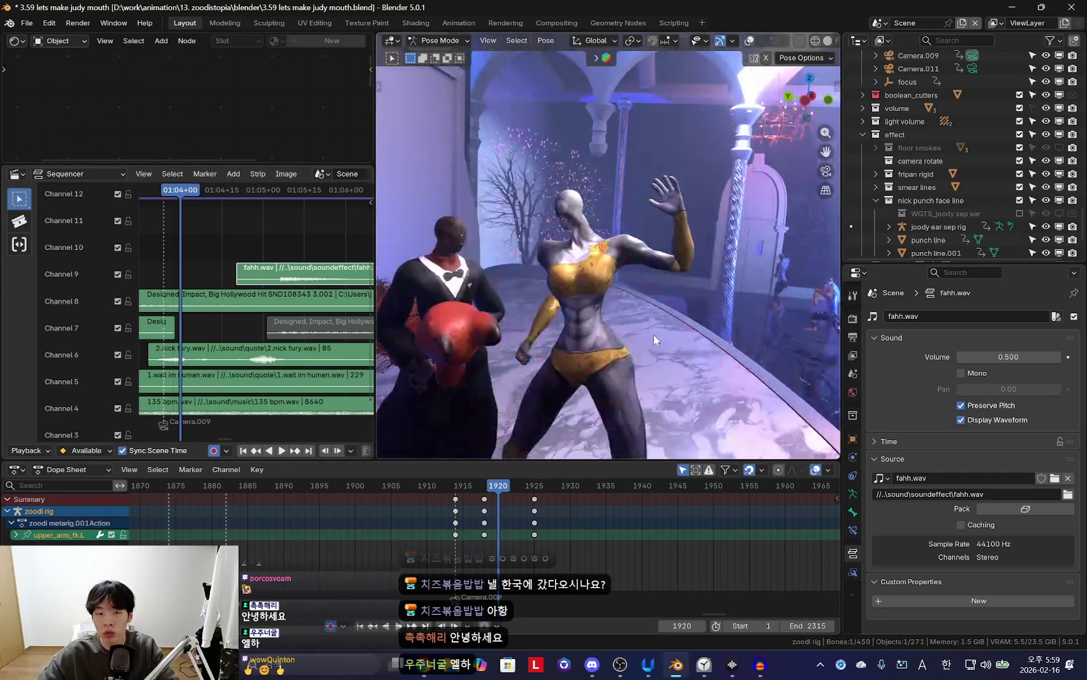
pyautogui.press('Down')
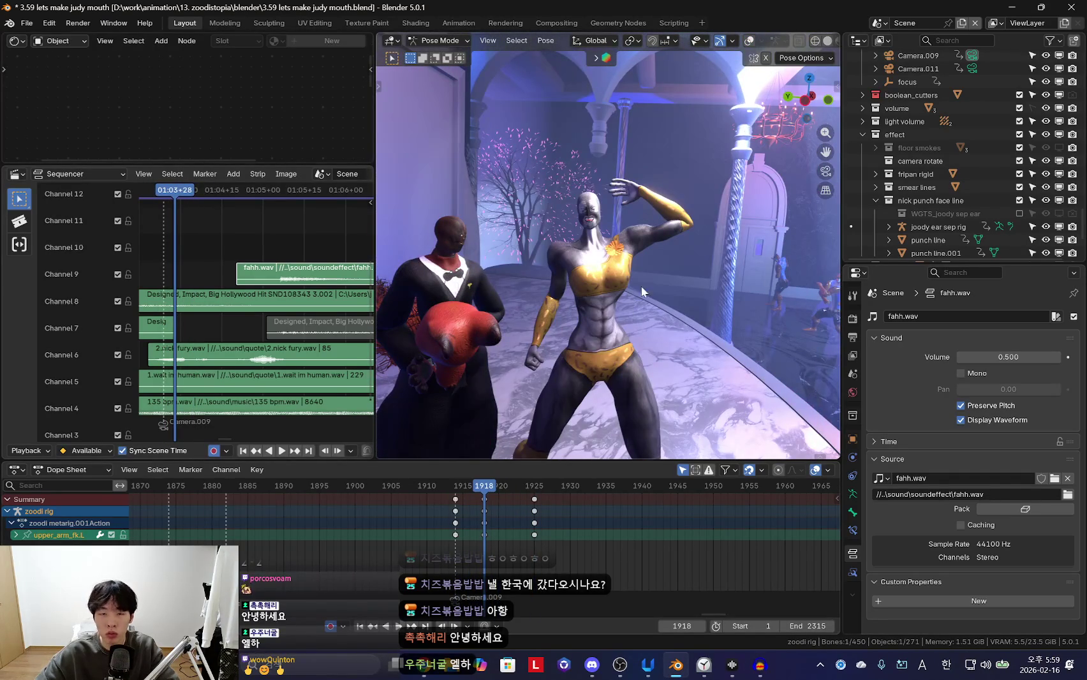
pyautogui.hotkey('shift', 'alt', 'z')
# Rotate the left forearm up around the X axis at frame 1918, then return to camera view
pyautogui.click(665, 209)
pyautogui.press('r')
pyautogui.press('x')
pyautogui.click(735, 228)
pyautogui.hotkey('shift', 'alt', 'z')
pyautogui.click(659, 241)
pyautogui.hotkey('shift', 'alt', 'z')
pyautogui.press('KP_0')
pyautogui.hotkey('shift', 'alt', 'z')
# Play back the raised arm and adjust the selected bone's rotation at frame 1916
pyautogui.press('space')
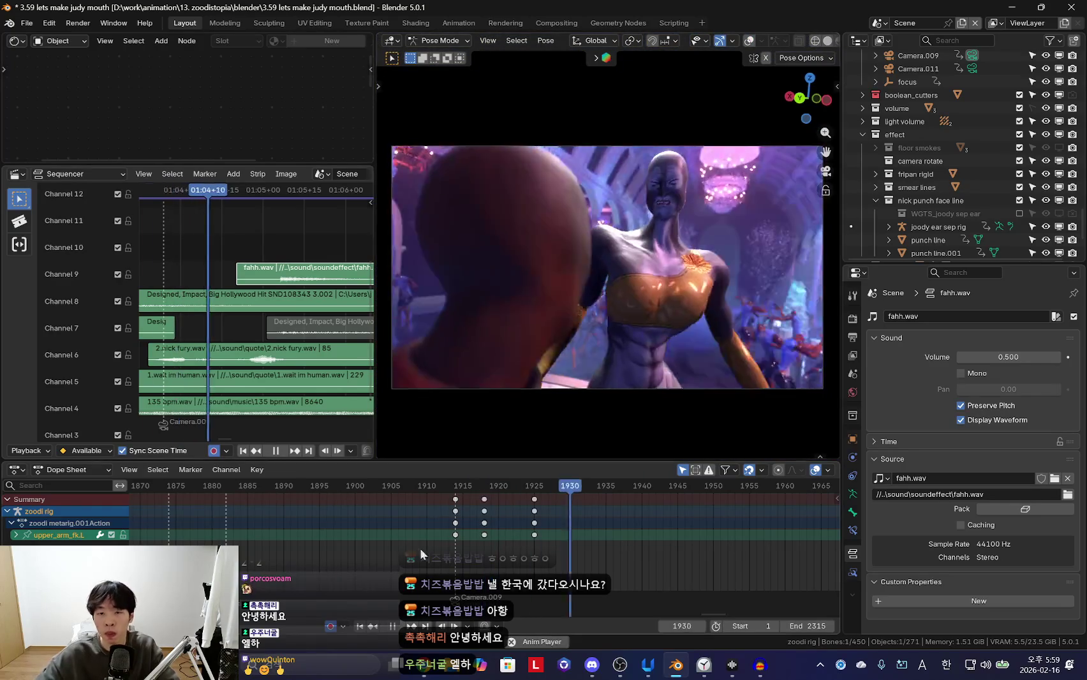
pyautogui.scroll(5, 387, 542)
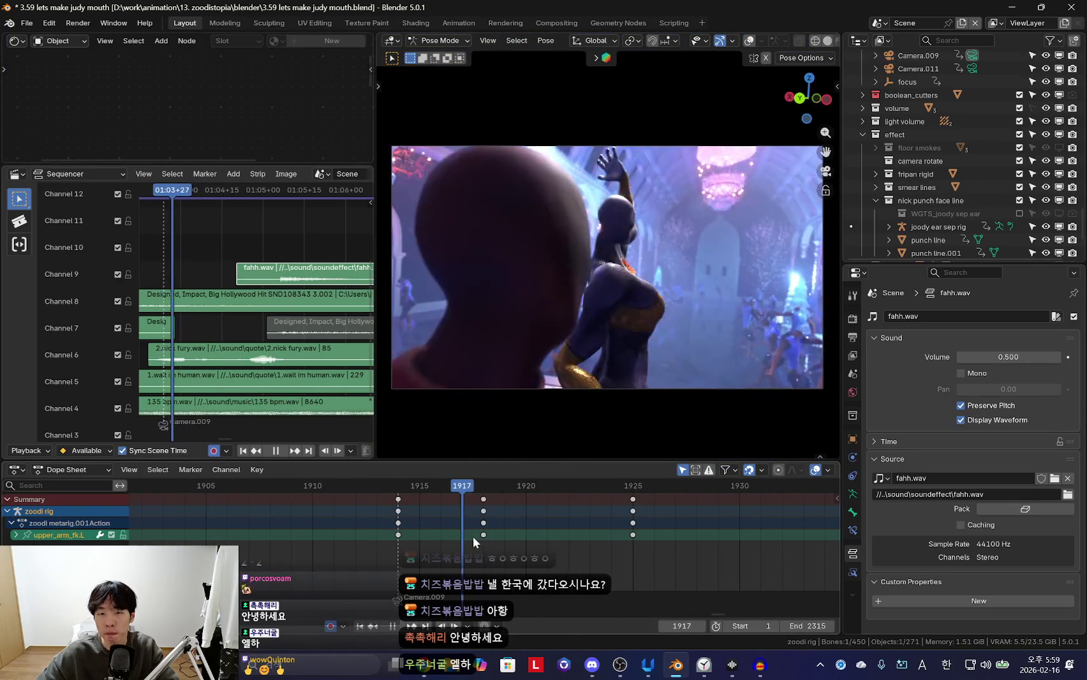
pyautogui.press('space')
pyautogui.press('r')
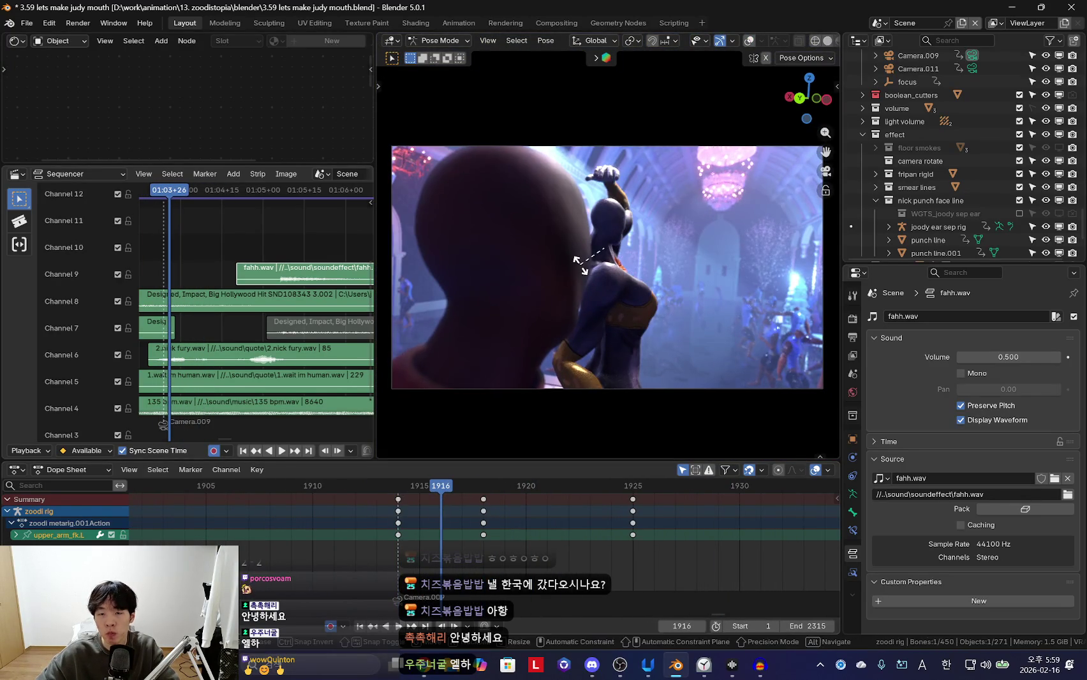
pyautogui.click(580, 262)
pyautogui.hotkey('shift', 'alt', 'z')
pyautogui.click(620, 185)
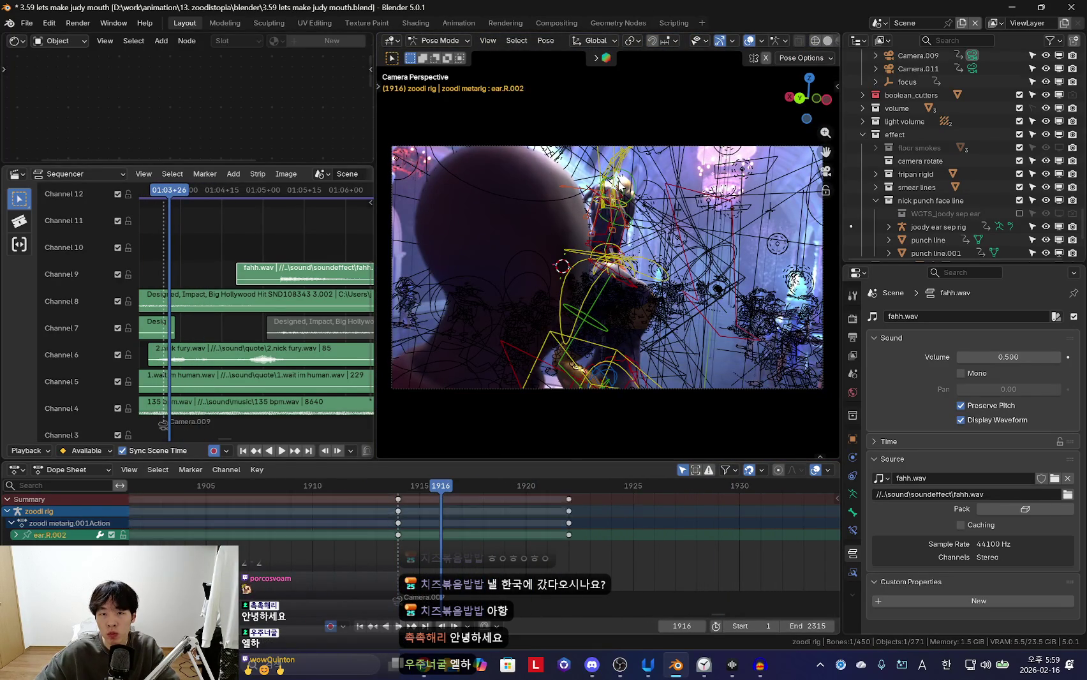
# Keyframe the left hand pose at frame 1916 and deselect those keys
pyautogui.hotkey('shift', 'alt', 'z')
pyautogui.press('r')
pyautogui.press('r')
pyautogui.press('i')
pyautogui.press('Right')
pyautogui.press('Right')
pyautogui.click(433, 540)
pyautogui.press('space')
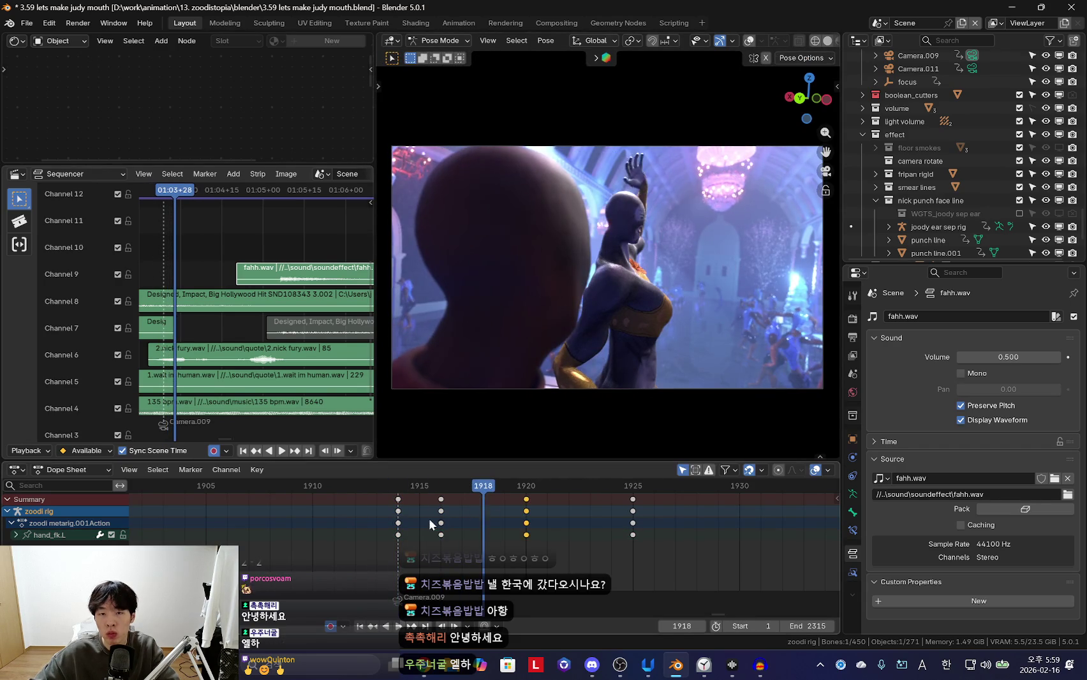
# Slide the 1918 keys to frame 1920 and replay to compare the poses
pyautogui.moveTo(482, 511); pyautogui.dragTo(510, 530)
pyautogui.press('space')
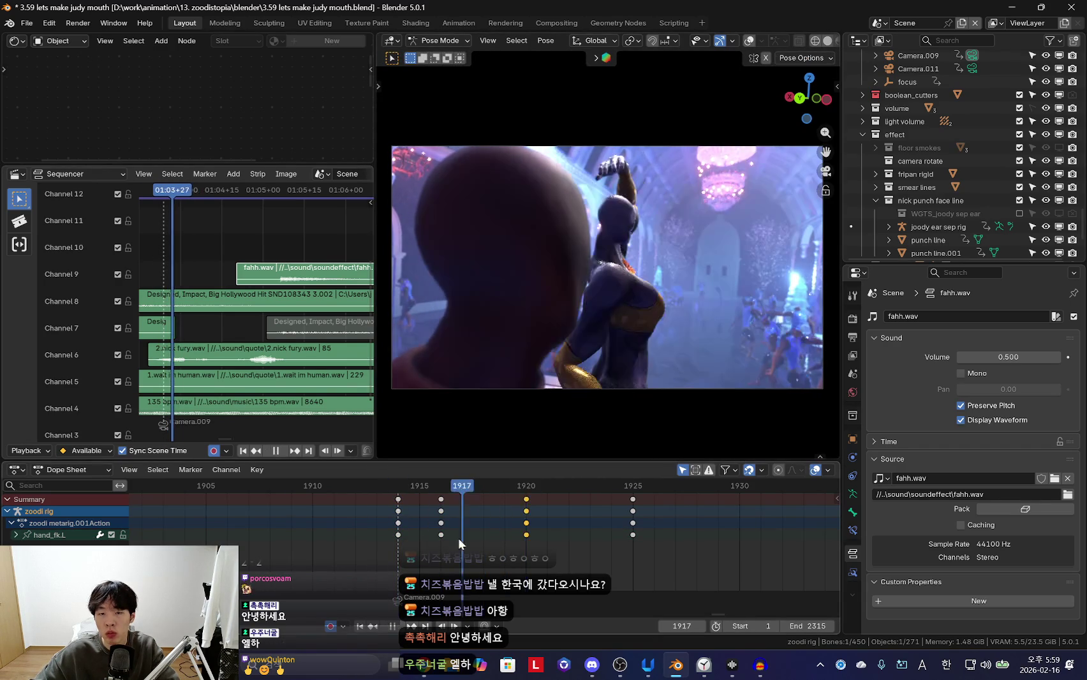
pyautogui.press('Left')
pyautogui.press('Left')
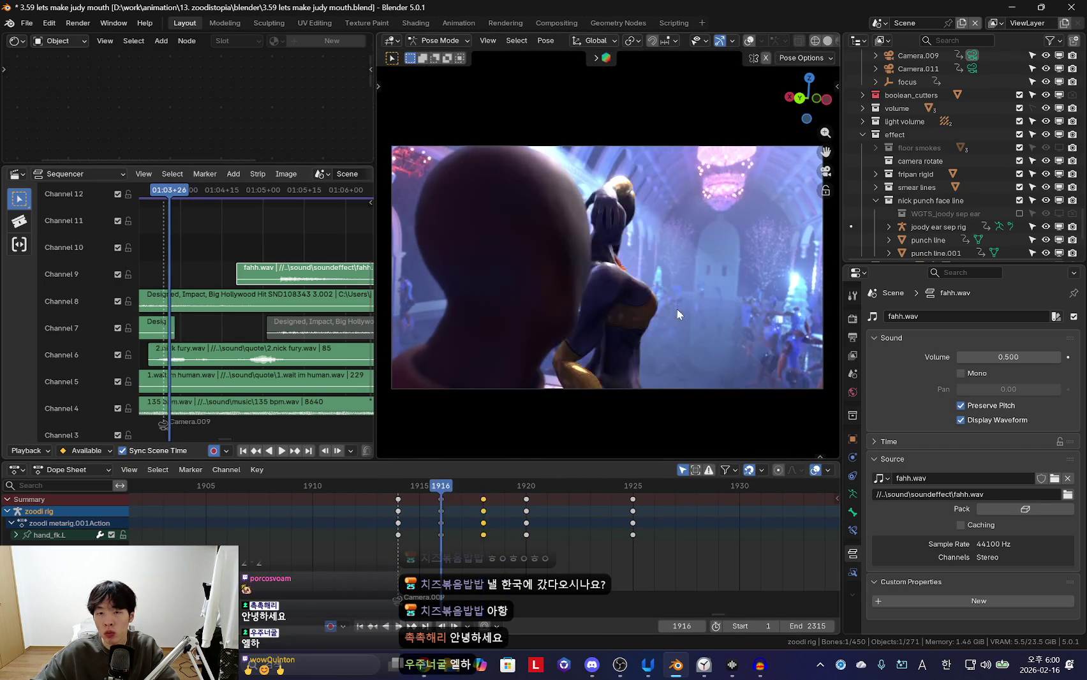
pyautogui.press('Right')
pyautogui.press('Right')
pyautogui.press('Right')
pyautogui.press('Left')
pyautogui.press('Right')
pyautogui.click(557, 517)
# Freely rotate the left hand around frame 1921 and step through frames to check it
pyautogui.press('Right')
pyautogui.press('r')
pyautogui.press('r')
pyautogui.click(656, 366)
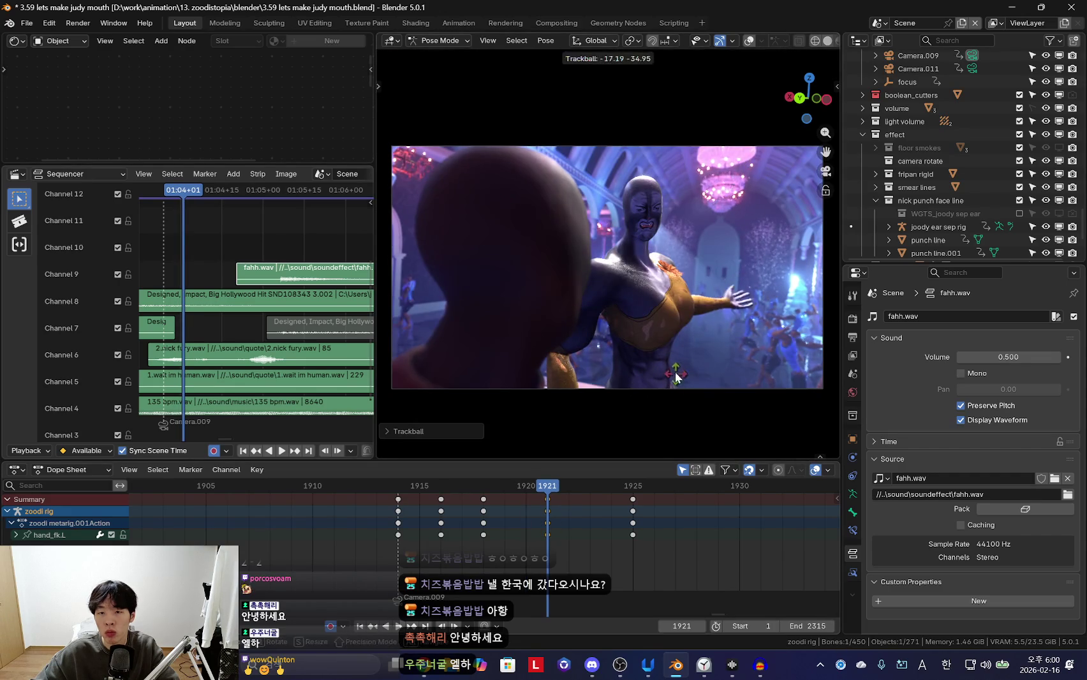
pyautogui.press('Up')
pyautogui.press('Down')
pyautogui.press('Down')
pyautogui.press('Up')
pyautogui.press('Up')
pyautogui.press('Down')
# Rotate and key the left upper arm at frame 1922
pyautogui.press('Right')
pyautogui.press('Right')
pyautogui.hotkey('shift', 'alt', 'z')
pyautogui.click(702, 319)
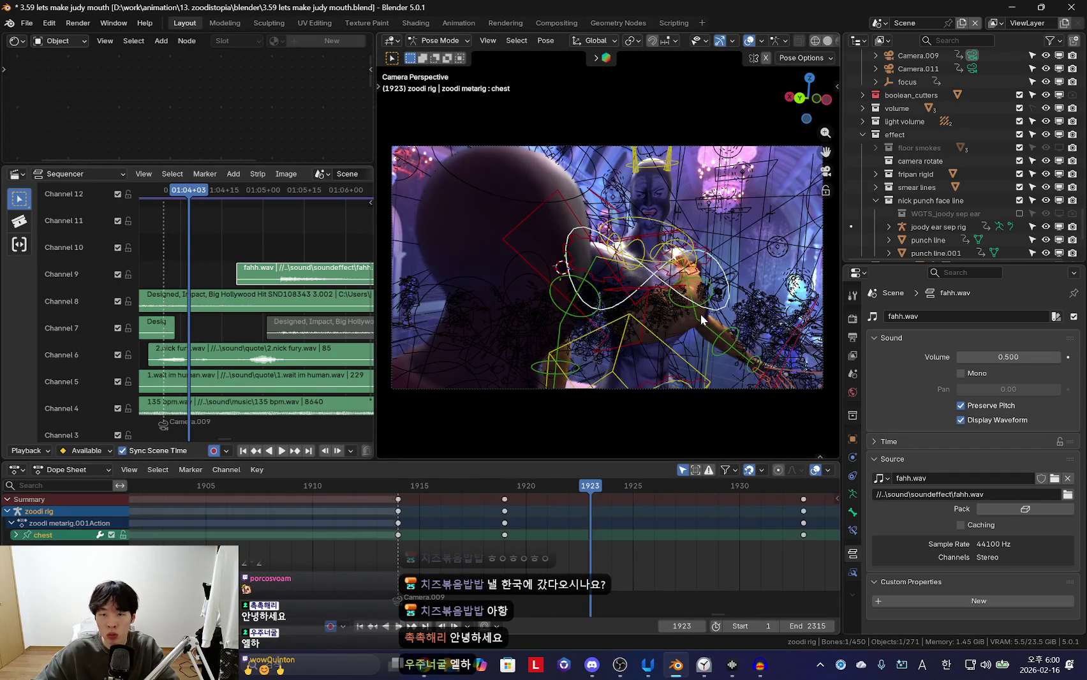
pyautogui.press('Down')
pyautogui.hotkey('shift', 'alt', 'z')
pyautogui.press('space')
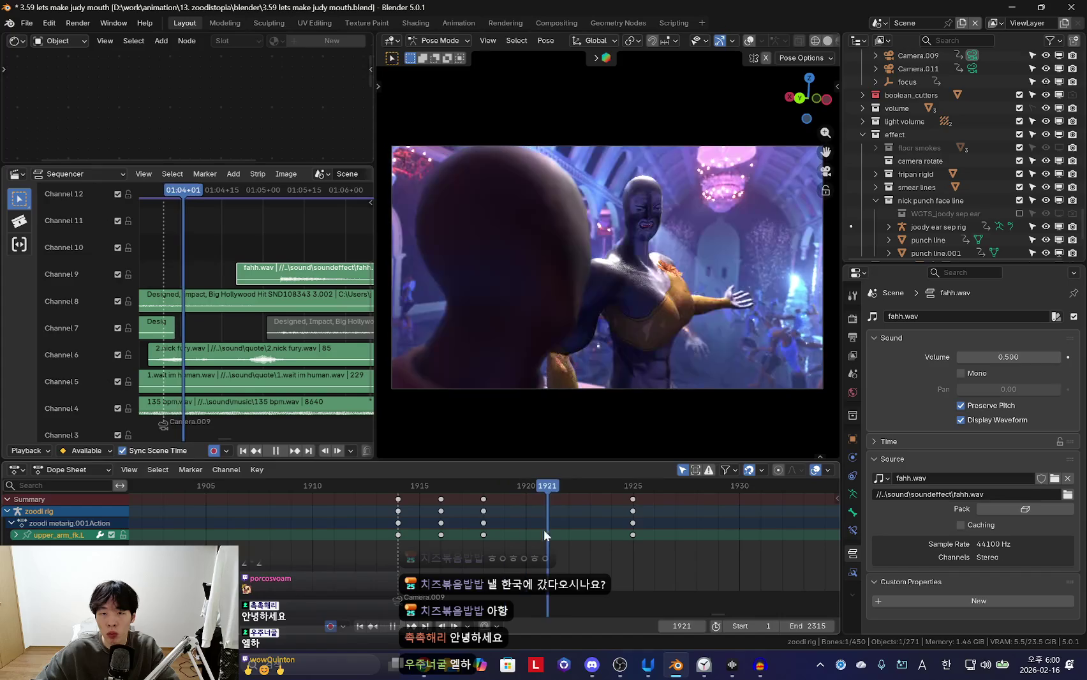
pyautogui.click(755, 378)
# Rotate and key the left arm at frame 1929
pyautogui.moveTo(454, 550); pyautogui.dragTo(634, 515)
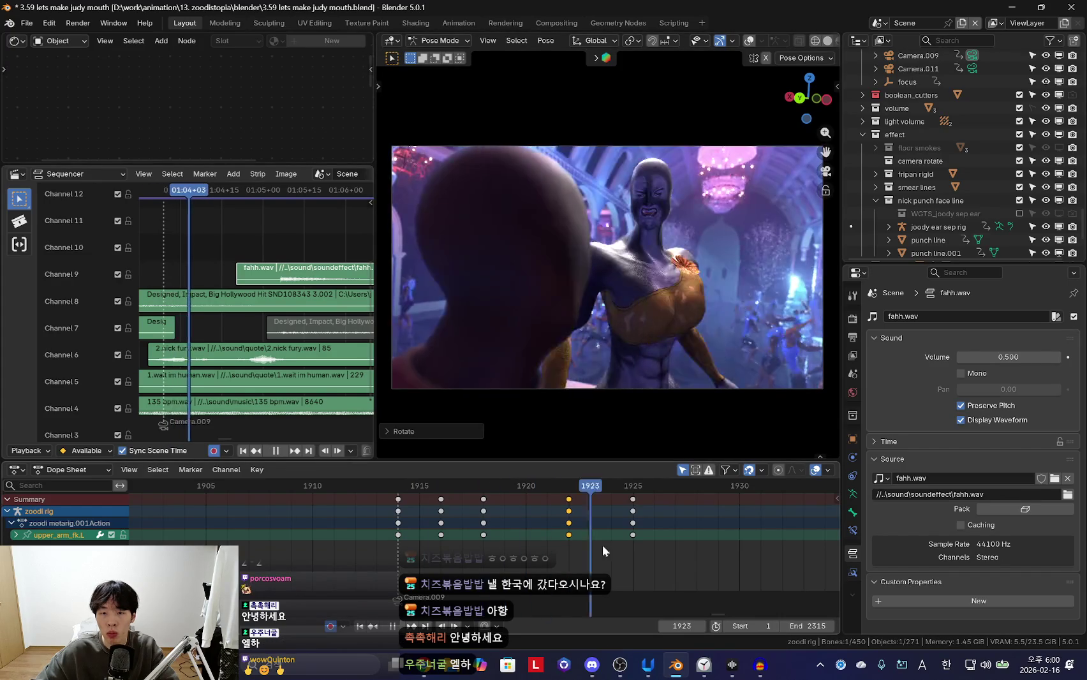
pyautogui.press('Down')
pyautogui.press('Up')
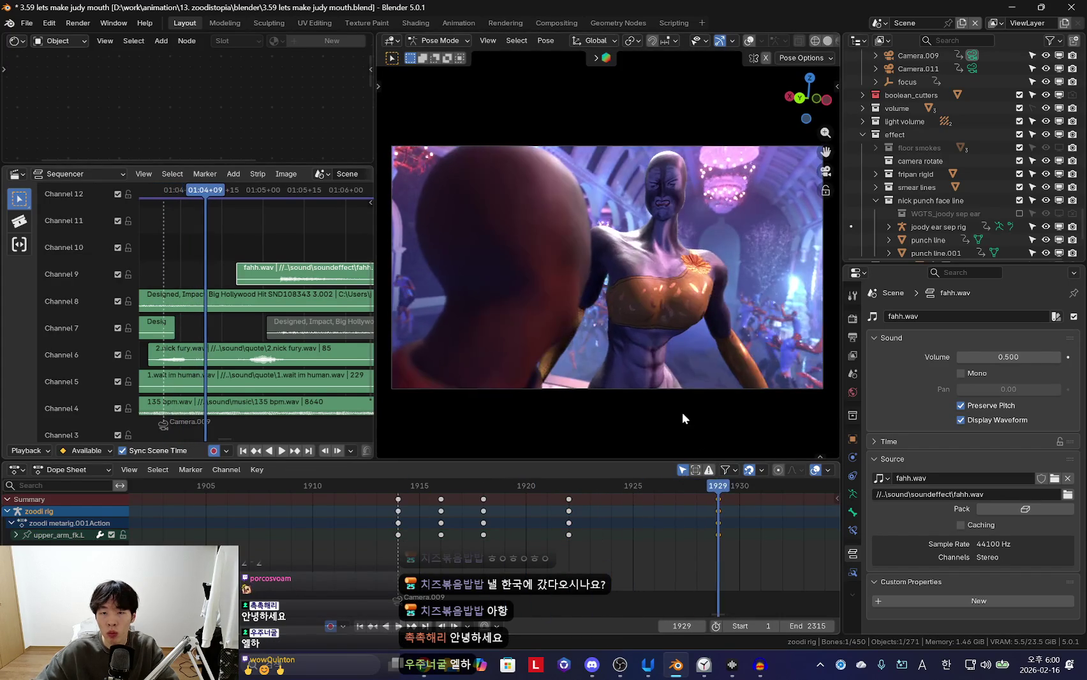
pyautogui.press('Up')
pyautogui.press('r')
pyautogui.click(735, 347)
# Review the reworked arm motion in playback, deselecting the new 1929 keys
pyautogui.press('Down')
pyautogui.scroll(-3, 765, 559)
pyautogui.press('Down')
pyautogui.press('Down')
pyautogui.press('space')
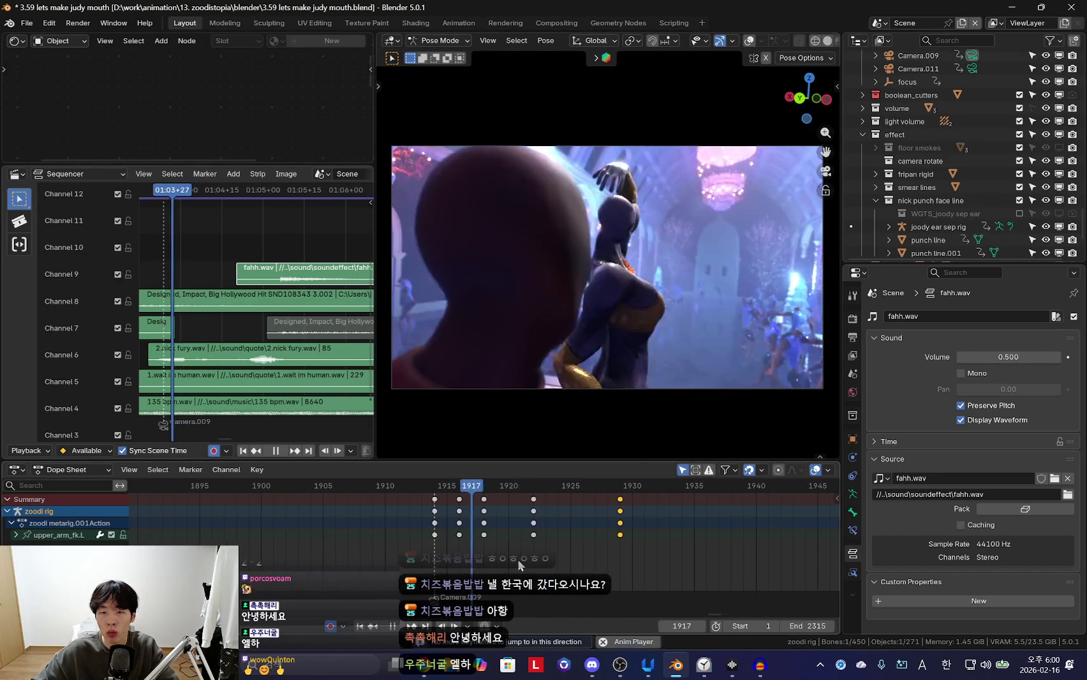
pyautogui.scroll(-2, 470, 559)
pyautogui.click(442, 567)
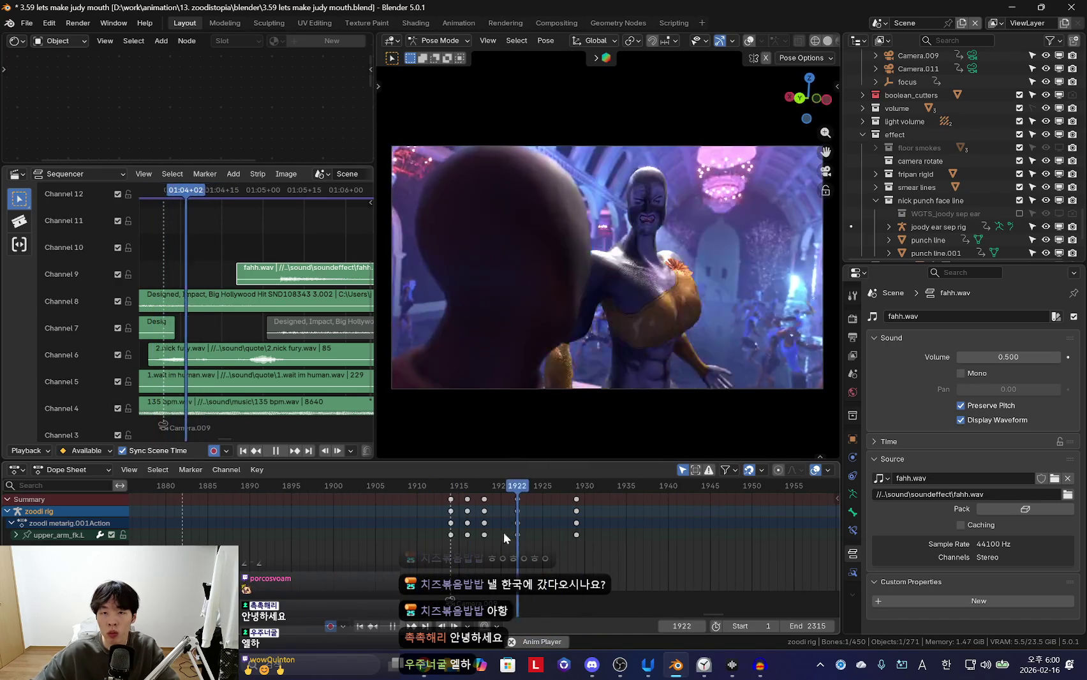
pyautogui.scroll(-2, 658, 534)
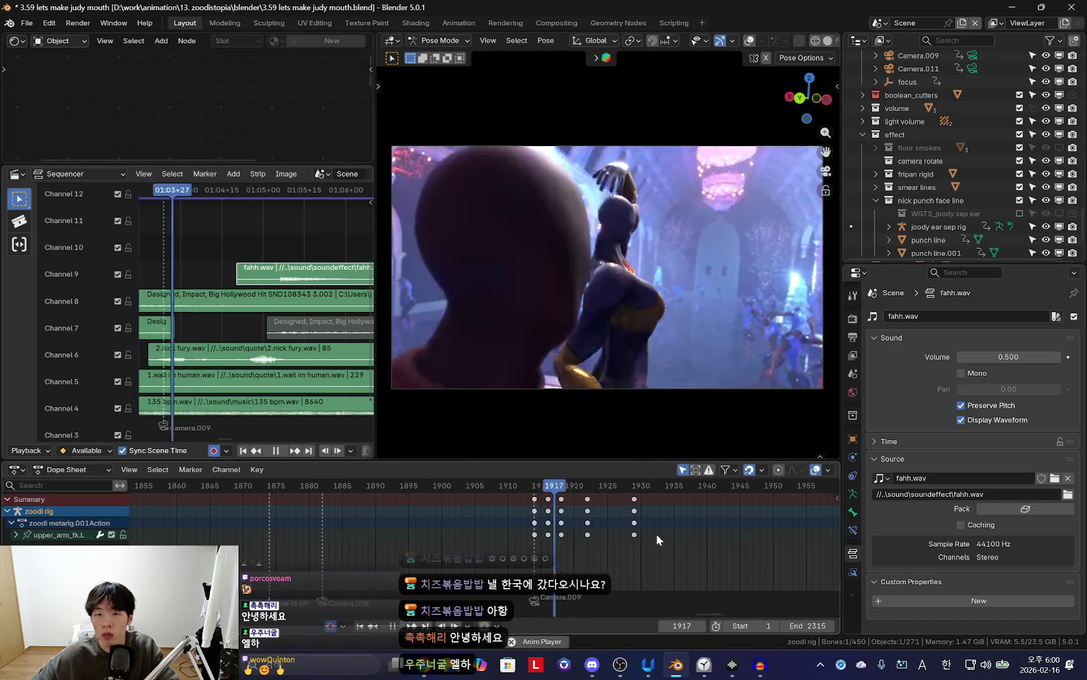
pyautogui.scroll(2, 601, 541)
pyautogui.scroll(1, 575, 536)
pyautogui.press('space')
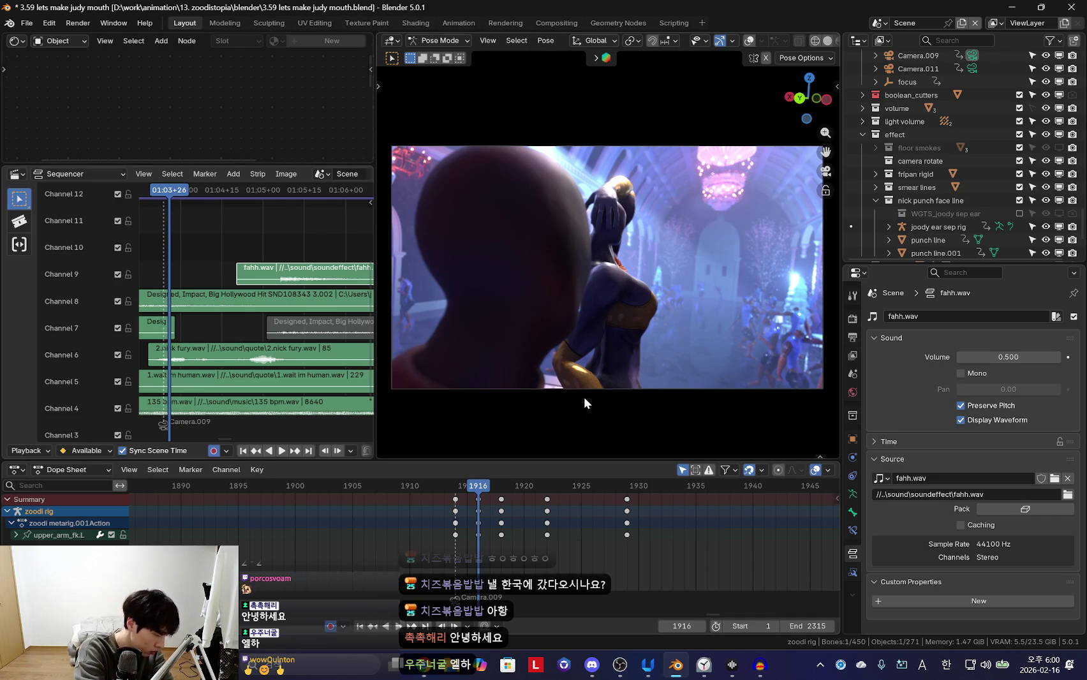
pyautogui.press('space')
pyautogui.scroll(3, 498, 530)
# Rotate and key the neck at frame 1918
pyautogui.press('space')
pyautogui.hotkey('shift', 'alt', 'z')
pyautogui.click(592, 243)
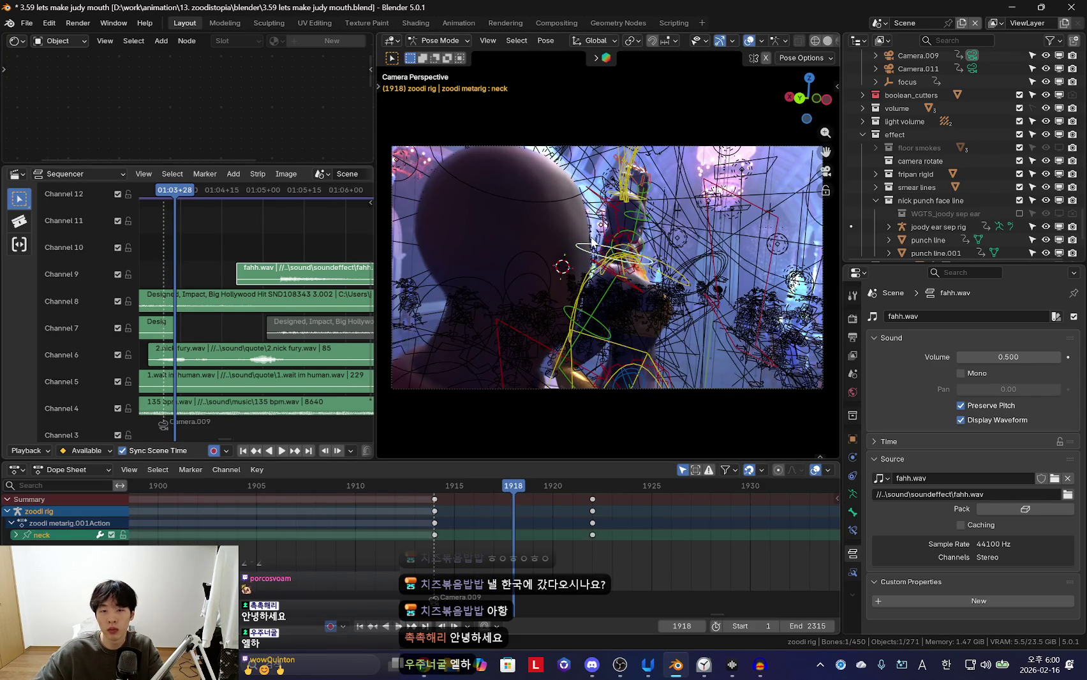
pyautogui.moveTo(431, 536); pyautogui.dragTo(510, 527)
pyautogui.press('r')
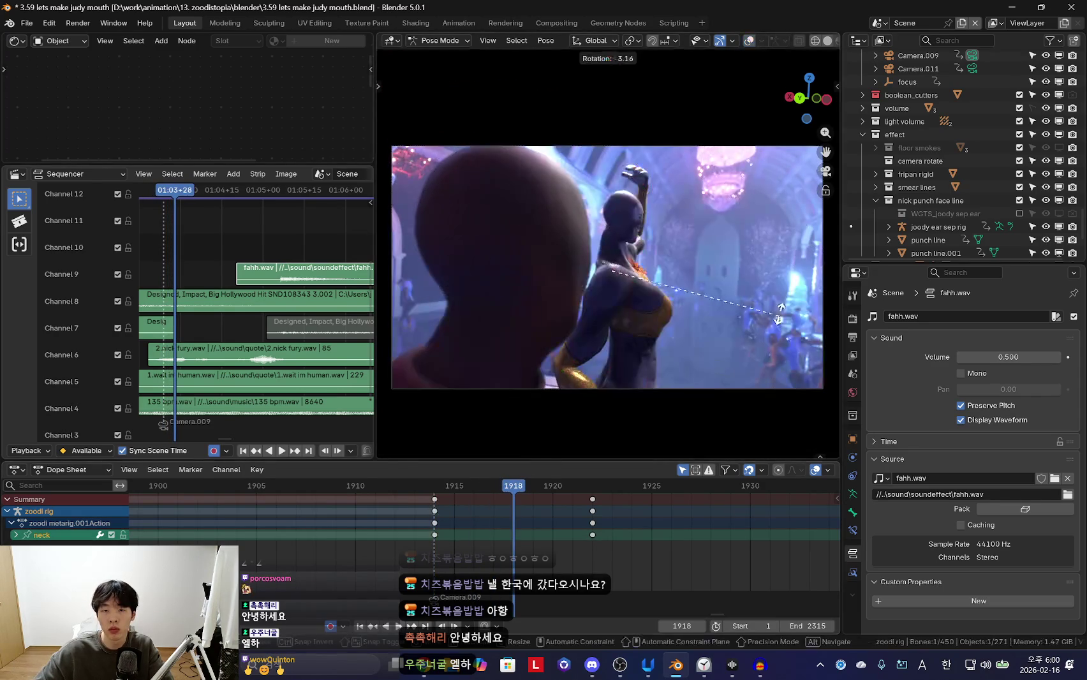
pyautogui.click(635, 249)
# Rotate the head at frame 1918 and slide its later keys to frame 1924
pyautogui.click(630, 203)
pyautogui.hotkey('shift', 'alt', 'z')
pyautogui.press('r')
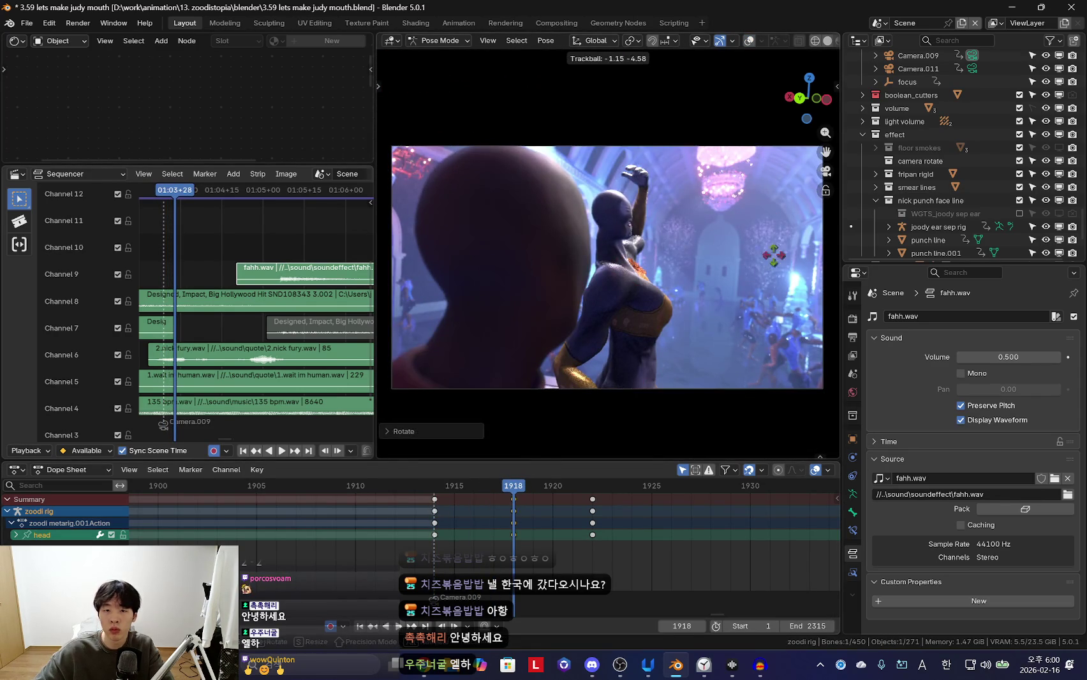
pyautogui.click(784, 299)
pyautogui.moveTo(514, 527)
pyautogui.mouseDown()
pyautogui.moveTo(618, 521)
pyautogui.moveTo(471, 534)
pyautogui.moveTo(531, 539)
pyautogui.moveTo(516, 538)
pyautogui.mouseUp()
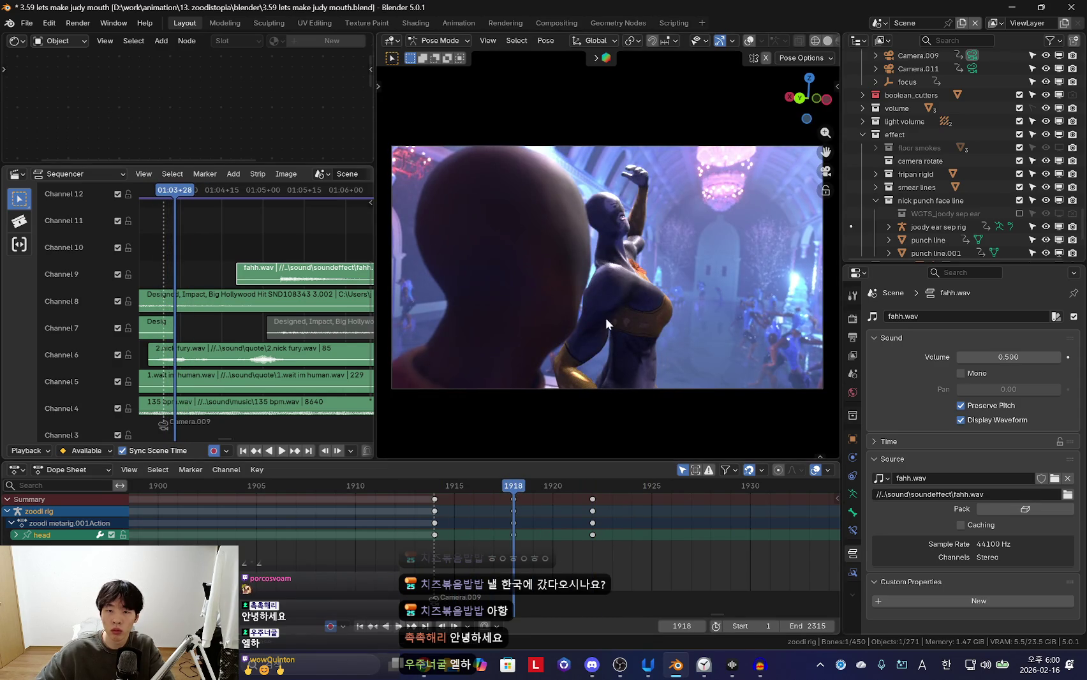
pyautogui.click(717, 316)
pyautogui.click(604, 539)
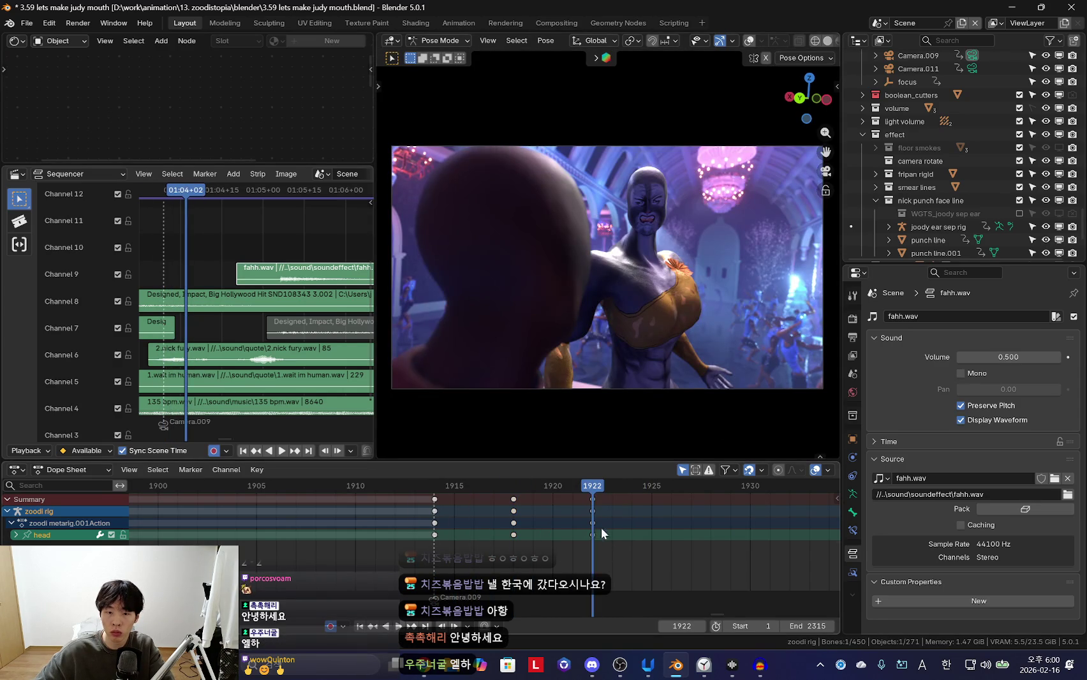
# Push the selected head and neck keys out to about frames 1925–1933, reviewing in playback
pyautogui.press('space')
pyautogui.moveTo(495, 536)
pyautogui.mouseDown()
pyautogui.moveTo(621, 539)
pyautogui.moveTo(469, 526)
pyautogui.moveTo(566, 544)
pyautogui.mouseUp()
pyautogui.press('space')
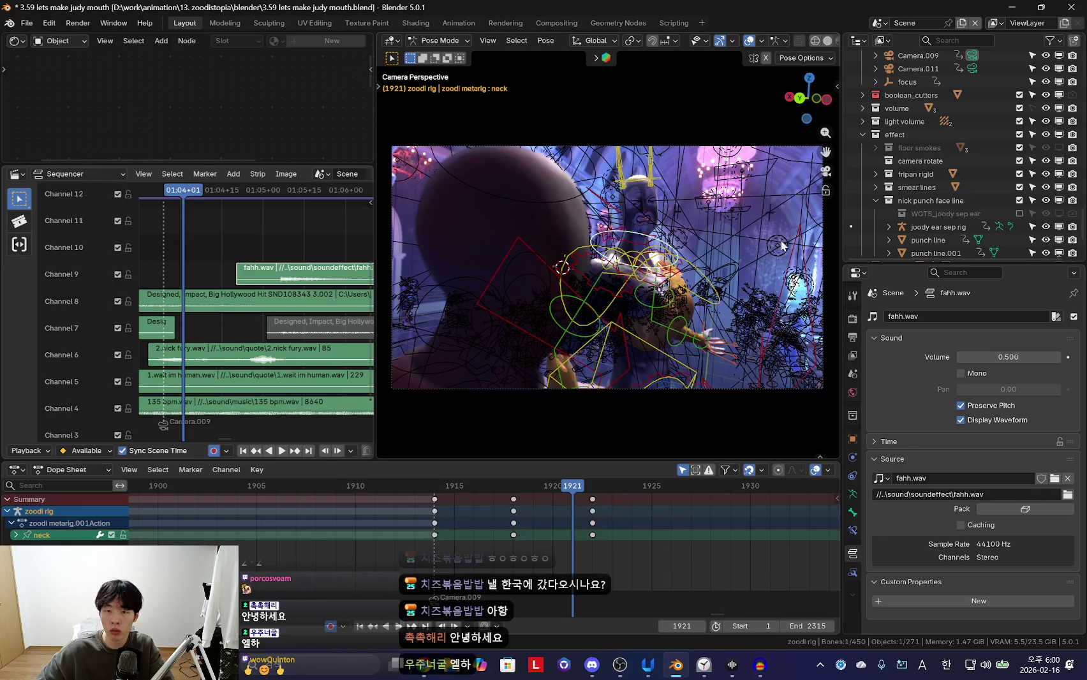
pyautogui.moveTo(461, 534)
pyautogui.mouseDown()
pyautogui.moveTo(561, 532)
pyautogui.moveTo(599, 511)
pyautogui.mouseUp()
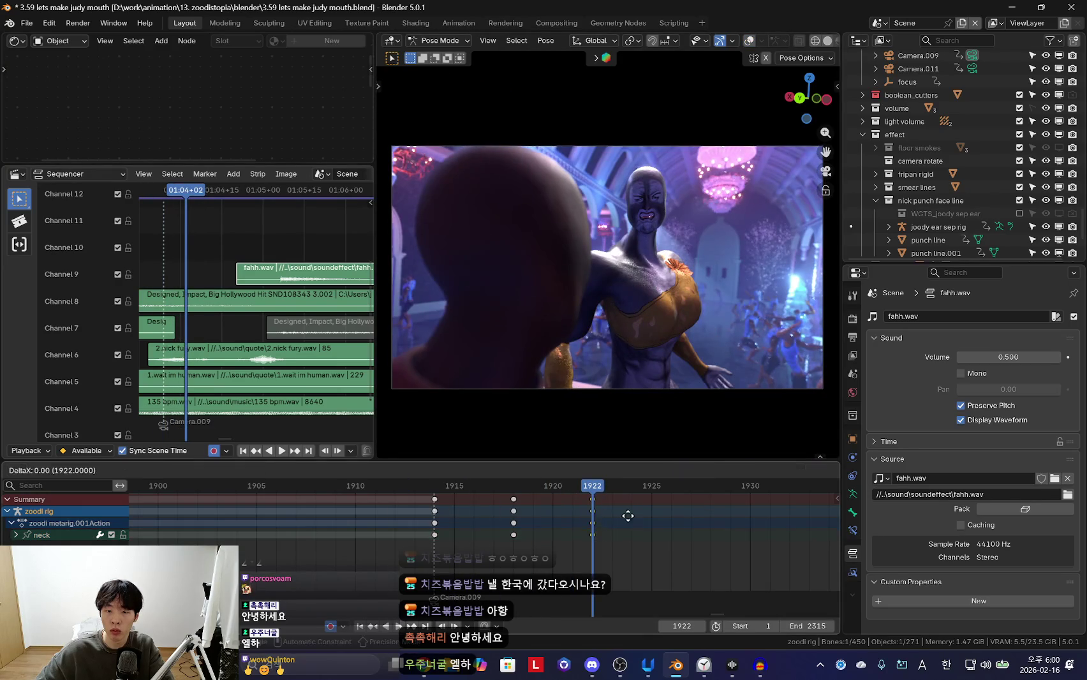
pyautogui.click(608, 512)
pyautogui.press('space')
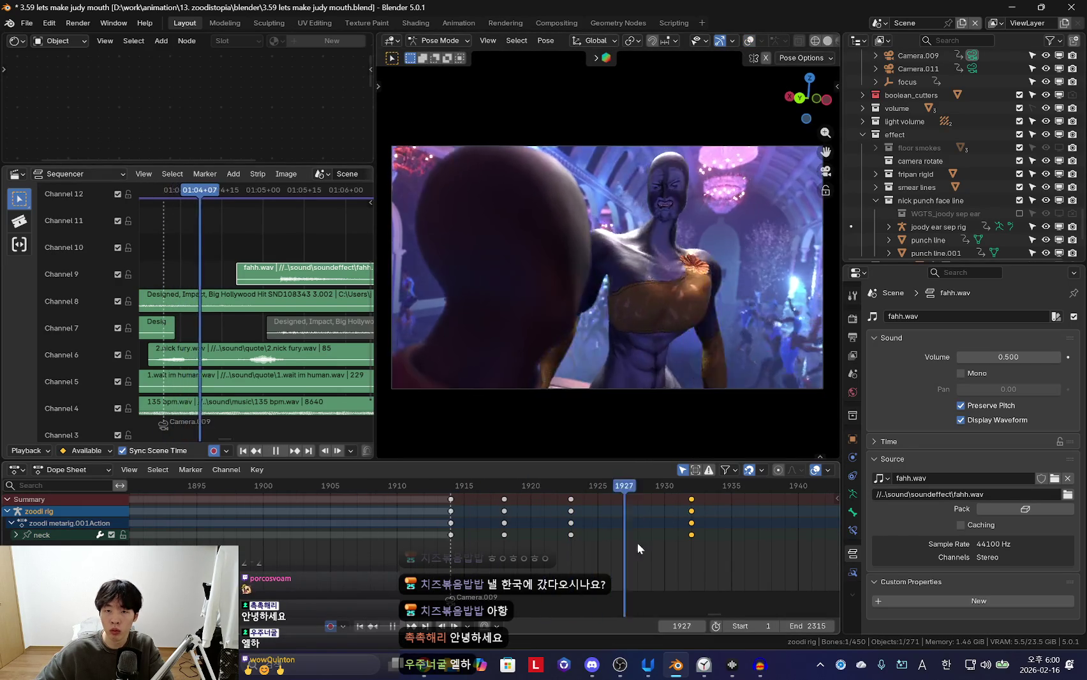
pyautogui.click(769, 532)
pyautogui.scroll(-2, 552, 524)
pyautogui.press('space')
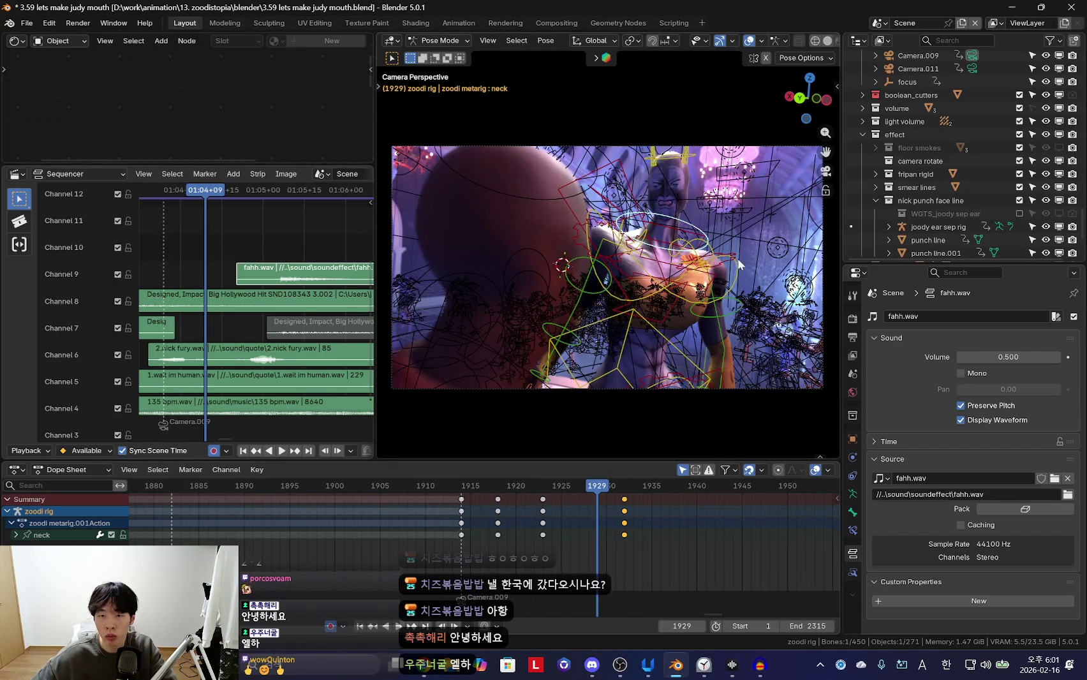
# Pose the selected bone at frame 1919 and review the chest motion in playback
pyautogui.moveTo(451, 551); pyautogui.dragTo(473, 521)
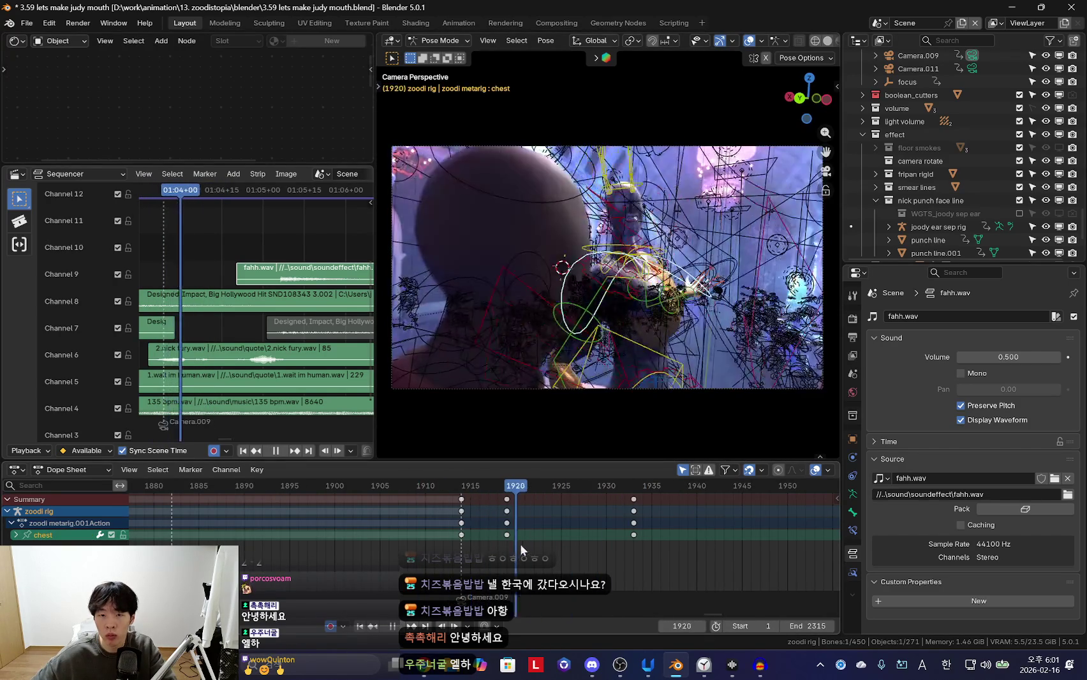
pyautogui.moveTo(428, 561); pyautogui.dragTo(509, 548)
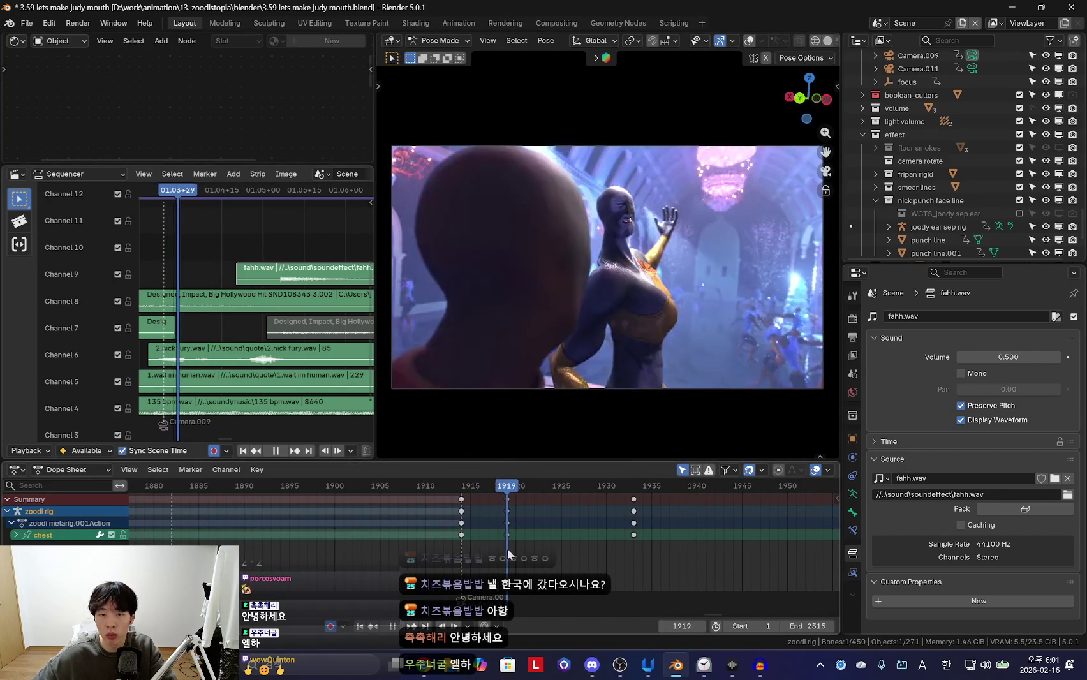
pyautogui.press('r')
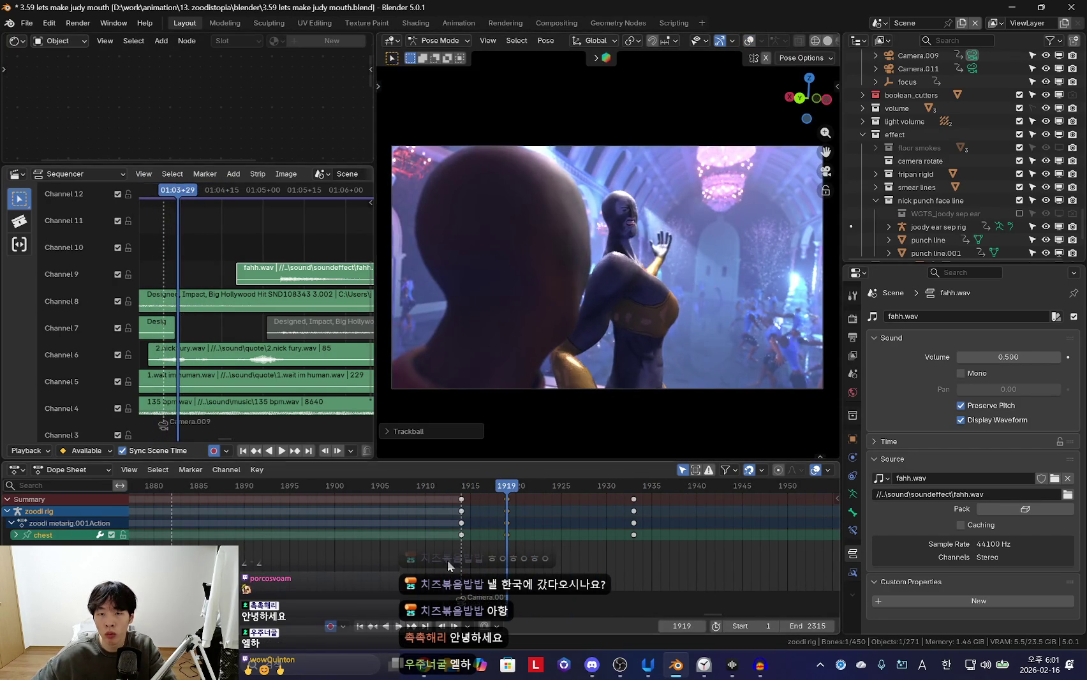
pyautogui.press('space')
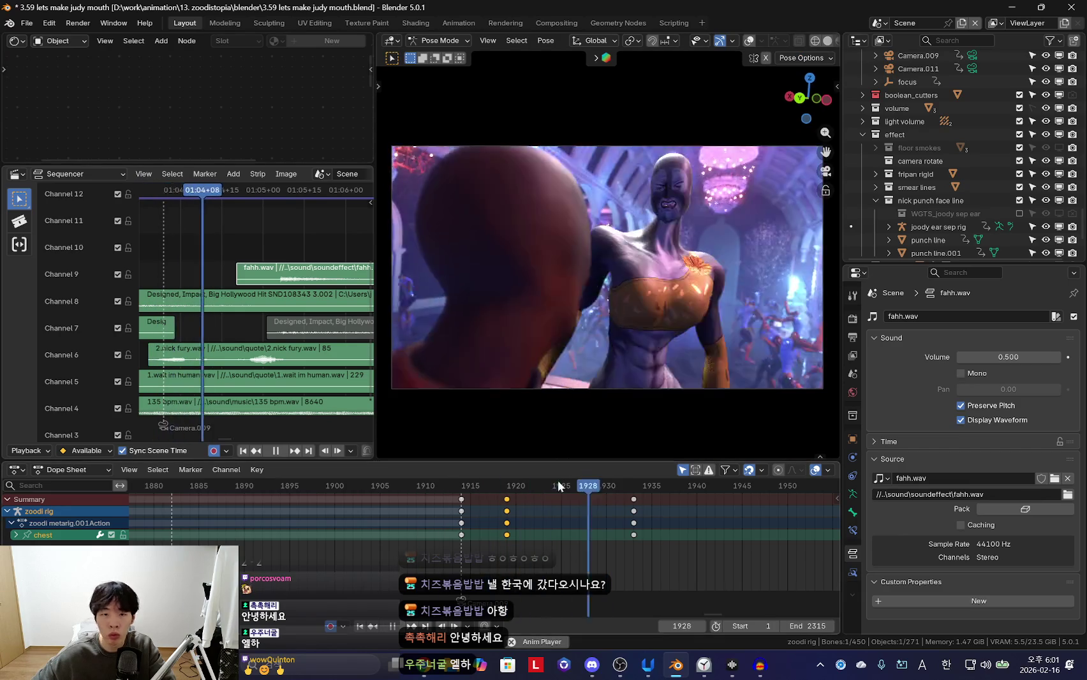
pyautogui.scroll(-3, 485, 543)
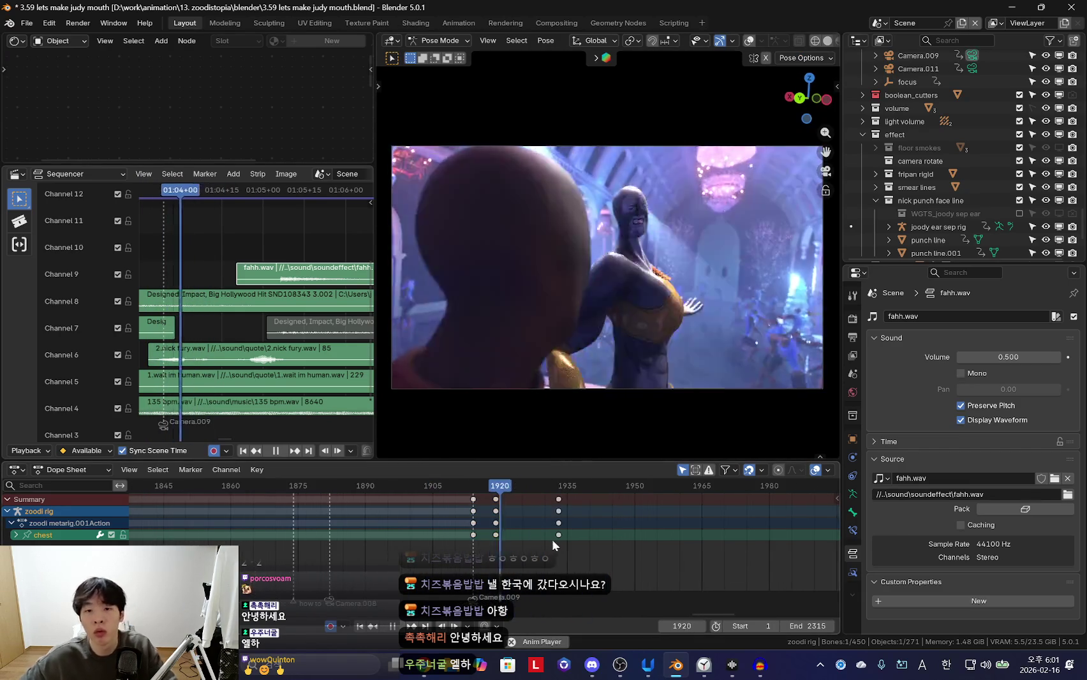
pyautogui.scroll(2, 506, 526)
pyautogui.press('space')
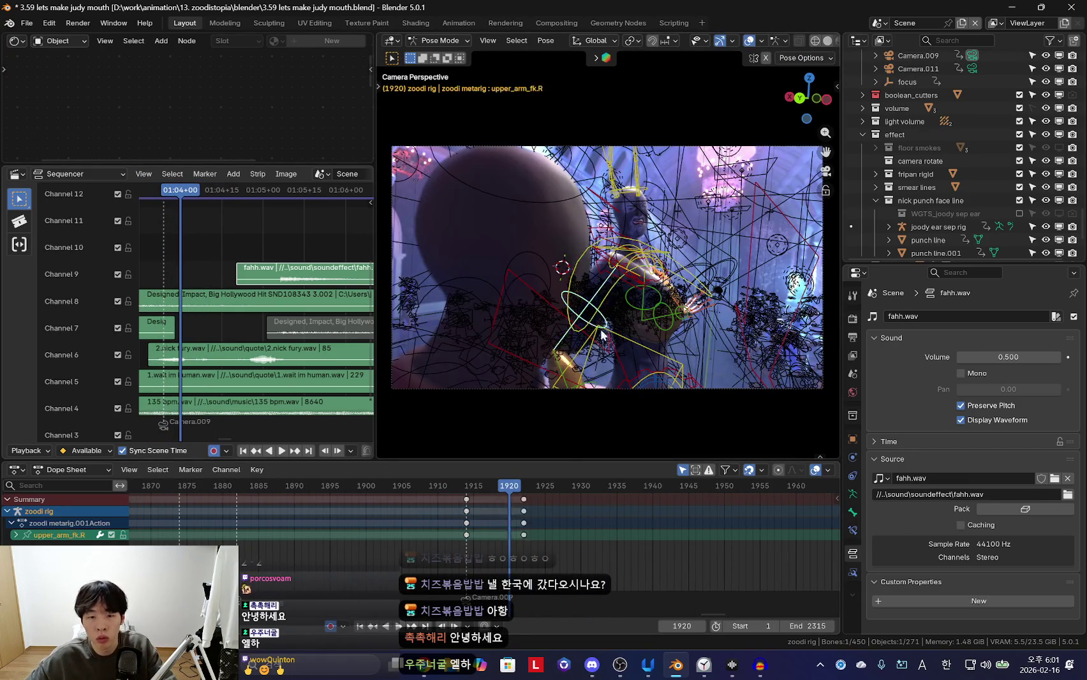
pyautogui.press('space')
pyautogui.scroll(1, 474, 523)
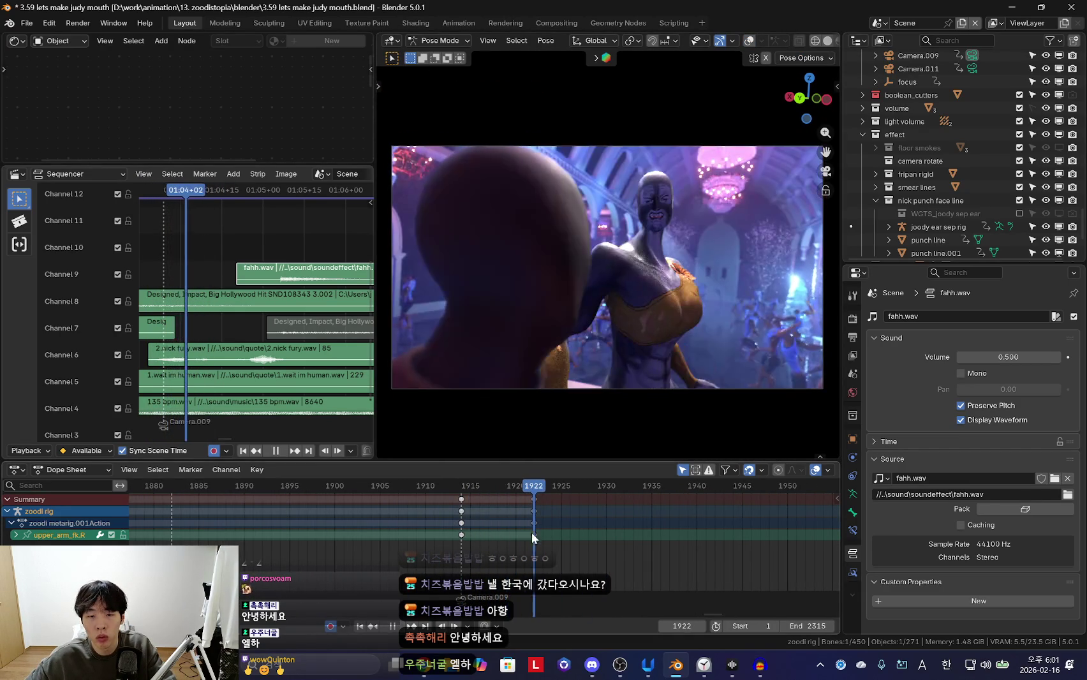
# Trackball-rotate the right upper arm into a new pose around frames 1920–1922
pyautogui.press('Up')
pyautogui.press('r')
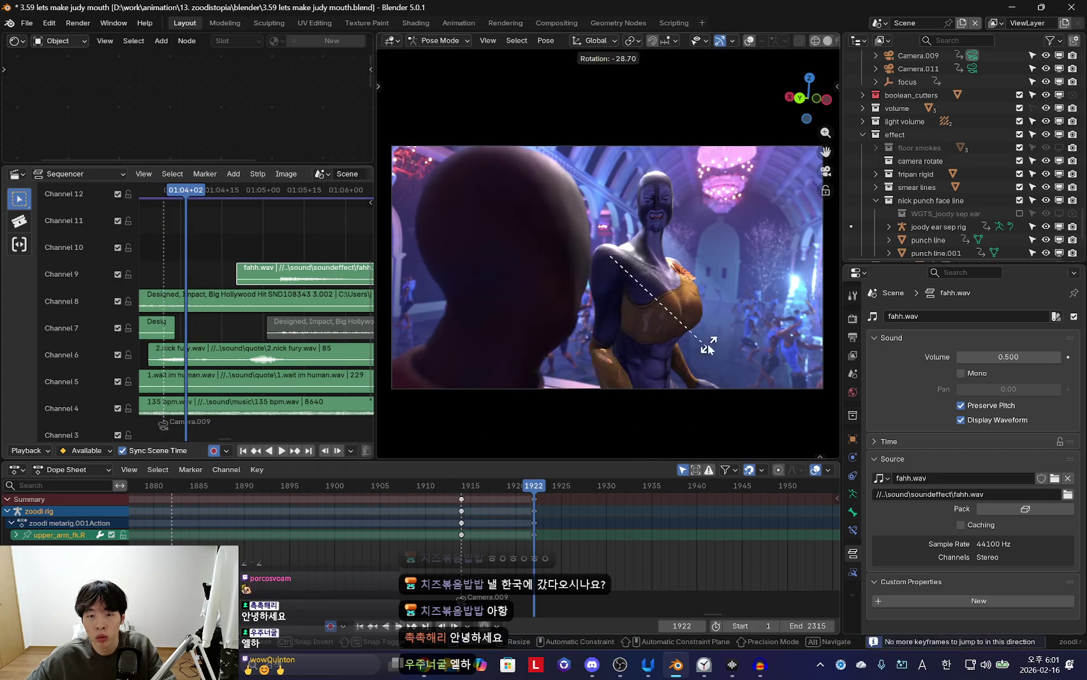
pyautogui.click(672, 415)
pyautogui.press('space')
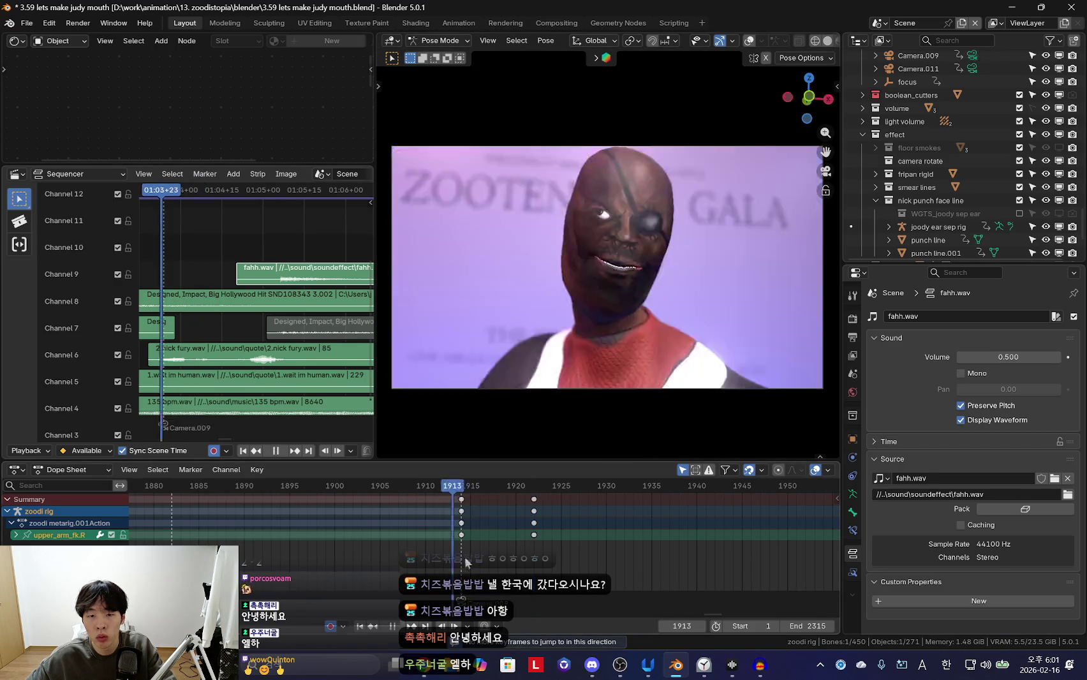
pyautogui.press('r')
pyautogui.click(778, 393)
# Slide the later arm keys to frame 1931, undo the 1922 key move, and replay
pyautogui.press('space')
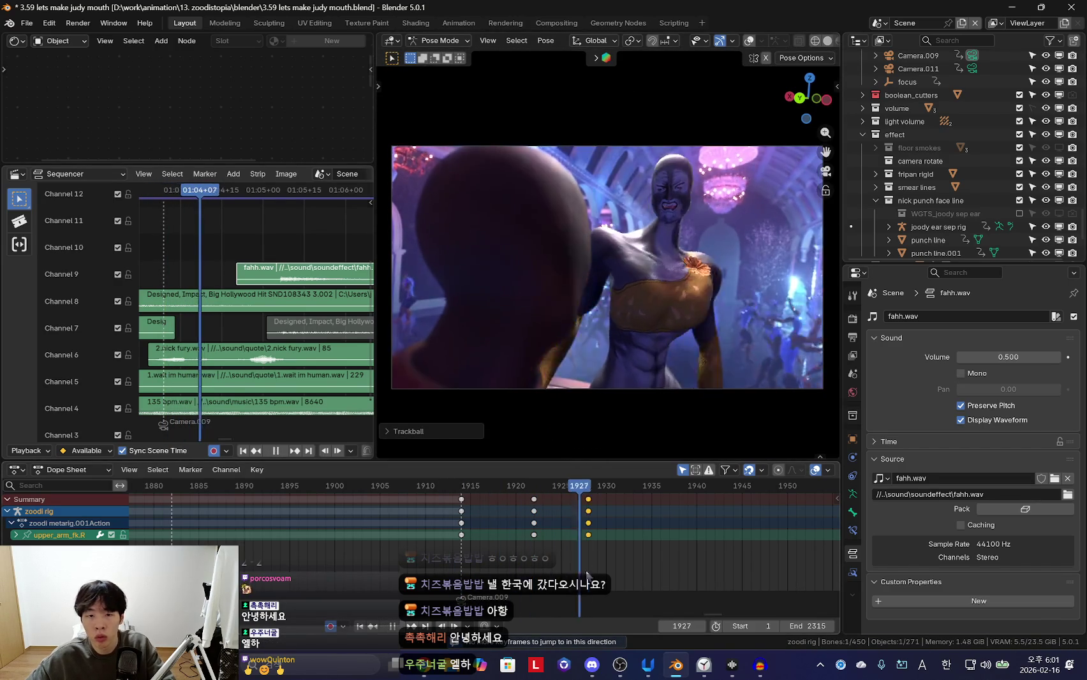
pyautogui.press('g')
pyautogui.click(543, 521)
pyautogui.press('space')
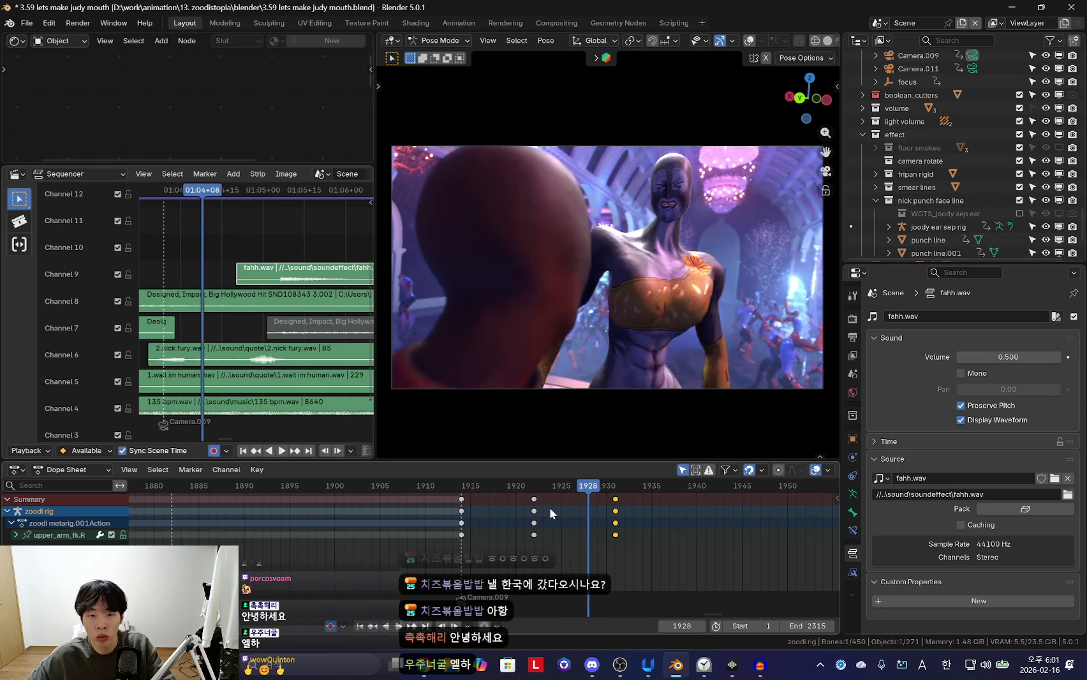
pyautogui.hotkey('ctrl', 'z')
pyautogui.press('space')
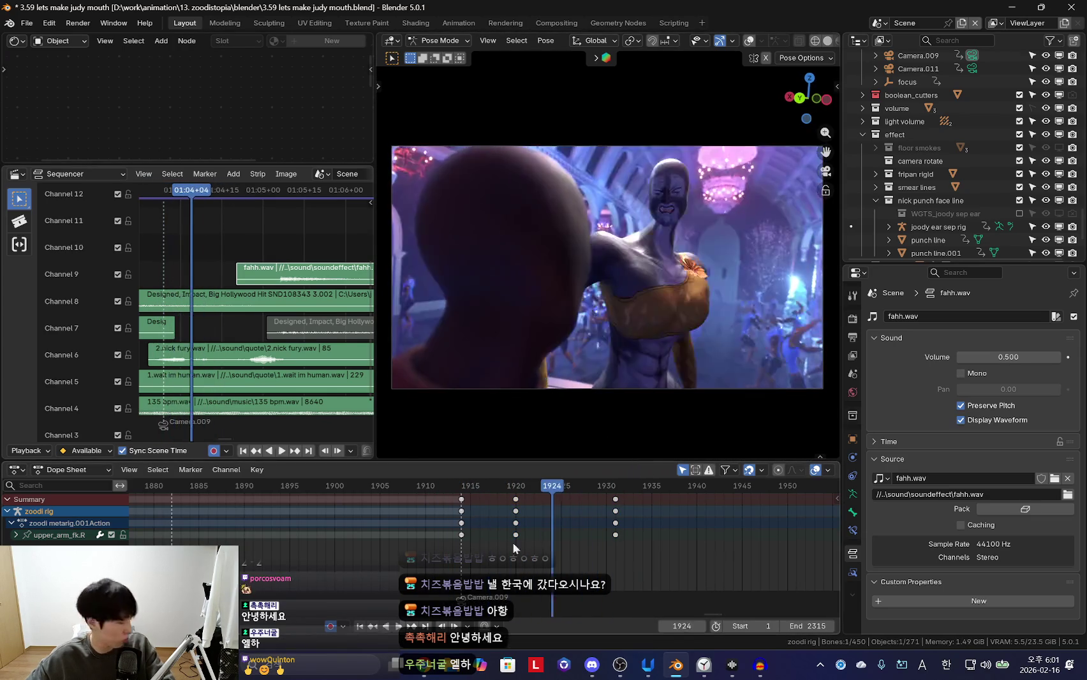
pyautogui.press('space')
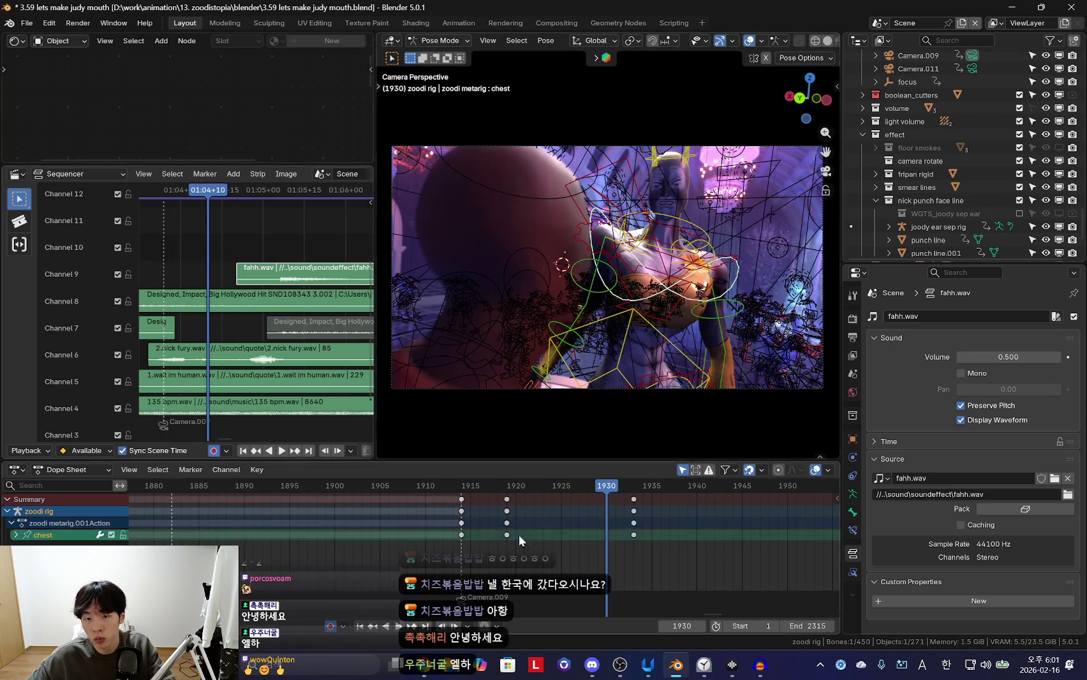
# Review playback, then trackball-rotate the head to a new pose around frames 1915–1917
pyautogui.press('space')
pyautogui.scroll(-1, 485, 528)
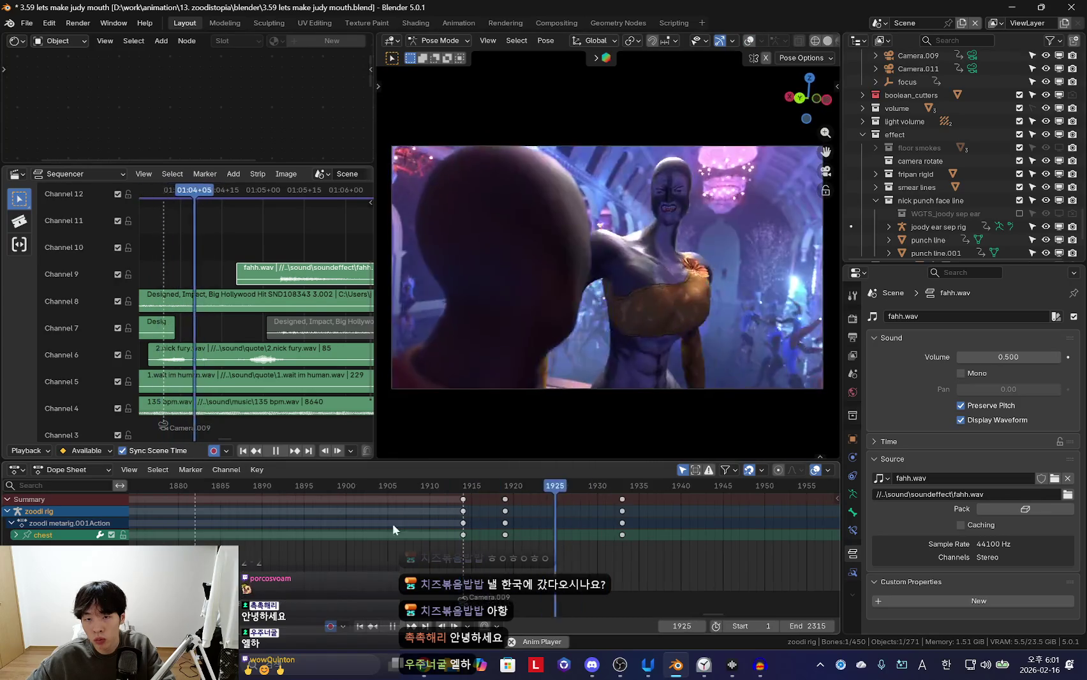
pyautogui.scroll(2, 486, 541)
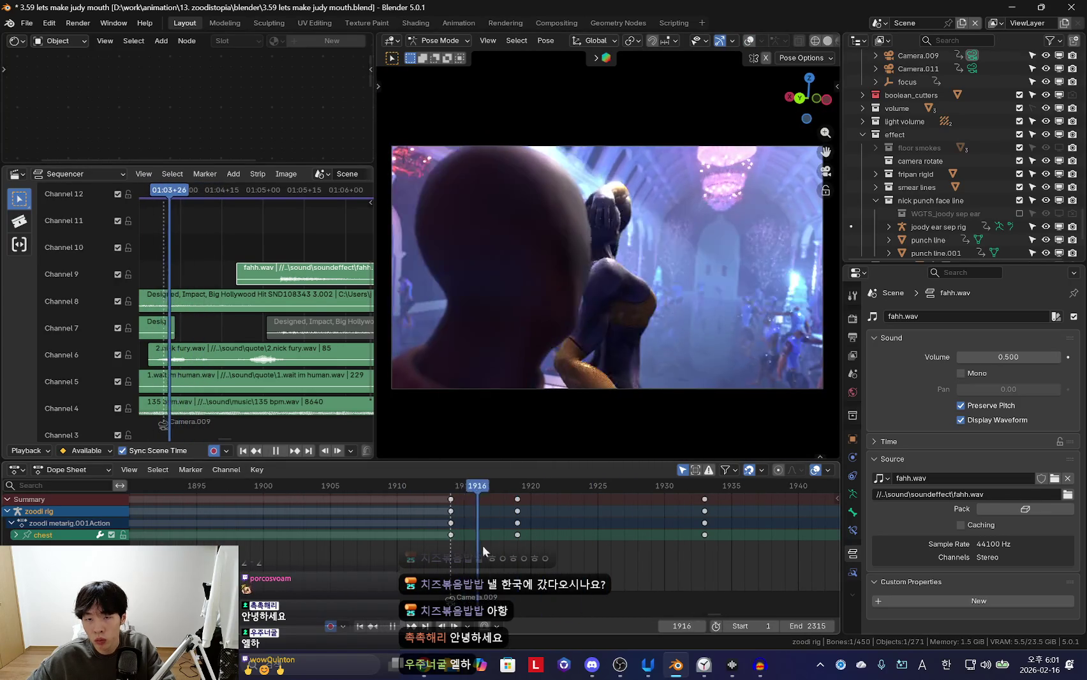
pyautogui.press('space')
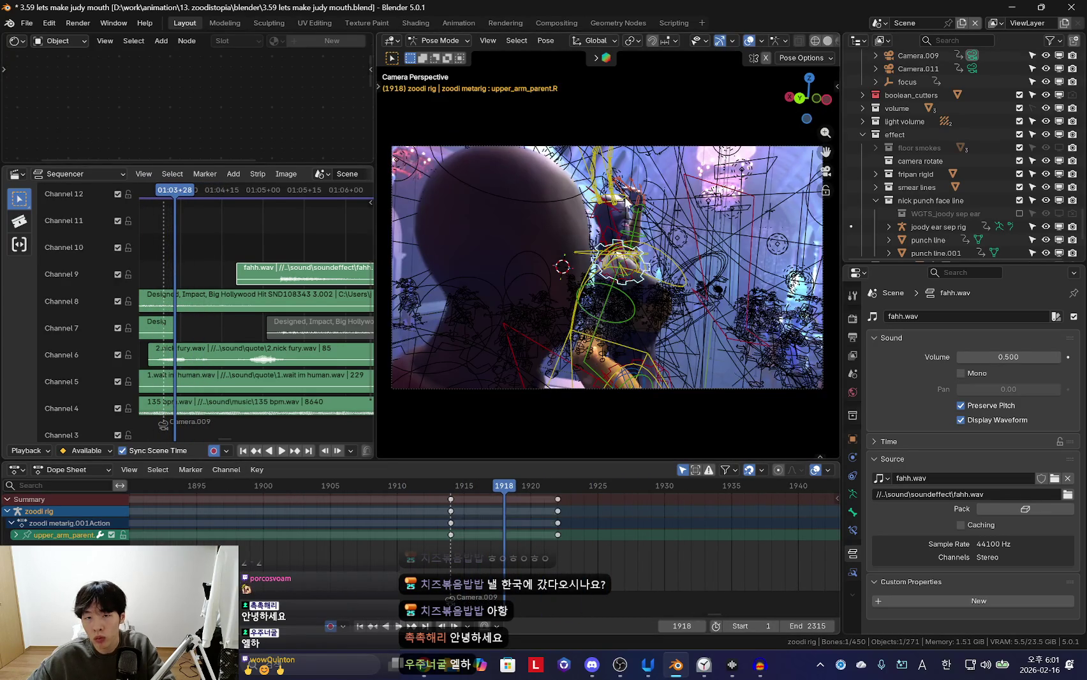
pyautogui.press('space')
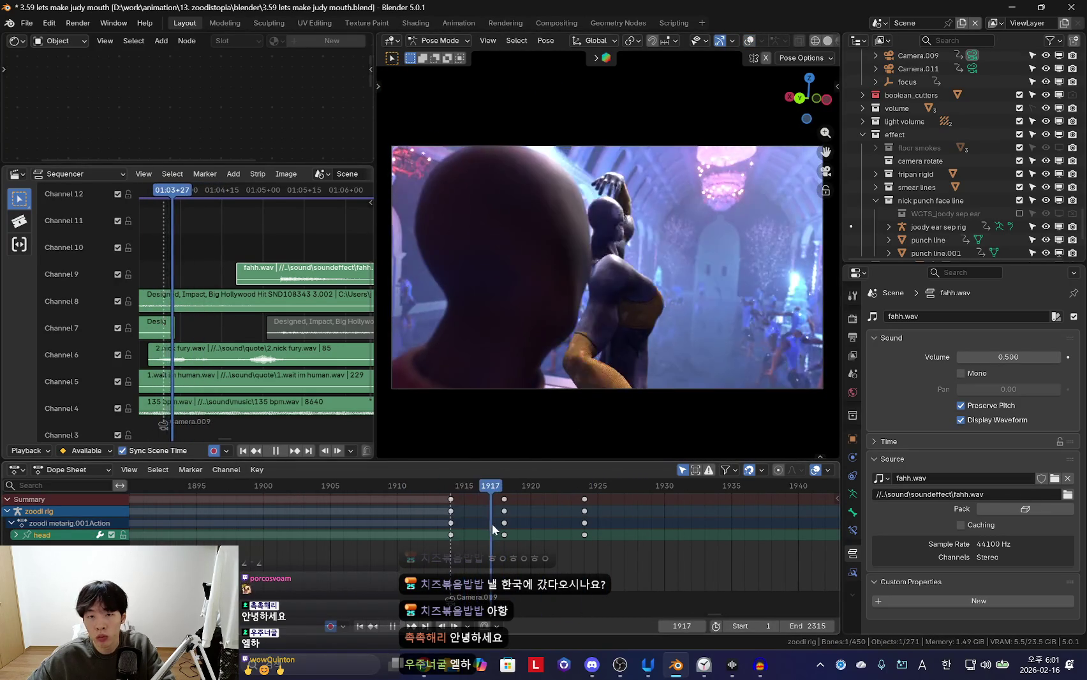
pyautogui.moveTo(500, 526)
pyautogui.mouseDown()
pyautogui.moveTo(457, 528)
pyautogui.moveTo(491, 545)
pyautogui.mouseUp()
pyautogui.click(466, 529)
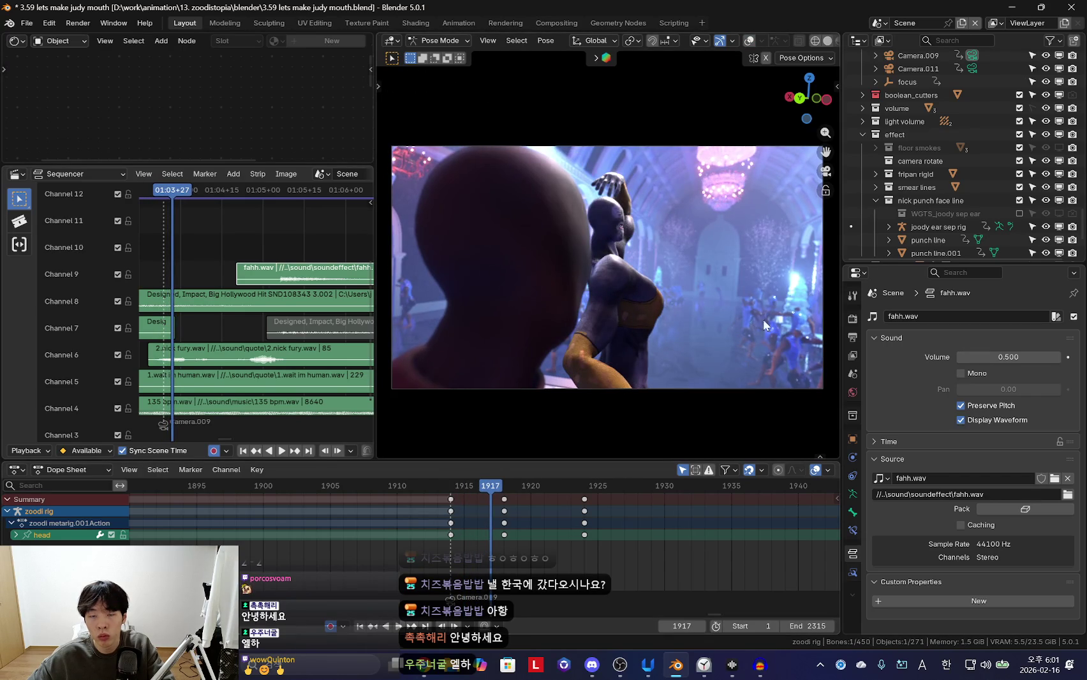
pyautogui.press('r')
pyautogui.press('r')
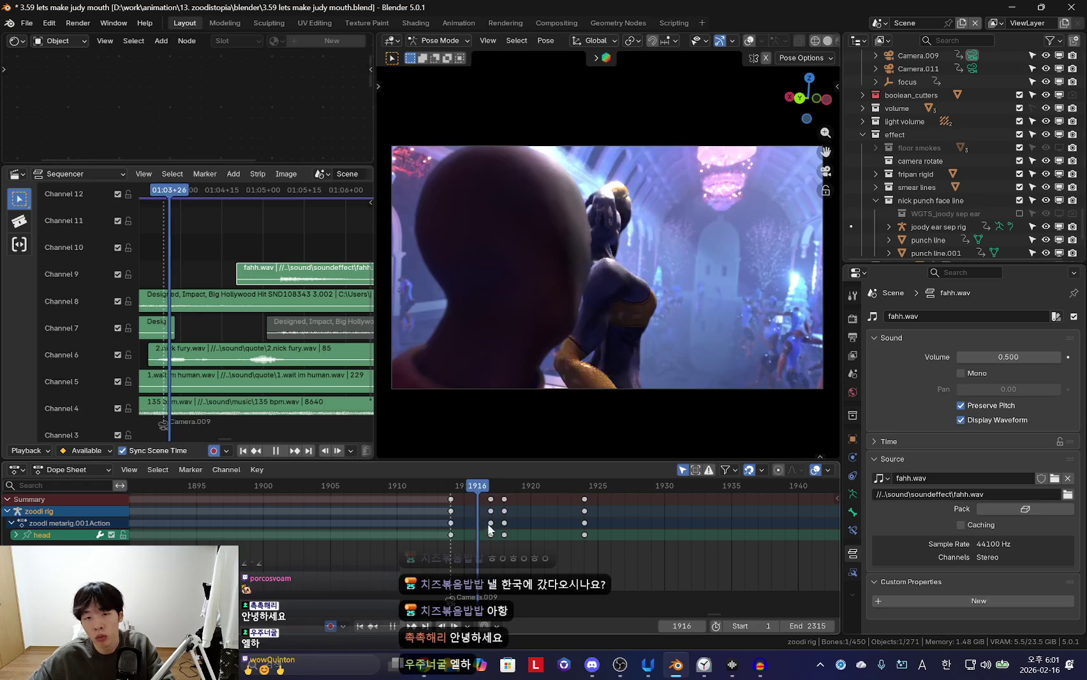
# Delete the stray keyframes at frame 1918 and begin re-rotating the head at frame 1914
pyautogui.moveTo(477, 545); pyautogui.dragTo(506, 506)
pyautogui.press('x')
pyautogui.click(506, 504)
pyautogui.moveTo(457, 534); pyautogui.dragTo(479, 539)
pyautogui.press('r')
pyautogui.scroll(3, 670, 319)
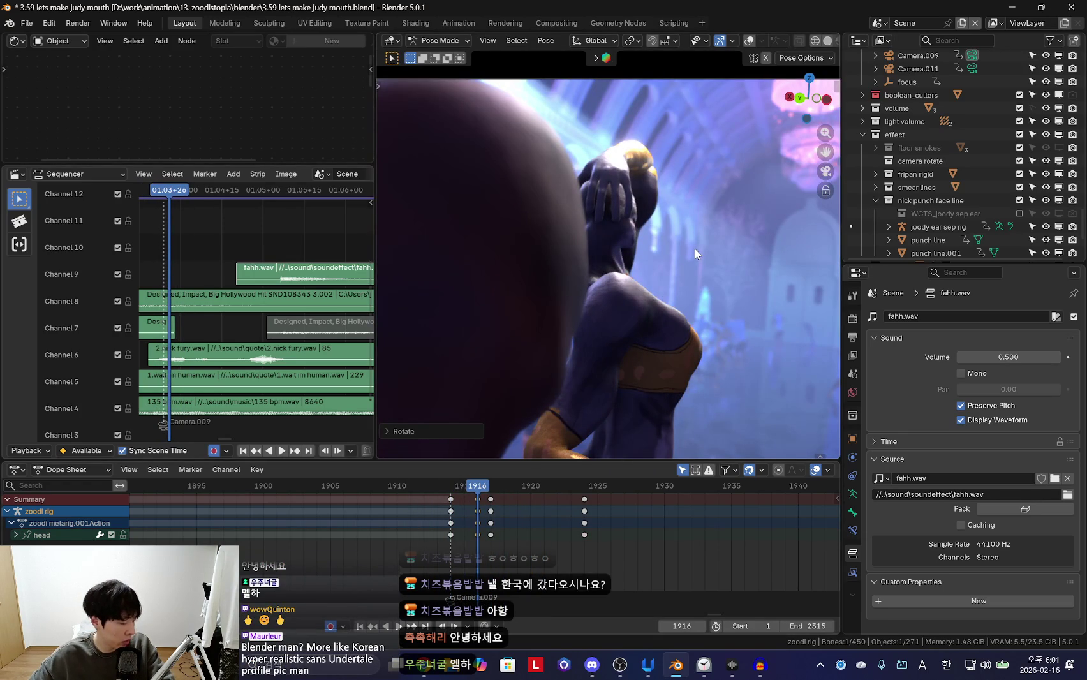
# Adjust the head rotation while viewing the face close up, then return to the camera view
pyautogui.moveTo(695, 248)
pyautogui.mouseDown(button='middle')
pyautogui.moveTo(805, 218)
pyautogui.moveTo(732, 367)
pyautogui.moveTo(588, 329)
pyautogui.moveTo(574, 355)
pyautogui.mouseUp(button='middle')
pyautogui.press('KP_0')
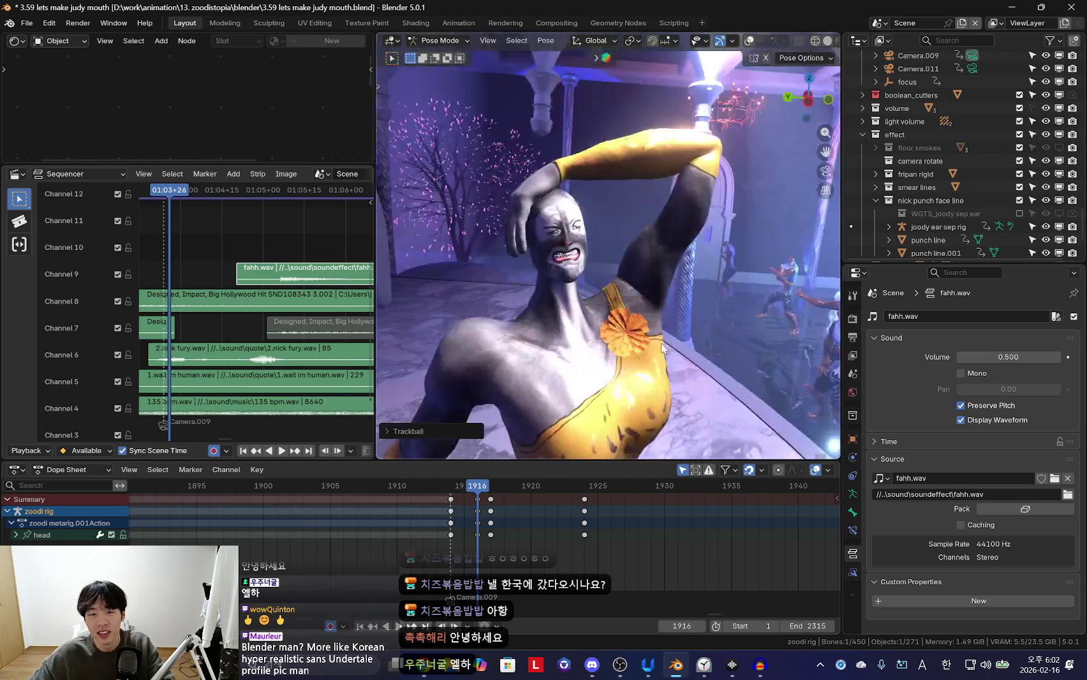
pyautogui.moveTo(717, 325); pyautogui.dragTo(670, 318, button='middle')
pyautogui.scroll(3, 669, 317)
pyautogui.press('r')
pyautogui.press('r')
pyautogui.click(664, 346)
pyautogui.press('KP_0')
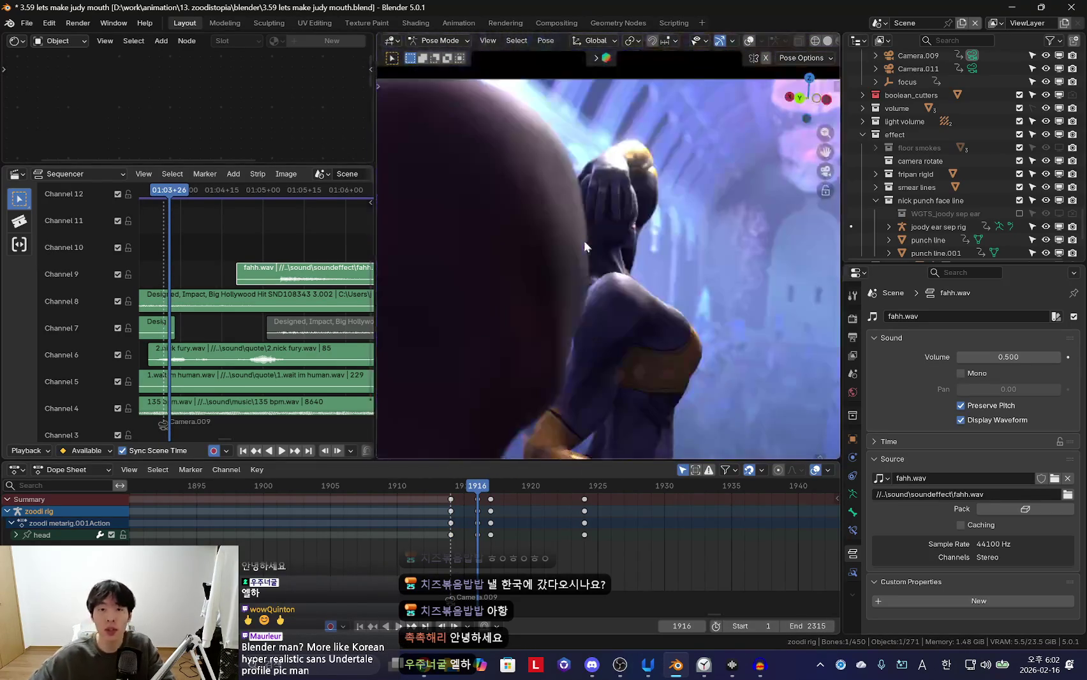
# Play back the animation from frame 1916 to review the current arm motion
pyautogui.press('space')
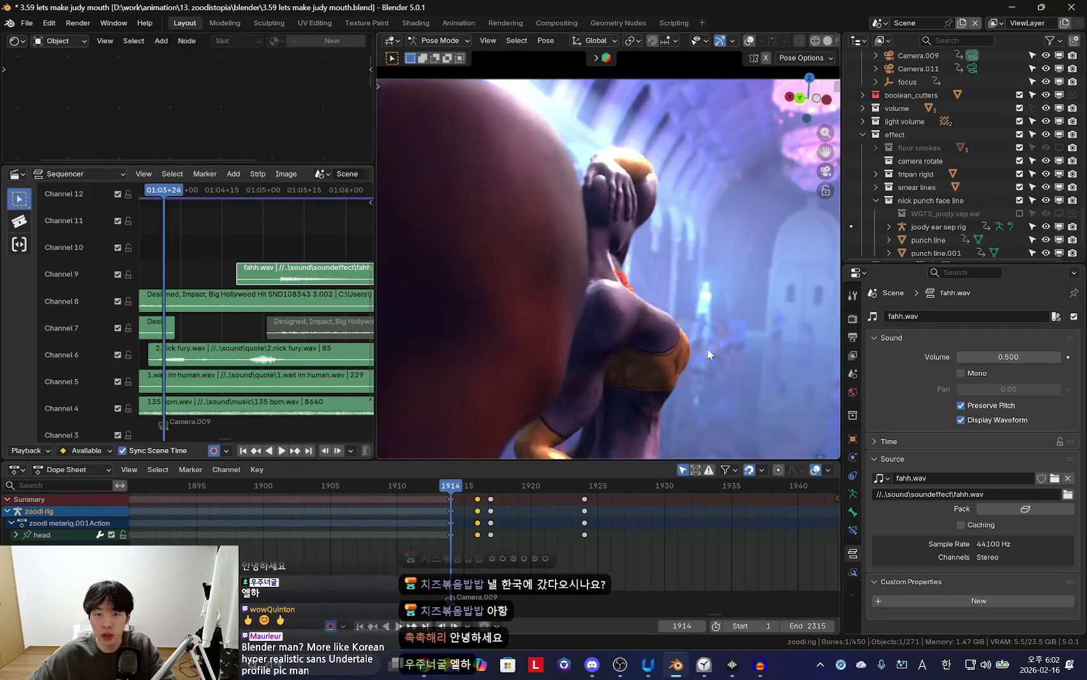
pyautogui.scroll(-3, 597, 364)
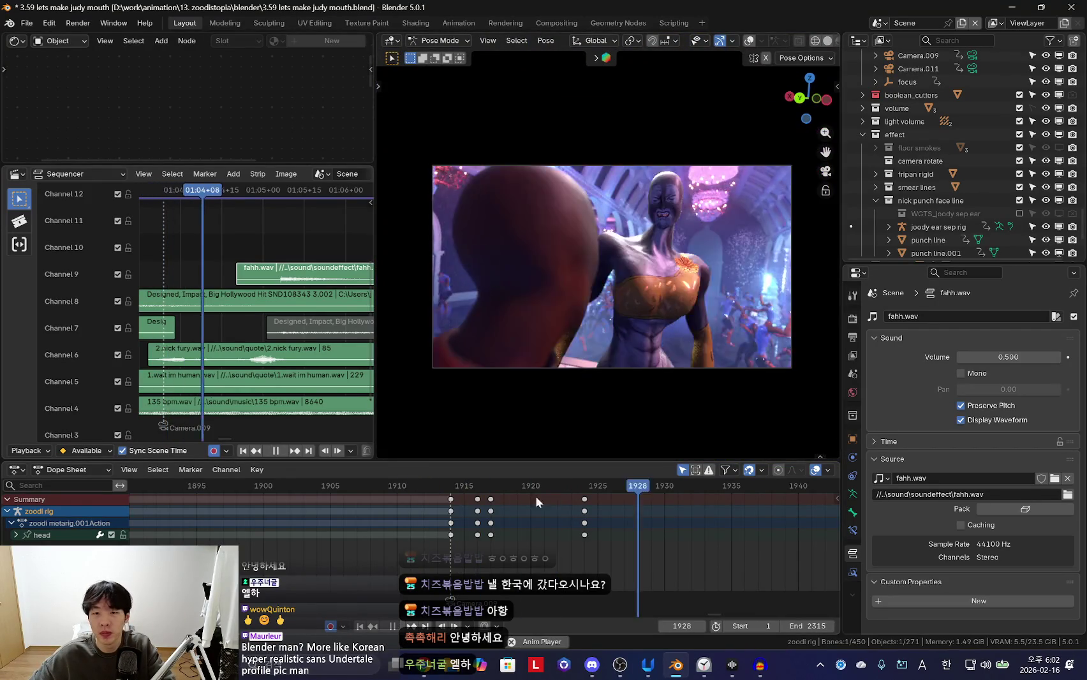
pyautogui.scroll(5, 619, 423)
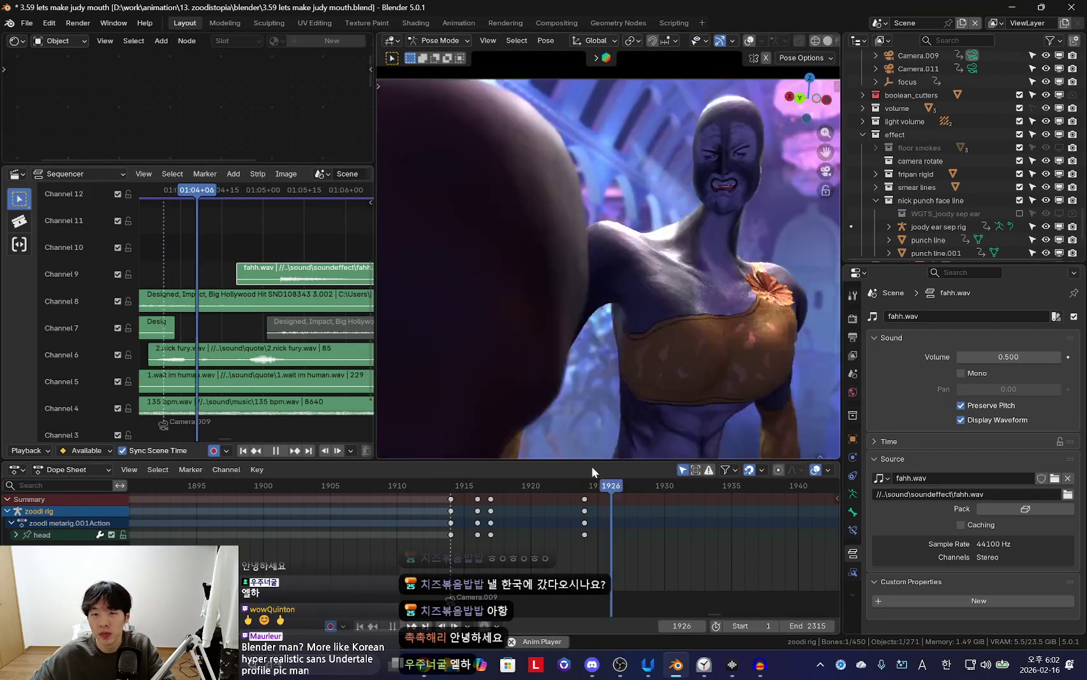
pyautogui.press('space')
pyautogui.hotkey('shift', 'ctrl', 'space')
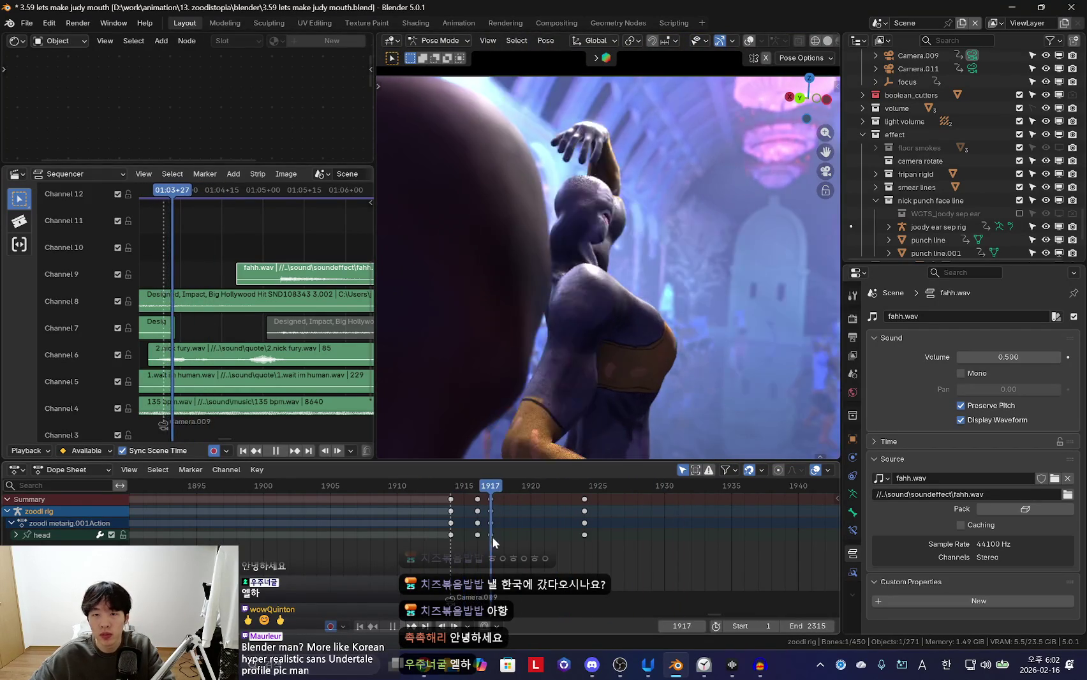
pyautogui.press('space')
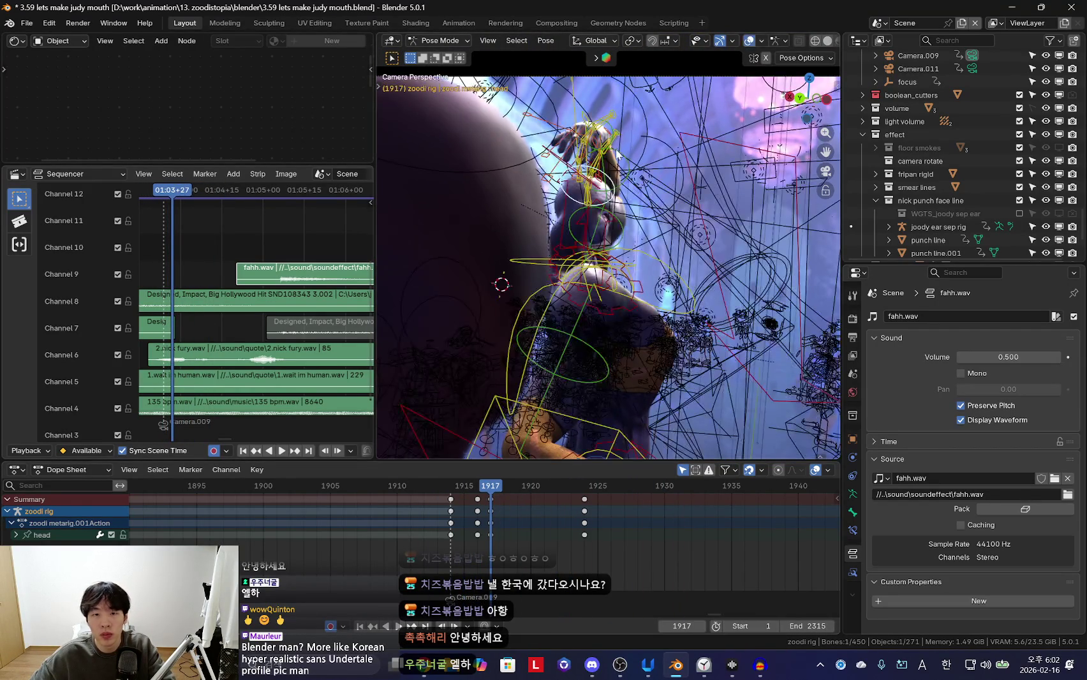
# At frame 1917, rotate forearm_fk.L and the left upper arm to lift the arm toward the head
pyautogui.click(603, 138)
pyautogui.press('s')
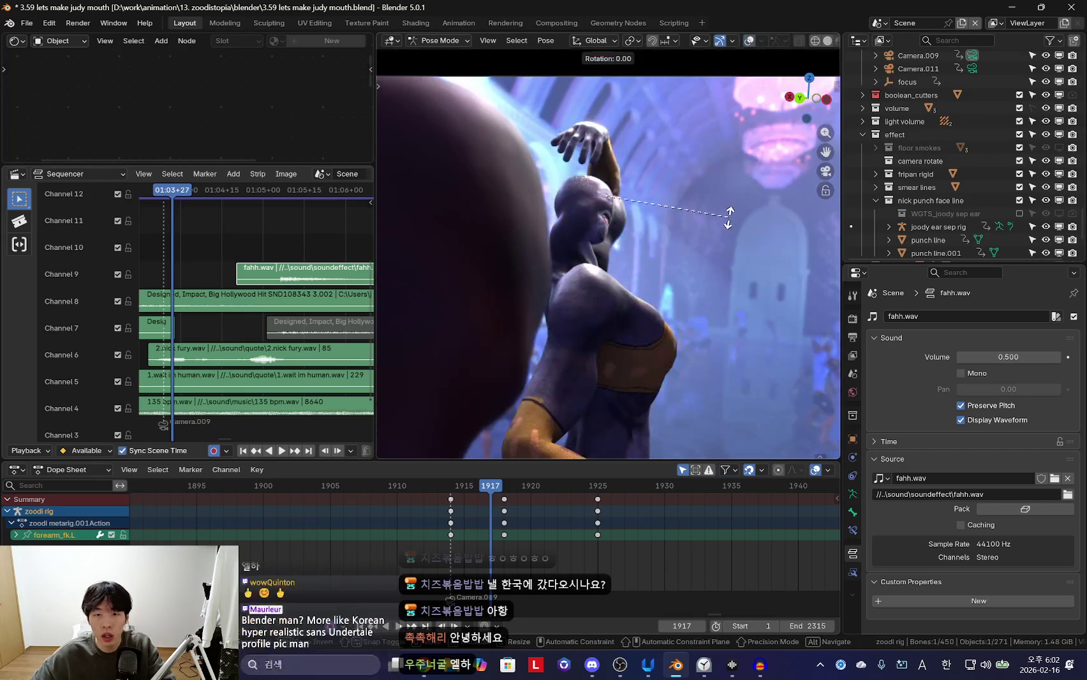
pyautogui.click(737, 182)
pyautogui.press('r')
pyautogui.click(662, 243)
pyautogui.press('s')
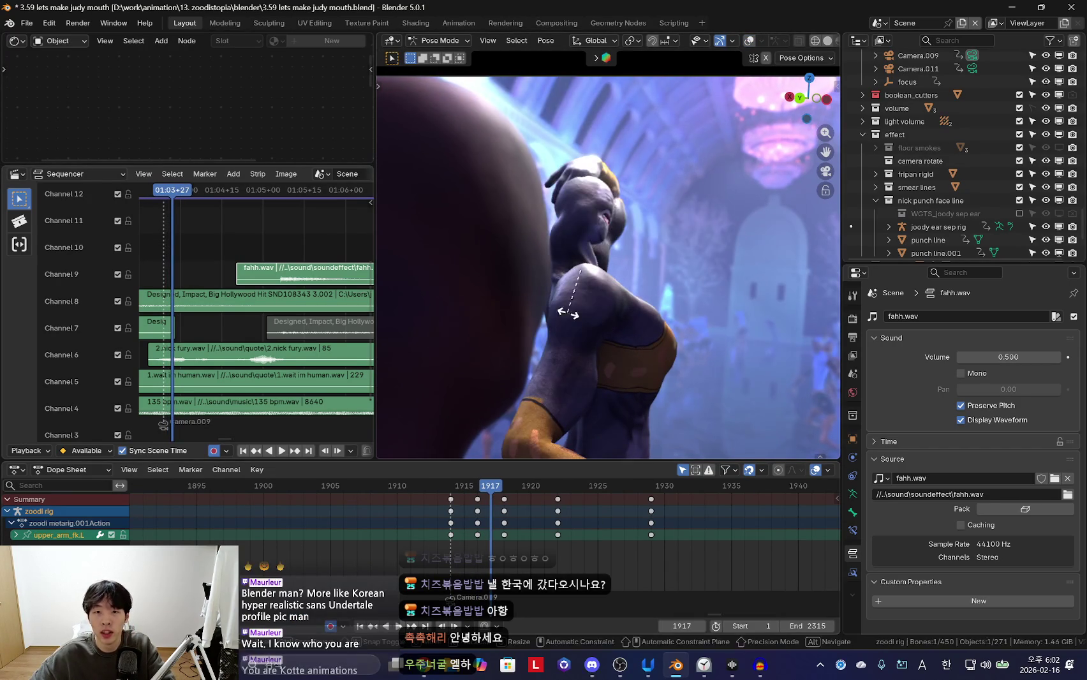
pyautogui.click(628, 334)
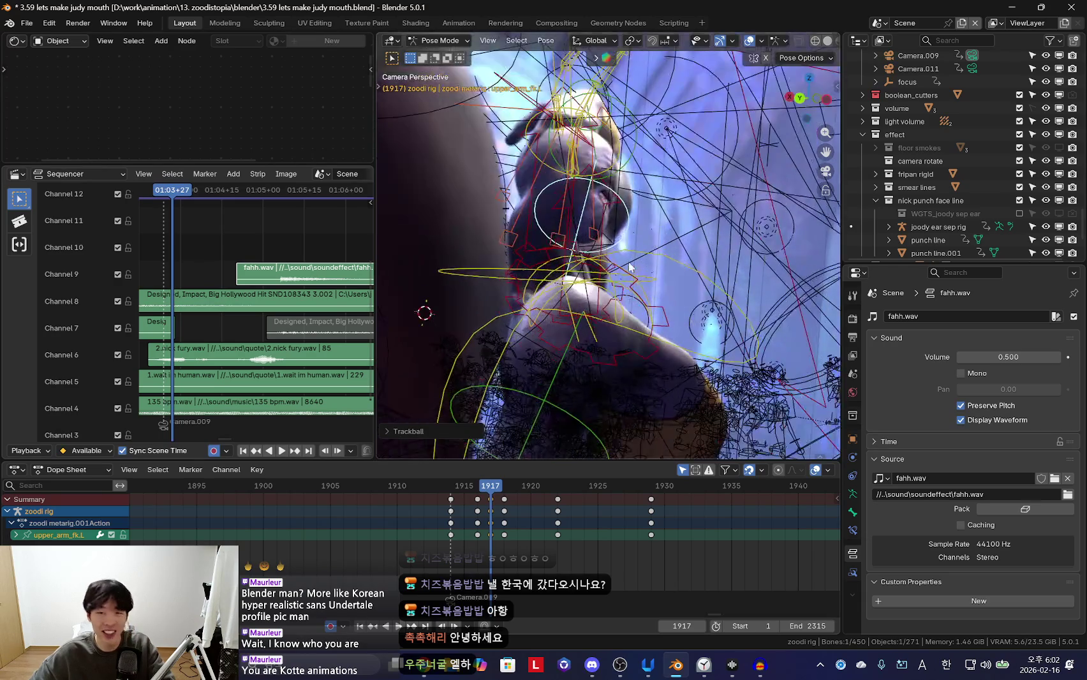
# Rotate hand_fk.L to rest on the head, then re-pose the bone at frame 1916
pyautogui.click(609, 96)
pyautogui.press('r')
pyautogui.press('r')
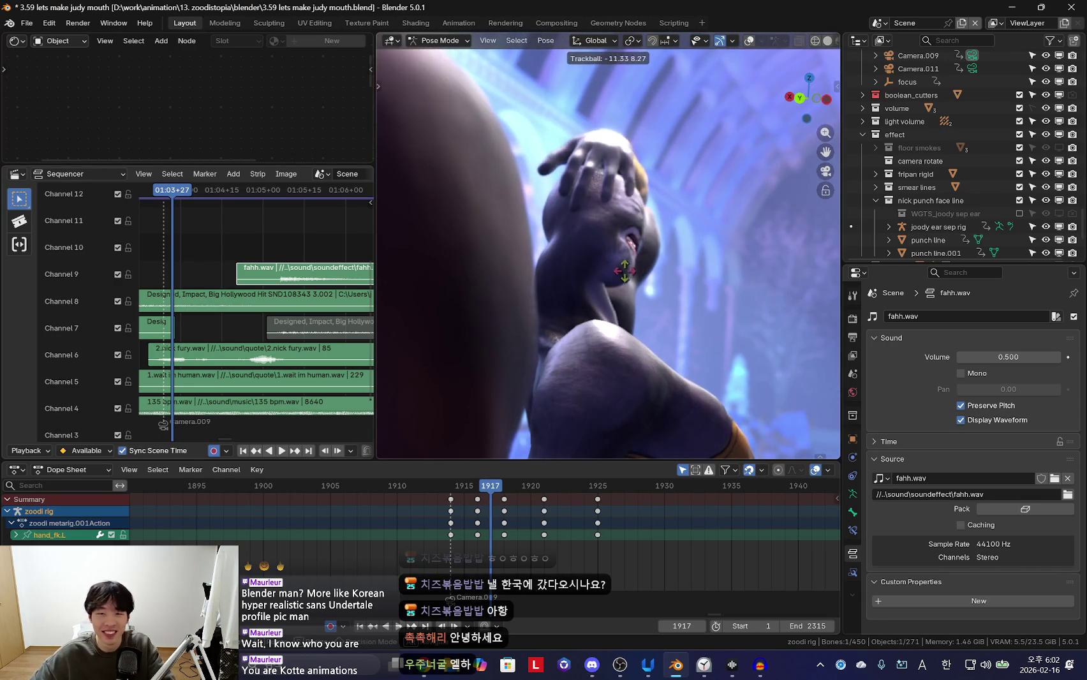
pyautogui.click(638, 196)
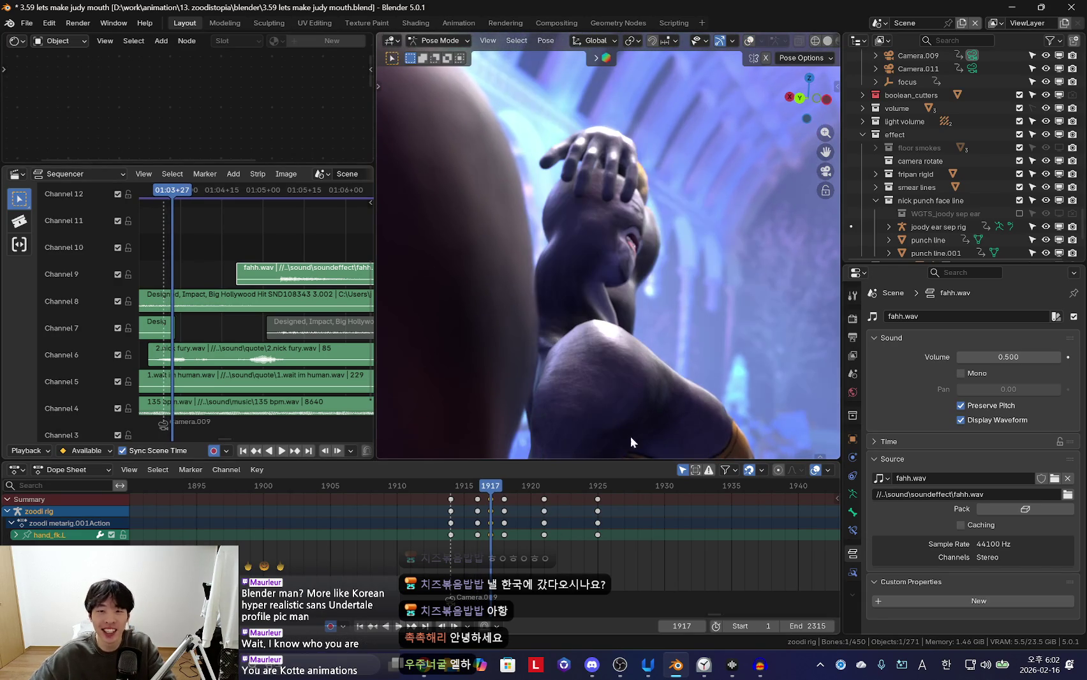
pyautogui.moveTo(458, 534); pyautogui.dragTo(478, 528)
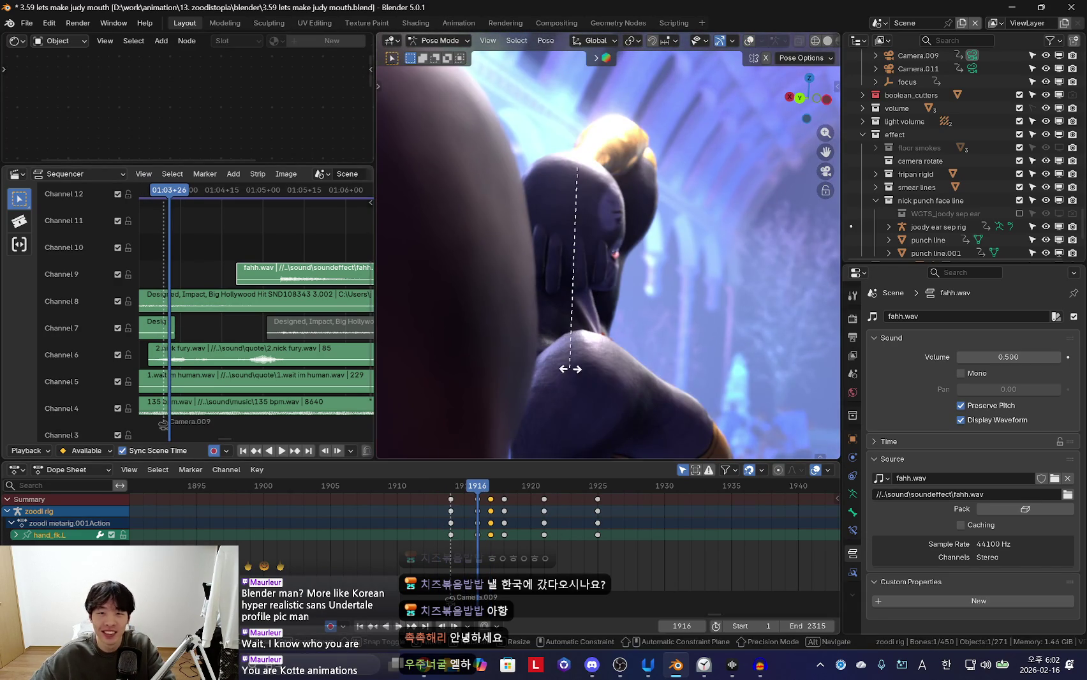
pyautogui.hotkey('shift', 'alt', 'z')
# Refine the left forearm rotation, toggling the rig overlays to check the pose
pyautogui.hotkey('shift', 'alt', 'z')
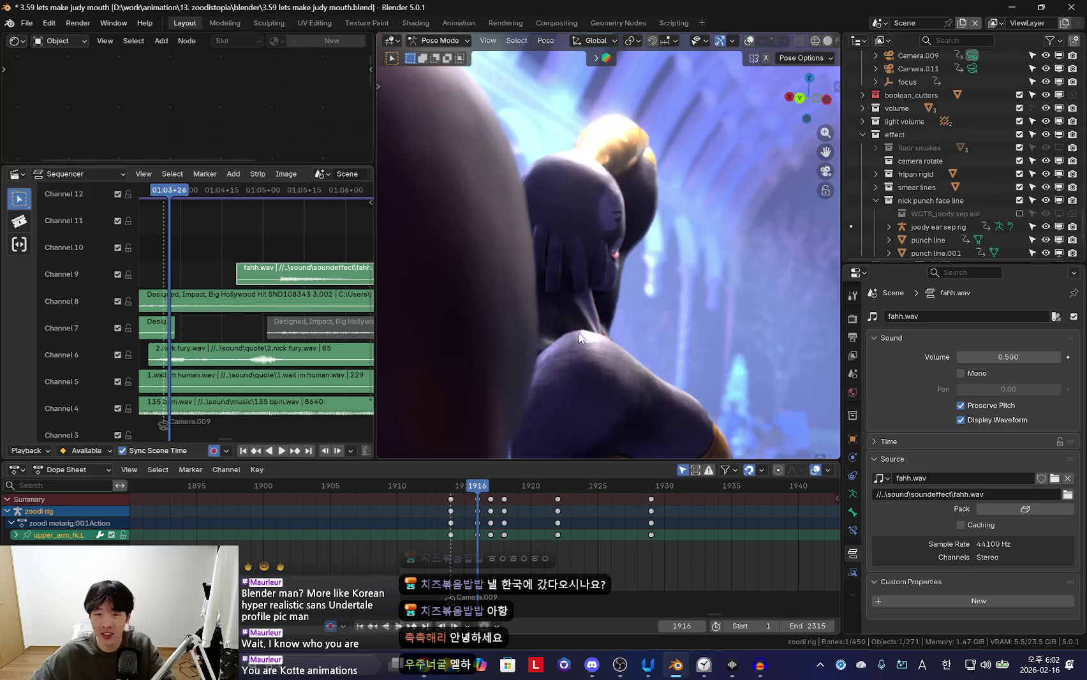
pyautogui.click(584, 317)
pyautogui.hotkey('shift', 'alt', 'z')
pyautogui.click(769, 154)
pyautogui.hotkey('shift', 'alt', 'z')
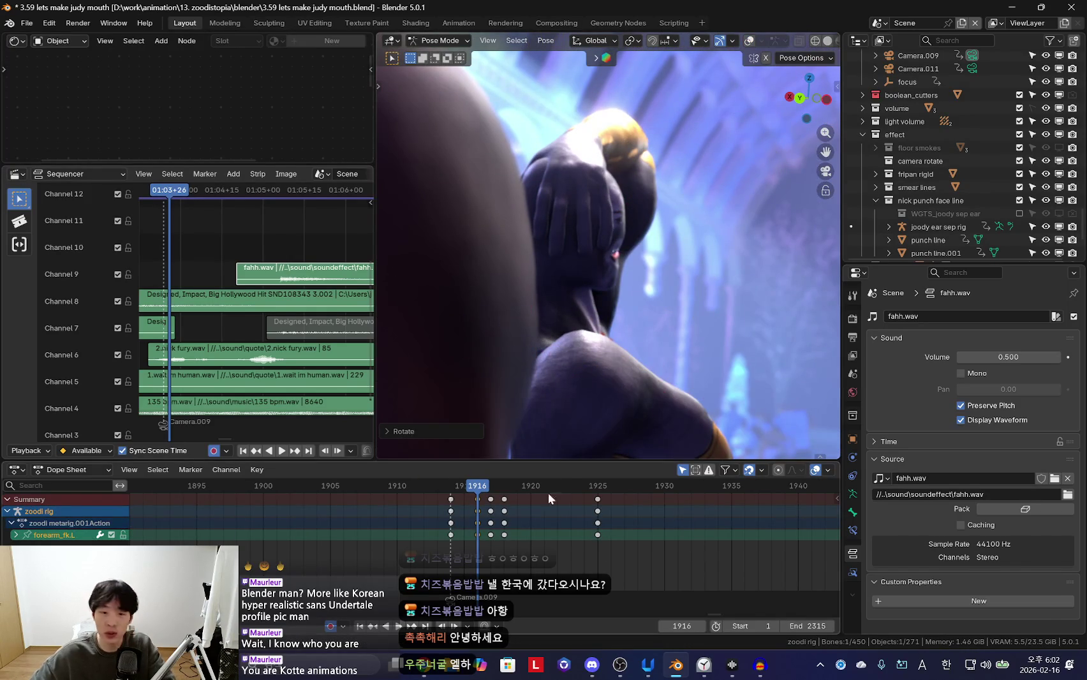
pyautogui.hotkey('shift', 'alt', 'z')
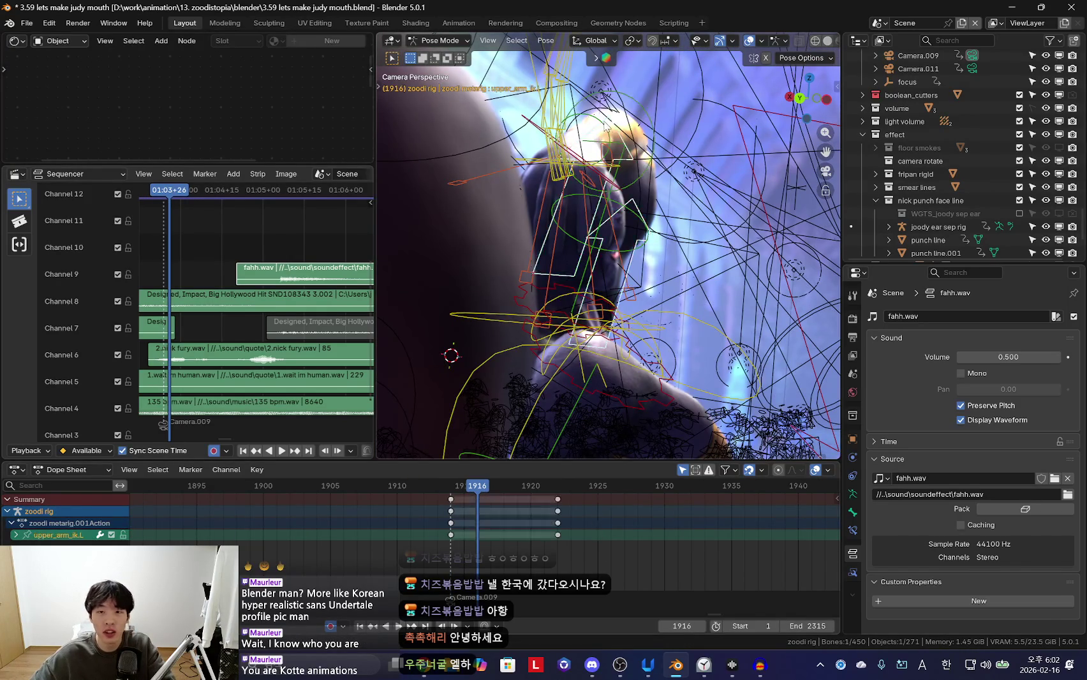
pyautogui.hotkey('shift', 'alt', 'z')
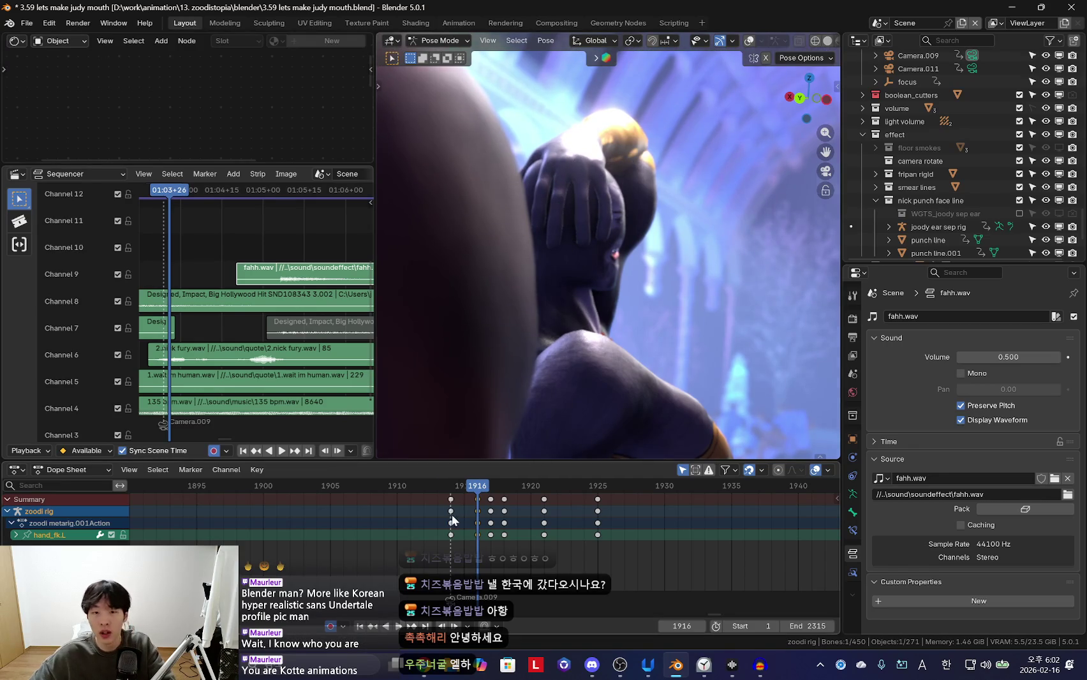
# Step back through frames 1915 and 1914, then play back the hand-on-head pose
pyautogui.keyDown('alt'); pyautogui.click(477, 511); pyautogui.keyUp('alt')
pyautogui.press('Left')
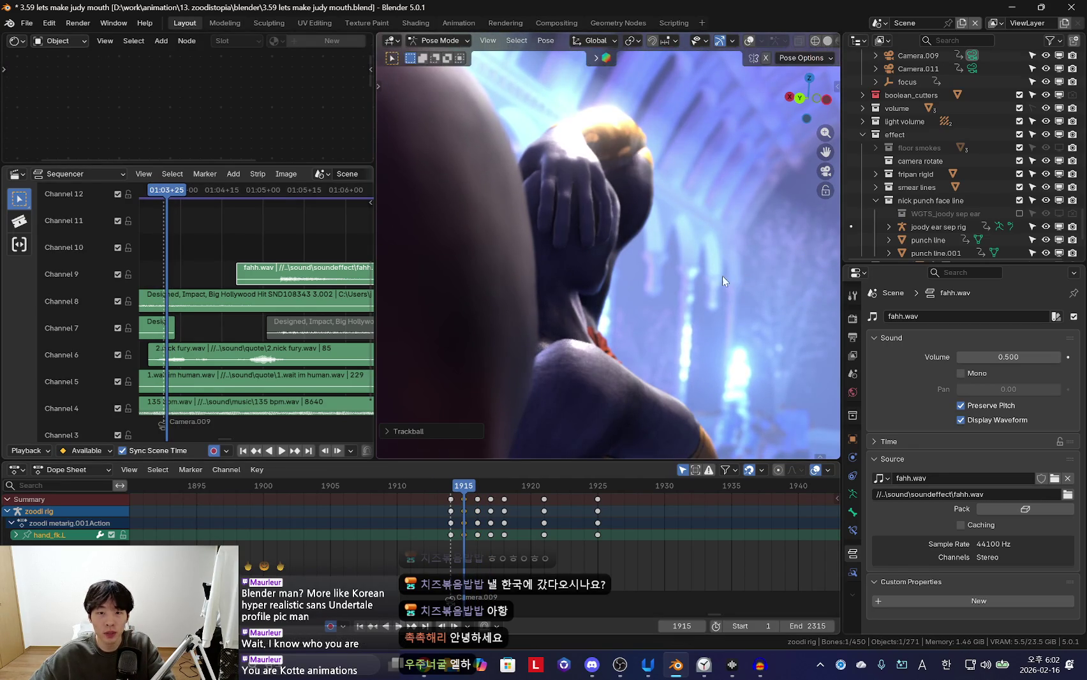
pyautogui.press('Left')
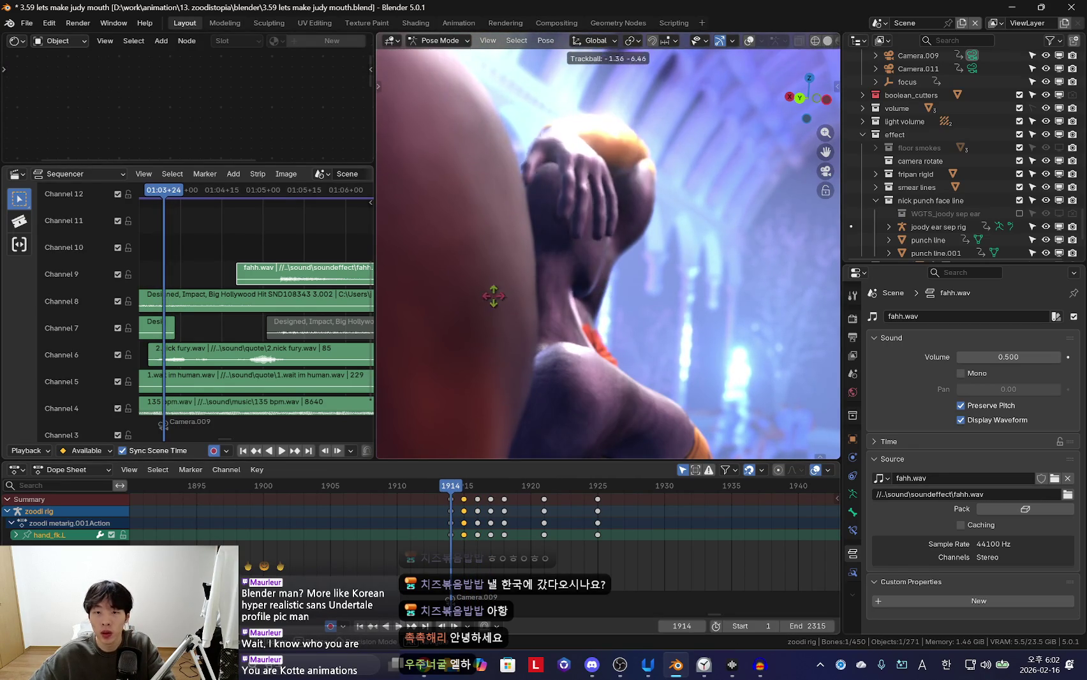
pyautogui.press('space')
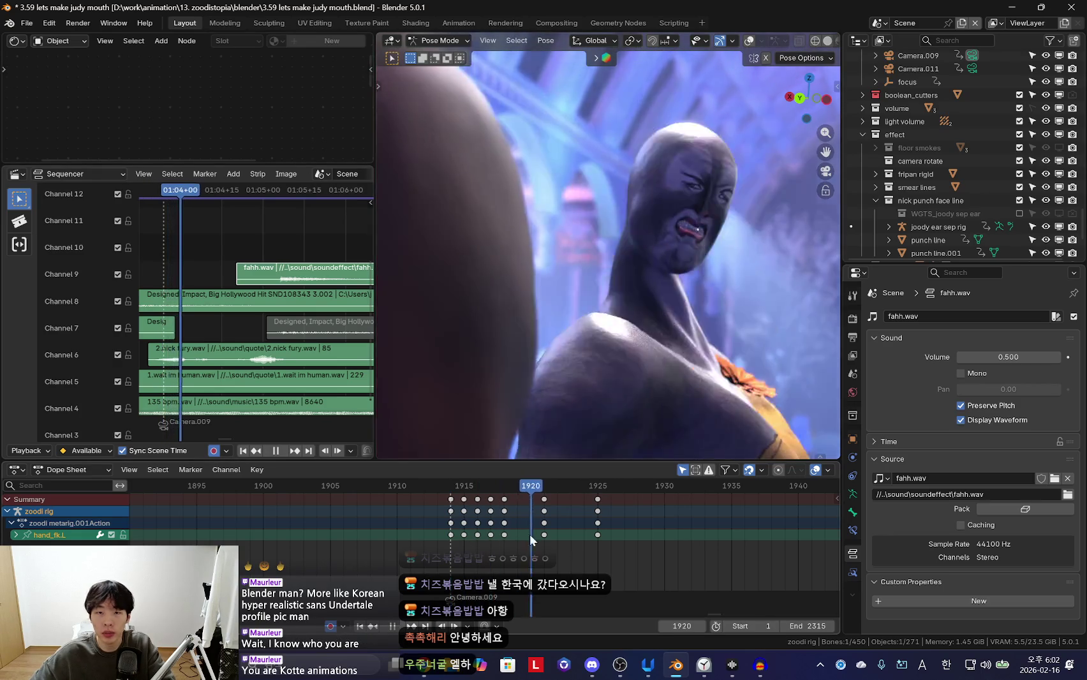
pyautogui.press('space')
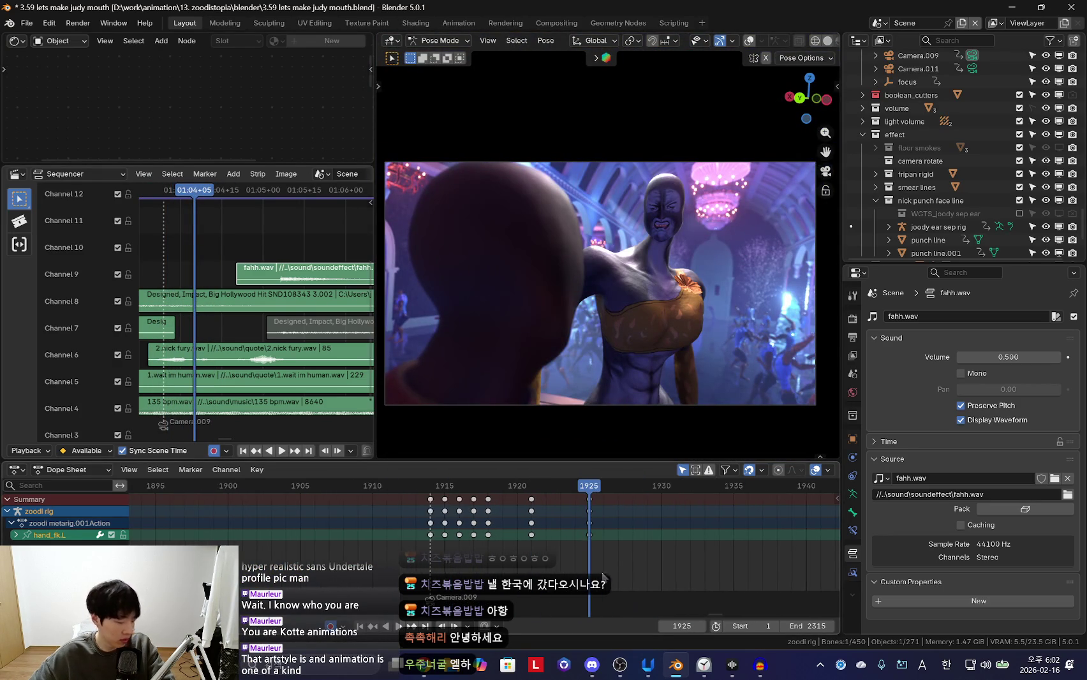
pyautogui.scroll(-3, 610, 561)
pyautogui.keyDown('alt'); pyautogui.scroll(14, 551, 529); pyautogui.keyUp('alt')
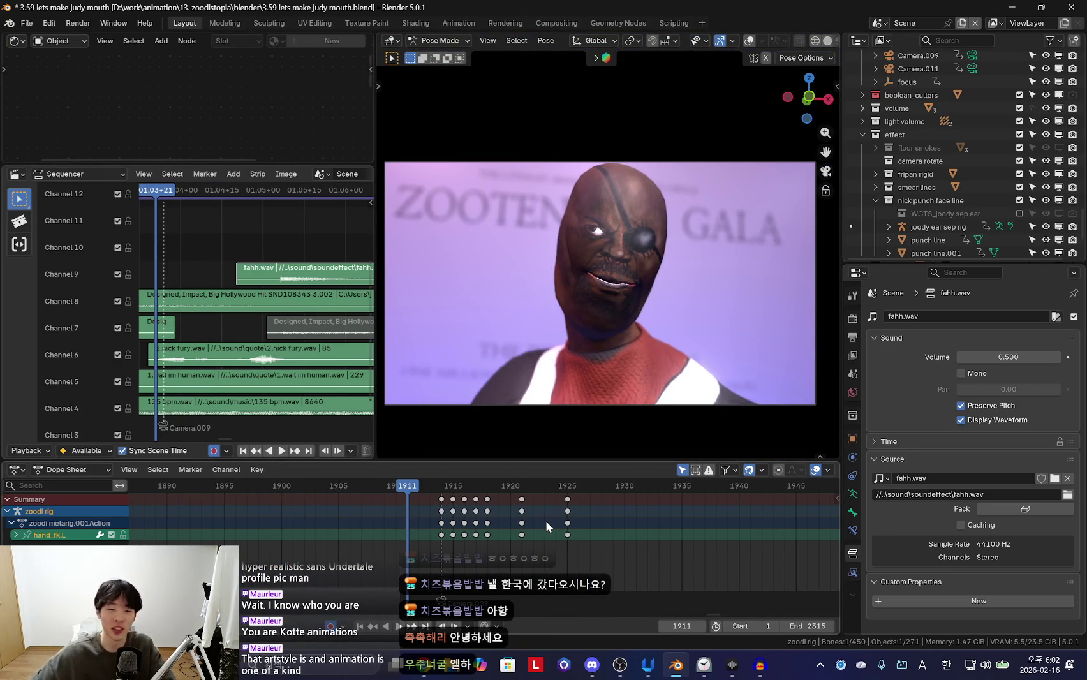
pyautogui.scroll(-5, 357, 530)
pyautogui.press('space')
pyautogui.scroll(-8, 383, 544)
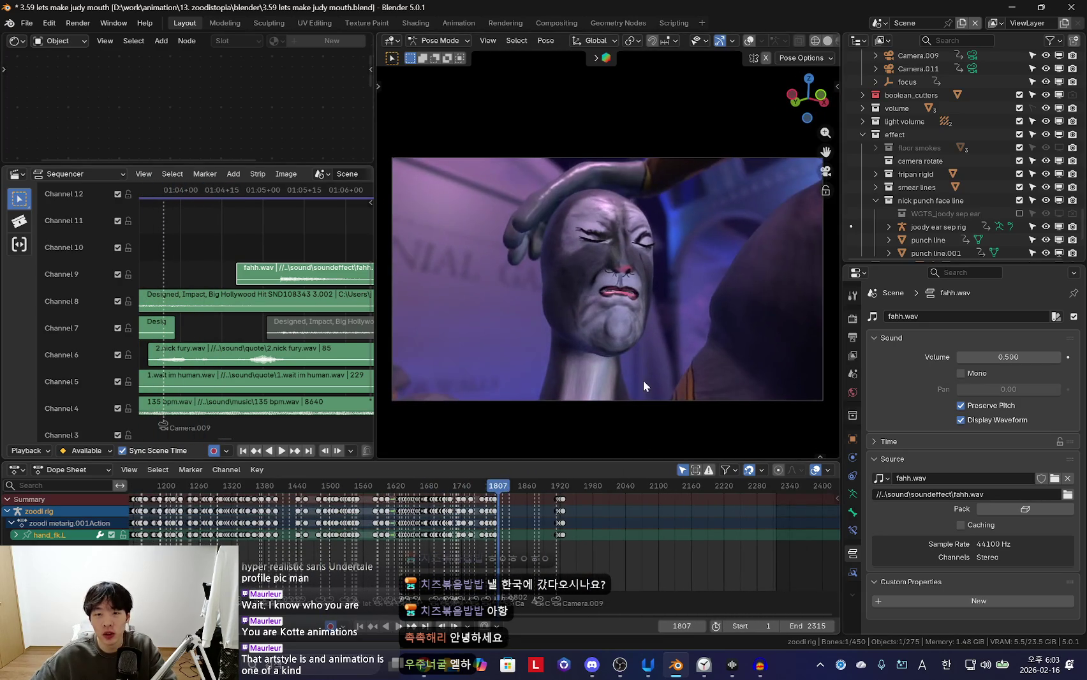
pyautogui.scroll(4, 611, 560)
pyautogui.press('Escape')
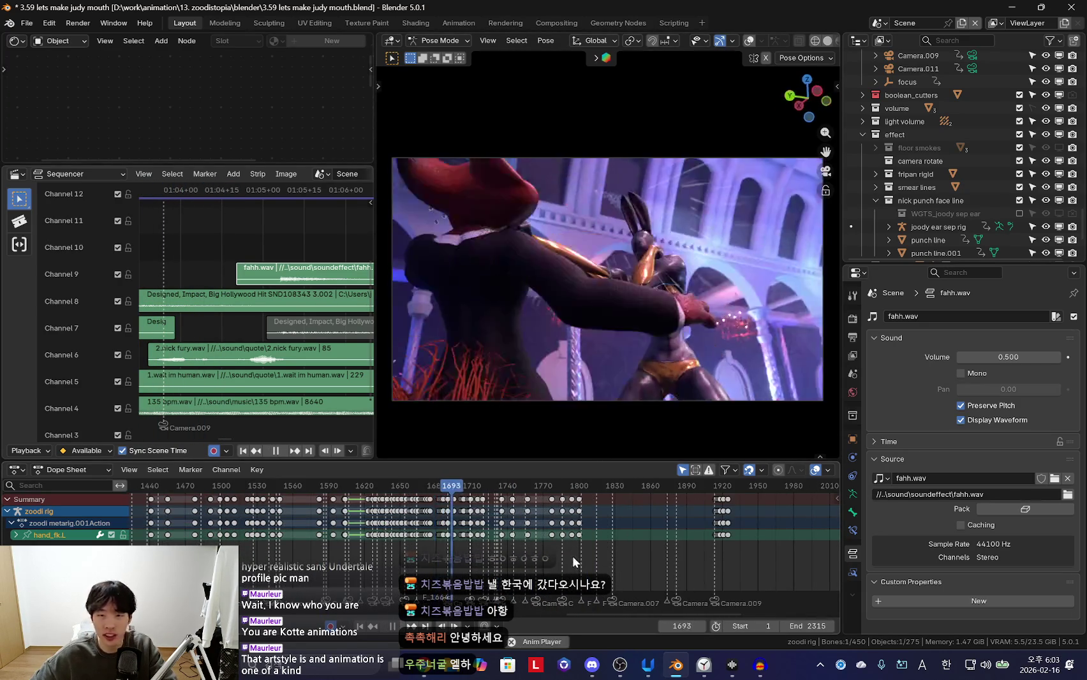
pyautogui.scroll(2, 567, 561)
pyautogui.scroll(2, 617, 524)
pyautogui.press('space')
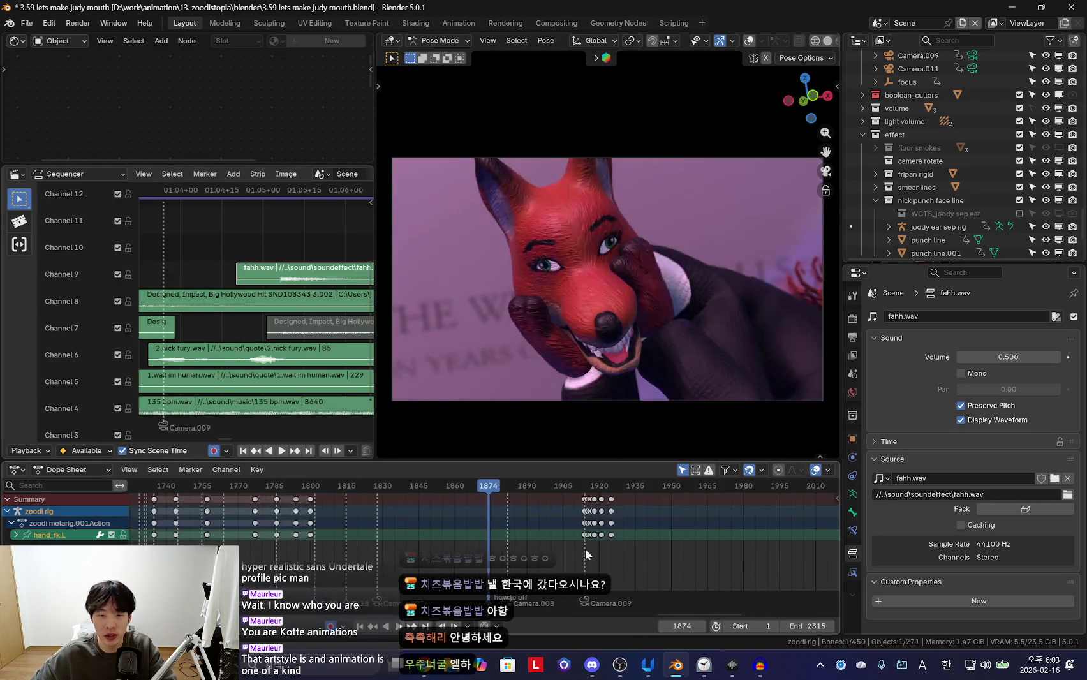
pyautogui.click(658, 533)
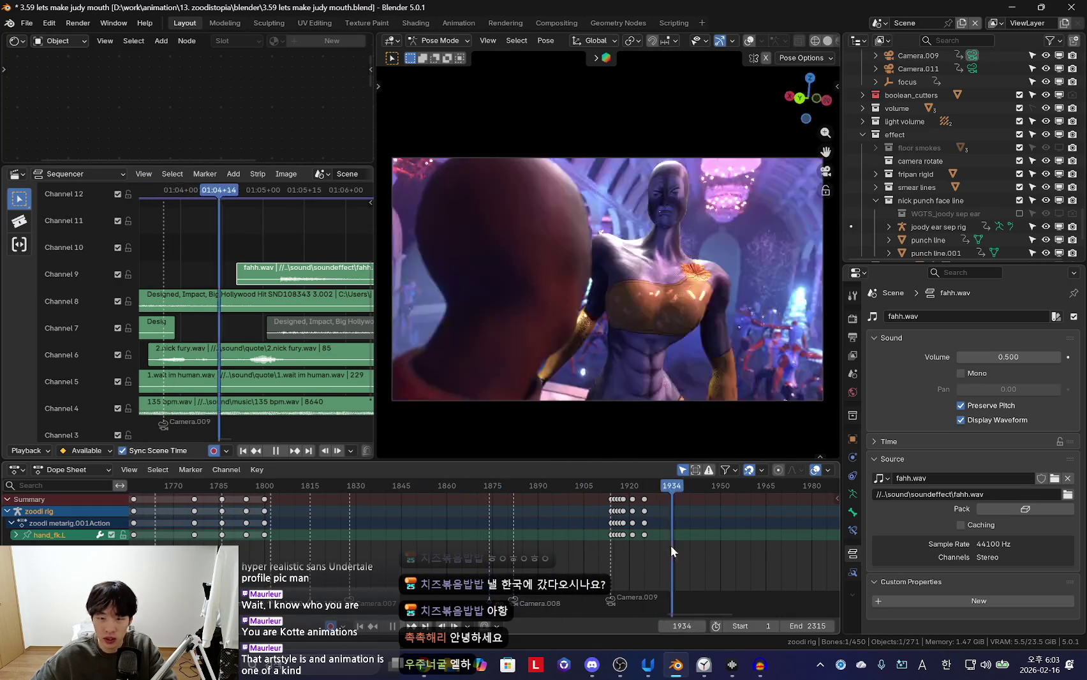
pyautogui.scroll(2, 670, 545)
pyautogui.click(568, 557)
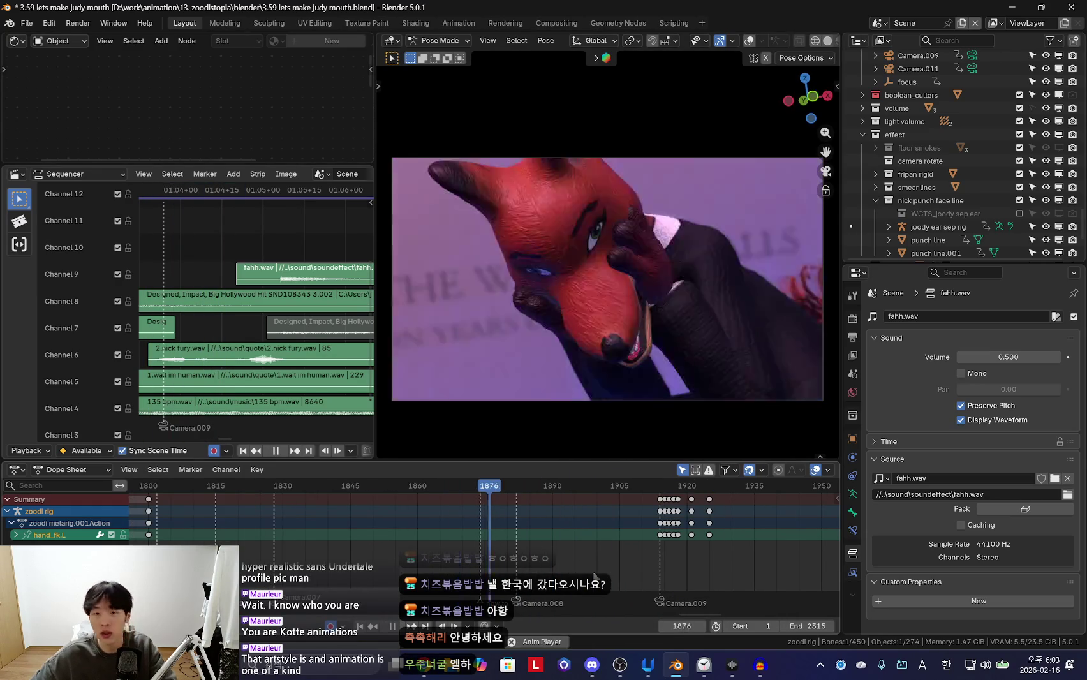
pyautogui.scroll(-3, 456, 542)
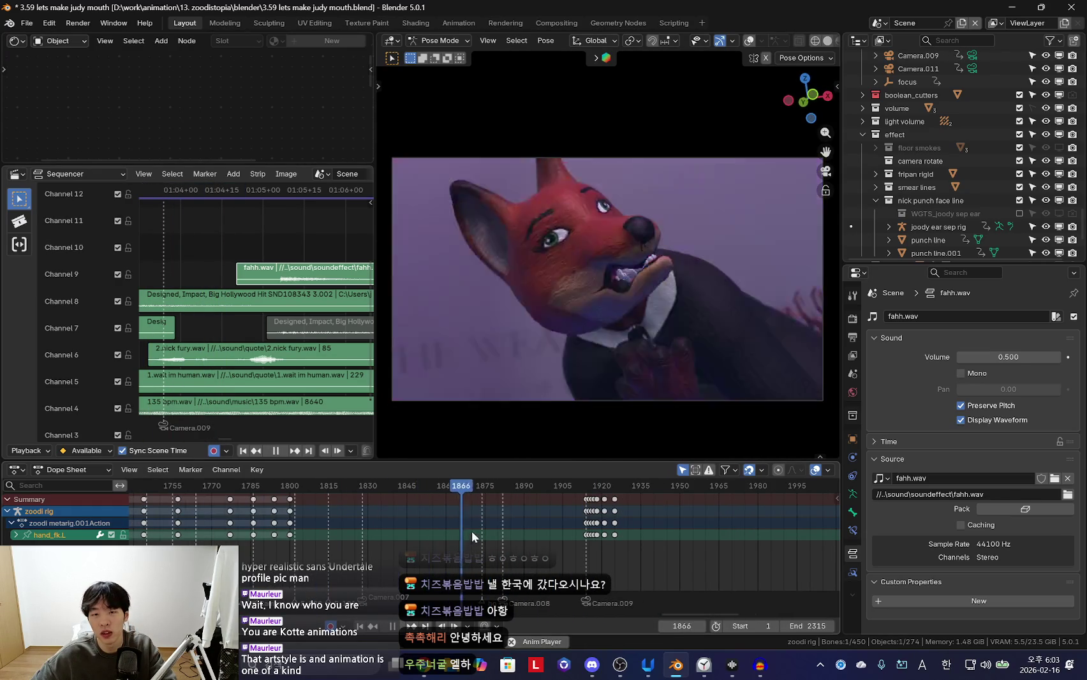
pyautogui.scroll(2, 529, 539)
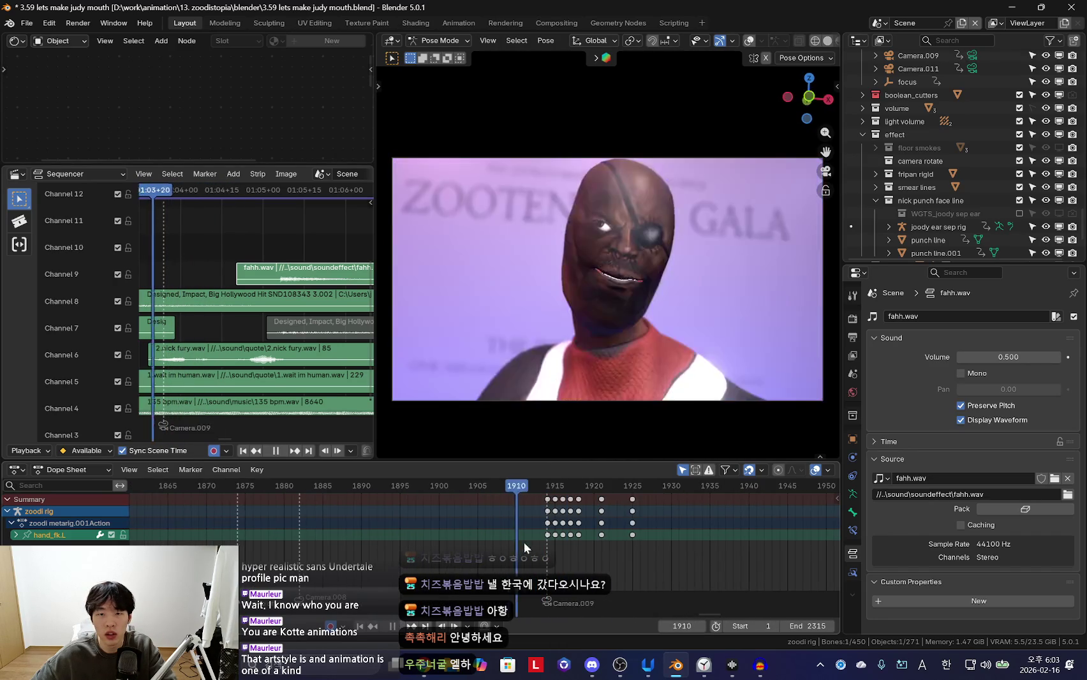
pyautogui.press('space')
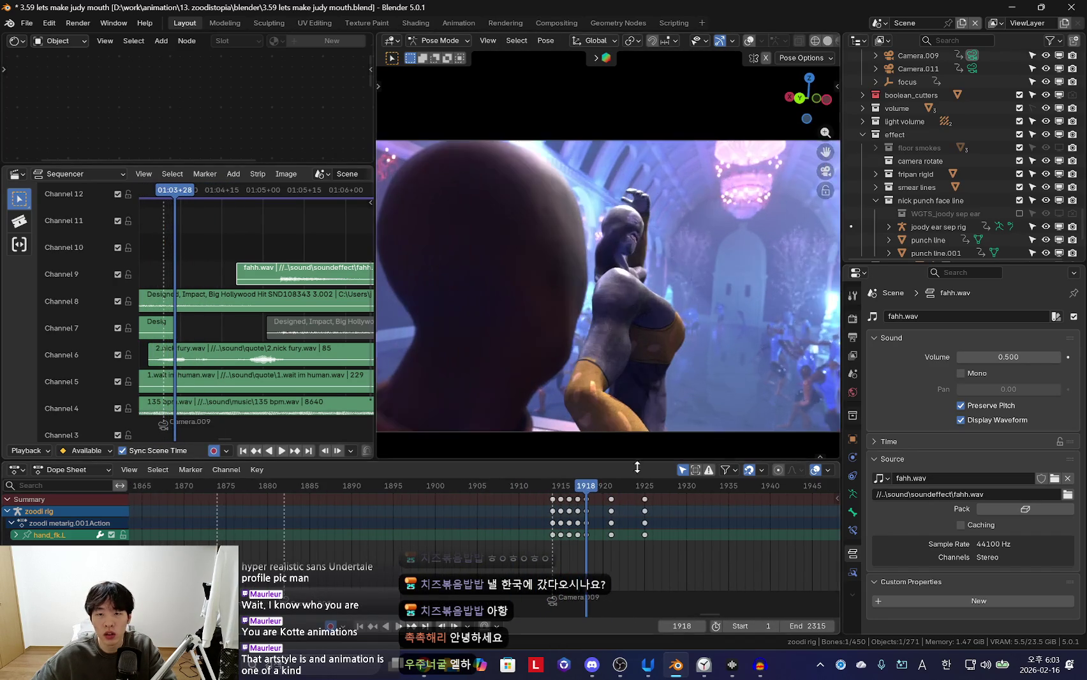
# Rotate forearm_fk.L around its local X axis at frame 1919, auto-keying the pose
pyautogui.click(641, 271)
pyautogui.hotkey('shift', 'alt', 'z')
pyautogui.press('Right')
pyautogui.press('Right')
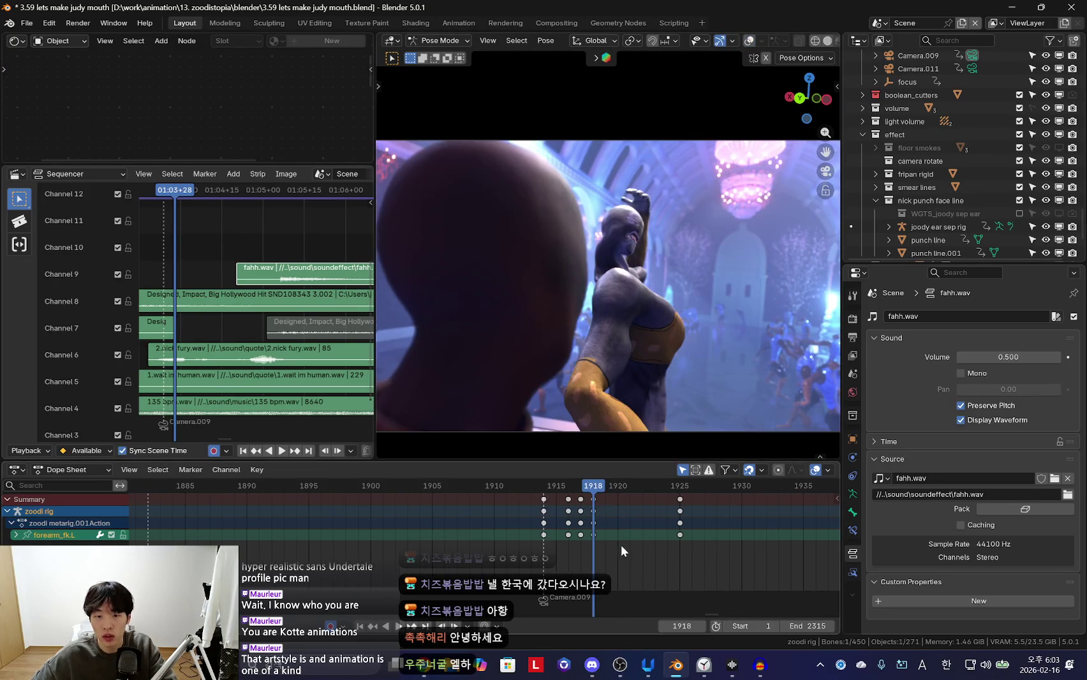
pyautogui.press('r')
pyautogui.press('x')
pyautogui.press('x')
pyautogui.click(784, 317)
# Scrub ahead to frame 1925, select all bones and play the arm motion
pyautogui.press('i')
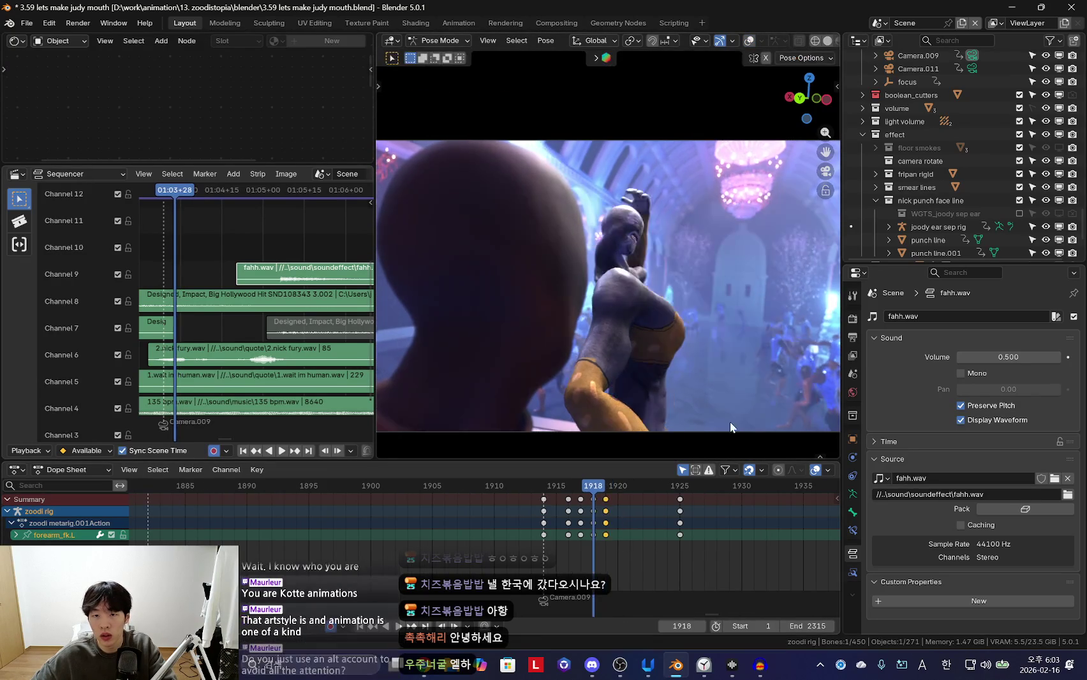
pyautogui.press('Up')
pyautogui.moveTo(607, 543); pyautogui.dragTo(680, 539)
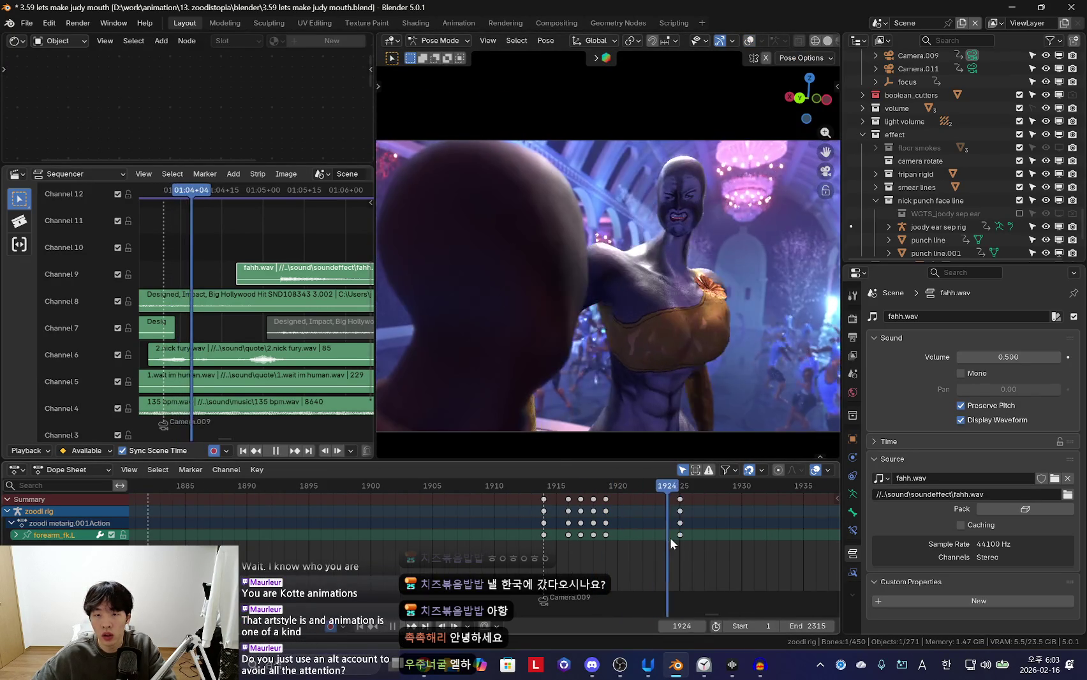
pyautogui.keyDown('ctrl'); pyautogui.hscroll(2, 642, 581); pyautogui.keyUp('ctrl')
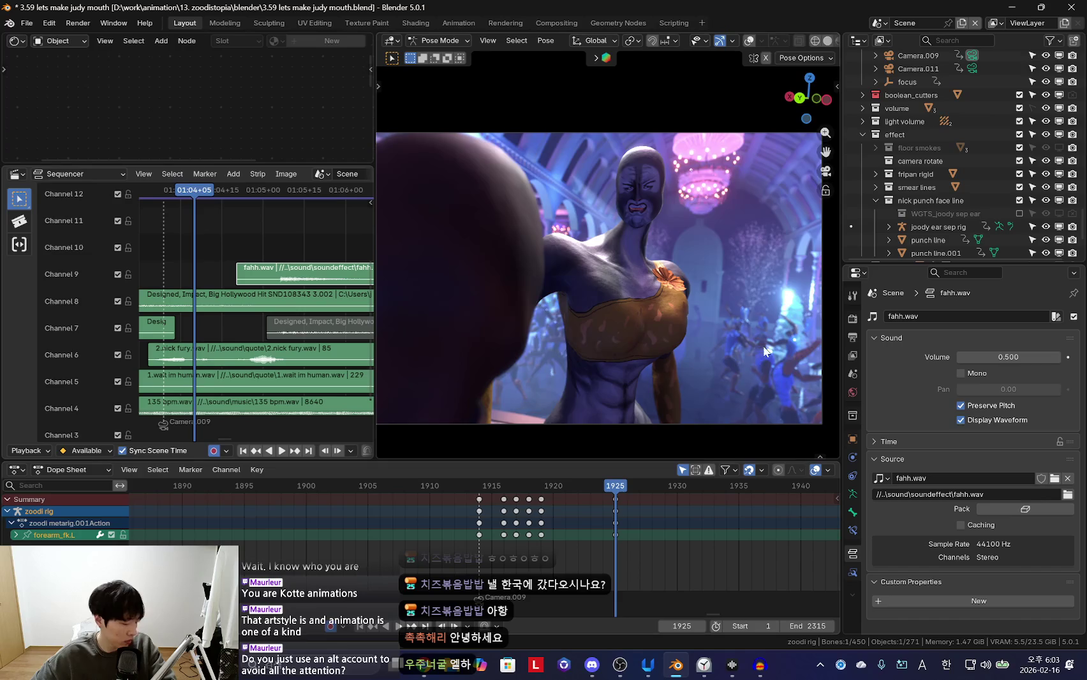
pyautogui.press('a')
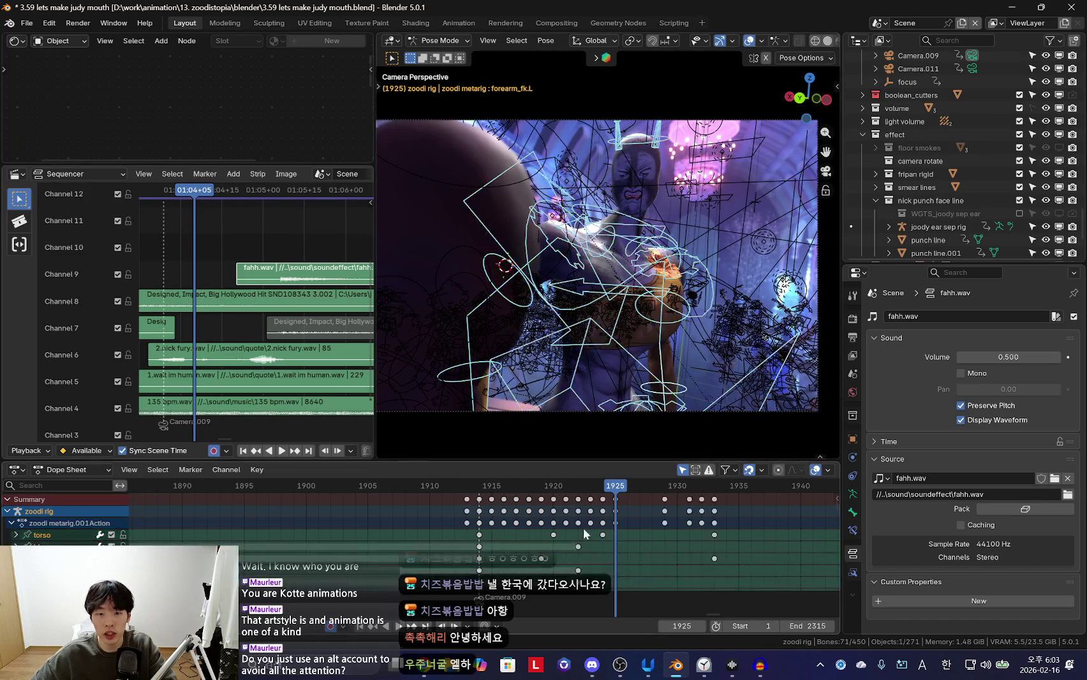
pyautogui.press('space')
pyautogui.press('space')
# Orbit out of the camera to inspect the raised arm, select upper_arm_fk.L and return to frame 1918
pyautogui.moveTo(639, 381)
pyautogui.mouseDown(button='middle')
pyautogui.moveTo(708, 319)
pyautogui.moveTo(626, 330)
pyautogui.mouseUp(button='middle')
pyautogui.click(722, 289)
pyautogui.moveTo(657, 290)
pyautogui.mouseDown(button='middle')
pyautogui.moveTo(599, 265)
pyautogui.moveTo(615, 326)
pyautogui.moveTo(556, 280)
pyautogui.mouseUp(button='middle')
pyautogui.press('Left')
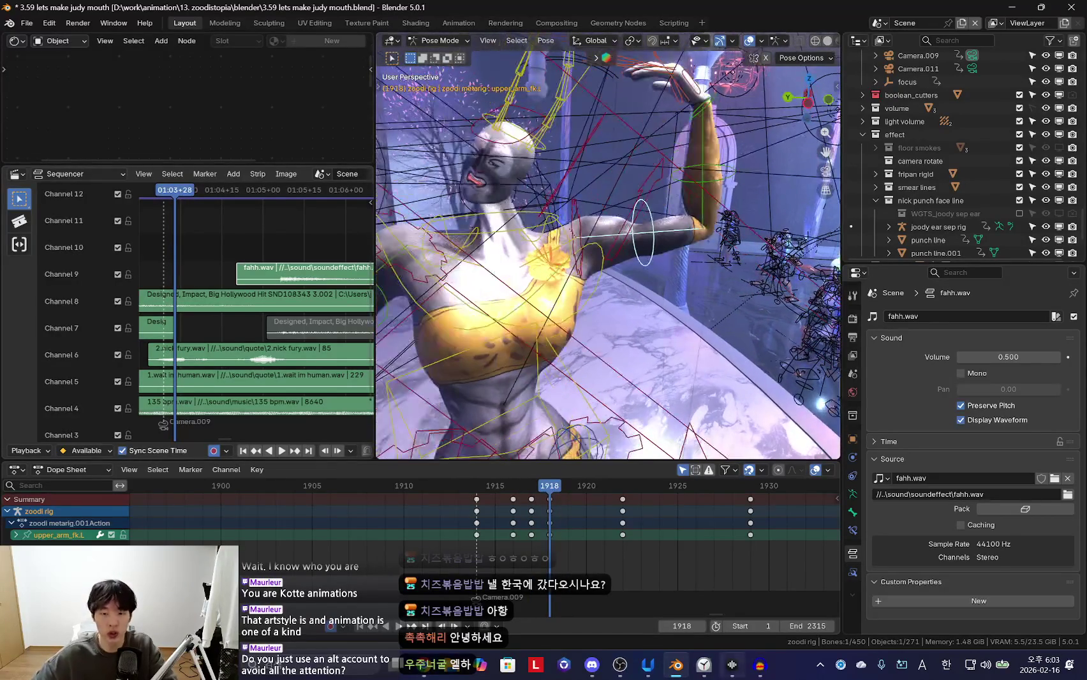
# Hide the rig overlays, switch back to the camera view (Numpad 0) and play the raised-arm animation
pyautogui.click(733, 665)
pyautogui.click(733, 665)
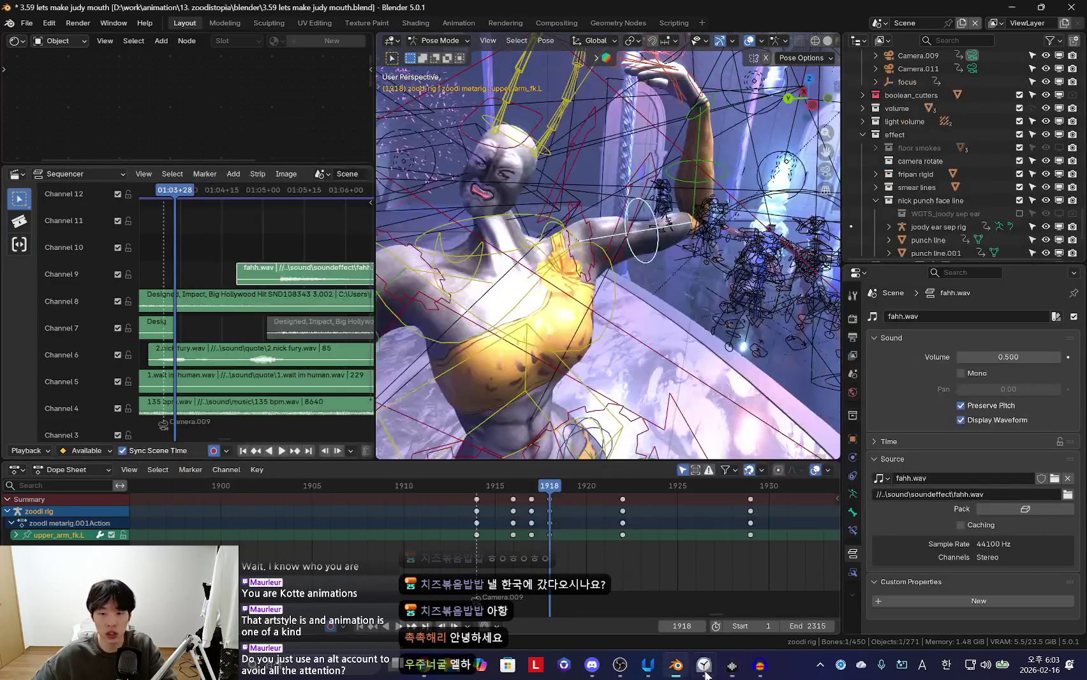
pyautogui.click(704, 665)
pyautogui.moveTo(607, 210)
pyautogui.mouseDown(button='middle')
pyautogui.moveTo(651, 240)
pyautogui.moveTo(581, 490)
pyautogui.moveTo(662, 366)
pyautogui.moveTo(641, 358)
pyautogui.moveTo(652, 345)
pyautogui.mouseUp(button='middle')
pyautogui.hotkey('shift', 'alt', 'z')
pyautogui.press('KP_0')
pyautogui.scroll(2, 487, 524)
pyautogui.press('space')
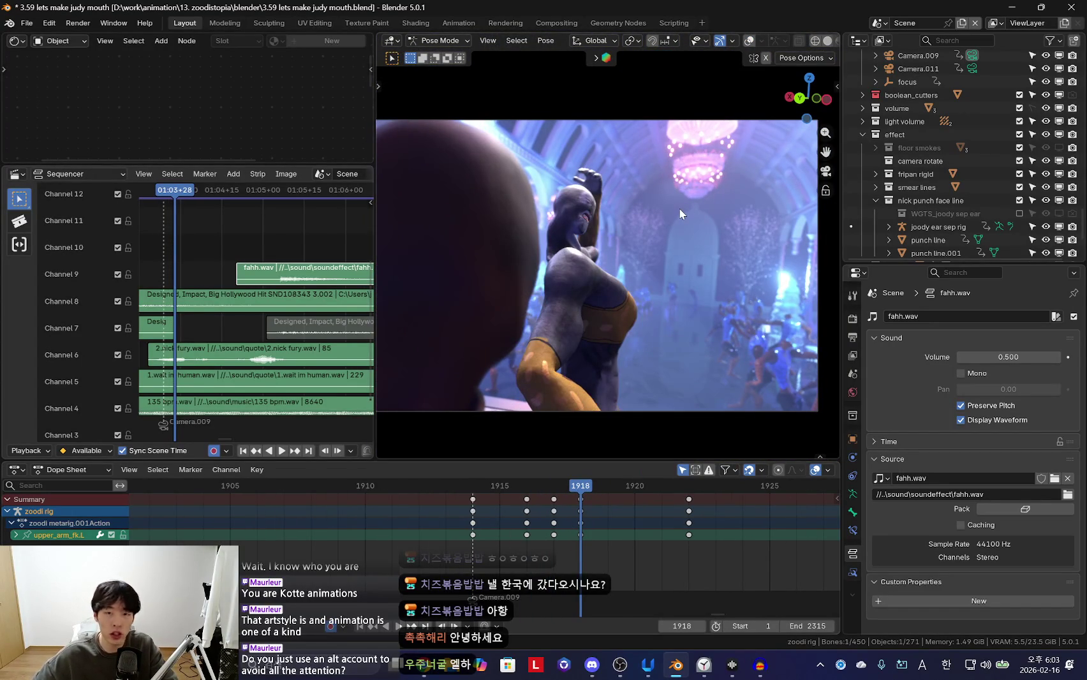
# Widen the sequencer area, bring later keyframes into view and select the neck bone
pyautogui.moveTo(582, 565); pyautogui.dragTo(564, 569, button='middle')
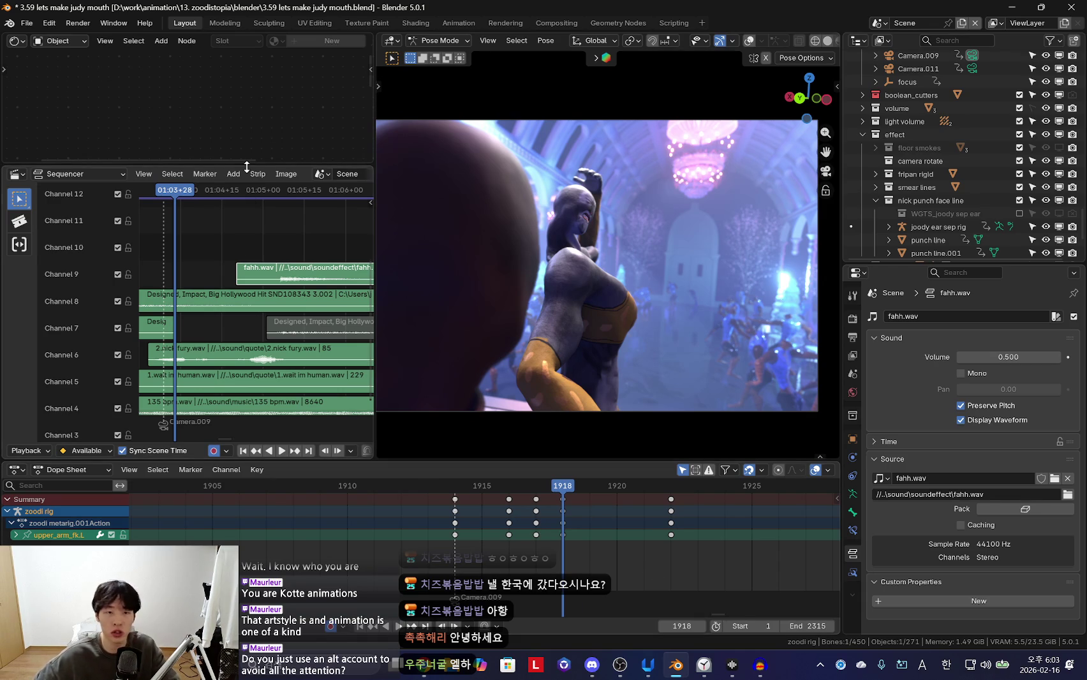
pyautogui.moveTo(298, 237)
pyautogui.mouseDown(button='middle')
pyautogui.moveTo(277, 275)
pyautogui.moveTo(243, 262)
pyautogui.mouseUp(button='middle')
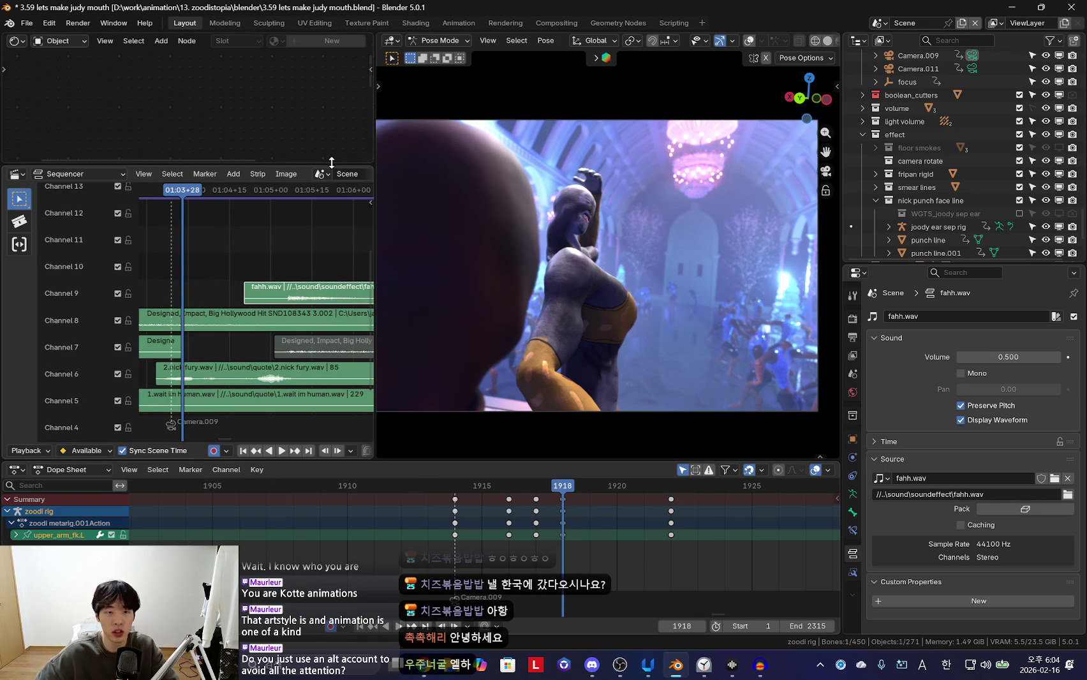
pyautogui.moveTo(378, 129); pyautogui.dragTo(420, 129)
pyautogui.scroll(-2, 289, 262)
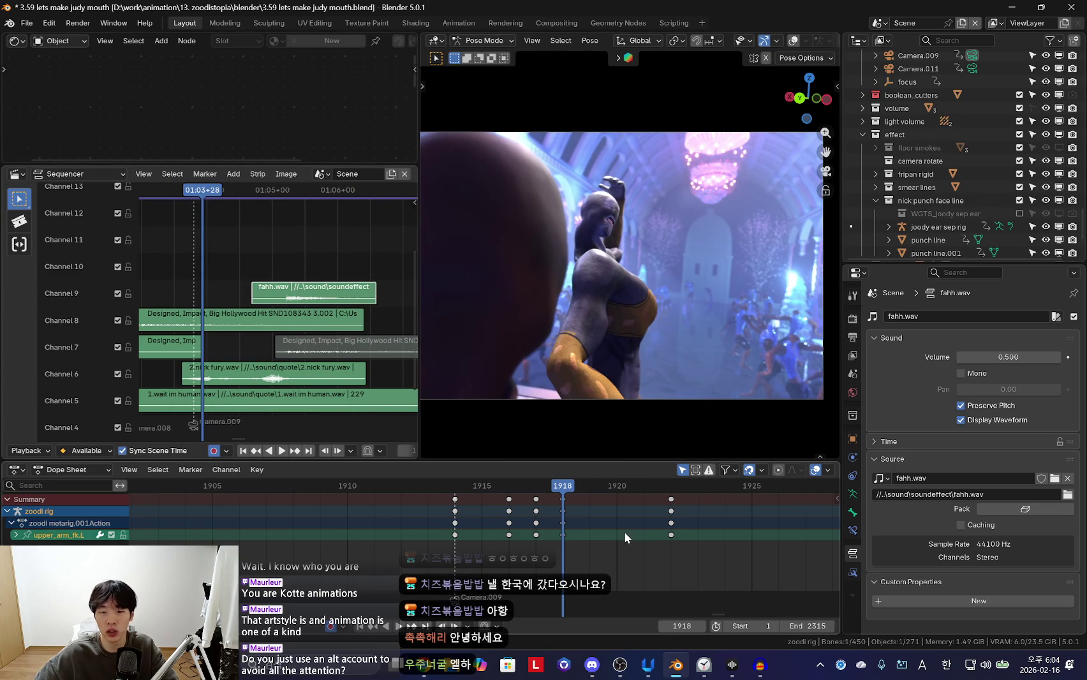
pyautogui.moveTo(625, 533); pyautogui.dragTo(568, 542, button='middle')
pyautogui.hotkey('shift', 'alt', 'z')
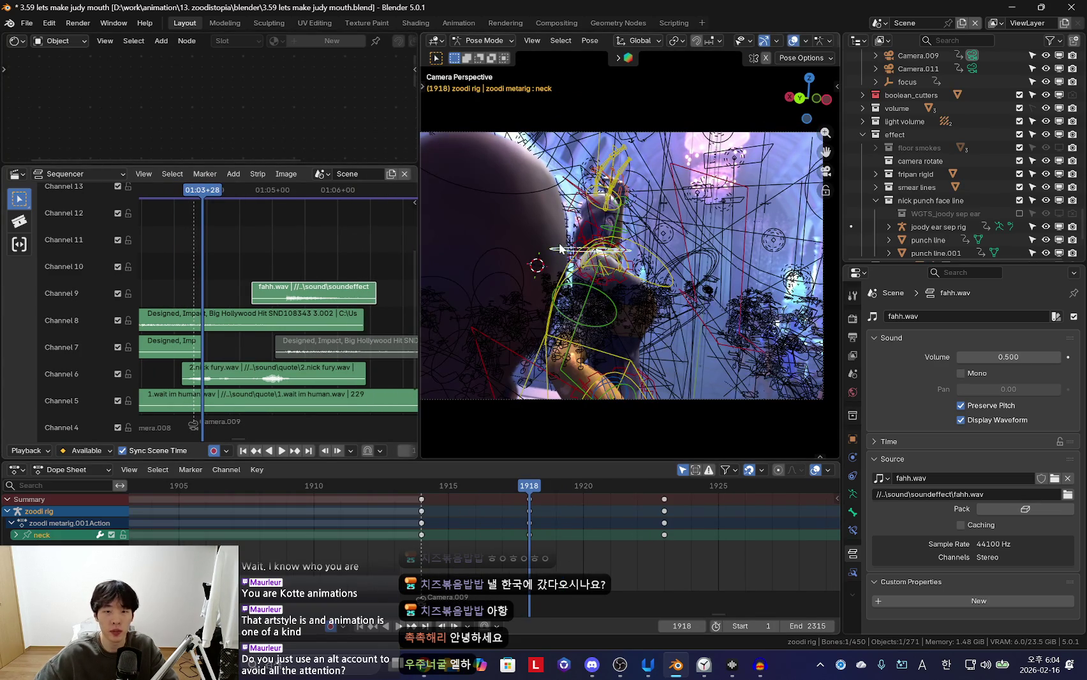
pyautogui.click(566, 245)
pyautogui.hotkey('shift', 'alt', 'z')
# Start the Pokémon music video in YouTube Music at low volume, then resume Blender playback
pyautogui.hotkey('alt', 'Tab')
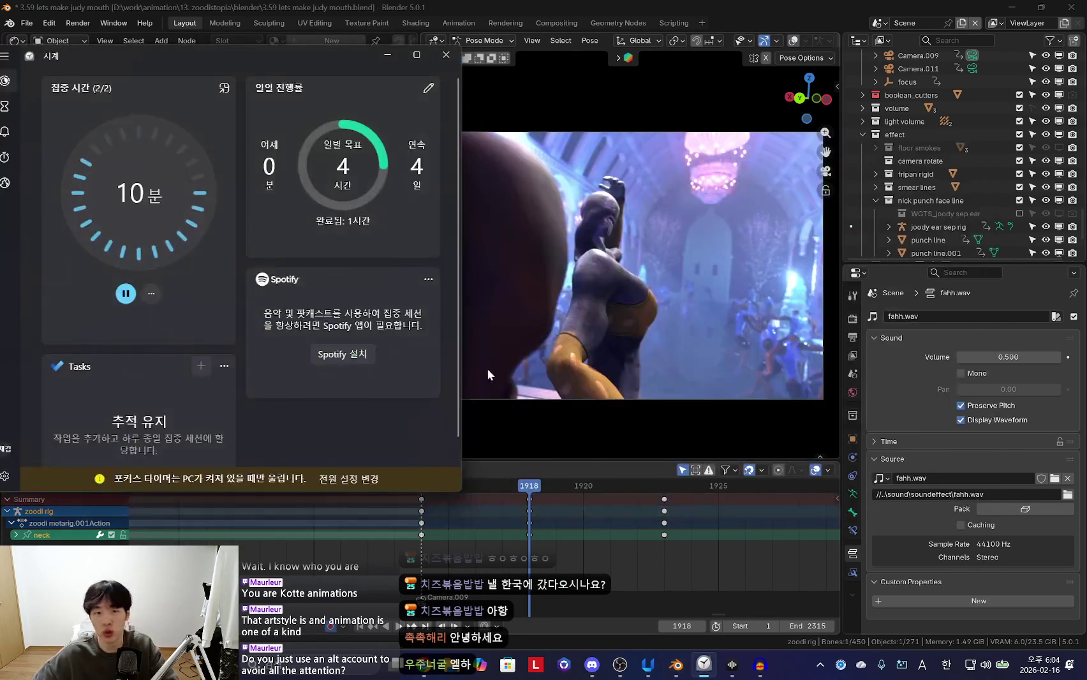
pyautogui.hotkey('alt', 'Tab')
pyautogui.hotkey('alt', 'Tab')
pyautogui.hotkey('alt', 'Tab')
pyautogui.click(273, 408)
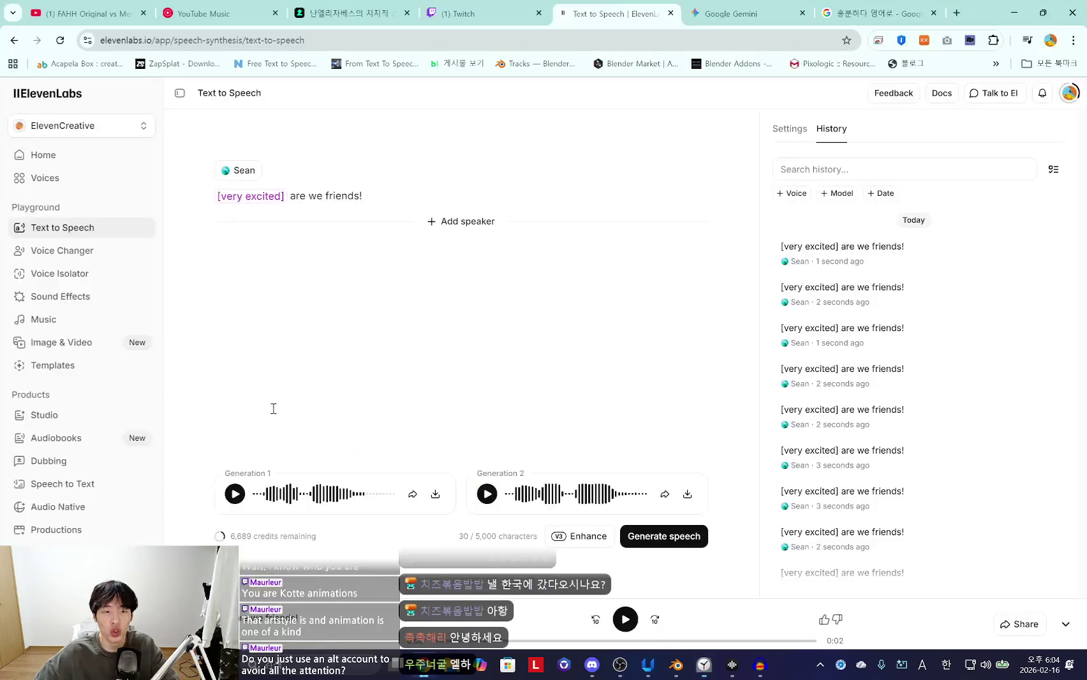
pyautogui.click(191, 14)
pyautogui.click(357, 420)
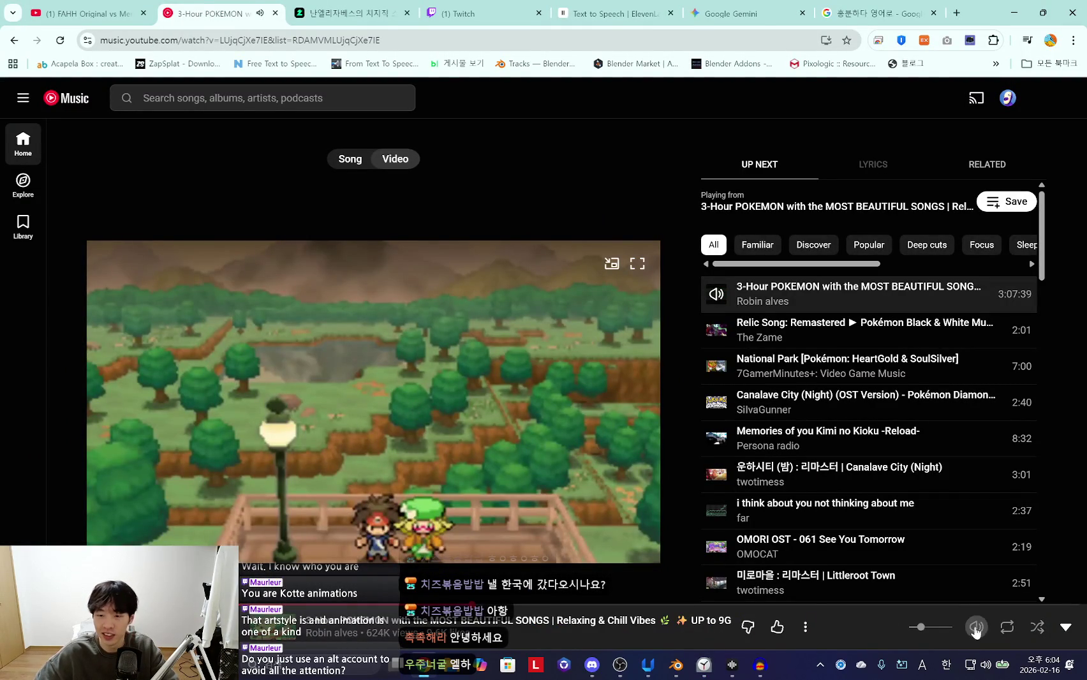
pyautogui.moveTo(922, 628); pyautogui.dragTo(916, 627)
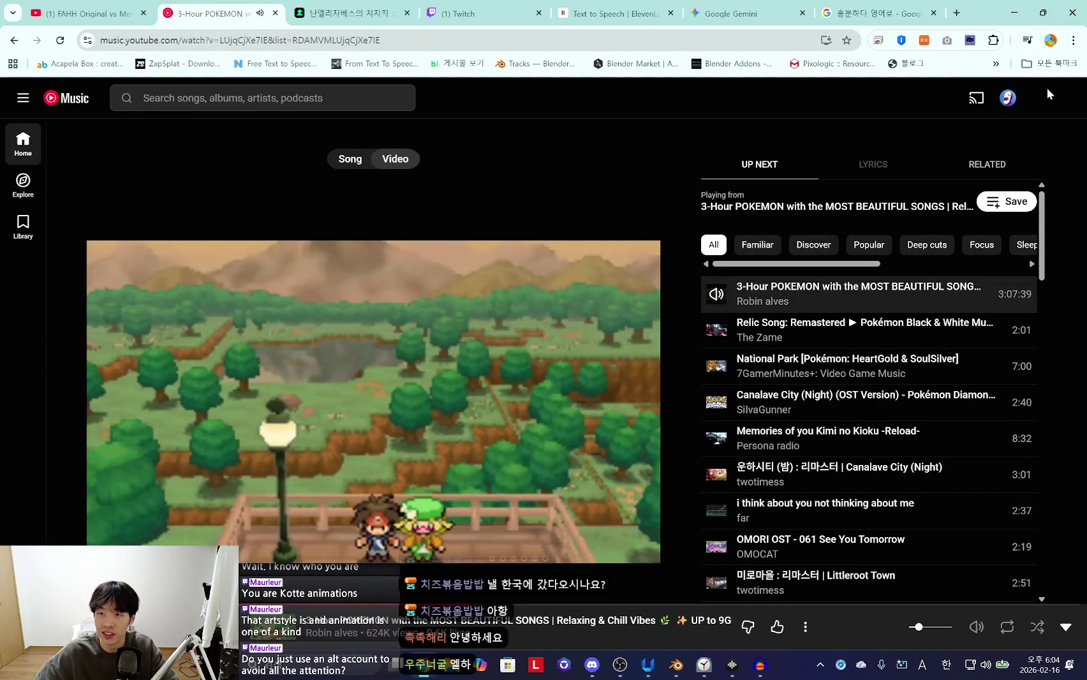
pyautogui.click(1015, 13)
pyautogui.press('space')
pyautogui.scroll(-3, 454, 505)
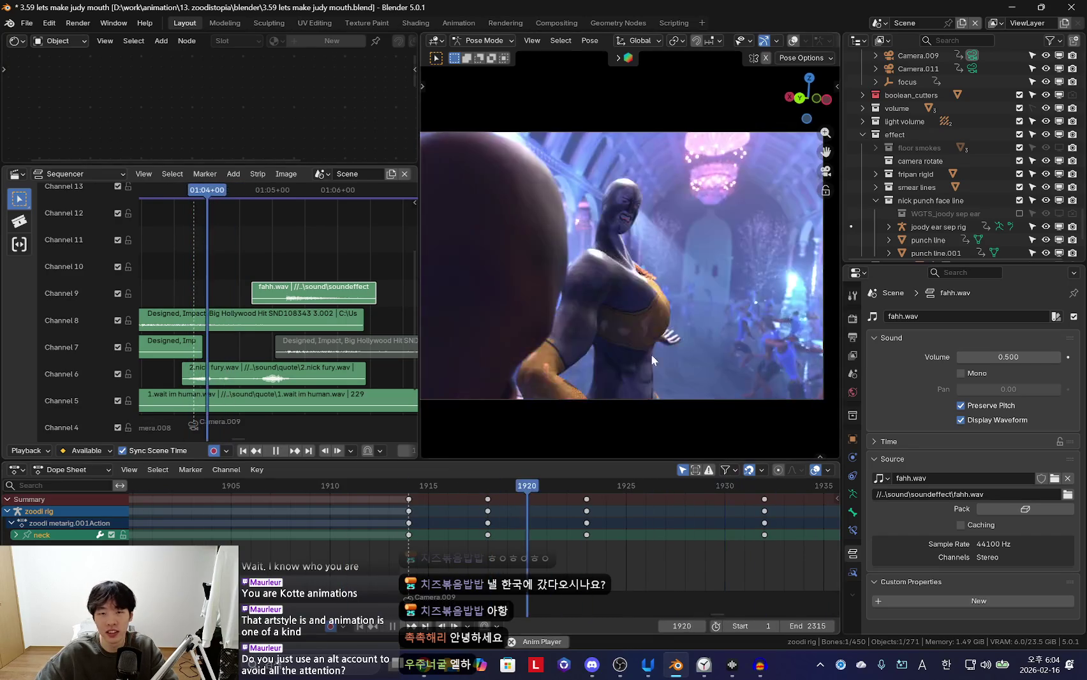
# Stop playback, reselect the neck bone at frame 1918, play the head motion and scrub back to 1918
pyautogui.press('Escape')
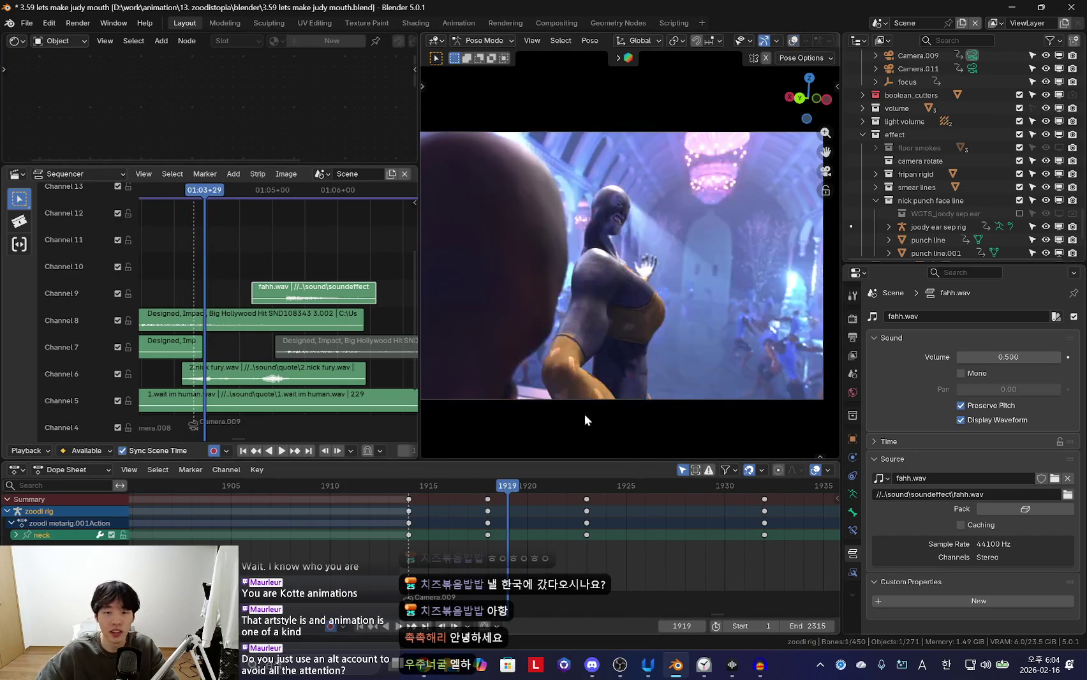
pyautogui.press('Left')
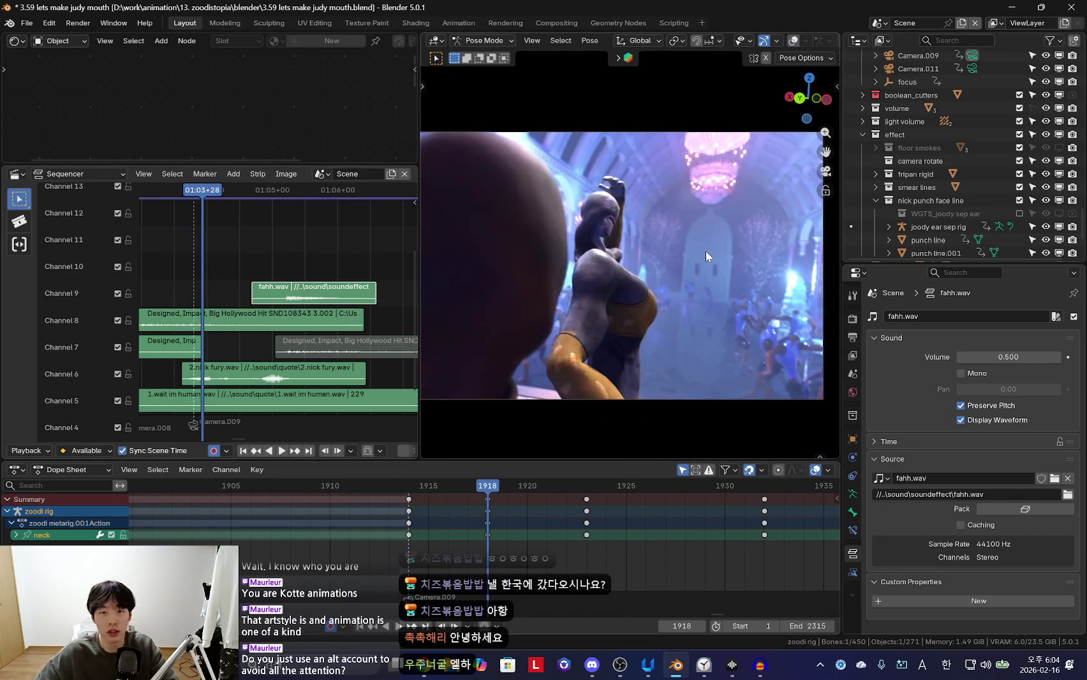
pyautogui.hotkey('alt', 'a')
pyautogui.hotkey('shift', 'alt', 'z')
pyautogui.hotkey('shift', 'alt', 'z')
pyautogui.click(699, 268)
pyautogui.press('space')
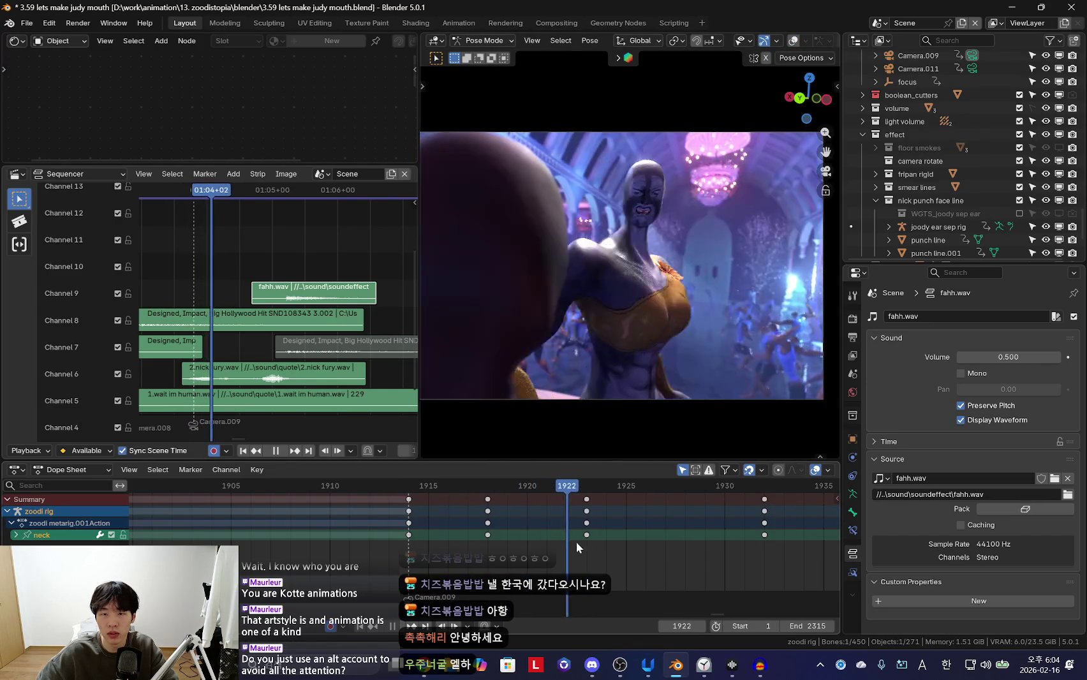
pyautogui.scroll(-2, 570, 551)
pyautogui.moveTo(577, 542); pyautogui.dragTo(483, 558)
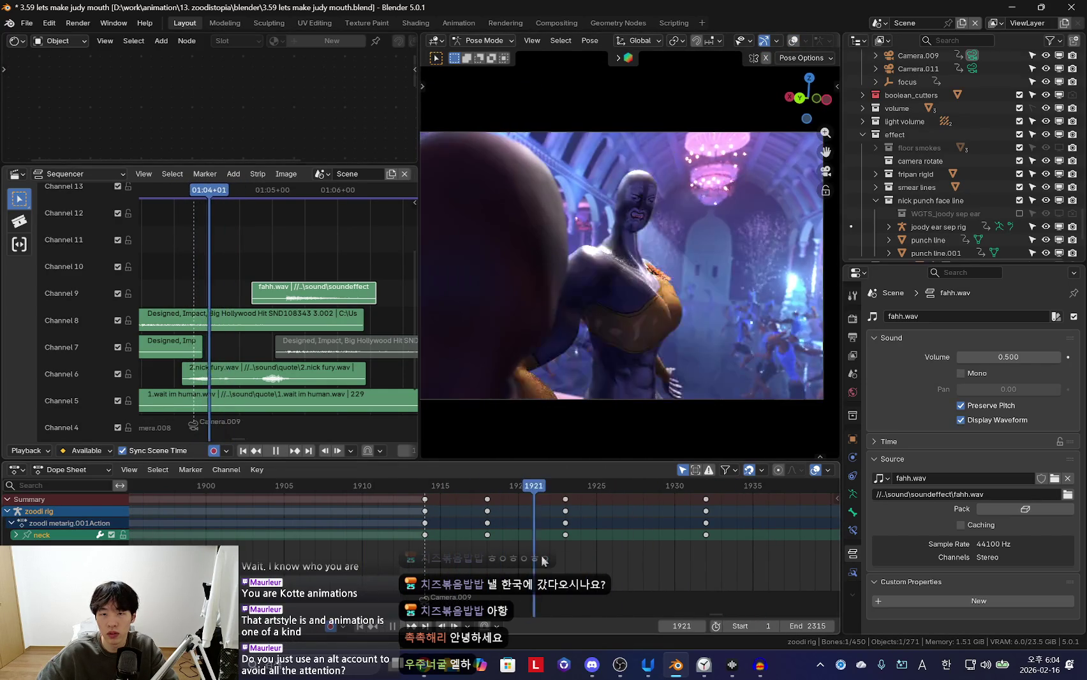
pyautogui.hotkey('shift', 'alt', 'z')
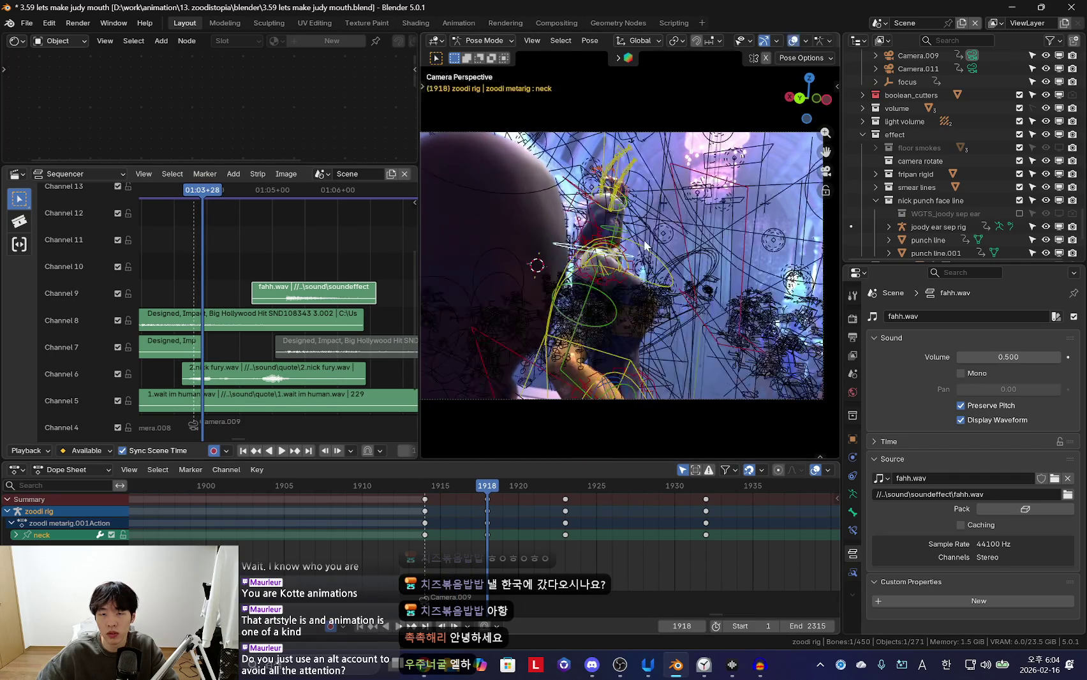
# Rotate the dancer's left hand onto her head at frames 1917 and 1918
pyautogui.scroll(3, 634, 172)
pyautogui.click(632, 175)
pyautogui.hotkey('shift', 'alt', 'z')
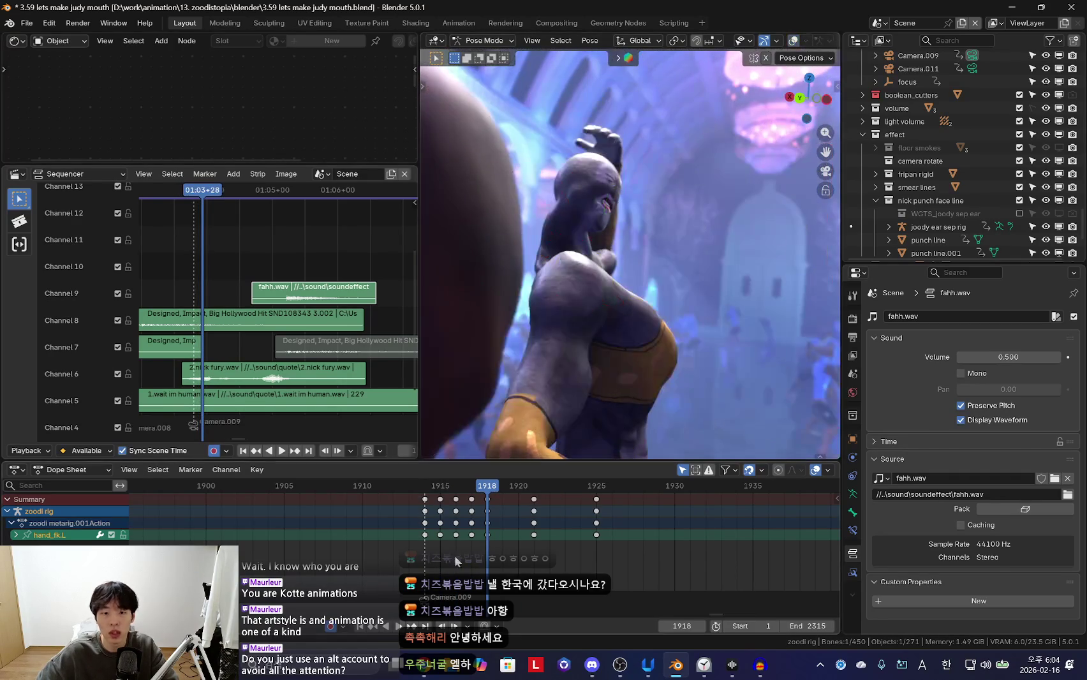
pyautogui.moveTo(464, 556); pyautogui.dragTo(478, 531)
pyautogui.press('r')
pyautogui.press('r')
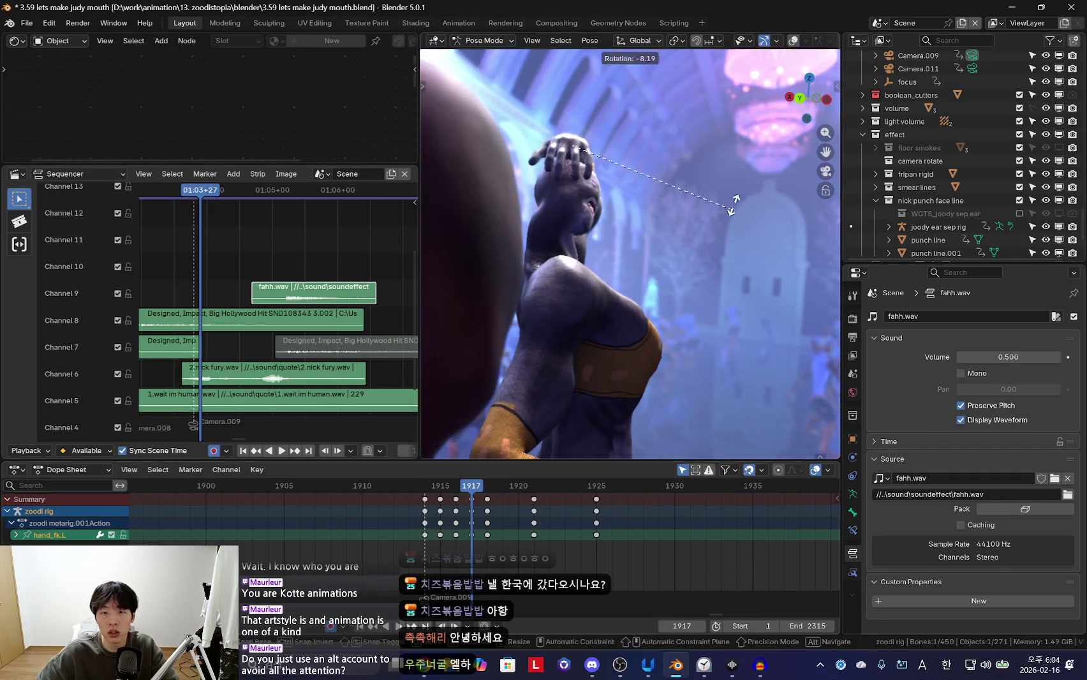
pyautogui.click(618, 397)
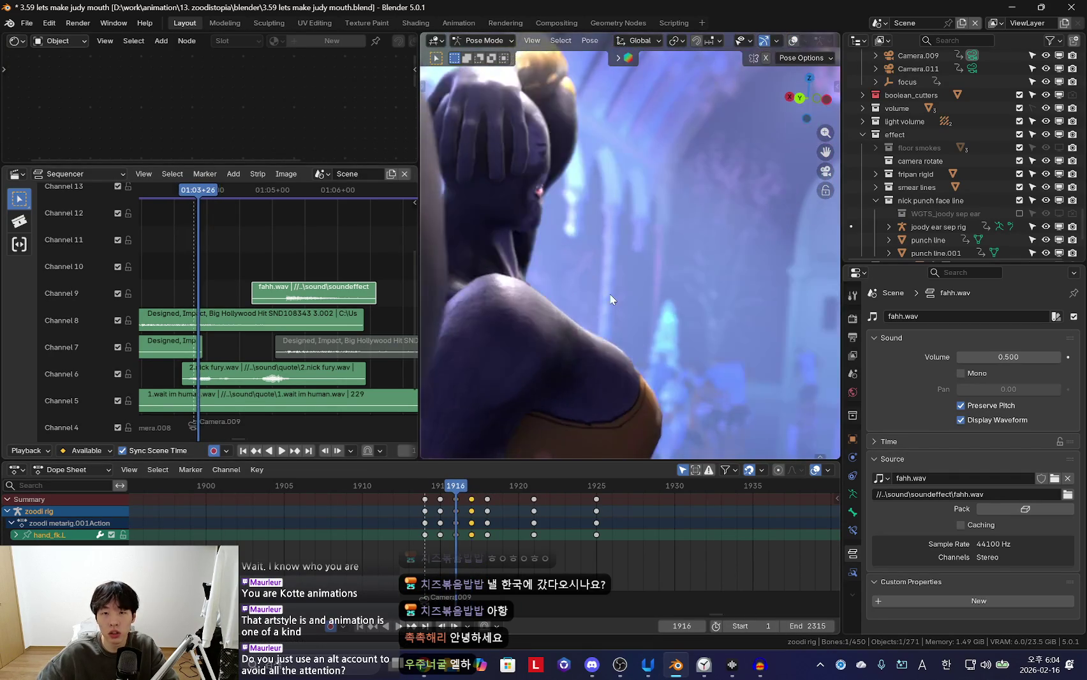
pyautogui.press('Right')
pyautogui.press('r')
pyautogui.press('r')
pyautogui.click(600, 237)
# Play to frame 1921, then rotate and key the left upper arm at frame 1922
pyautogui.press('space')
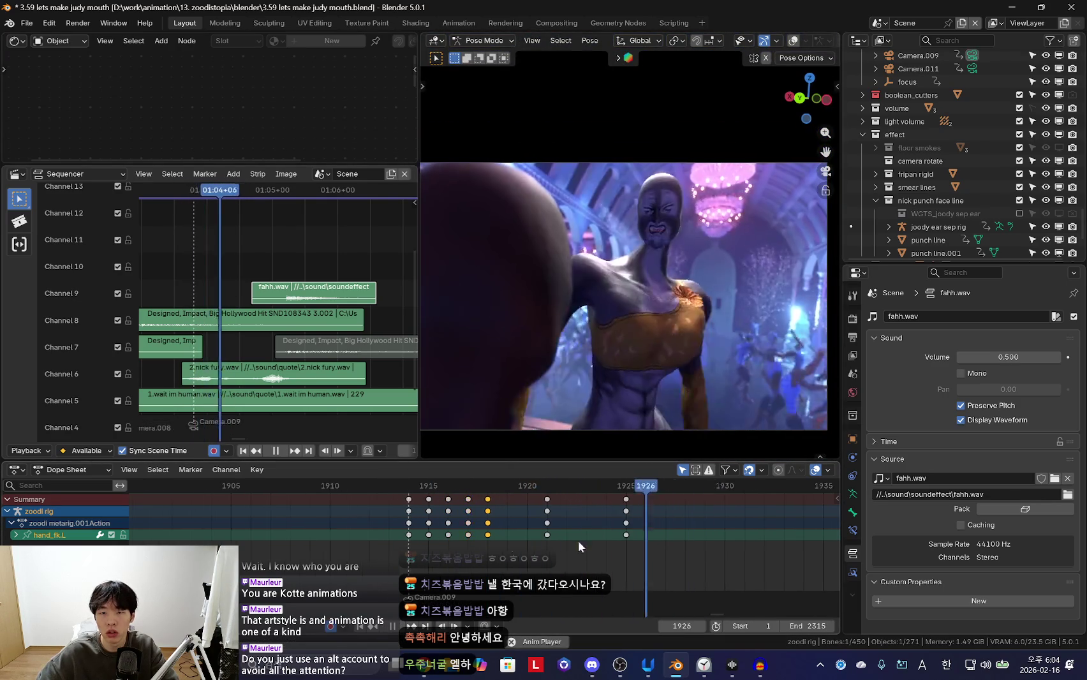
pyautogui.scroll(2, 483, 539)
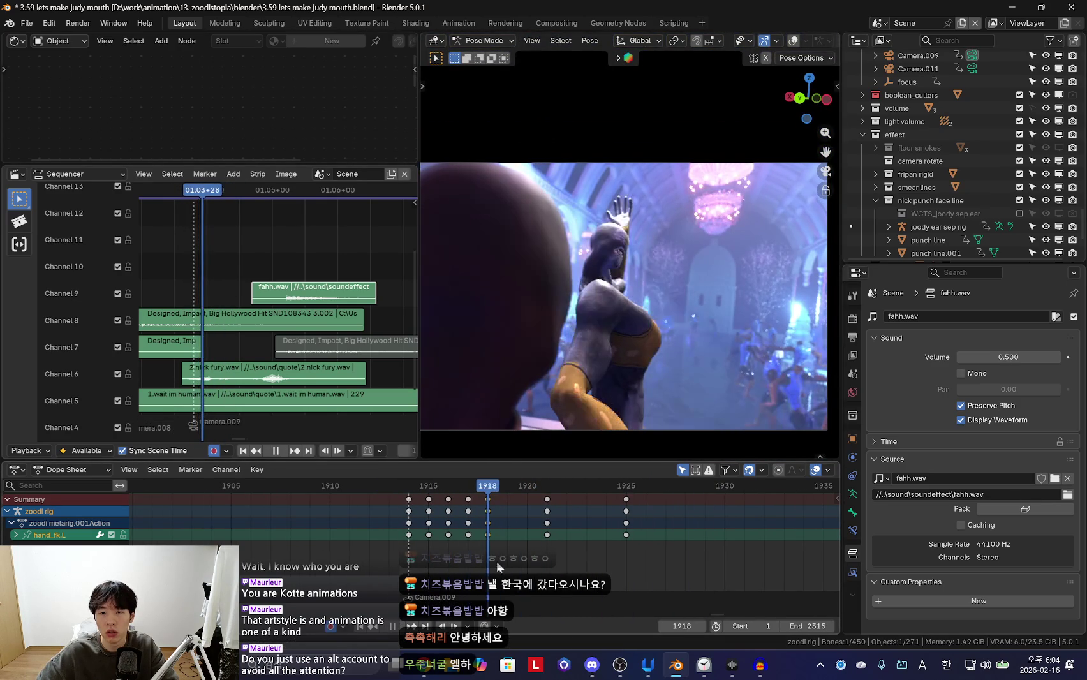
pyautogui.scroll(2, 496, 562)
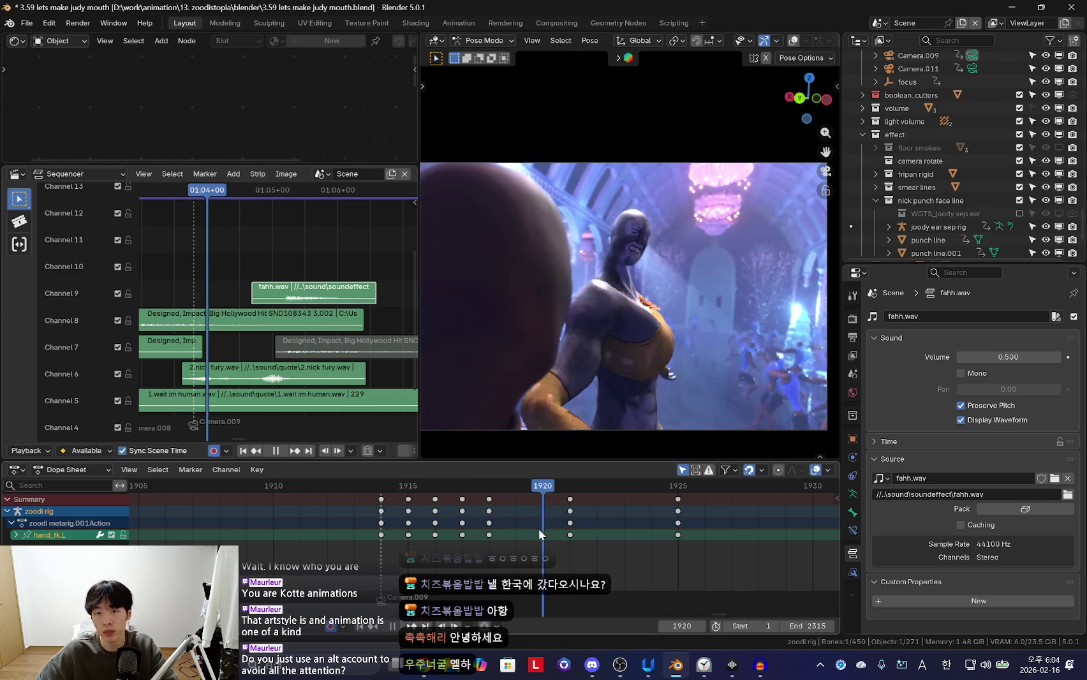
pyautogui.press('space')
pyautogui.click(619, 296)
pyautogui.hotkey('shift', 'alt', 'z')
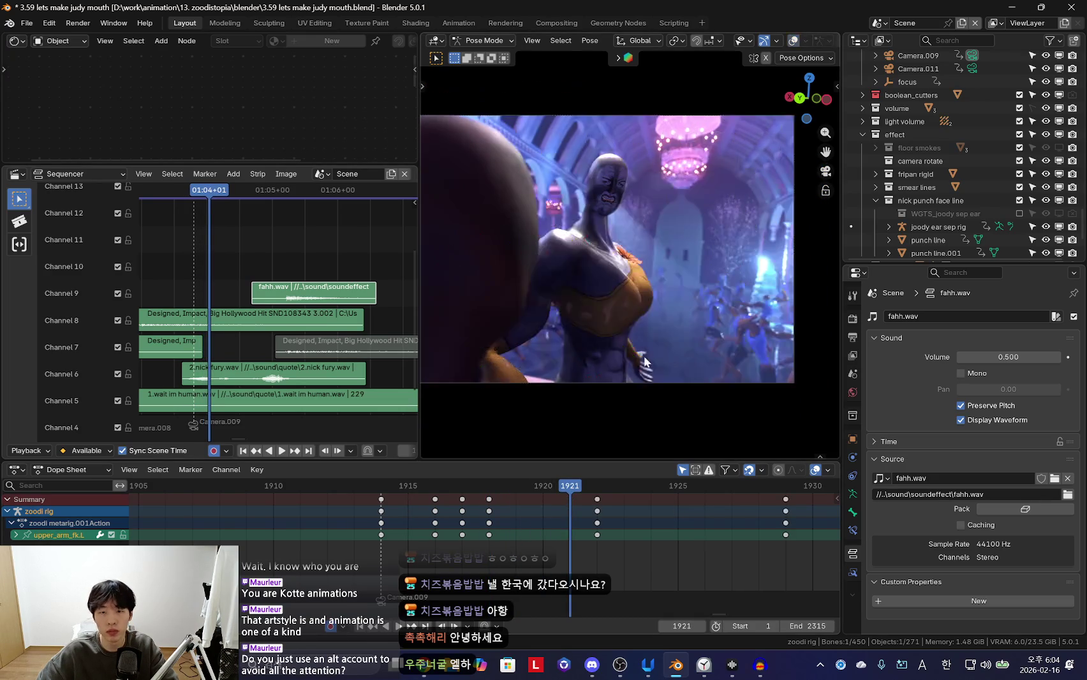
pyautogui.press('Right')
pyautogui.scroll(-2, 617, 399)
pyautogui.press('r')
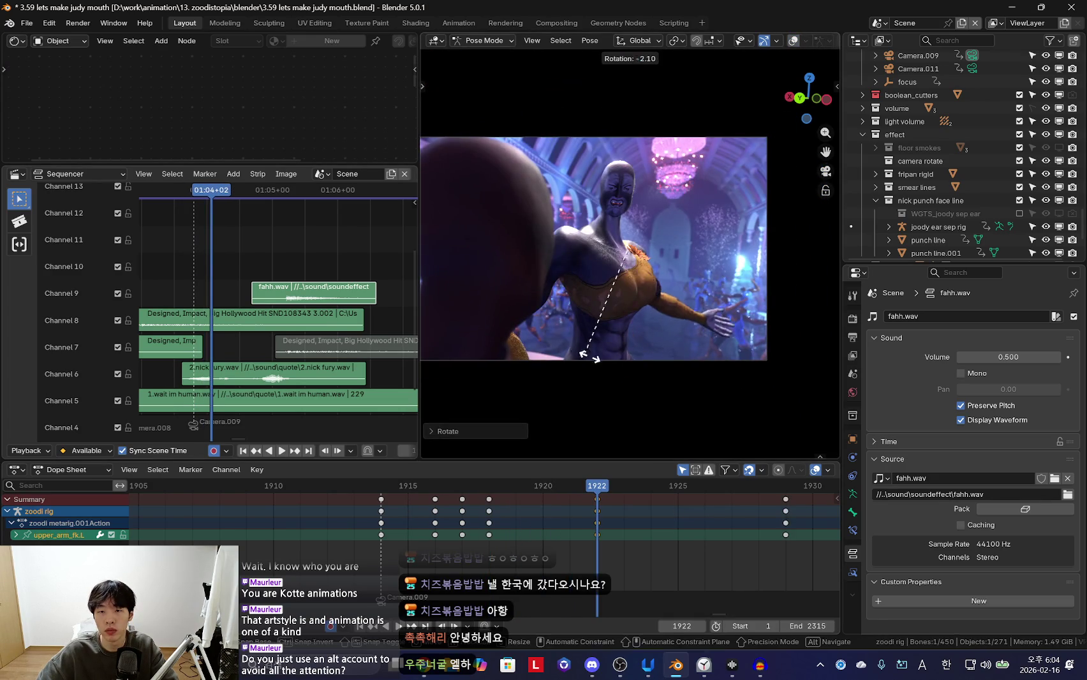
pyautogui.click(588, 357)
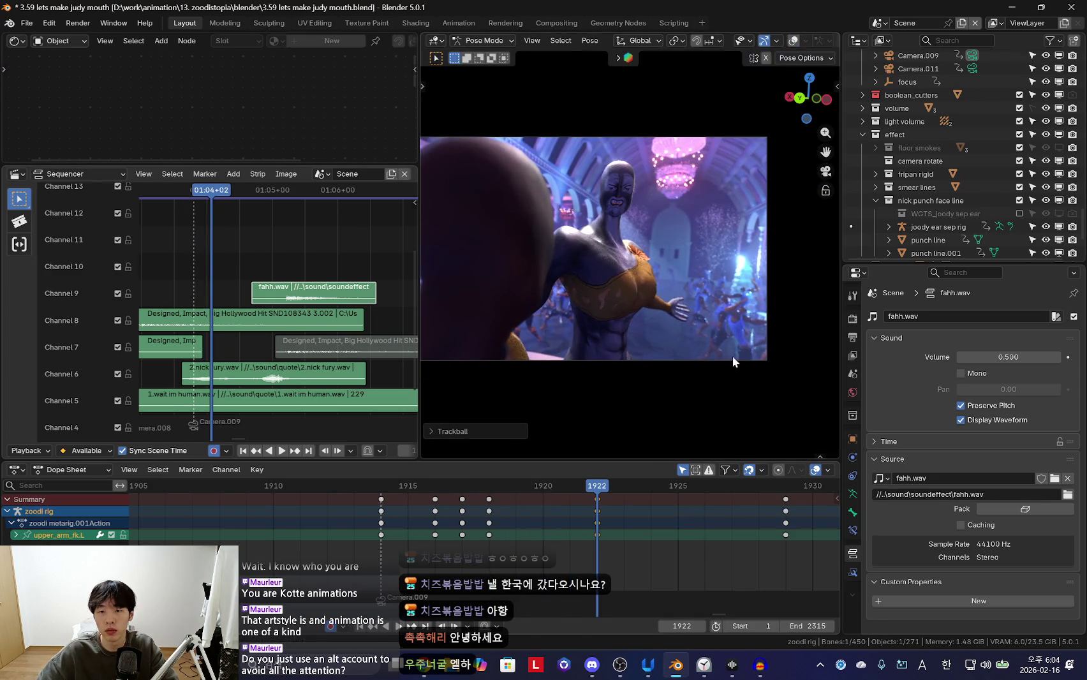
# Replay the motion and raise the left forearm at frame 1922
pyautogui.press('space')
pyautogui.scroll(-2, 510, 549)
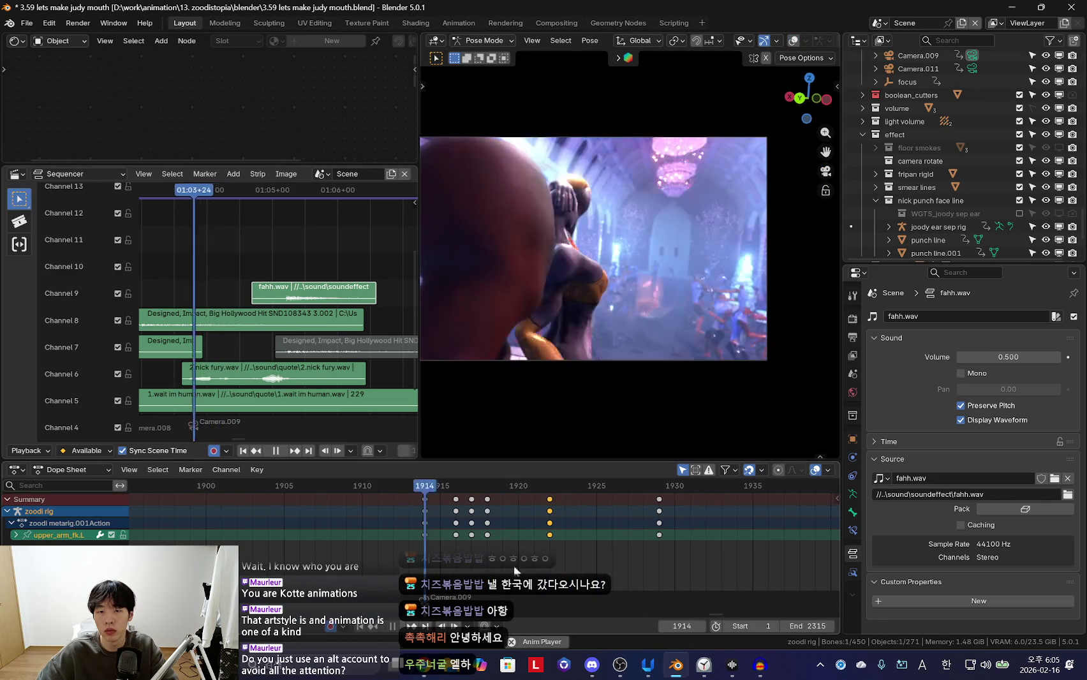
pyautogui.press('space')
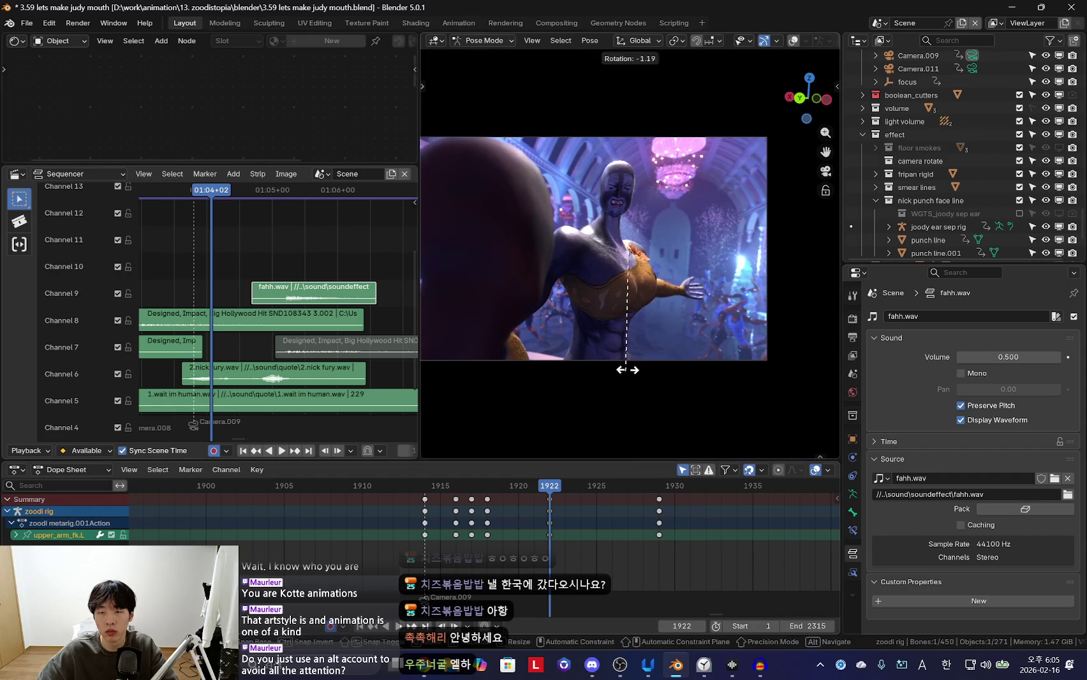
pyautogui.hotkey('shift', 'alt', 'z')
pyautogui.click(665, 325)
pyautogui.hotkey('shift', 'alt', 'z')
pyautogui.press('r')
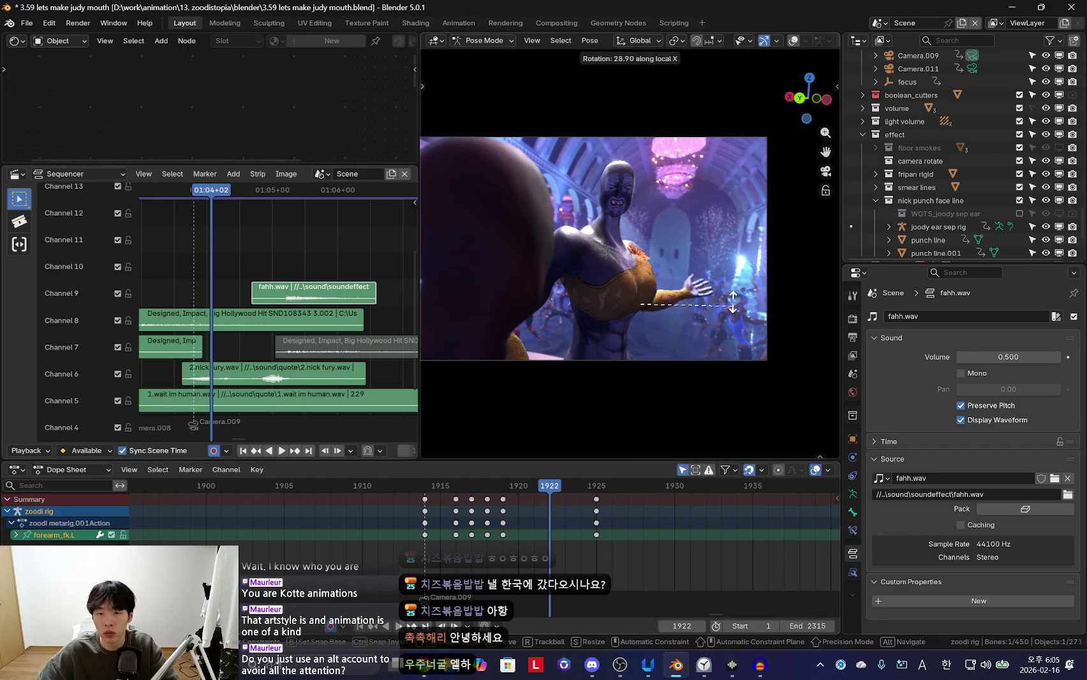
pyautogui.click(712, 368)
pyautogui.keyDown('ctrl'); pyautogui.scroll(-1, 639, 566); pyautogui.keyUp('ctrl')
# Push the frame-1925 keys later to frame 1933 and replay from keyframe 1919
pyautogui.press('g')
pyautogui.press('8')
pyautogui.press('Return')
pyautogui.scroll(-2, 574, 530)
pyautogui.press('space')
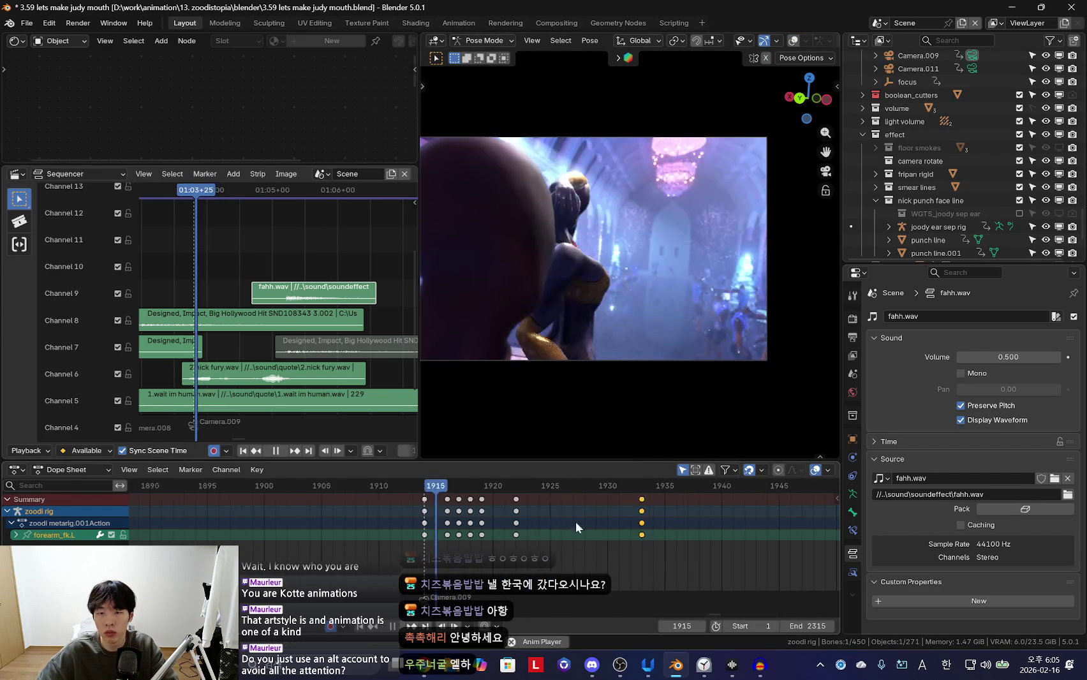
pyautogui.scroll(2, 504, 534)
pyautogui.click(528, 519)
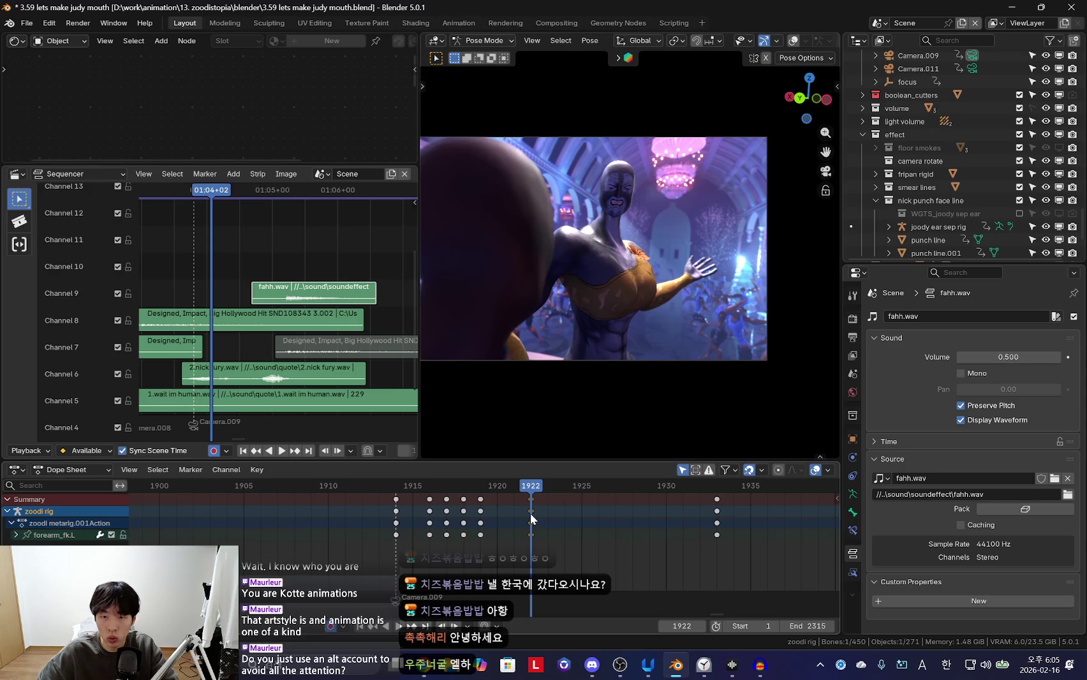
pyautogui.press('Down')
pyautogui.press('space')
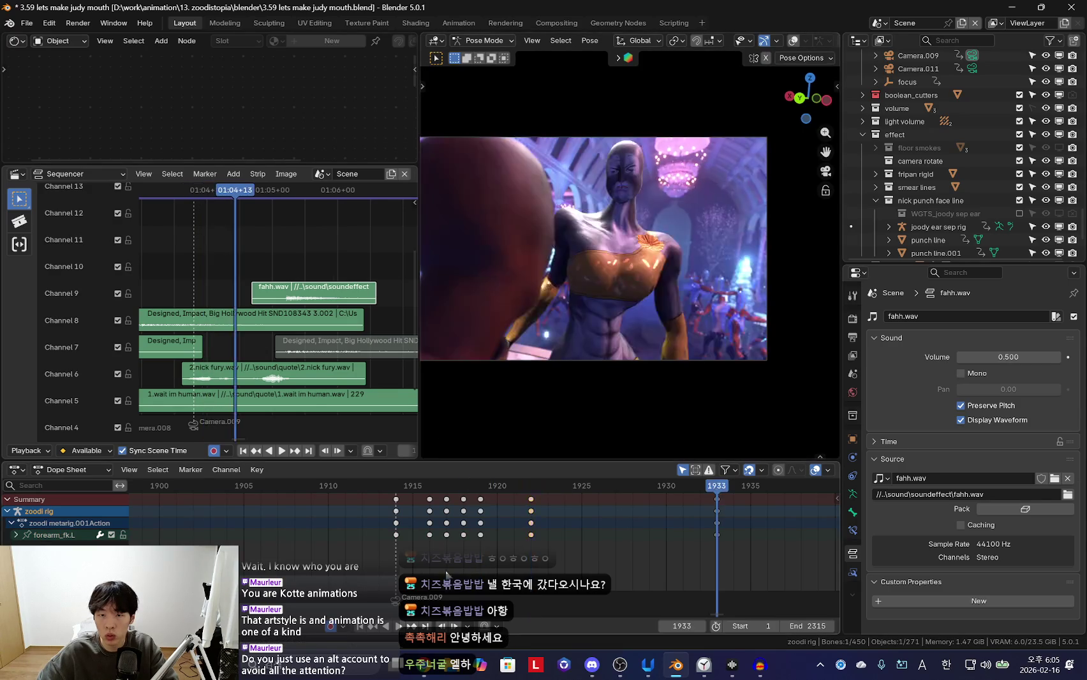
pyautogui.click(521, 548)
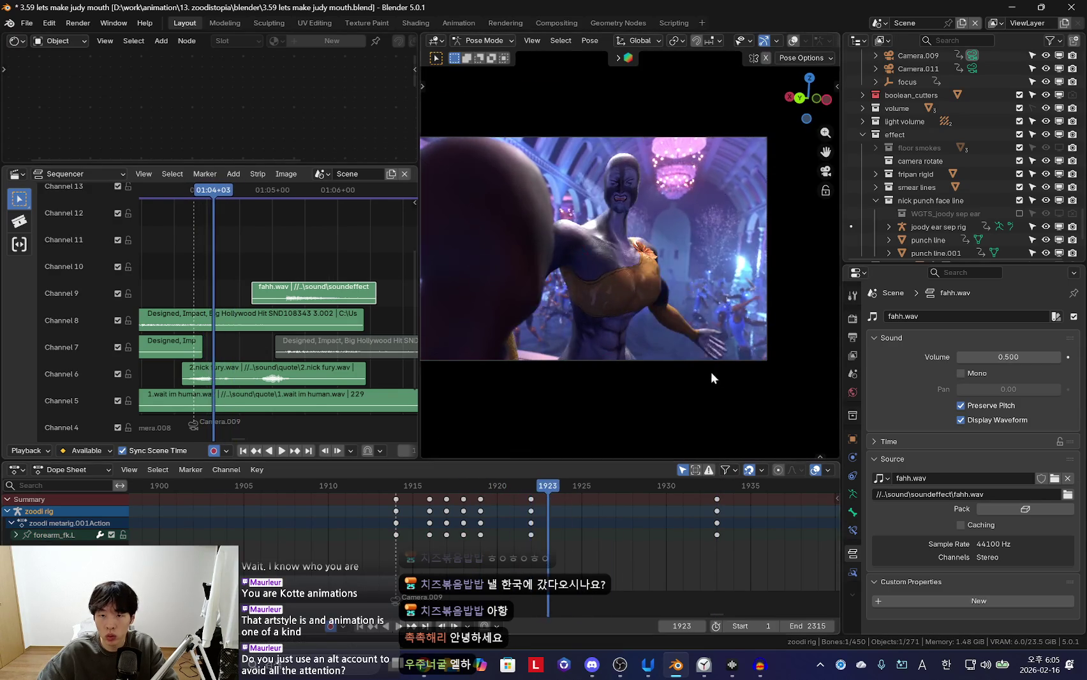
# Rotate the left hand twice more, keying its pose at frame 1923
pyautogui.hotkey('shift', 'alt', 'z')
pyautogui.click(694, 339)
pyautogui.press('space')
pyautogui.hotkey('shift', 'alt', 'z')
pyautogui.scroll(3, 474, 564)
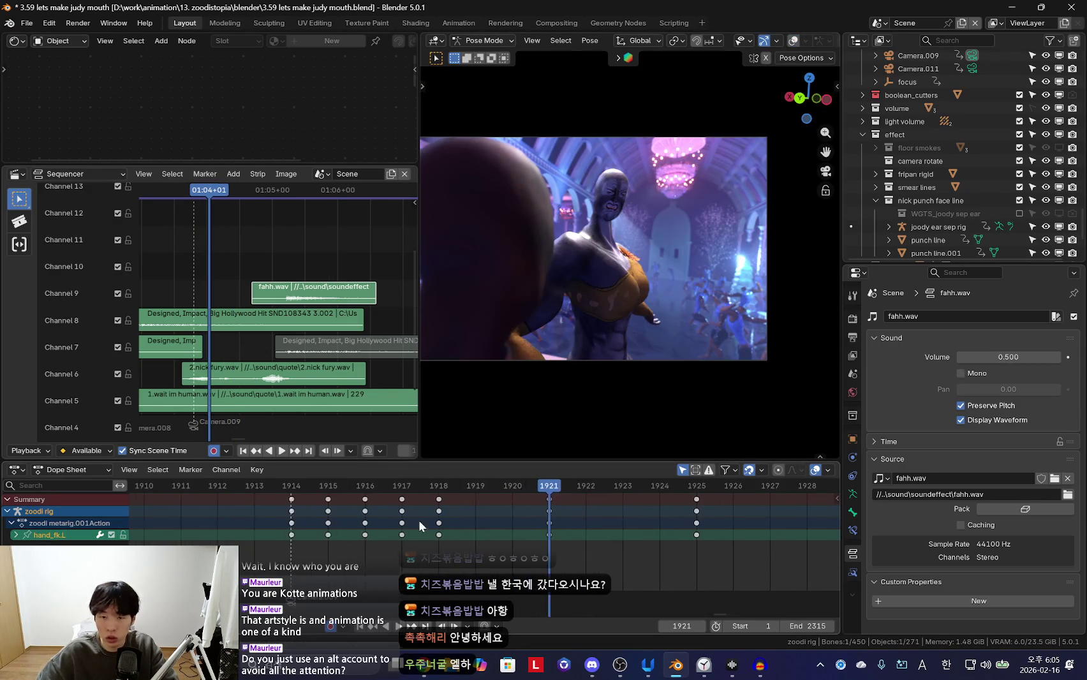
pyautogui.press('space')
pyautogui.press('space')
pyautogui.press('r')
pyautogui.press('r')
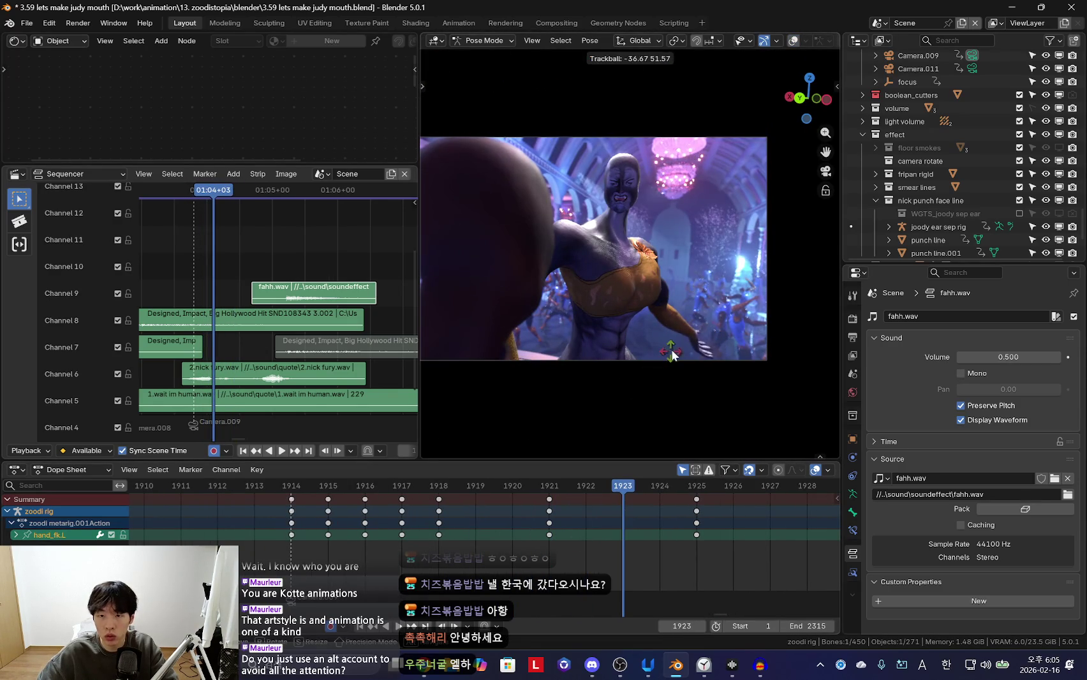
pyautogui.click(708, 344)
pyautogui.press('r')
pyautogui.click(740, 351)
pyautogui.press('space')
pyautogui.click(549, 512)
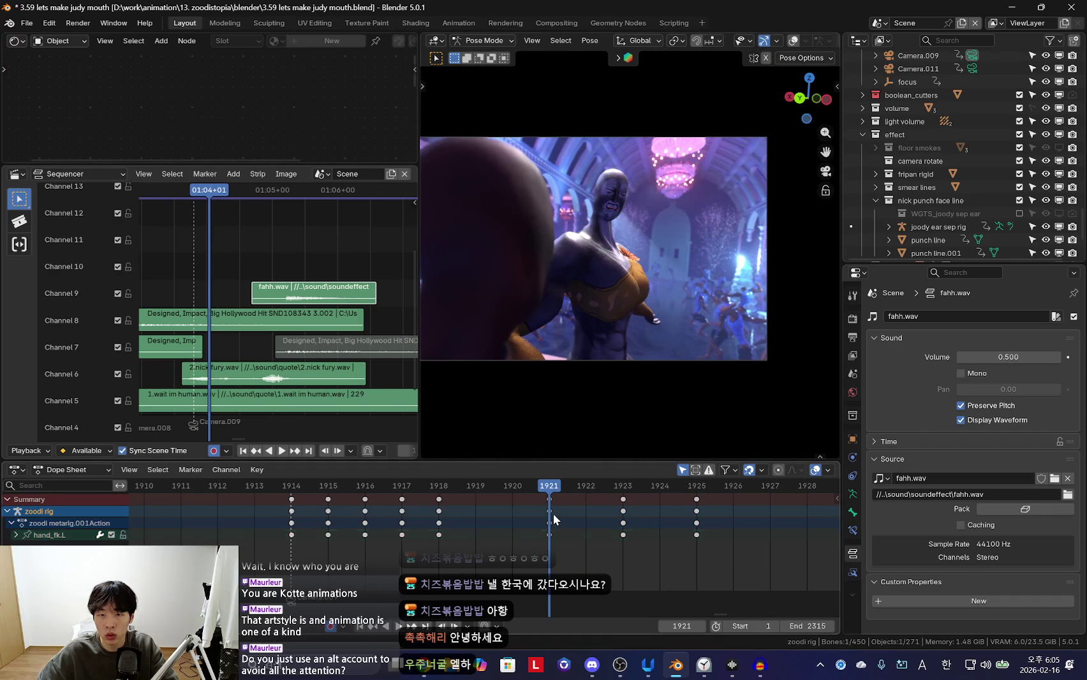
# Keep the frame-1921 hand key undeleted and reselect the left upper arm at keyframe 1922
pyautogui.press('space')
pyautogui.scroll(-2, 459, 531)
pyautogui.click(511, 531)
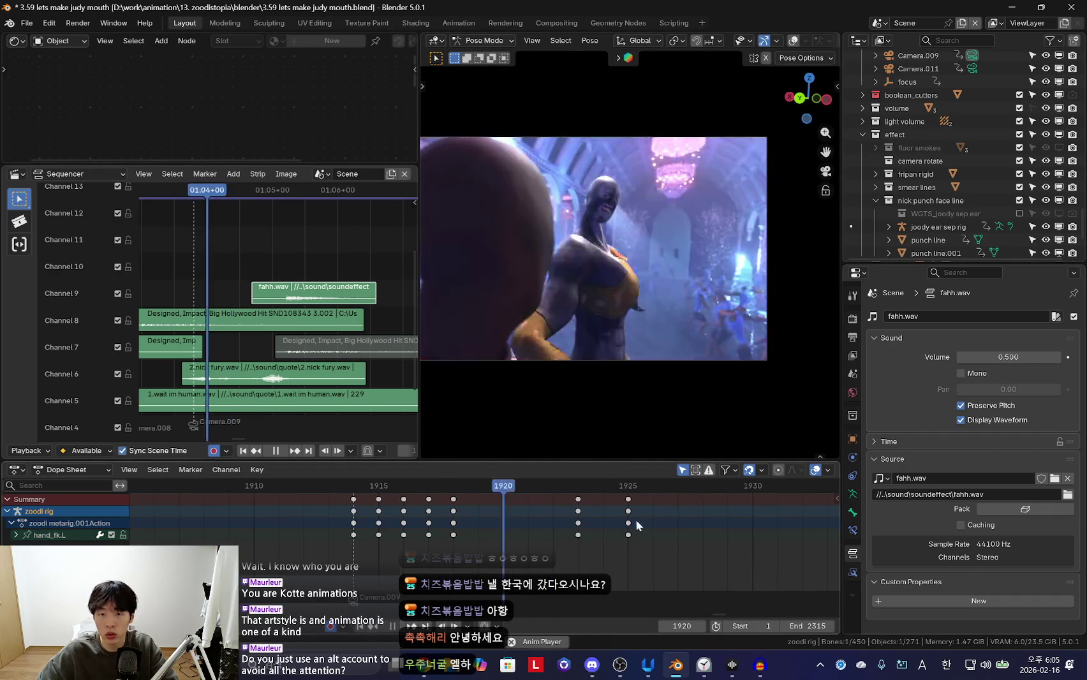
pyautogui.press('Escape')
pyautogui.click(594, 523)
pyautogui.press('x')
pyautogui.click(597, 522)
pyautogui.hotkey('shift', 'alt', 'z')
pyautogui.click(638, 290)
pyautogui.press('Down')
pyautogui.press('Up')
pyautogui.hotkey('shift', 'alt', 'z')
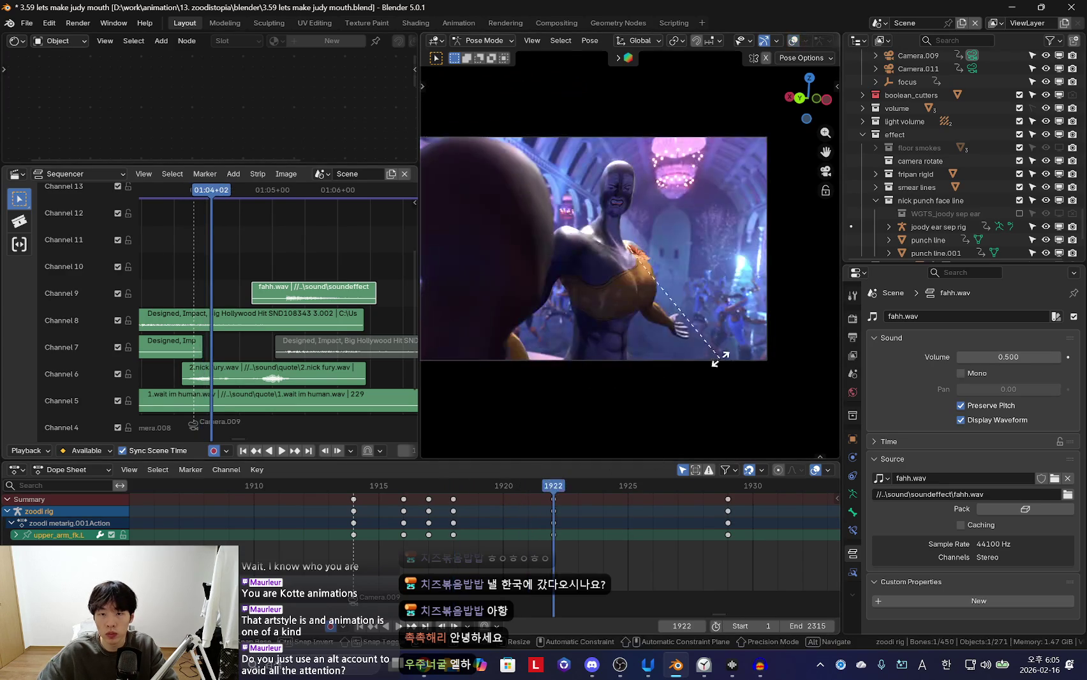
# Play the keys forward and backward to frame 1915, then replay through the scene camera
pyautogui.press('space')
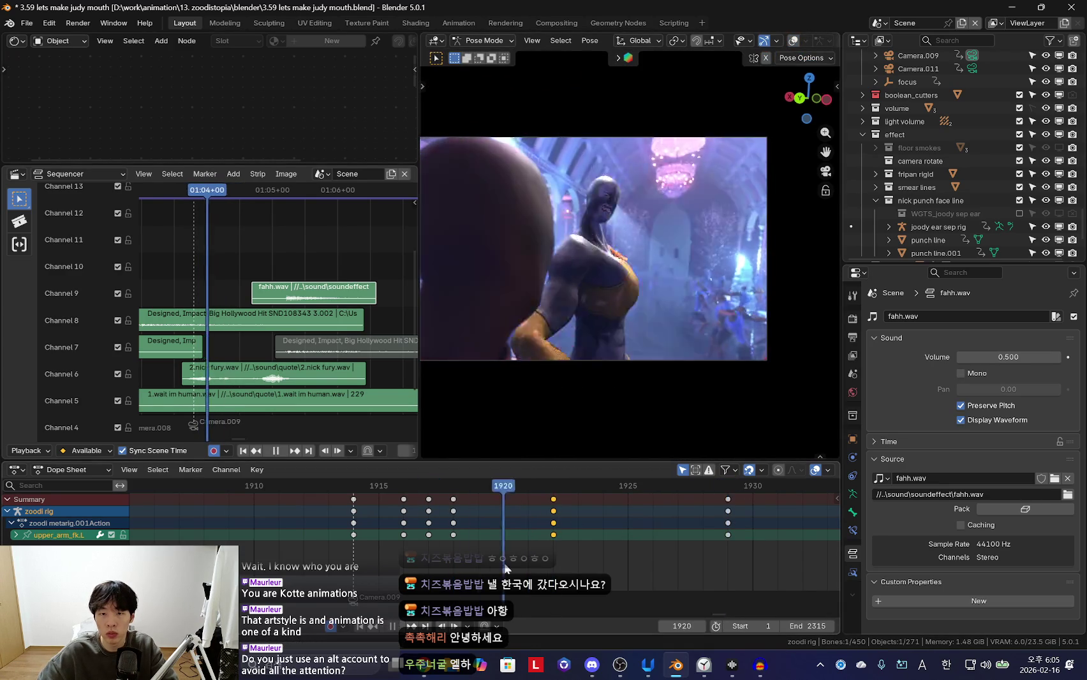
pyautogui.hotkey('ctrl', 'shift', 'space')
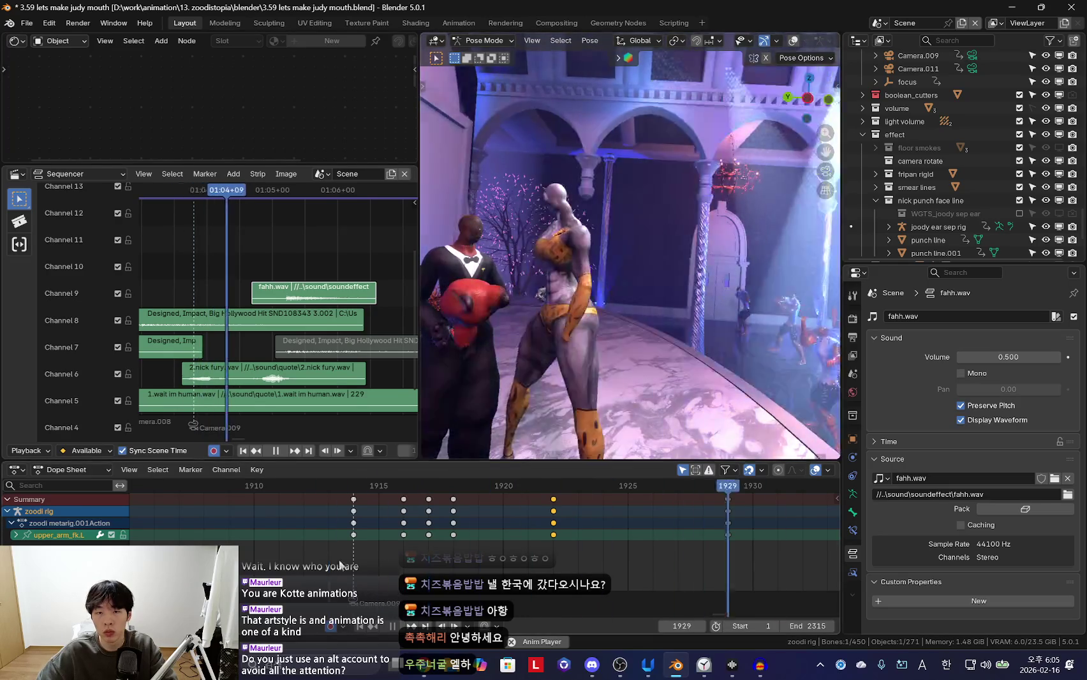
pyautogui.press('space')
pyautogui.press('KP_0')
pyautogui.press('space')
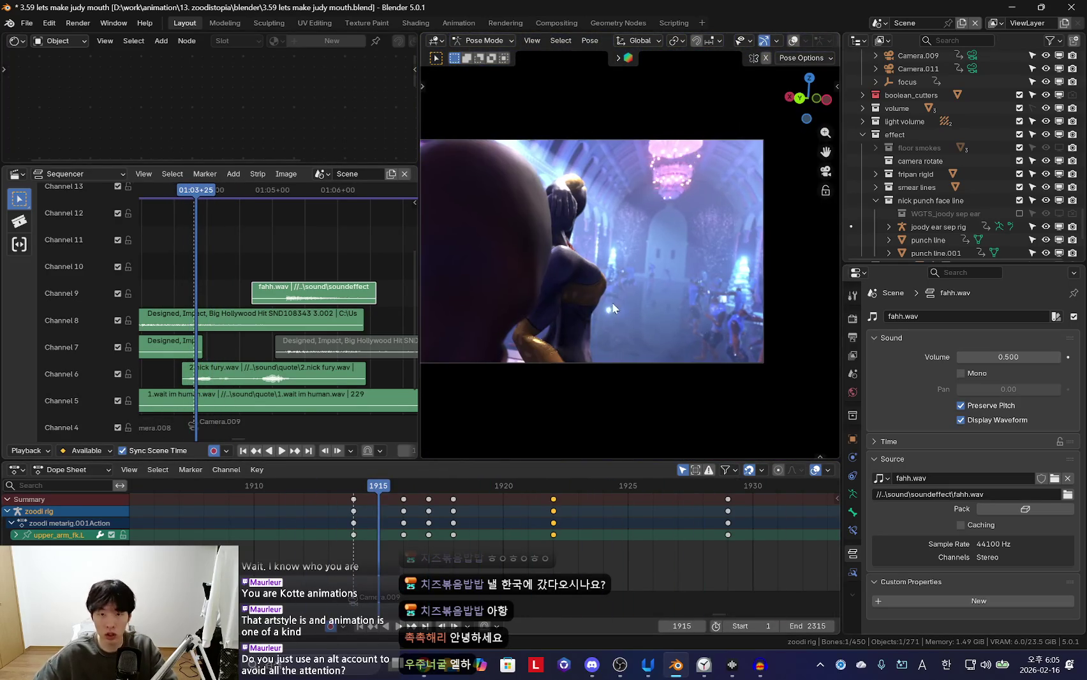
# Stop at frame 1926 and widen the 3D view beside the sequencer
pyautogui.scroll(-4, 360, 546)
pyautogui.press('space')
pyautogui.moveTo(418, 129); pyautogui.dragTo(322, 130)
pyautogui.scroll(-2, 501, 538)
pyautogui.scroll(-1, 253, 309)
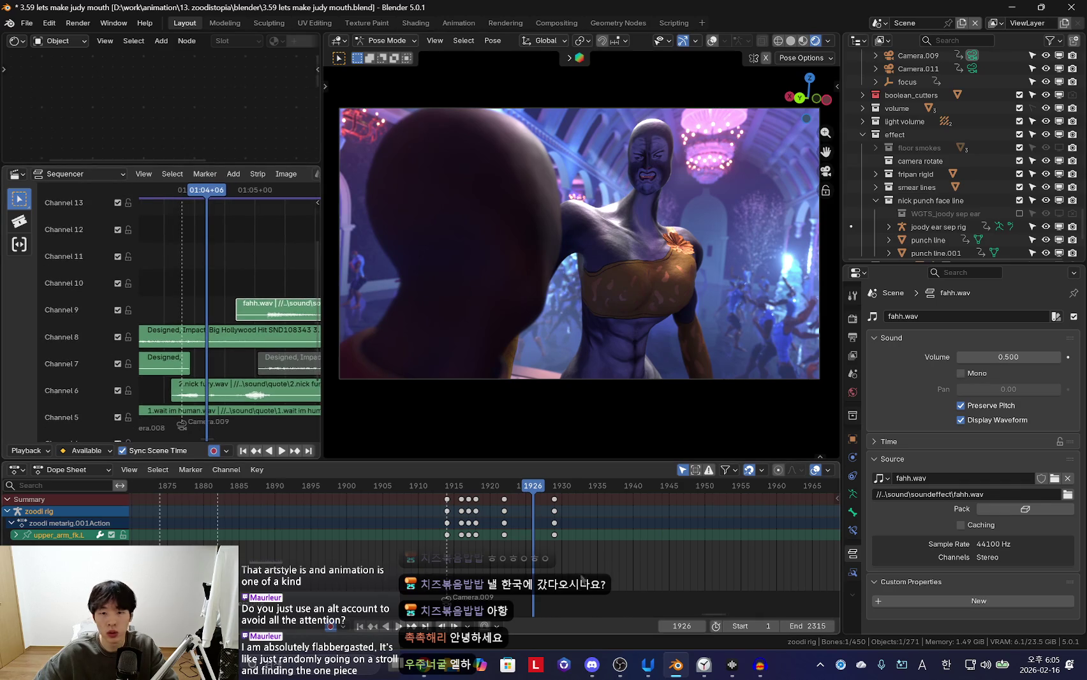
pyautogui.scroll(4, 485, 542)
pyautogui.moveTo(325, 272); pyautogui.dragTo(343, 272)
# Replay the dance from an earlier shot to frame 1960, then select all the dancer's rig bones
pyautogui.press('space')
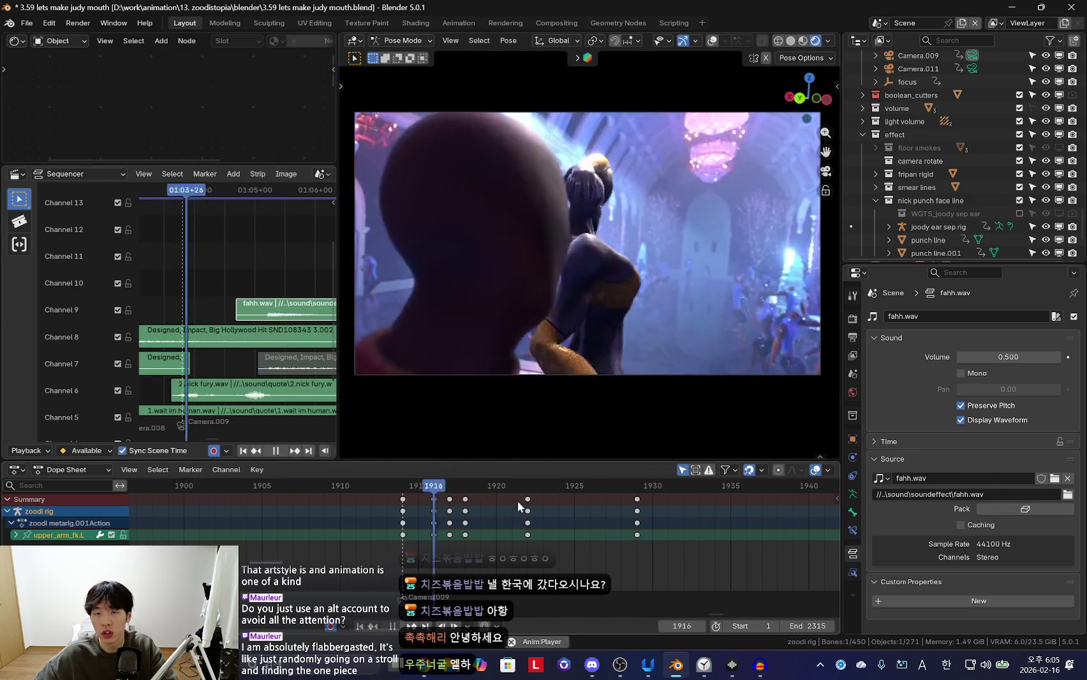
pyautogui.scroll(-4, 499, 534)
pyautogui.scroll(-2, 267, 405)
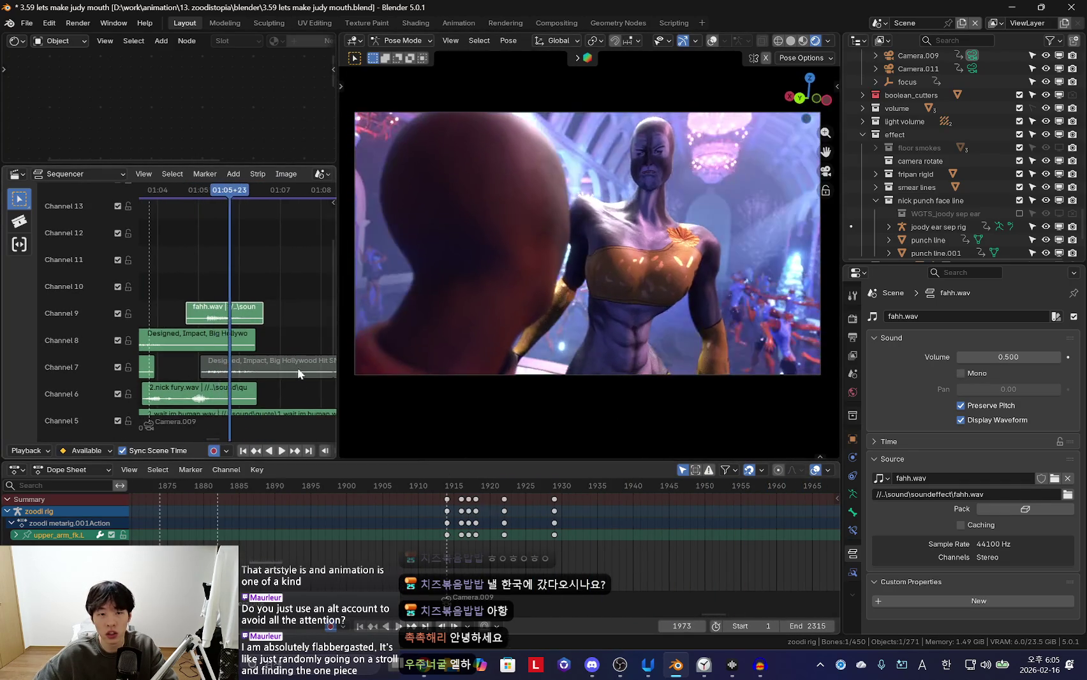
pyautogui.press('space')
pyautogui.scroll(-2, 227, 536)
pyautogui.click(395, 486)
pyautogui.press('space')
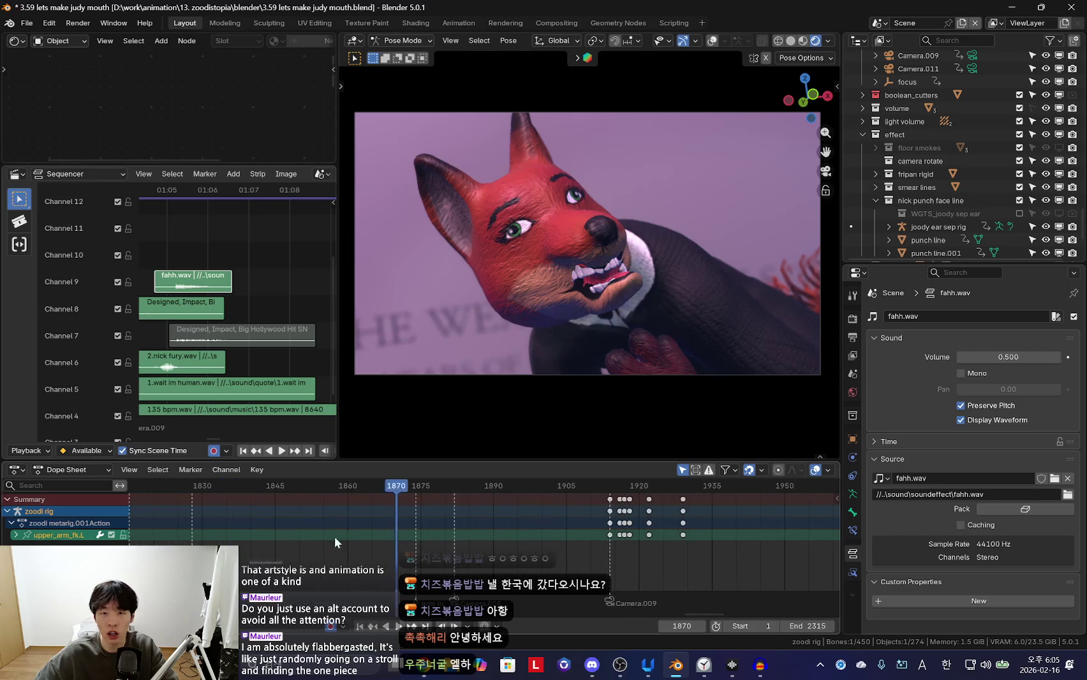
pyautogui.keyDown('ctrl'); pyautogui.moveTo(421, 543); pyautogui.dragTo(571, 549, button='middle'); pyautogui.keyUp('ctrl')
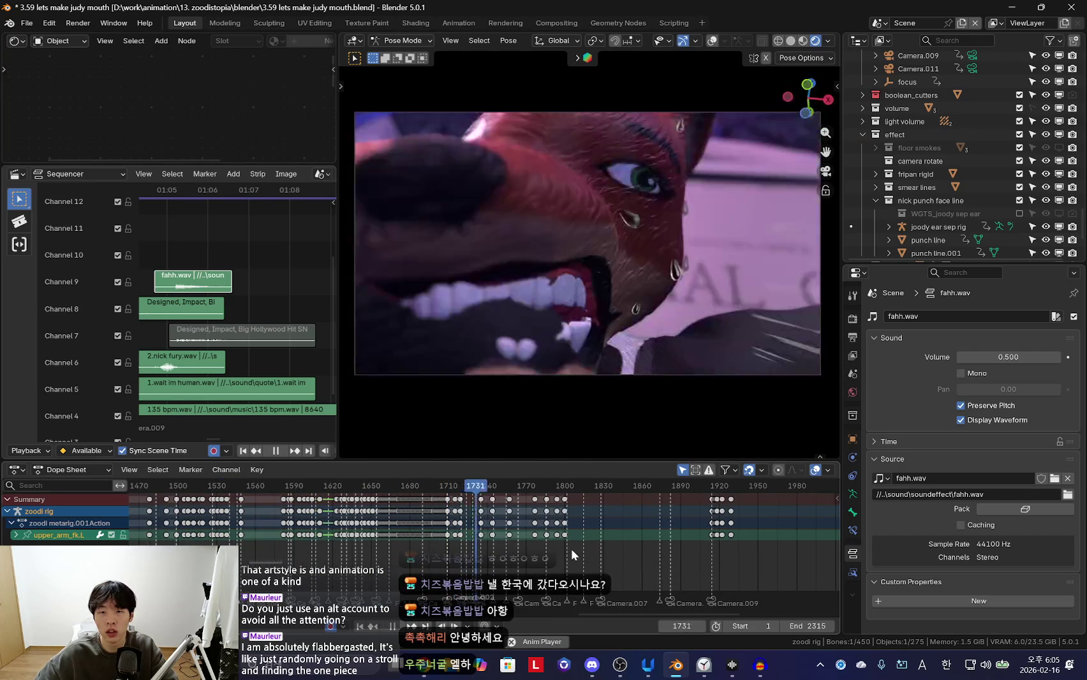
pyautogui.moveTo(572, 548); pyautogui.dragTo(619, 556, button='middle')
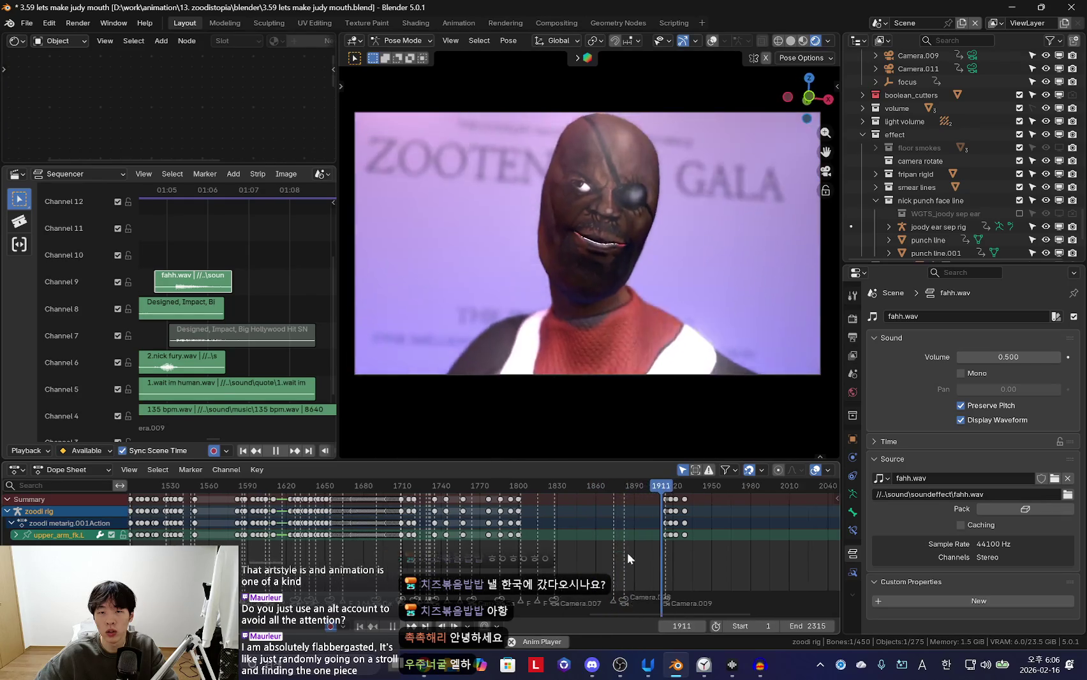
pyautogui.scroll(5, 582, 553)
pyautogui.press('space')
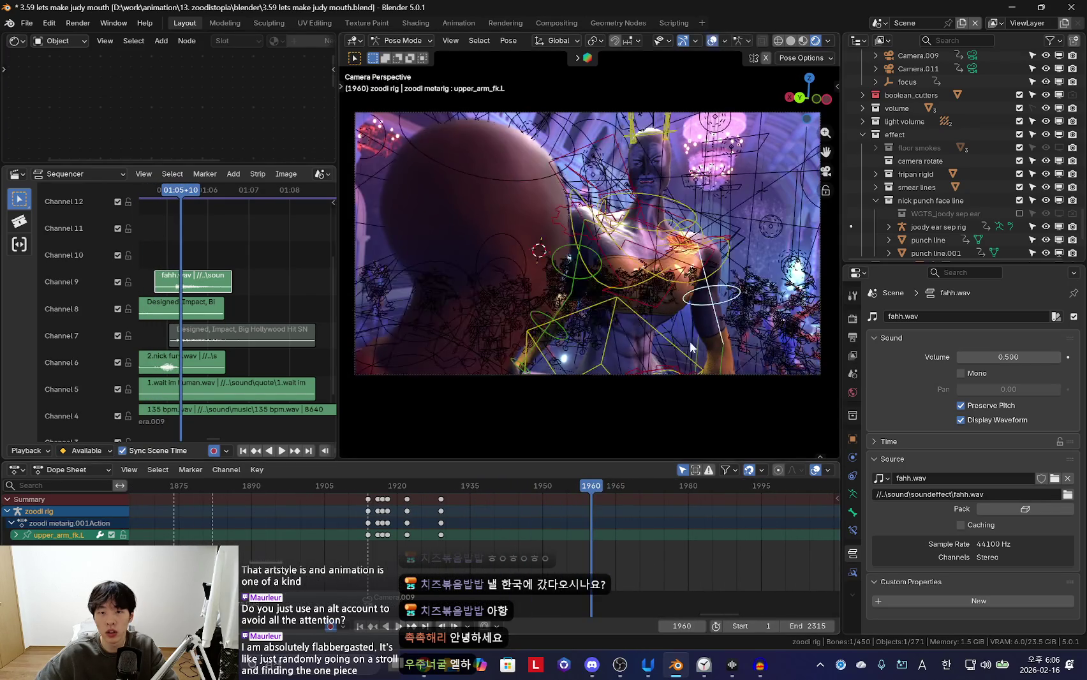
pyautogui.press('a')
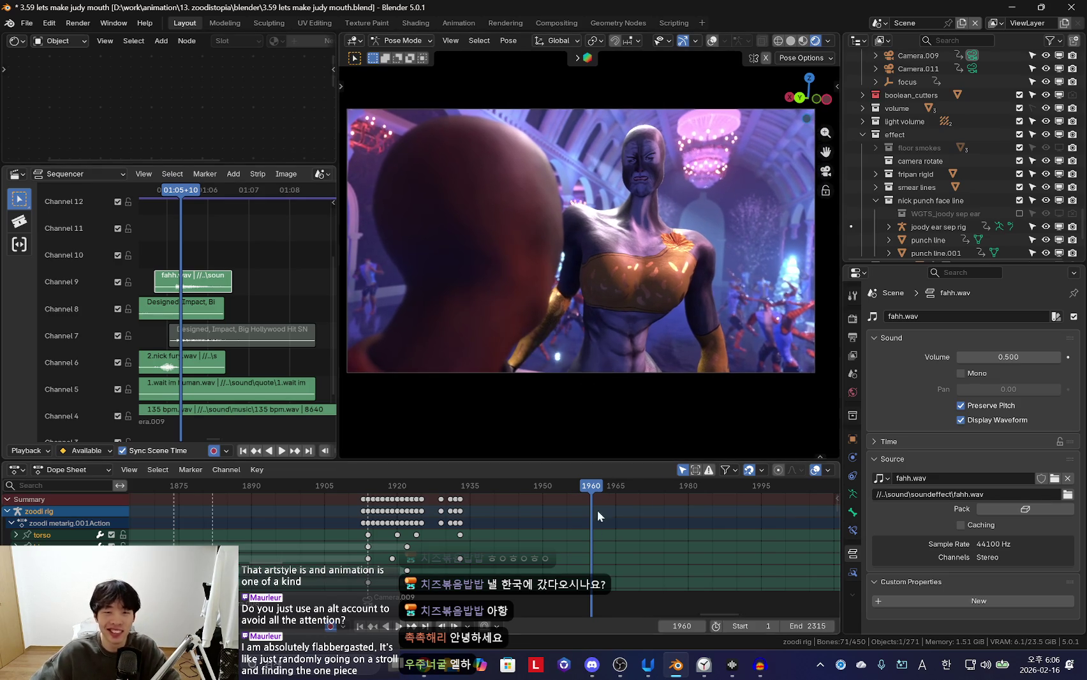
# Jump to the previous keyframe, bring the keys near 1915 into view, and step to frame 1916
pyautogui.scroll(-2, 567, 535)
pyautogui.press('Down')
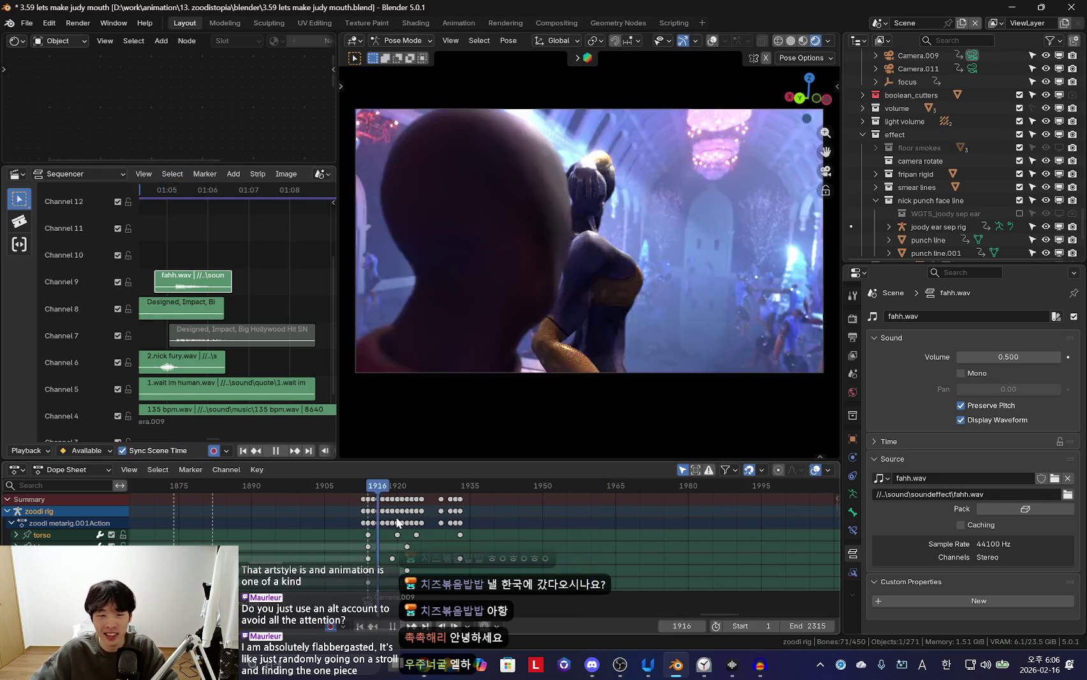
pyautogui.moveTo(485, 574); pyautogui.dragTo(653, 592, button='middle')
pyautogui.moveTo(640, 556); pyautogui.dragTo(401, 527, button='middle')
pyautogui.press('Right')
pyautogui.press('Right')
pyautogui.press('Right')
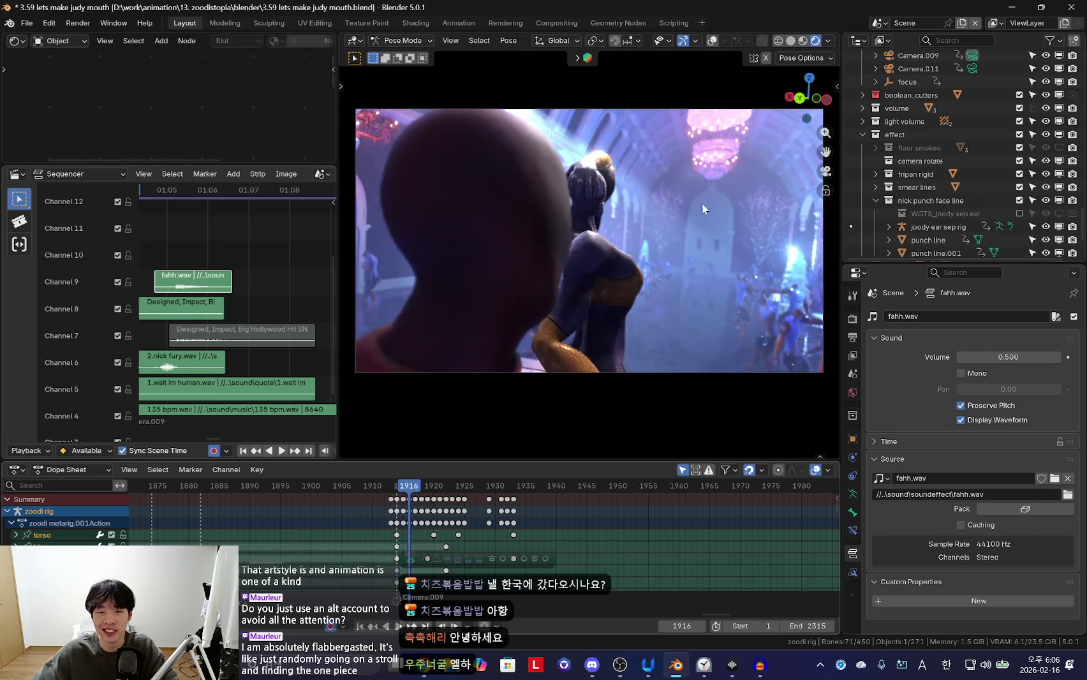
# Select Camera.009 in the viewport to show its keys and widen the 3D view further
pyautogui.hotkey('shift', 'alt', 'z')
pyautogui.click(676, 372)
pyautogui.hotkey('shift', 'alt', 'z')
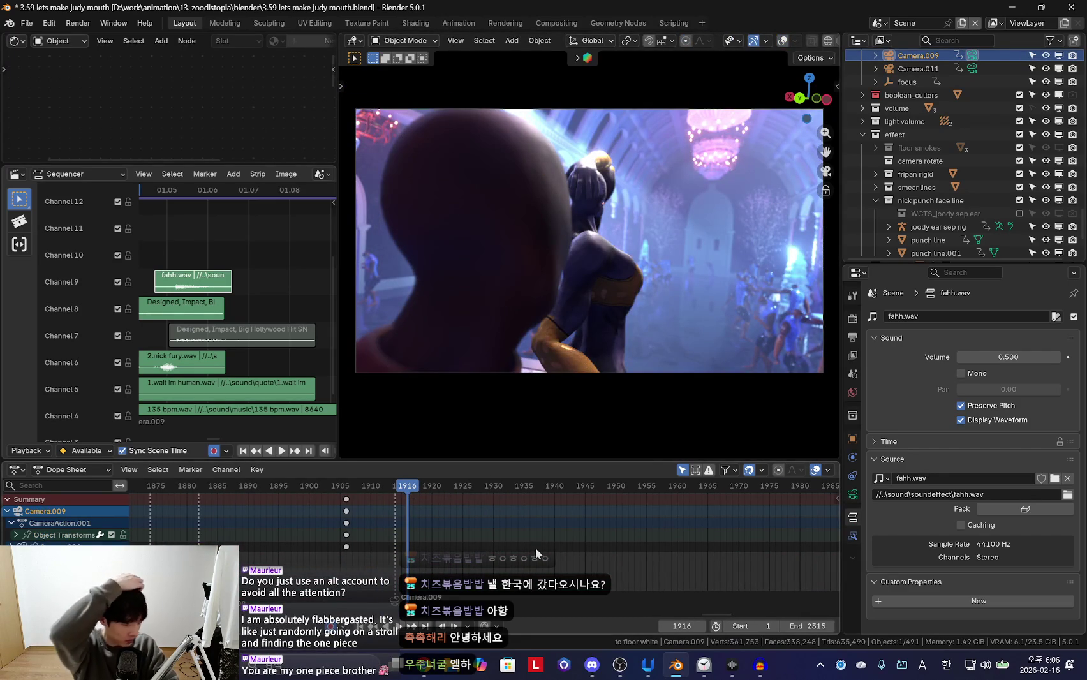
pyautogui.scroll(2, 535, 548)
pyautogui.scroll(2, 515, 546)
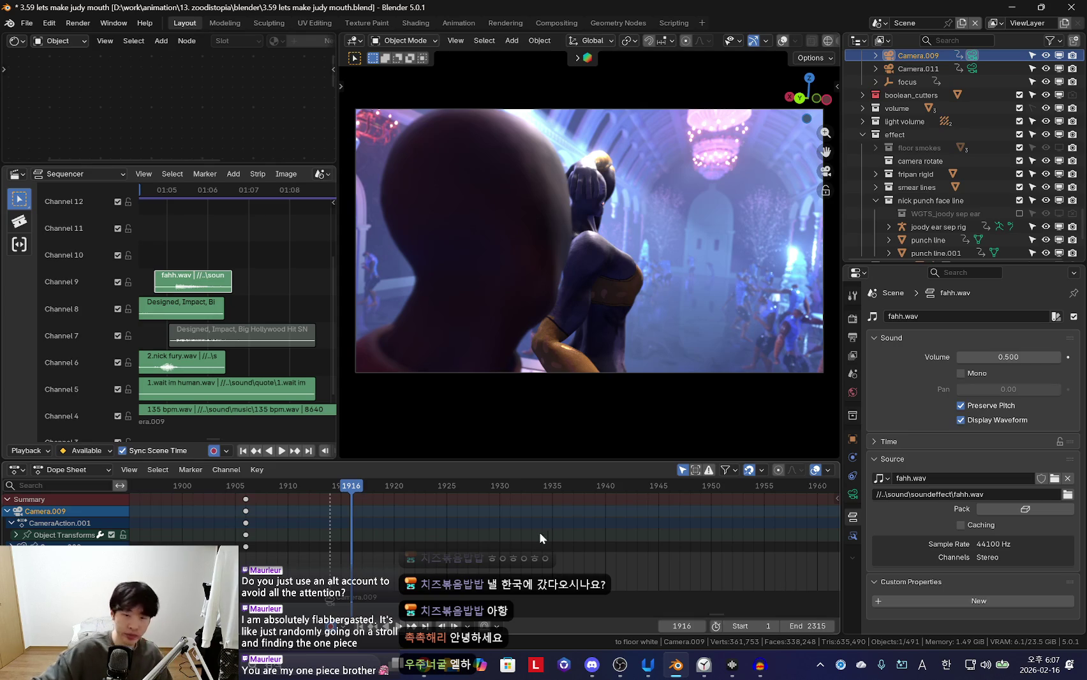
pyautogui.moveTo(339, 136); pyautogui.dragTo(286, 136)
# Play the animation from frame 1916 to review the camera shot
pyautogui.scroll(2, 507, 548)
pyautogui.scroll(-2, 507, 548)
pyautogui.press('space')
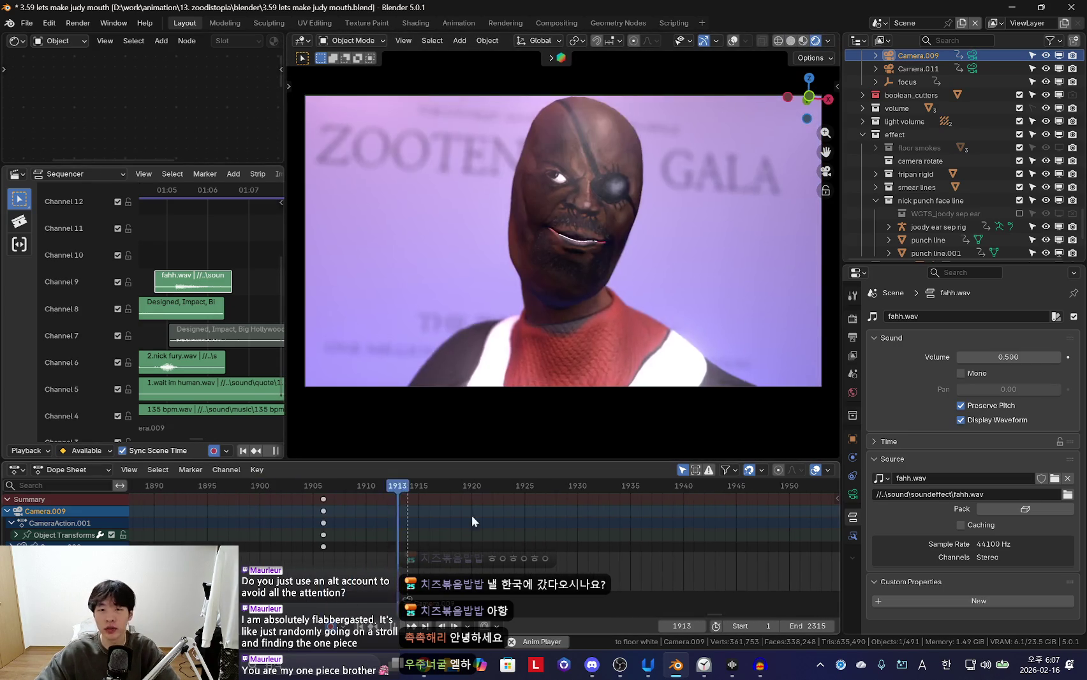
pyautogui.scroll(-2, 552, 495)
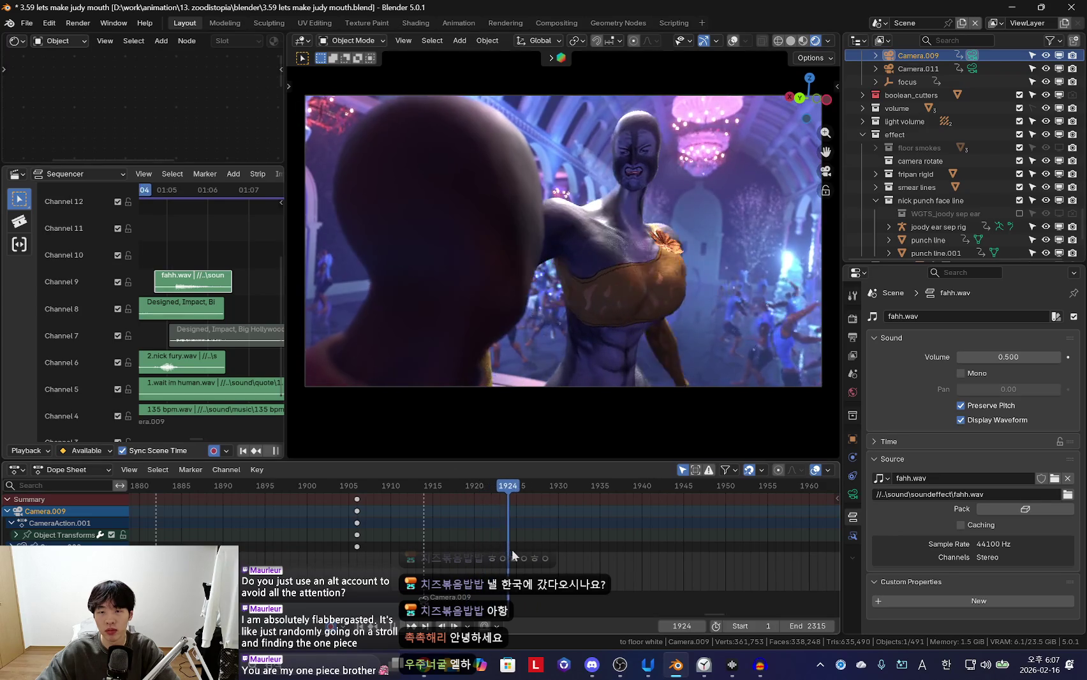
pyautogui.press('space')
# Select the dancer's mesh, return to posing her rig, and replay back to frame 1915
pyautogui.click(684, 303)
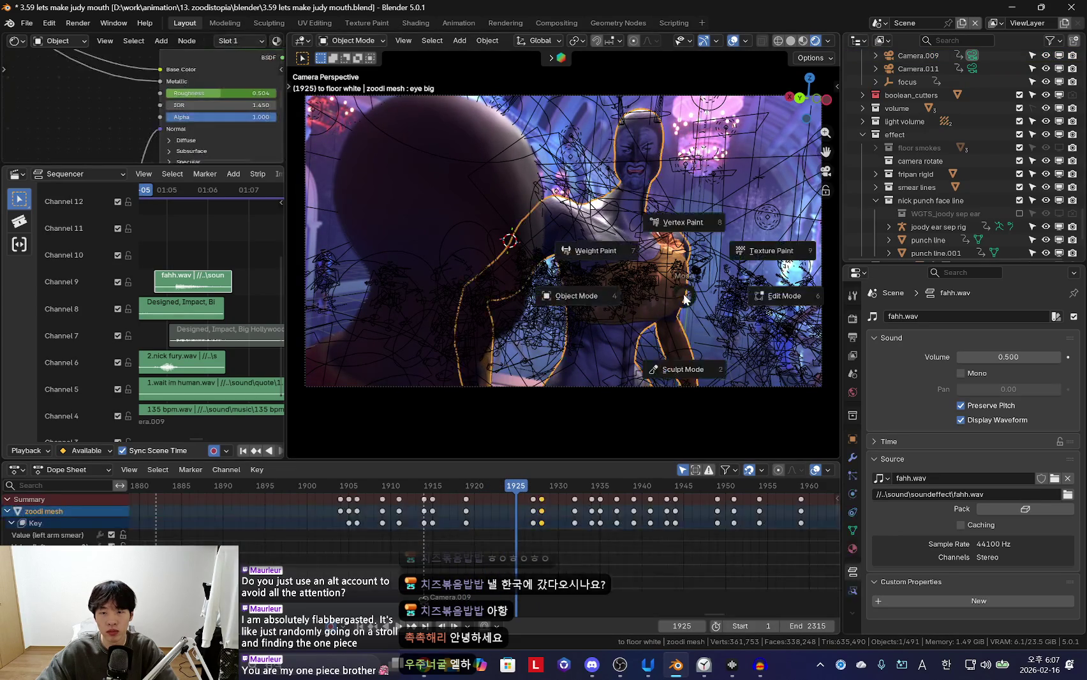
pyautogui.hotkey('ctrl', 'Tab')
pyautogui.press('space')
pyautogui.hotkey('shift', 'alt', 'z')
pyautogui.scroll(2, 467, 517)
pyautogui.press('Escape')
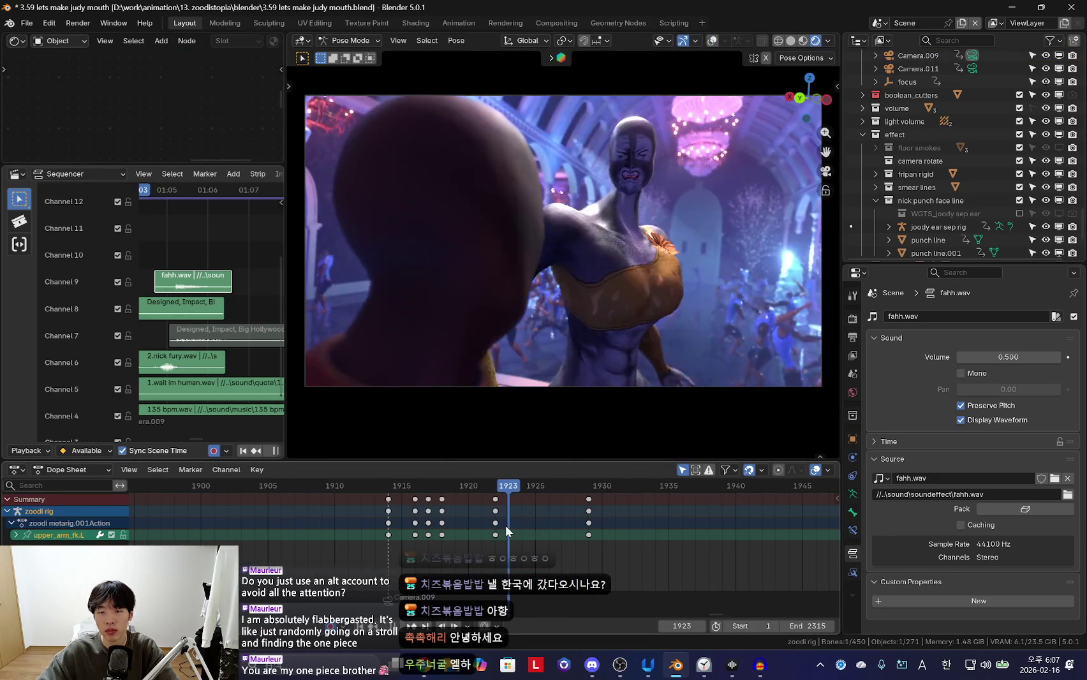
pyautogui.hotkey('shift', 'alt', 'z')
pyautogui.press('space')
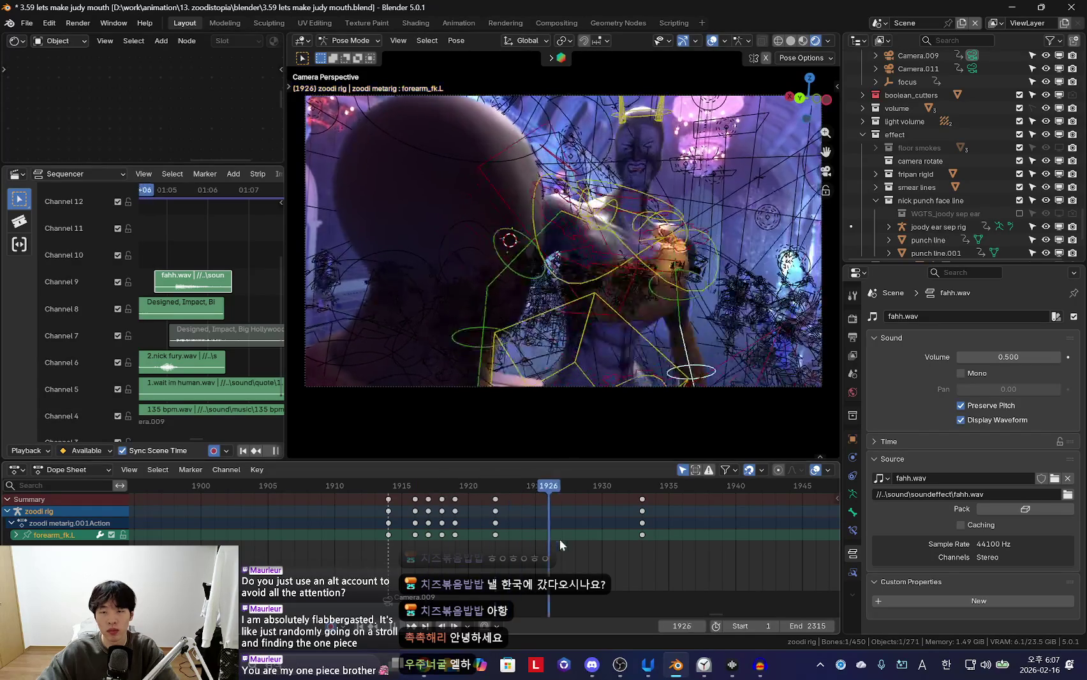
pyautogui.press('Escape')
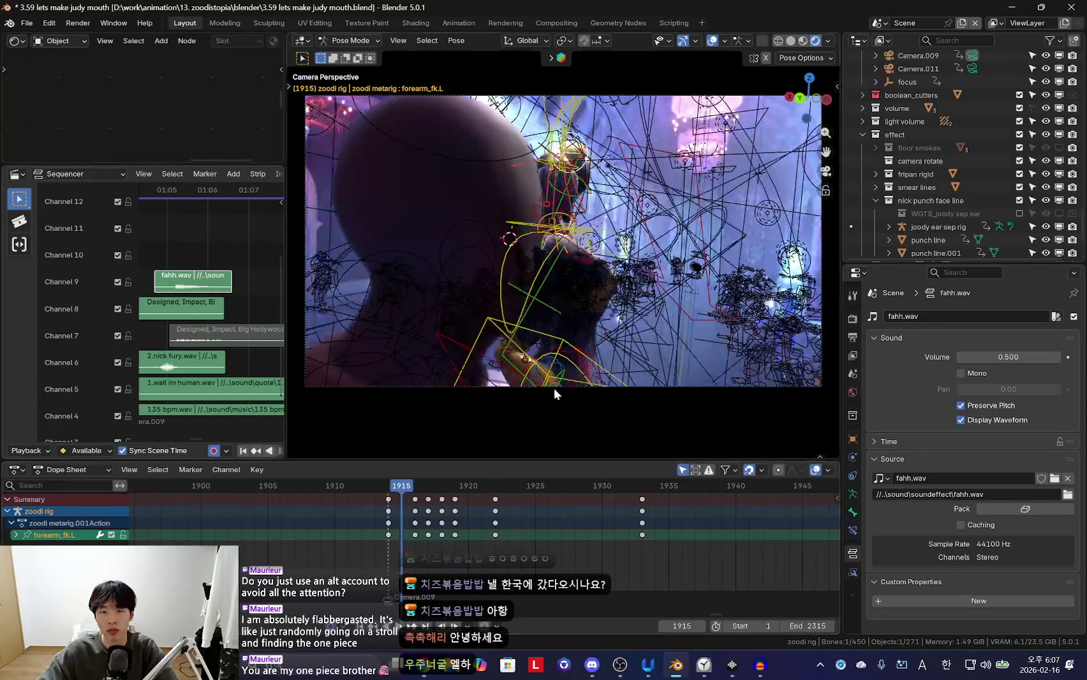
pyautogui.hotkey('shift', 'alt', 'z')
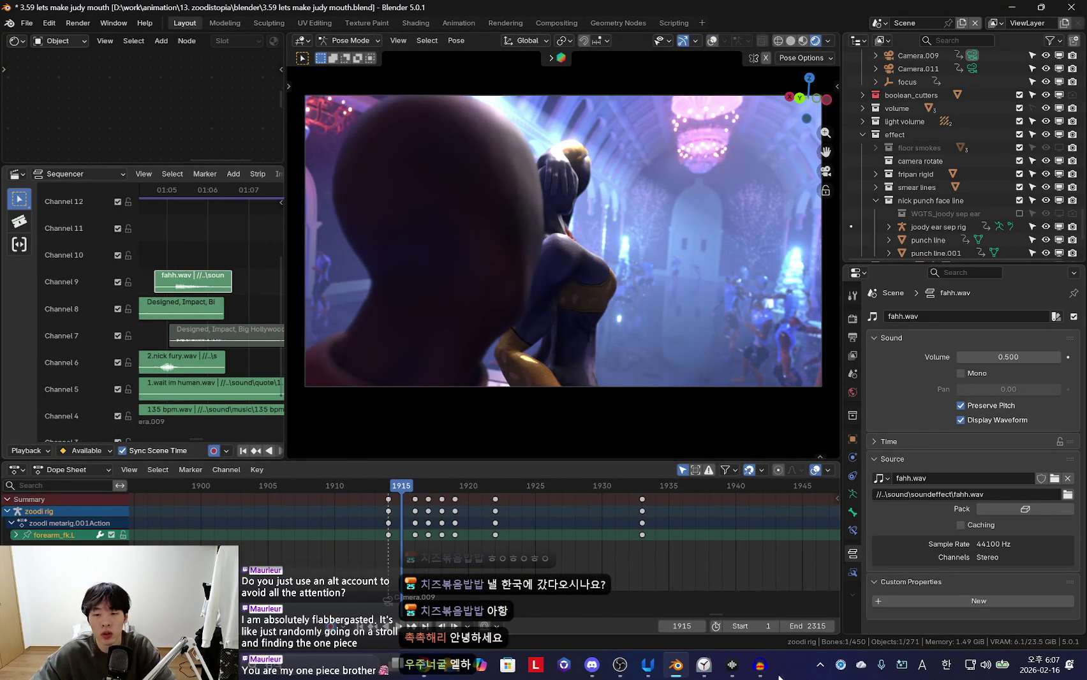
pyautogui.click(759, 665)
# Replay the Audacity voice recording from about 35 seconds, then from about 31 seconds
pyautogui.press('space')
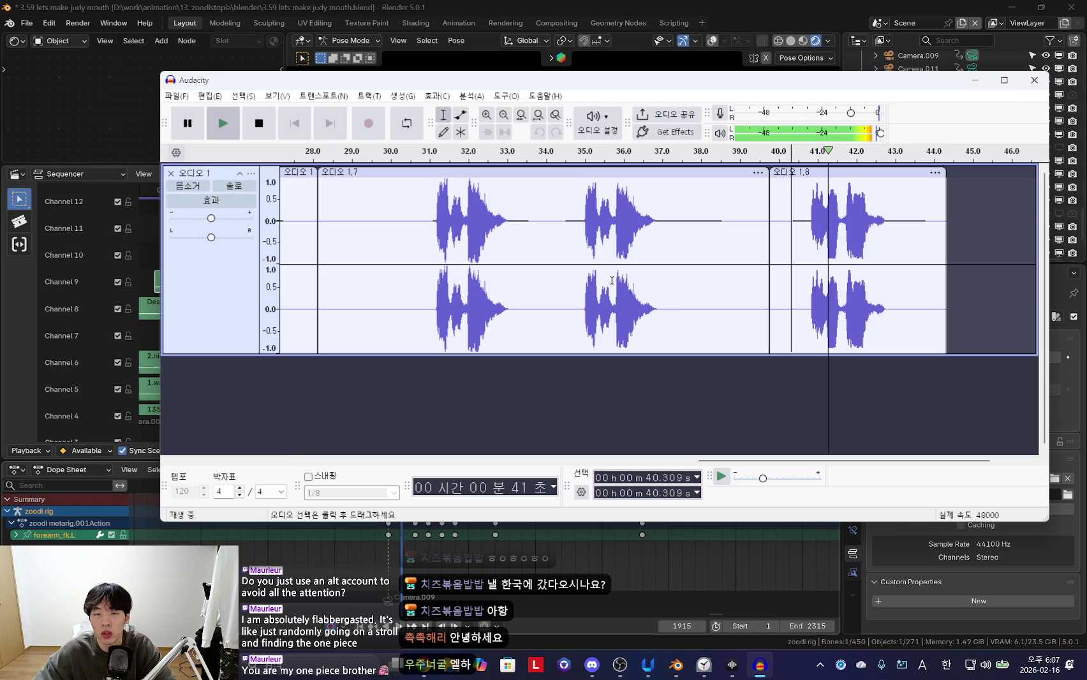
pyautogui.click(583, 213)
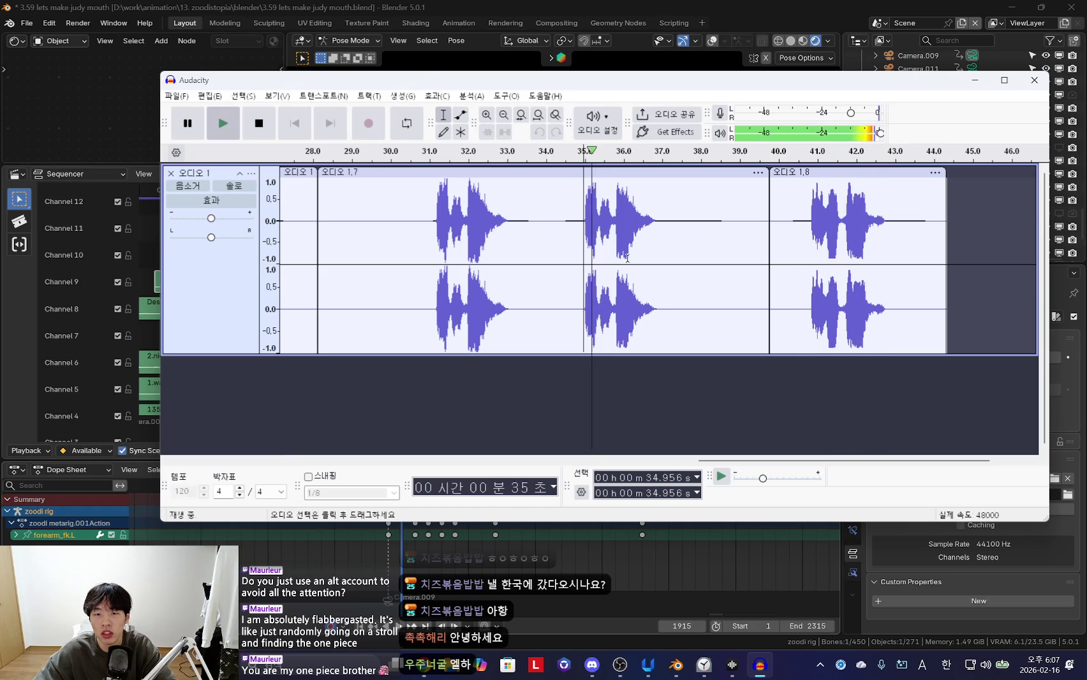
pyautogui.click(428, 281)
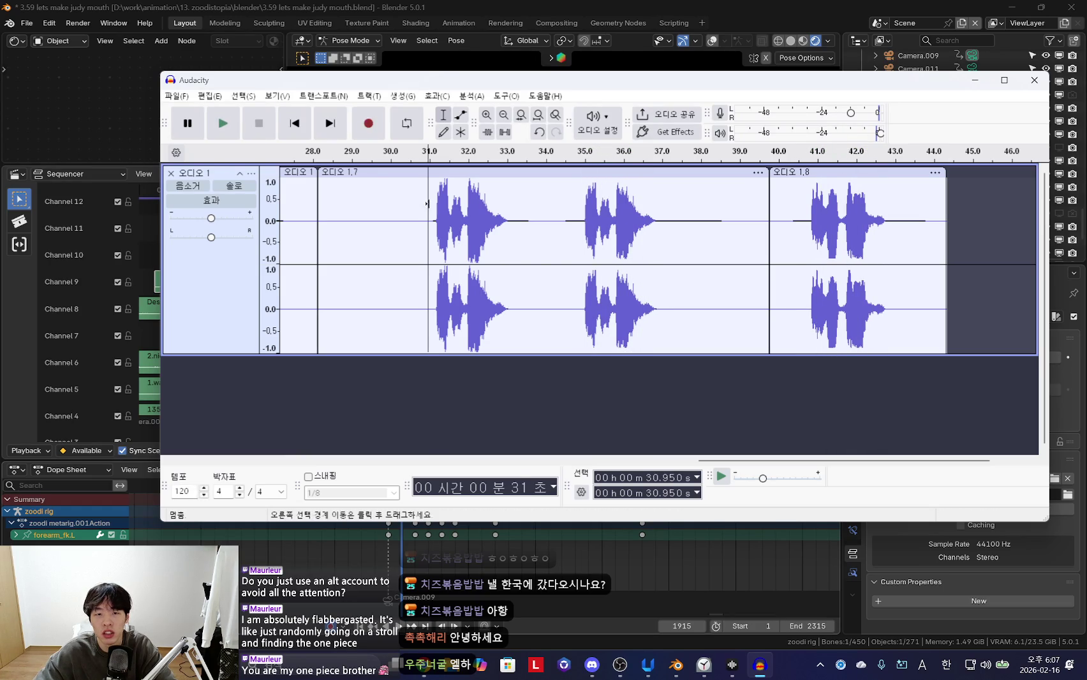
pyautogui.press('space')
pyautogui.hotkey('alt', 'Tab')
# Switch to posing the partner's nick rig and select its right hand control hand_ik.R
pyautogui.moveTo(566, 300)
pyautogui.mouseDown(button='middle')
pyautogui.moveTo(546, 231)
pyautogui.moveTo(604, 208)
pyautogui.moveTo(541, 289)
pyautogui.moveTo(572, 194)
pyautogui.mouseUp(button='middle')
pyautogui.hotkey('shift', 'alt', 'z')
pyautogui.hotkey('ctrl', 'Tab')
pyautogui.hotkey('shift', 'alt', 'z')
pyautogui.hotkey('shift', 'alt', 'z')
pyautogui.moveTo(540, 307); pyautogui.dragTo(536, 294, button='middle')
pyautogui.click(536, 294)
pyautogui.hotkey('ctrl', 'Tab')
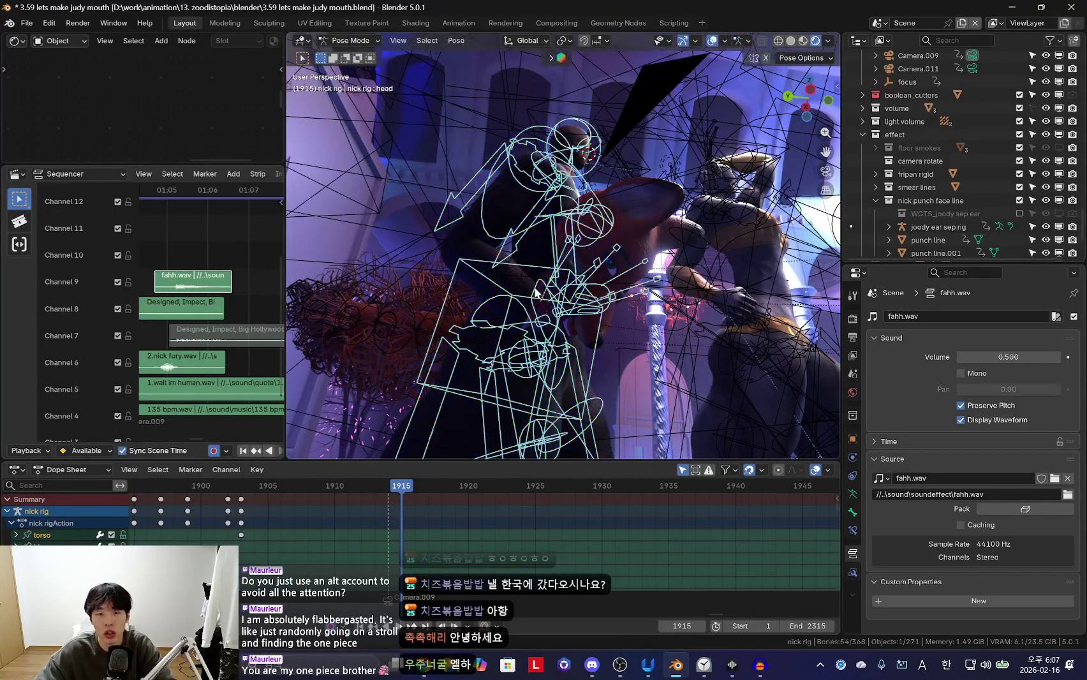
pyautogui.click(536, 291)
pyautogui.hotkey('shift', 'alt', 'z')
# Play through the scene camera, then select all the dancer's bones at frame 1930
pyautogui.press('KP_0')
pyautogui.scroll(2, 255, 521)
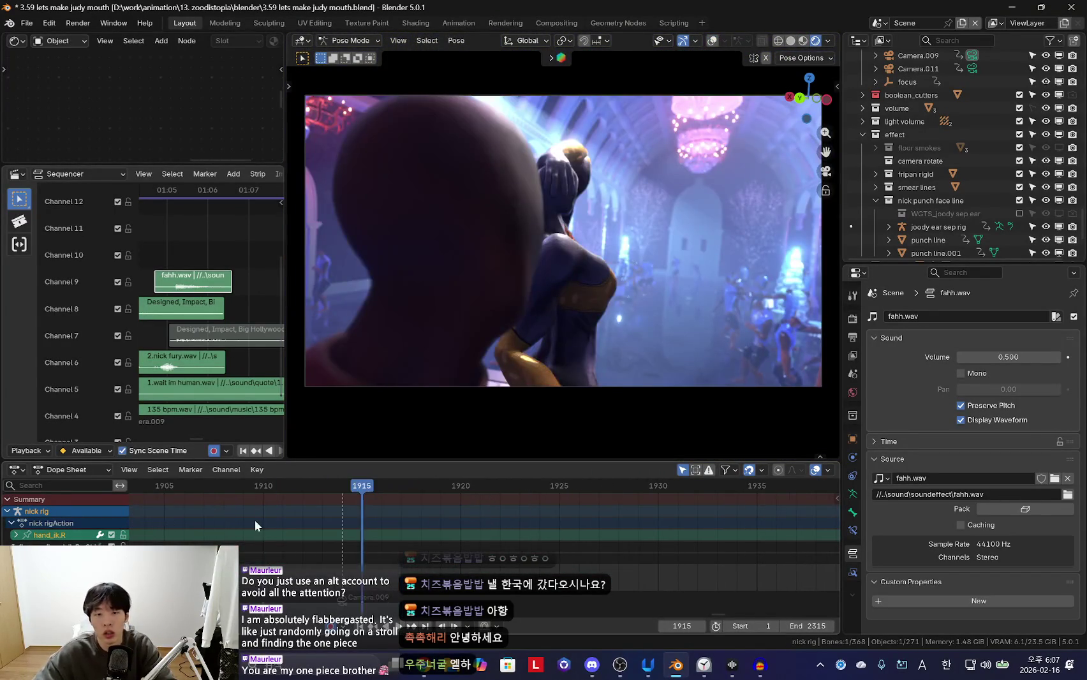
pyautogui.press('space')
pyautogui.scroll(-4, 446, 514)
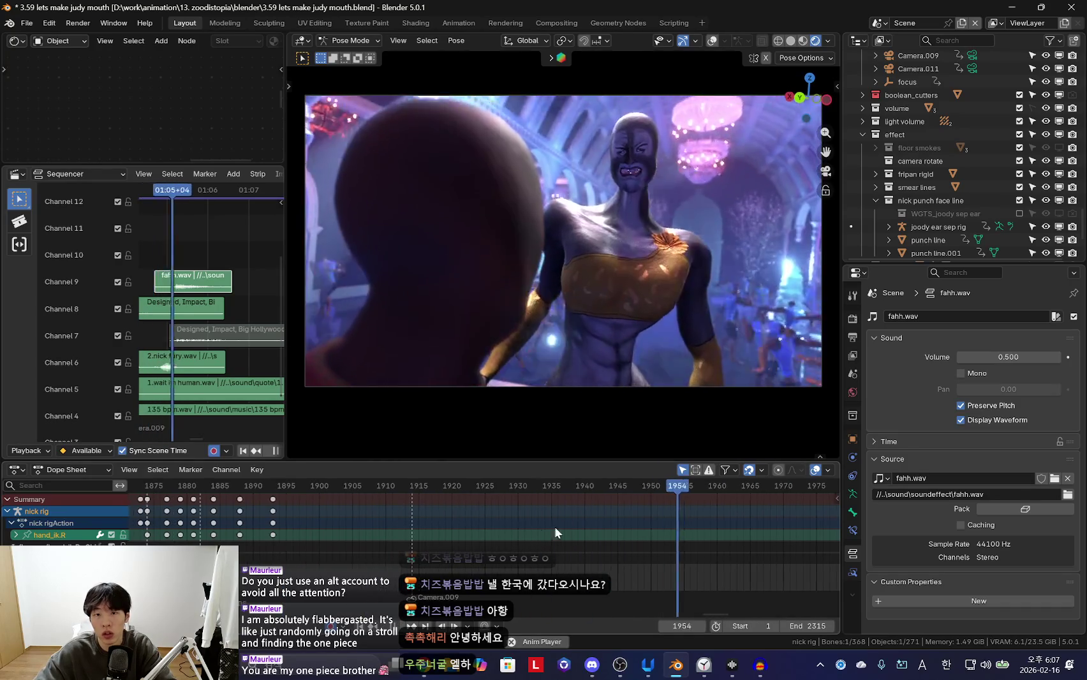
pyautogui.scroll(-2, 545, 539)
pyautogui.hotkey('shift', 'alt', 'z')
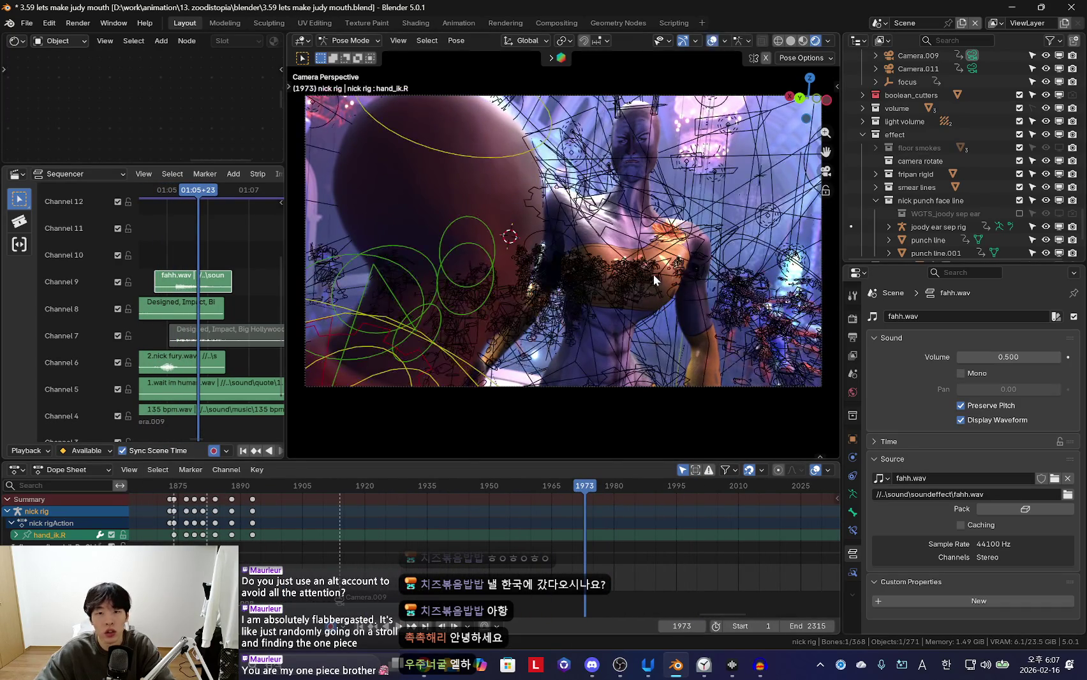
pyautogui.click(642, 333)
pyautogui.press('a')
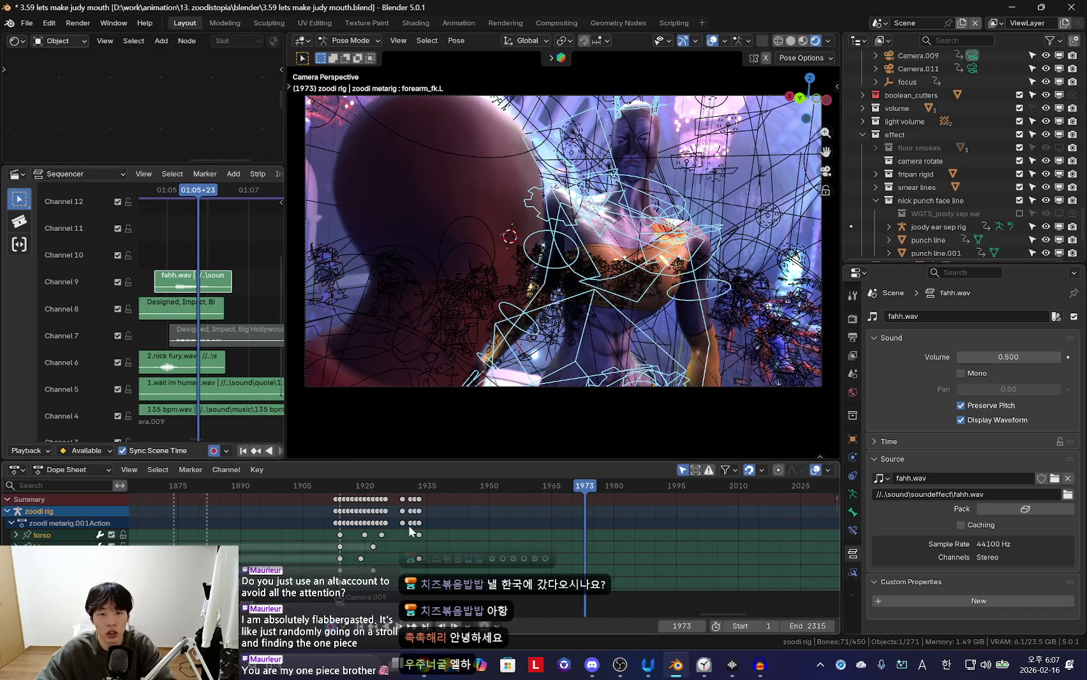
pyautogui.hotkey('shift', 'ctrl', 'space')
pyautogui.hotkey('shift', 'alt', 'z')
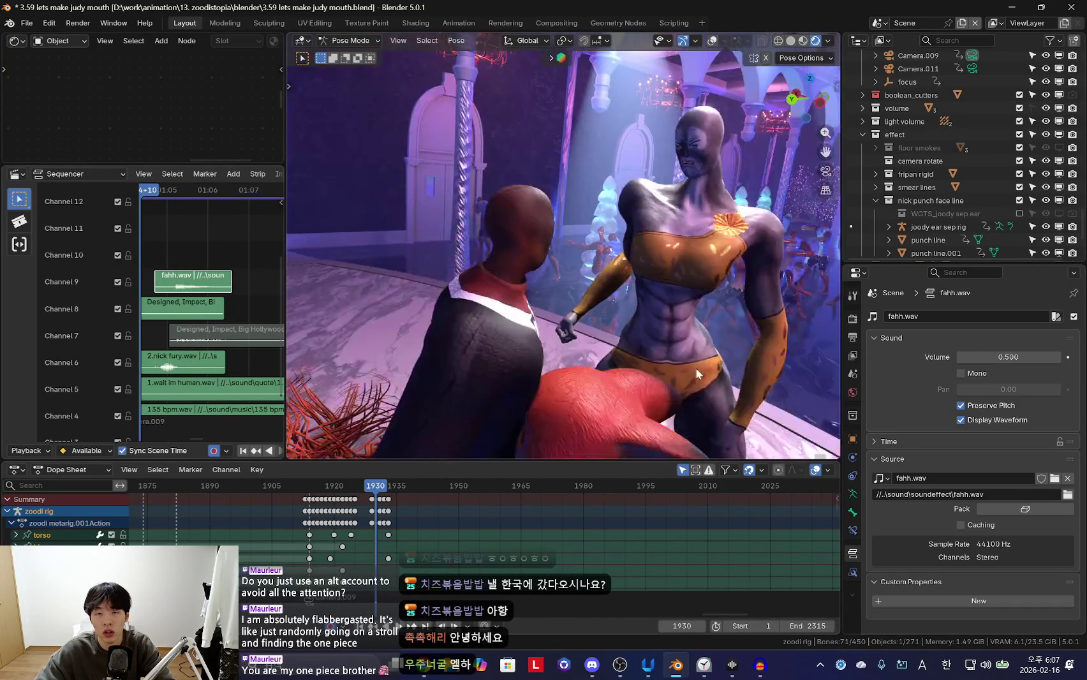